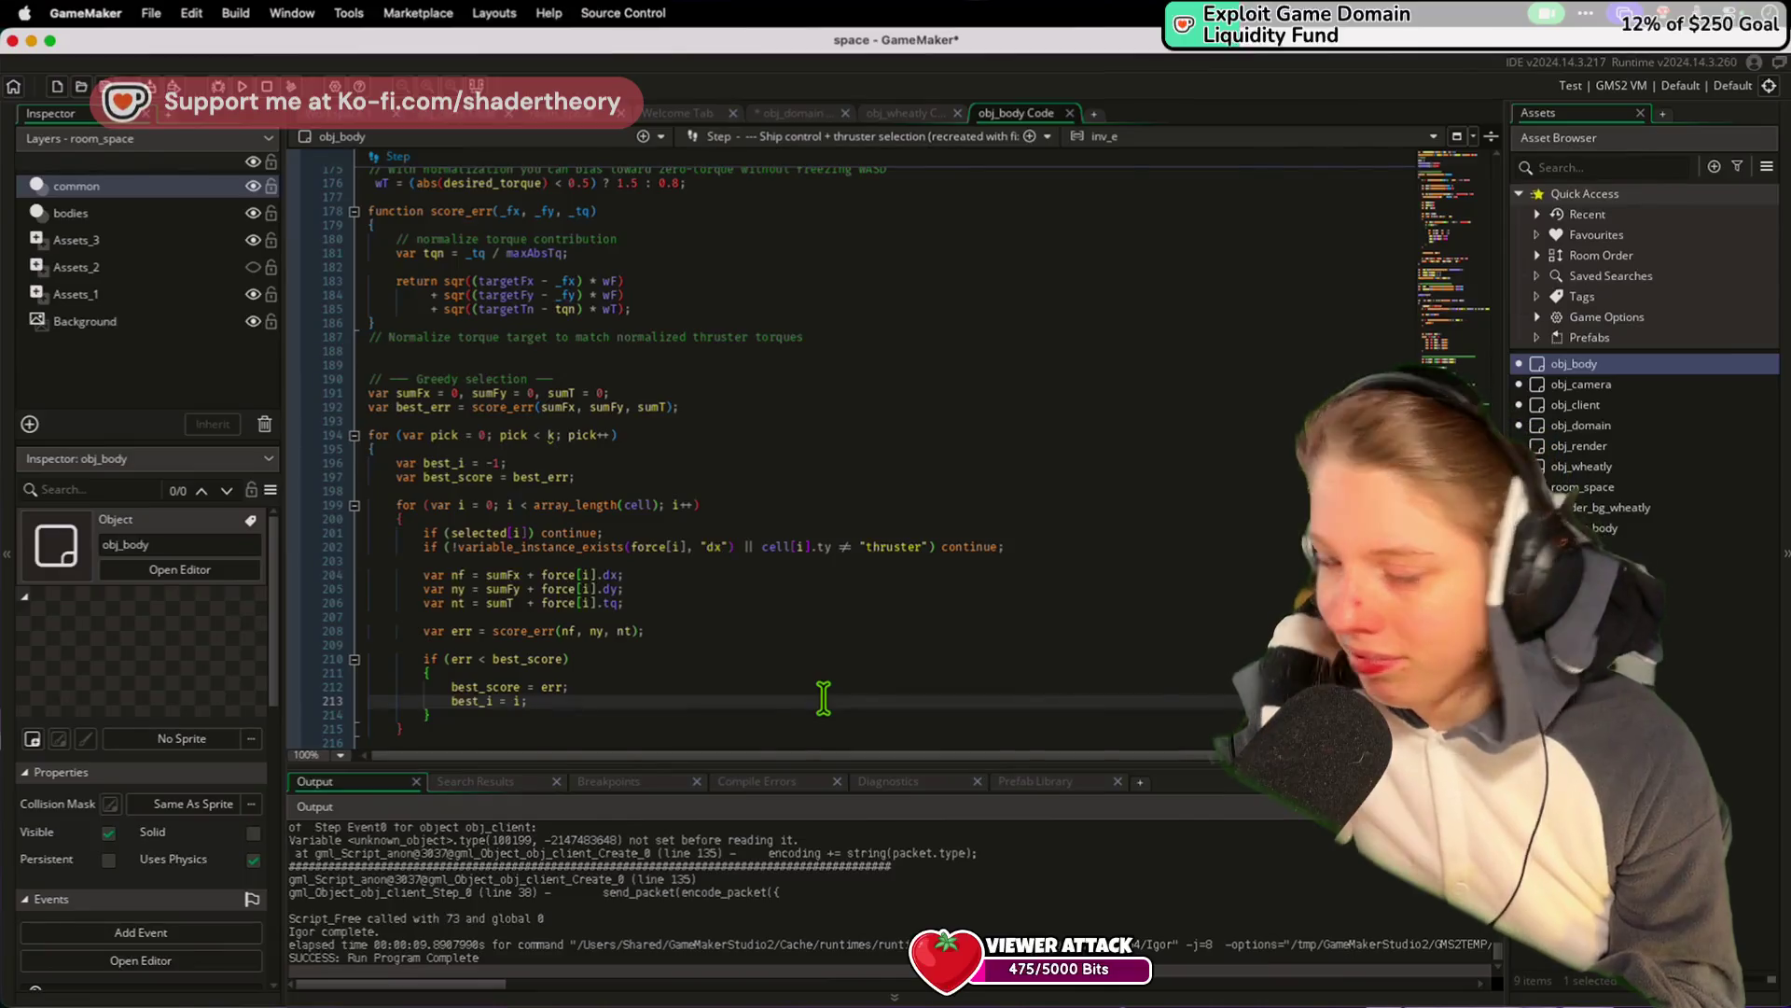
# - Review obj_body's greedy thruster loop near line 209, step over to Discord, then return to GameMaker
pyautogui.click(982, 646)
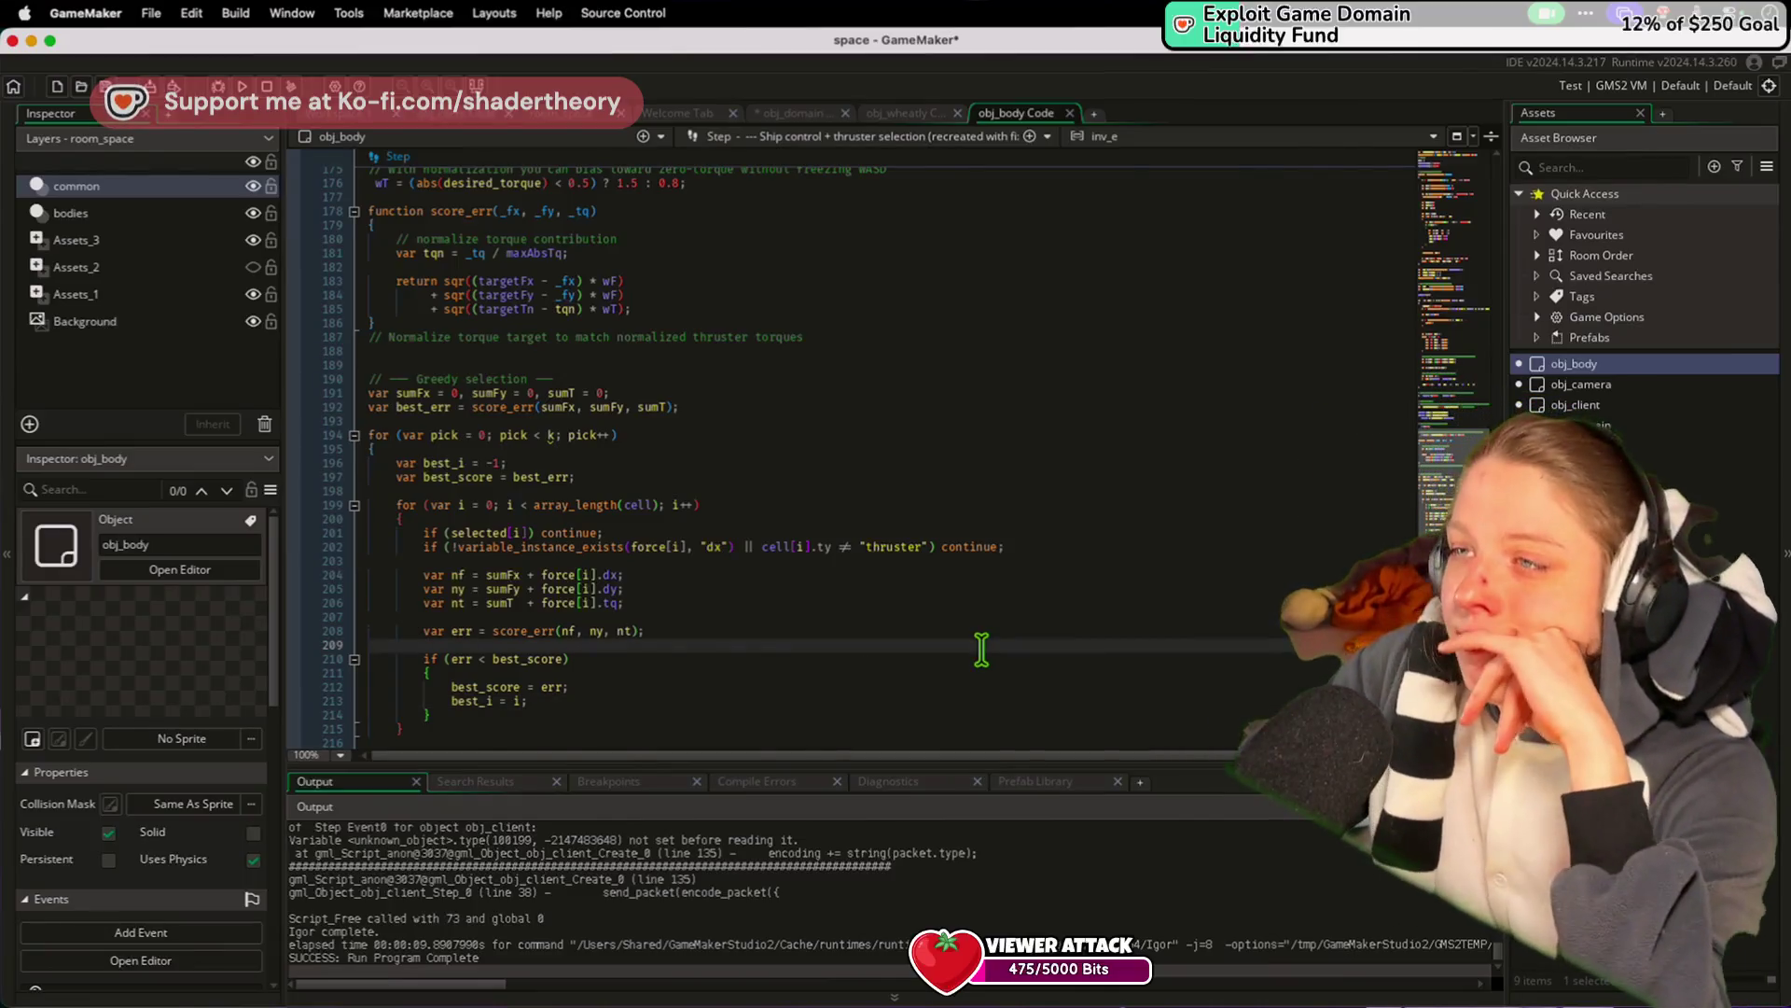
pyautogui.scroll(20, 981, 648)
pyautogui.scroll(10, 982, 649)
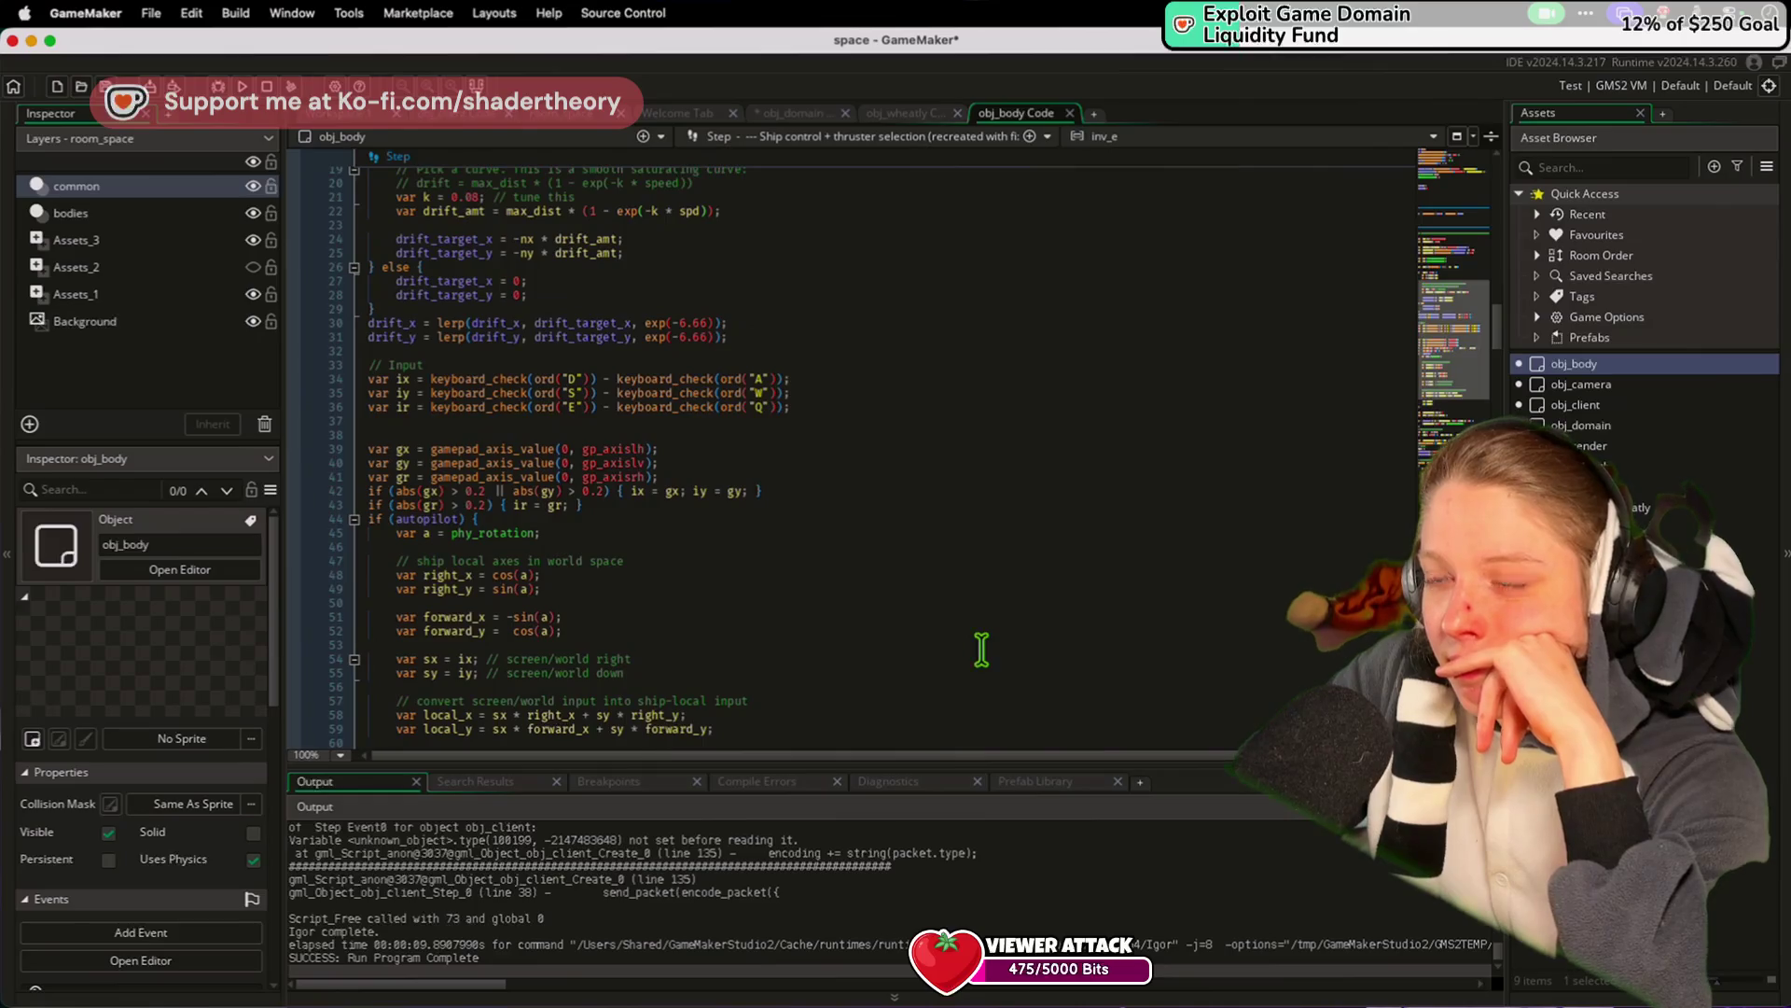
pyautogui.scroll(10, 981, 649)
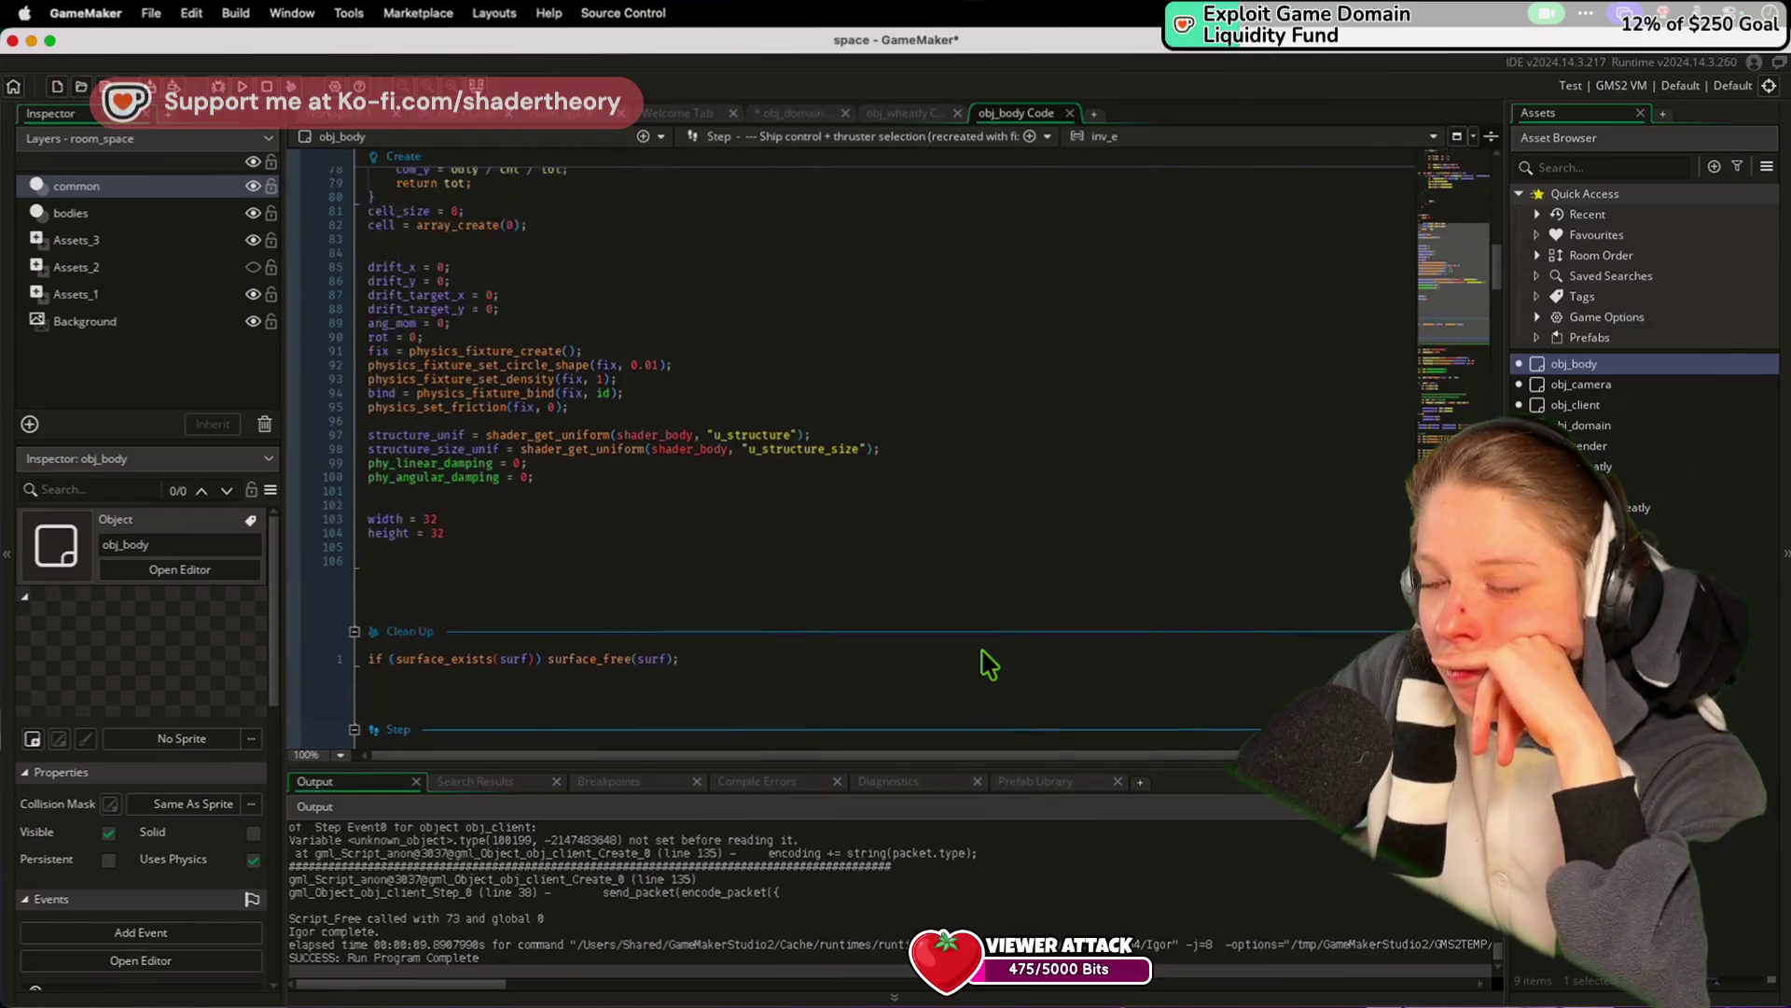
pyautogui.scroll(-8, 987, 660)
pyautogui.scroll(-20, 989, 665)
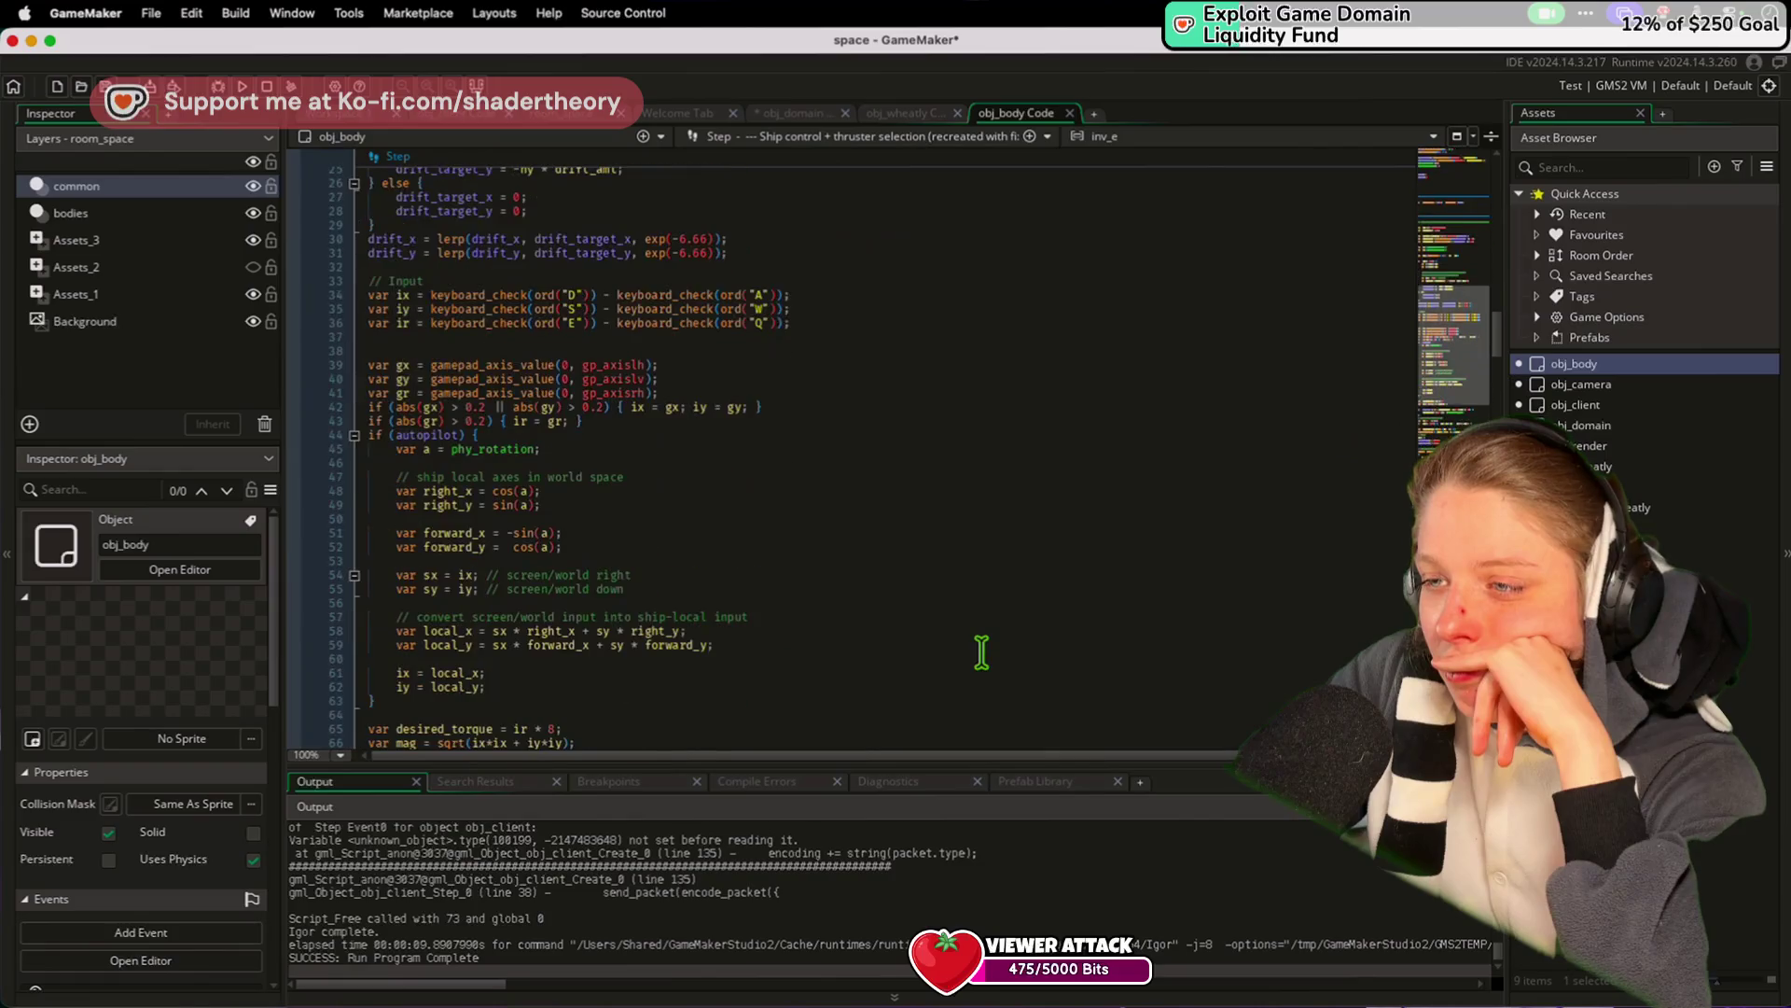
pyautogui.scroll(-16, 982, 652)
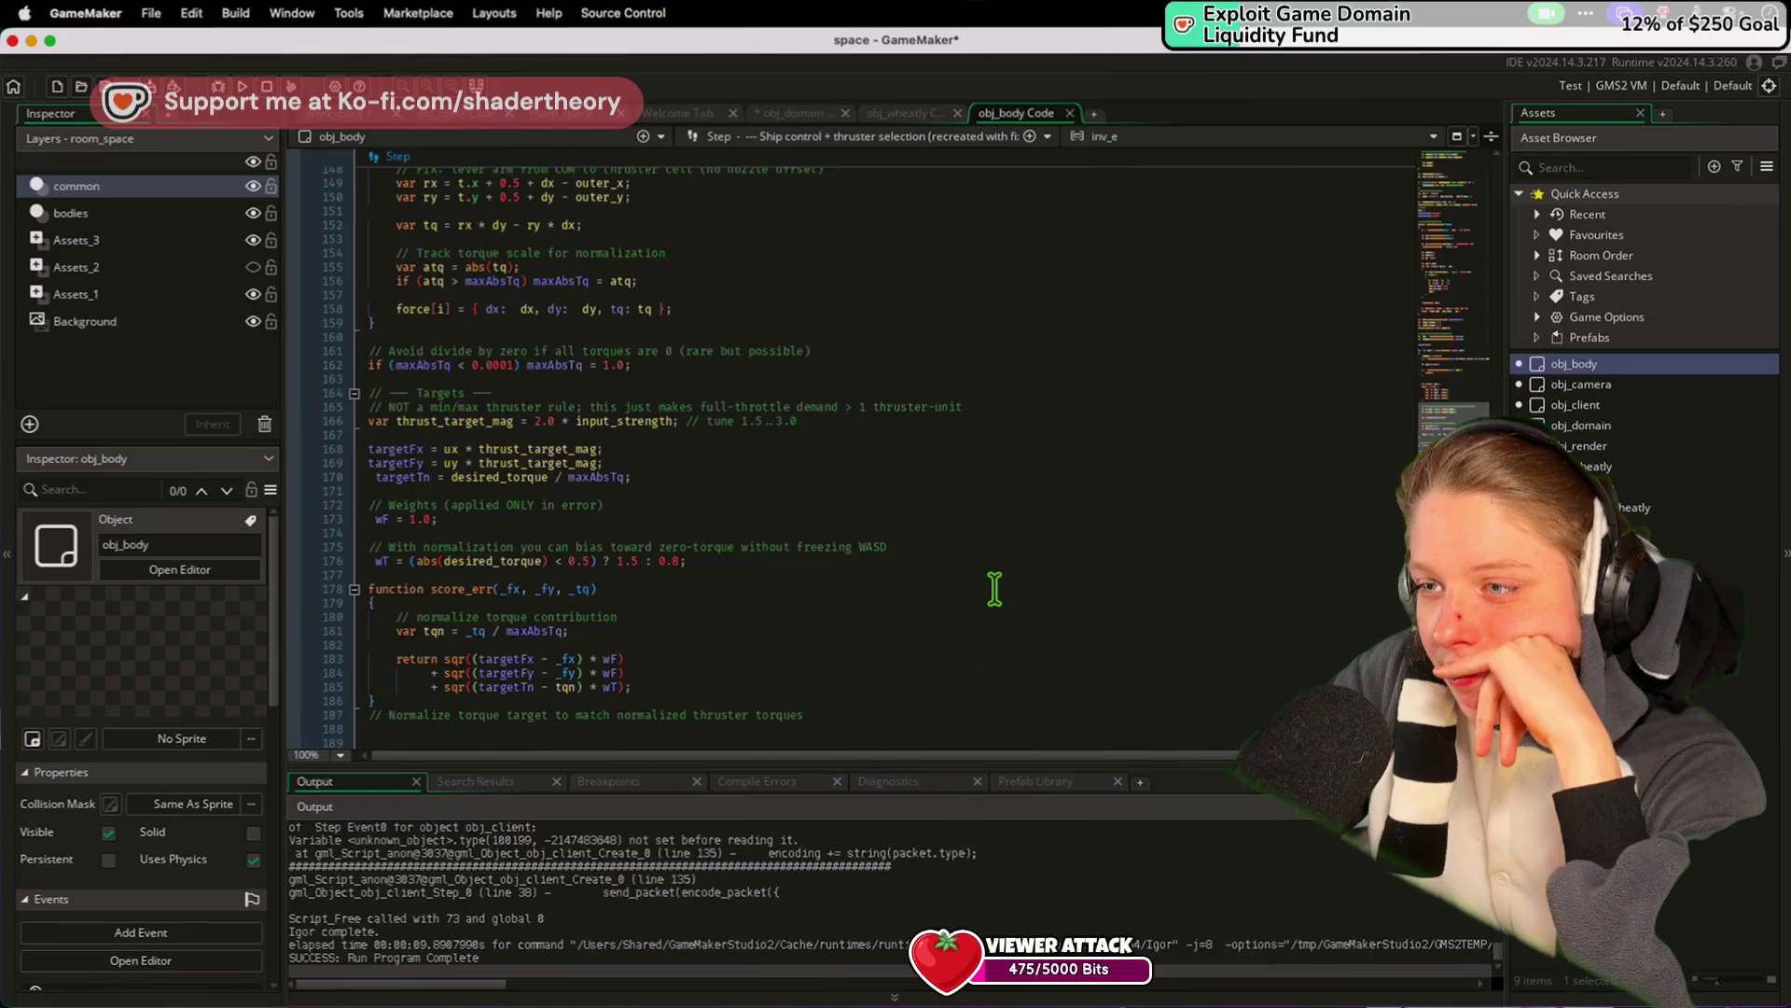
pyautogui.scroll(-9, 996, 586)
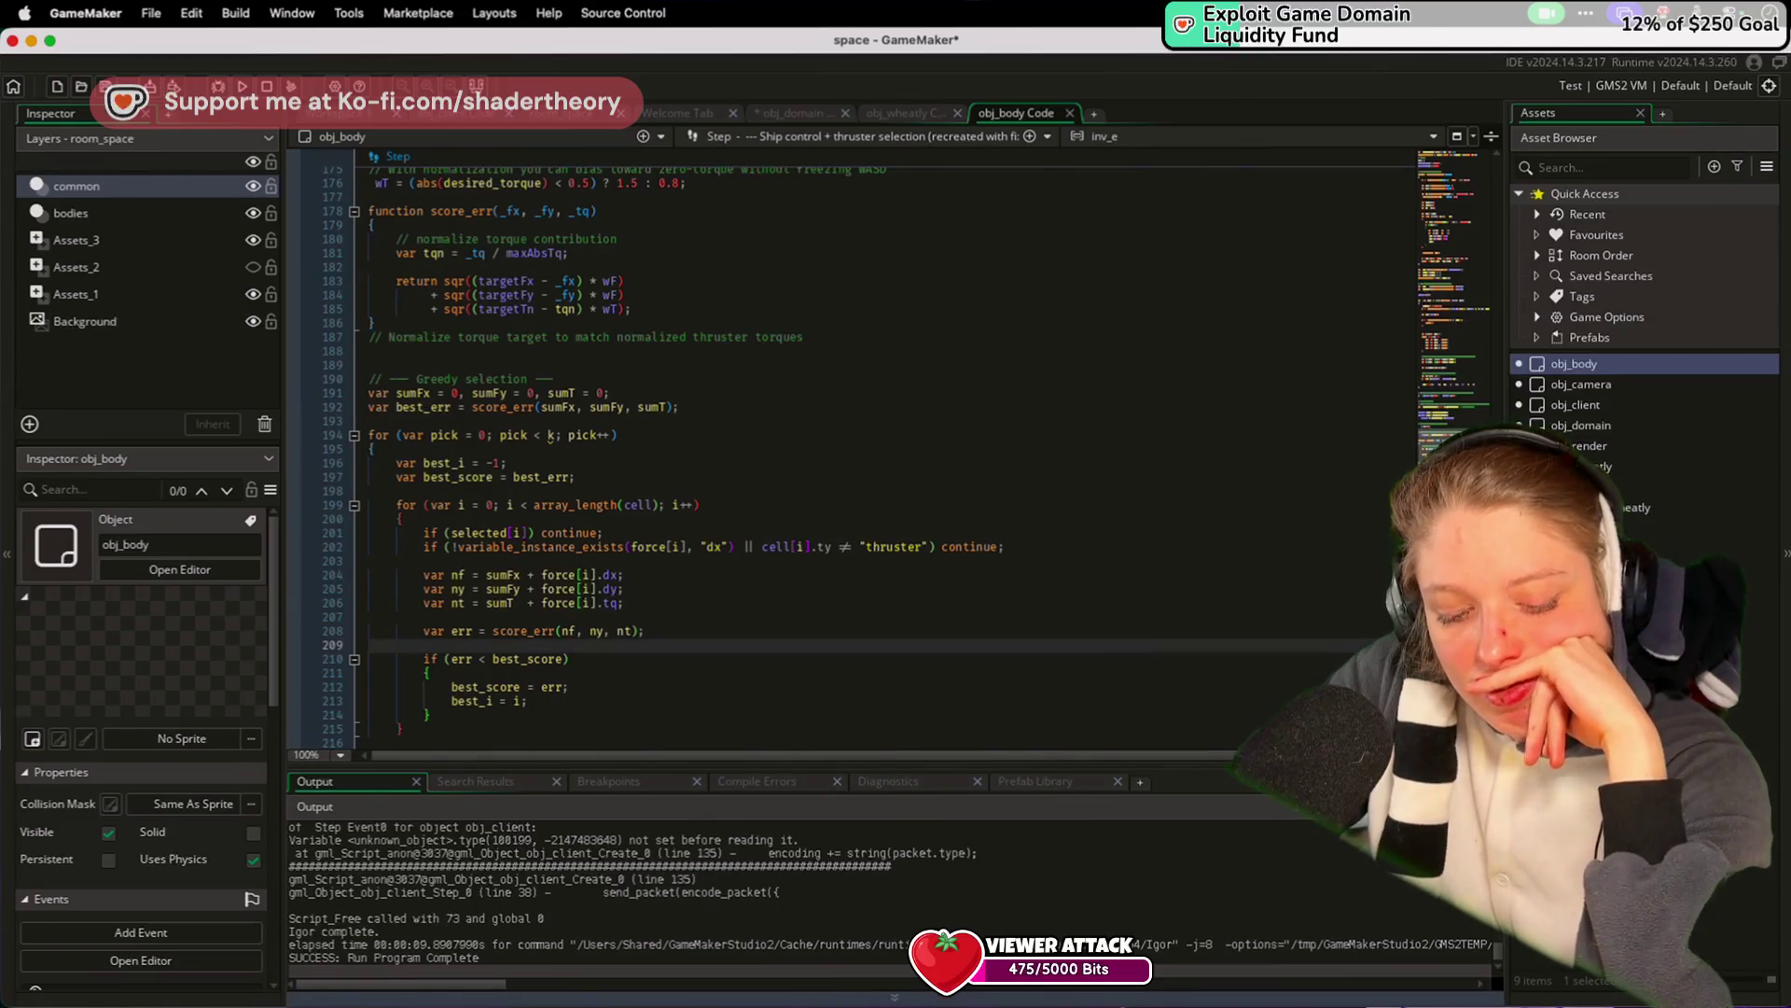
pyautogui.press('super+Tab')
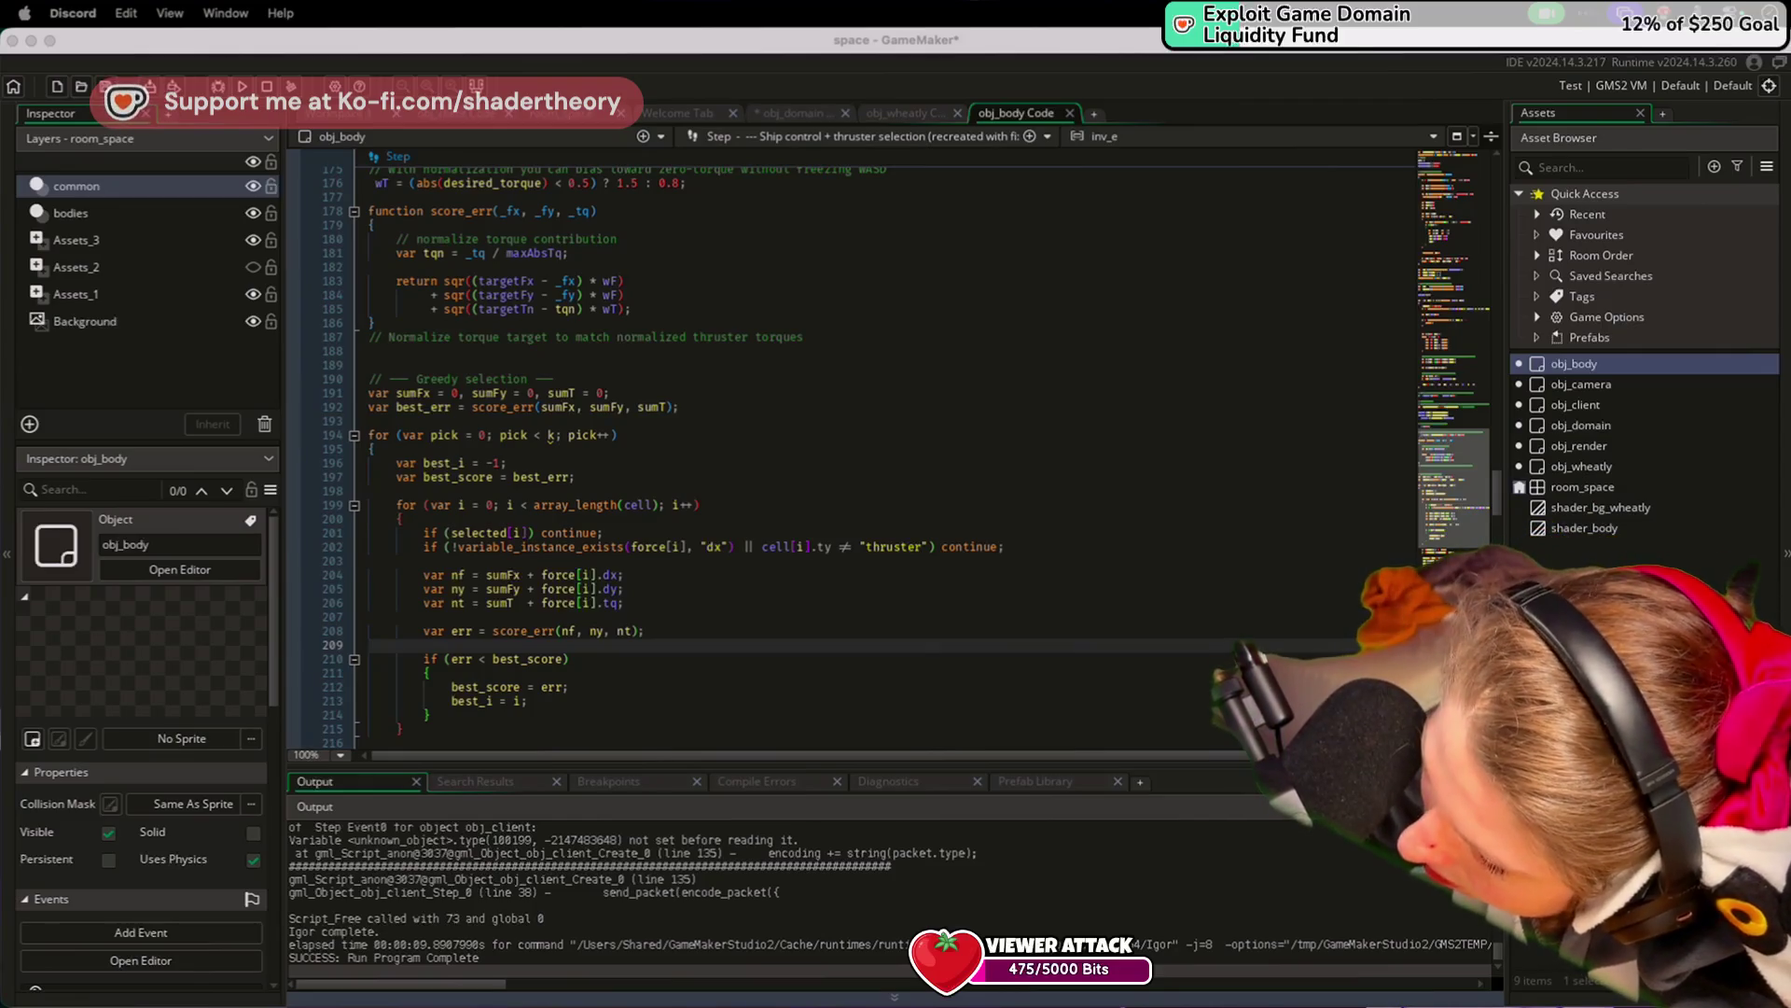
pyautogui.click(804, 561)
# - Put the caret in obj_body's Step code at the greedy thruster-selection loop near line 206
pyautogui.click(791, 604)
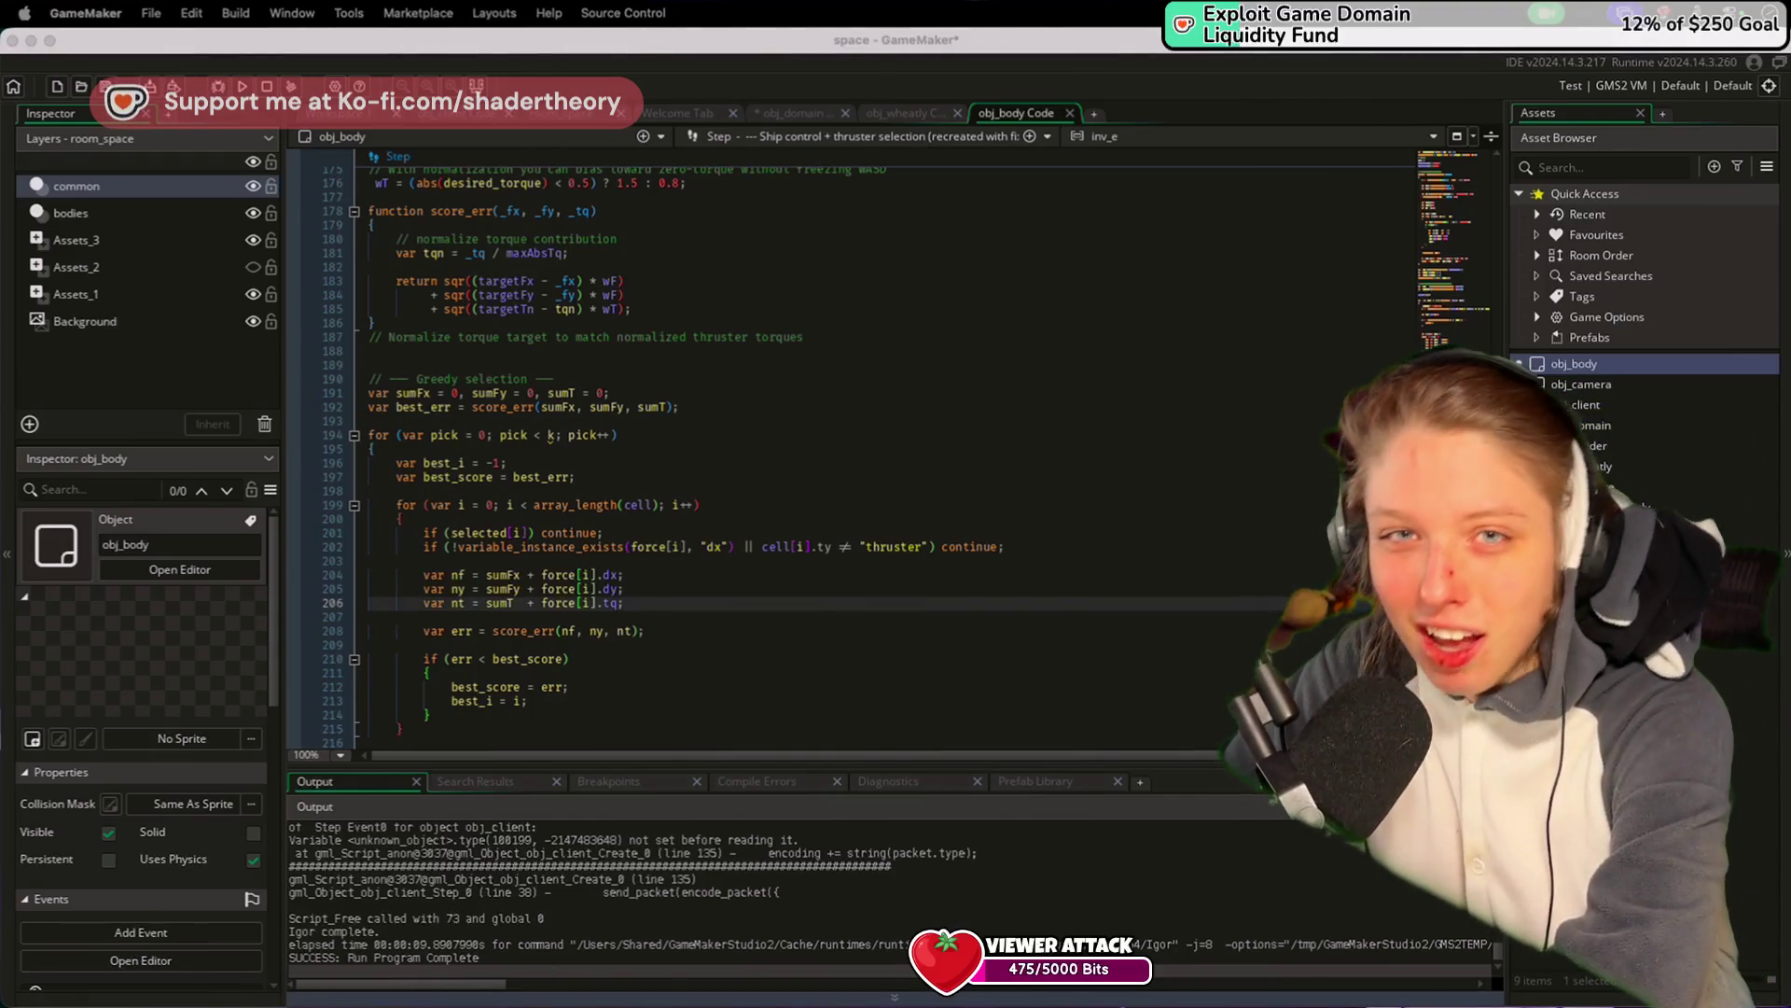
pyautogui.click(835, 647)
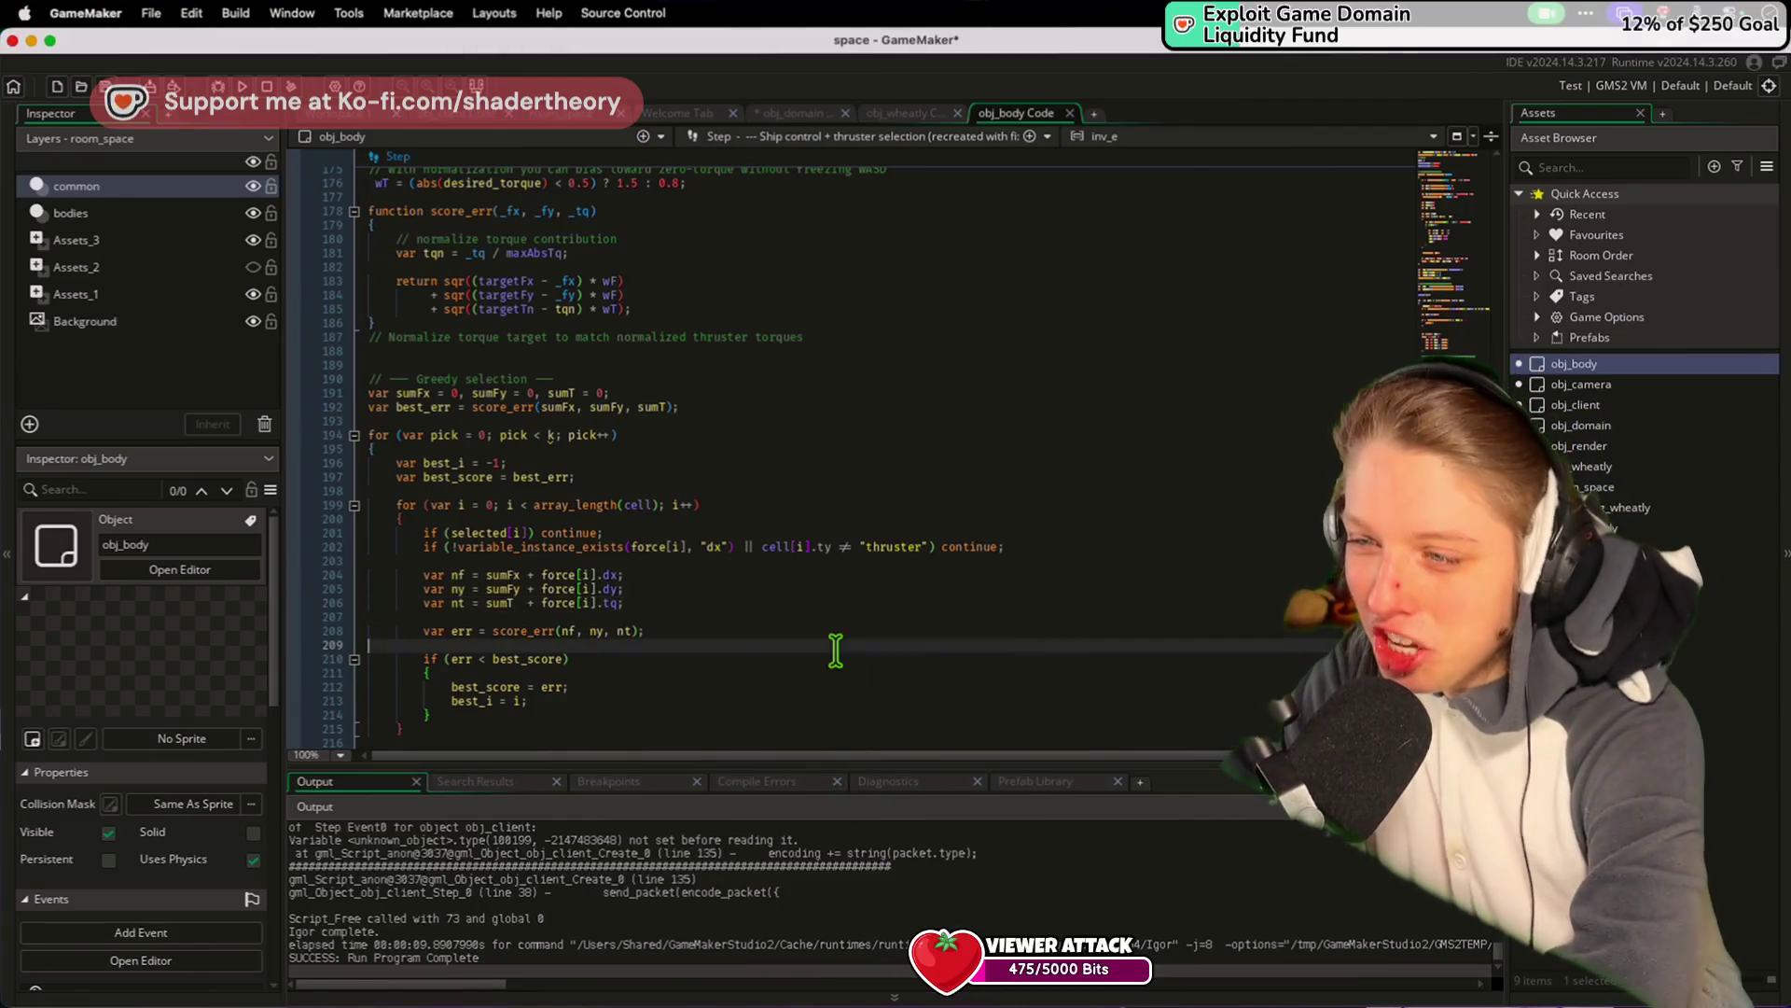
pyautogui.scroll(15, 835, 650)
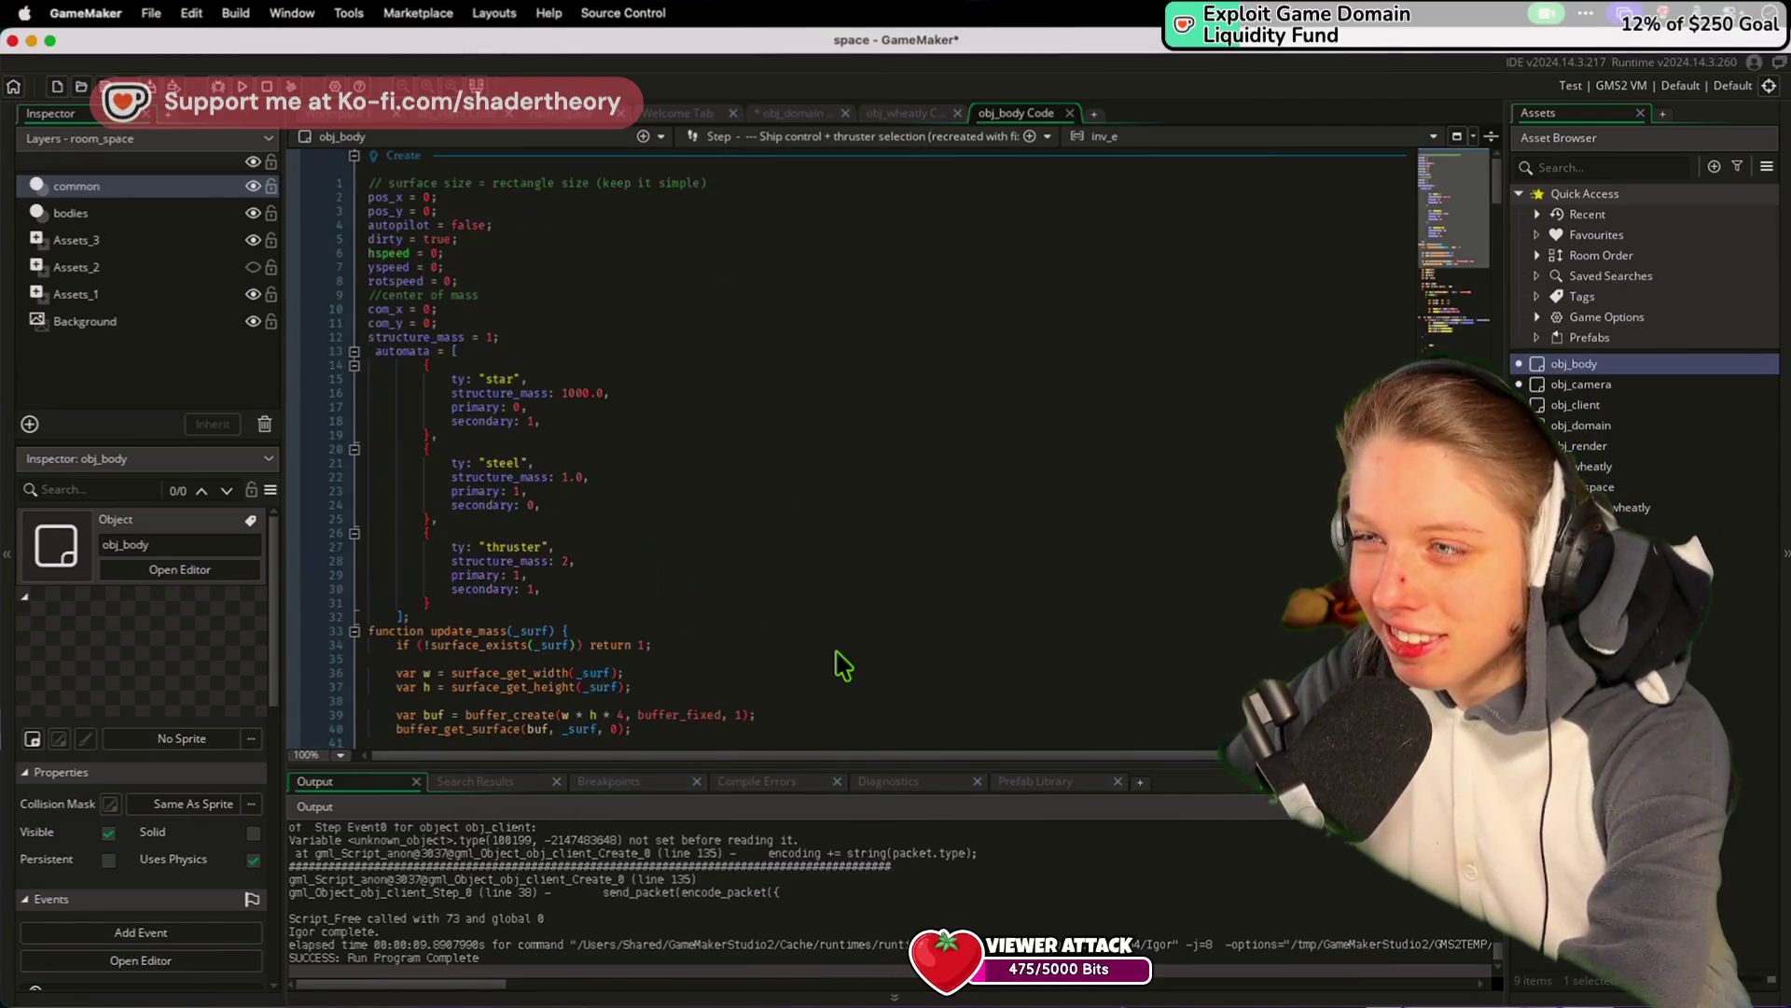
pyautogui.scroll(-20, 833, 651)
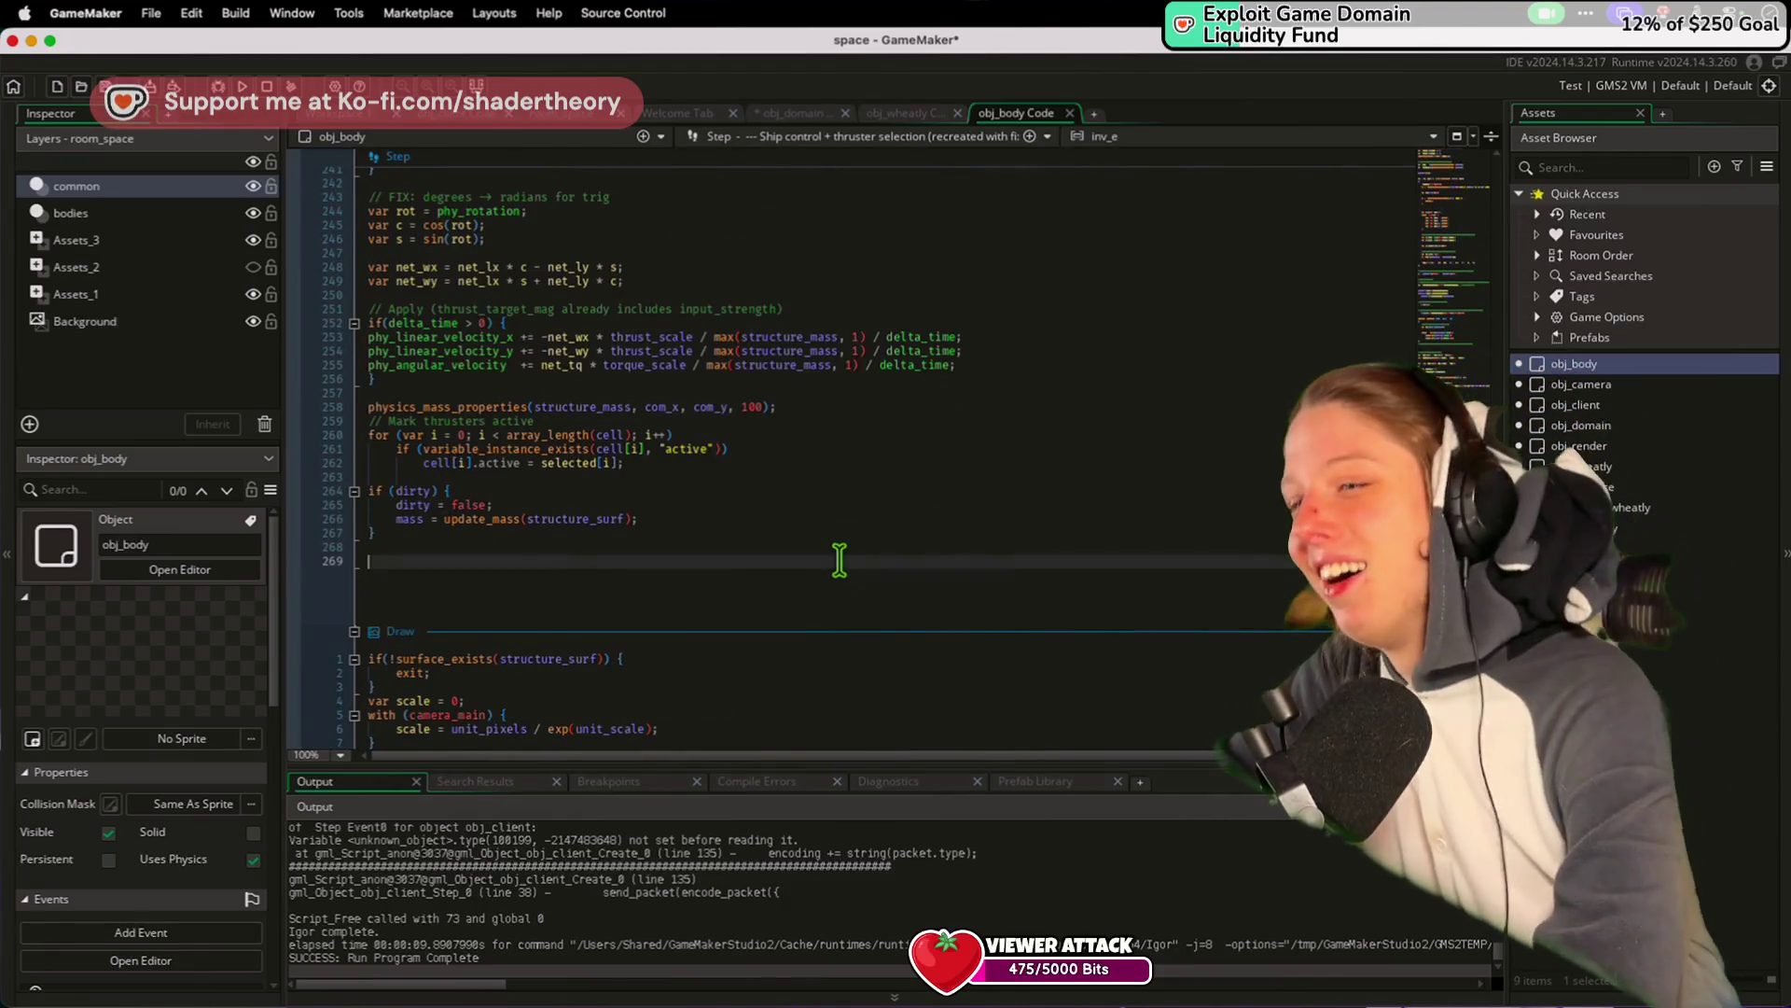
pyautogui.scroll(9, 840, 560)
pyautogui.scroll(-10, 840, 560)
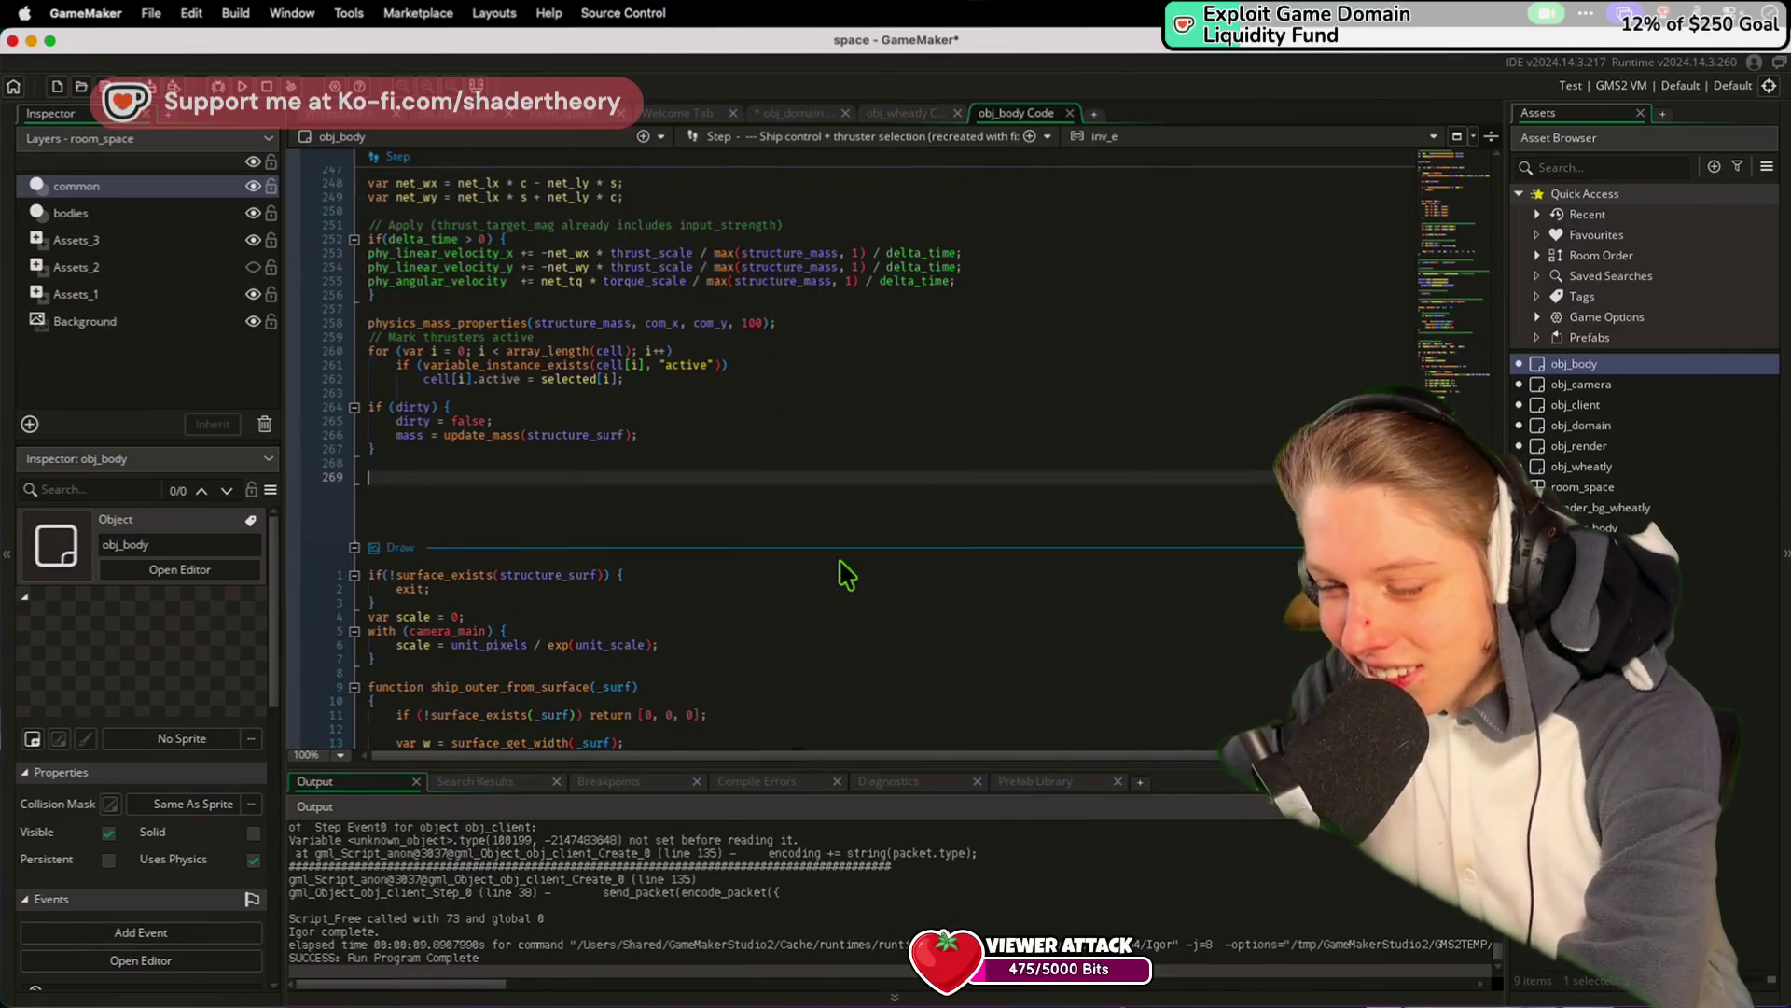
pyautogui.scroll(-7, 846, 574)
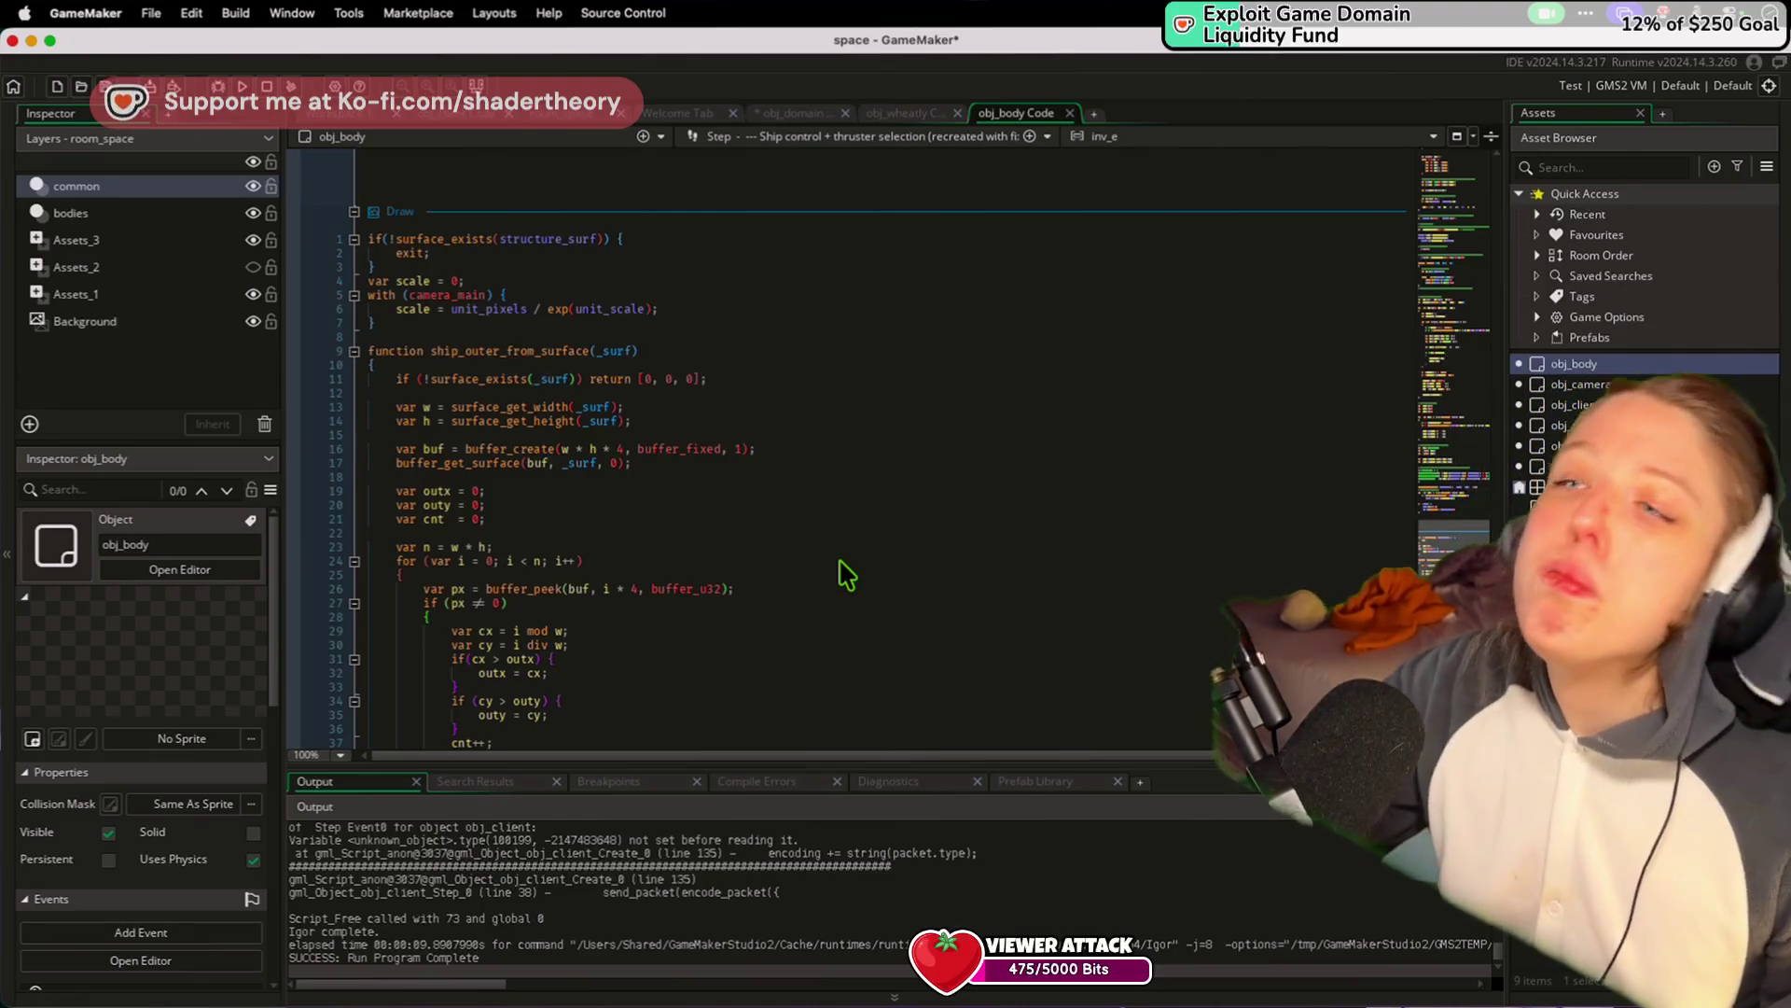
pyautogui.scroll(10, 847, 574)
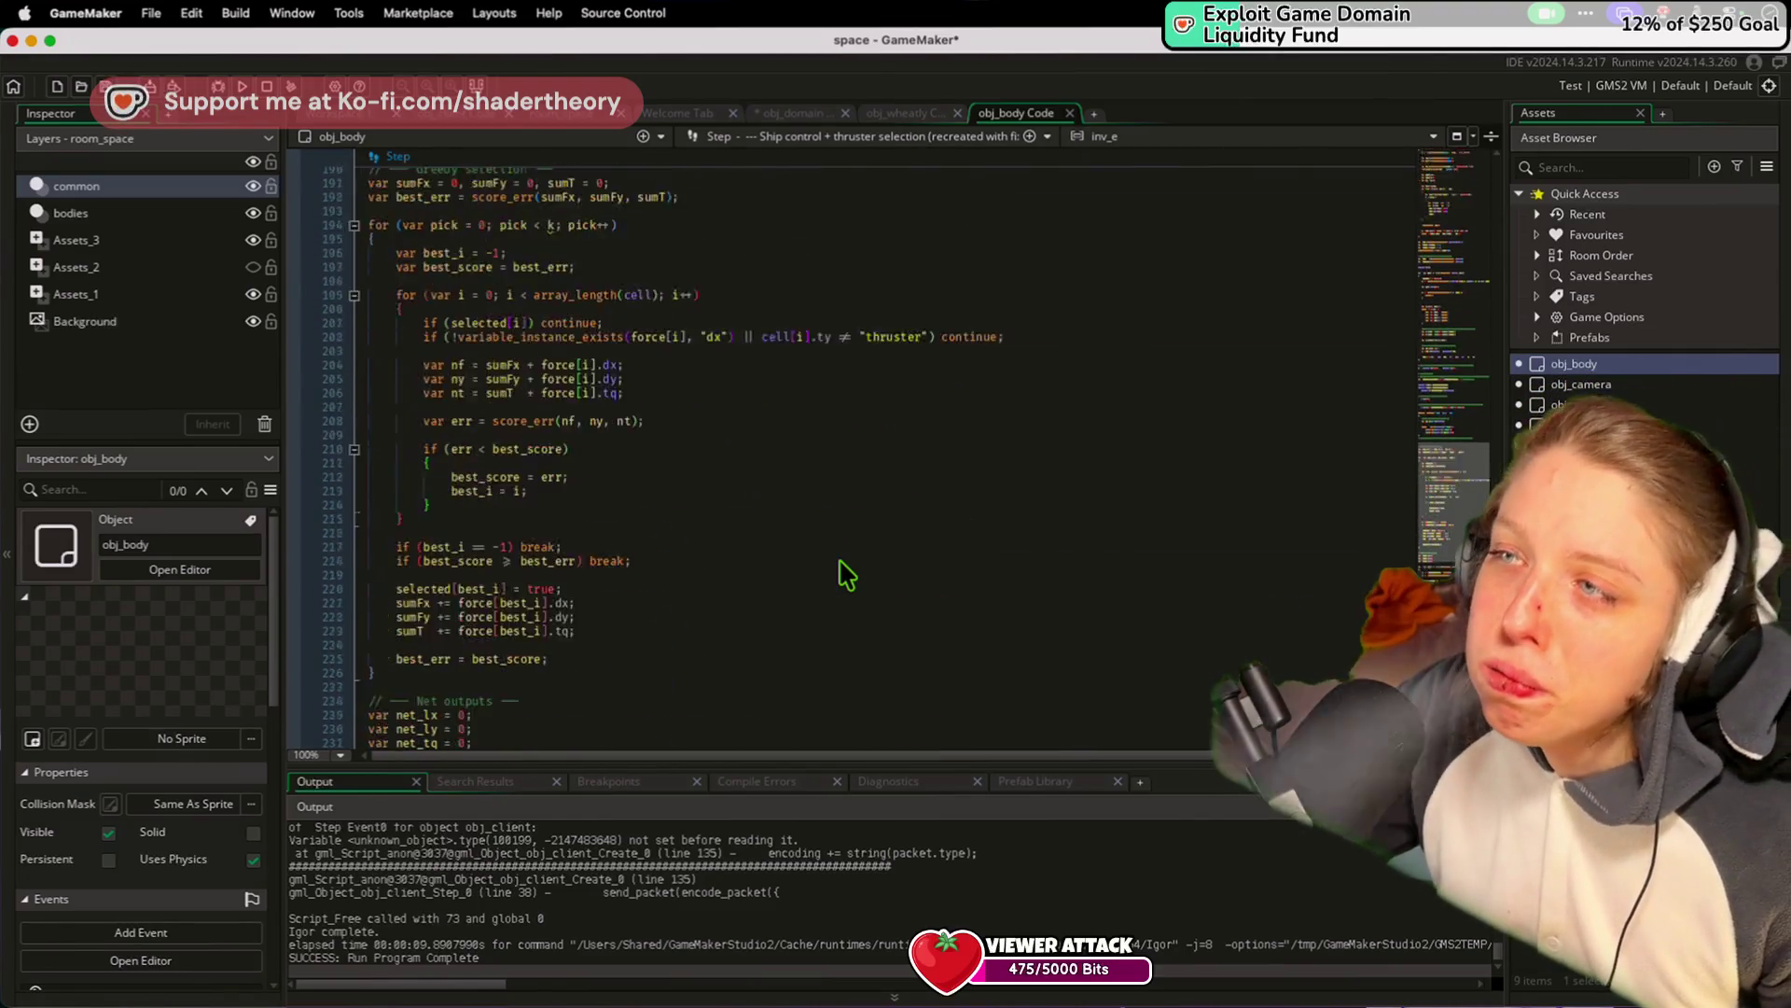
pyautogui.scroll(15, 847, 574)
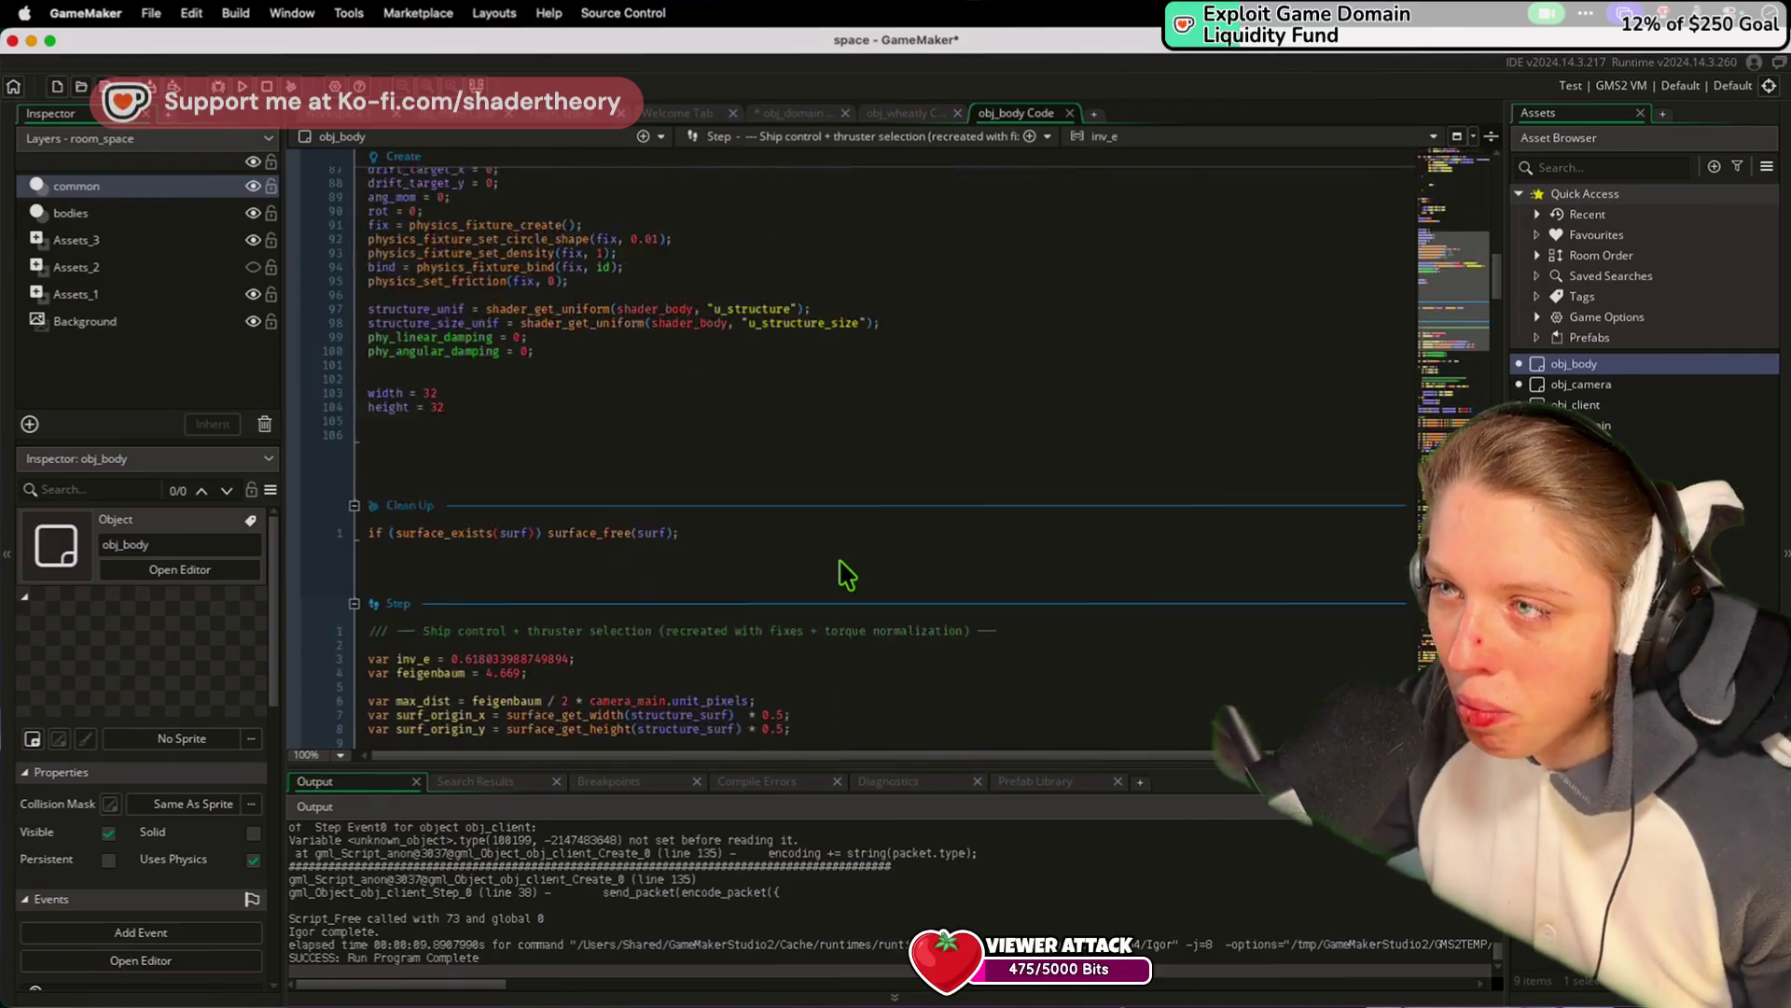
pyautogui.click(695, 727)
pyautogui.scroll(-1, 695, 727)
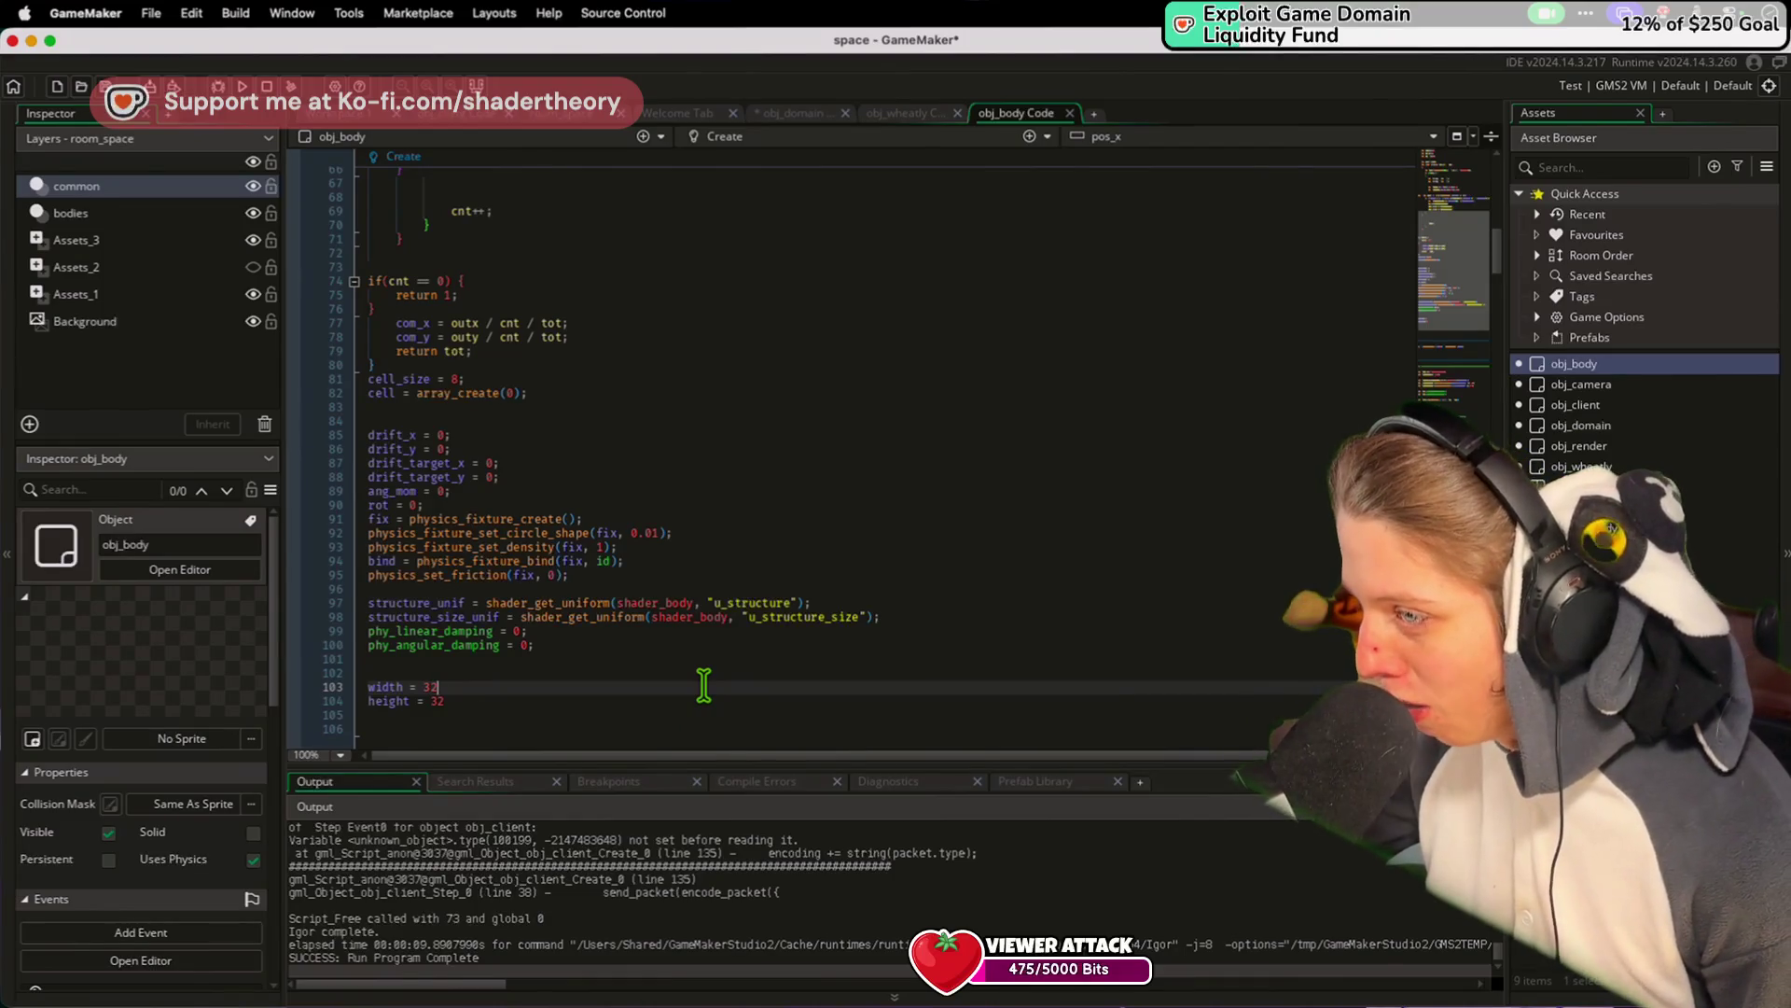
pyautogui.scroll(20, 704, 685)
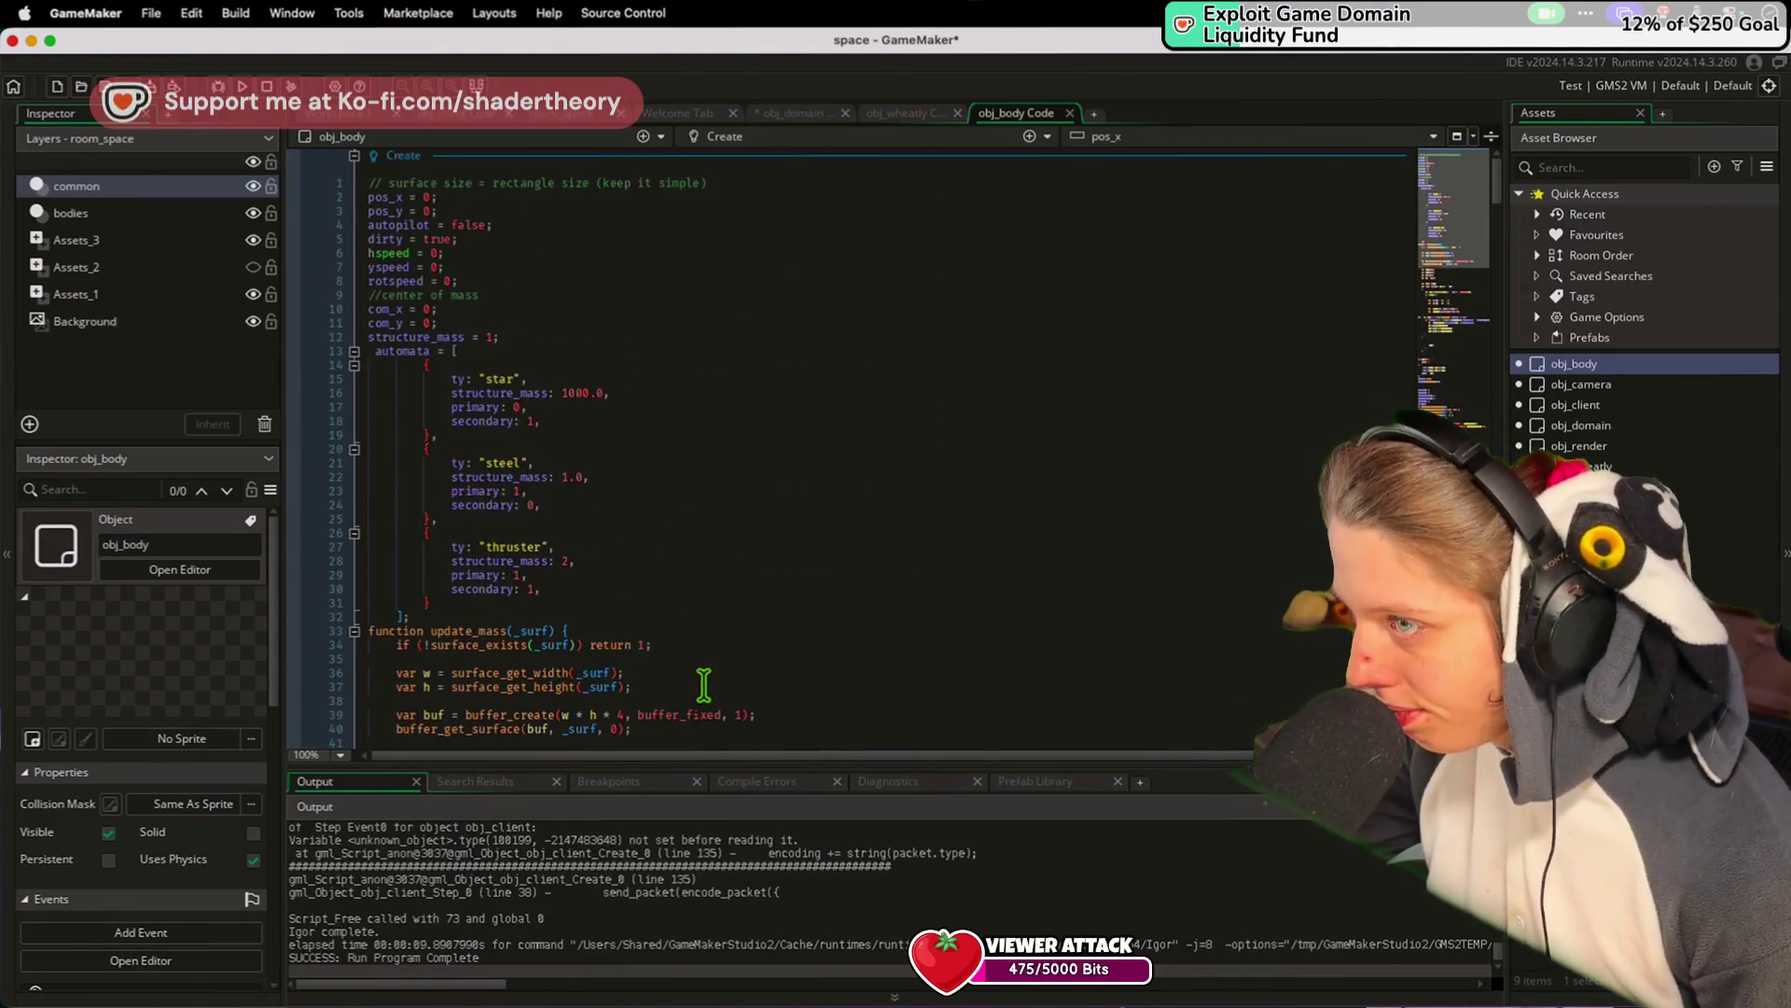
pyautogui.scroll(-20, 578, 499)
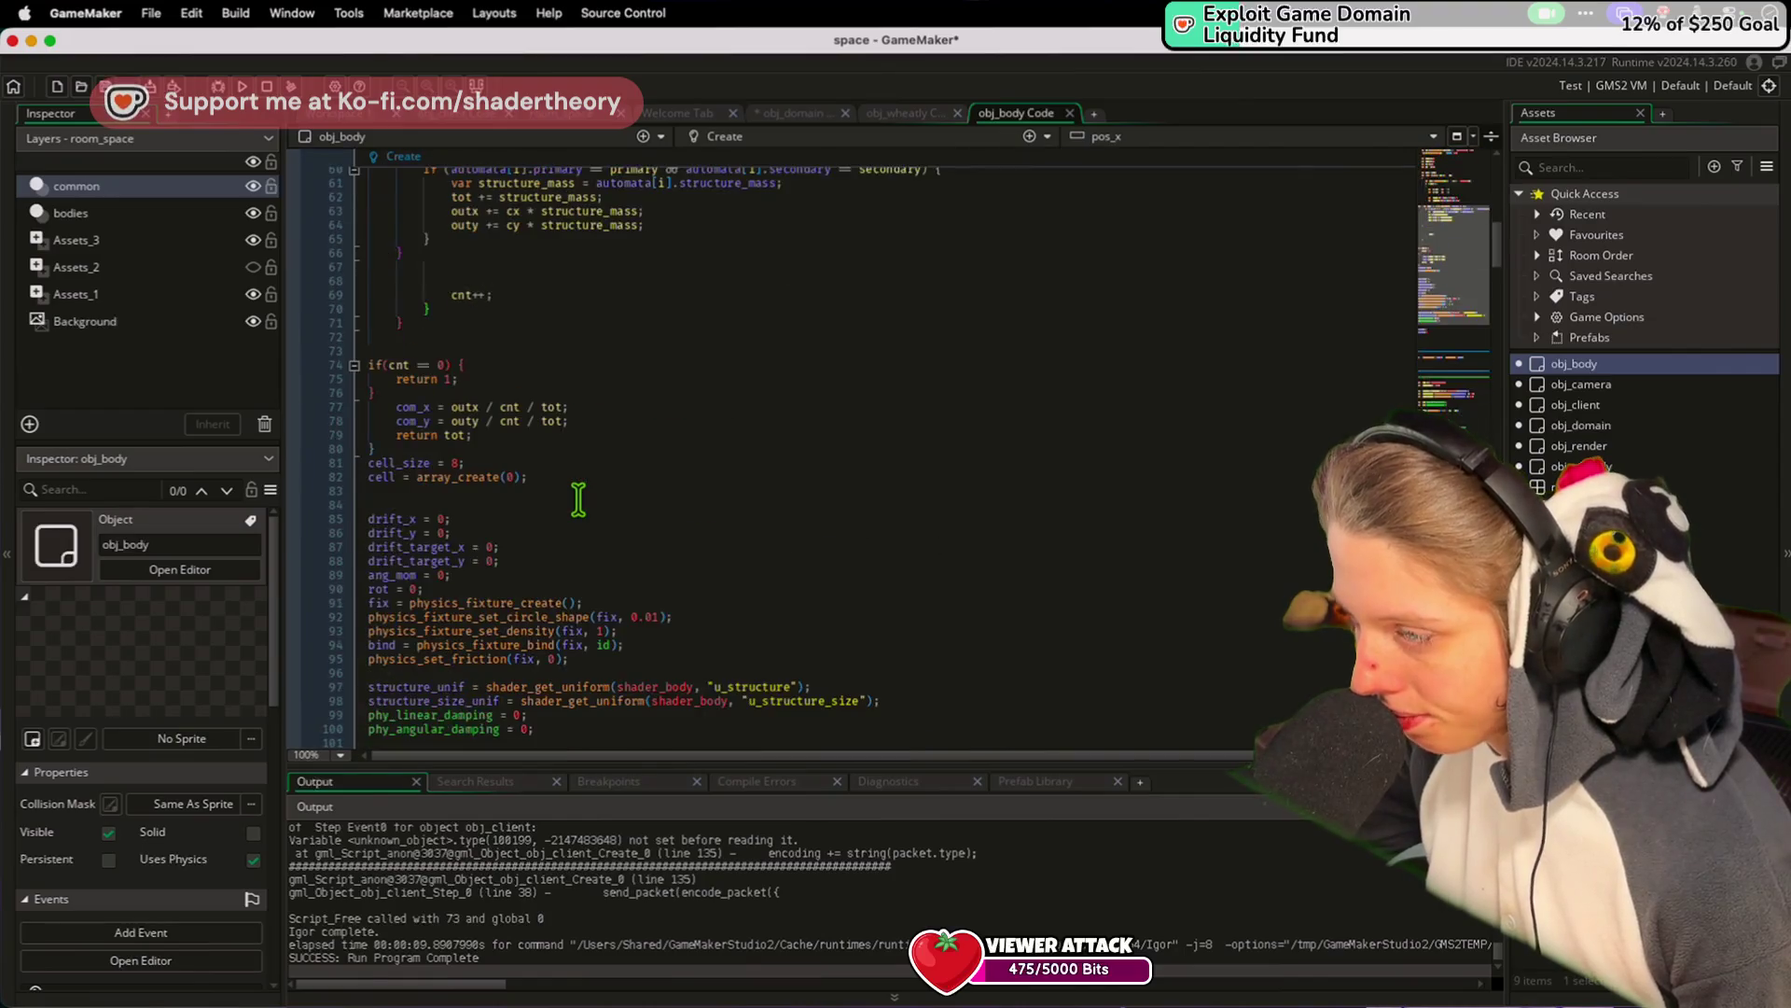
pyautogui.scroll(-13, 578, 499)
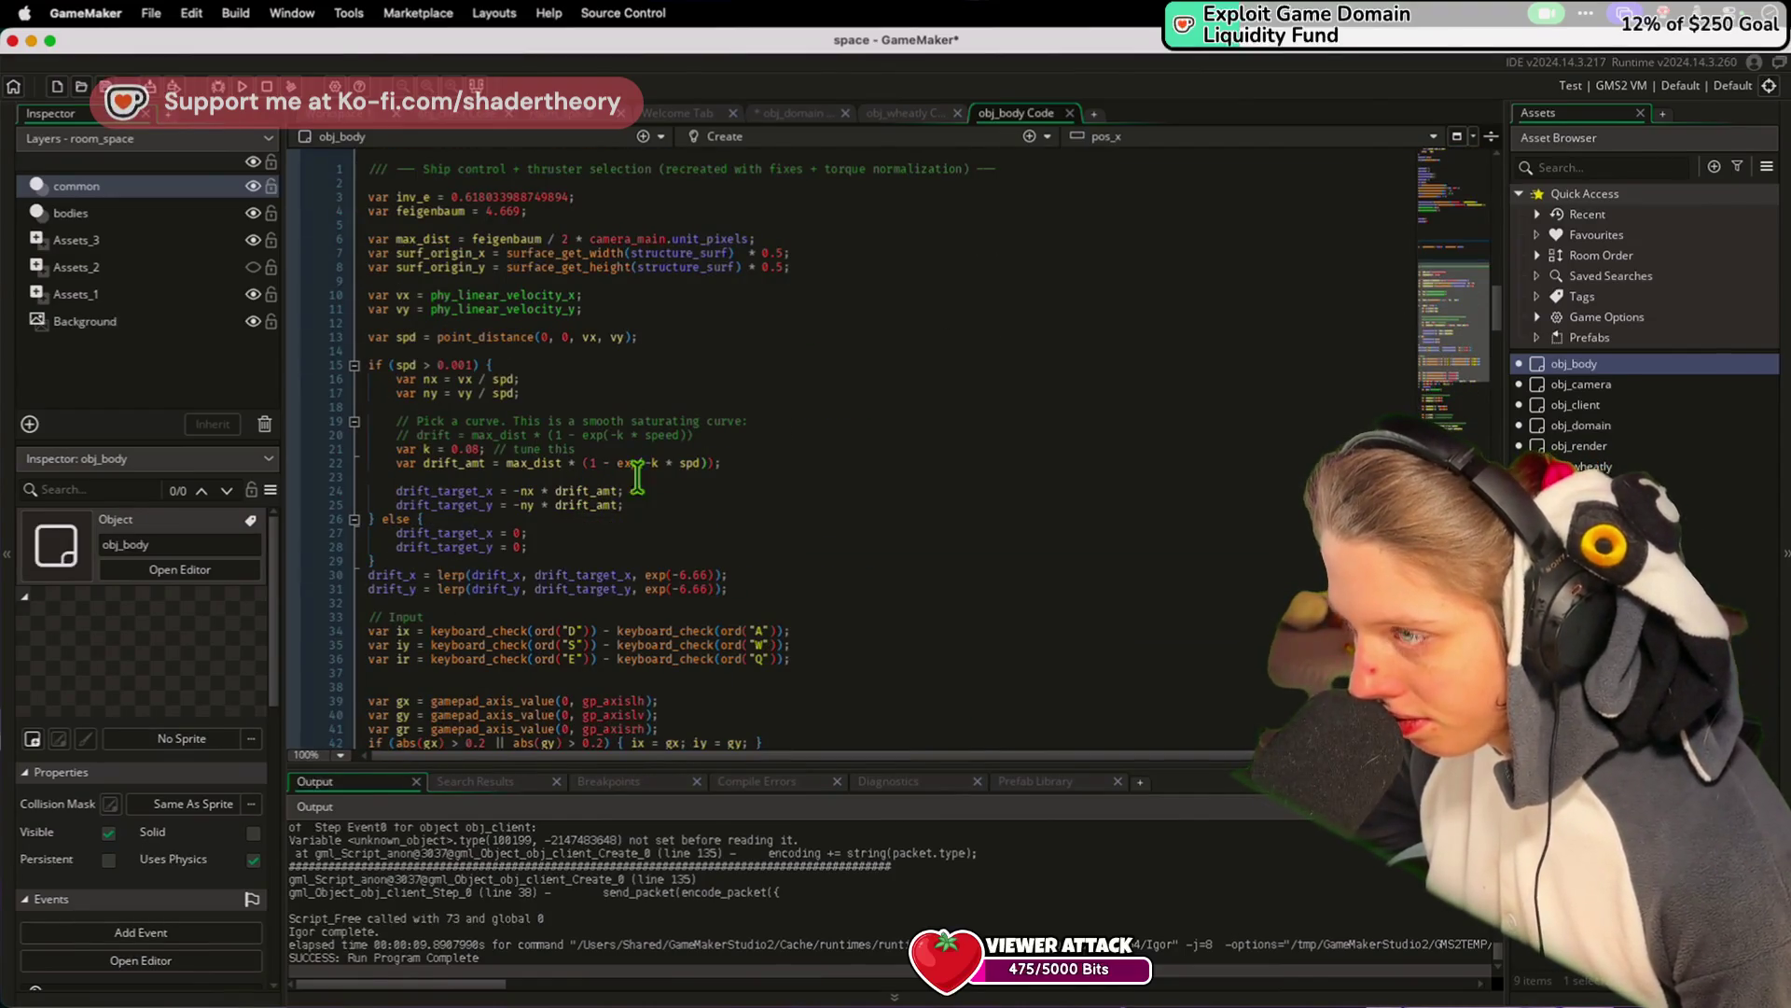
pyautogui.scroll(-19, 643, 592)
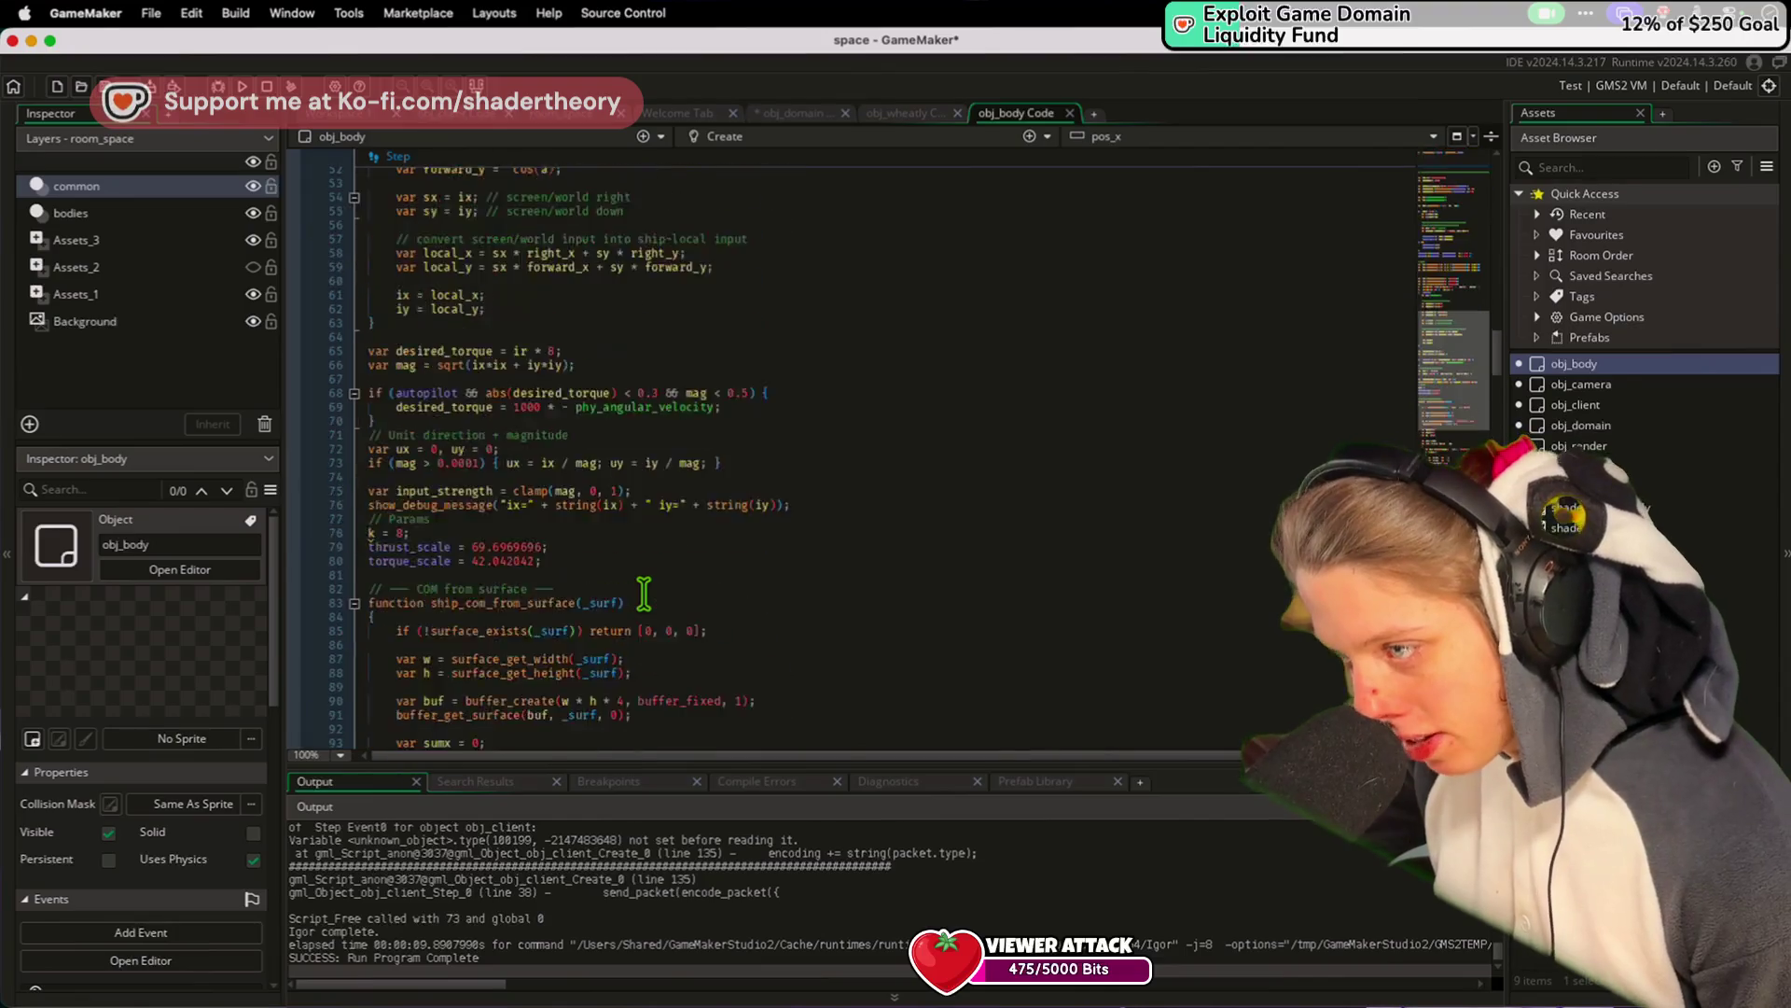
pyautogui.click(644, 590)
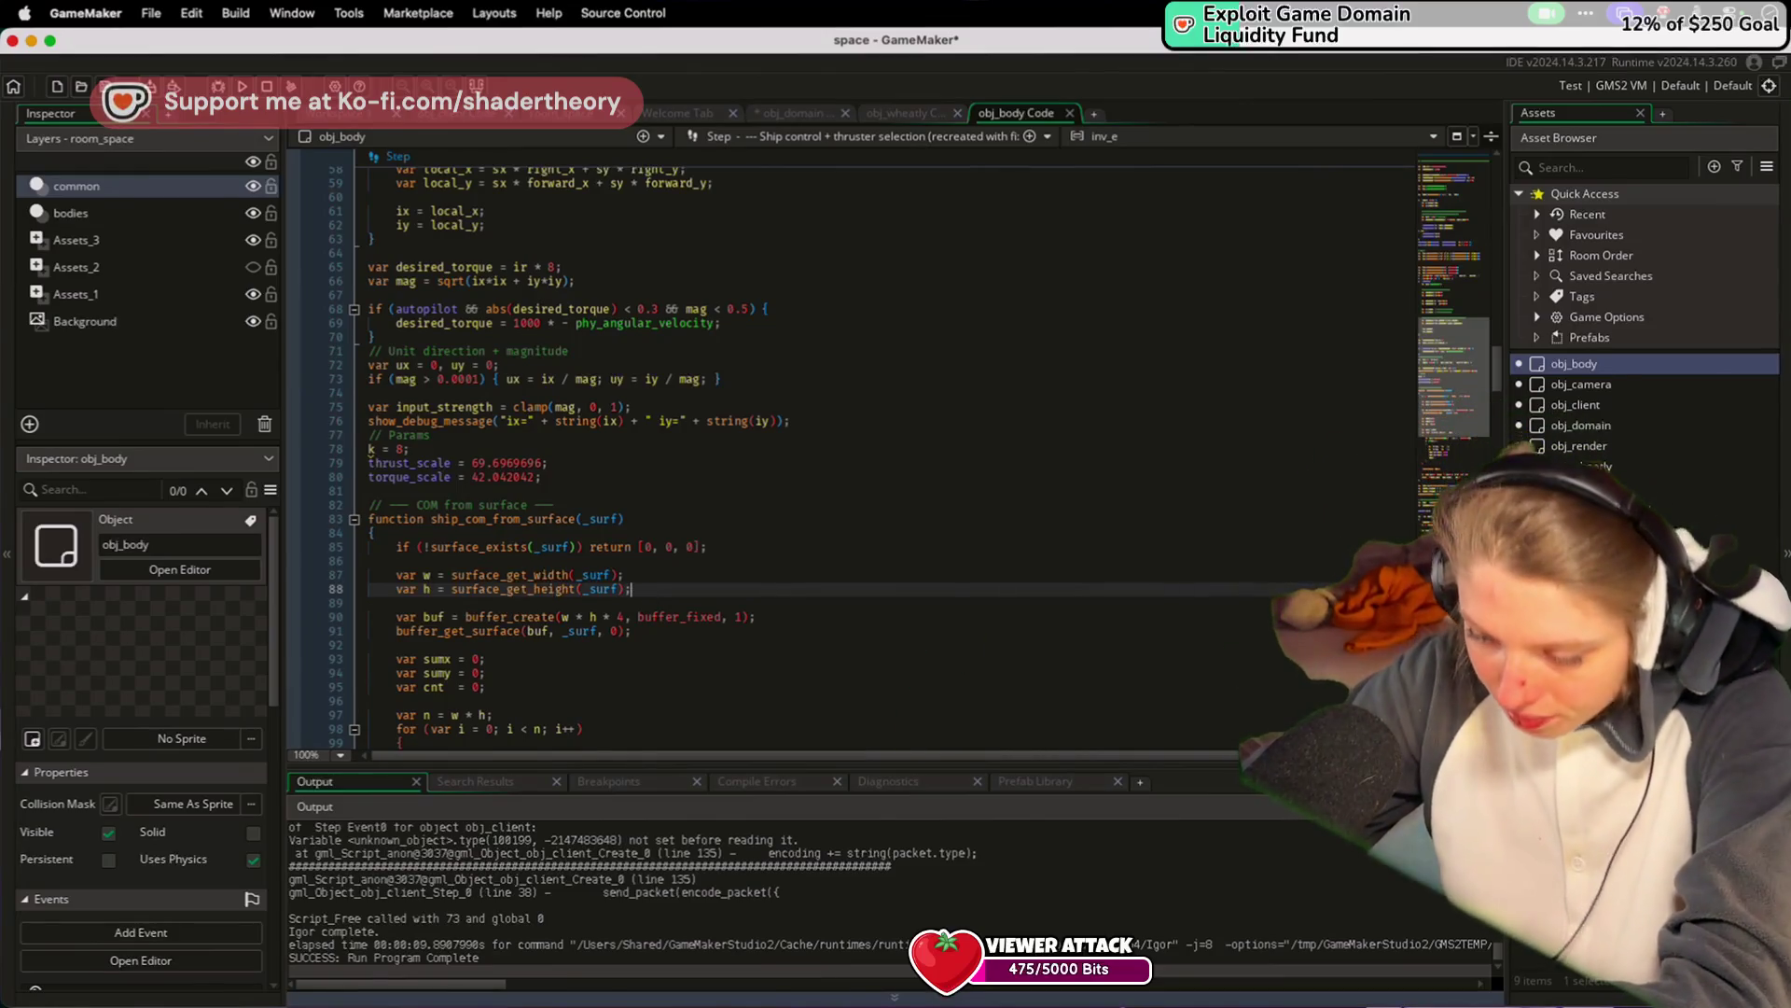
pyautogui.press('super+Tab')
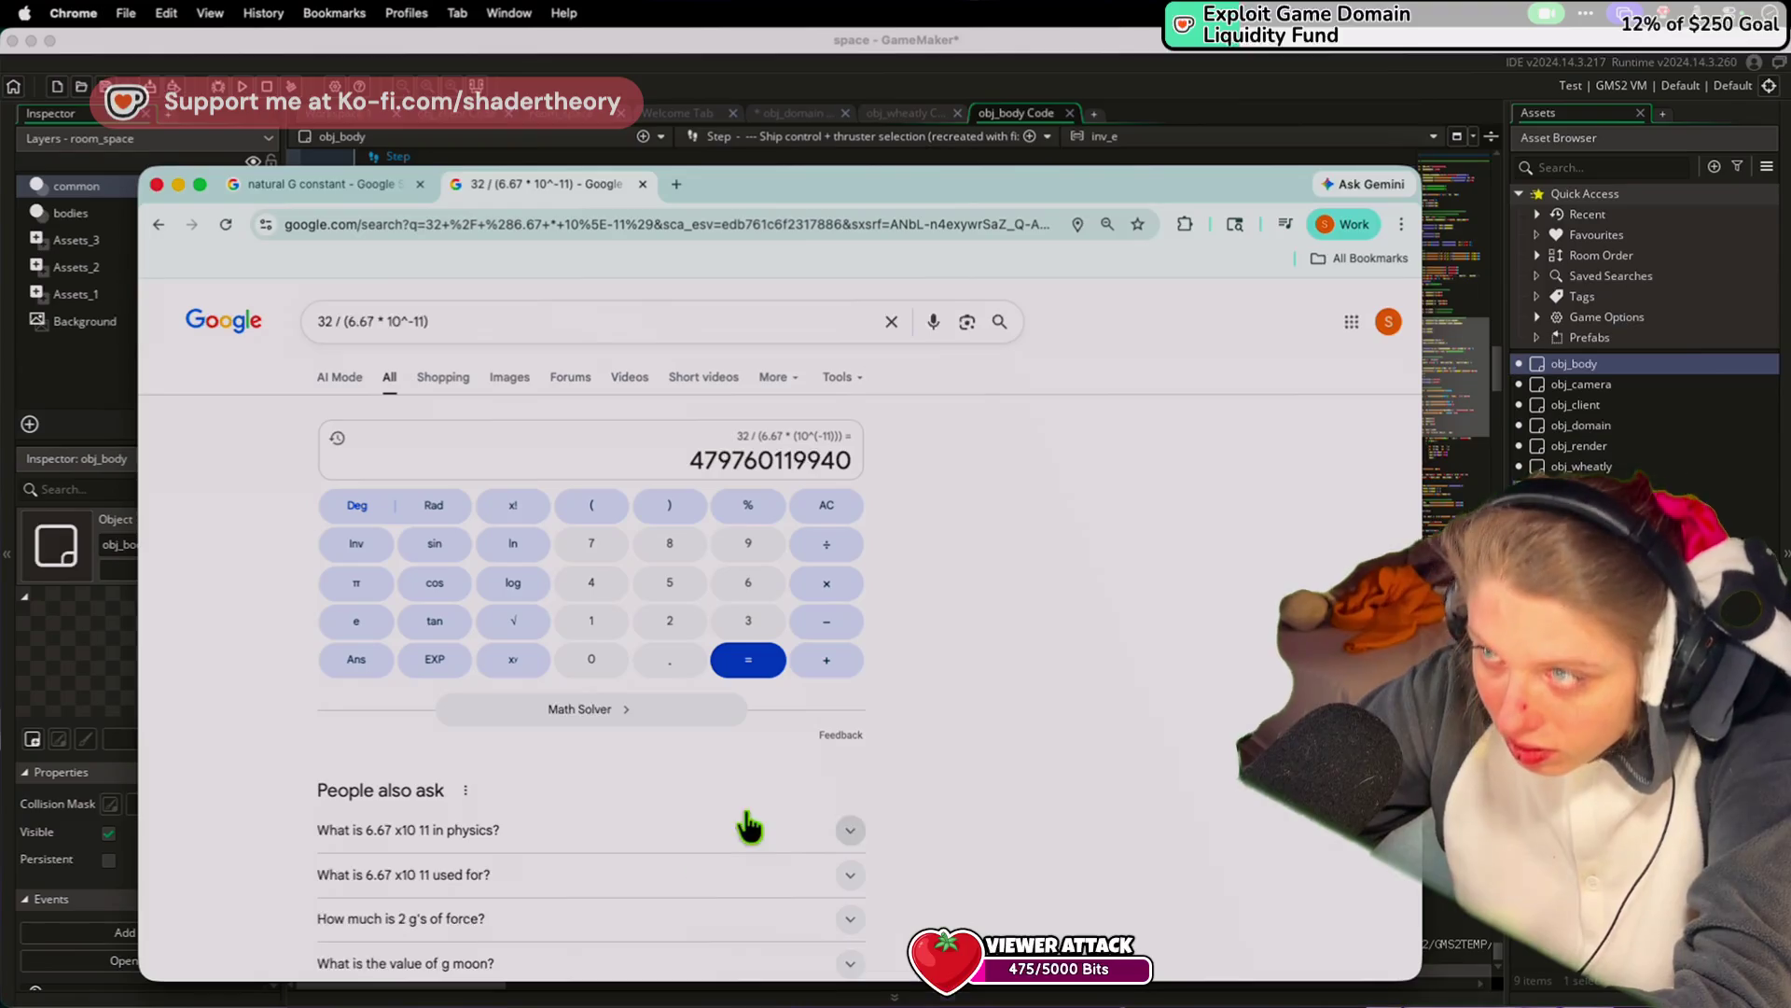
pyautogui.click(158, 181)
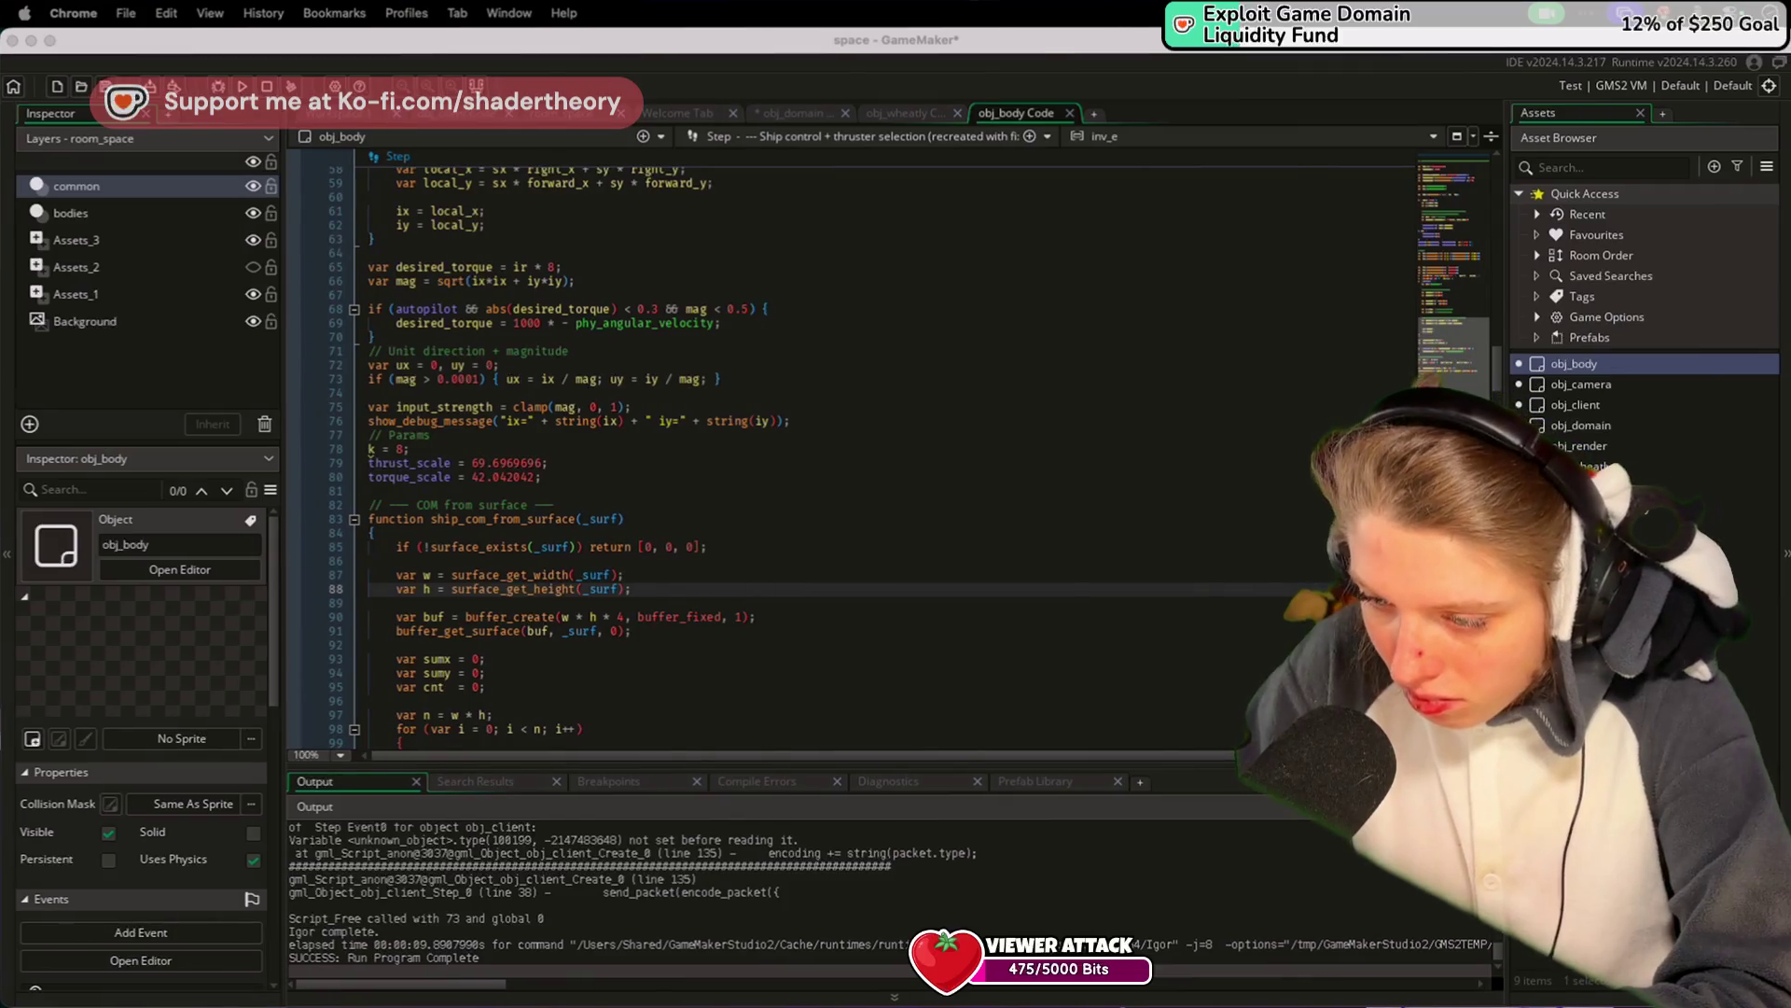
pyautogui.press('super+Tab')
pyautogui.moveTo(879, 381); pyautogui.dragTo(306, 342)
pyautogui.moveTo(474, 338); pyautogui.dragTo(530, 110)
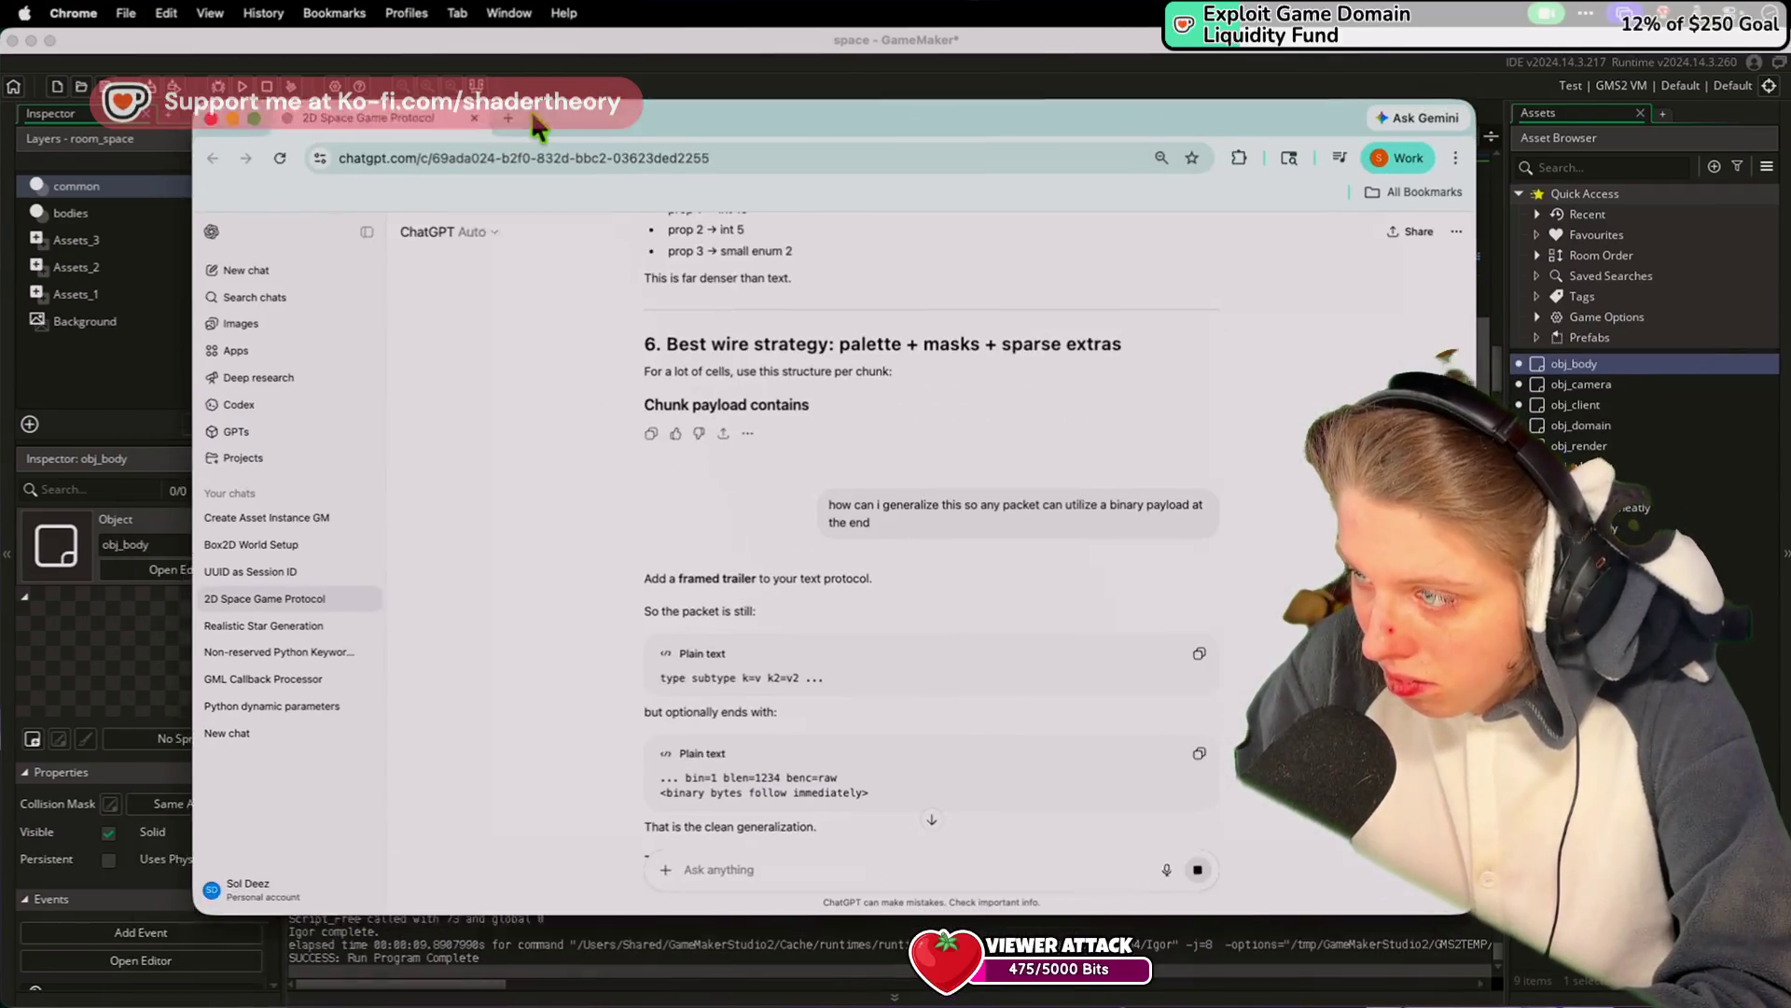
pyautogui.scroll(-10, 853, 640)
pyautogui.scroll(2, 842, 708)
pyautogui.scroll(5, 842, 707)
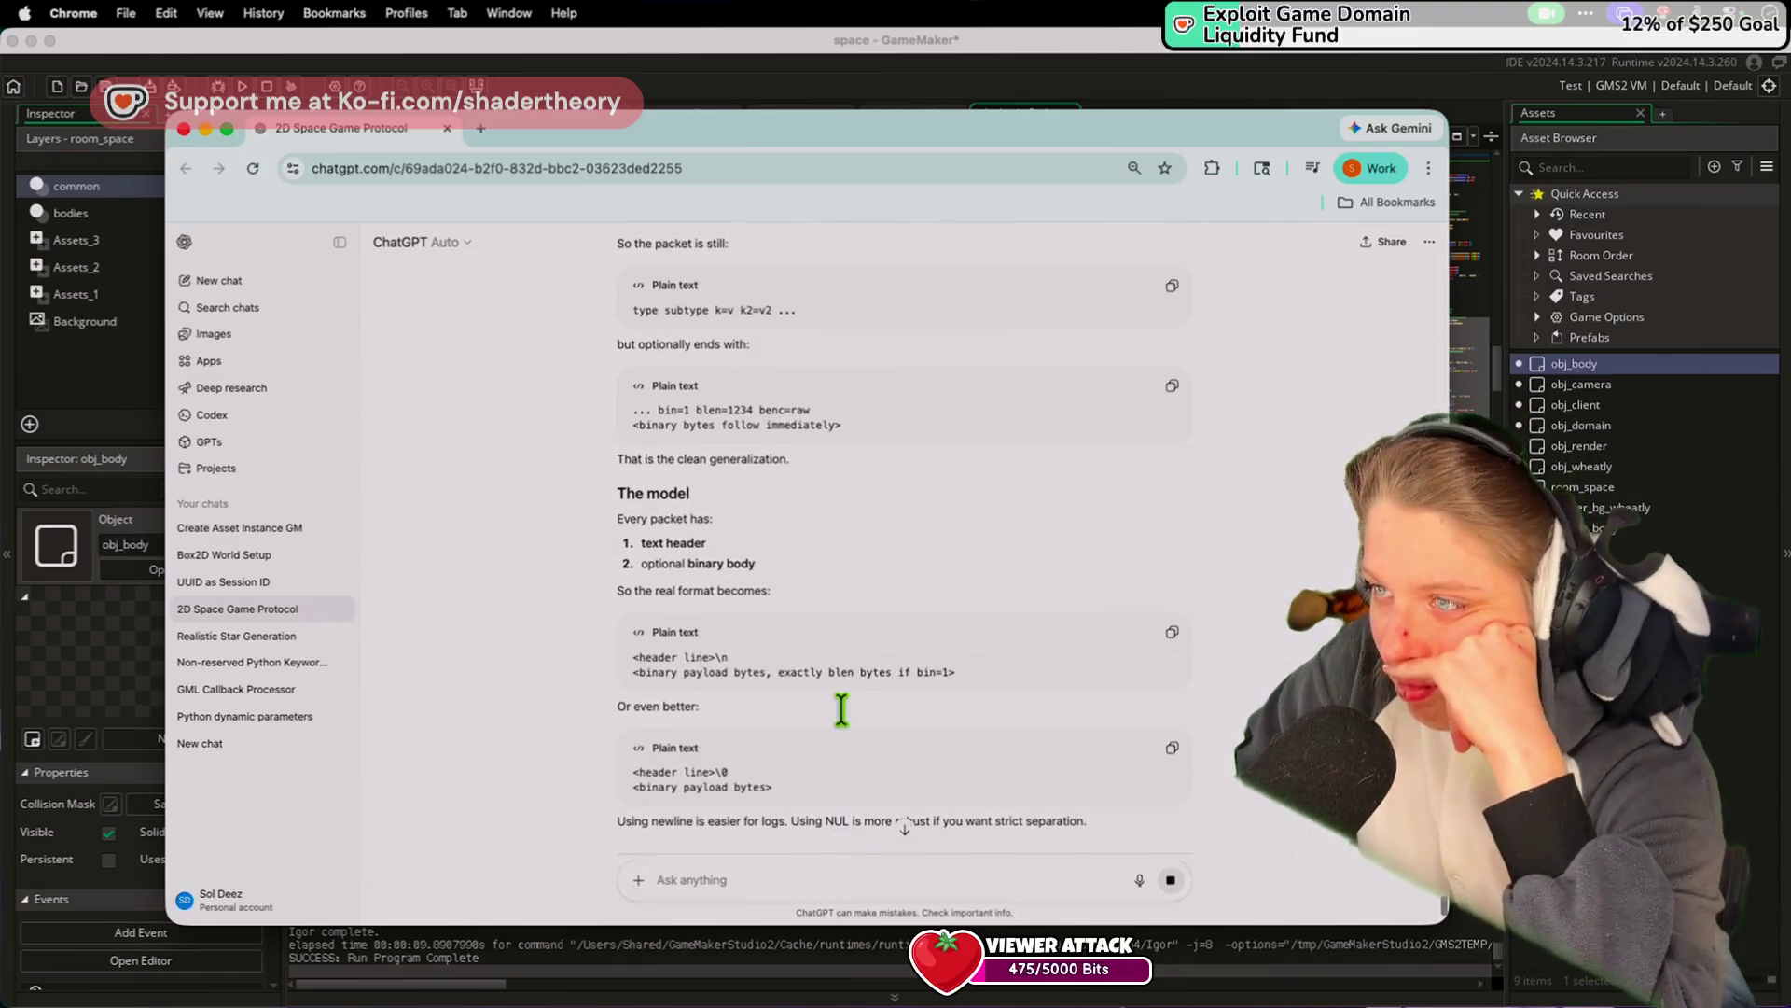
pyautogui.scroll(2, 842, 709)
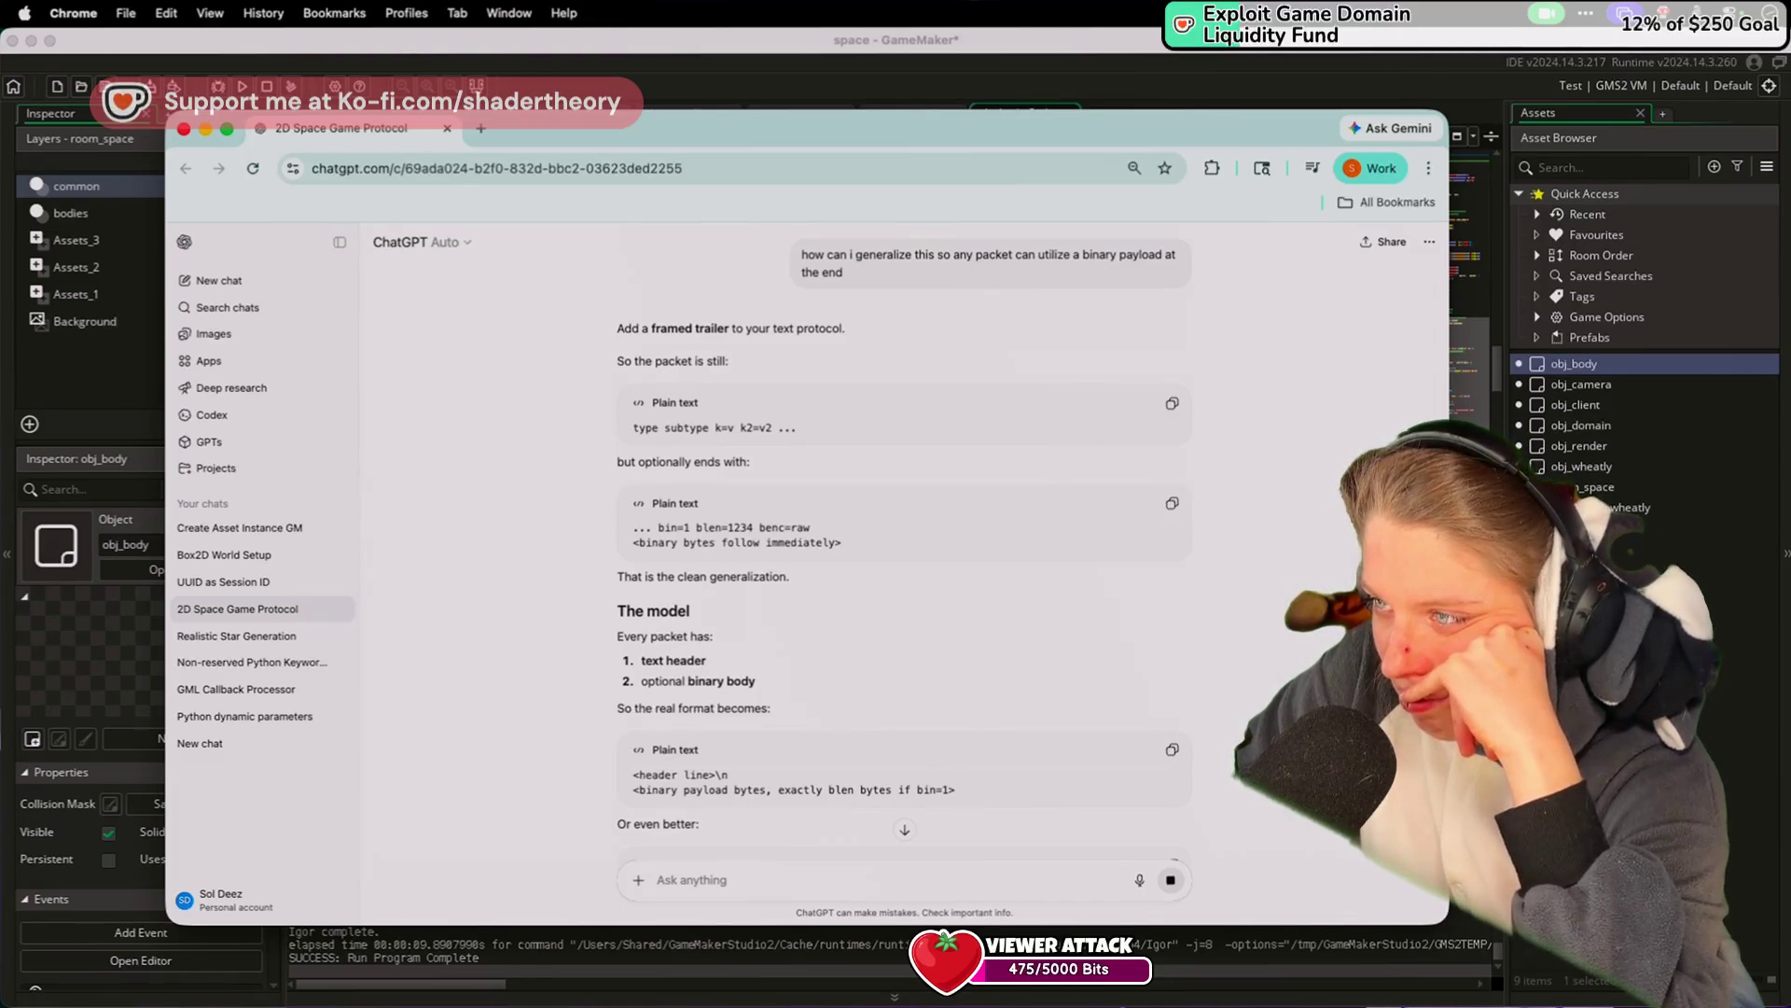
pyautogui.scroll(-3, 983, 603)
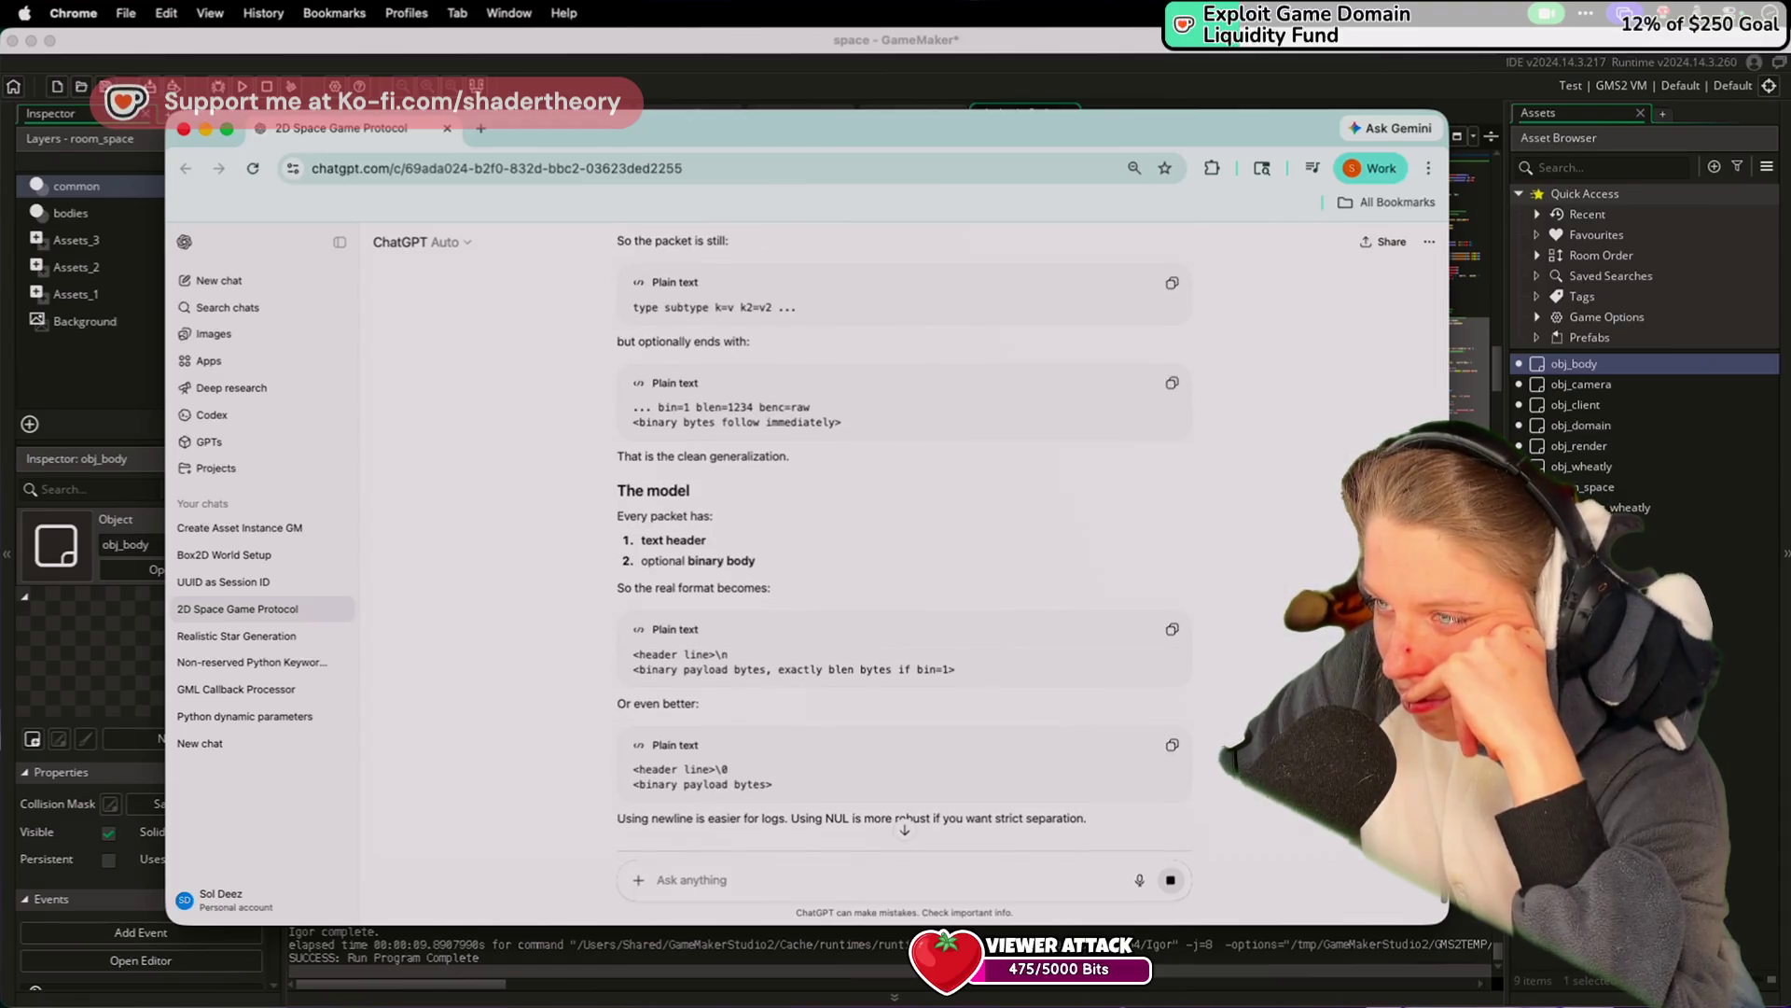
pyautogui.press('super+Tab')
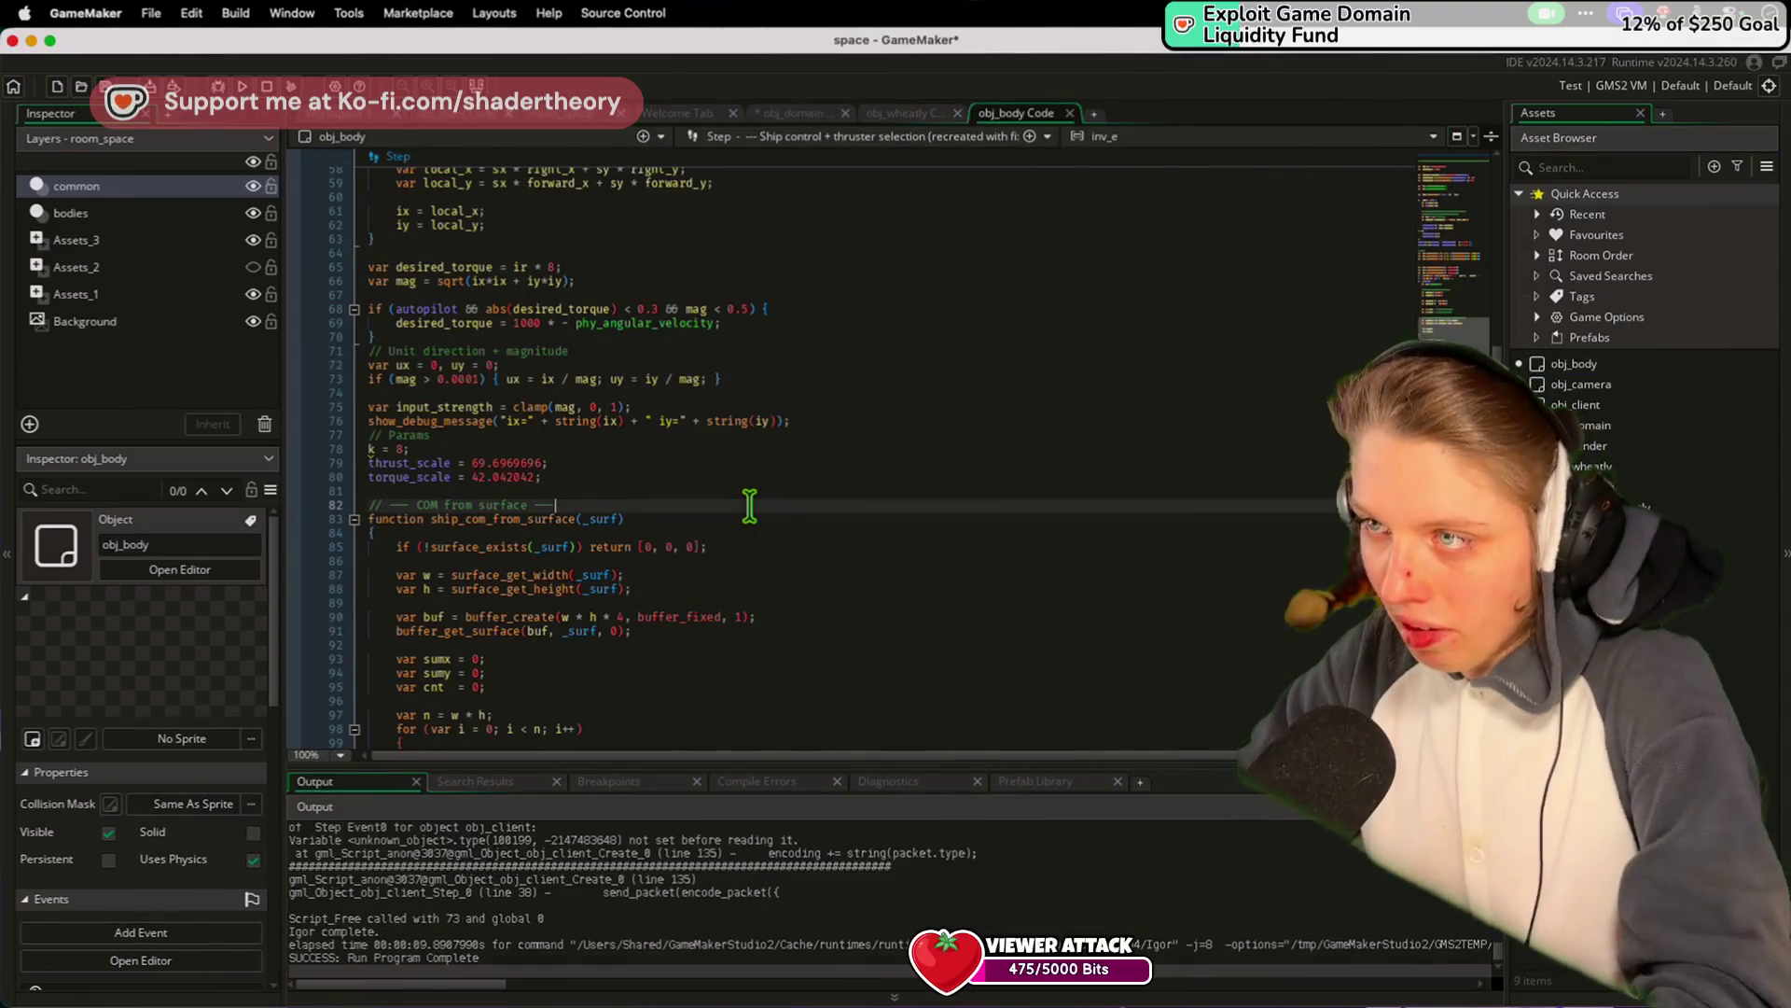
# - Open obj_client's Create code and find the packet type encoding in encode_packet
pyautogui.scroll(15, 787, 627)
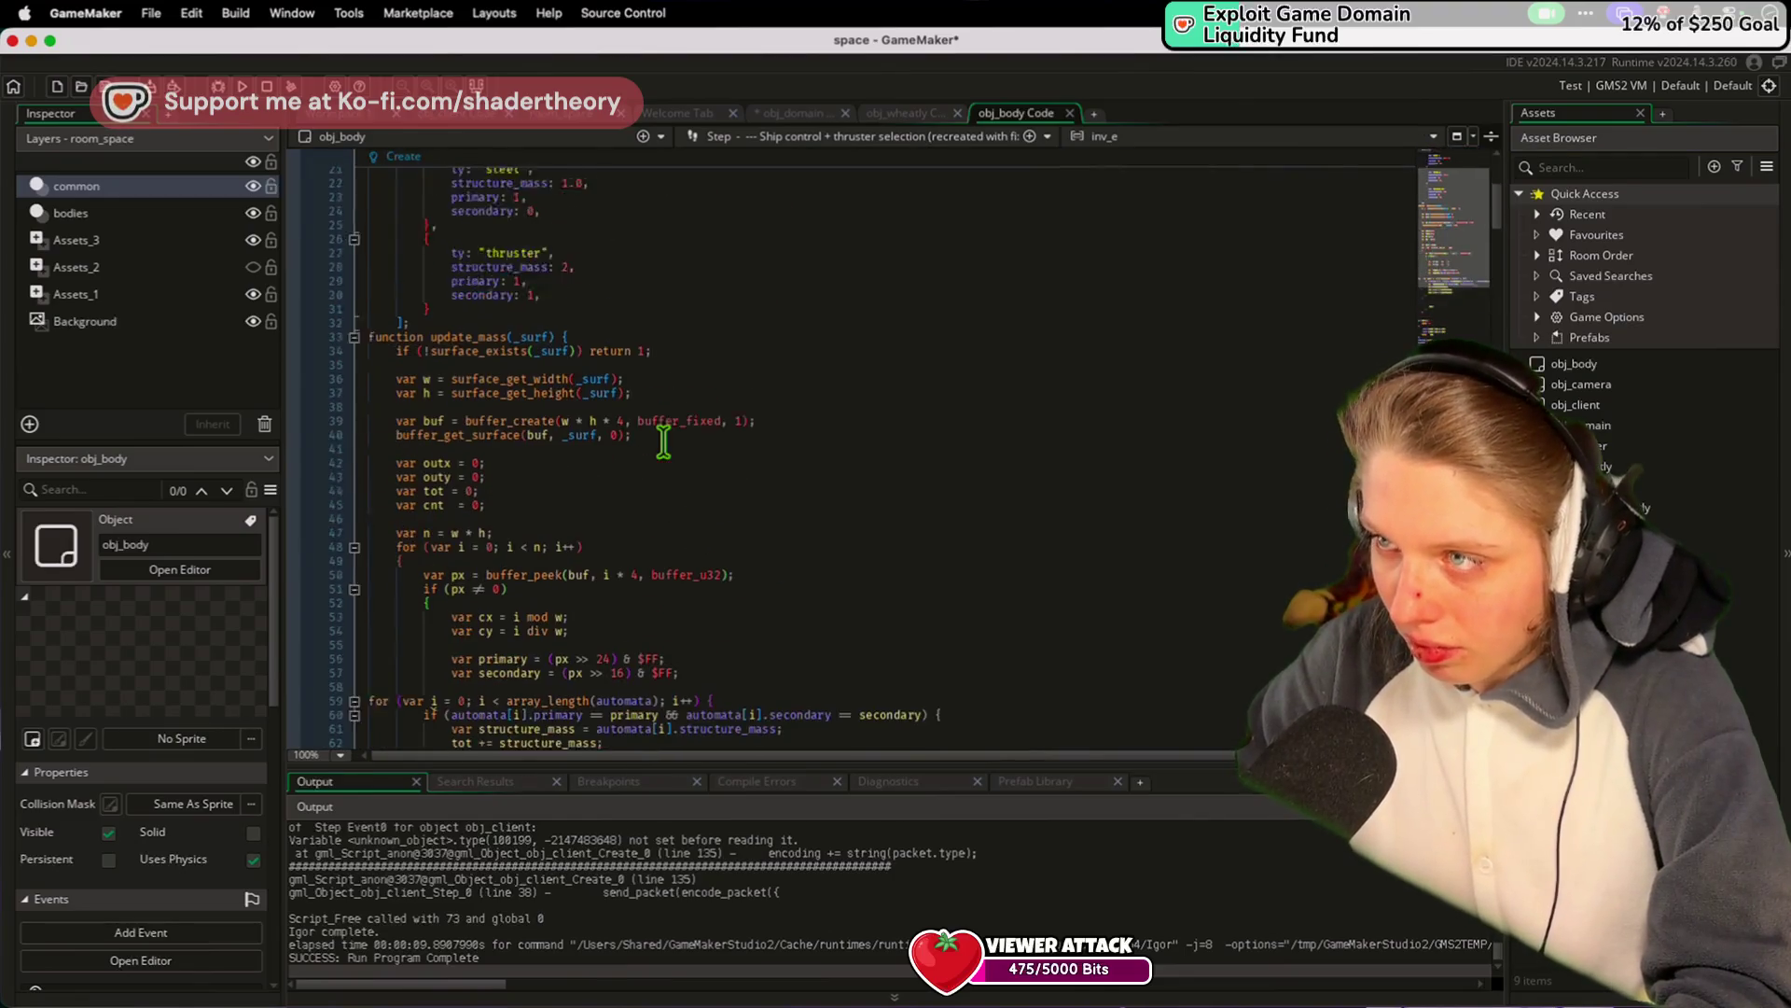
pyautogui.click(1586, 405)
pyautogui.doubleClick(1586, 405)
pyautogui.scroll(-5, 872, 491)
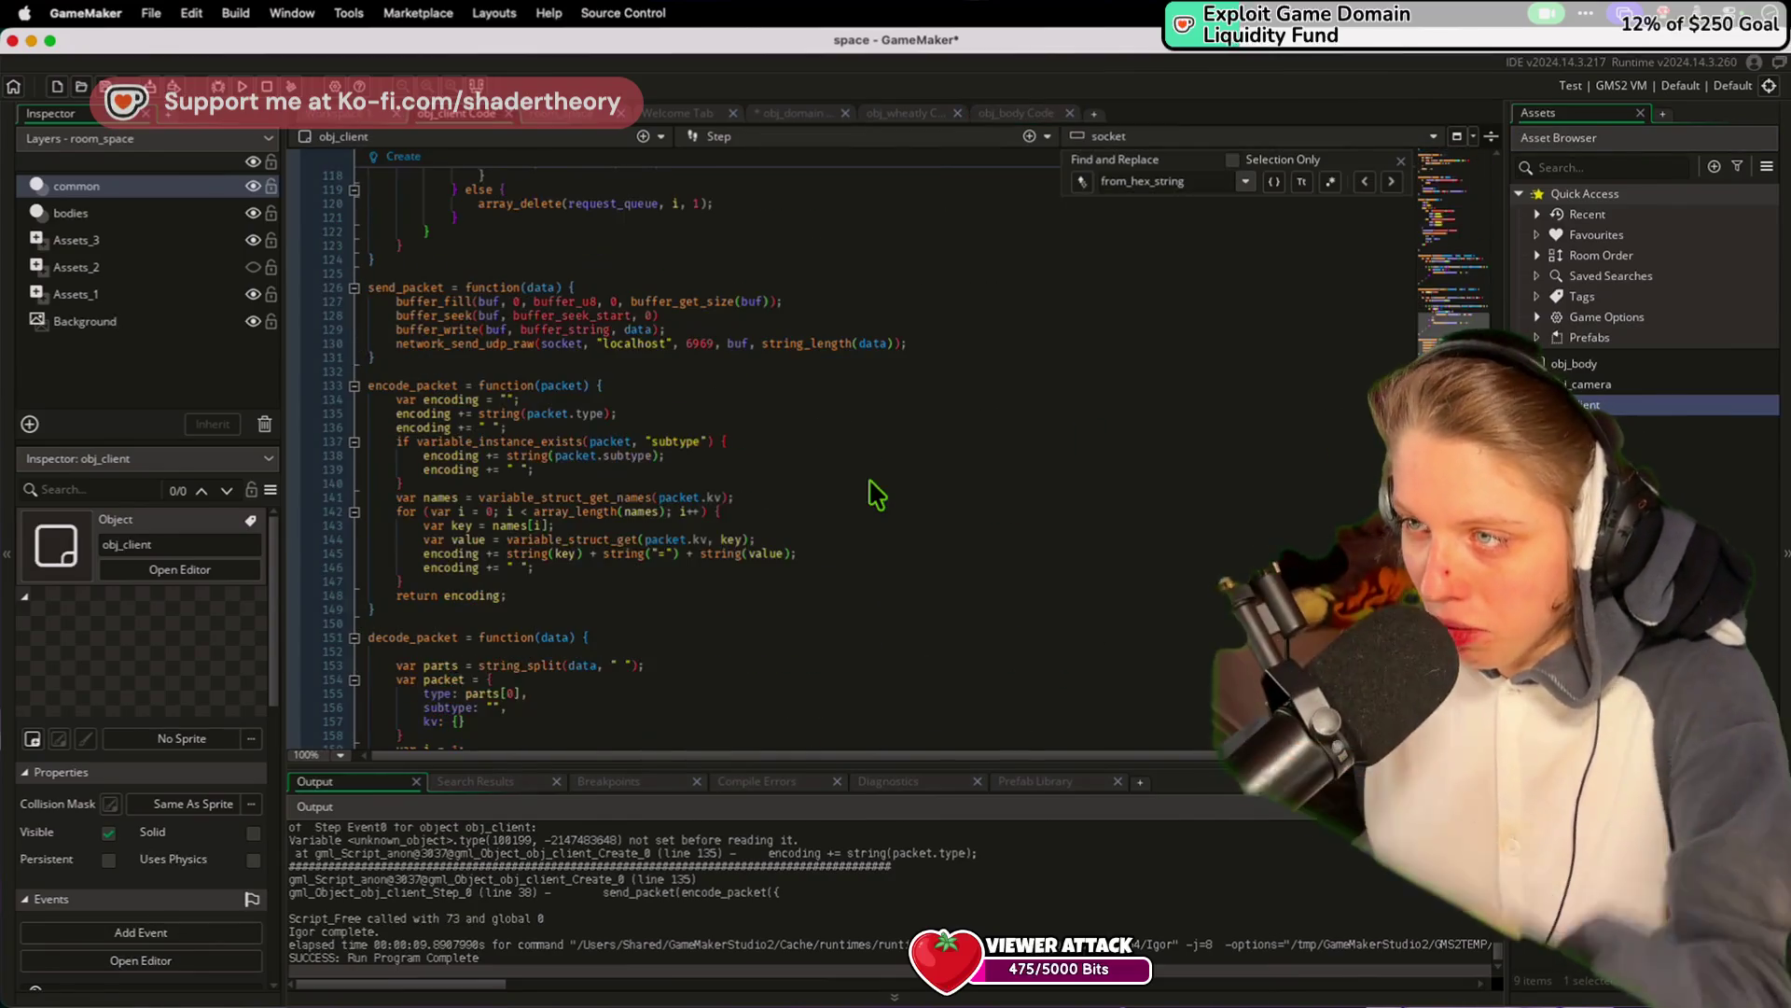
pyautogui.scroll(6, 872, 491)
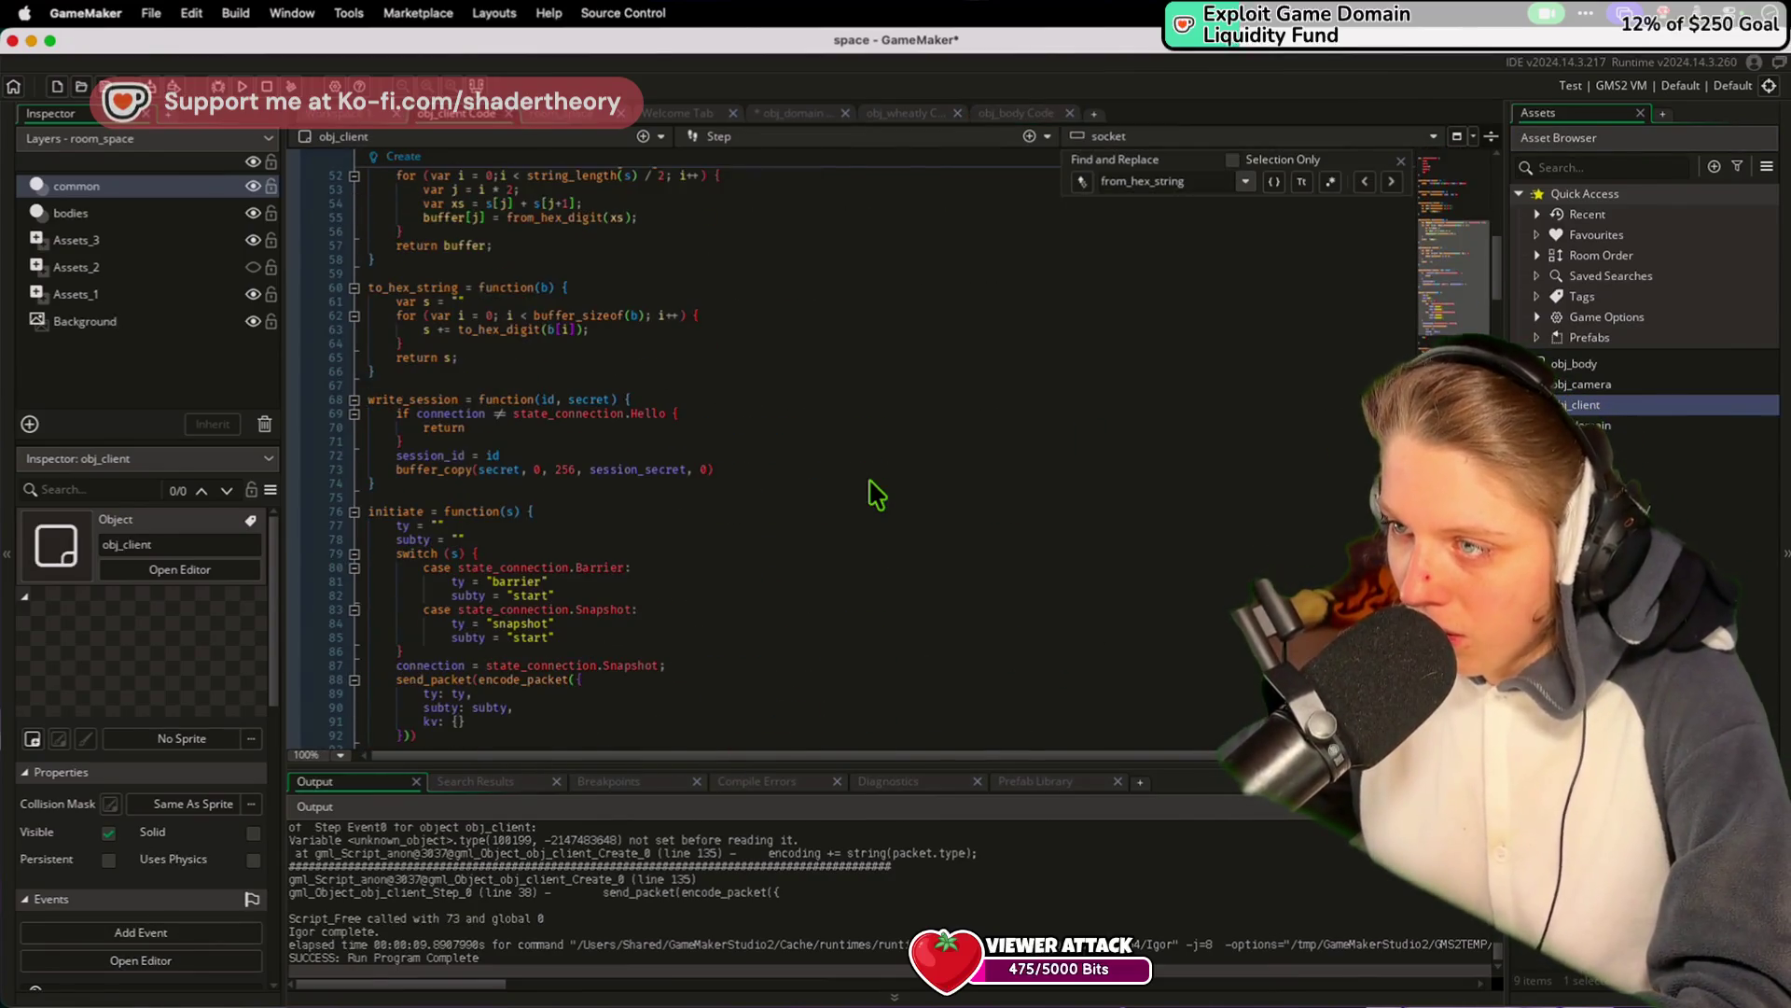
pyautogui.scroll(-5, 872, 492)
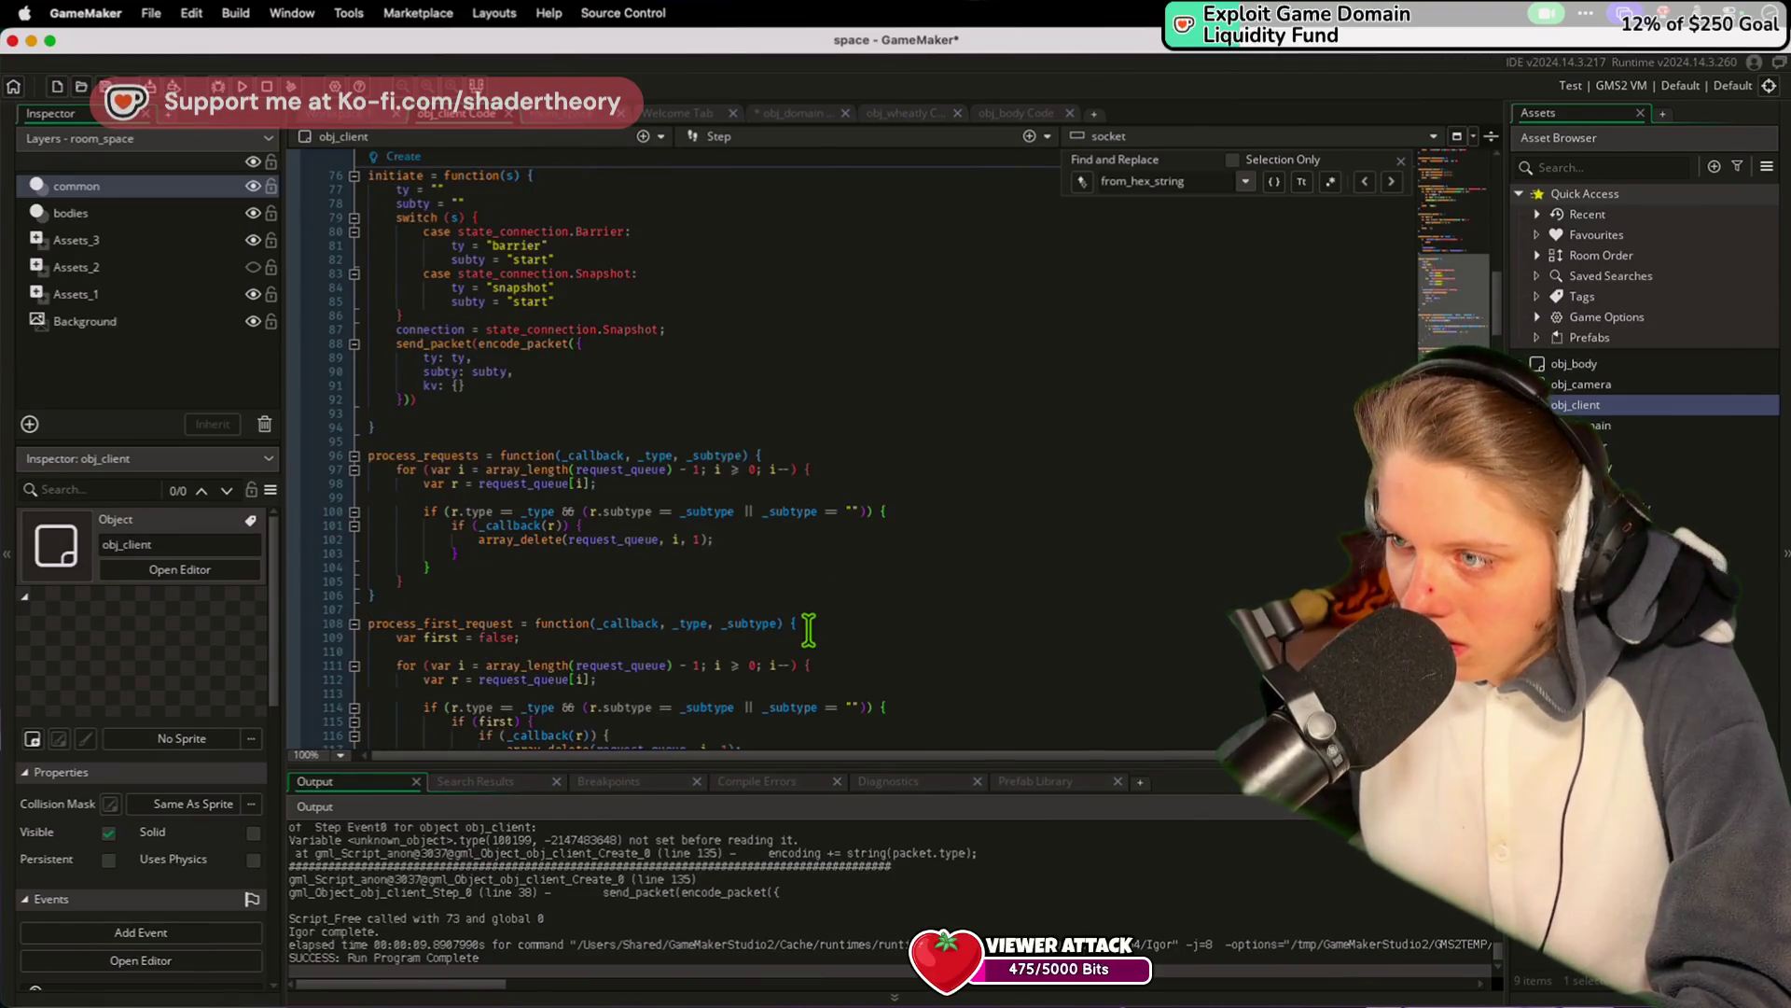
pyautogui.scroll(-3, 809, 631)
pyautogui.scroll(-4, 809, 631)
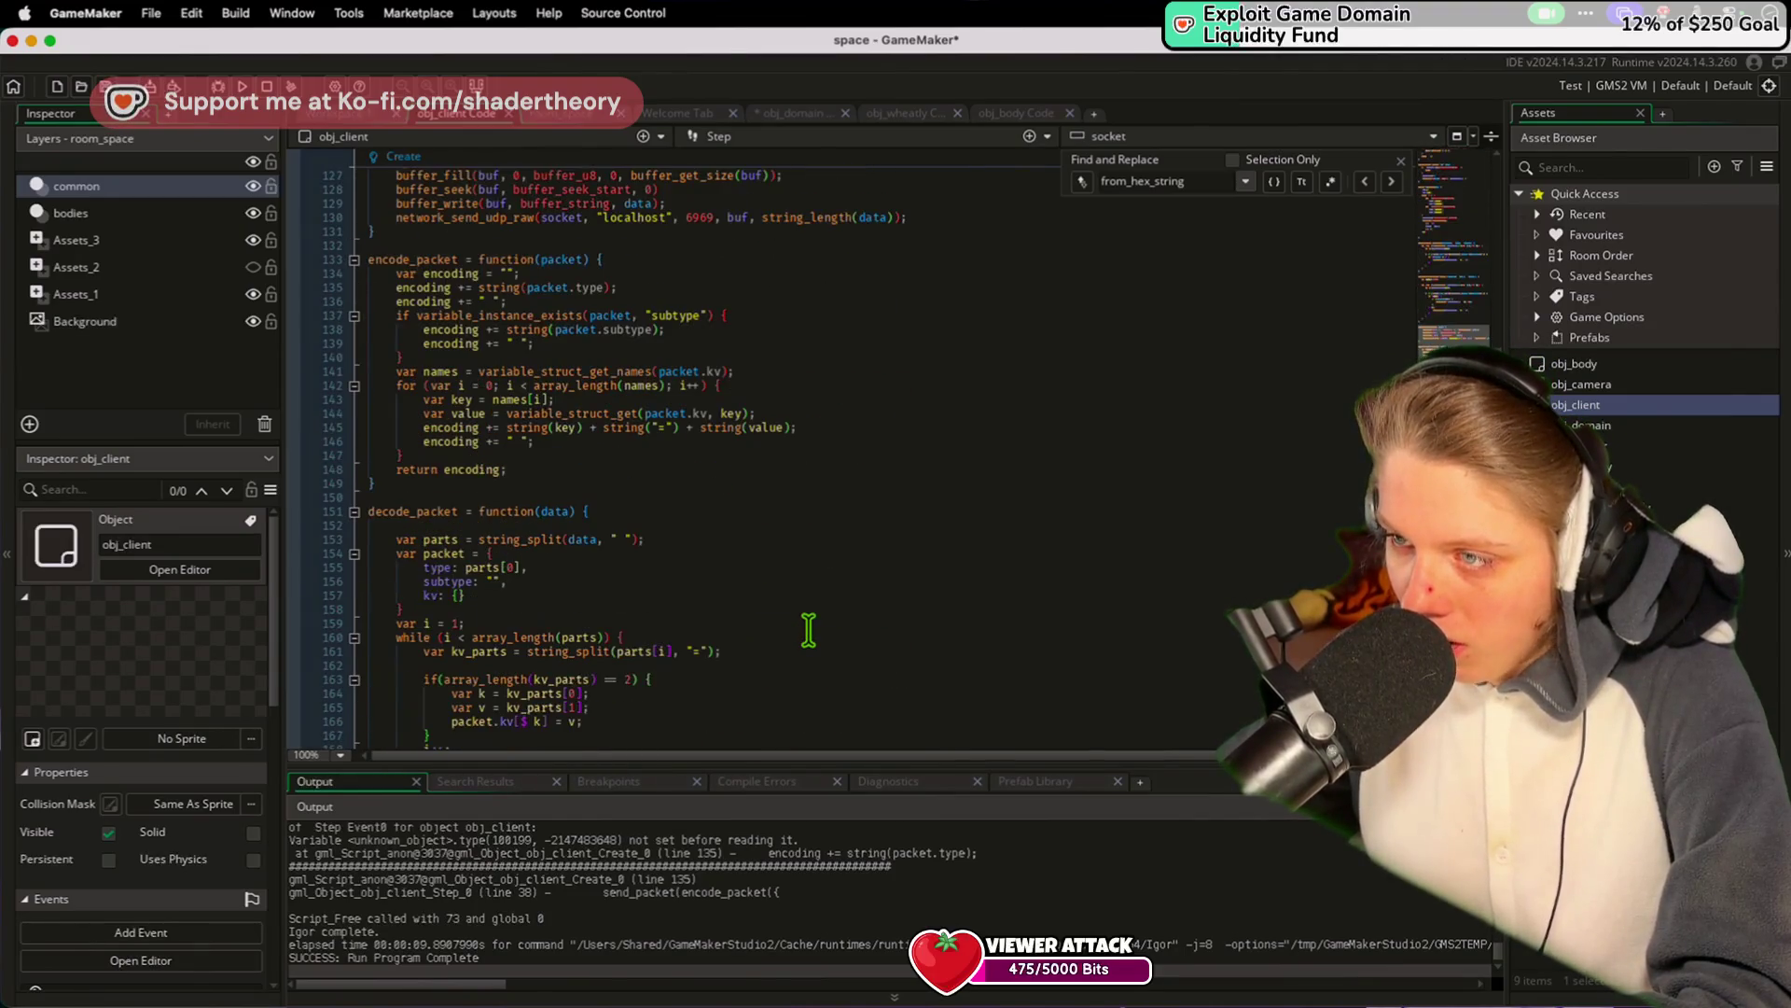
pyautogui.scroll(1, 809, 631)
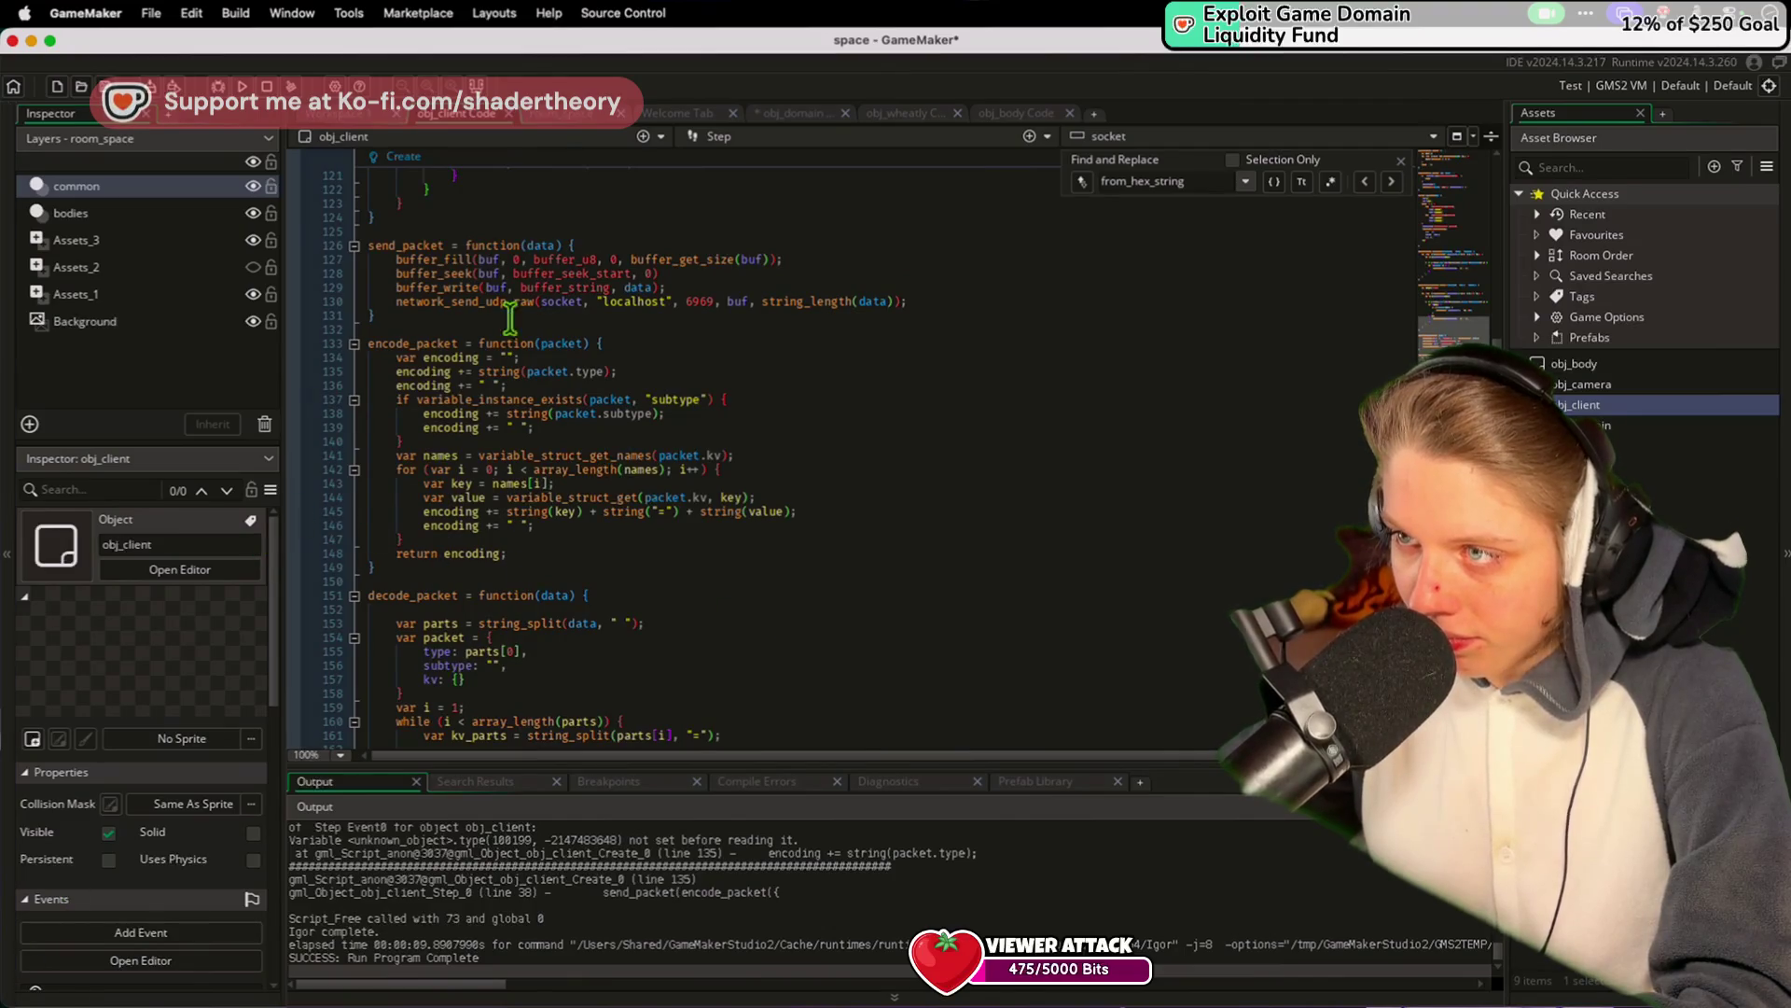
# - Add binary_payload_exists = false, an if-check on packet.kv.binary, and a binary_required list
pyautogui.click(620, 384)
pyautogui.press('Return')
pyautogui.write('var ')
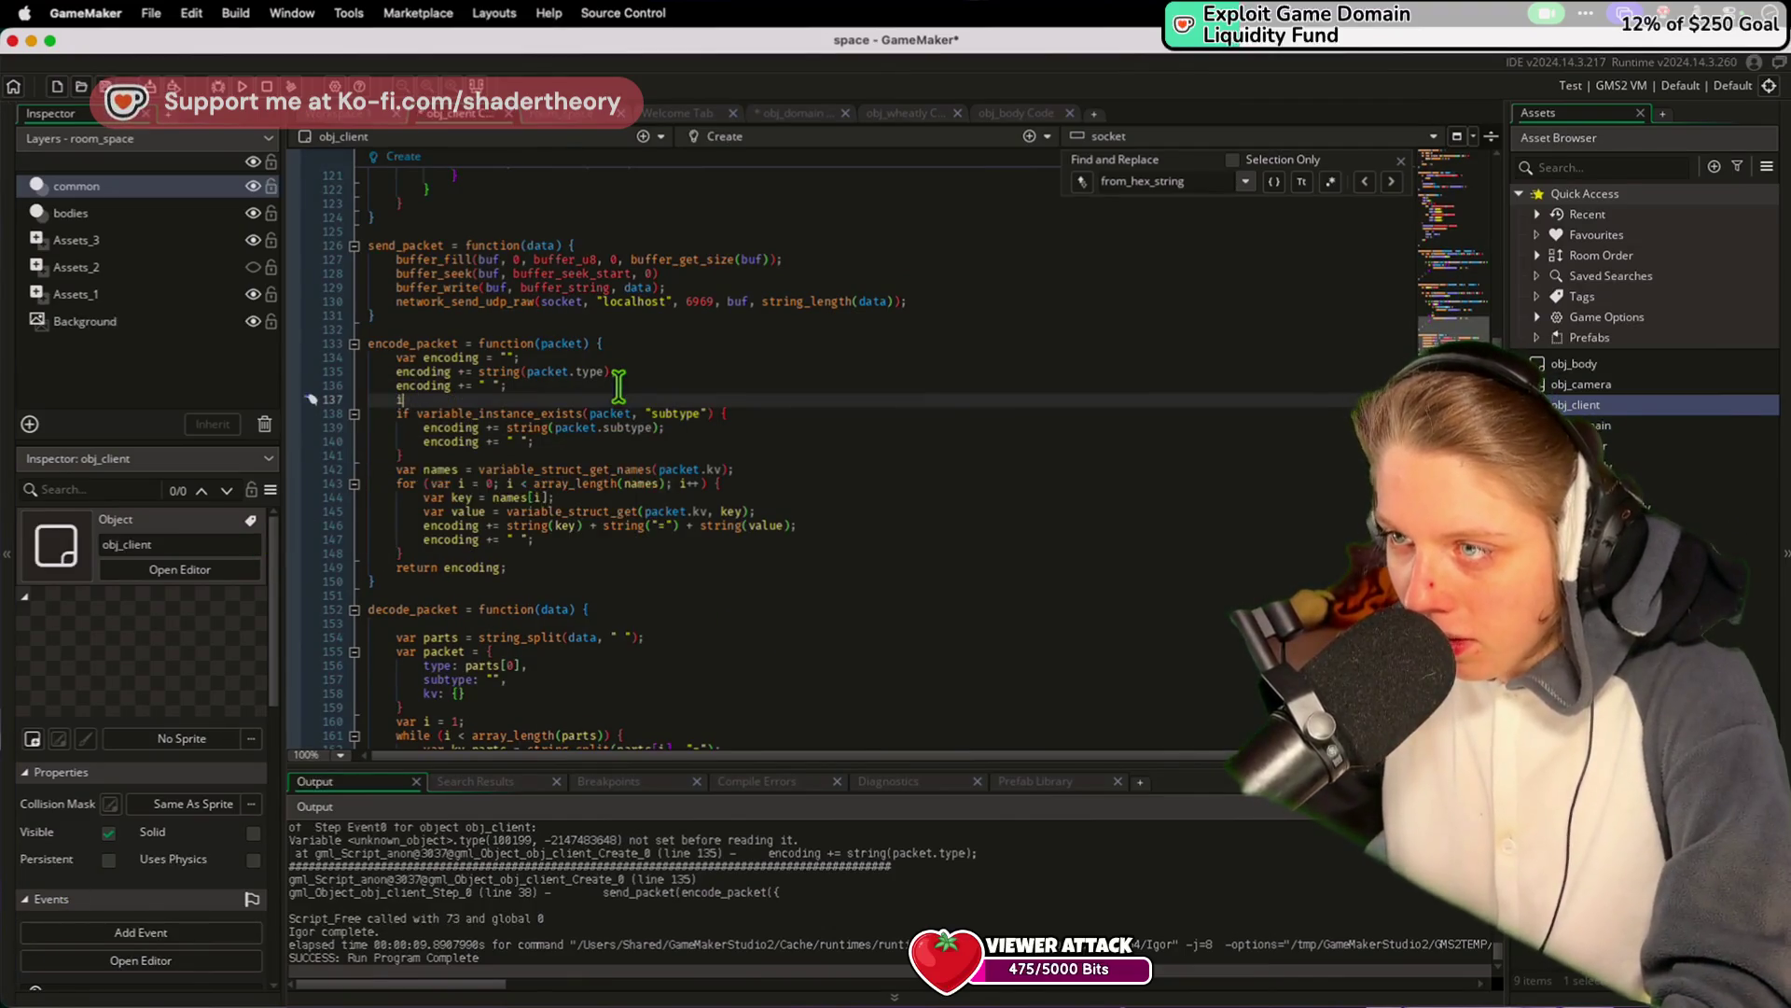
pyautogui.write('binary_payload_exists = false;')
pyautogui.press('Return')
pyautogui.write('if variable_instance_exists(packet.kv, "binary") && bool(packet.kv.binary)')
pyautogui.press('Return')
pyautogui.write('var binary_required = ["data", "len", "encoding", "binary"]')
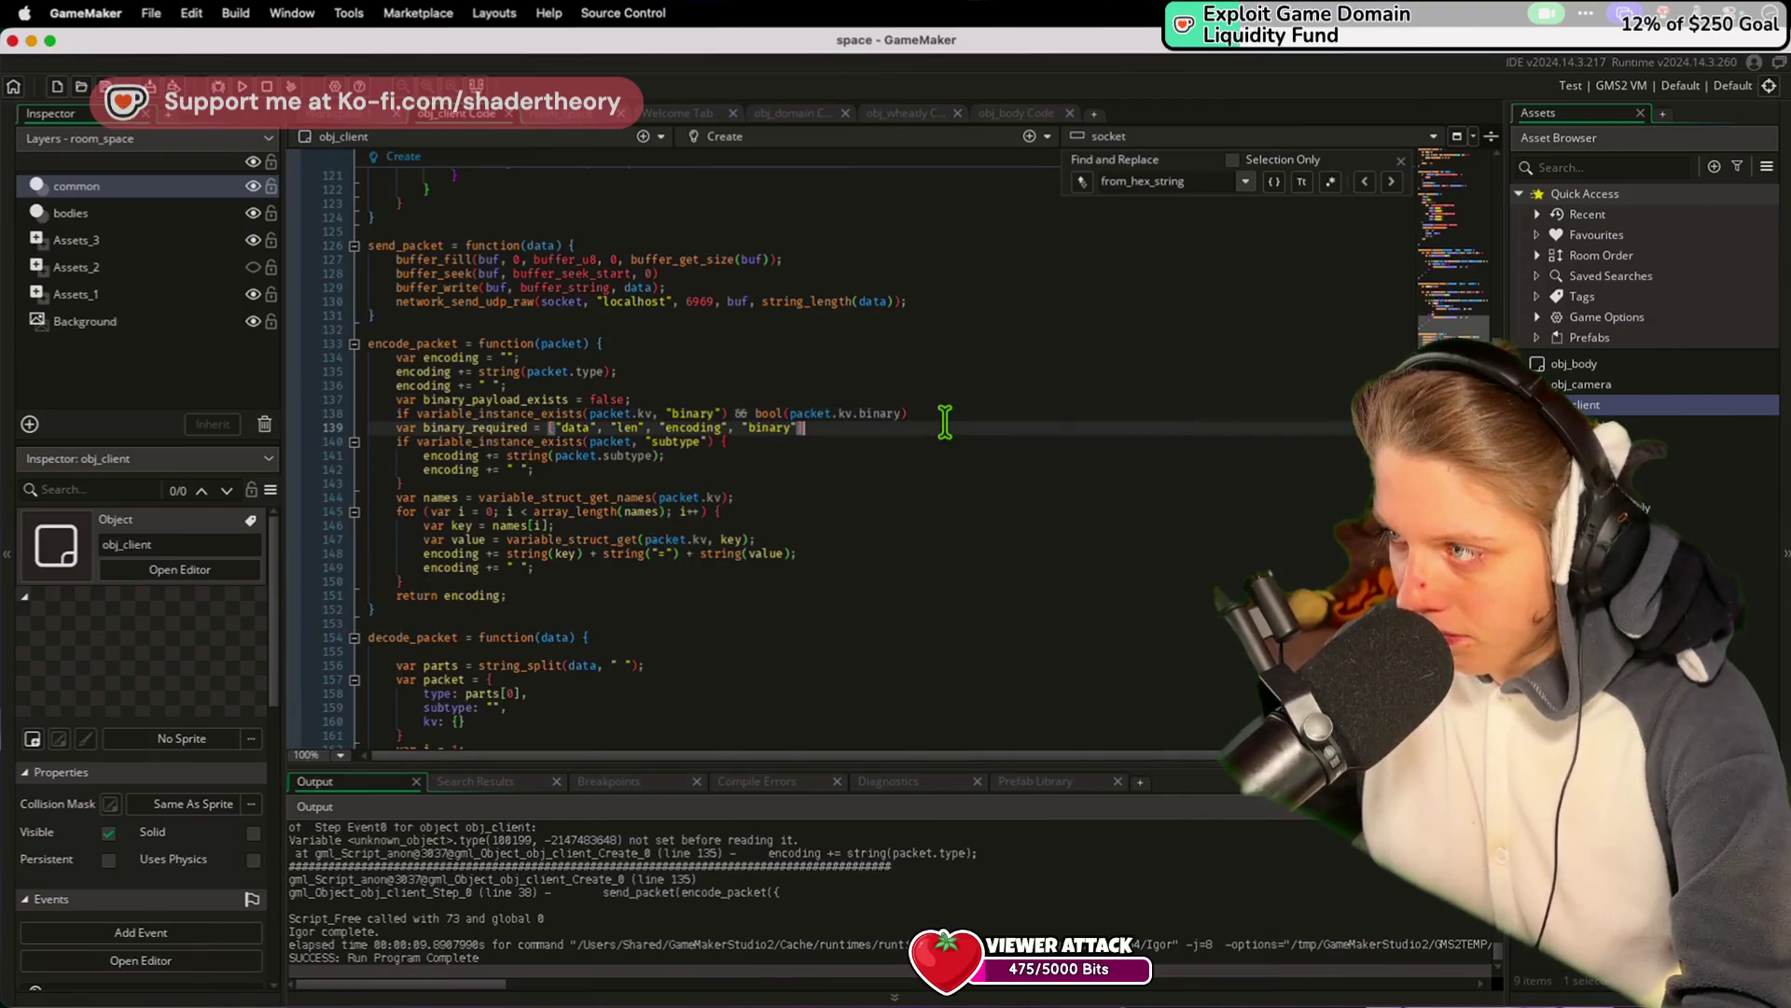
pyautogui.click(946, 414)
pyautogui.write('{')
pyautogui.press('Return')
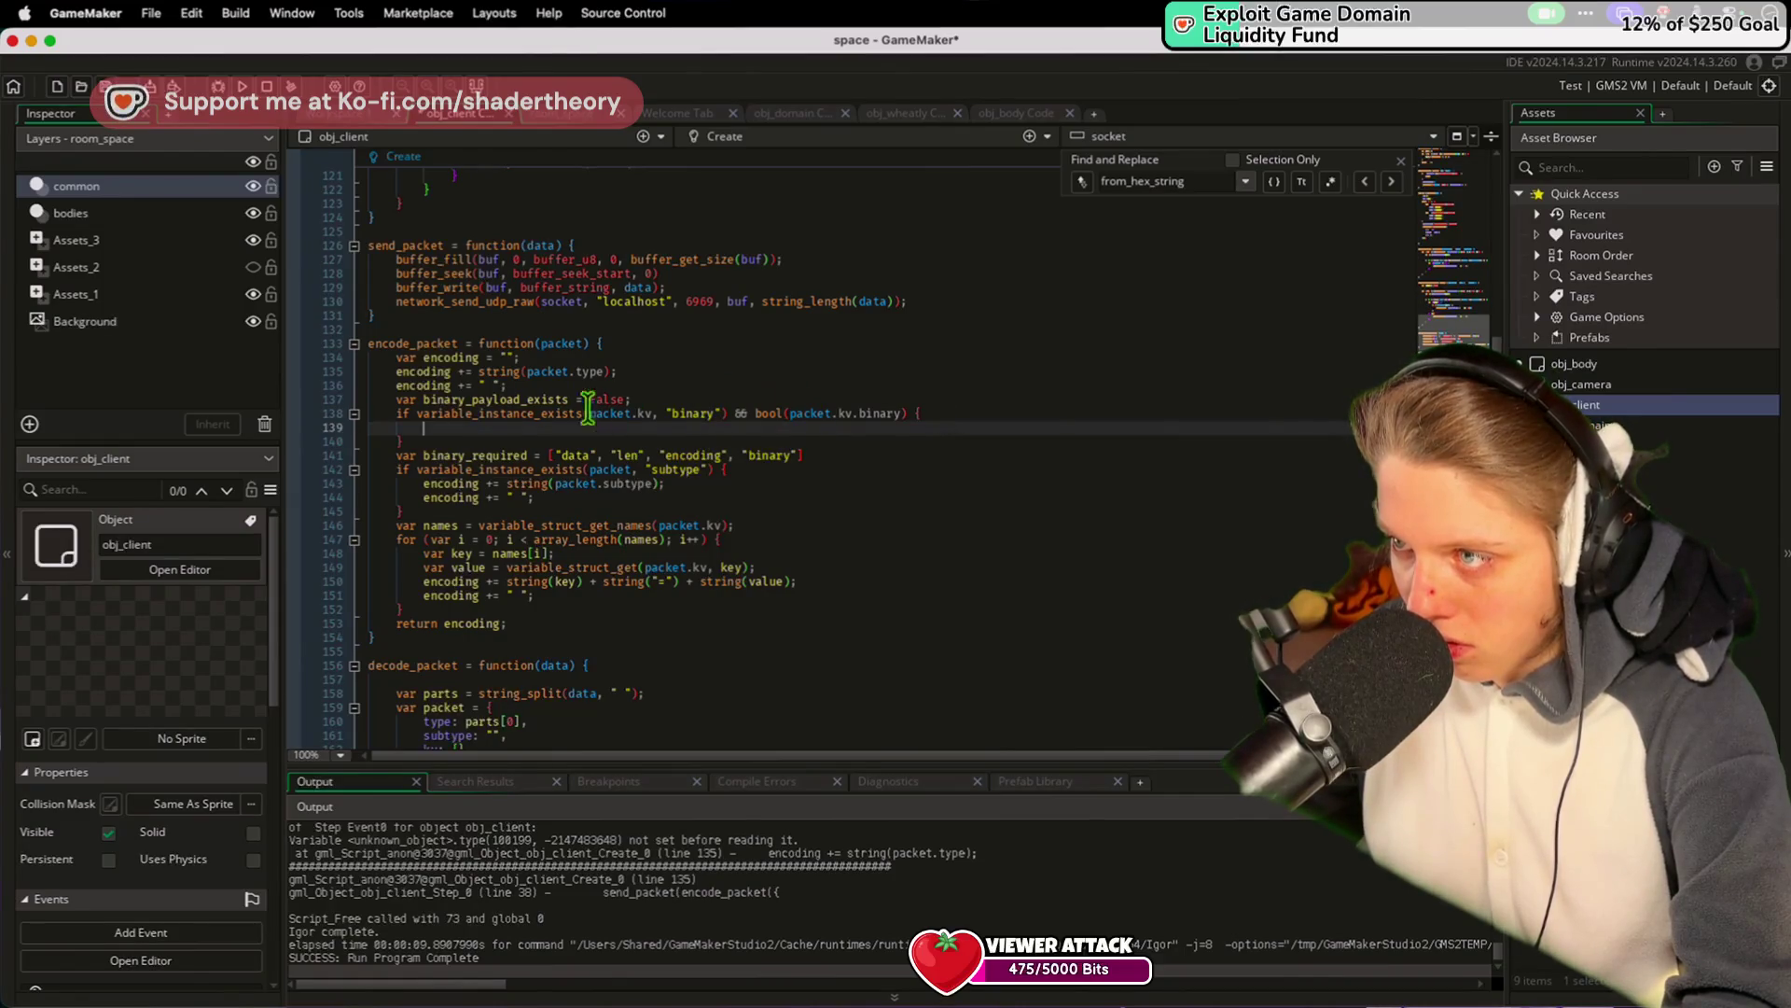
# - Assign the packet.kv.binary condition directly to binary_payload_exists and delete the leftover if block
pyautogui.moveTo(418, 414); pyautogui.dragTo(952, 415)
pyautogui.moveTo(869, 414); pyautogui.dragTo(918, 411)
pyautogui.press('super+c')
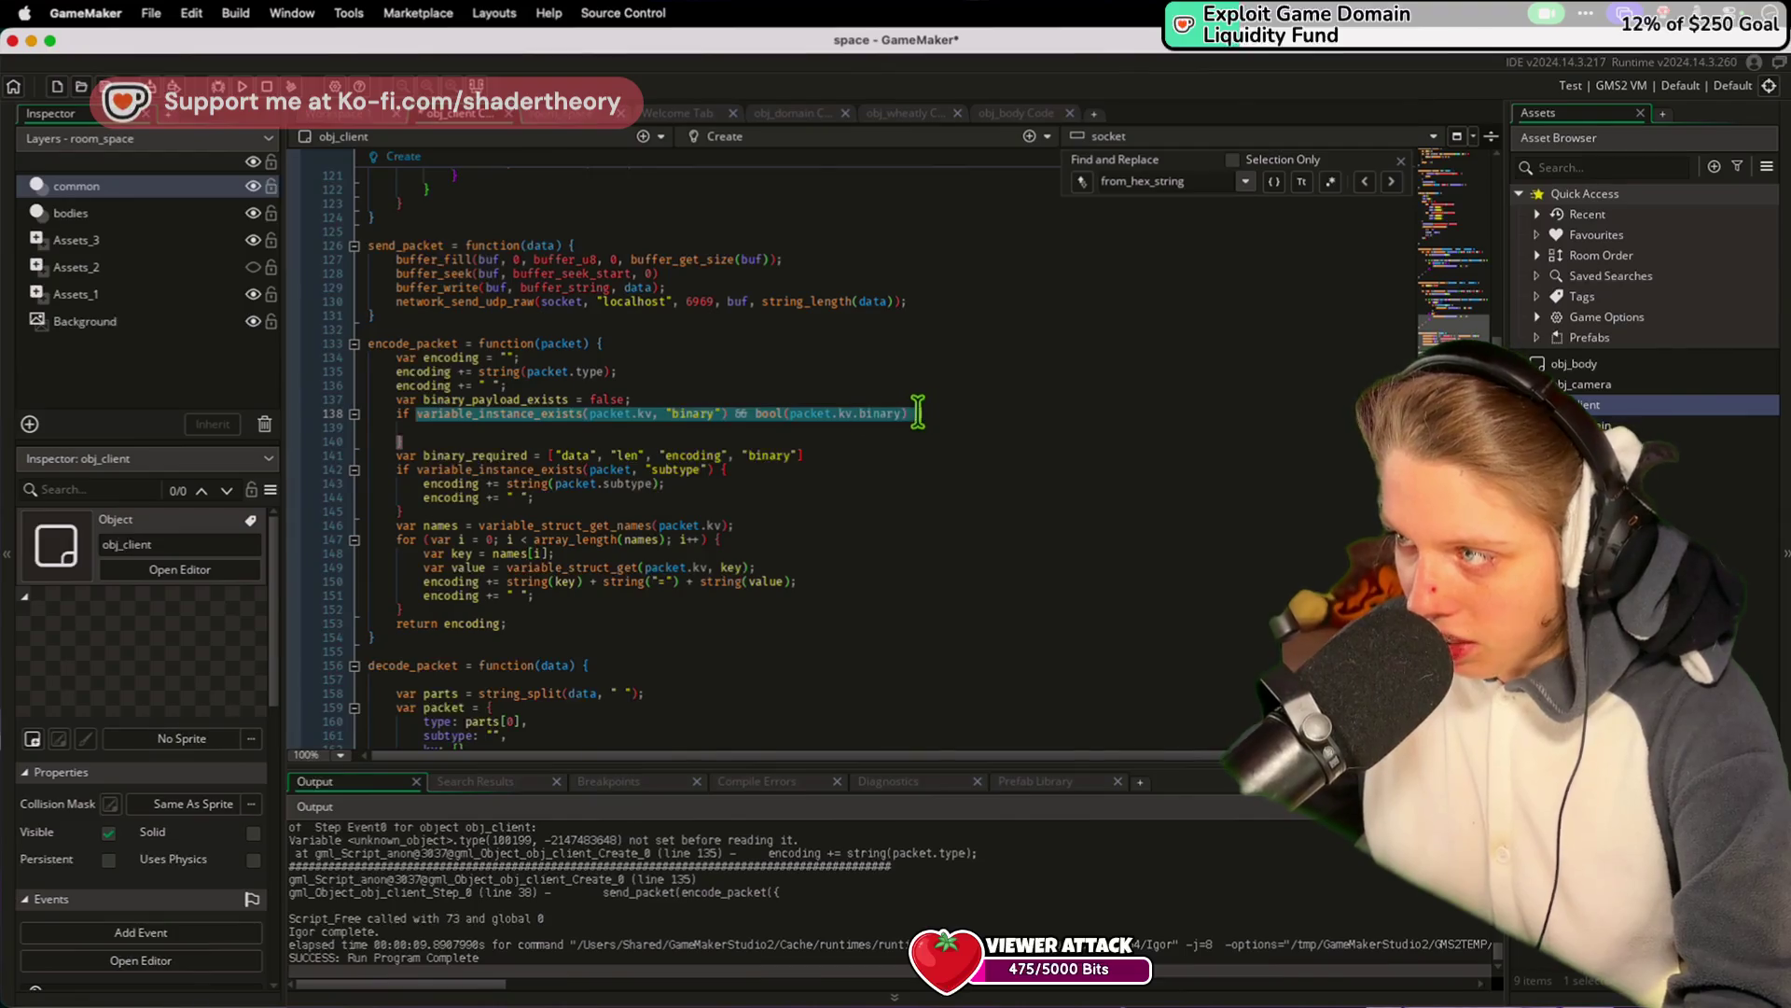
pyautogui.press('BackSpace')
pyautogui.doubleClick(611, 399)
pyautogui.press('super+v')
pyautogui.press('super+s')
pyautogui.moveTo(396, 415); pyautogui.dragTo(406, 442)
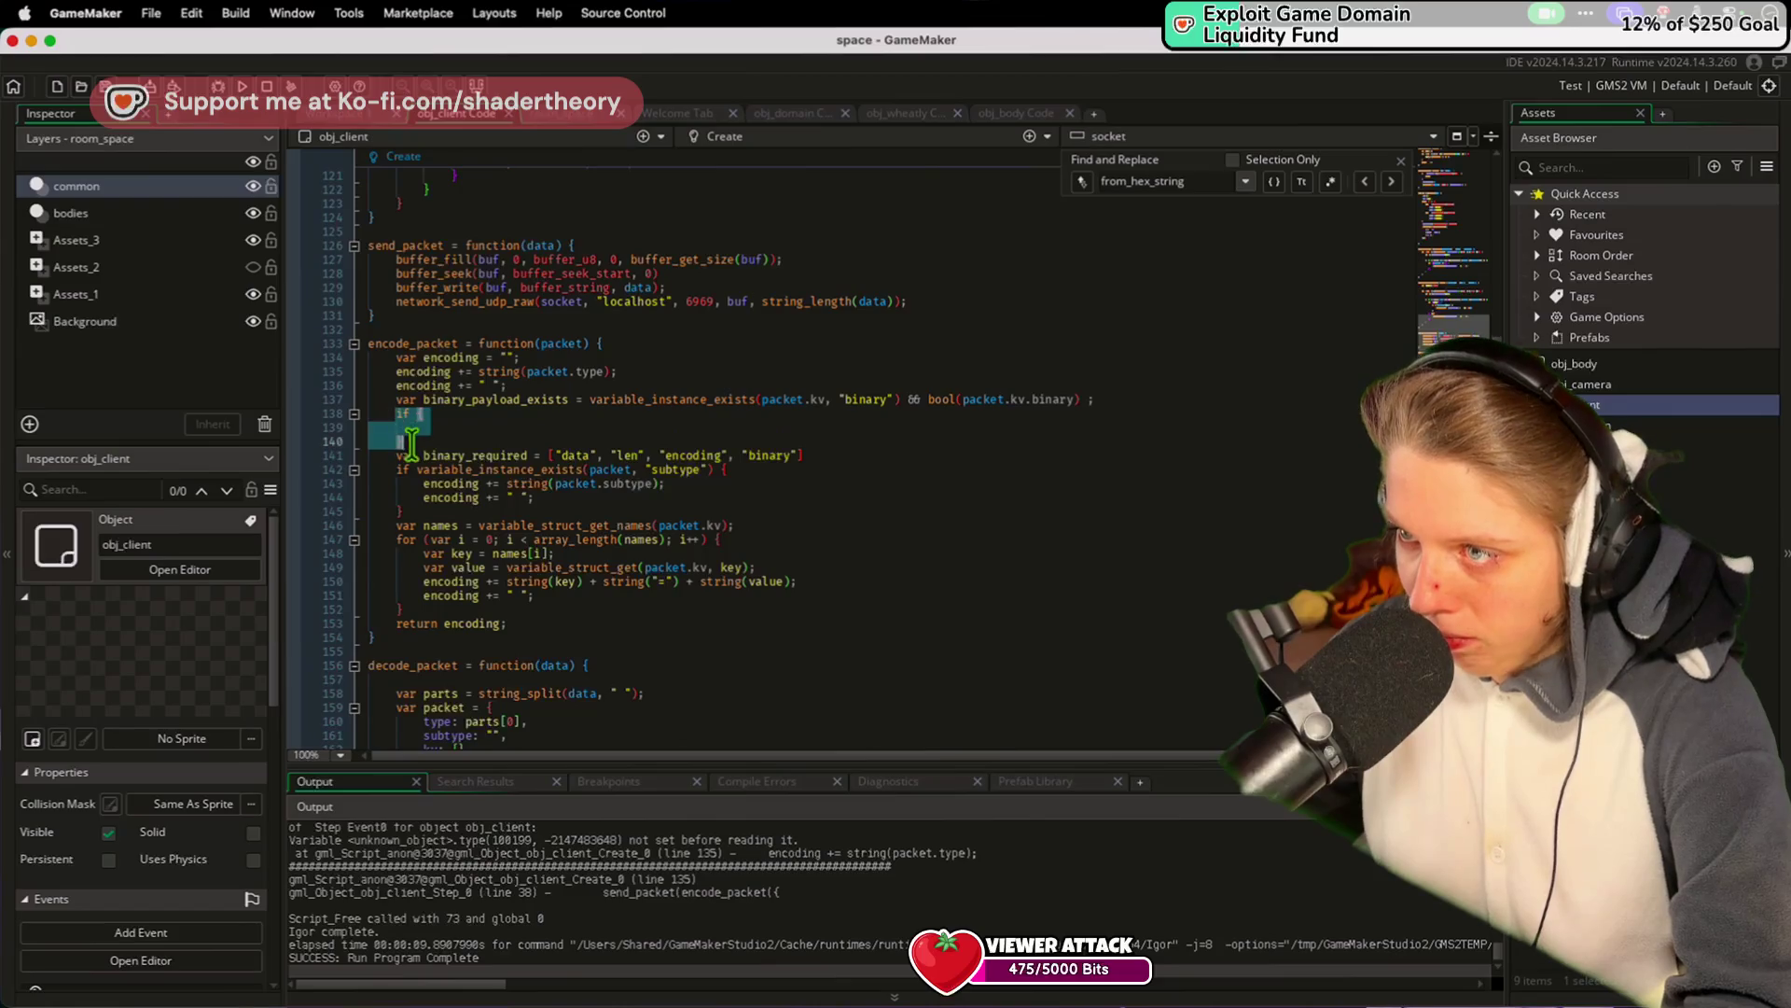
pyautogui.press('BackSpace')
# - Drop 'binary' from binary_required and loop over the list inside if (binary_payload_exists)
pyautogui.moveTo(727, 427); pyautogui.dragTo(798, 427)
pyautogui.press('BackSpace')
pyautogui.press('End')
pyautogui.press('Return')
pyautogui.press('Return')
pyautogui.write('if')
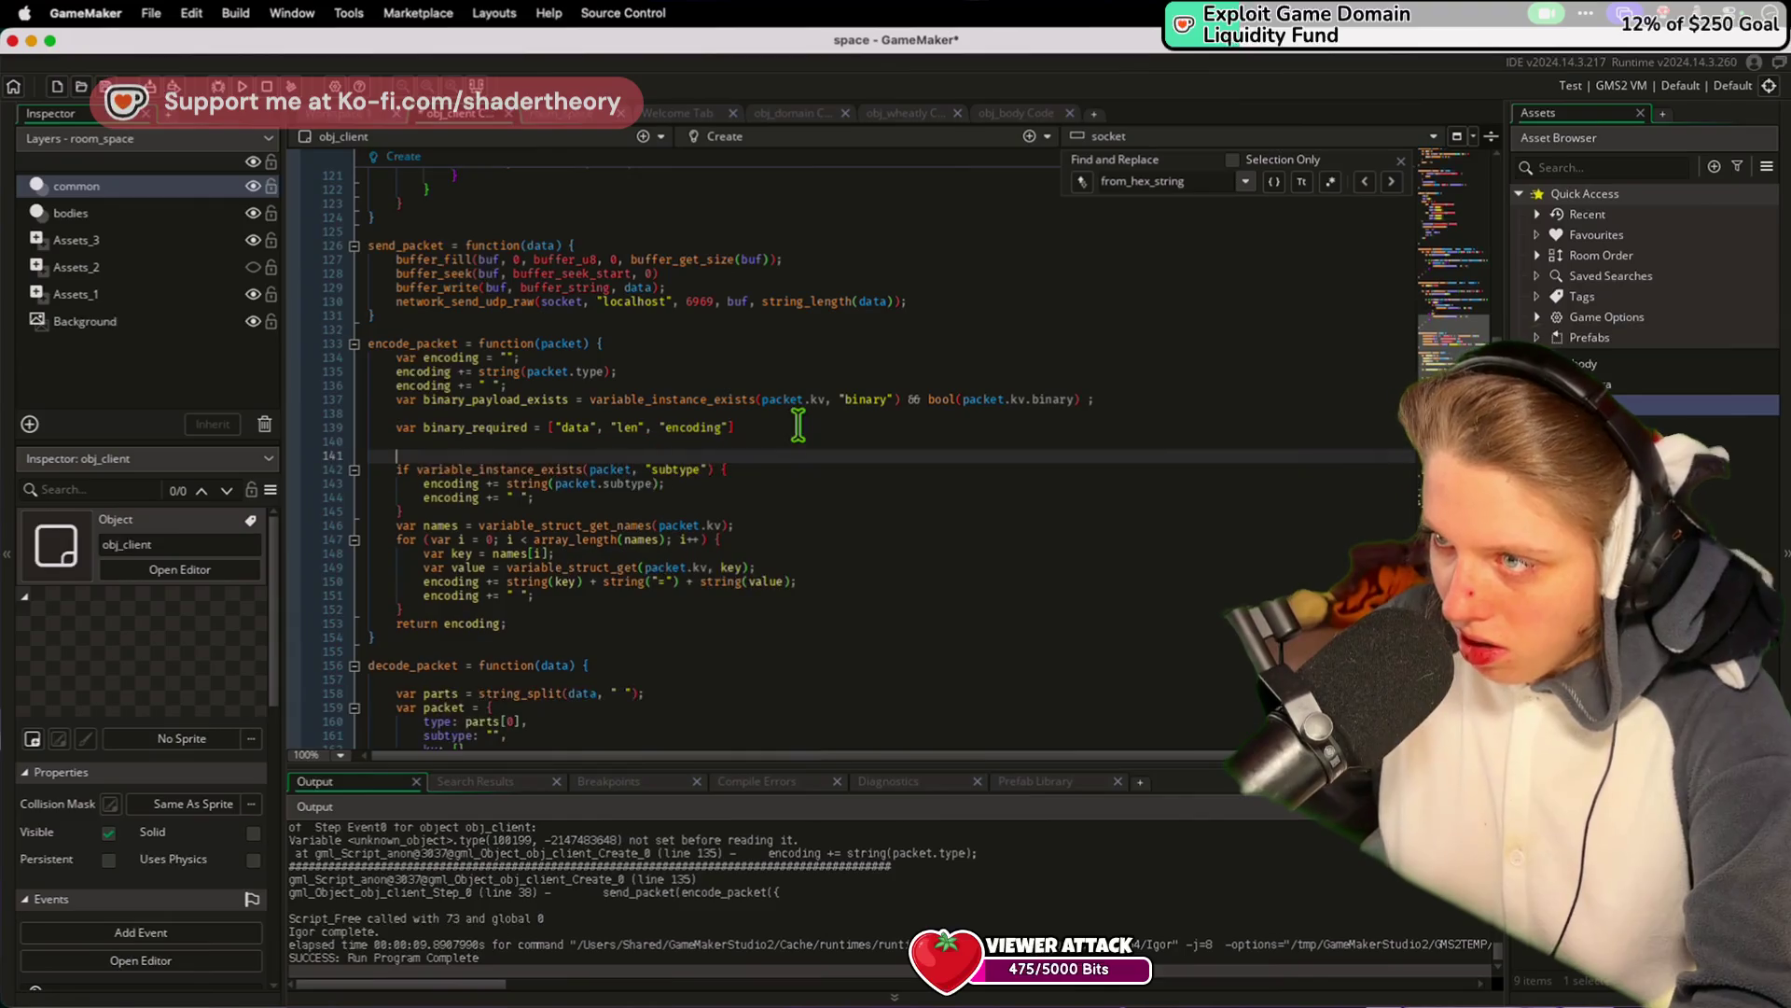
pyautogui.write(' (binary_payload_exists')
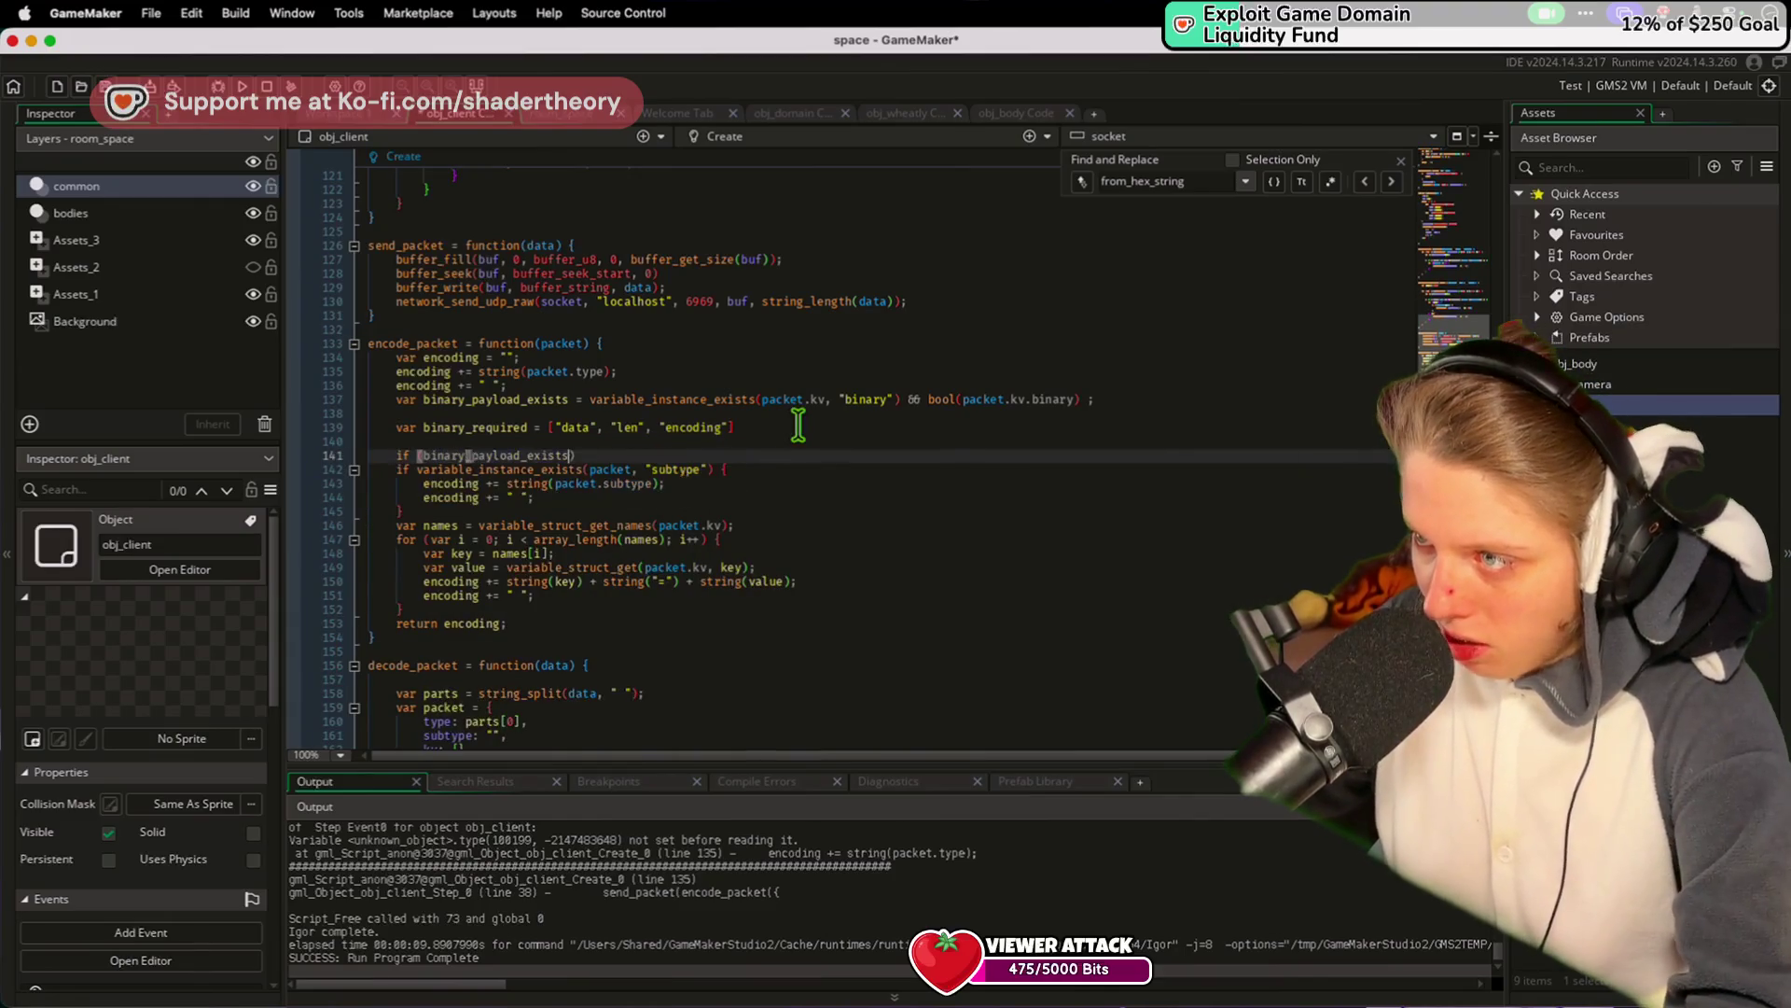
pyautogui.write(') {')
pyautogui.press('Return')
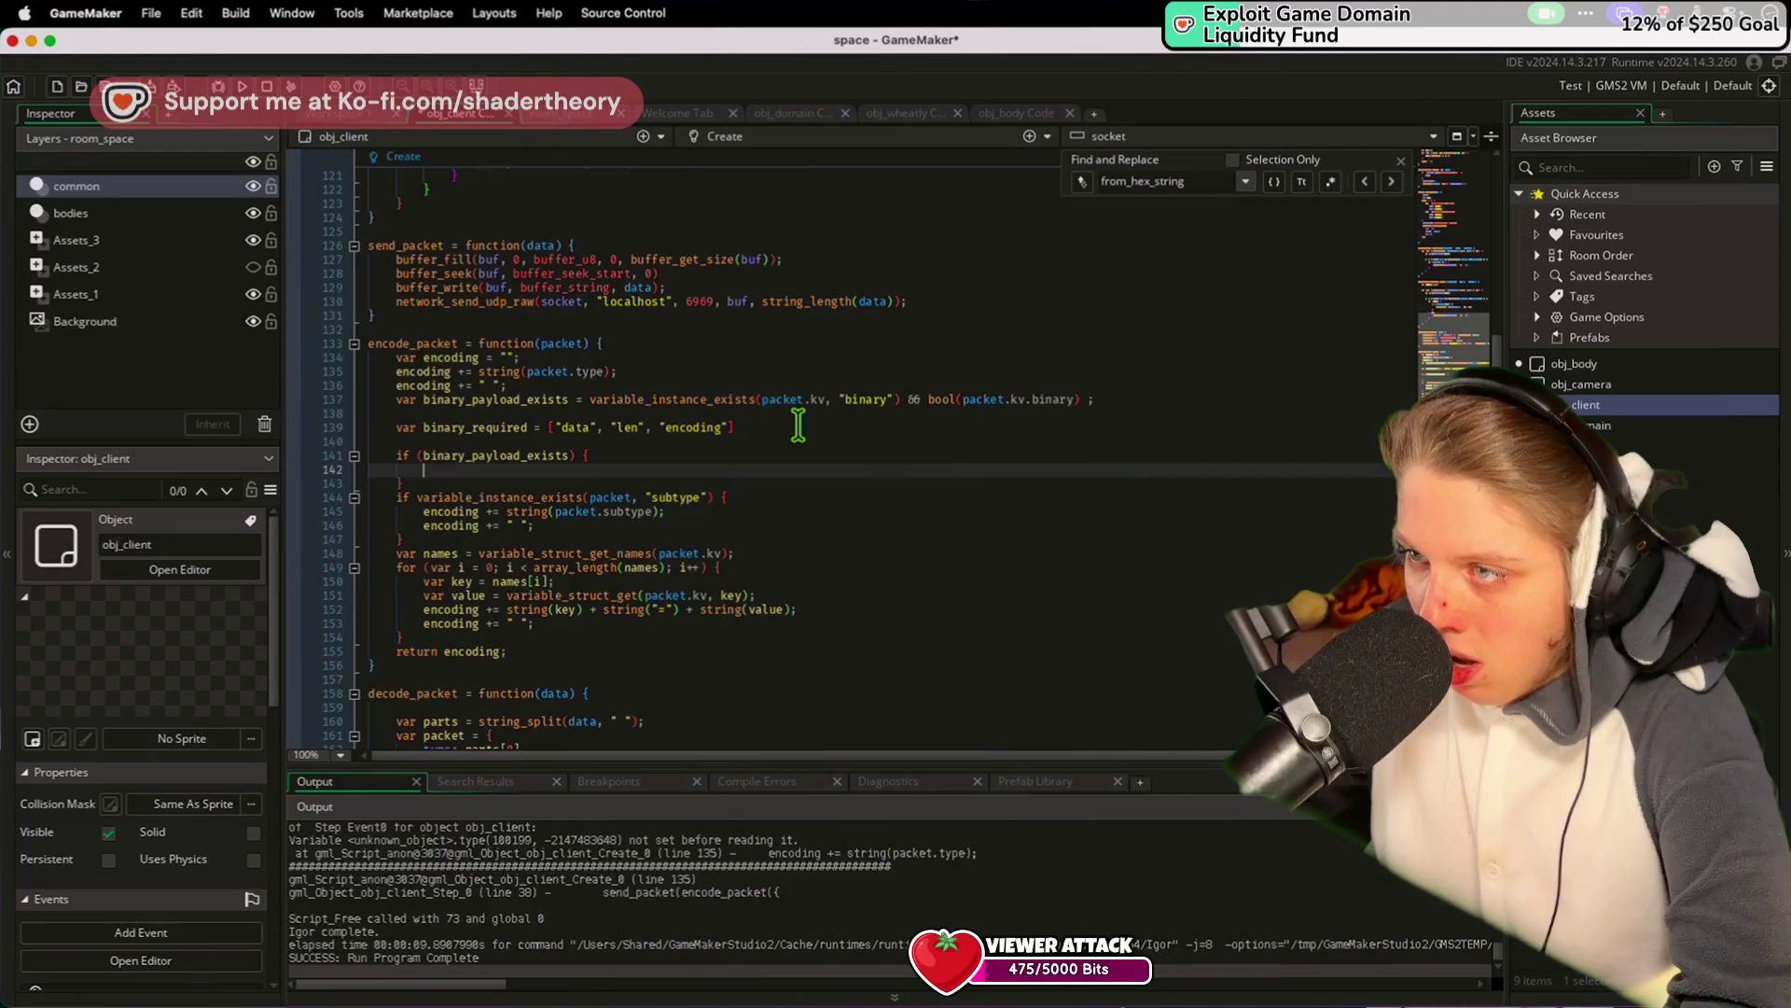
pyautogui.write('for ')
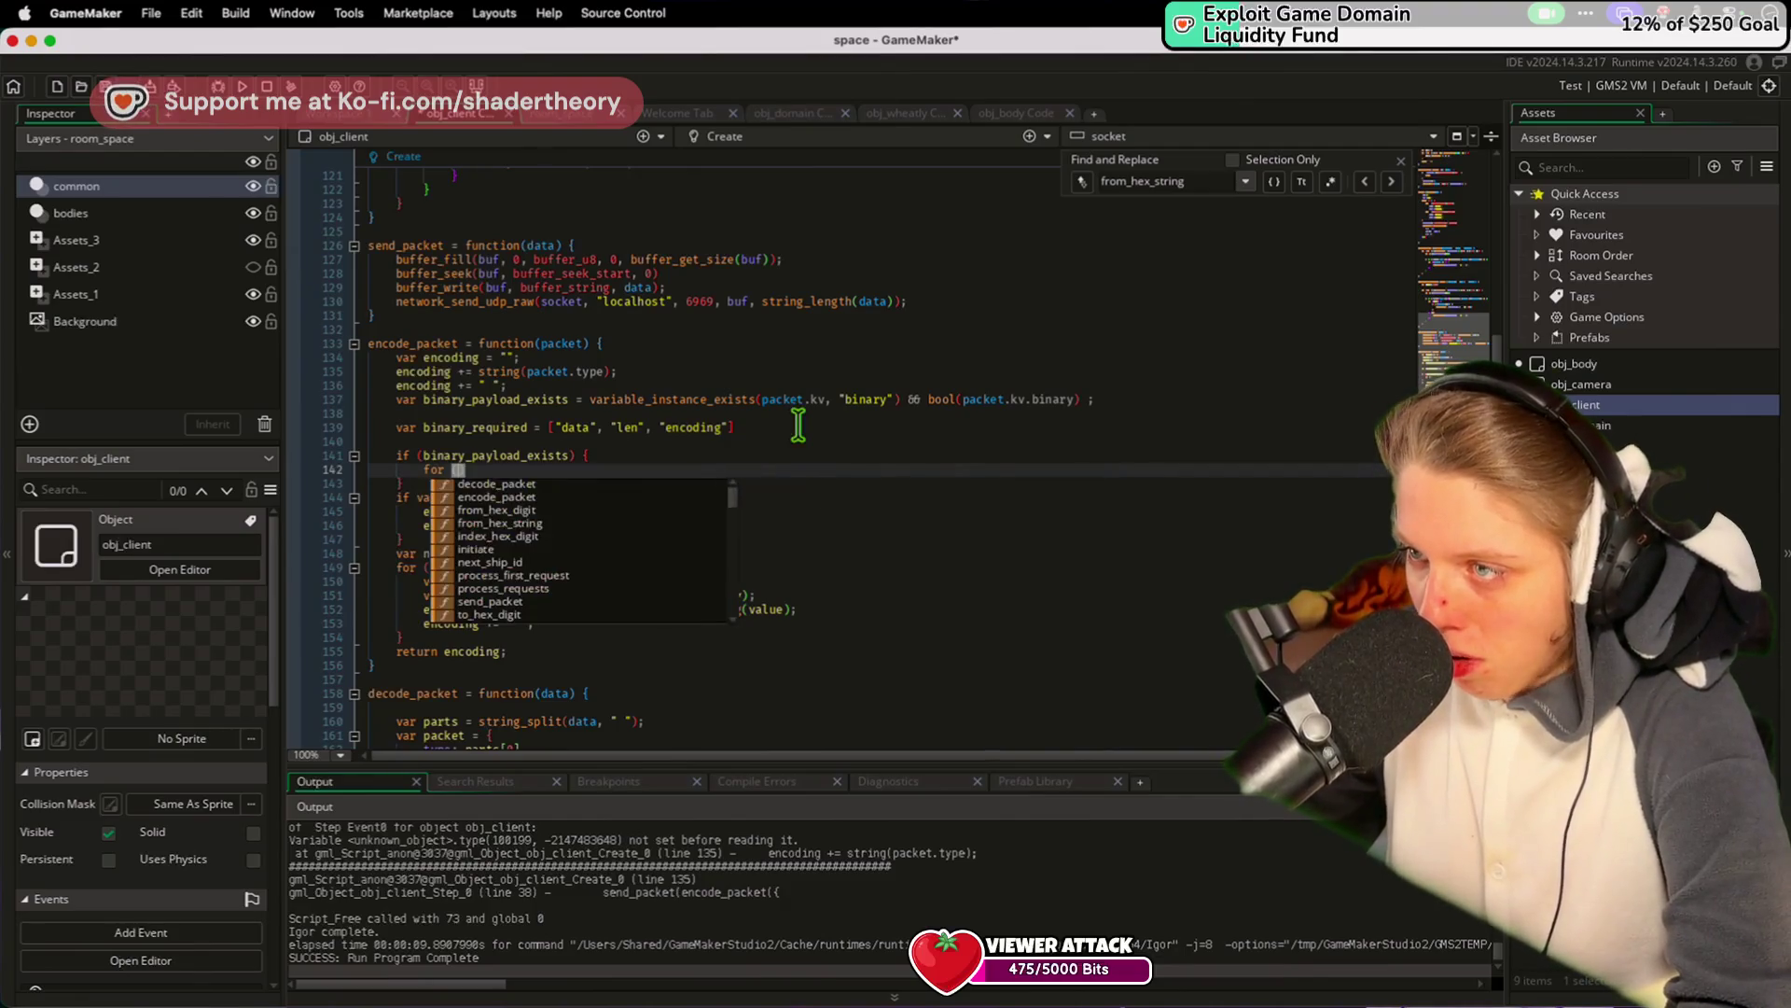
pyautogui.write('(var i = 0 ; i ,')
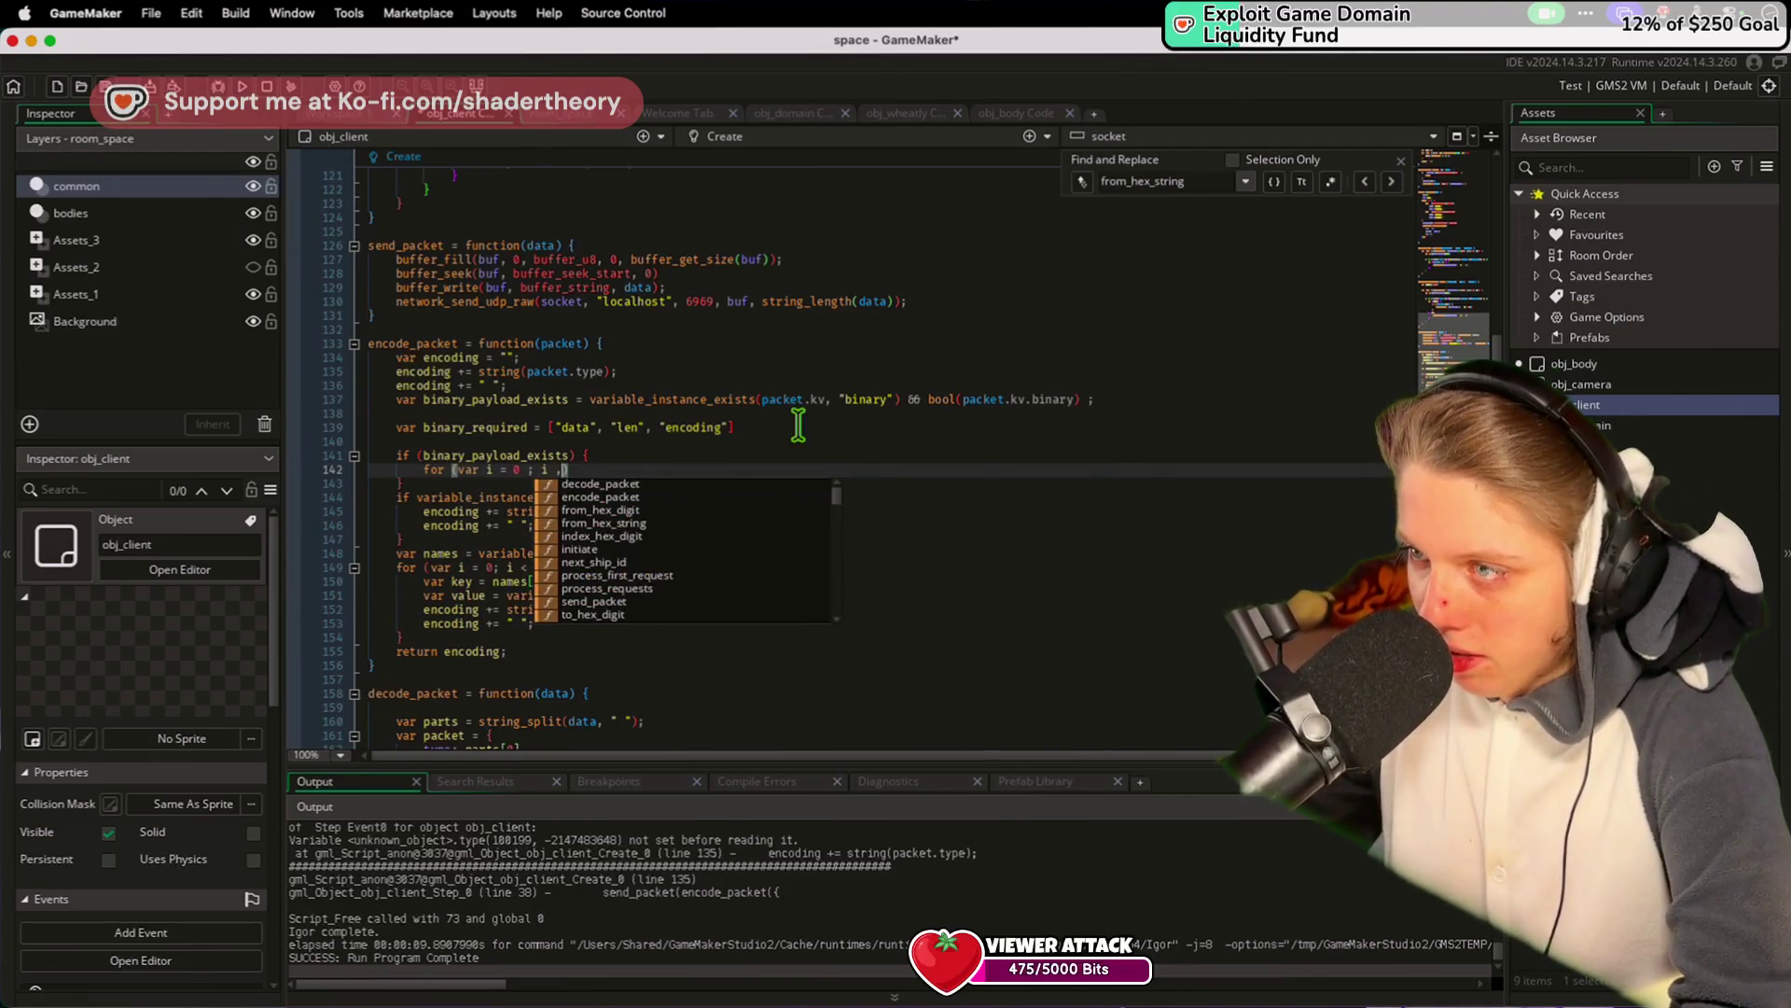
pyautogui.write('<')
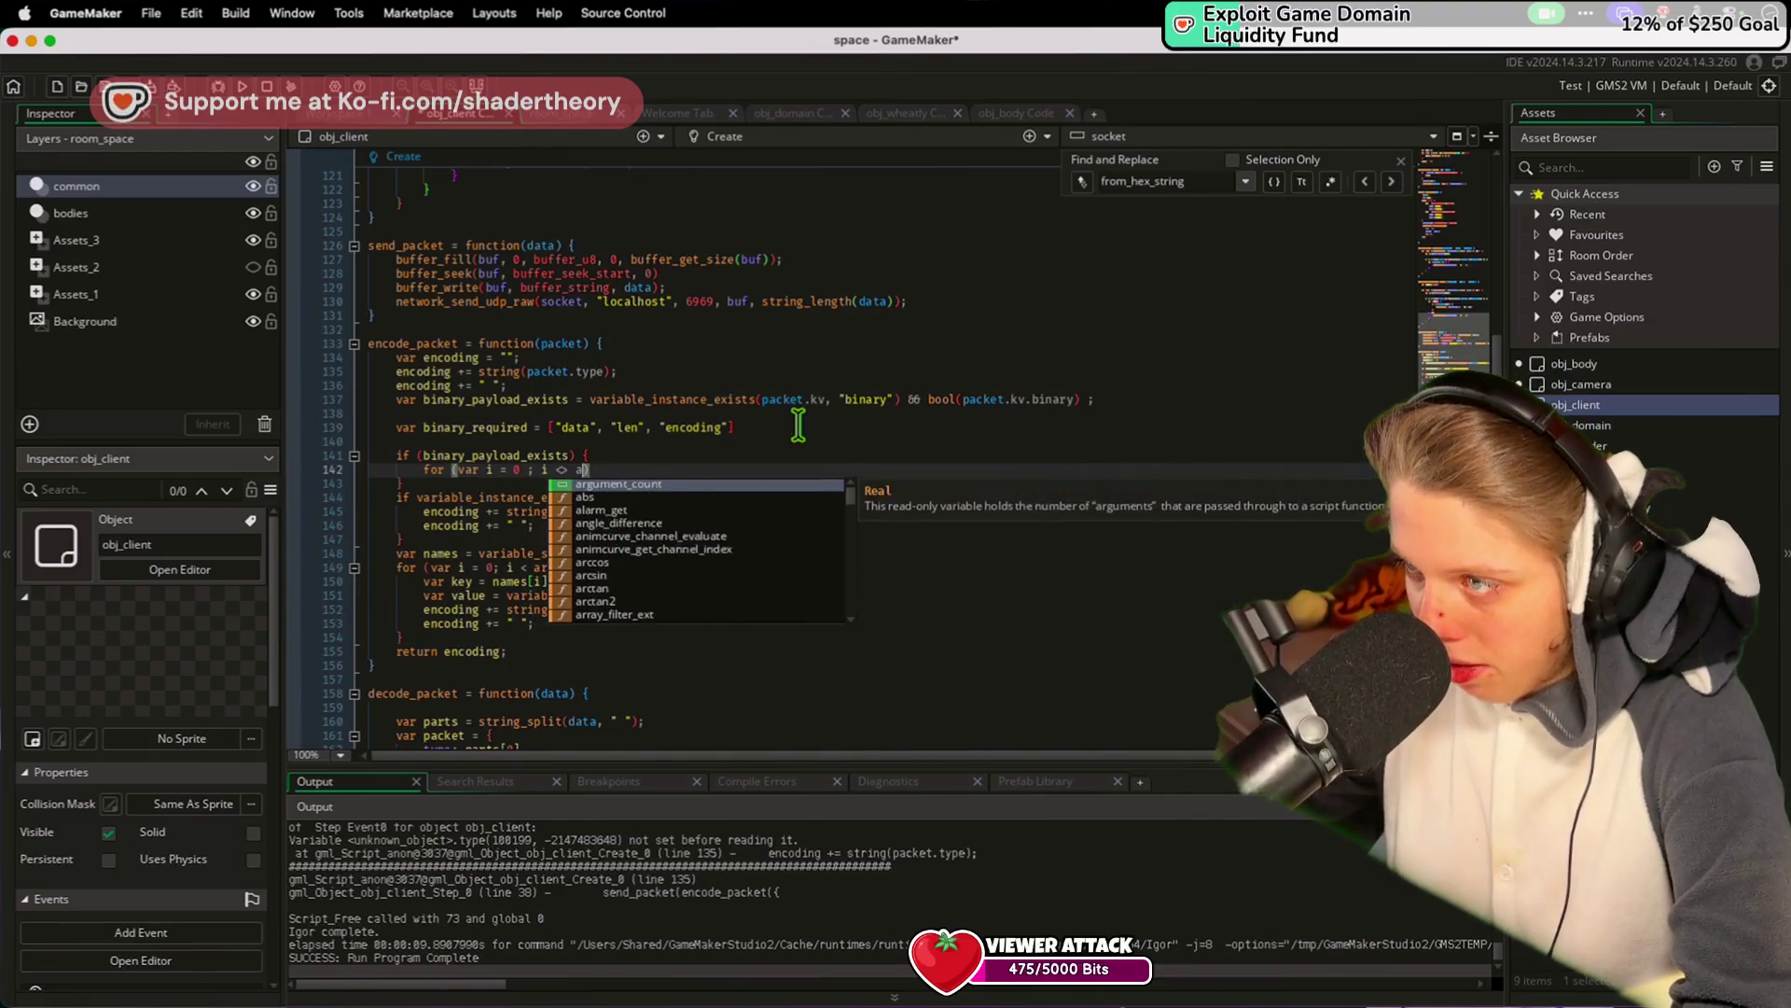
pyautogui.write(' array_le')
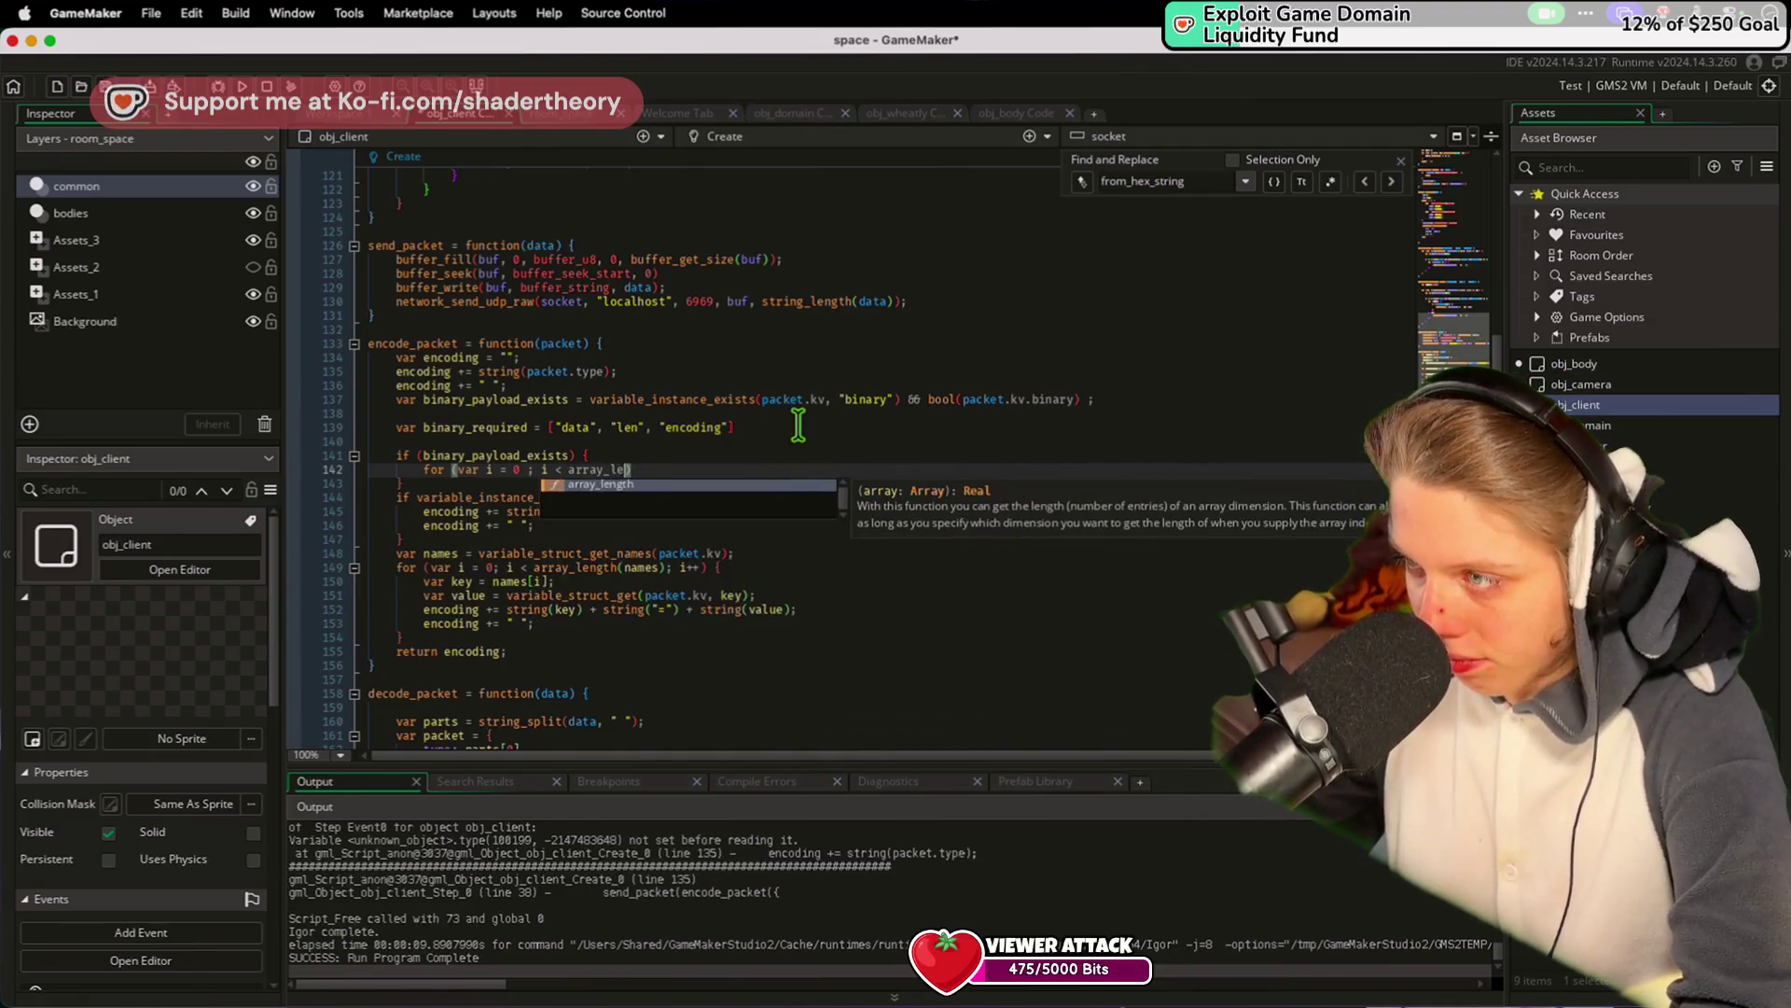
pyautogui.write('ngth(binar')
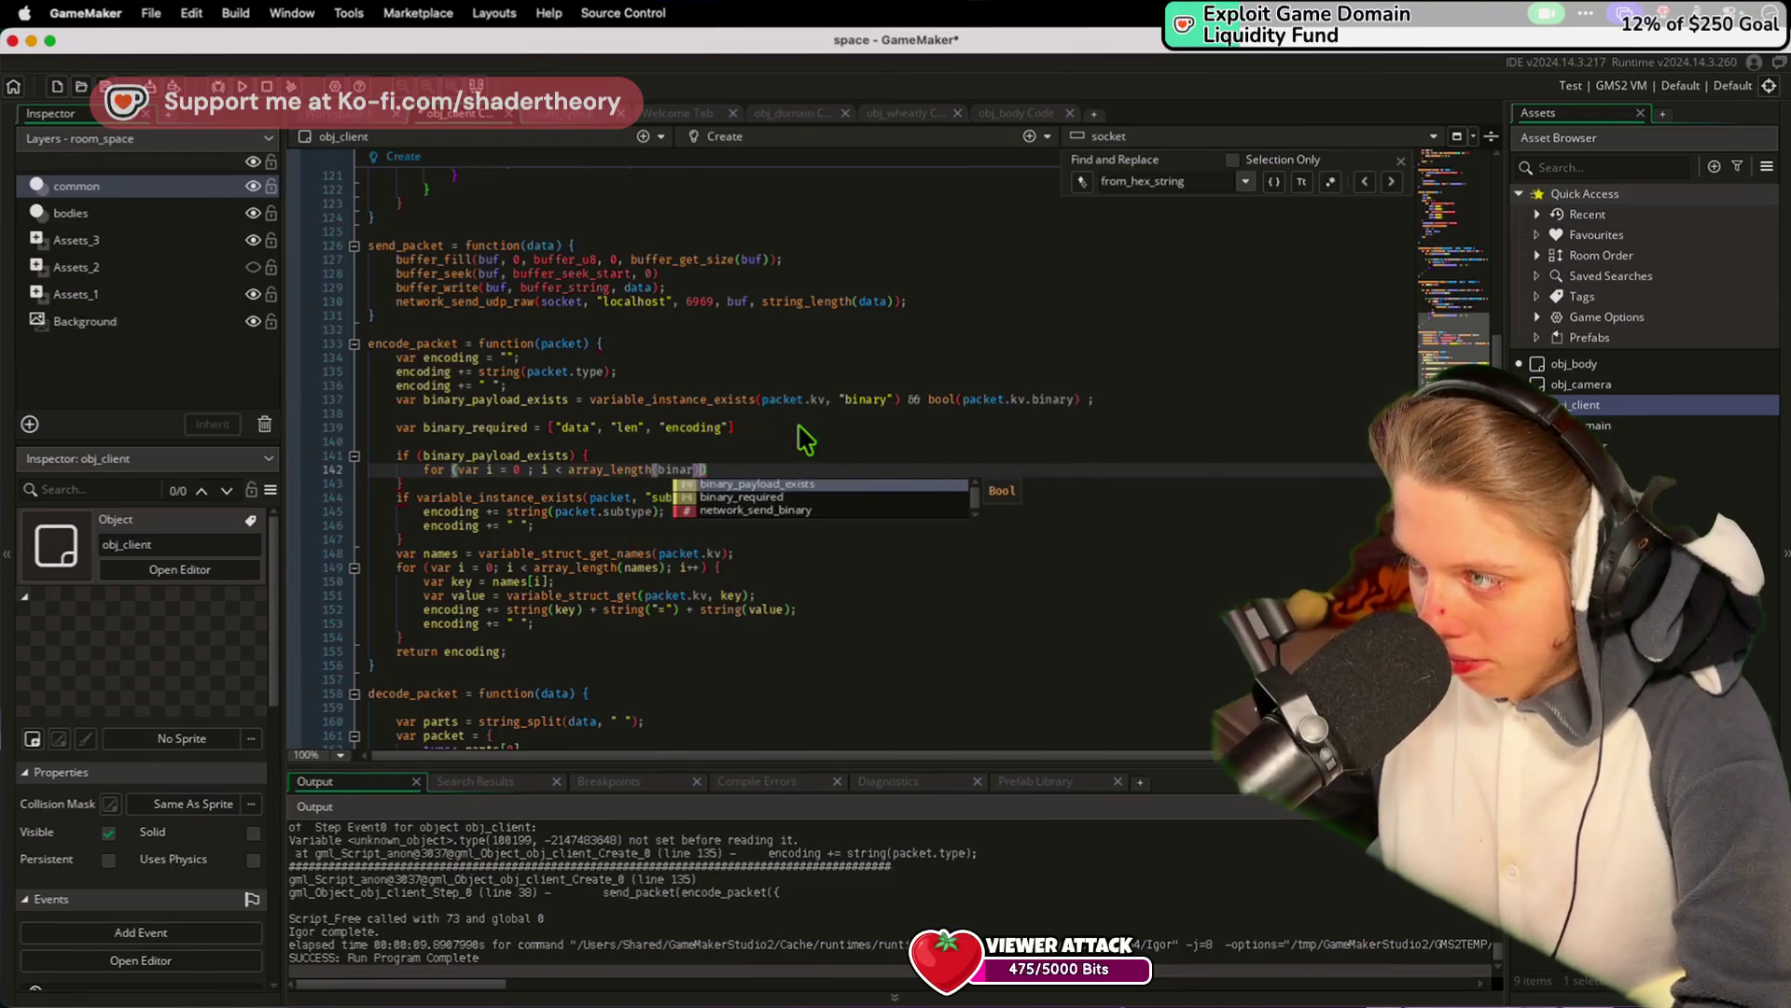
pyautogui.write('y_req')
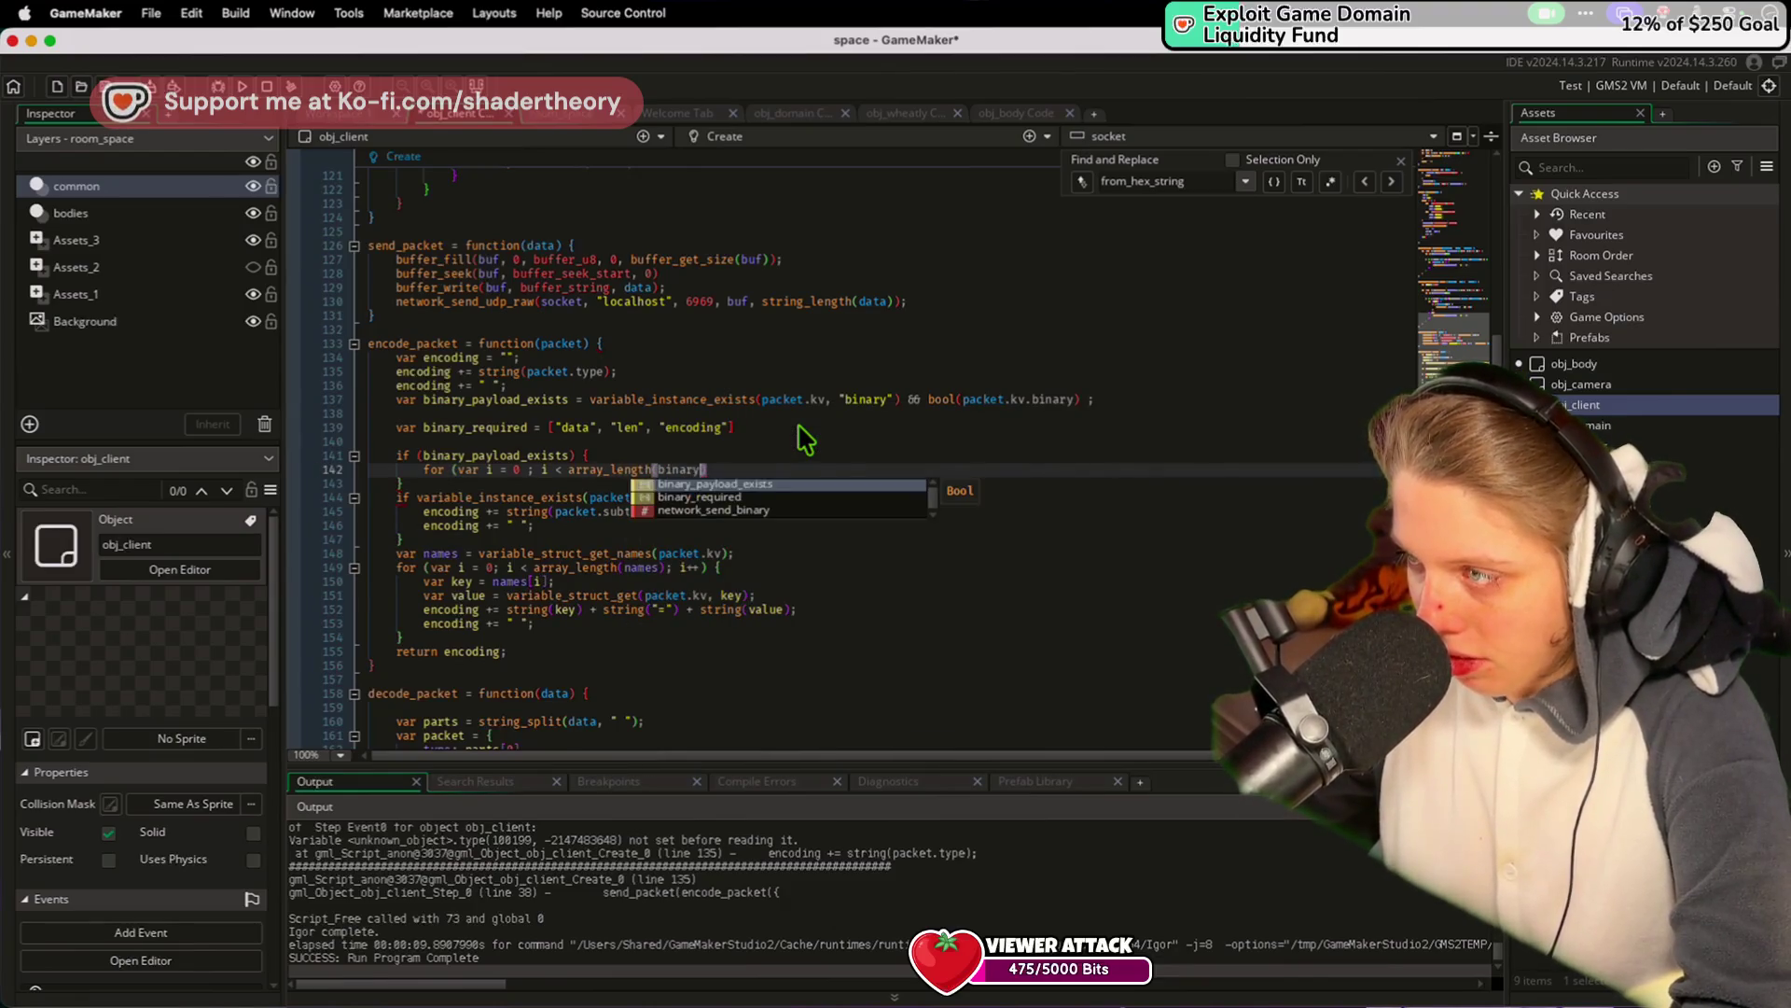
pyautogui.write('uired); i++')
pyautogui.press('Return')
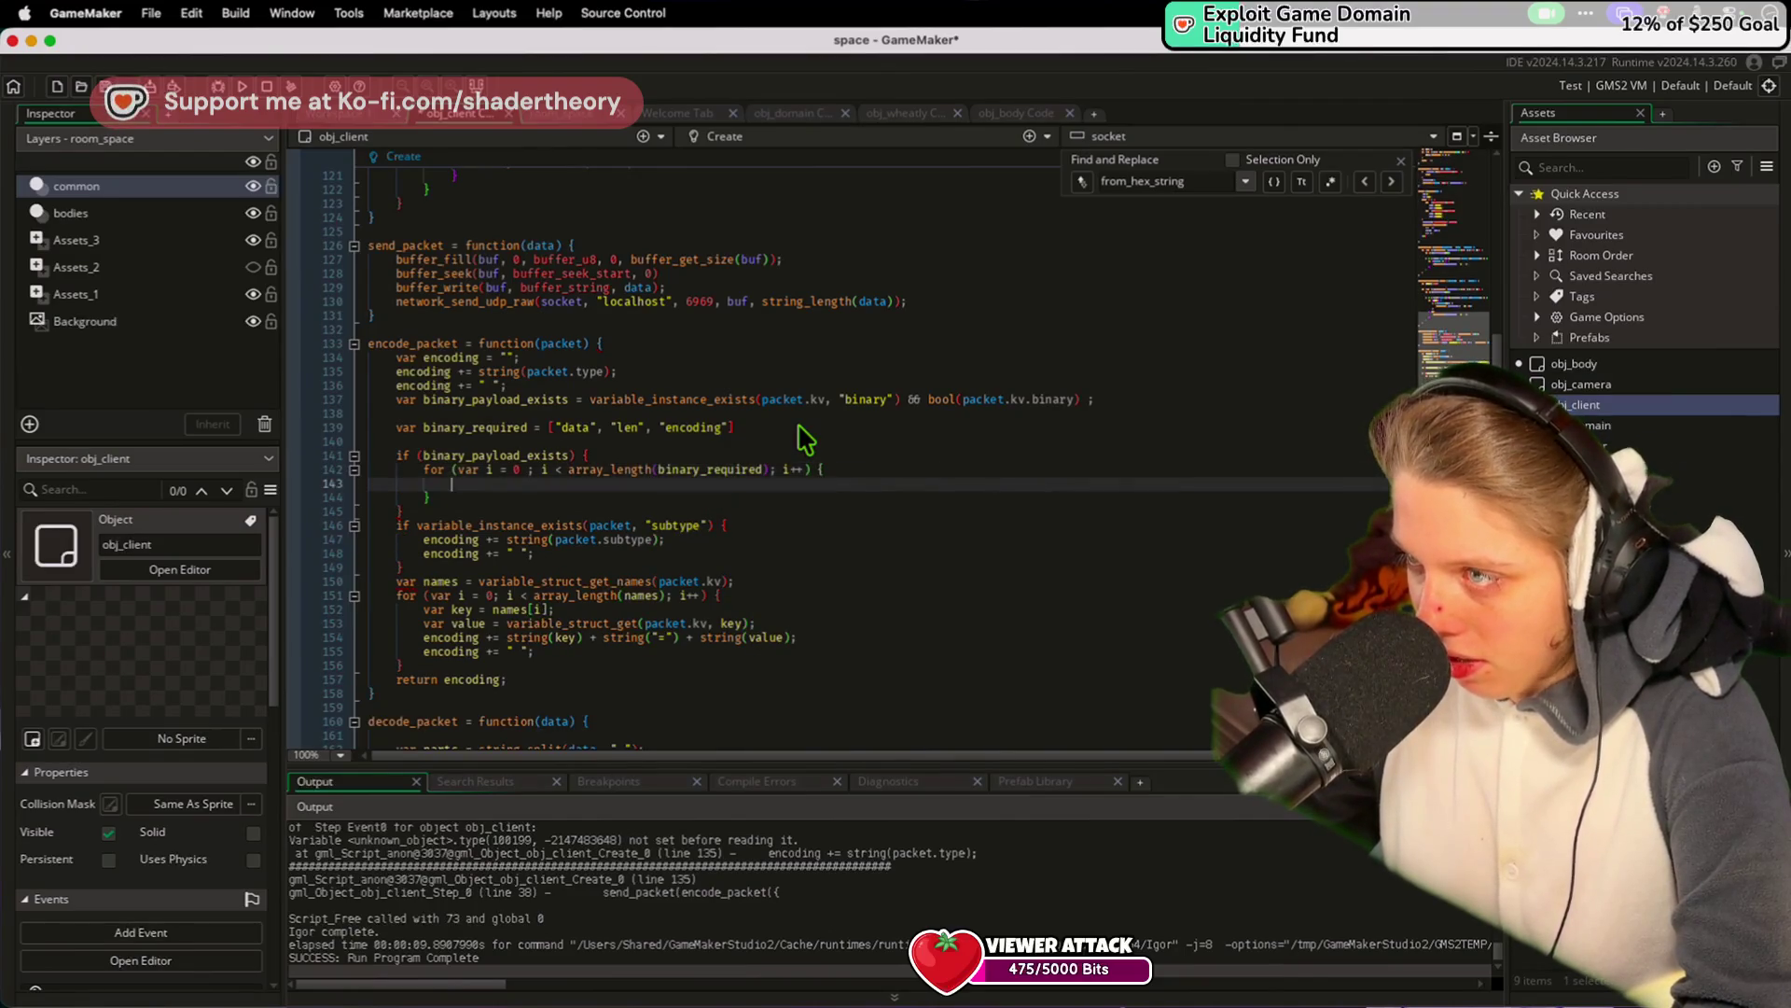
# - Call game_end(-1) when variable_instance_exists(packet.kv, binary_required[i]) is false
pyautogui.write('if (!vari')
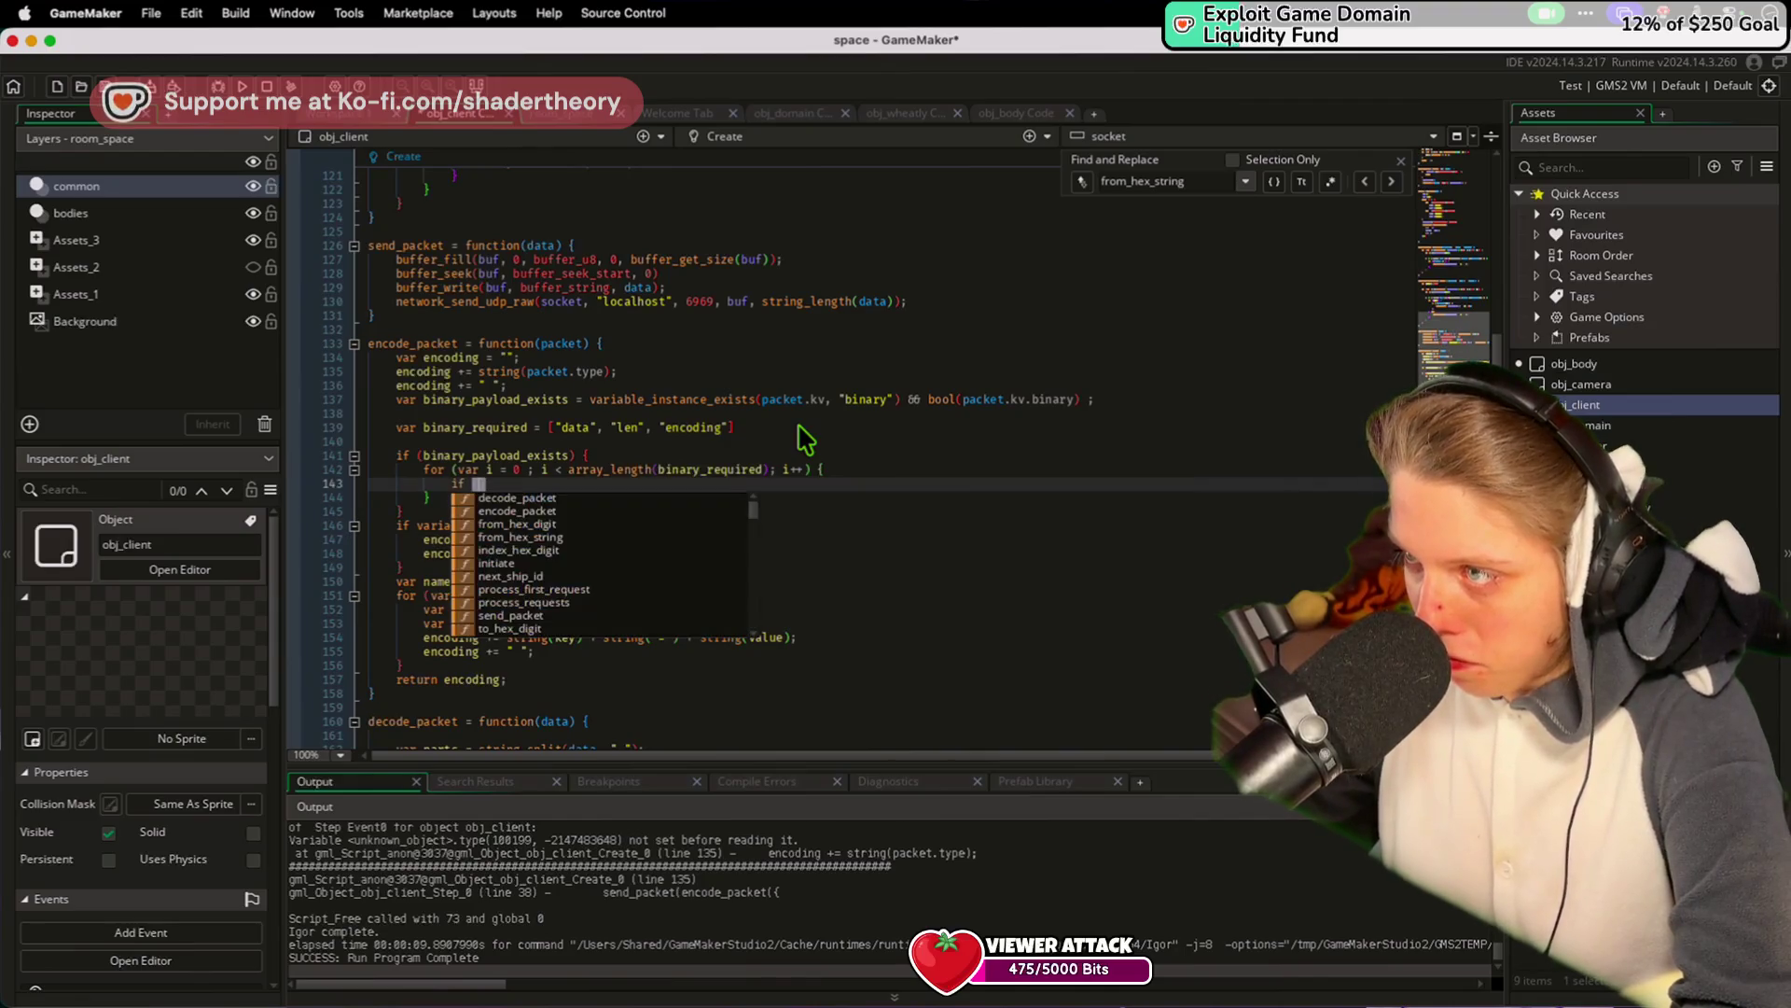
pyautogui.write('able_ex')
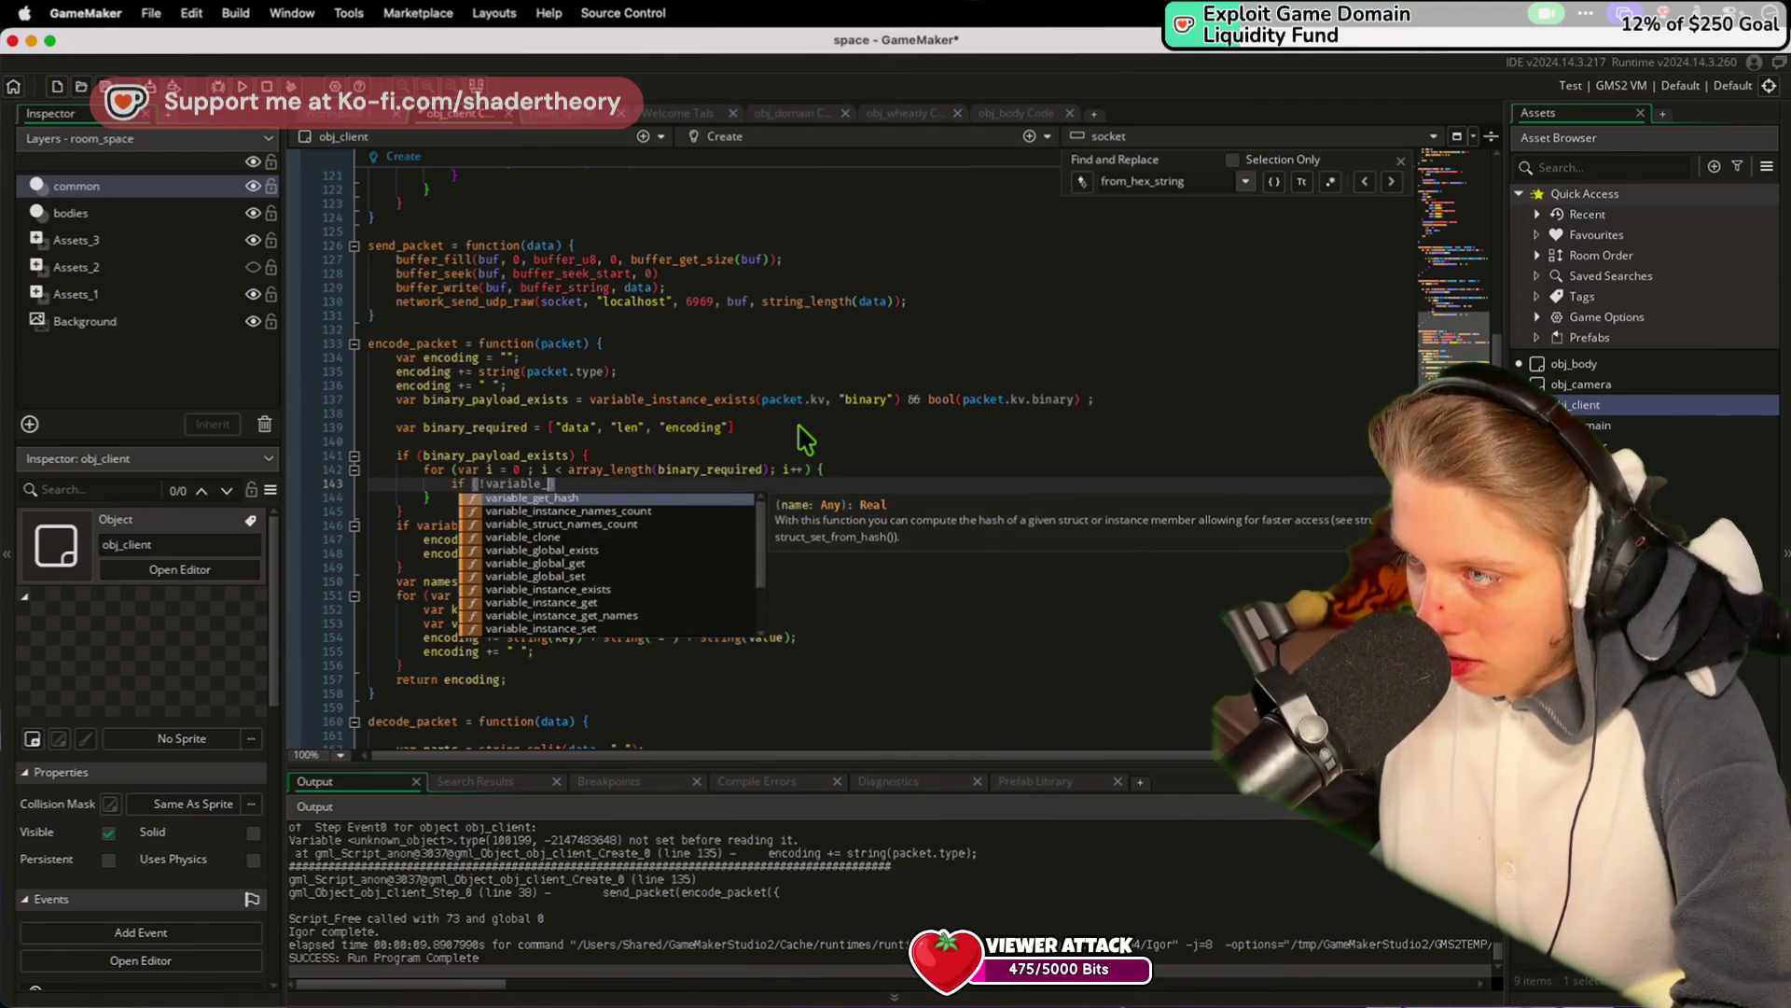
pyautogui.press('BackSpace')
pyautogui.press('BackSpace')
pyautogui.press('BackSpace')
pyautogui.write('instance_names_count(')
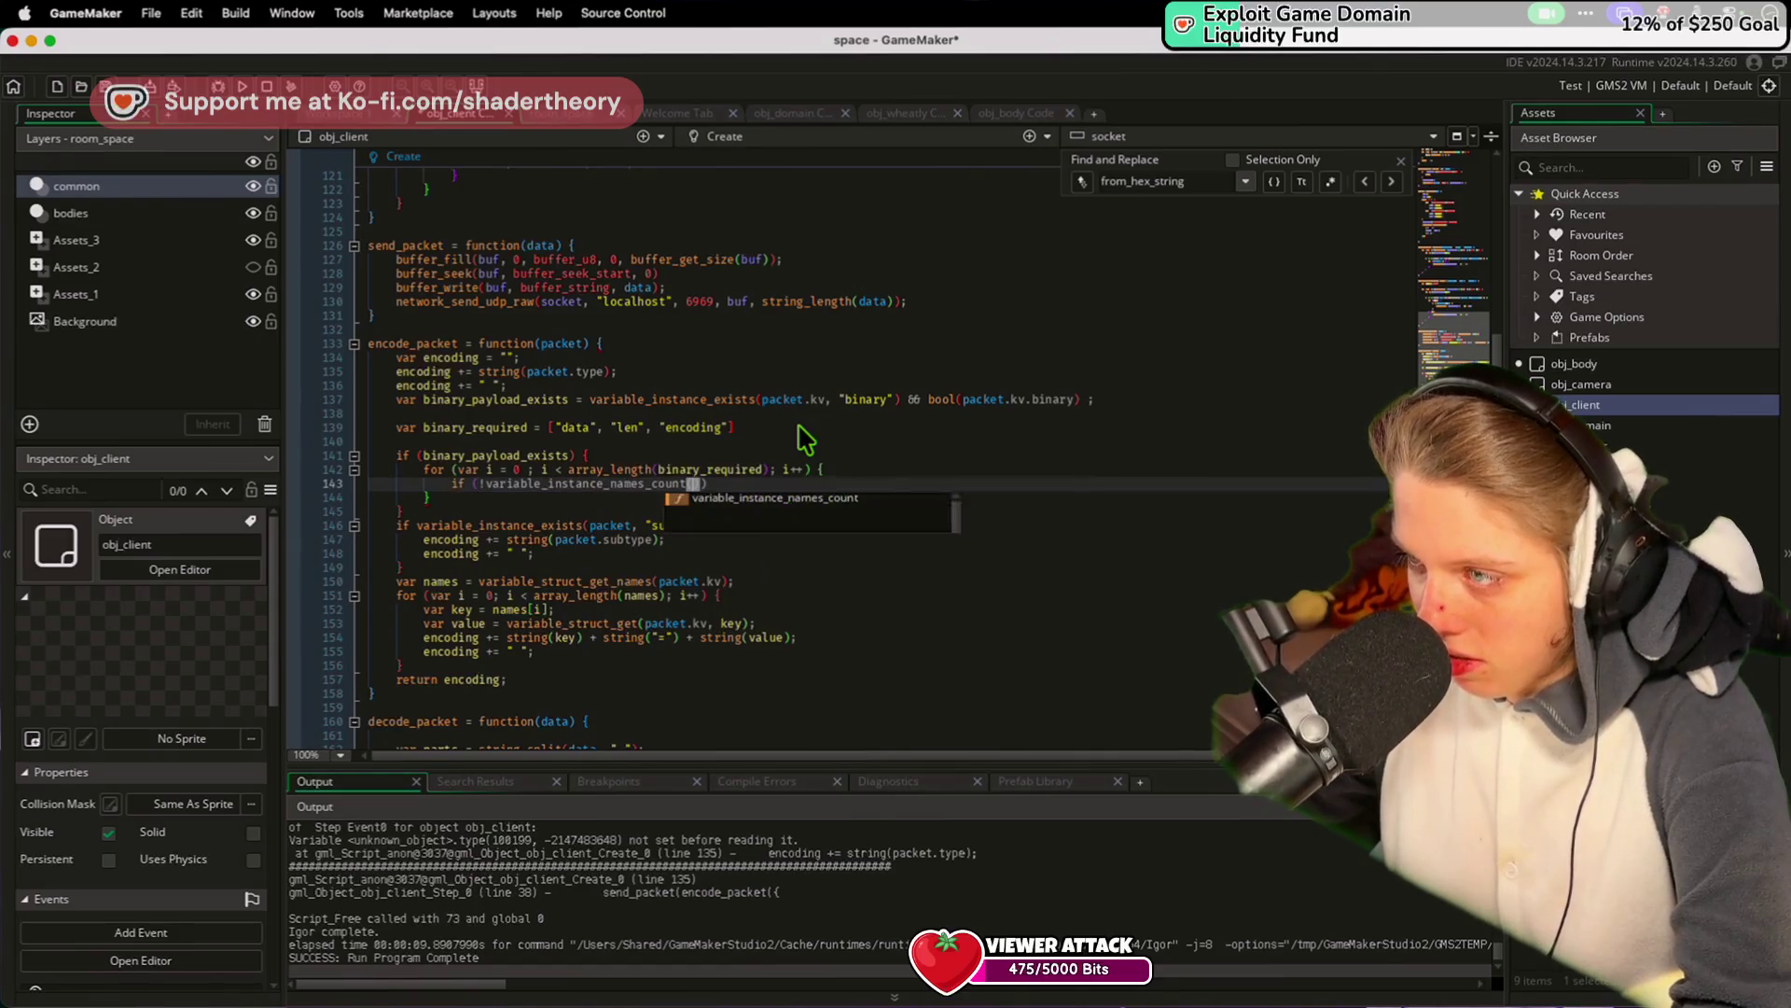
pyautogui.press('BackSpace')
pyautogui.press('BackSpace')
pyautogui.press('BackSpace')
pyautogui.write('exists(')
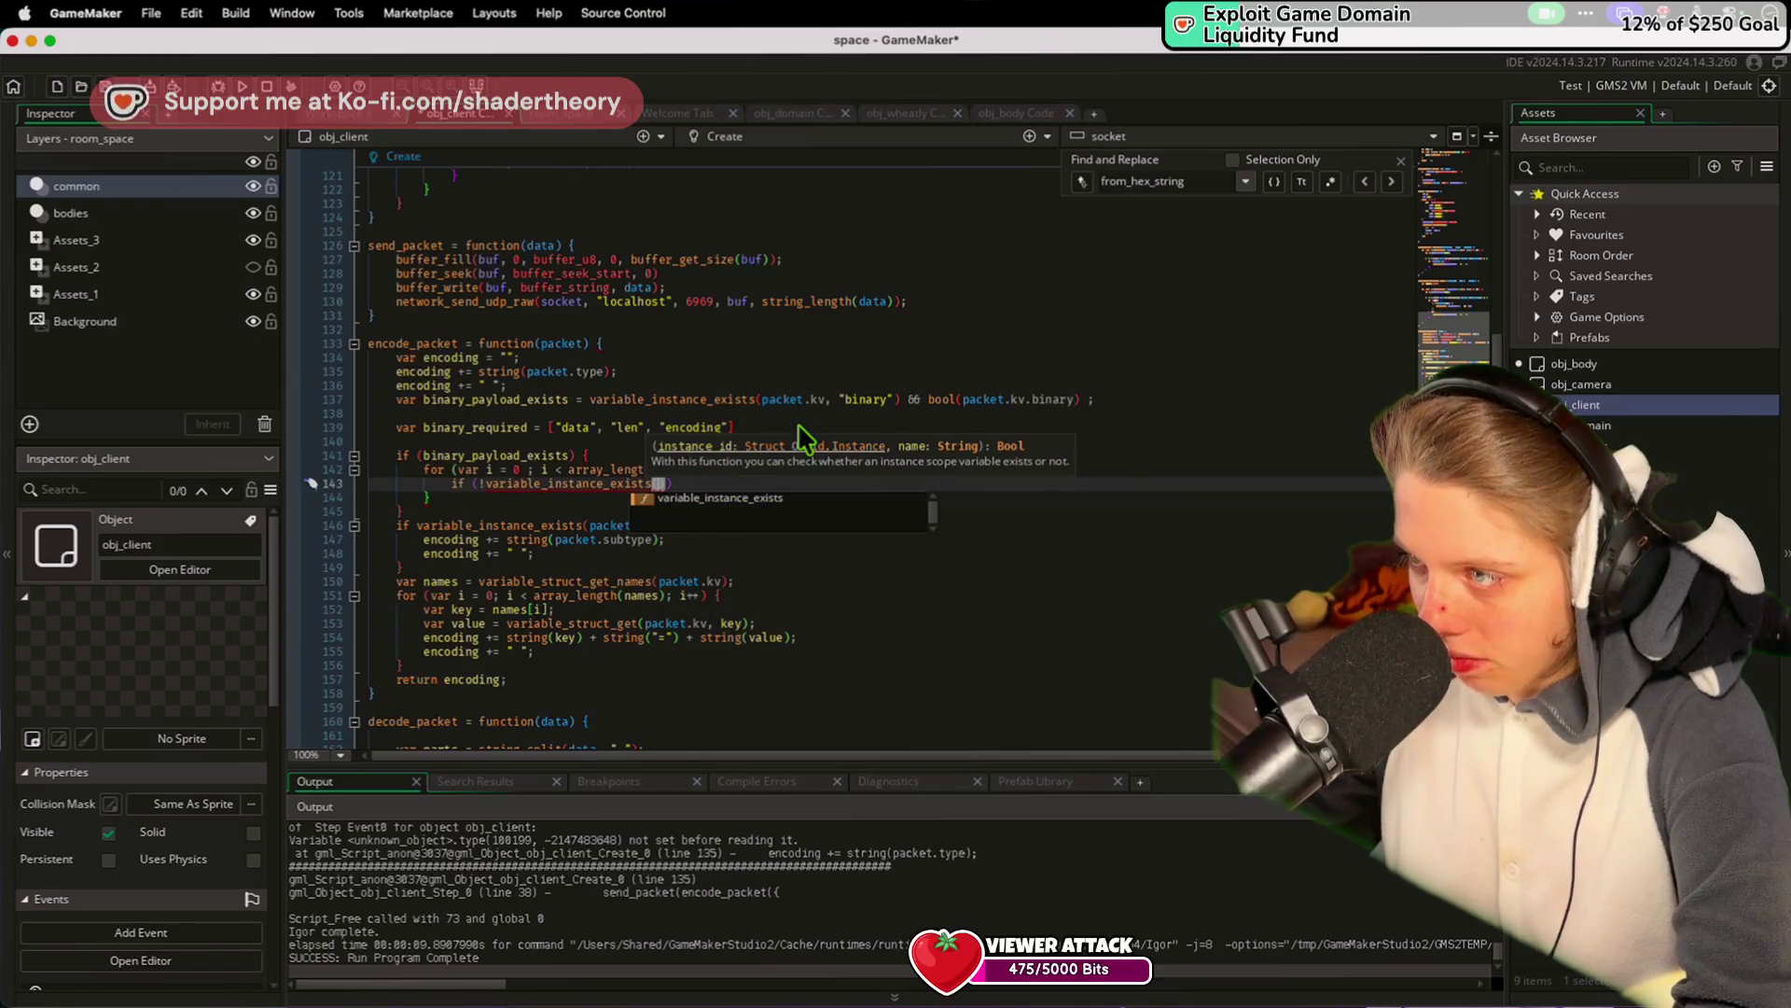
pyautogui.write('packet.kv')
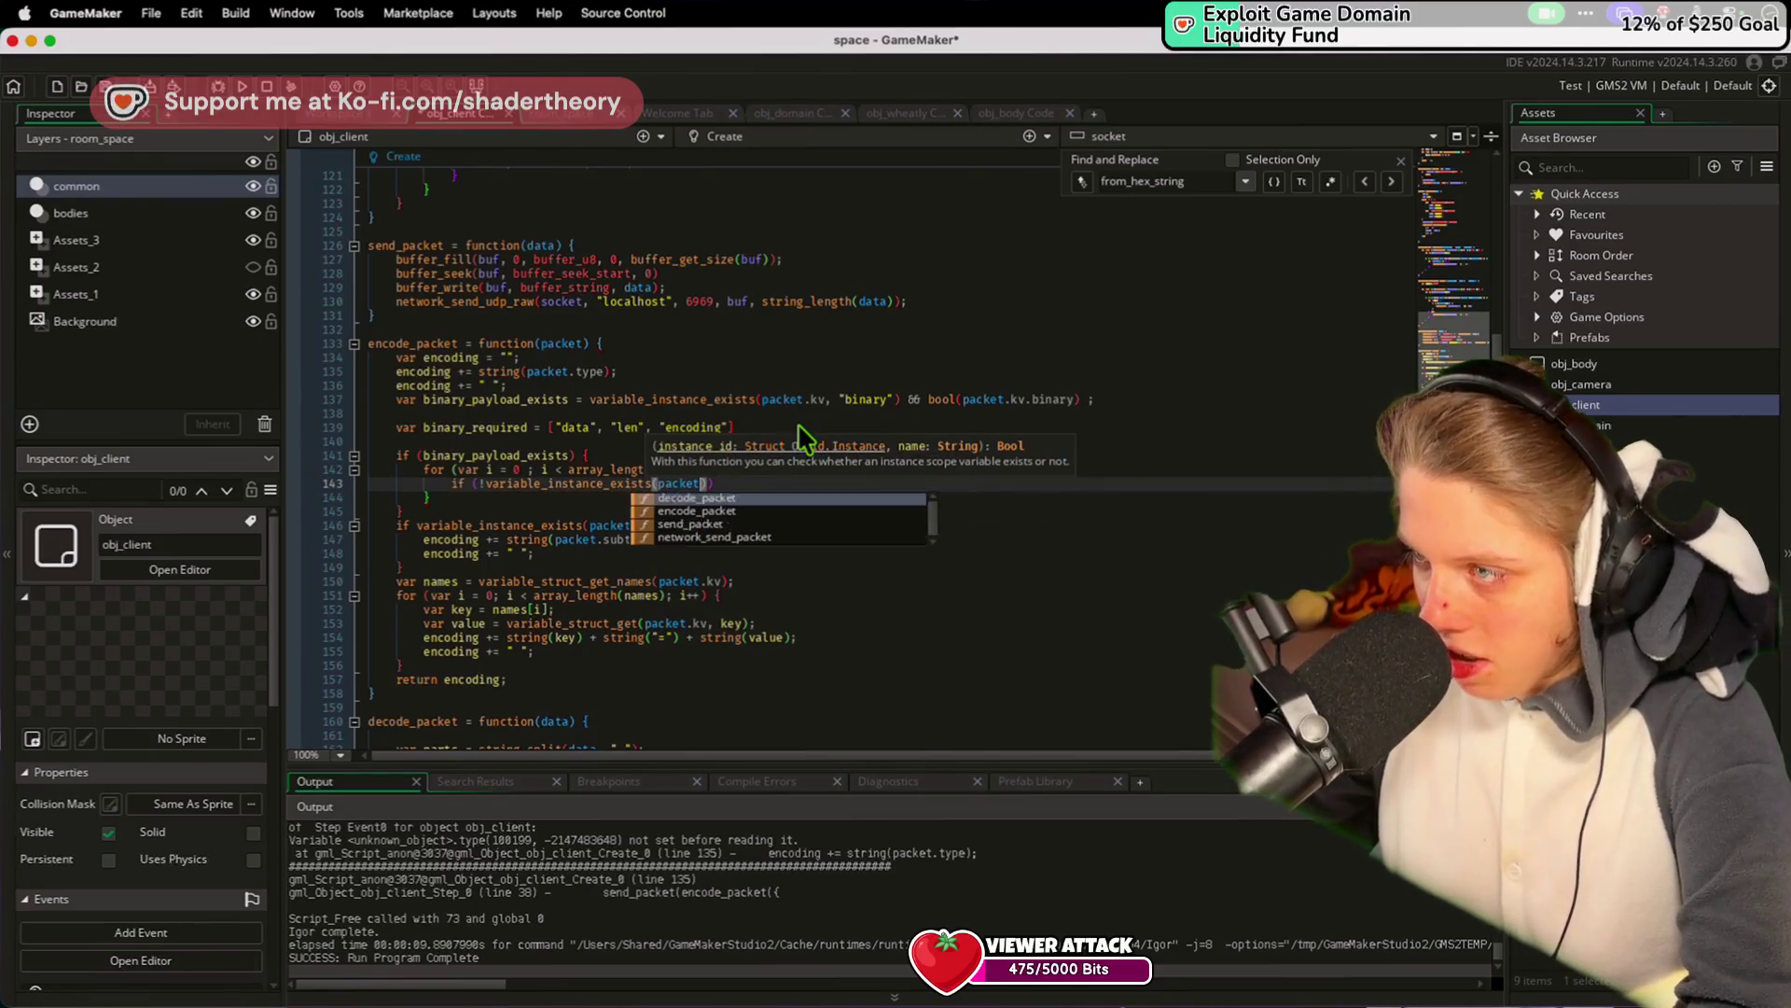
pyautogui.write(', binary_re')
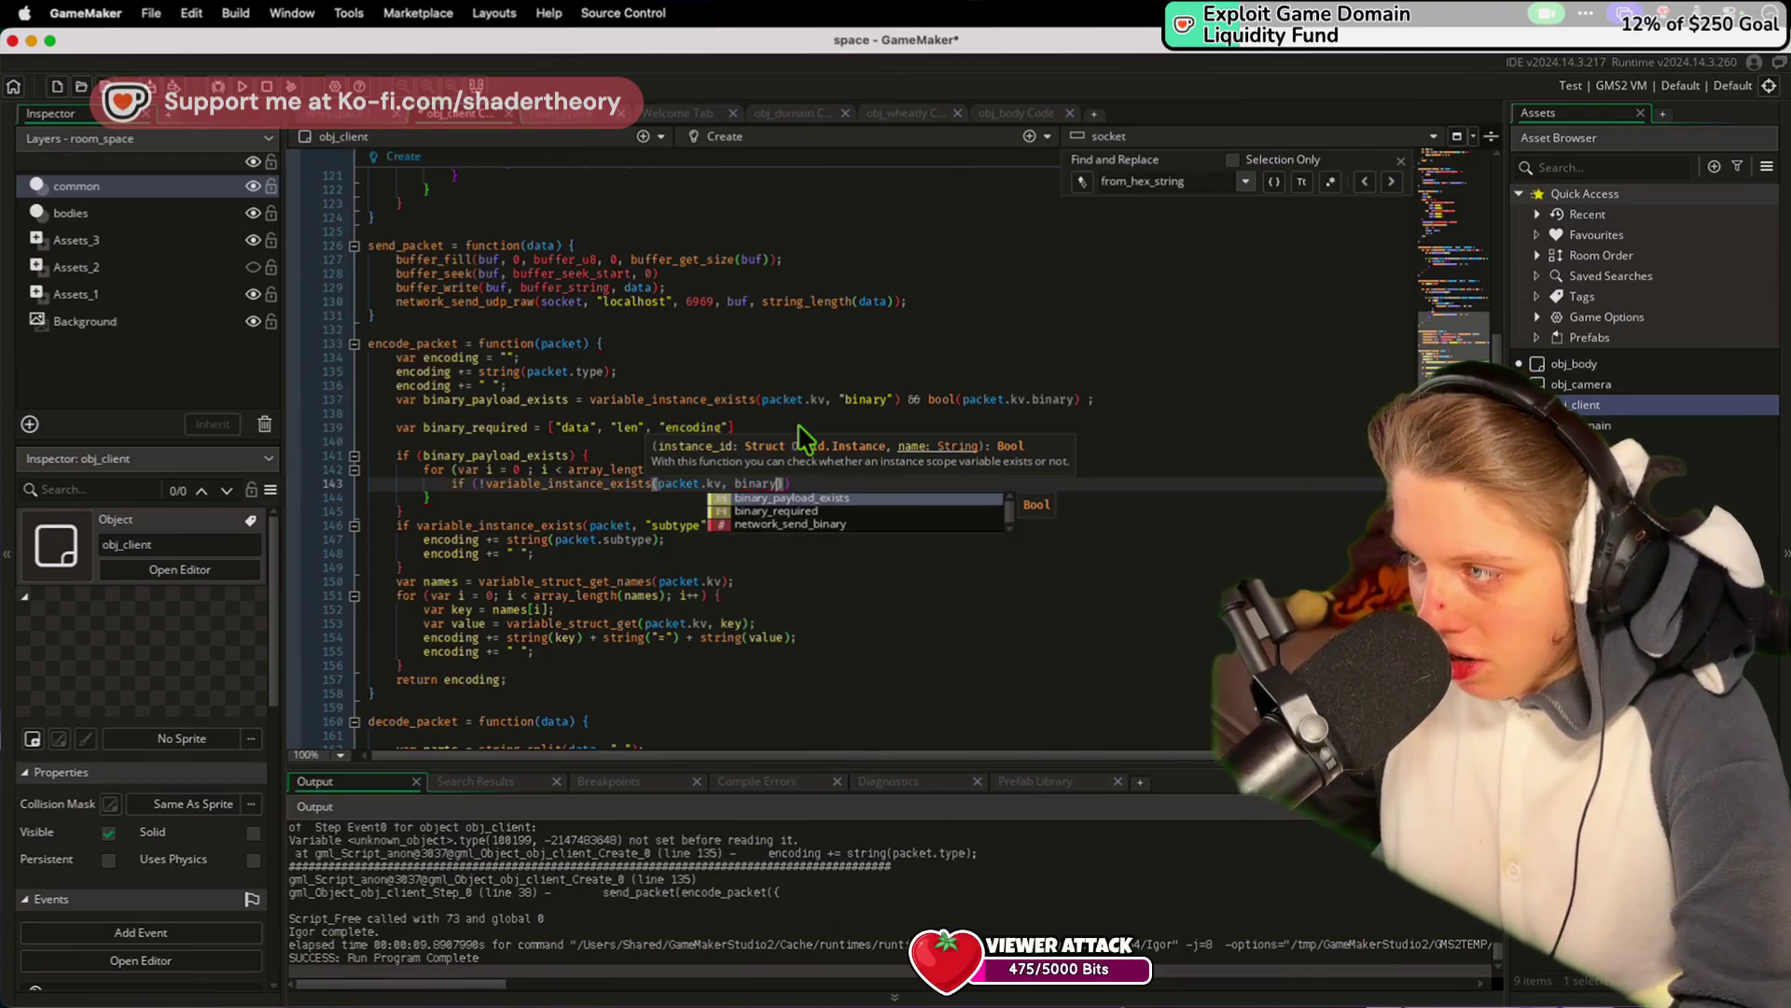
pyautogui.press('Return')
pyautogui.write('[i]')
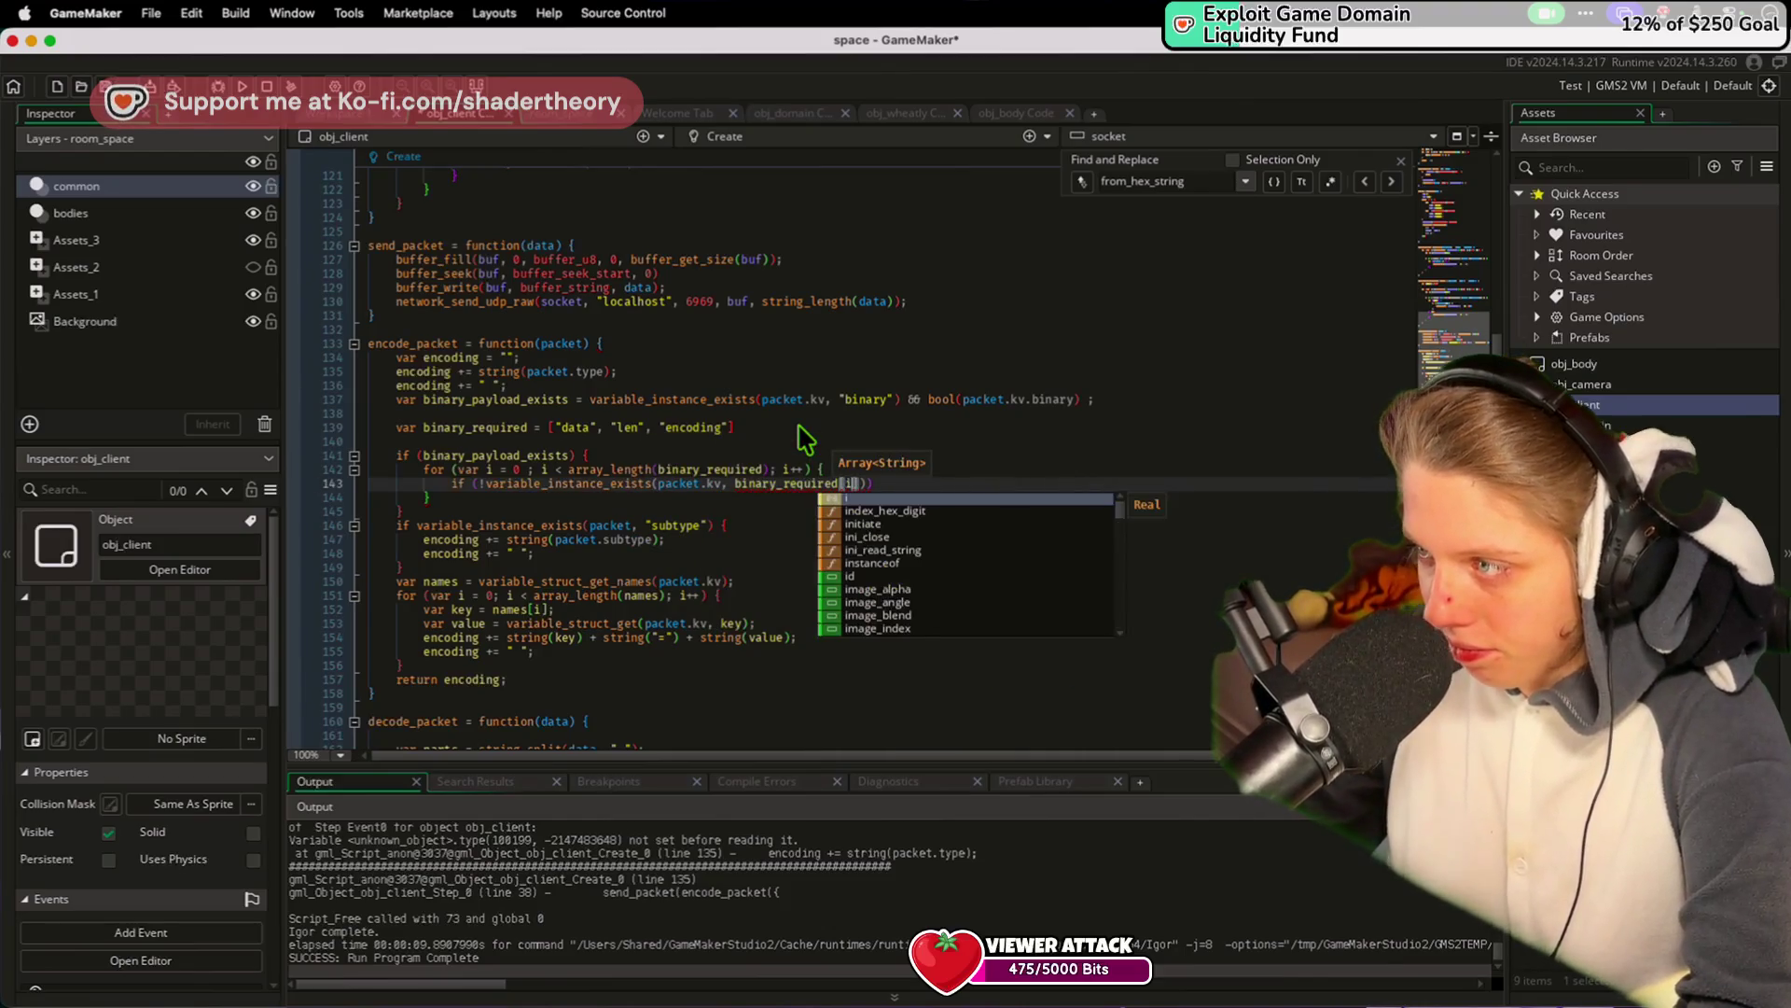
pyautogui.write(')) {')
pyautogui.press('Return')
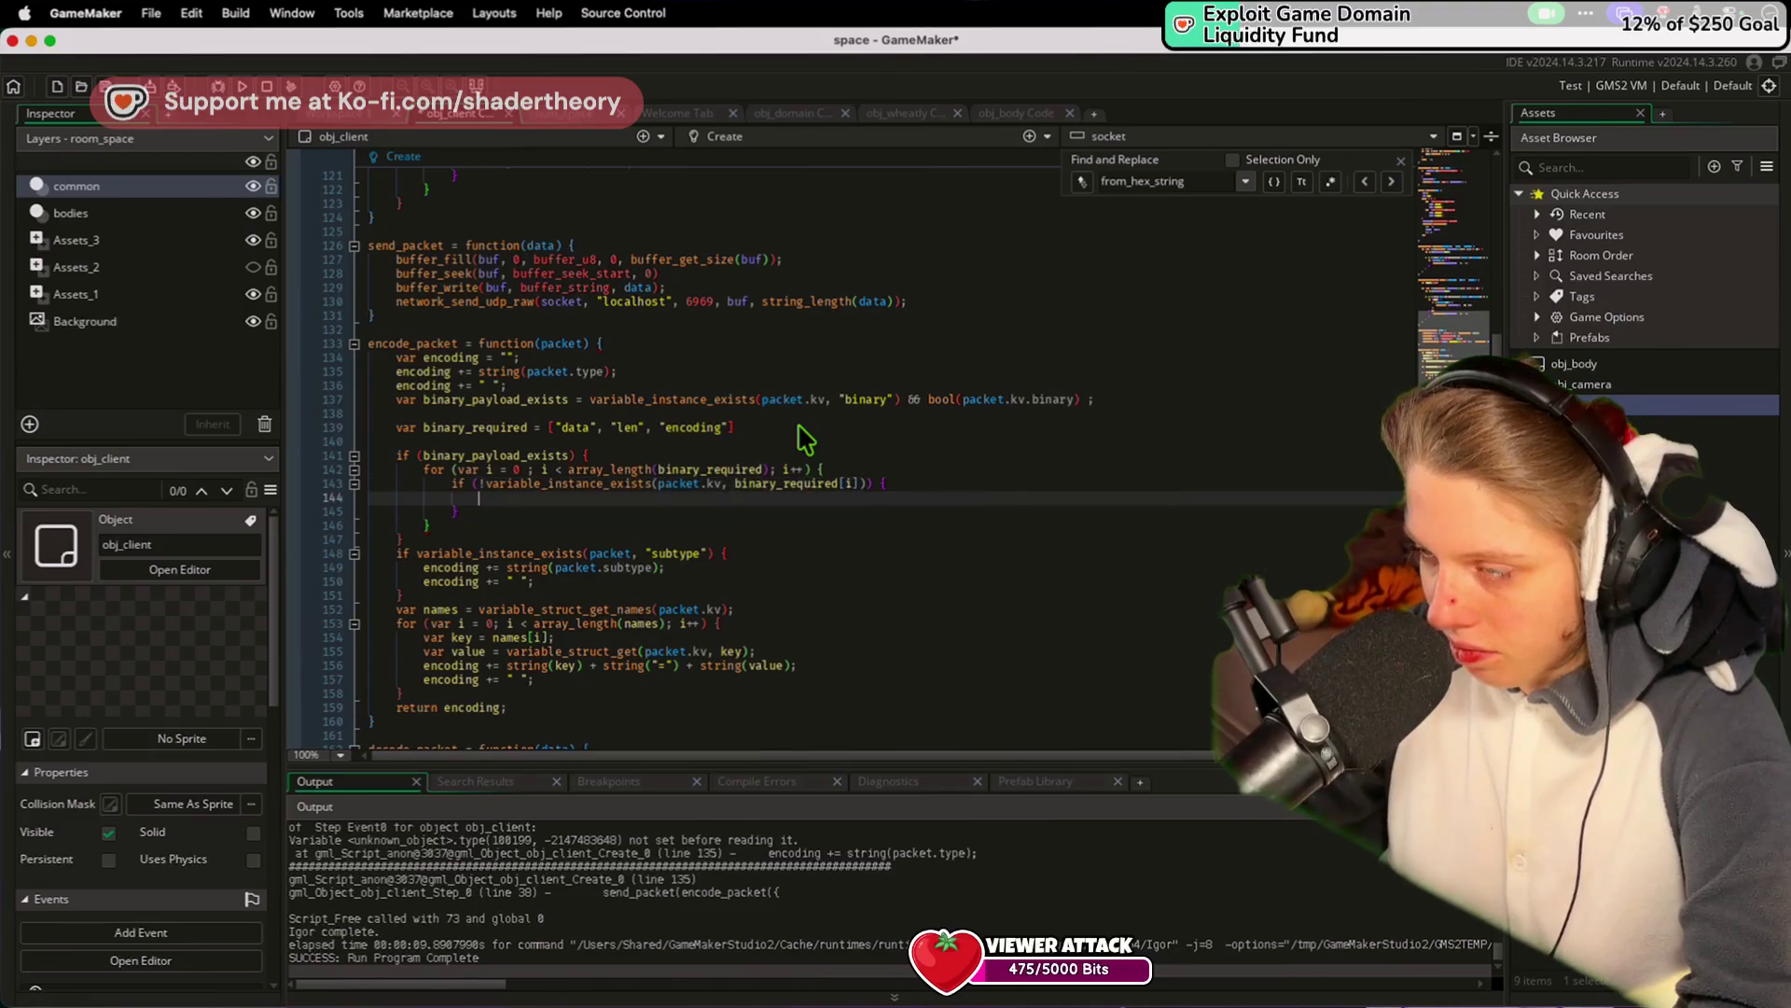
pyautogui.write('gam')
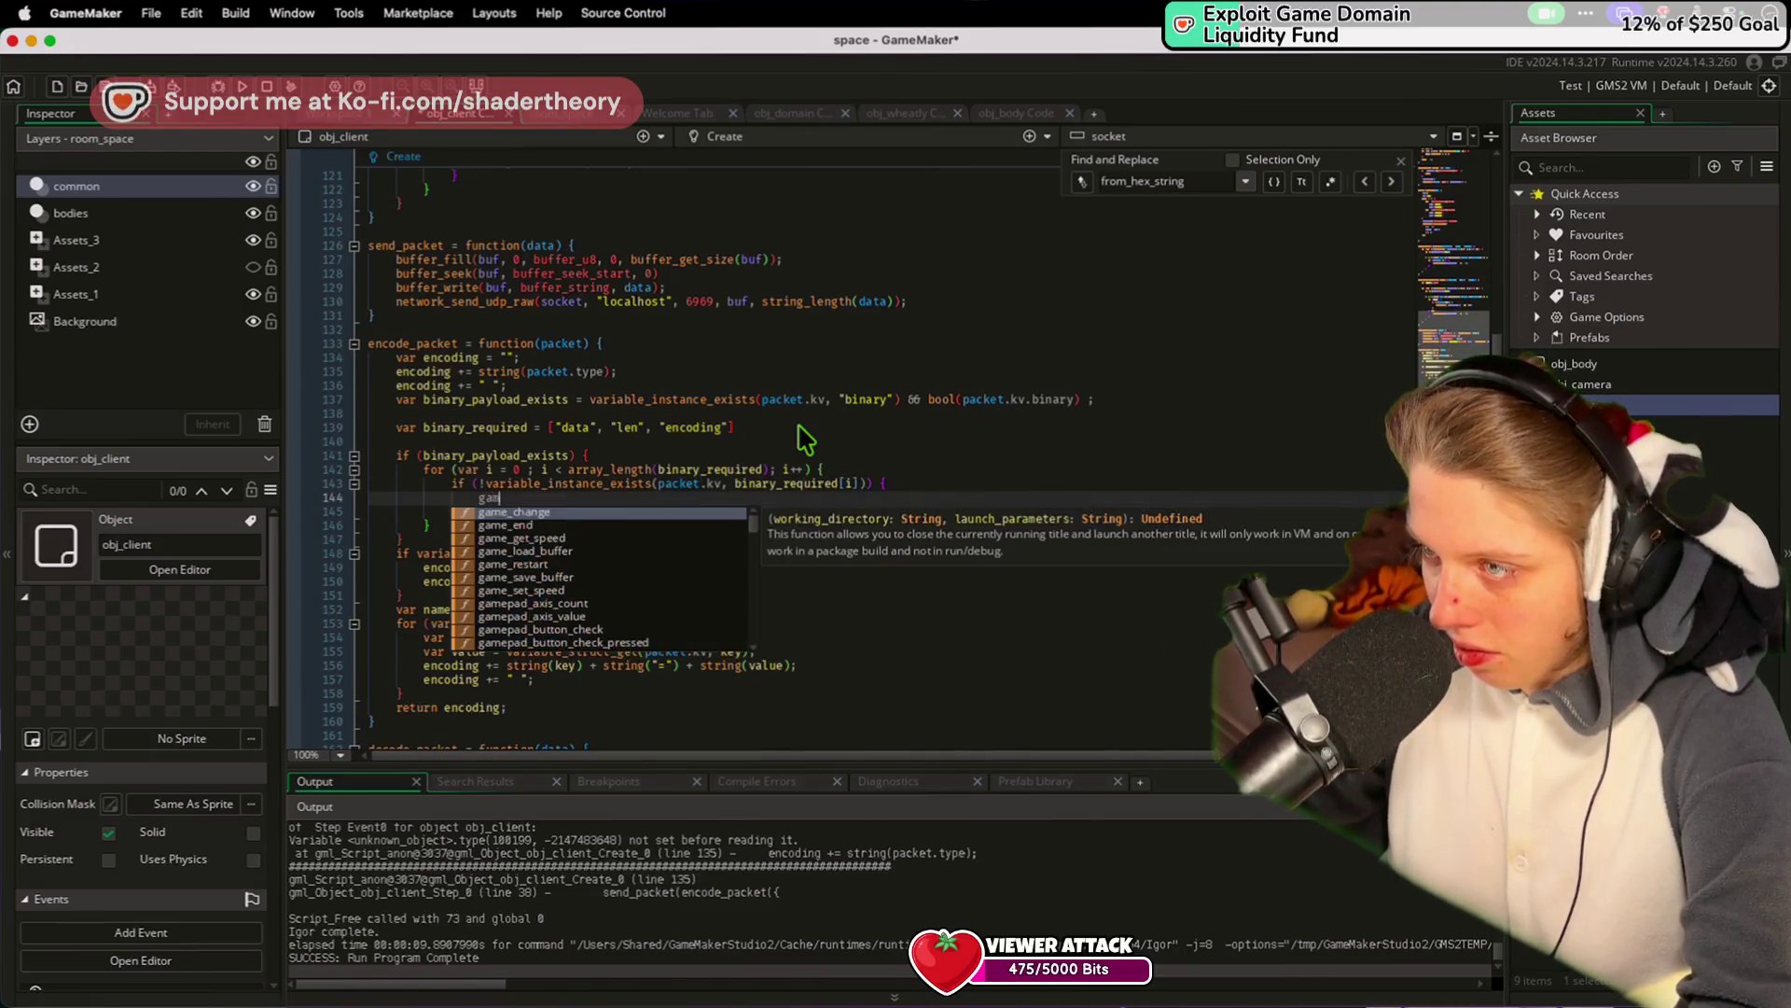
pyautogui.write('e_end(-1)')
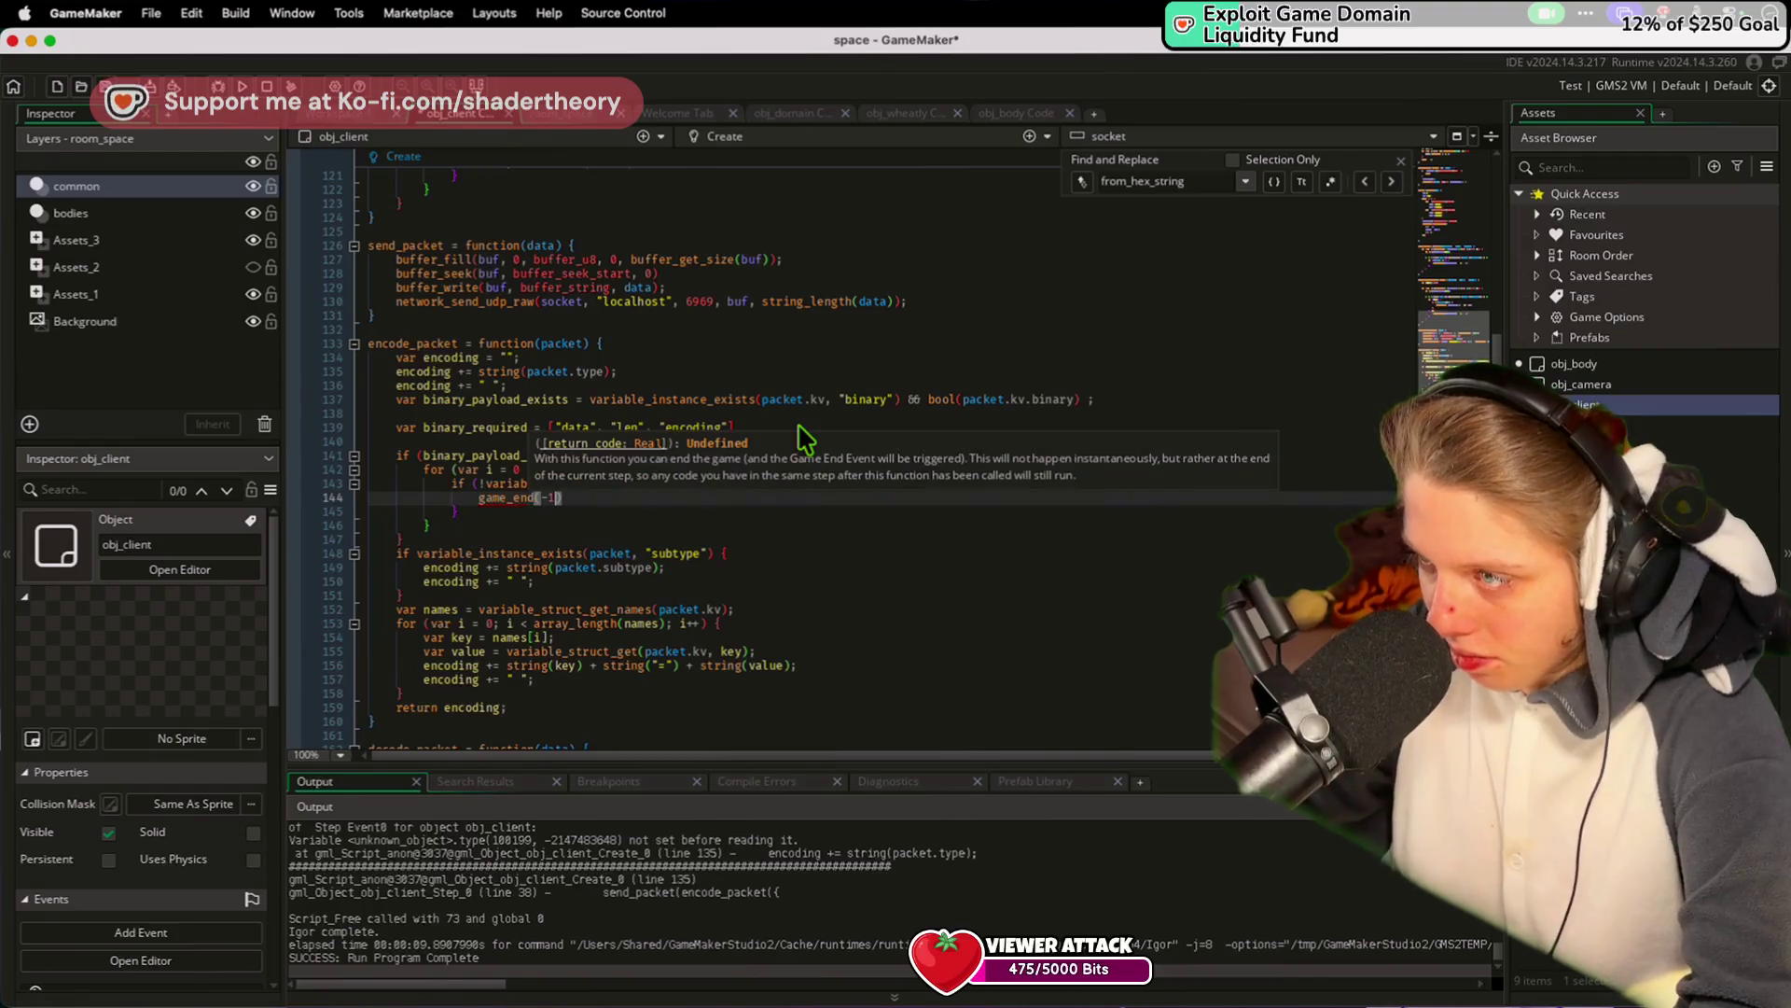
# - Log "rip it didnt have the binary payload 1" with show_debug_message above game_end, and save
pyautogui.press('Home')
pyautogui.press('Return')
pyautogui.press('Up')
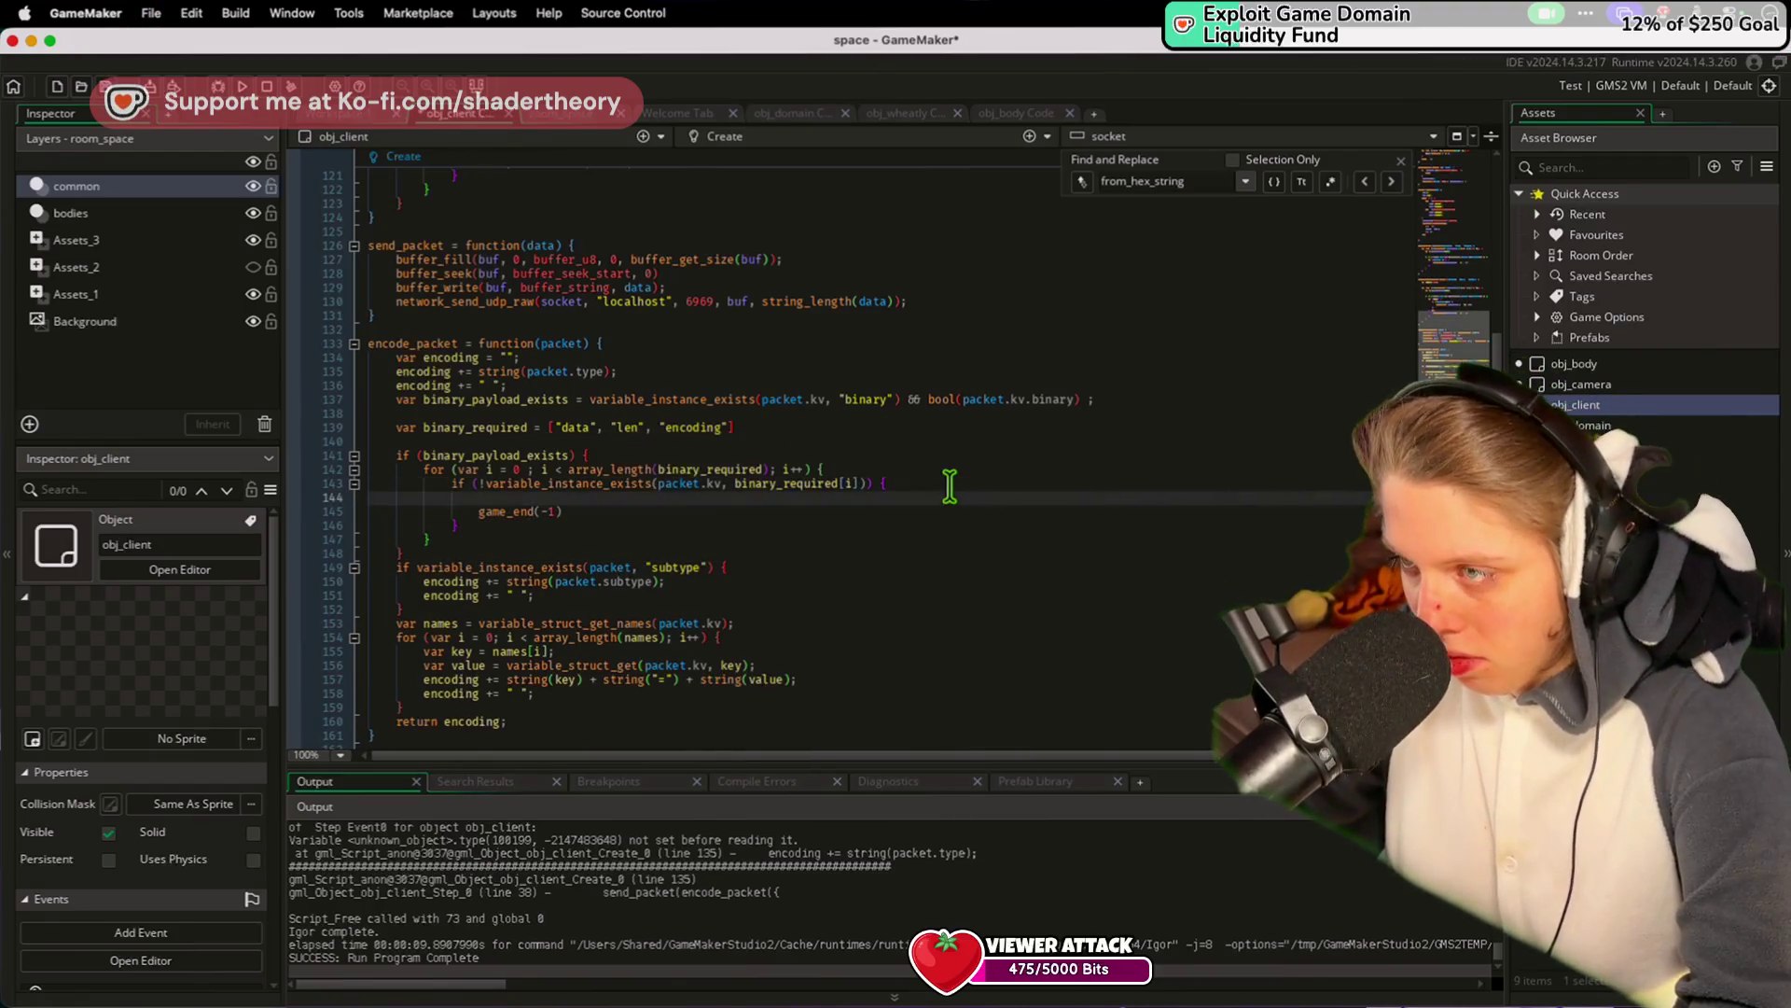
pyautogui.write('debug')
pyautogui.press('Down')
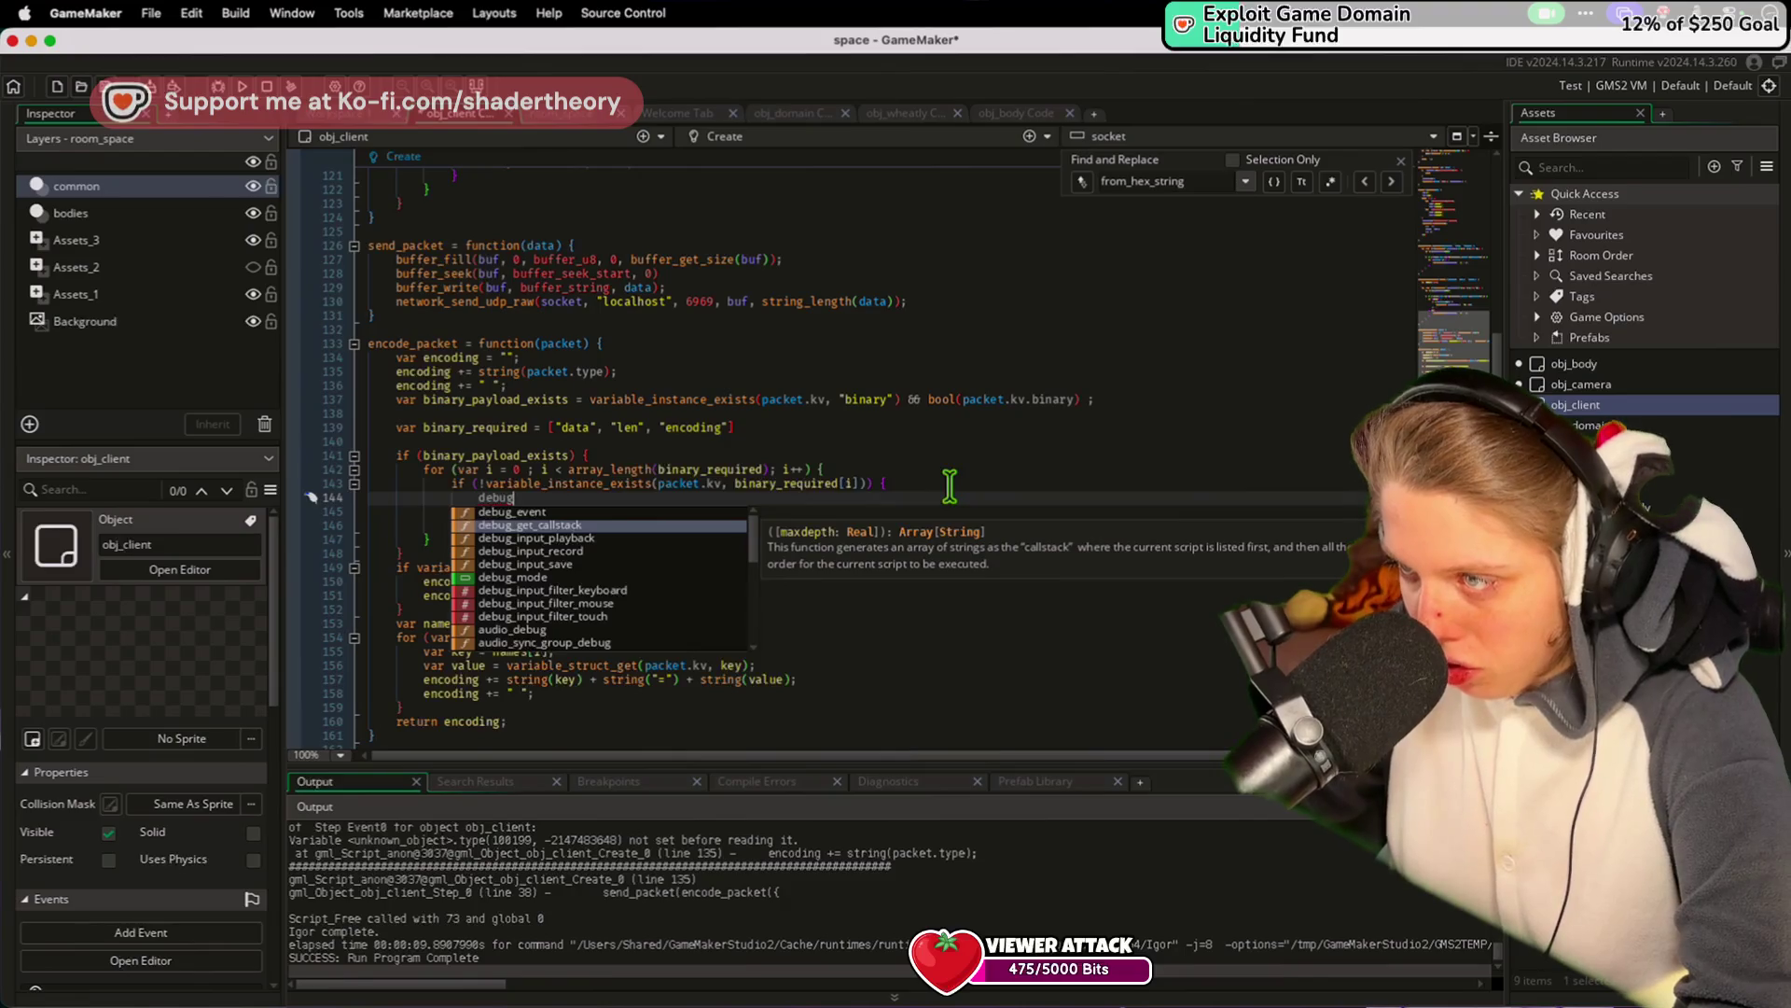
pyautogui.press('BackSpace')
pyautogui.press('BackSpace')
pyautogui.press('BackSpace')
pyautogui.write('show_debug')
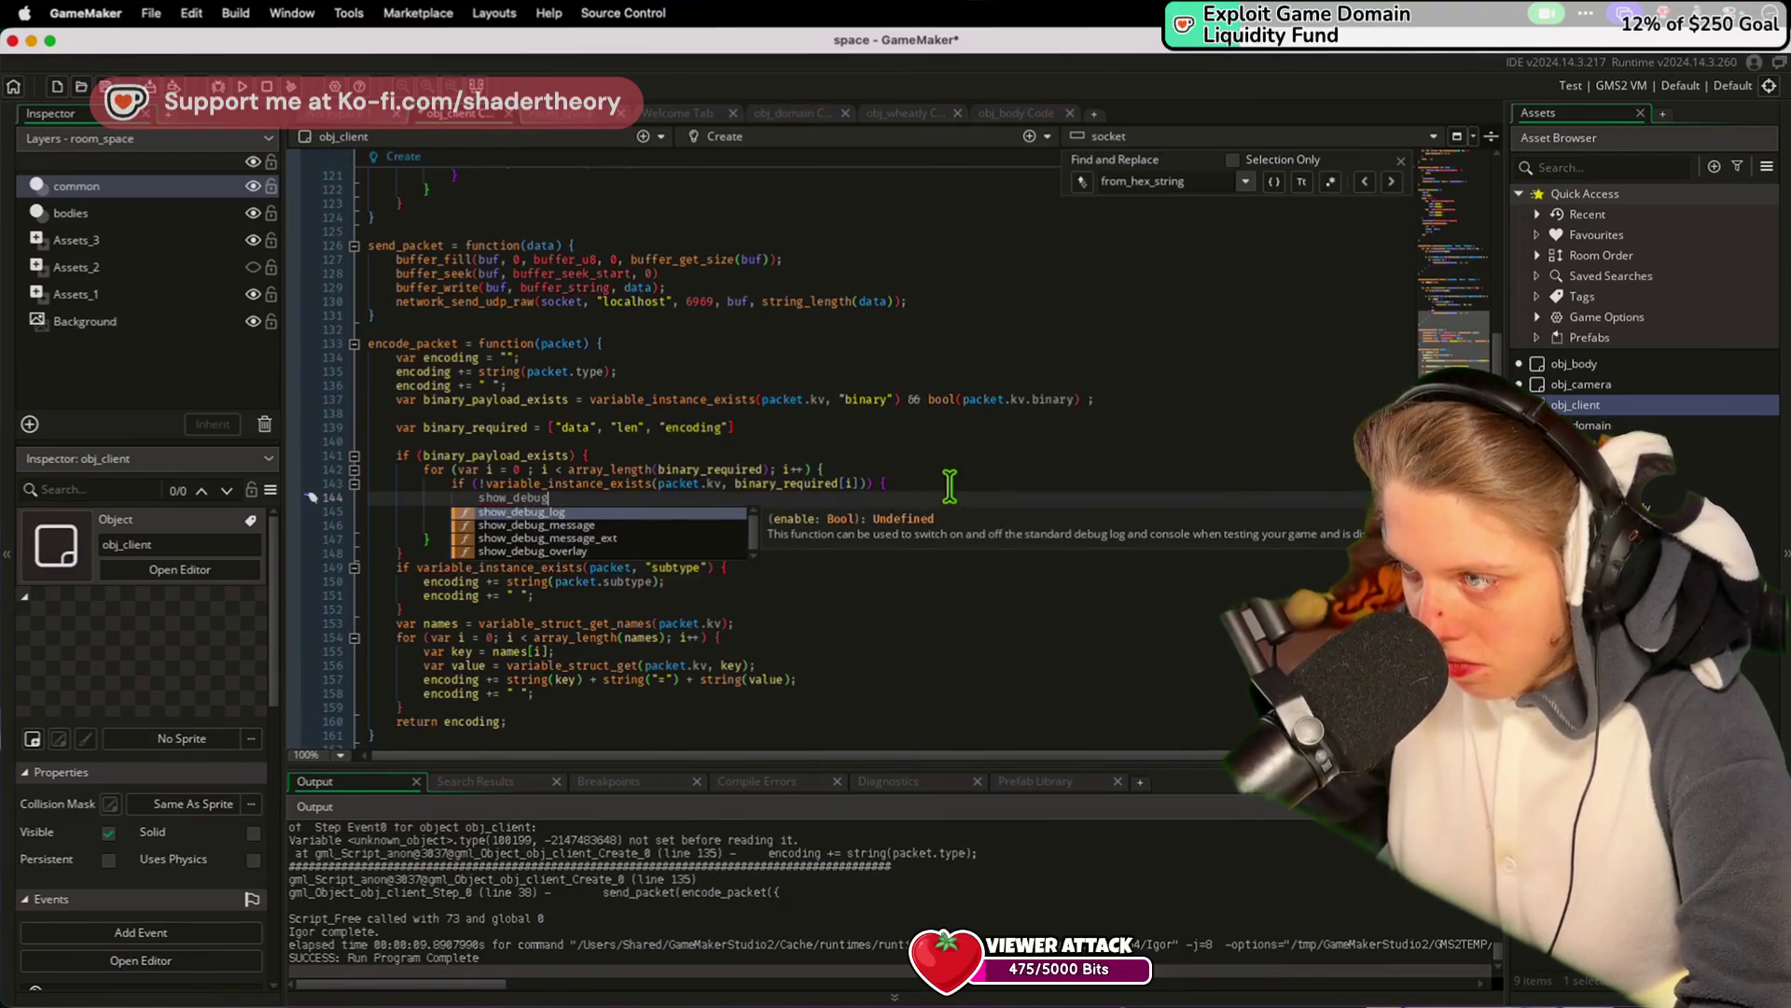
pyautogui.write('_message')
pyautogui.press('Return')
pyautogui.write('"ri')
pyautogui.write('p it did')
pyautogui.write('nt have the binary p')
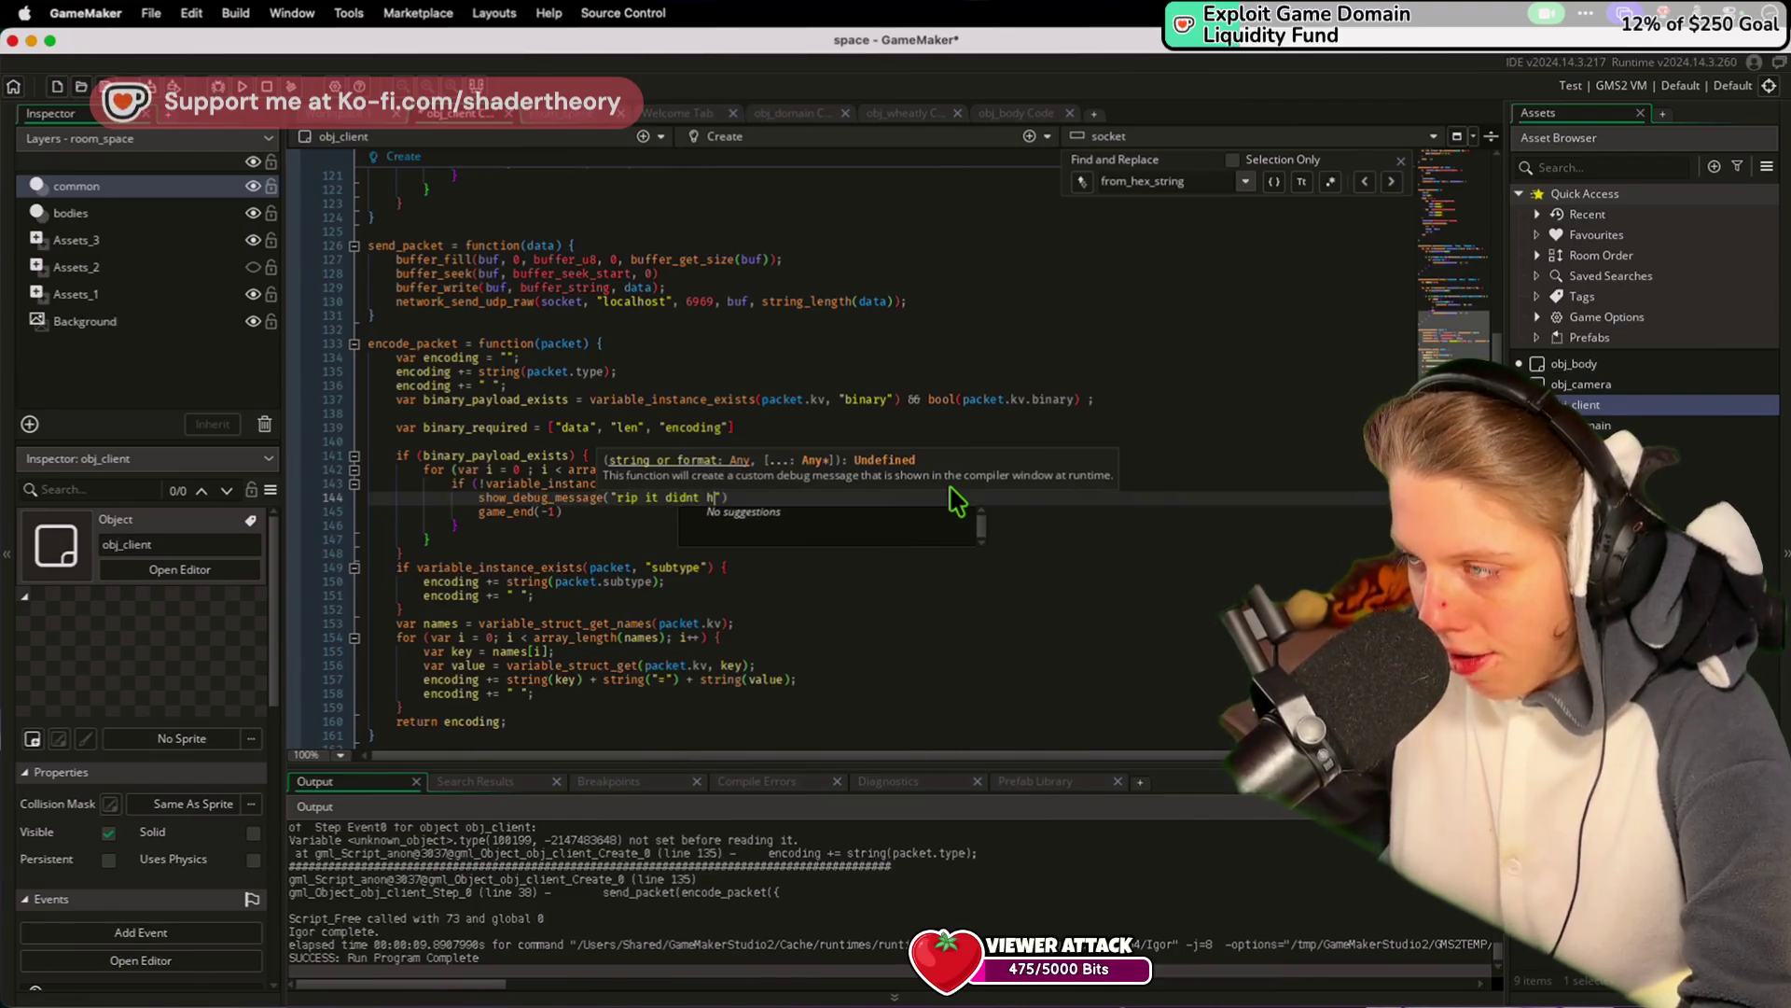
pyautogui.write('ayload 1')
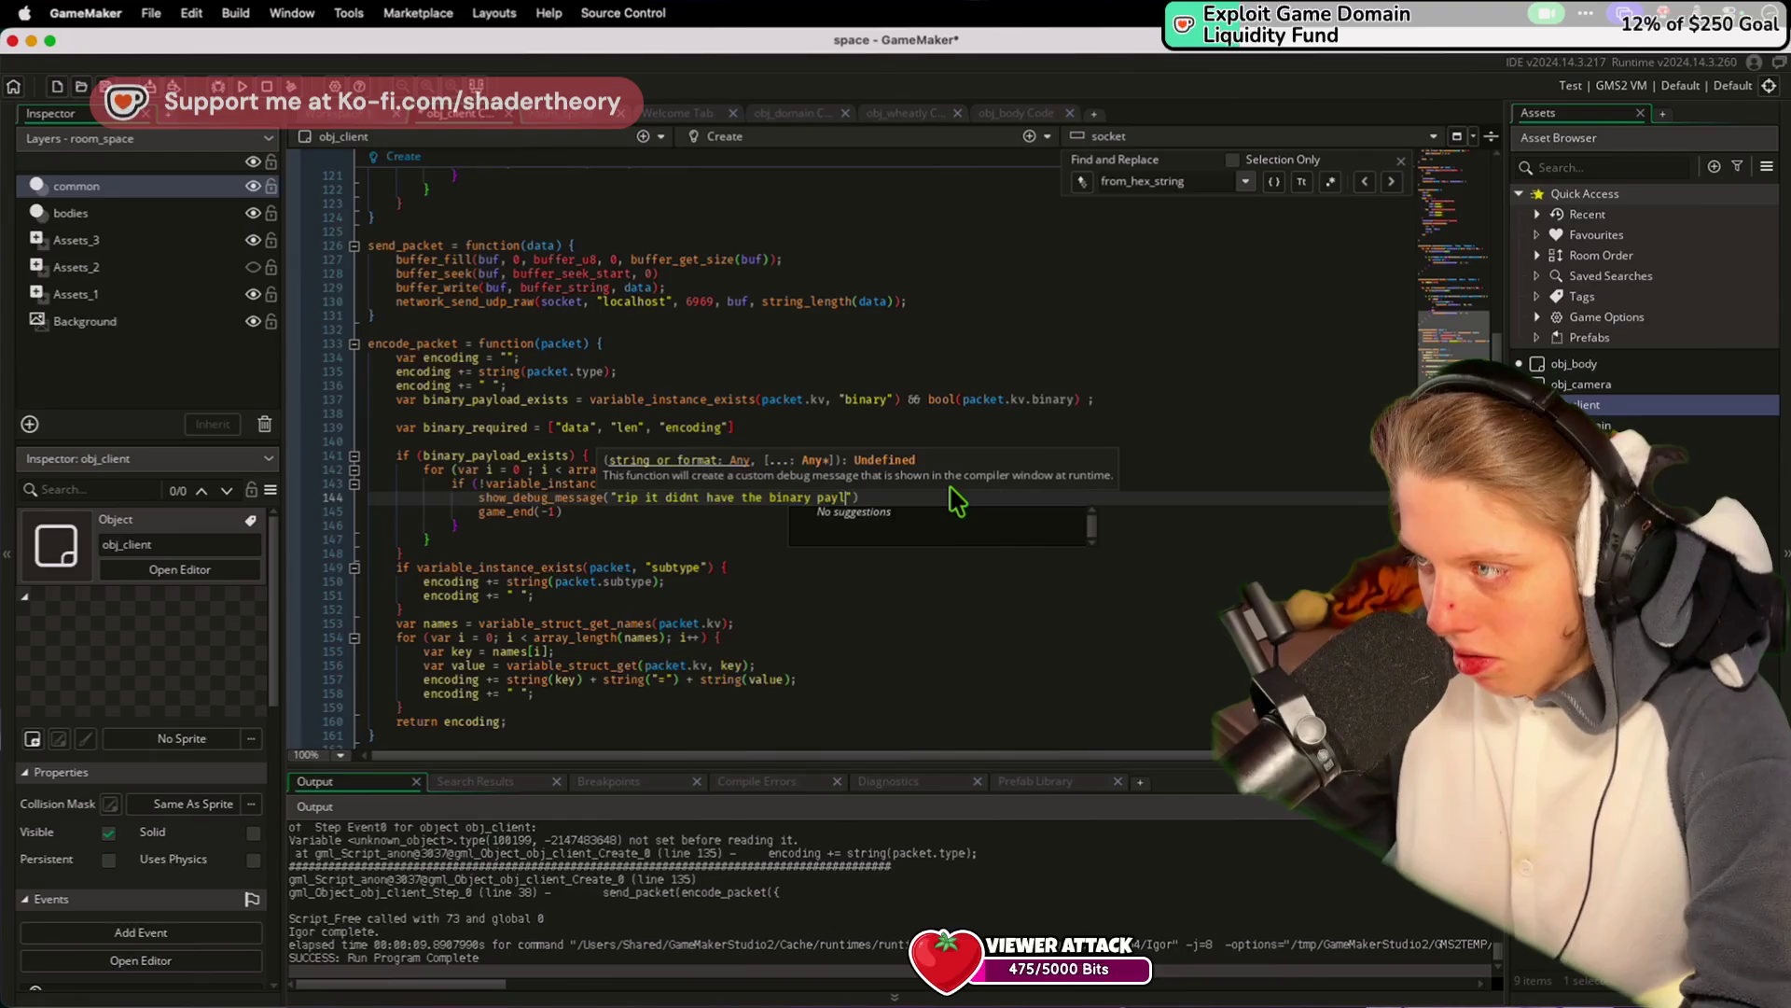
pyautogui.hotkey('ctrl', 's')
# - Close the missing-field if block with a brace and move past the loop's closing brace
pyautogui.click(679, 525)
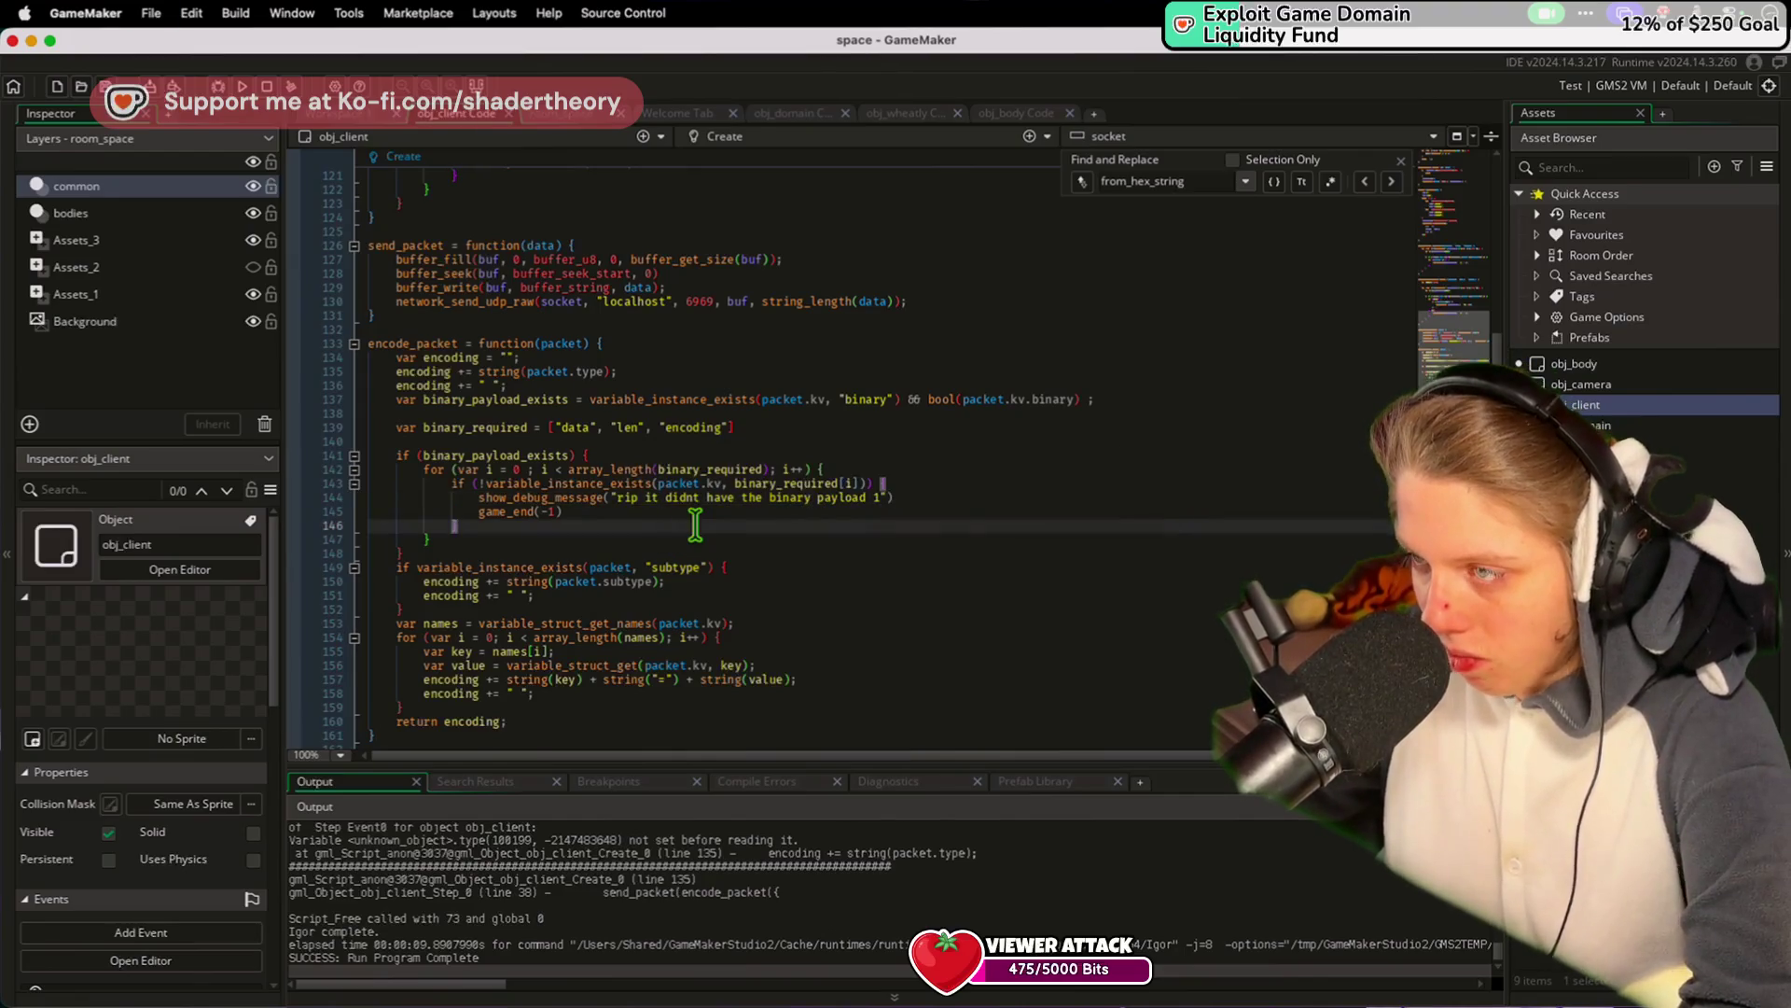
pyautogui.write('}')
pyautogui.click(641, 540)
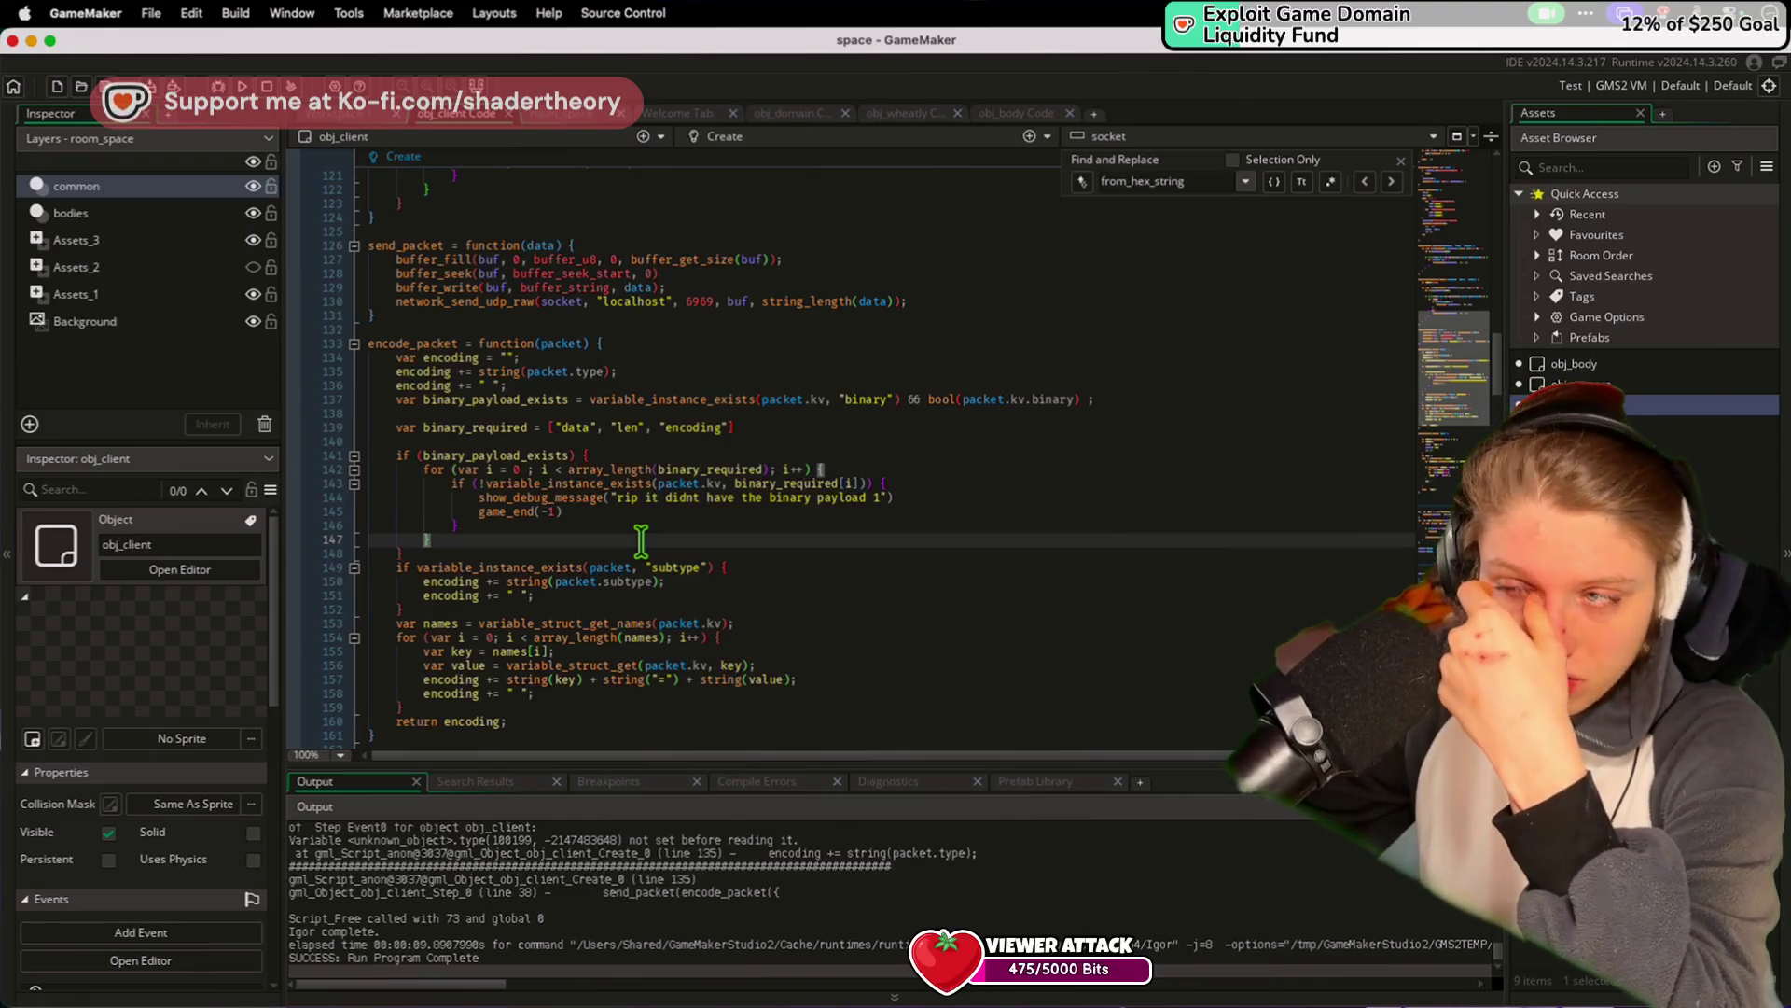
pyautogui.click(585, 567)
pyautogui.click(599, 551)
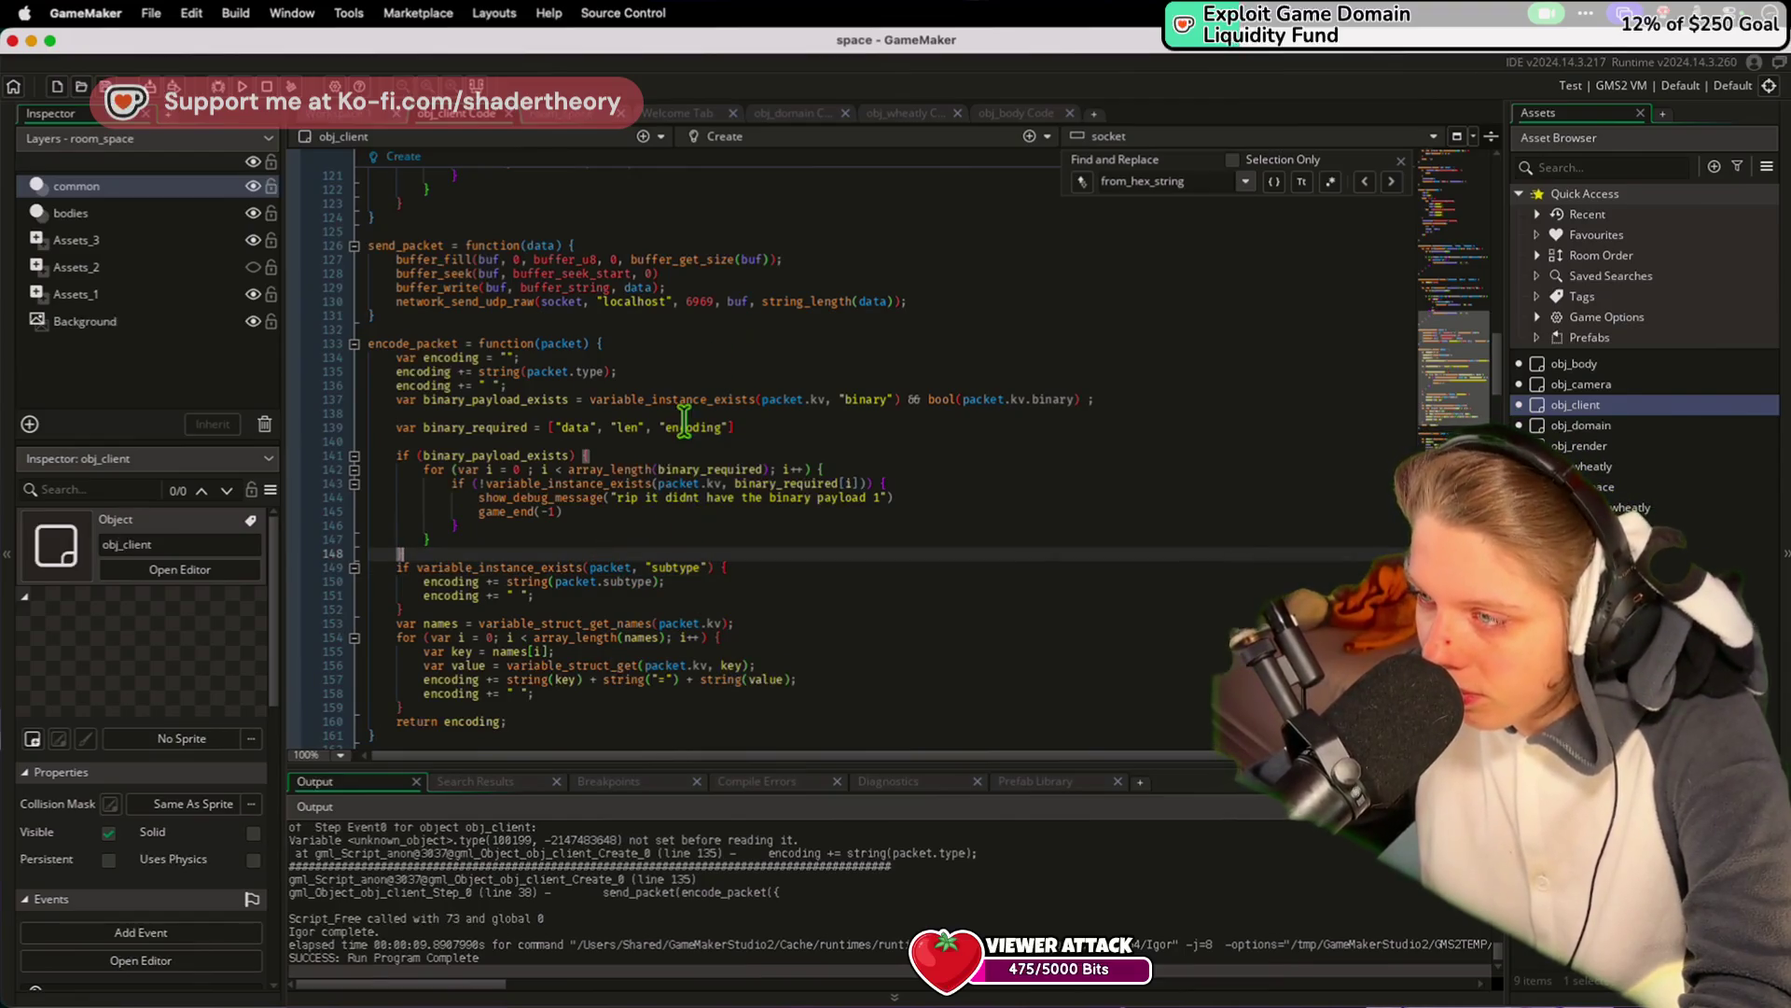
pyautogui.click(536, 706)
# - Add an if (binary_payload_exists) block after the key-value loop
pyautogui.press('Return')
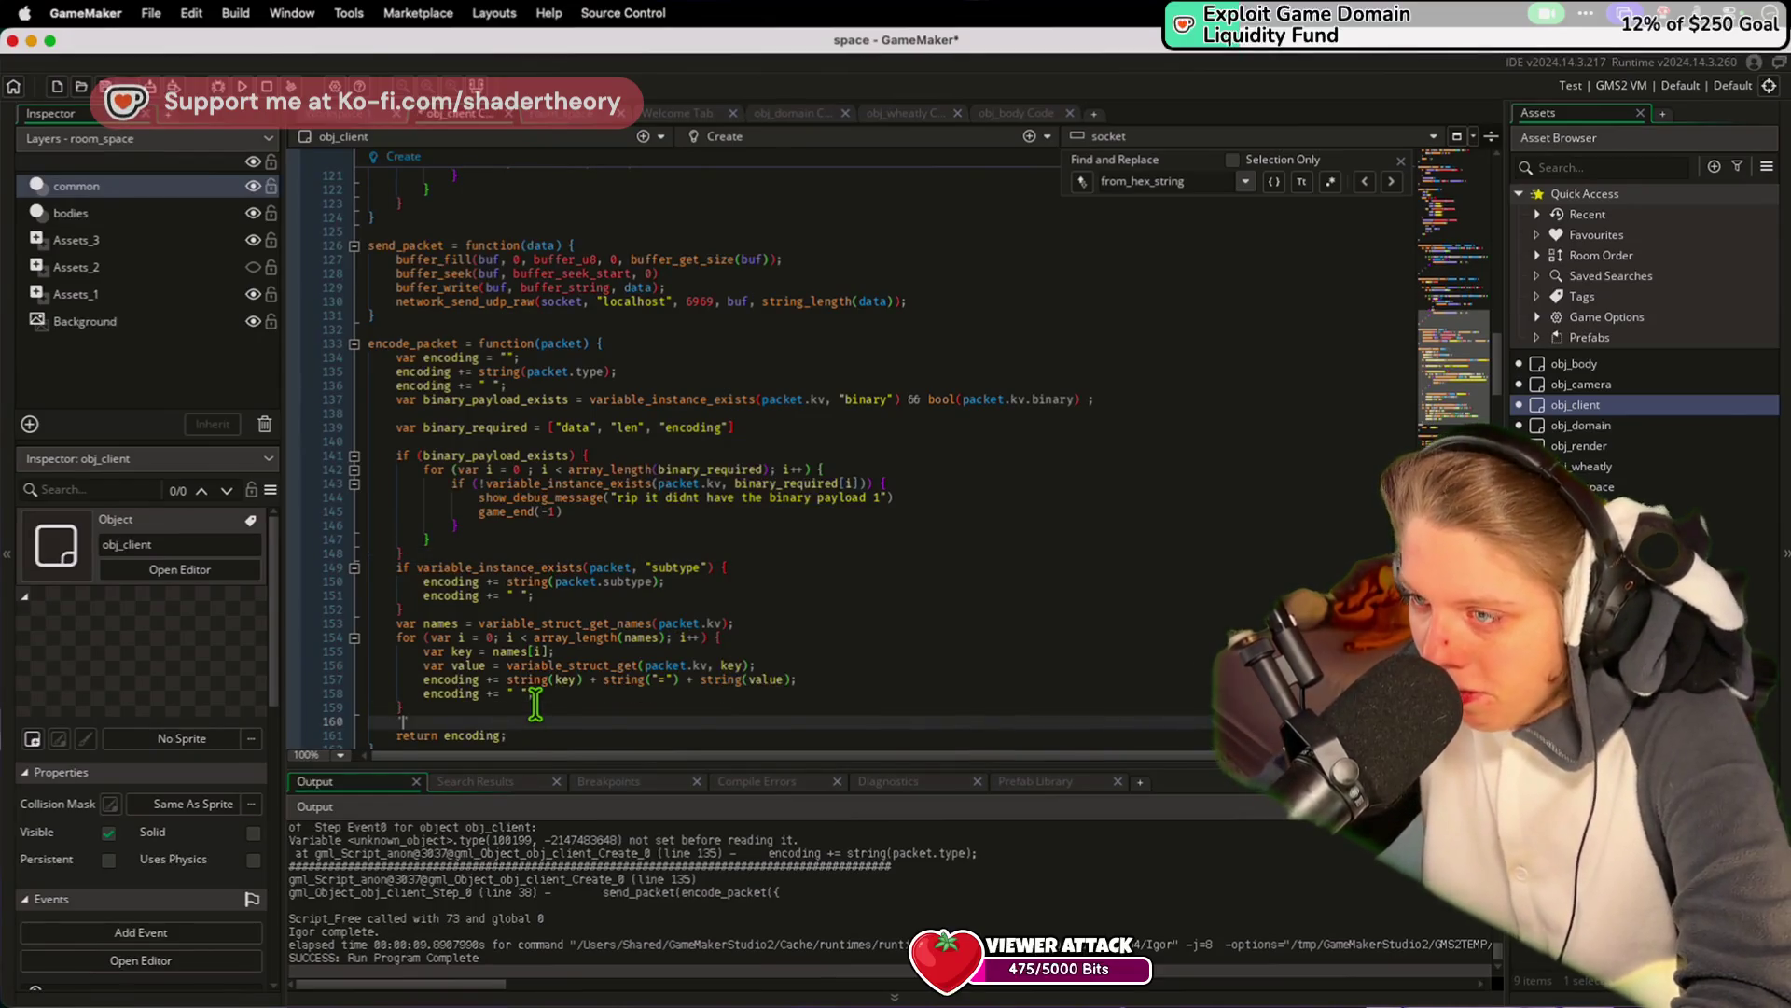
pyautogui.write('if (binar')
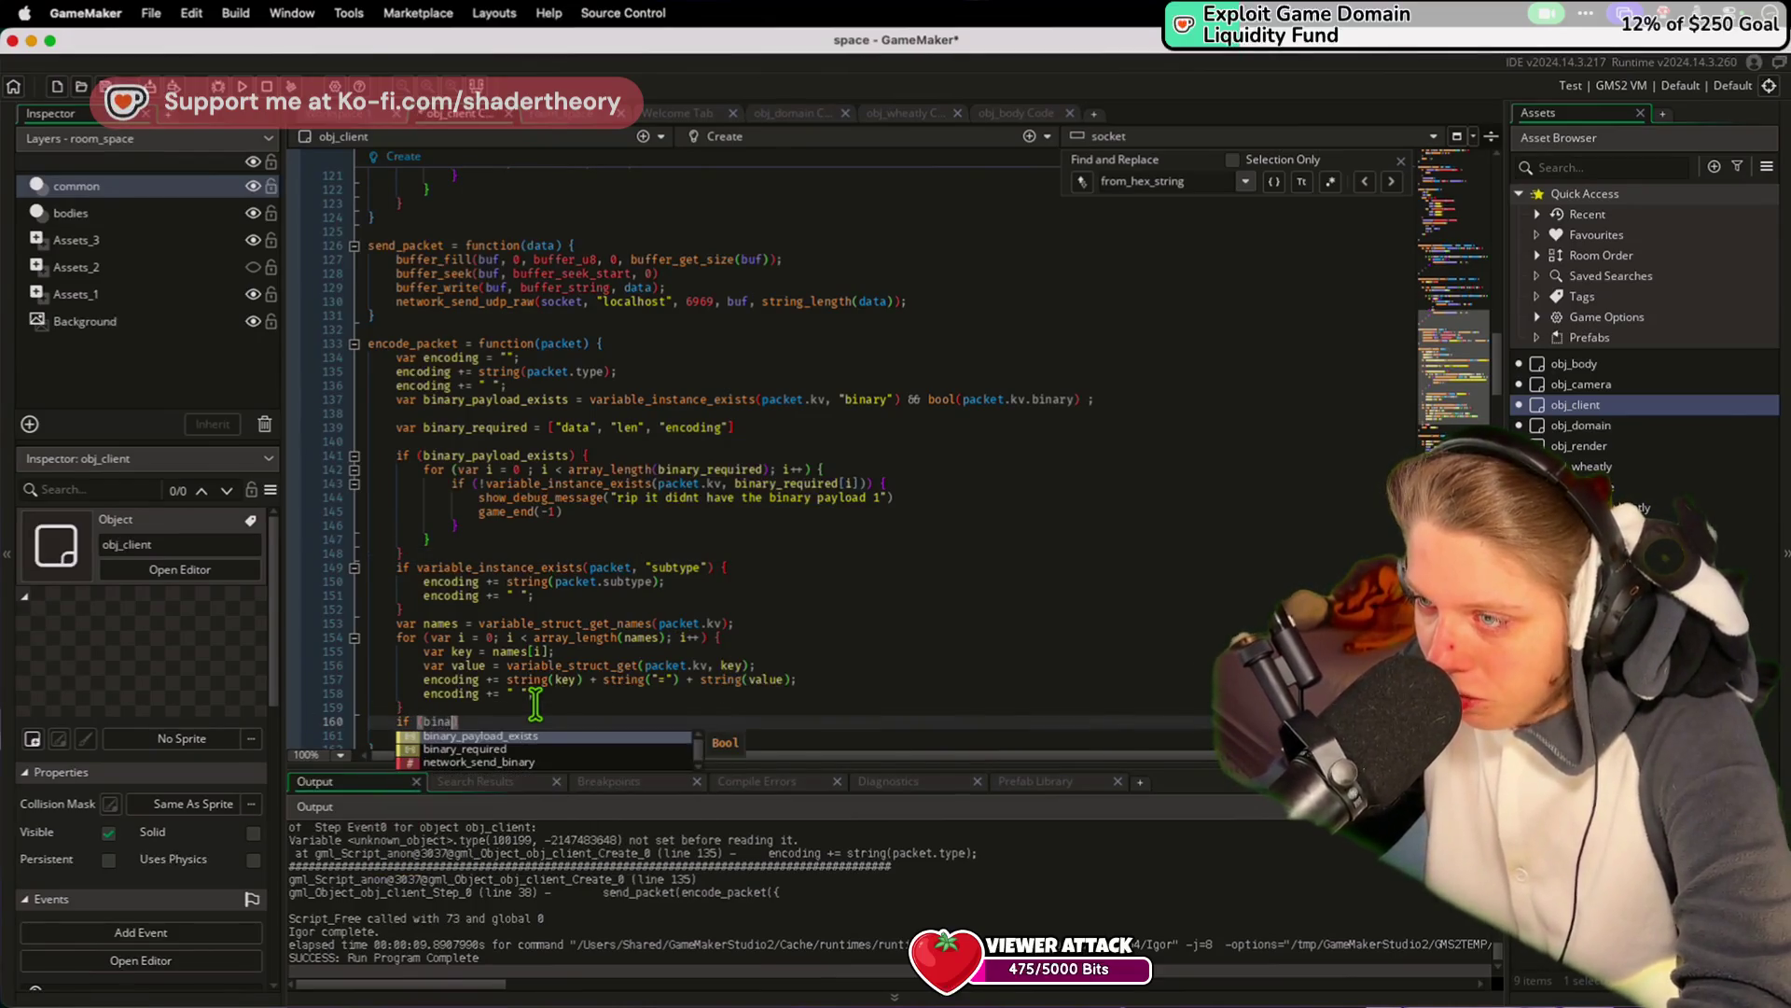
pyautogui.press('Return')
pyautogui.write('{')
pyautogui.press('Return')
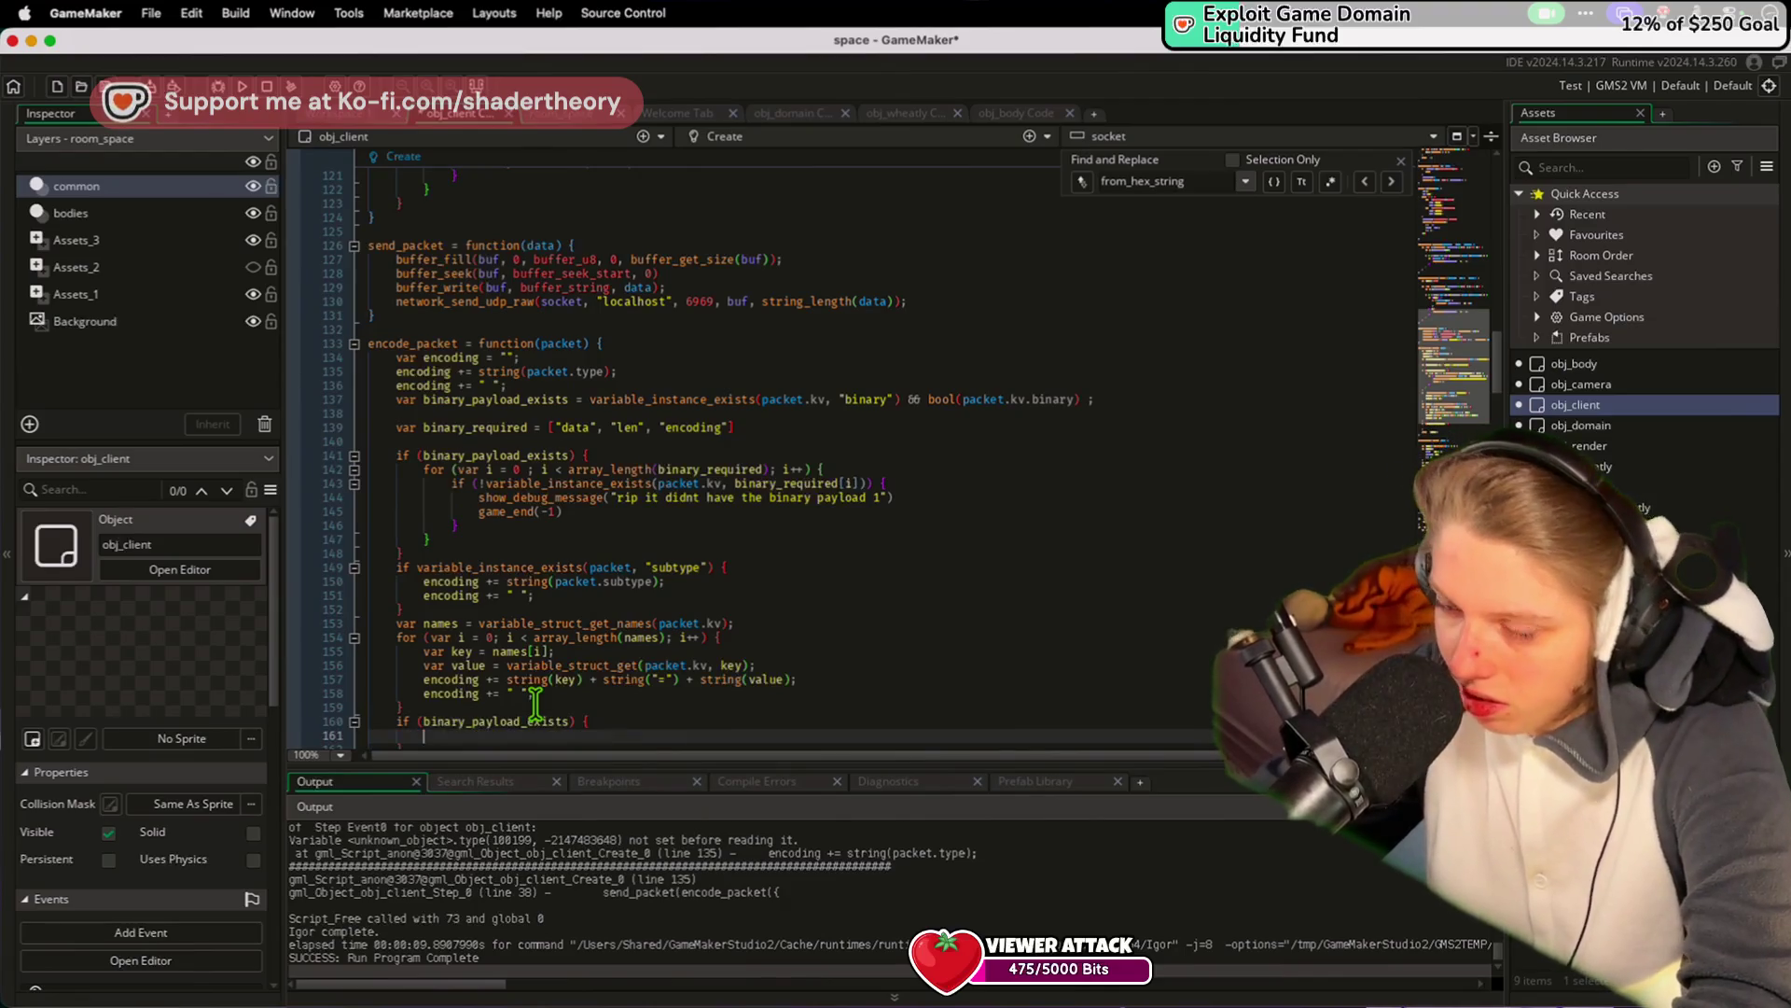
pyautogui.scroll(-1, 535, 705)
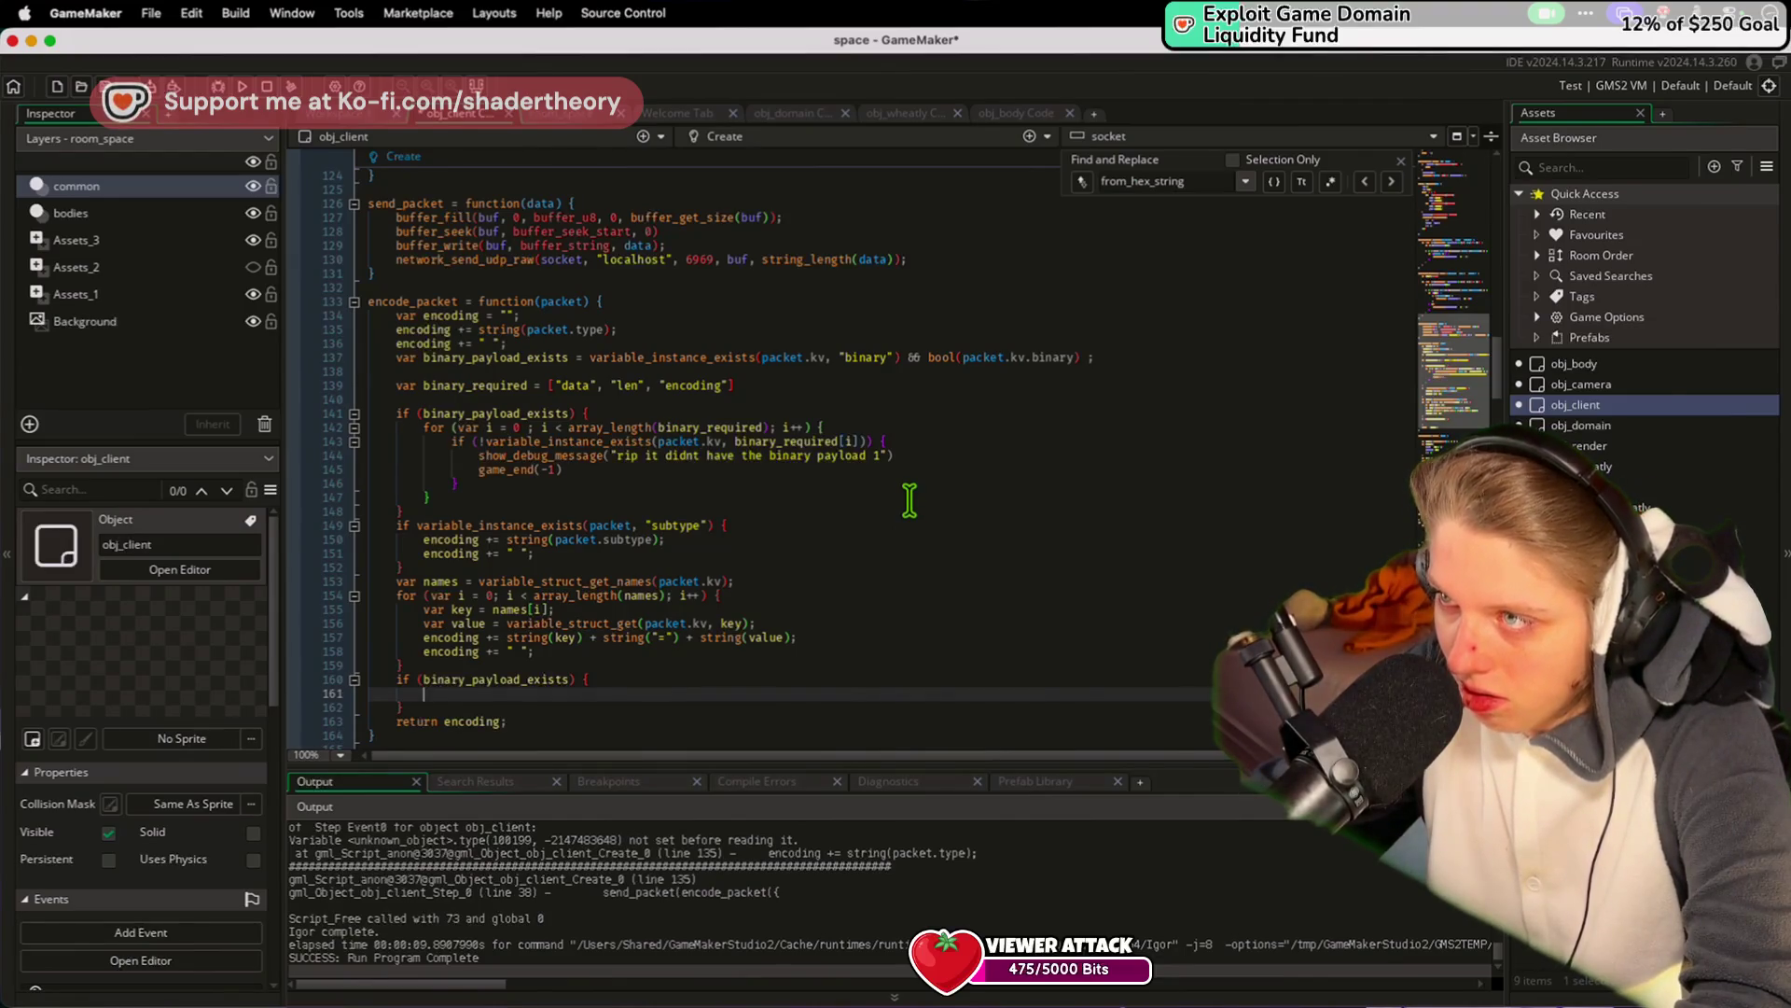
pyautogui.write('var b =')
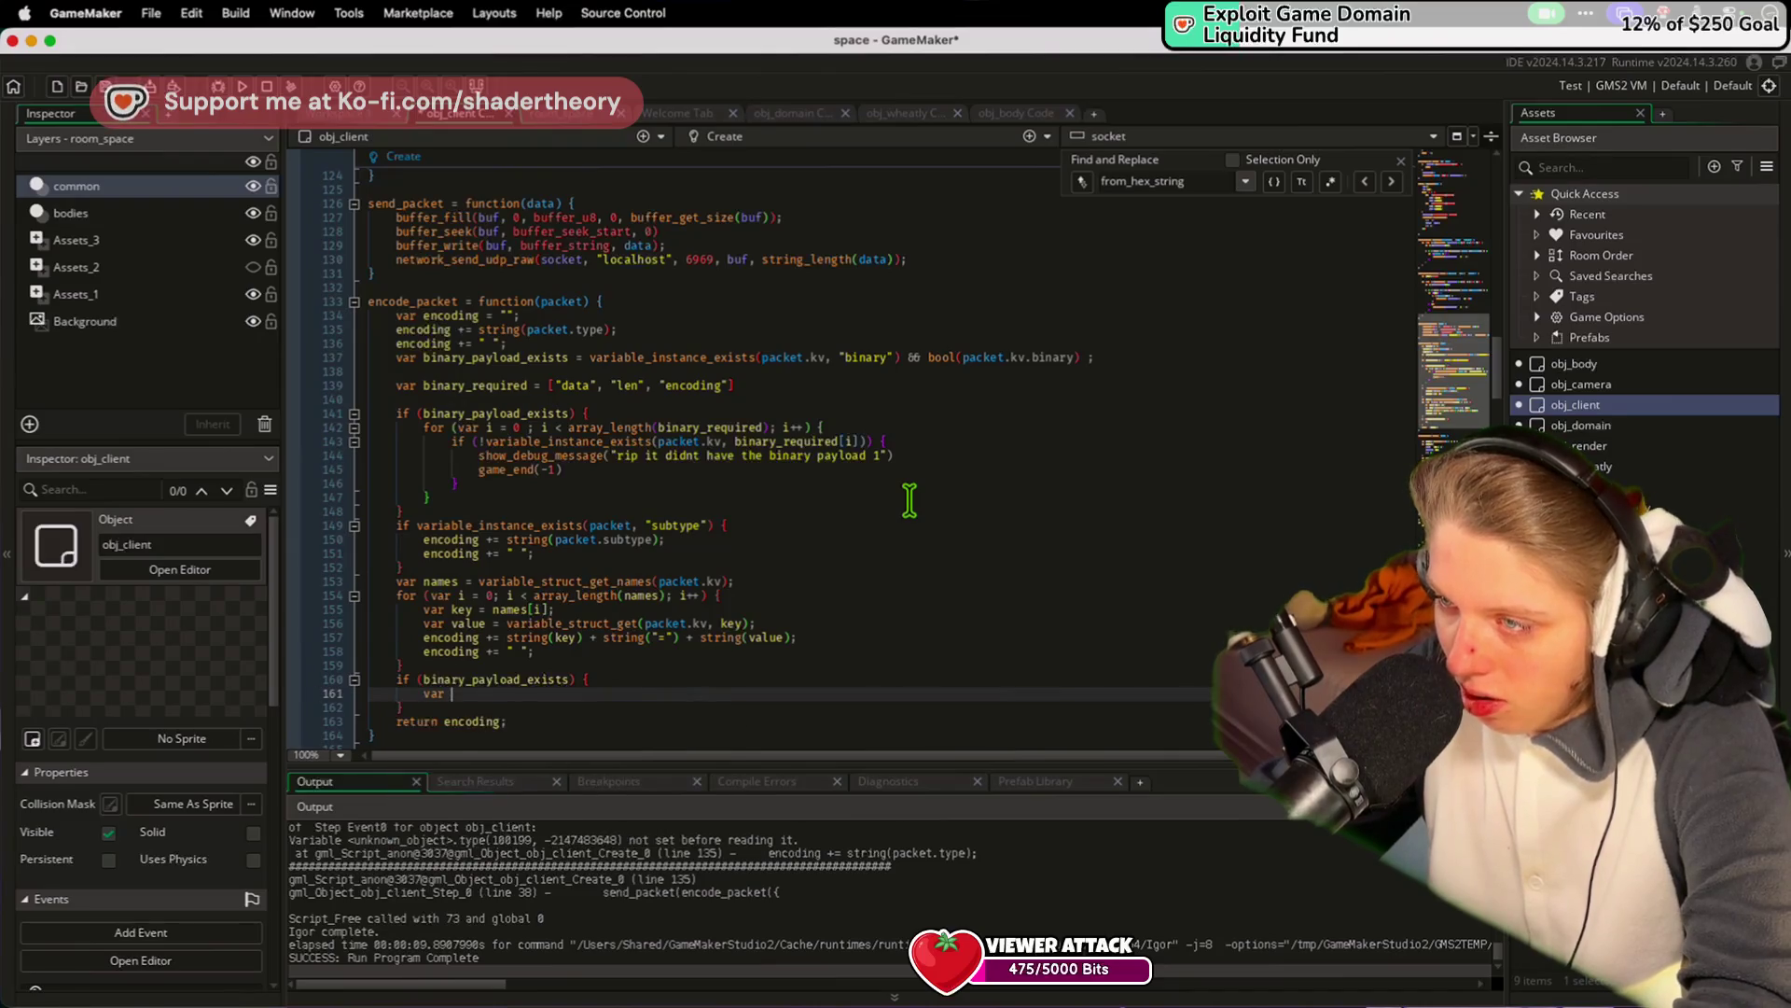
pyautogui.press('BackSpace')
pyautogui.press('BackSpace')
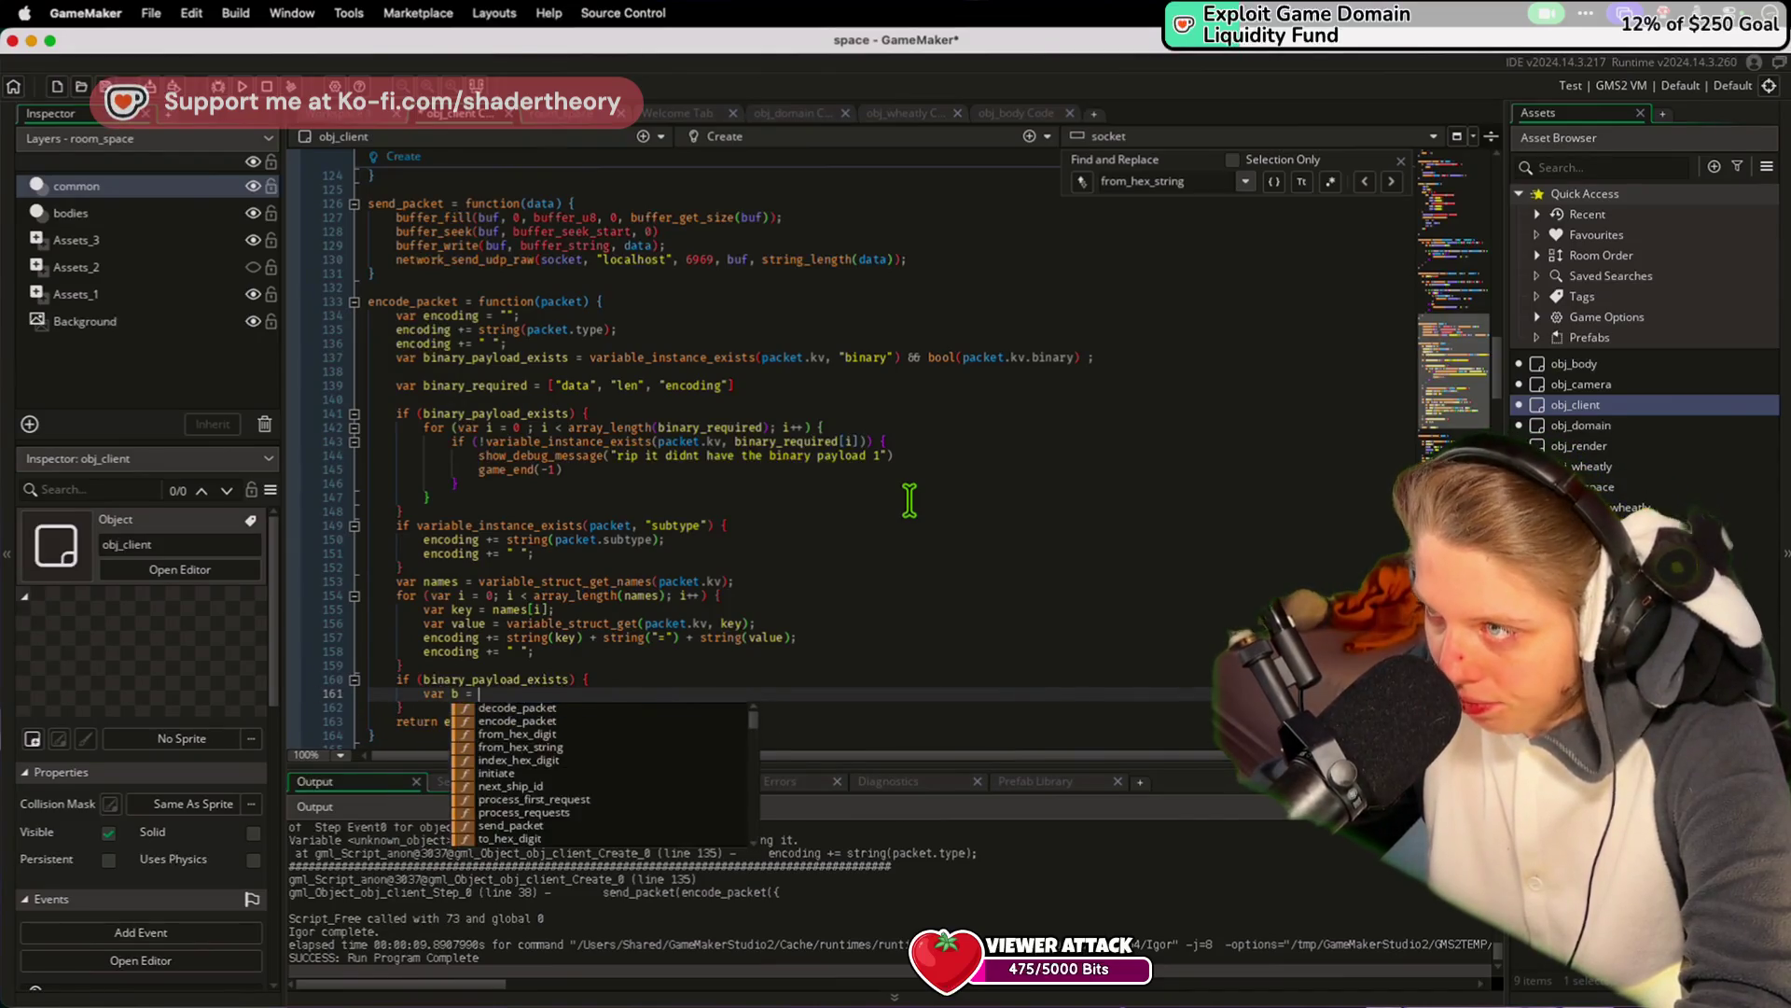
pyautogui.write('inary')
pyautogui.press('super+z')
pyautogui.press('super+z')
pyautogui.press('super+z')
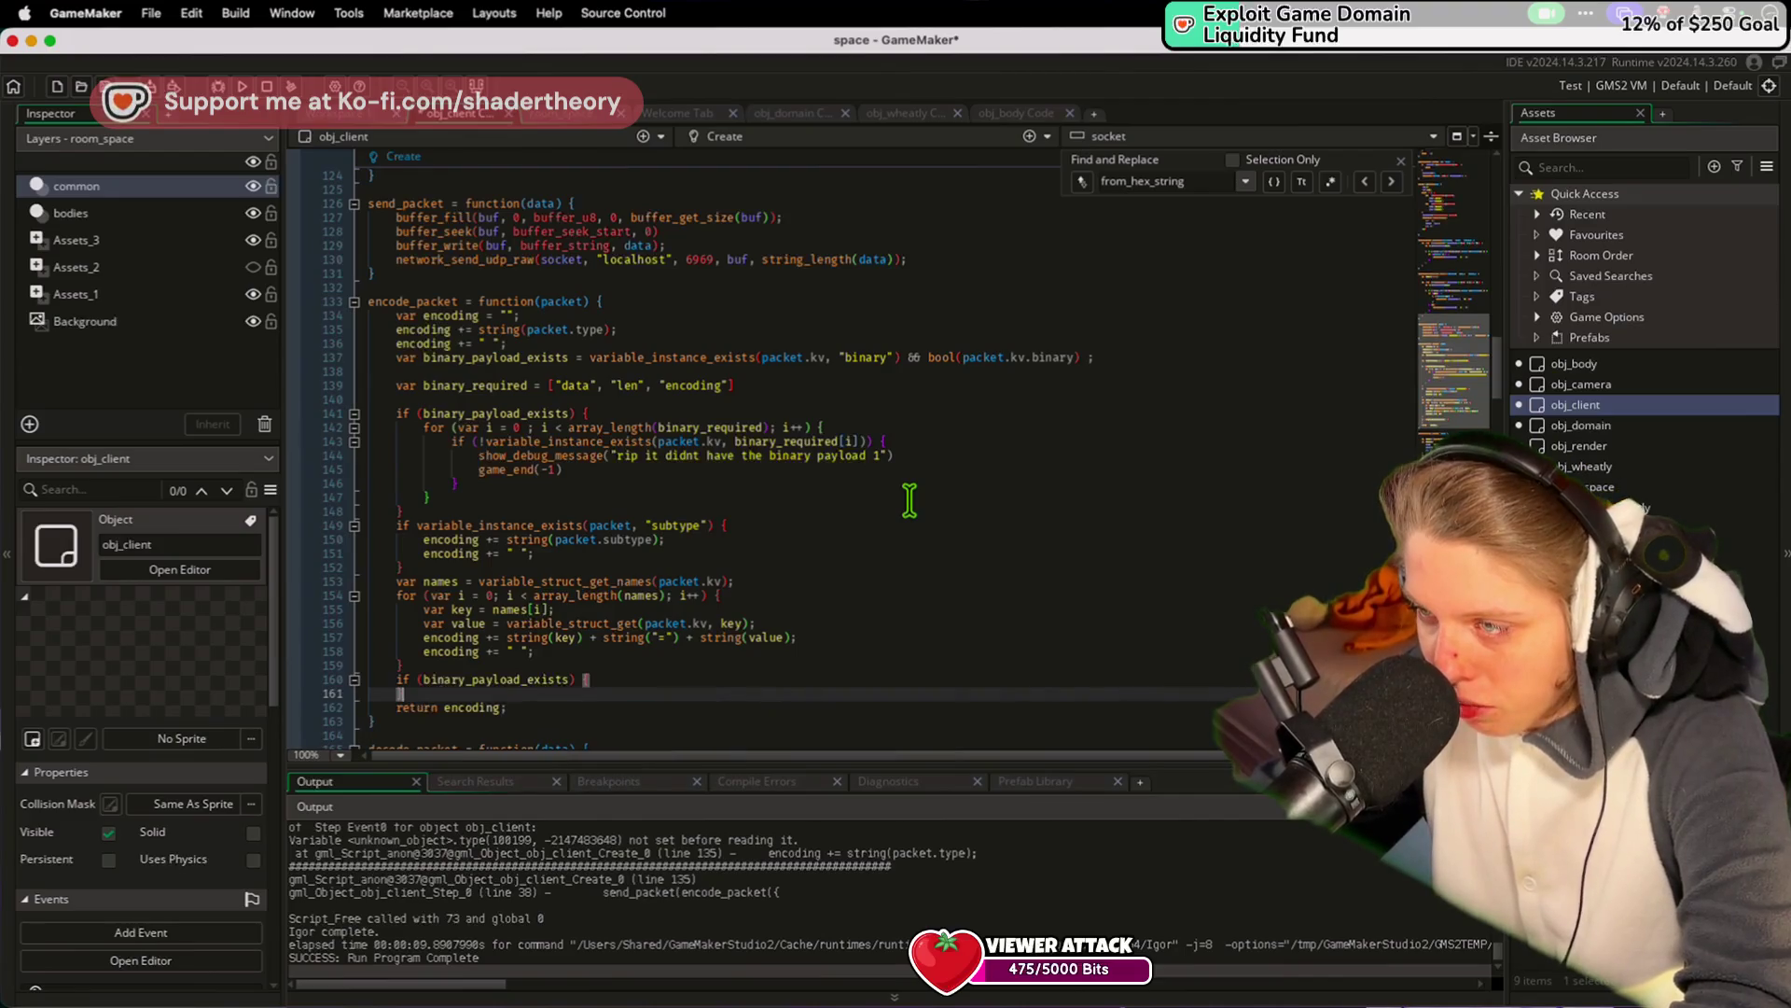
pyautogui.press('BackSpace')
pyautogui.press('Return')
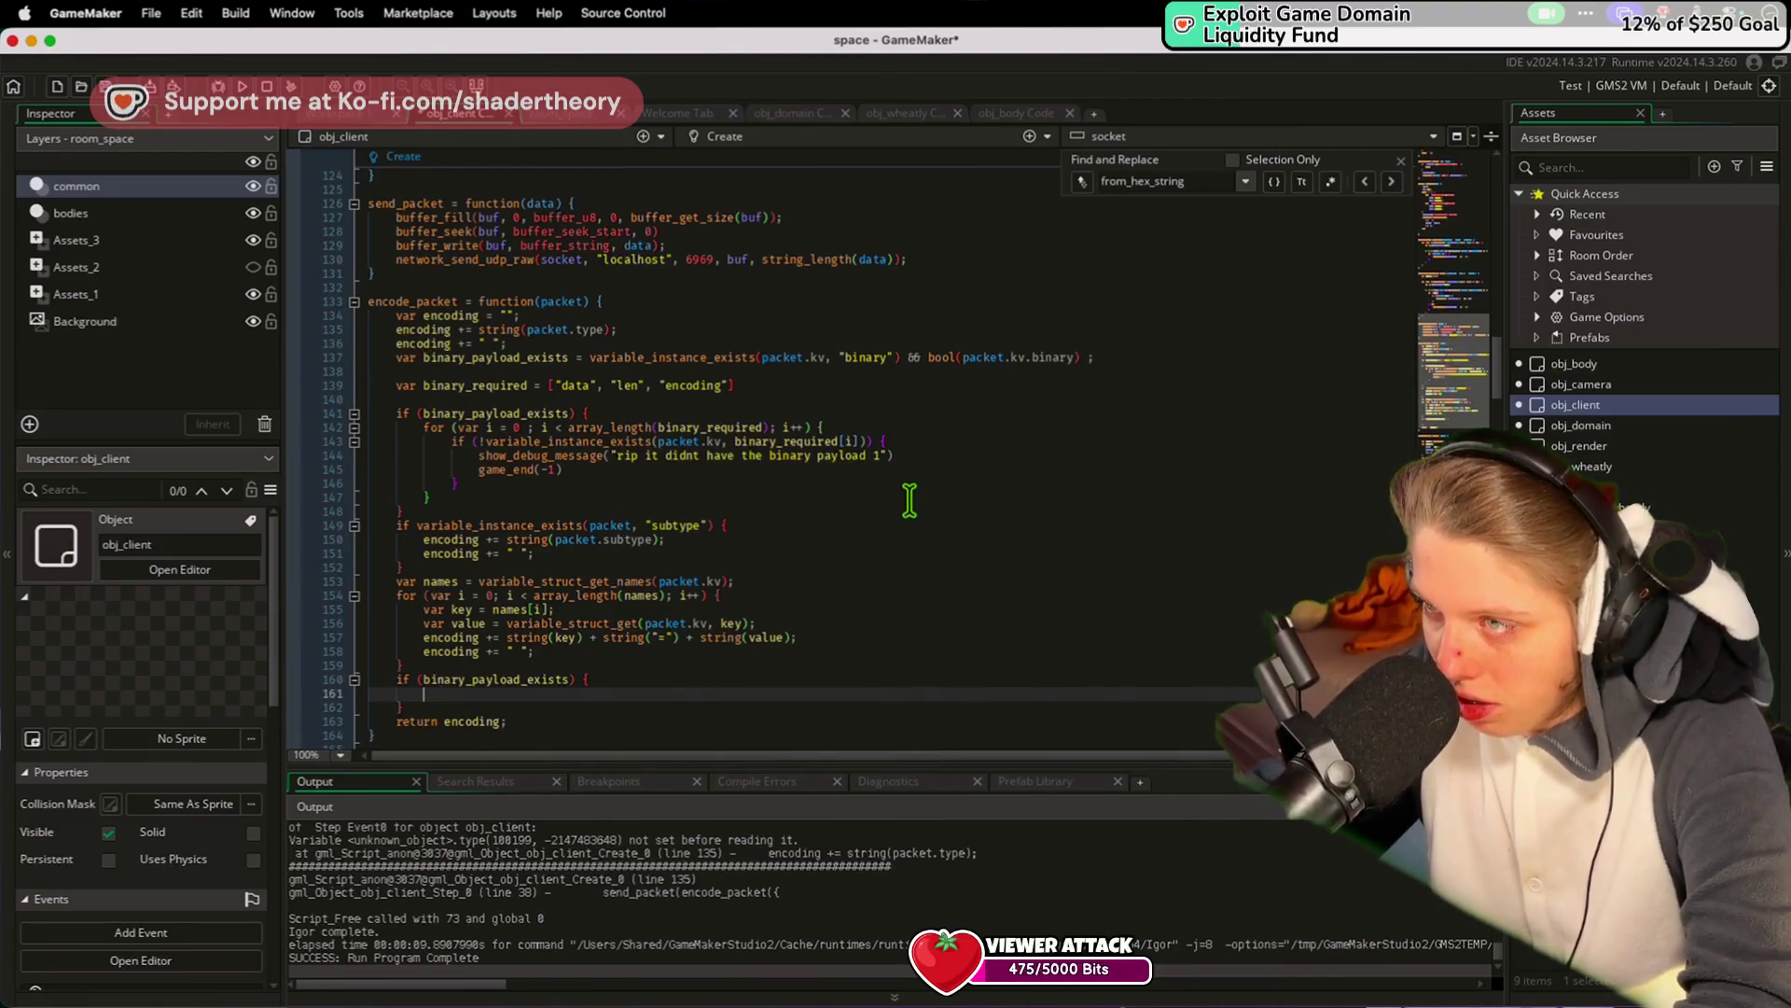
# - Read the packet's raw data into var data, save, and run the game with F5
pyautogui.write('var dat')
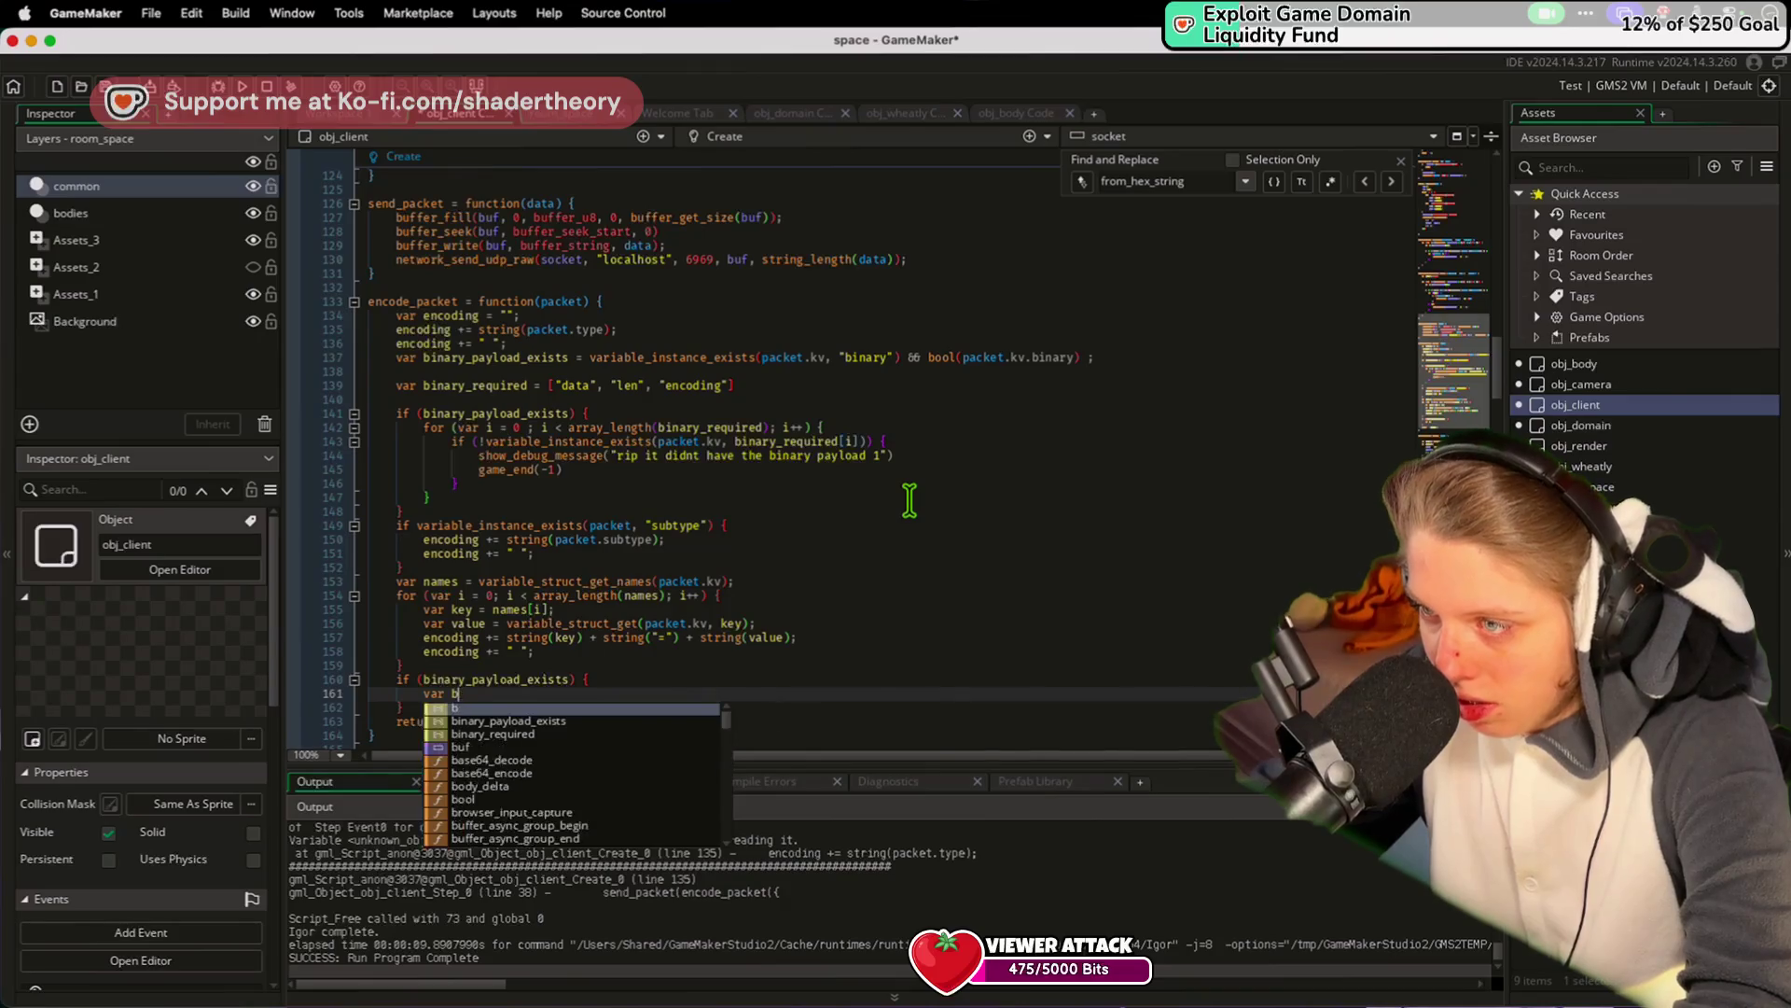
pyautogui.write('a = ')
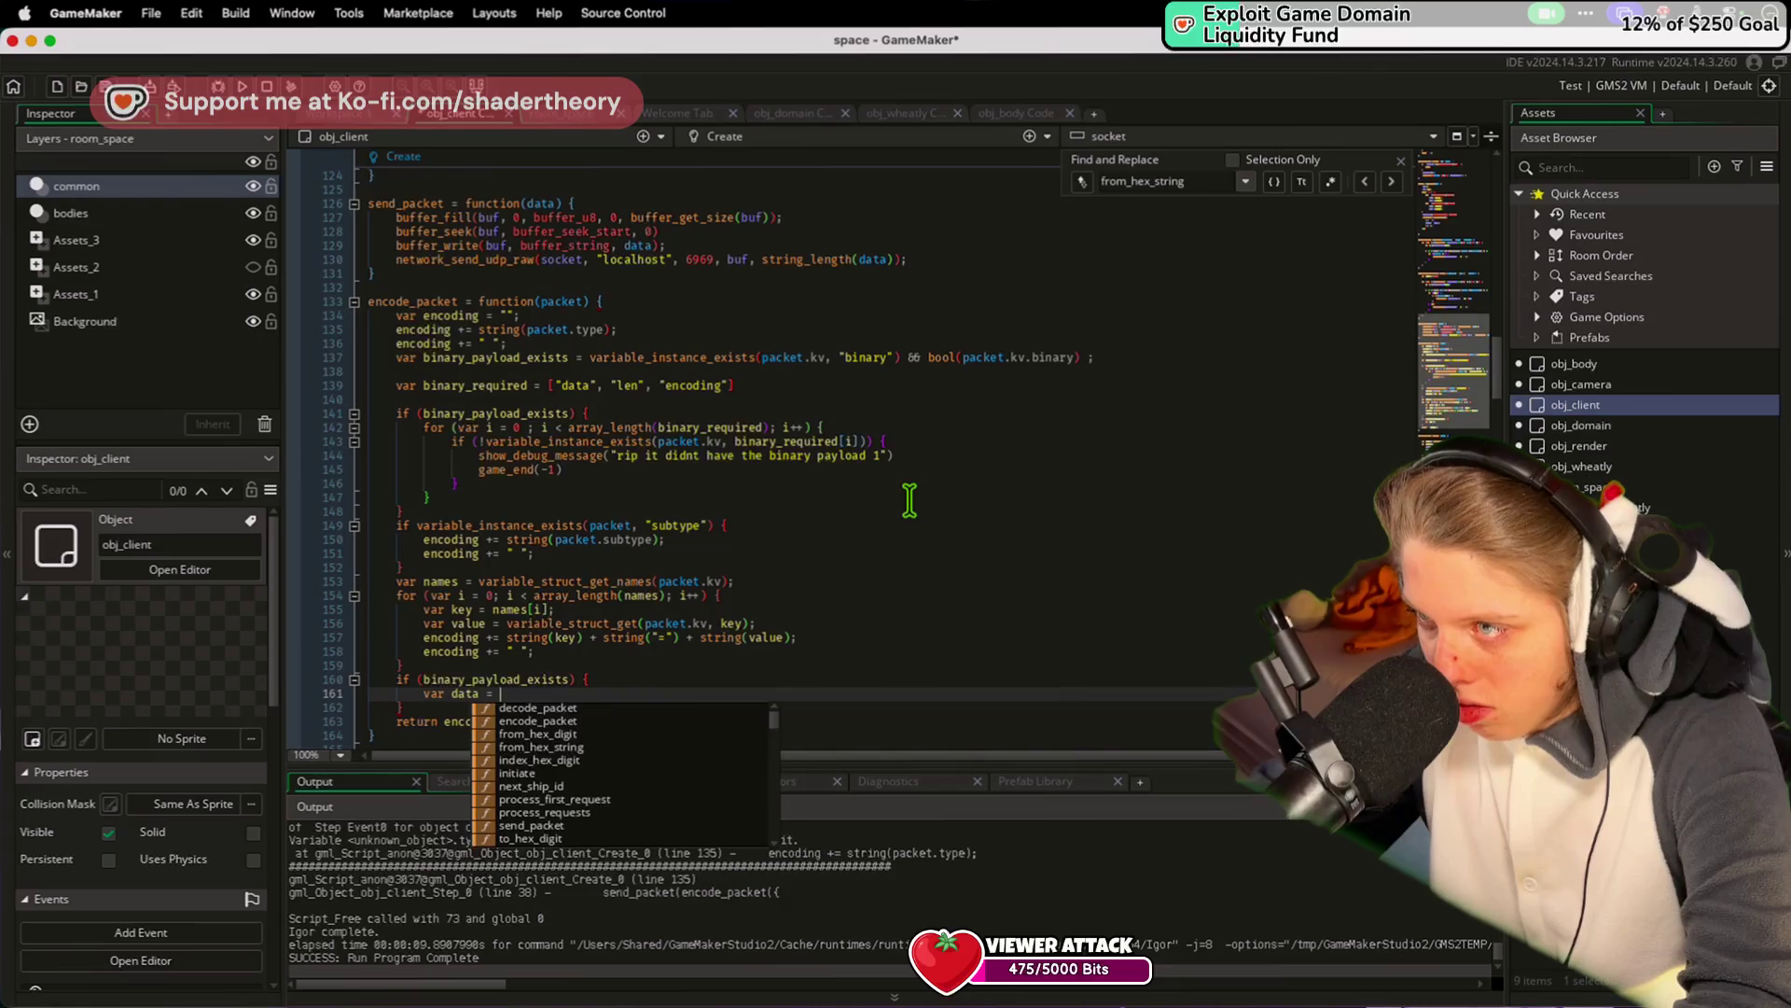
pyautogui.write('p')
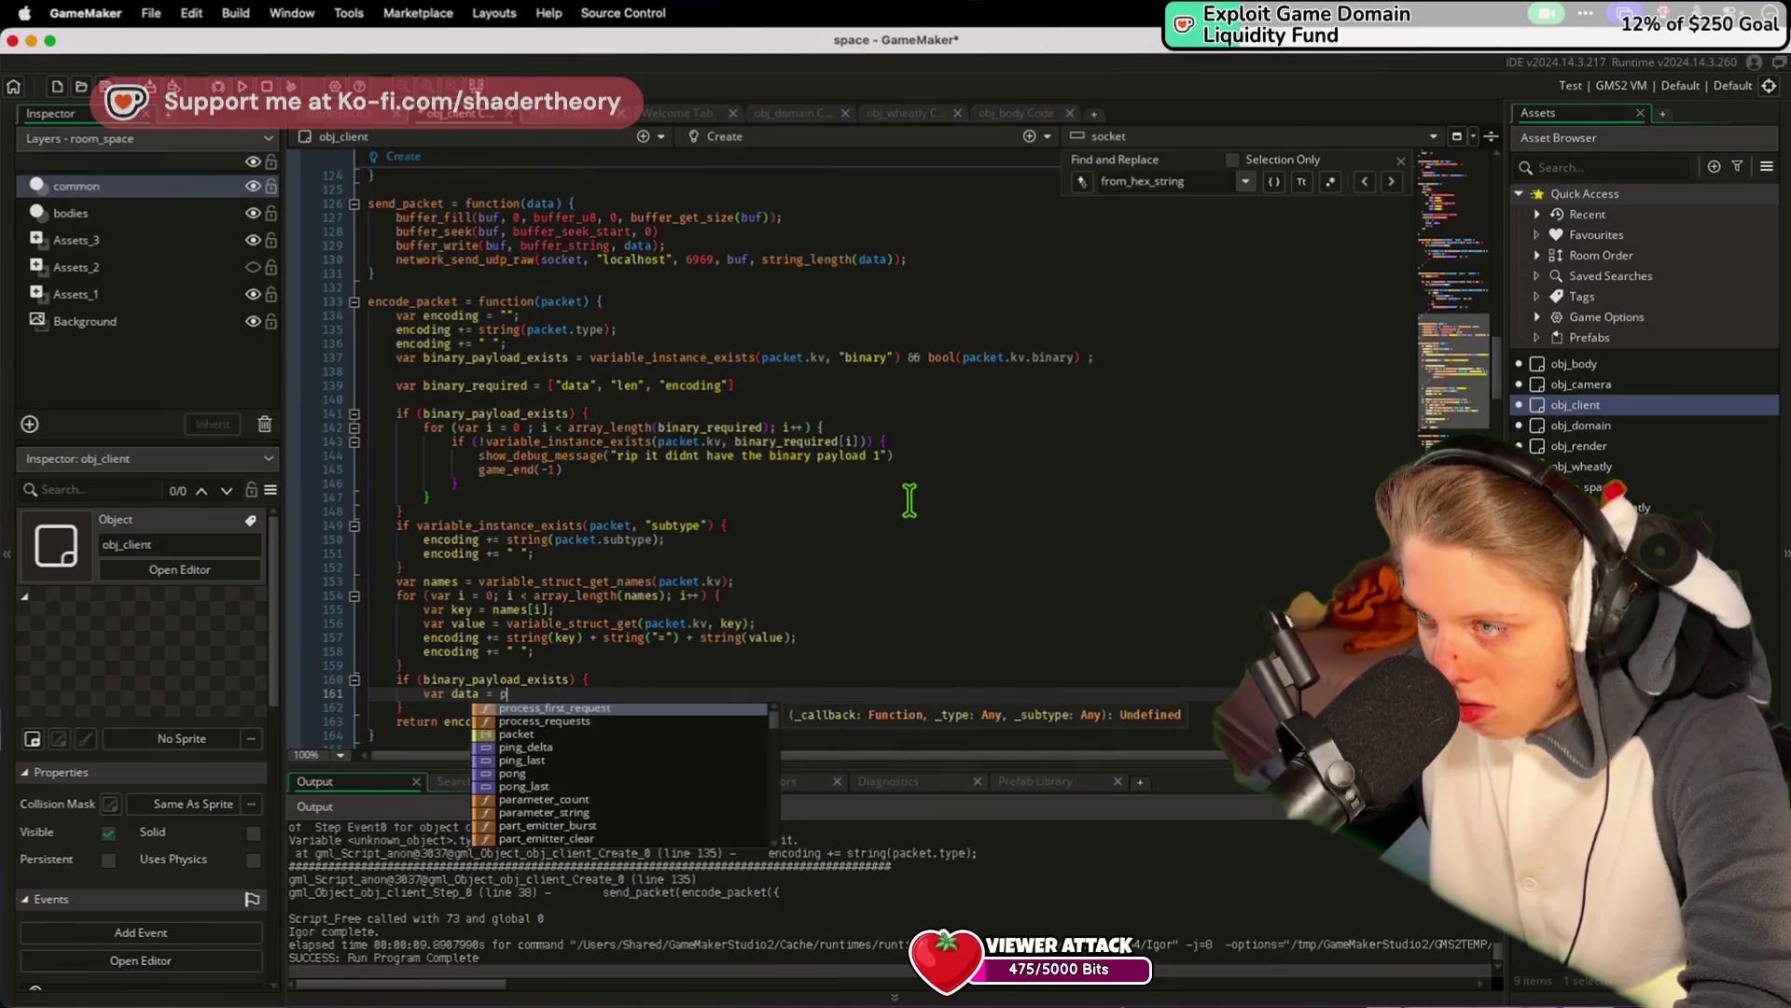
pyautogui.write('a')
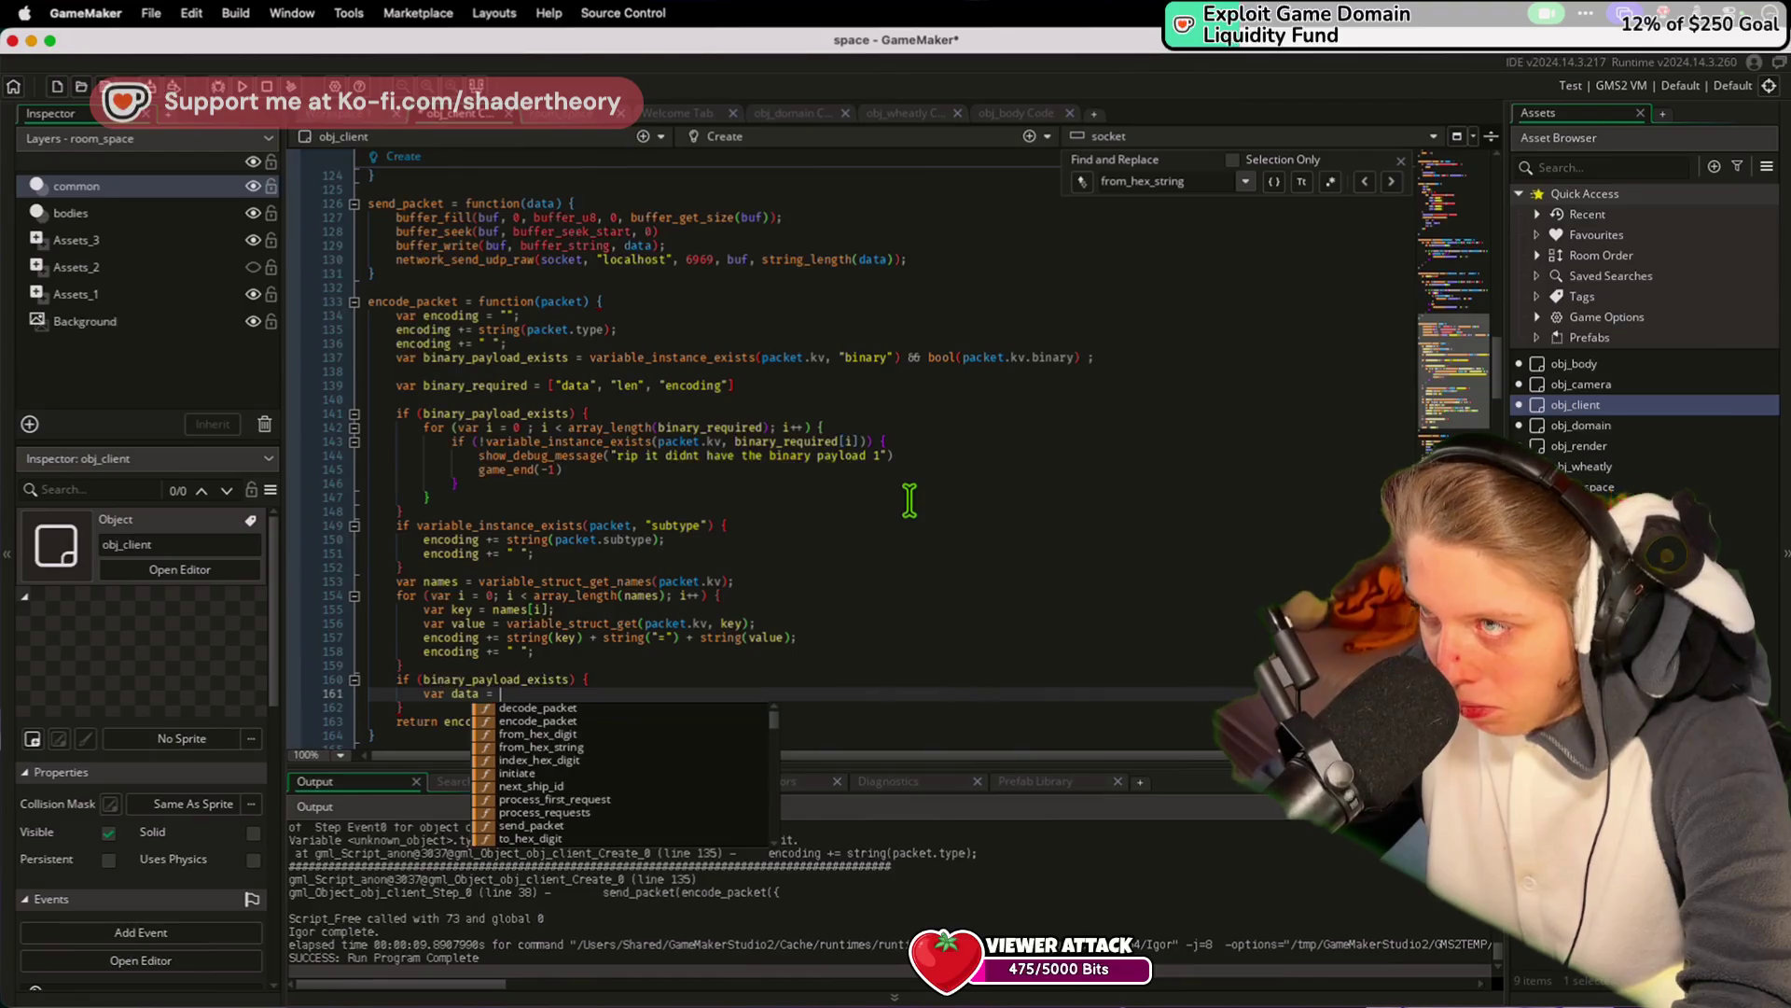
pyautogui.write('cket.kv.b')
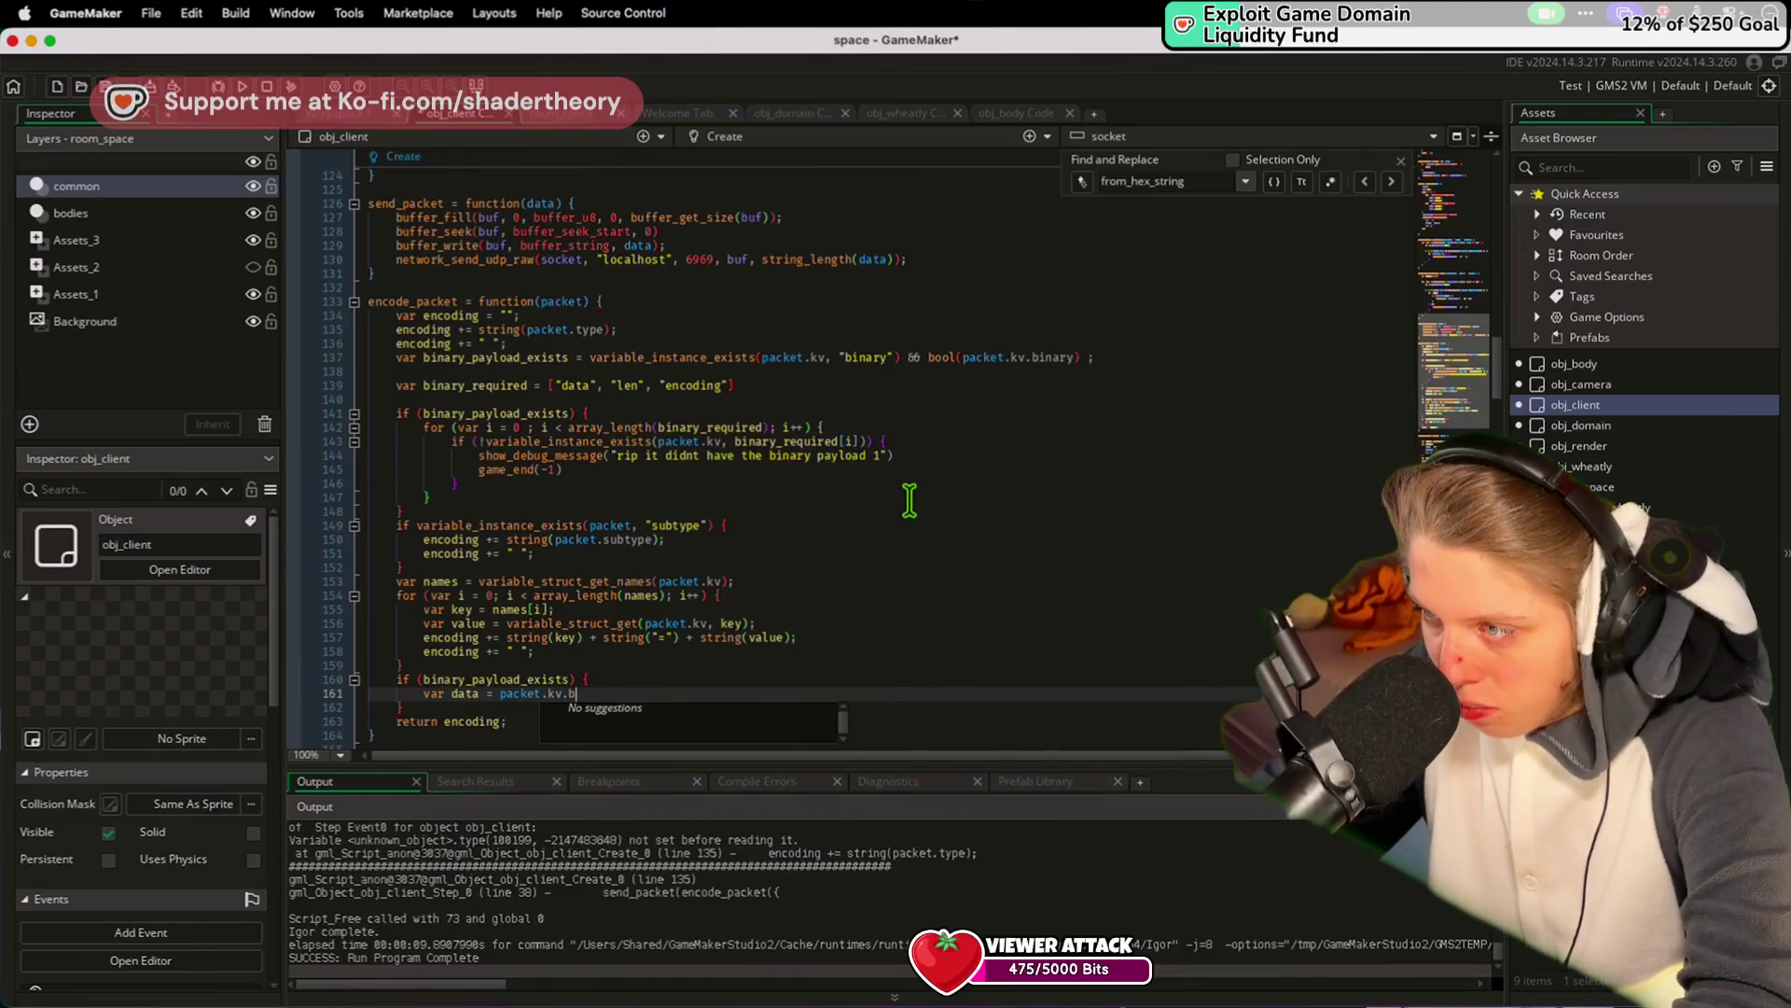
pyautogui.write('ta;')
pyautogui.press('Return')
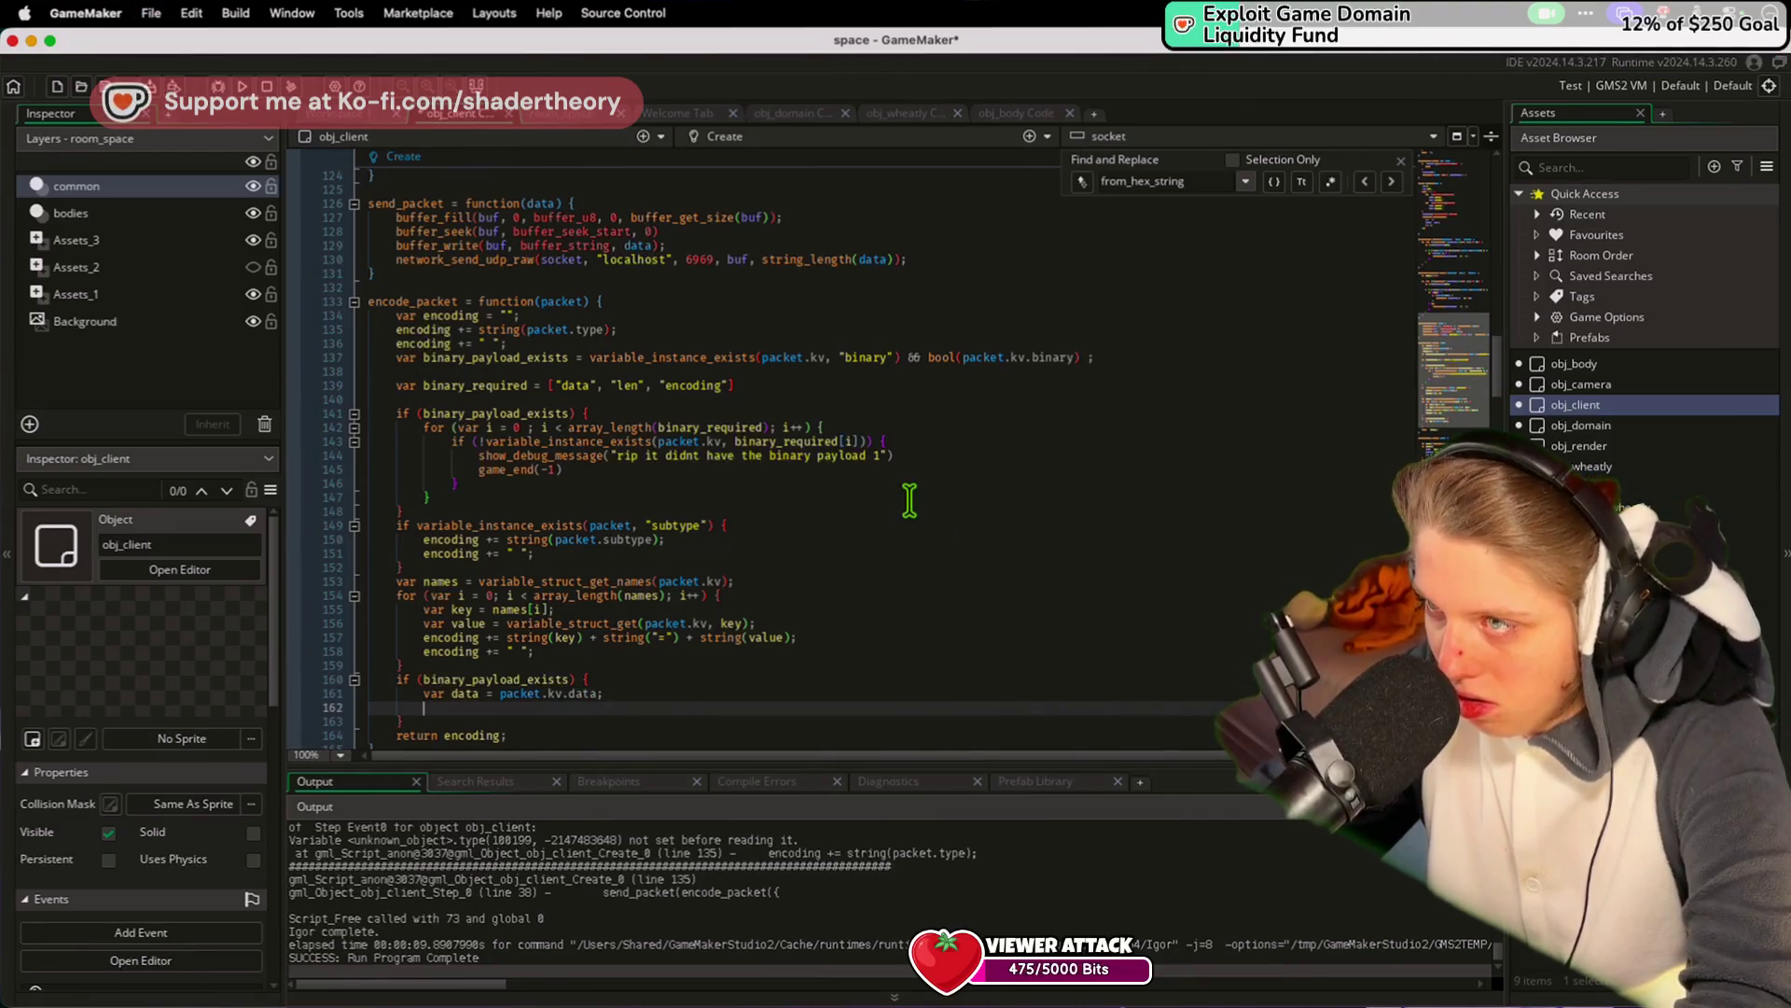
pyautogui.write('var enco')
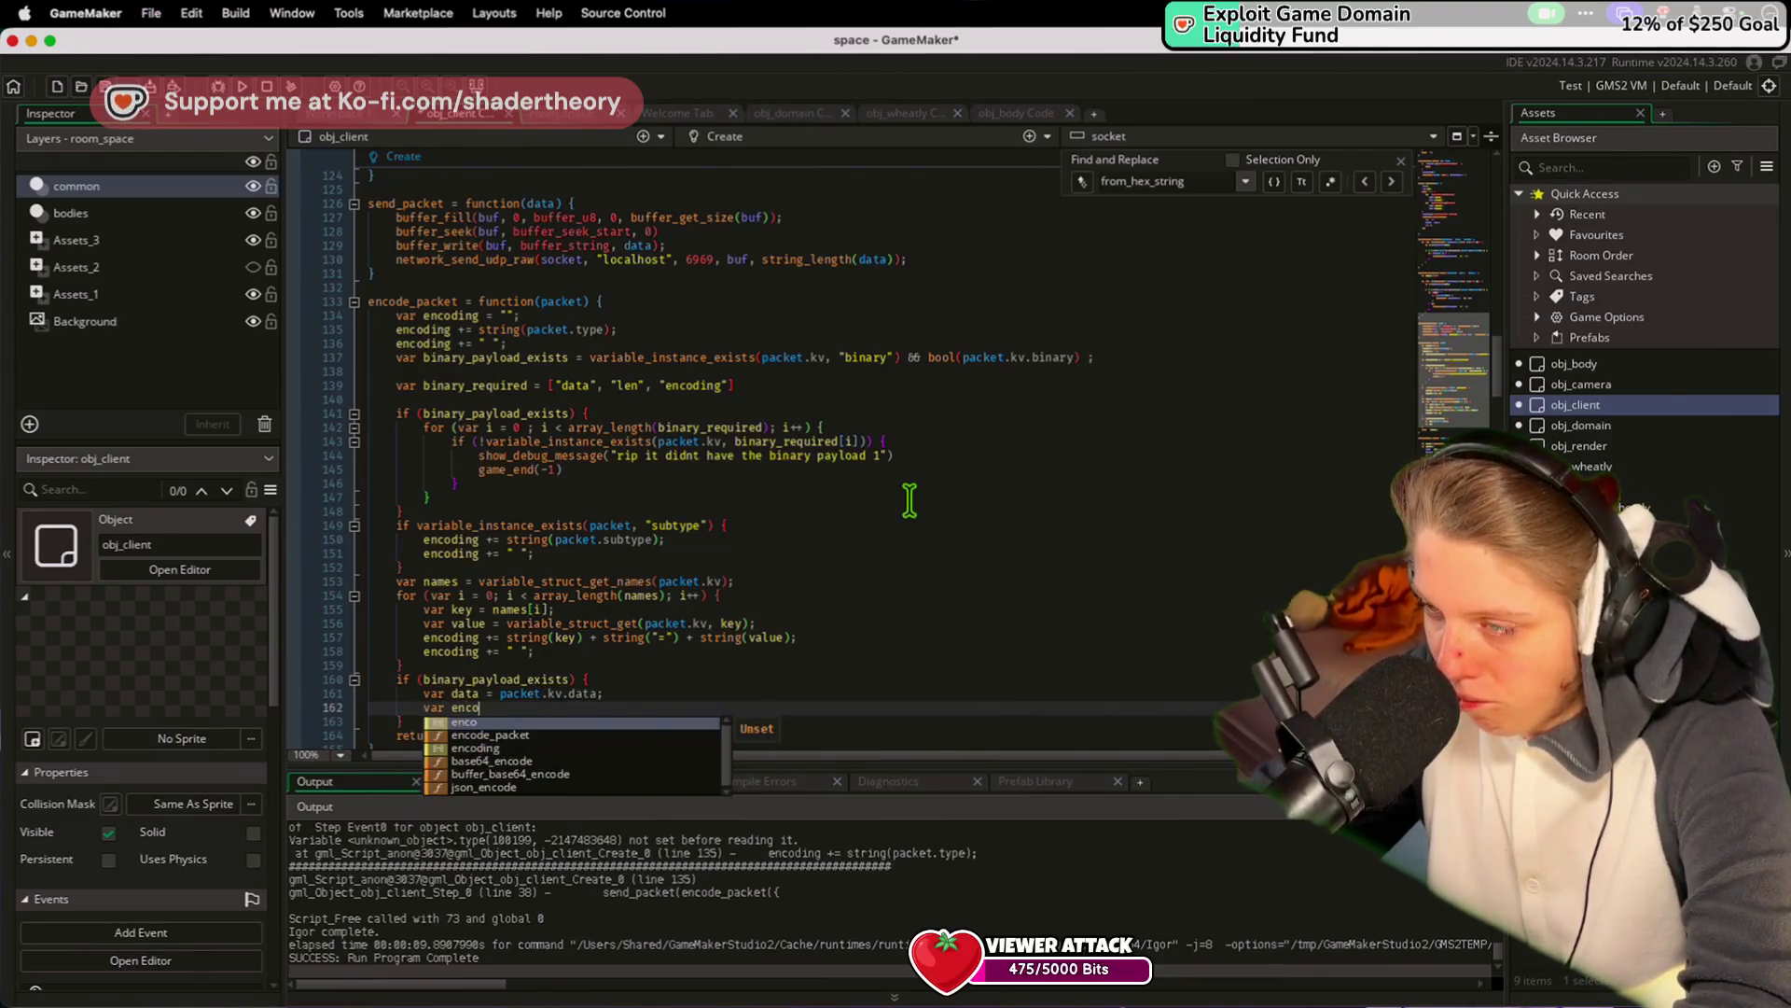
pyautogui.write('ding =')
pyautogui.click(579, 695)
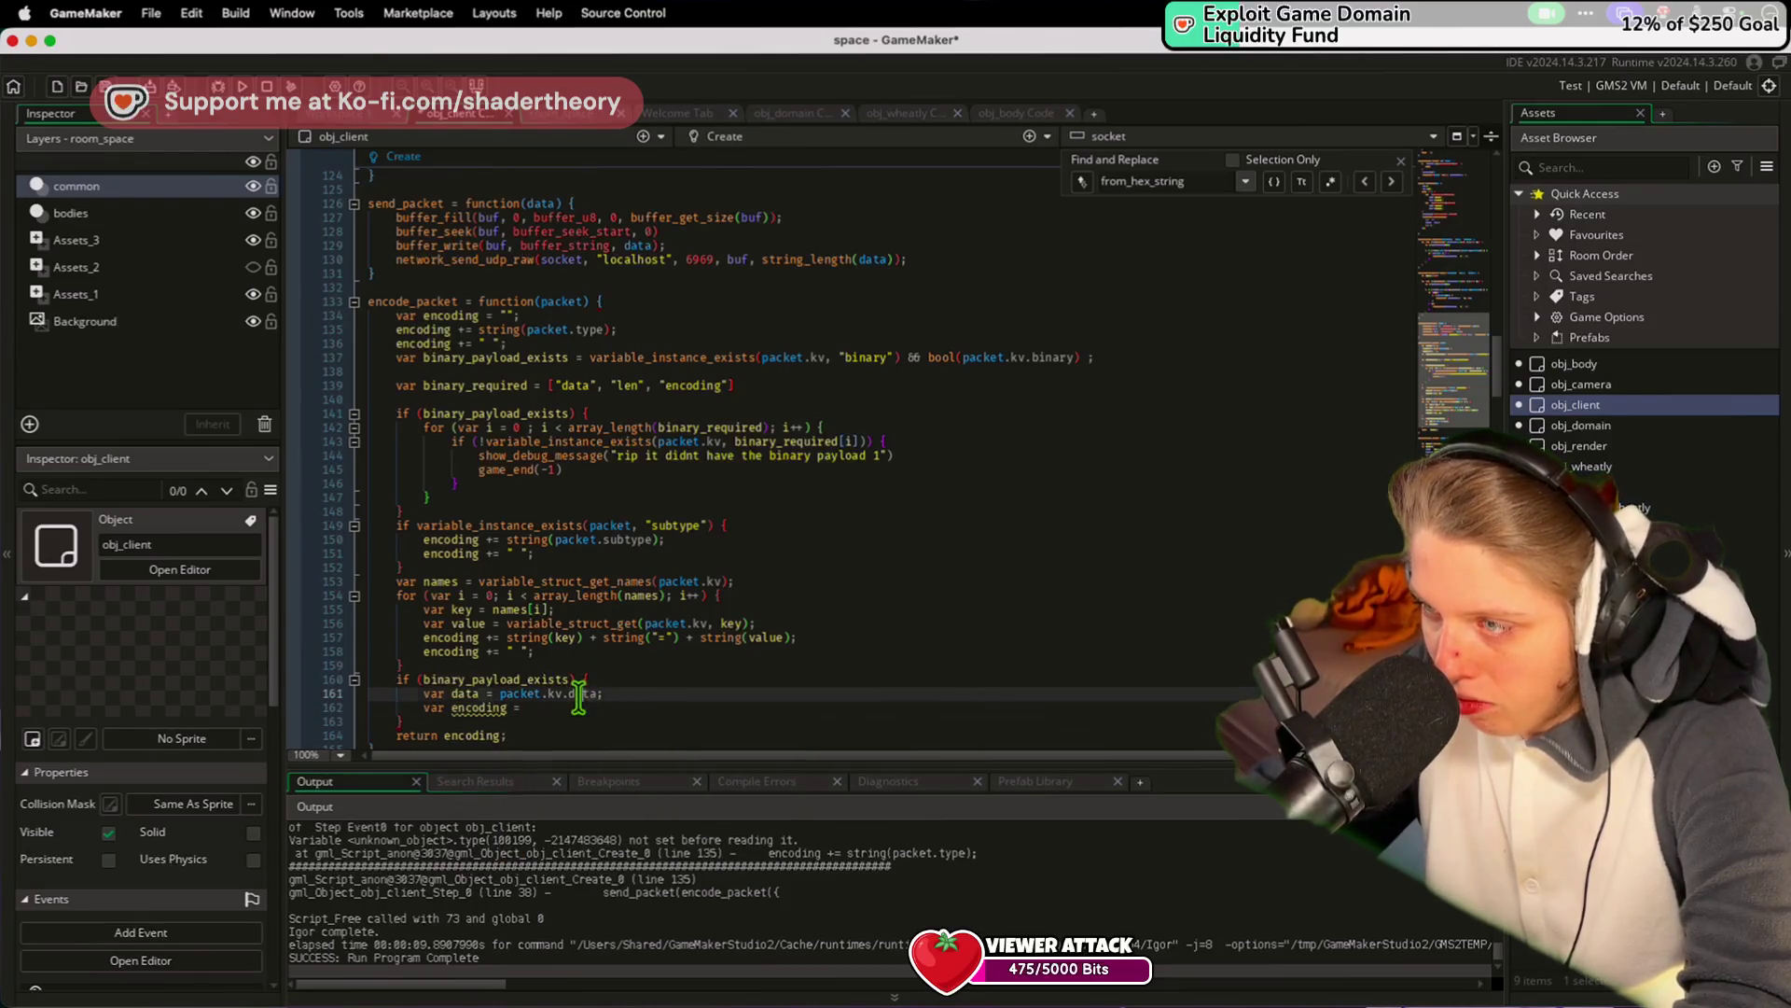
pyautogui.write('aw_')
pyautogui.press('Down')
pyautogui.press('super+s')
pyautogui.press('F5')
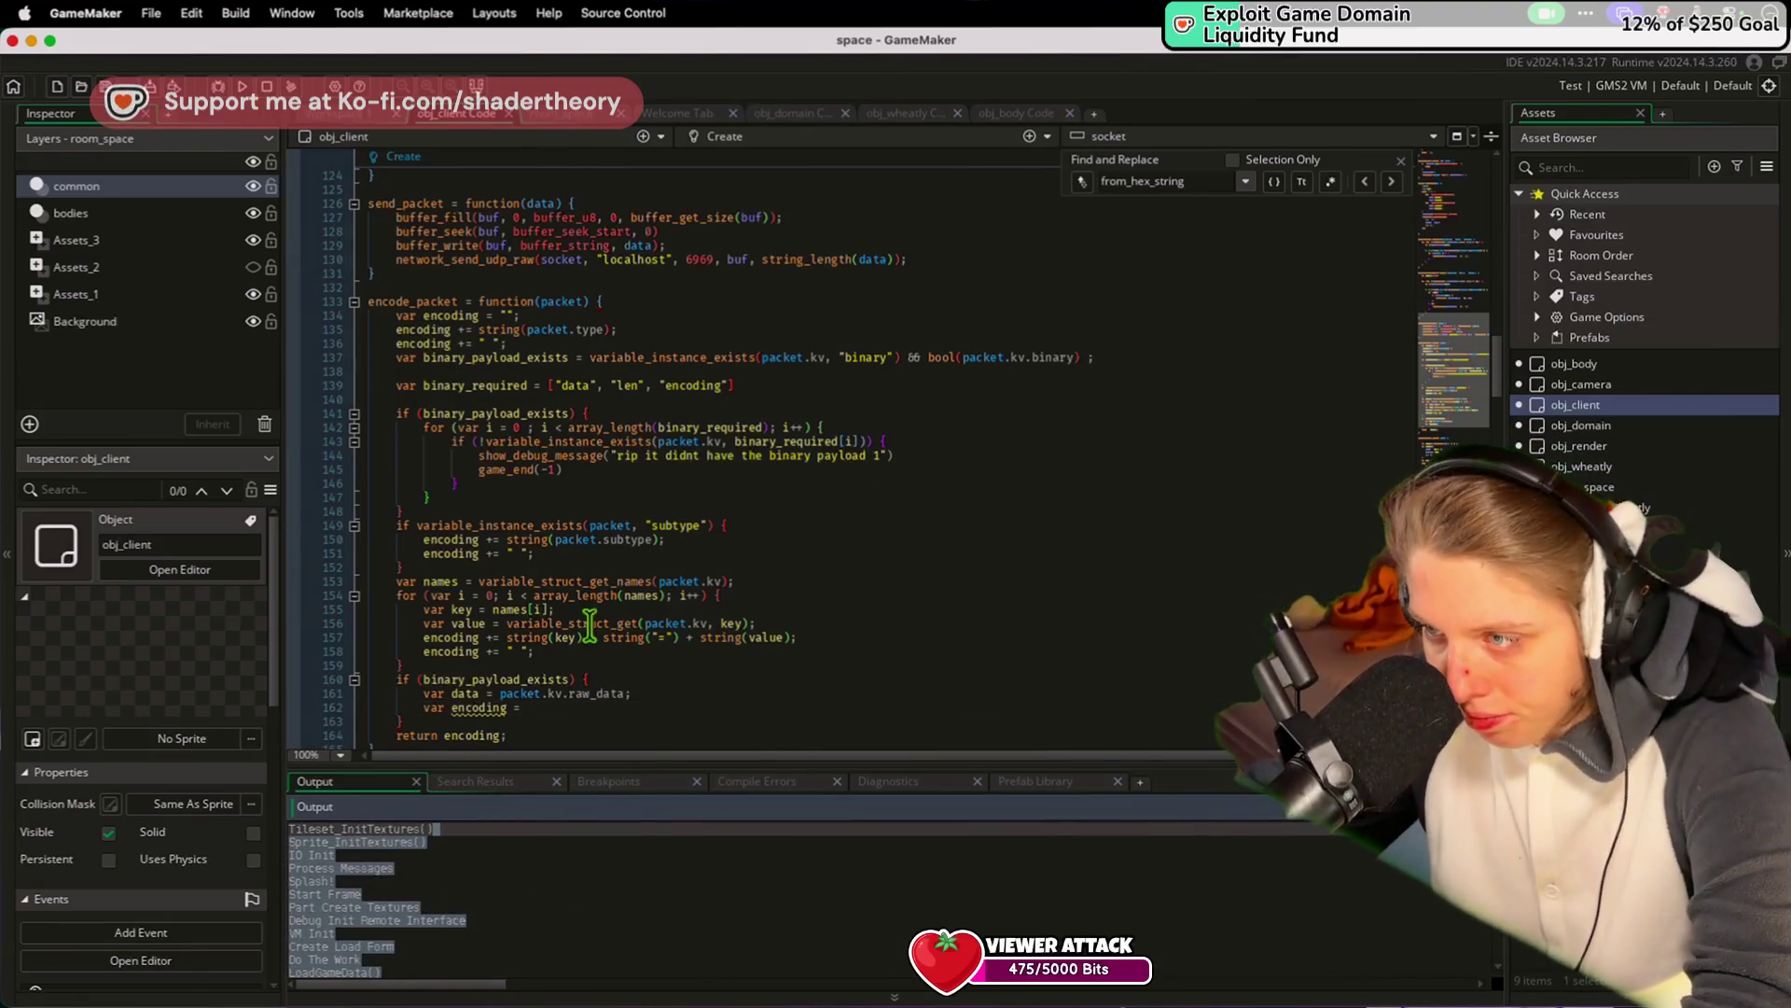
# - Add var encoding = packet.kv.encoding; and var len = packet.kv.len; to the block
pyautogui.click(600, 706)
pyautogui.write('paxk')
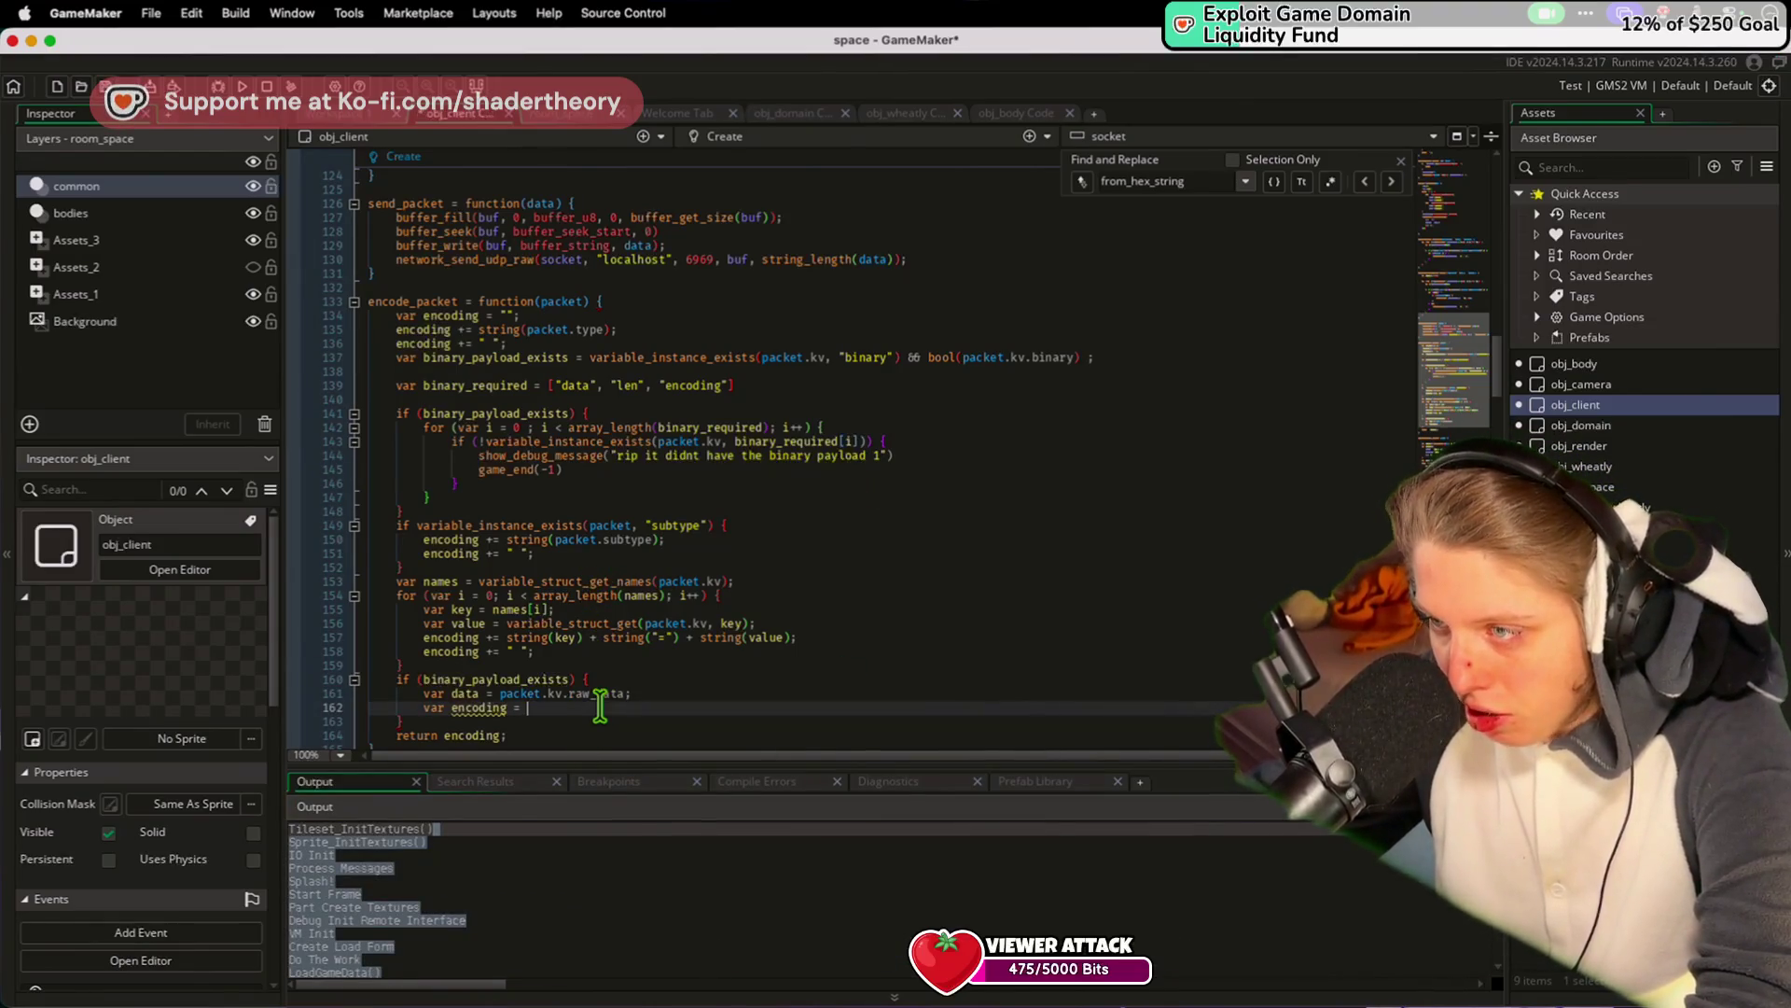
pyautogui.press('BackSpace')
pyautogui.press('BackSpace')
pyautogui.write('cke')
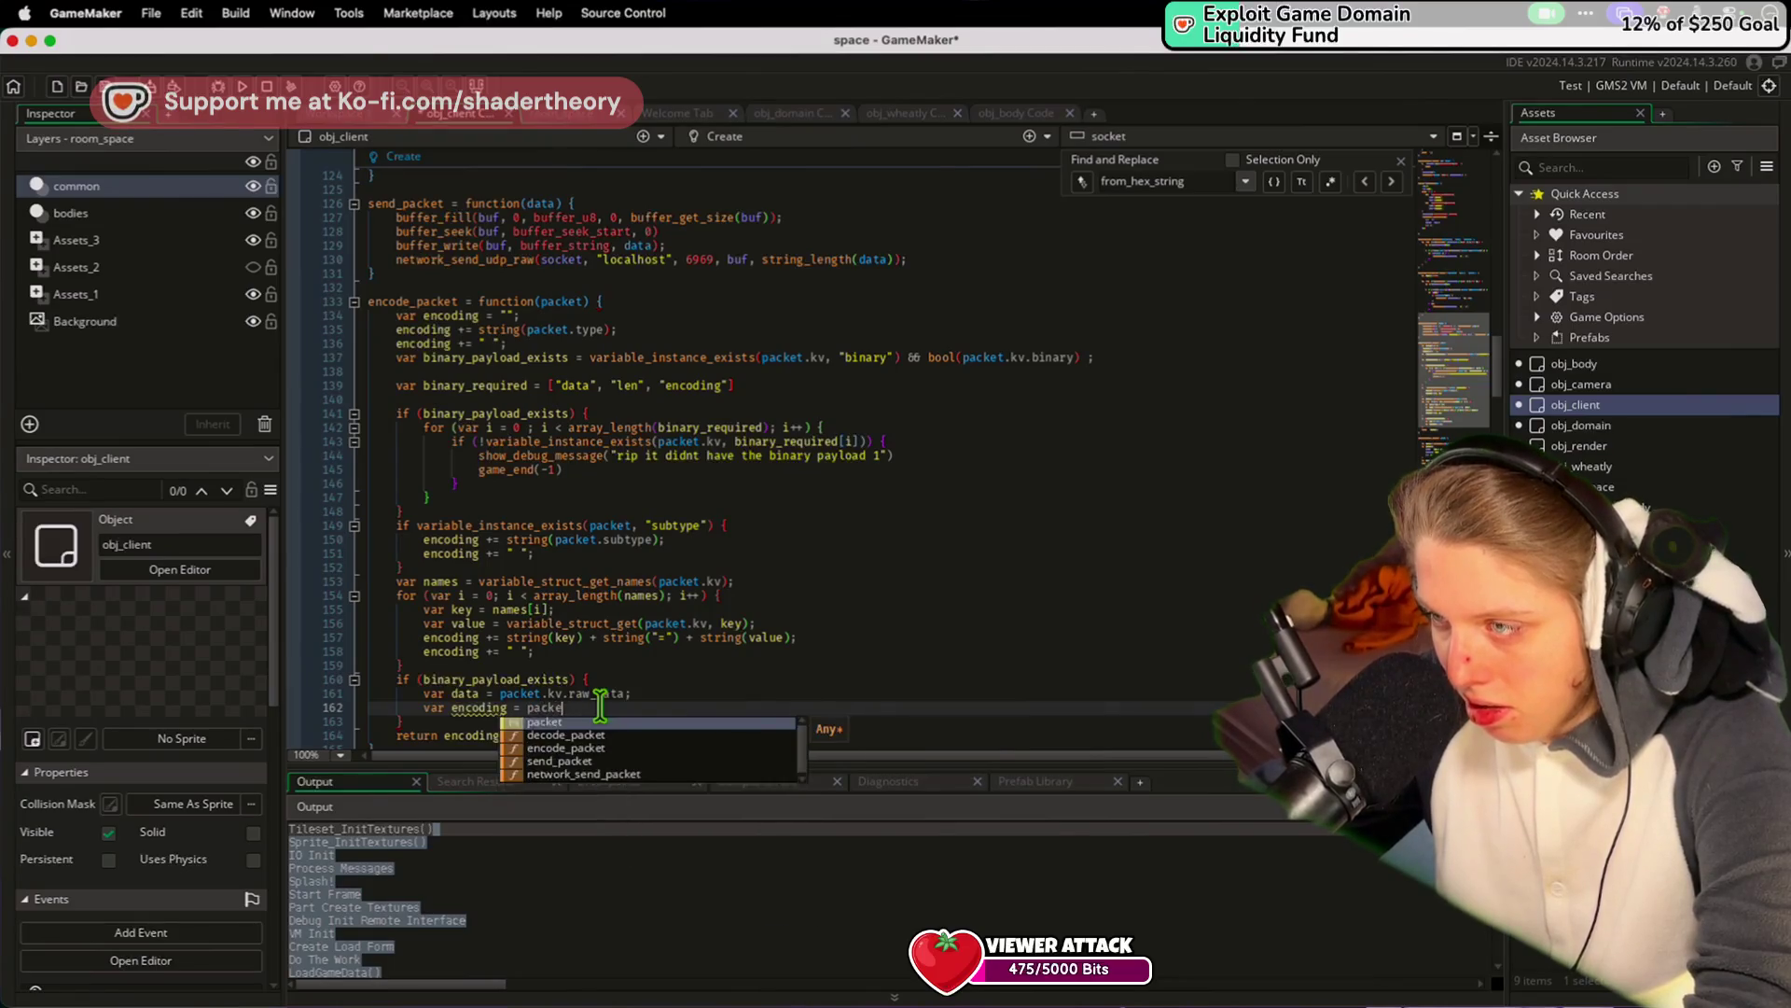
pyautogui.write('t.kv.encoding;')
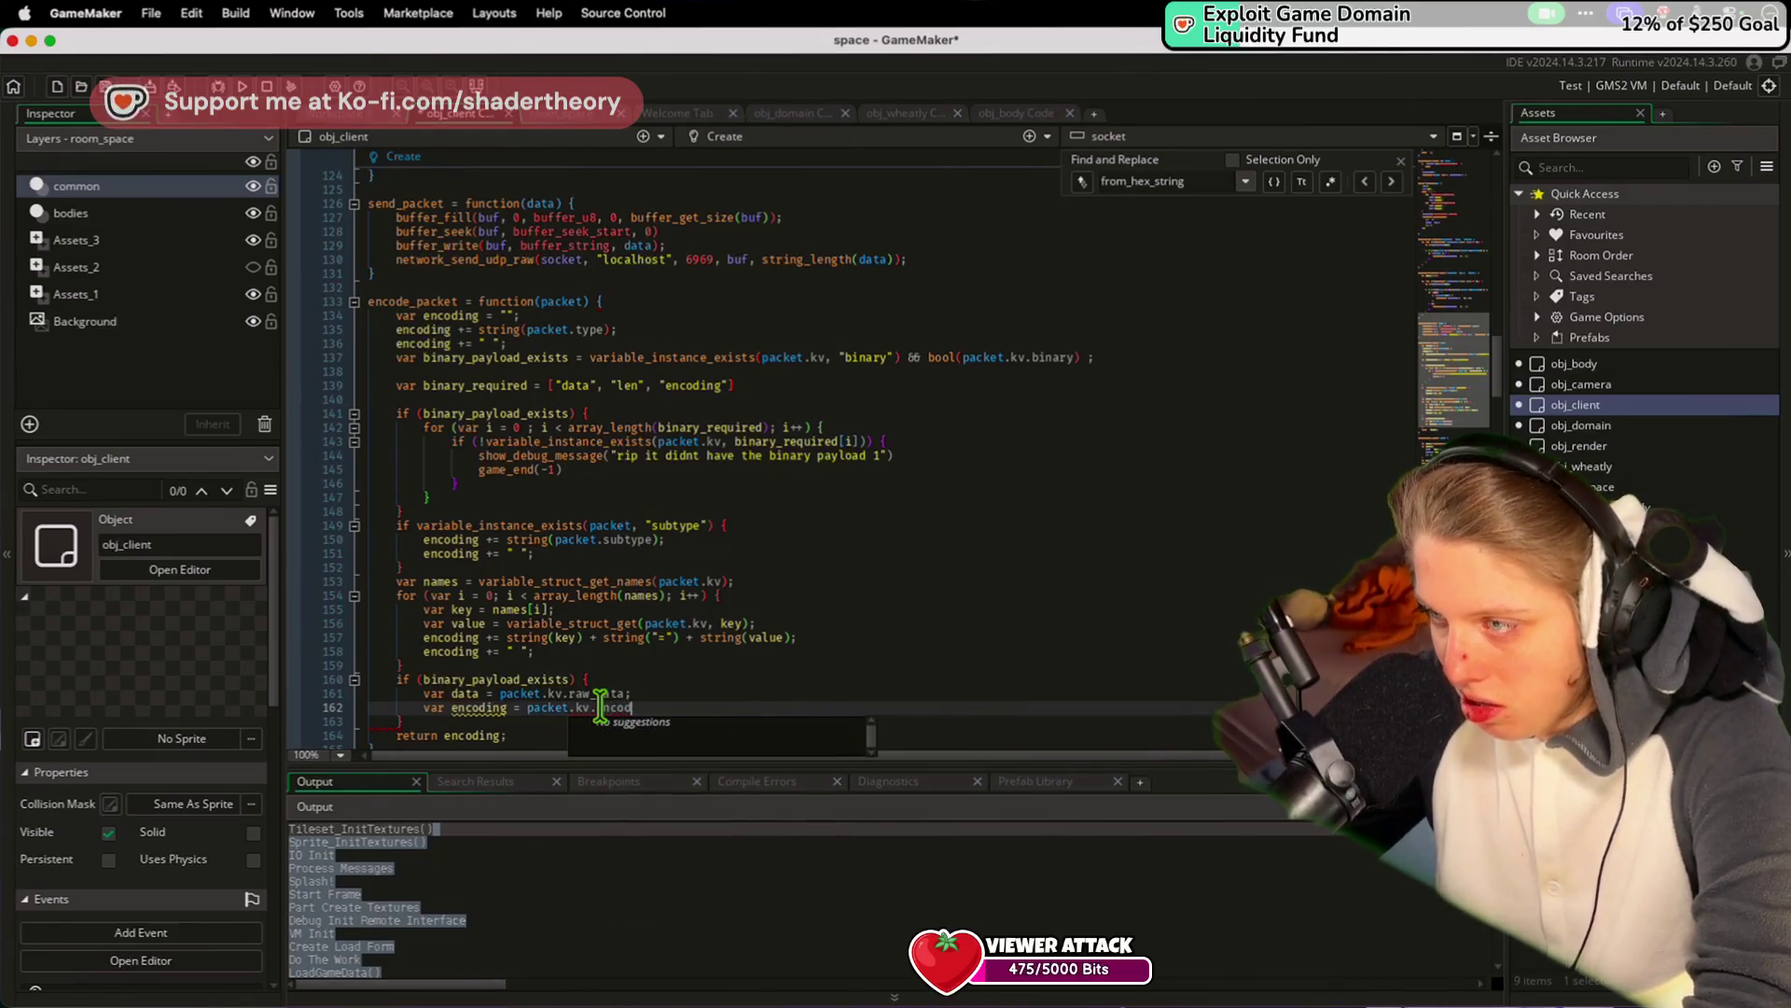
pyautogui.press('Return')
pyautogui.write('var')
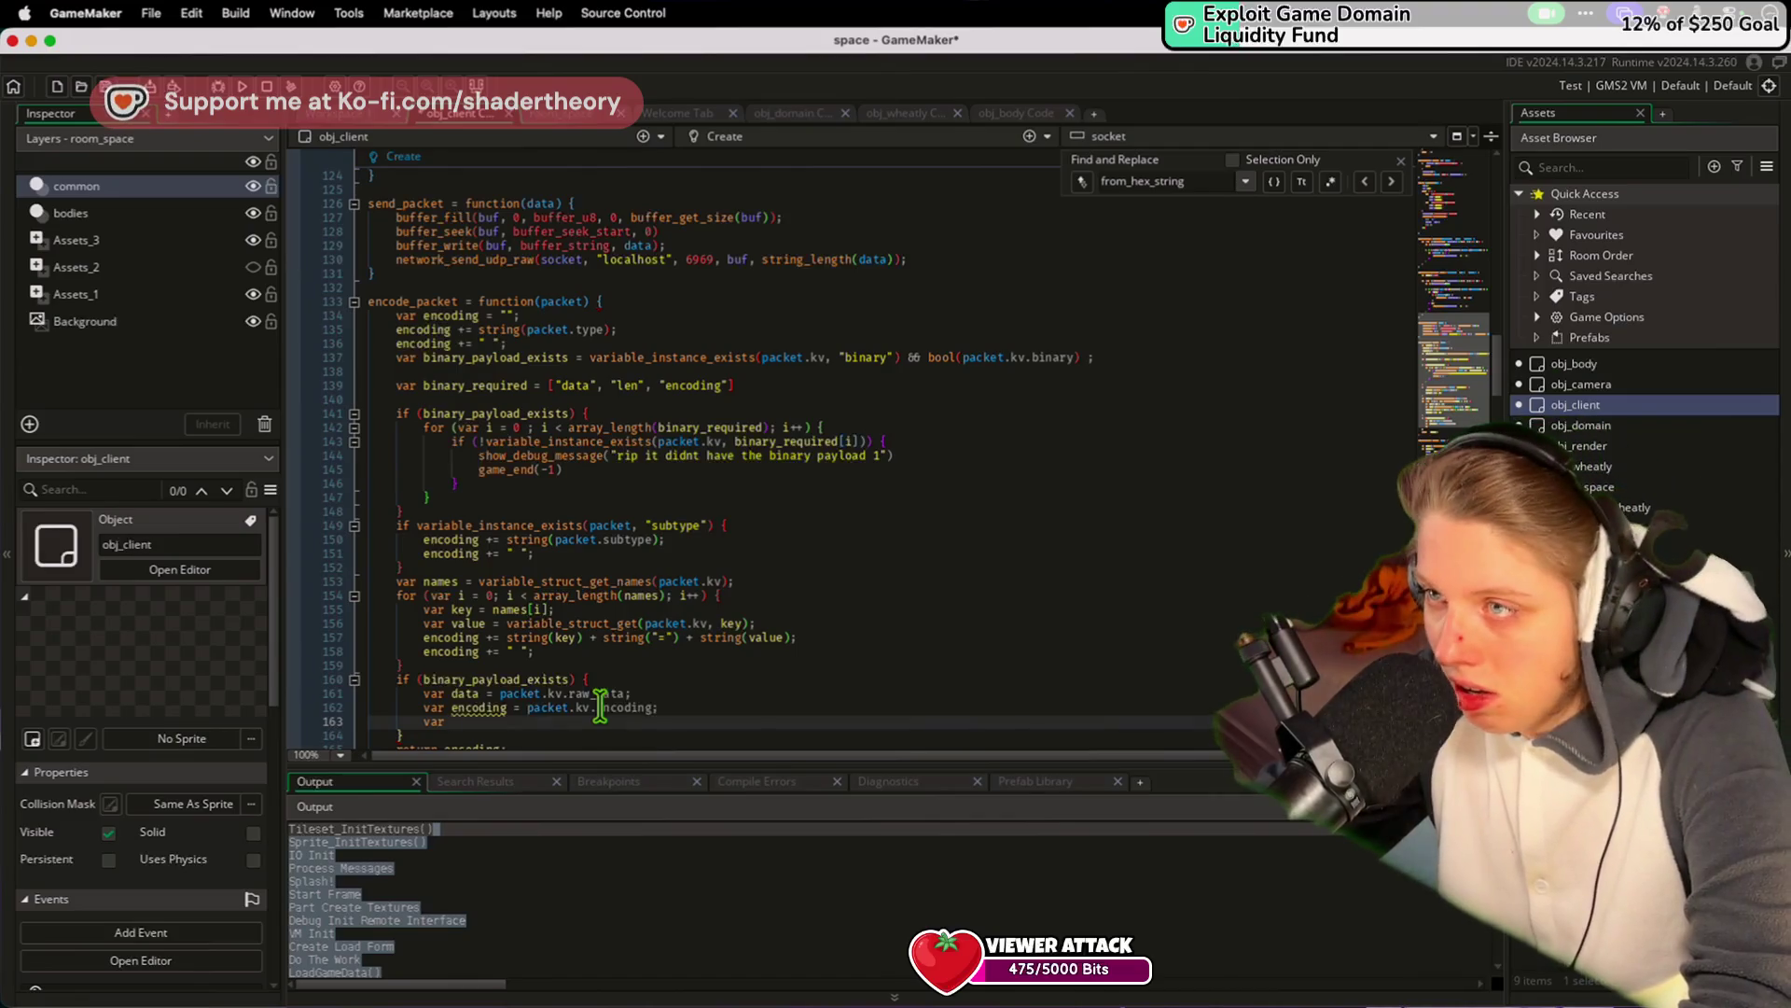
pyautogui.write(' len = ')
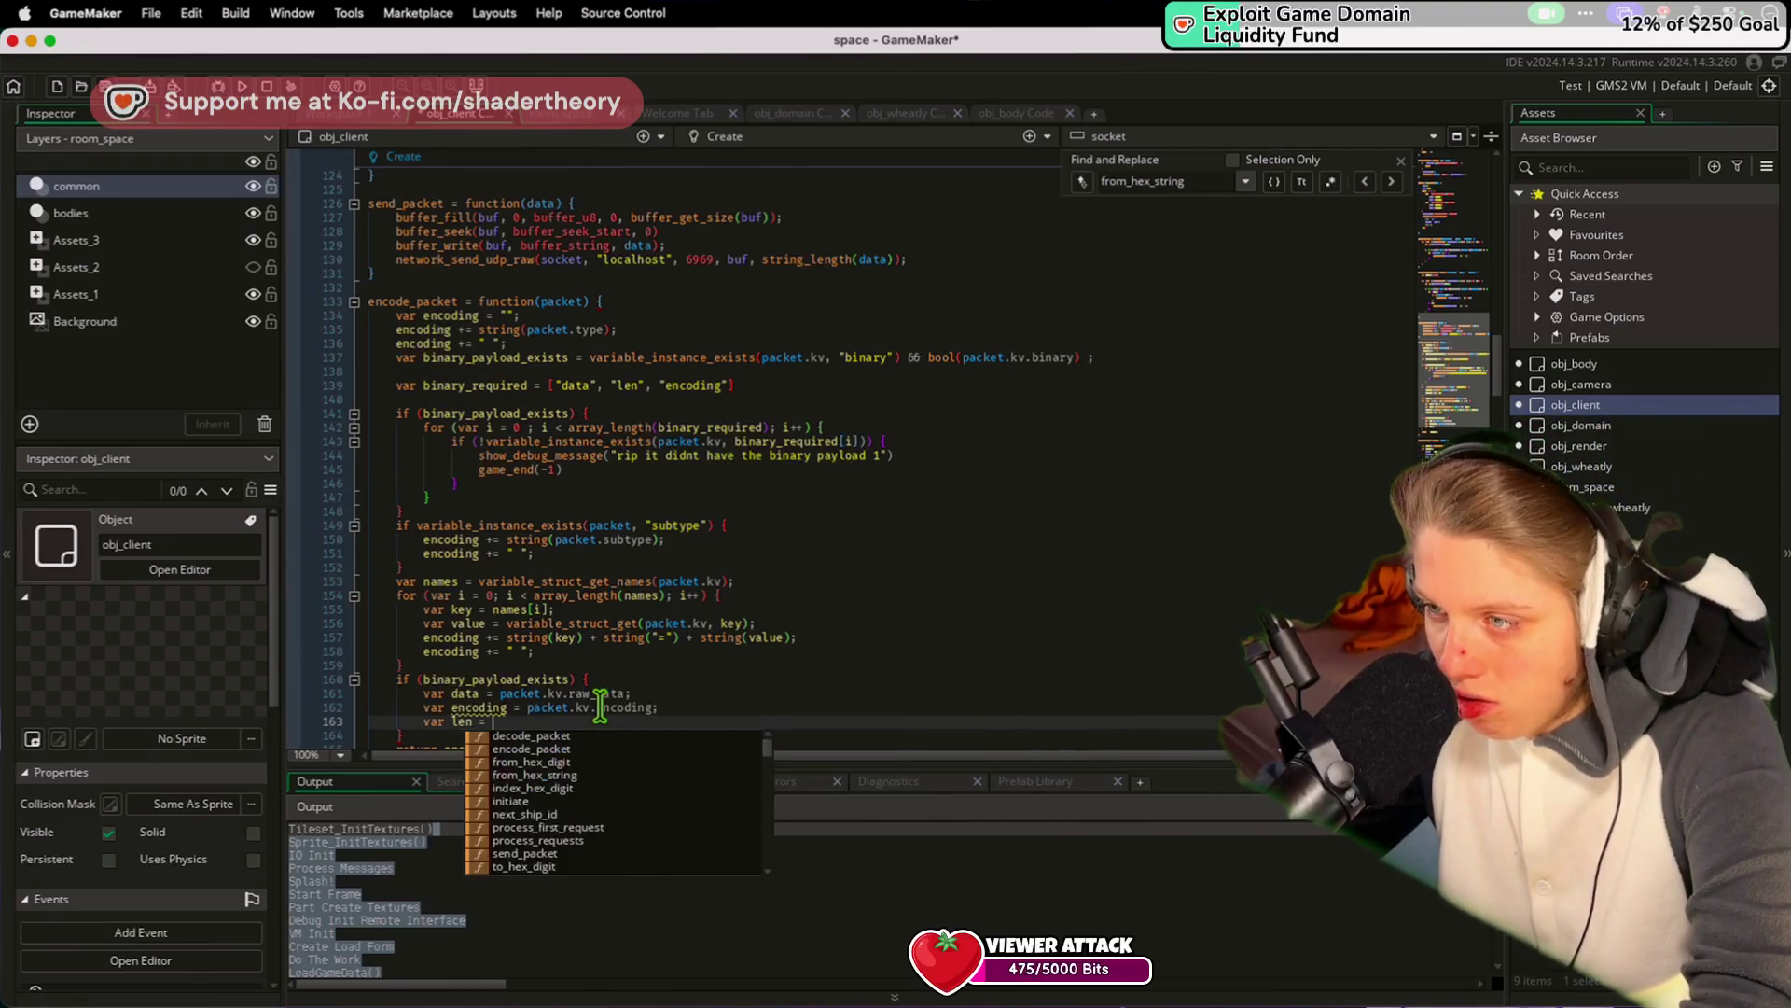
pyautogui.write('packet.kv.len;')
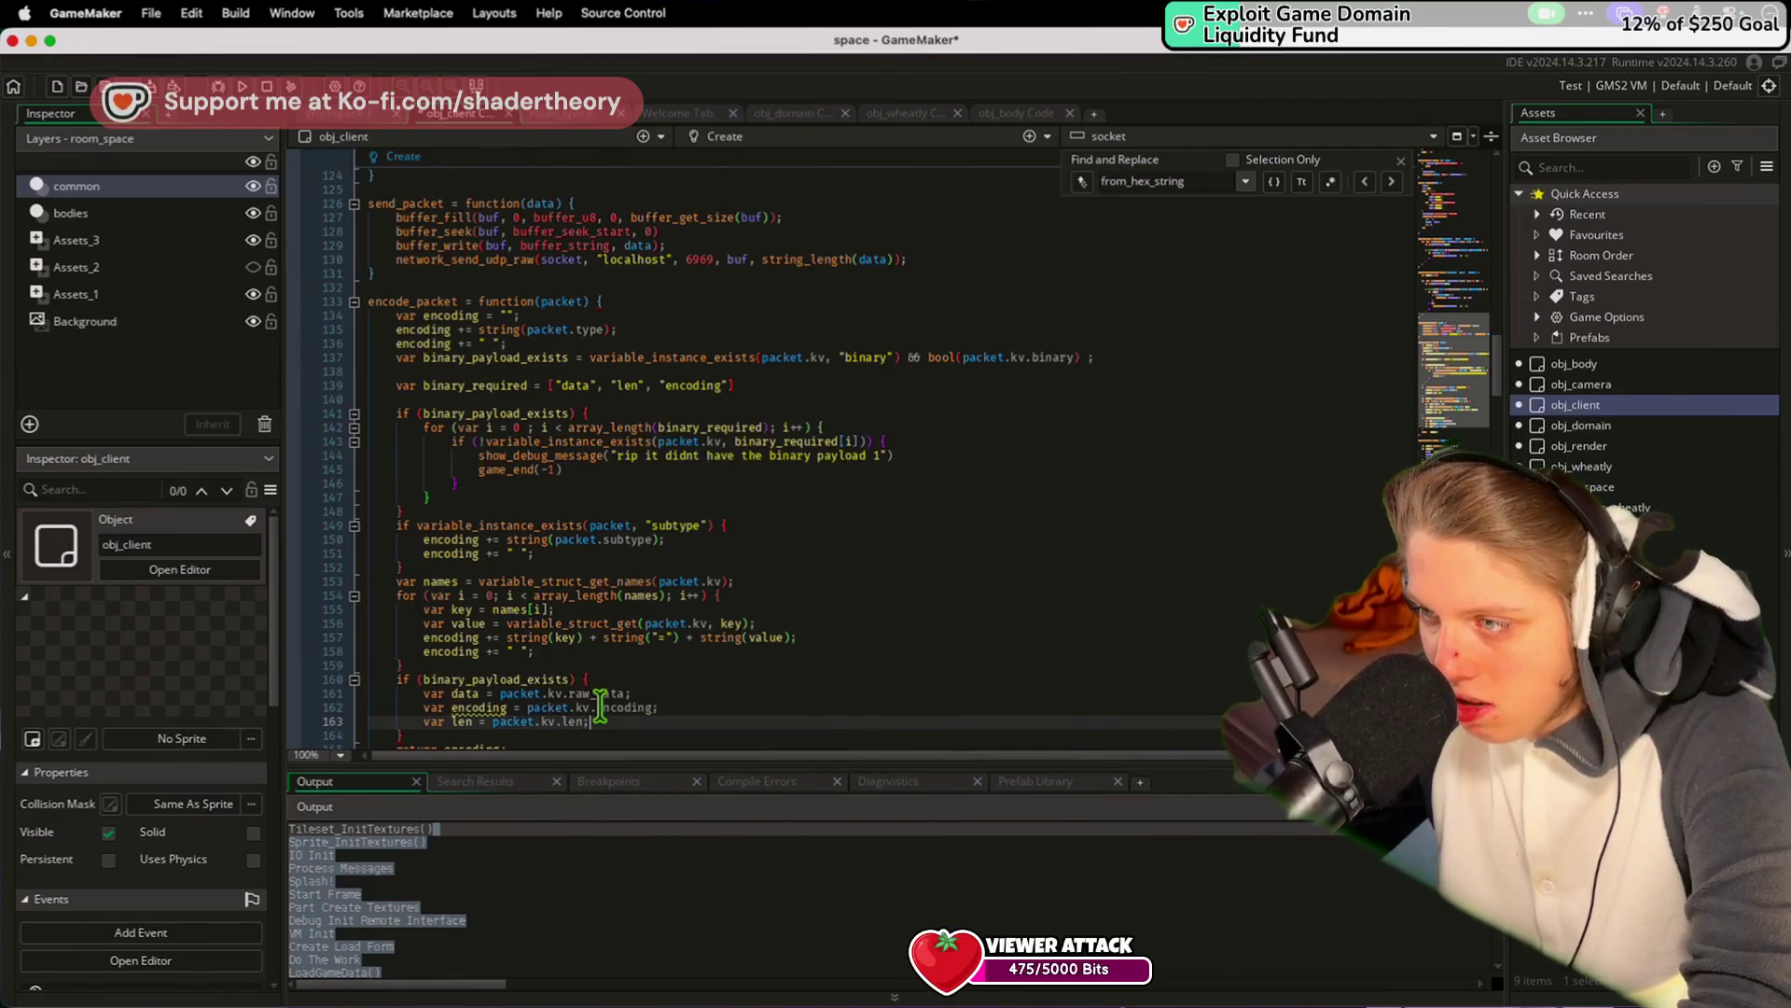
pyautogui.press('Return')
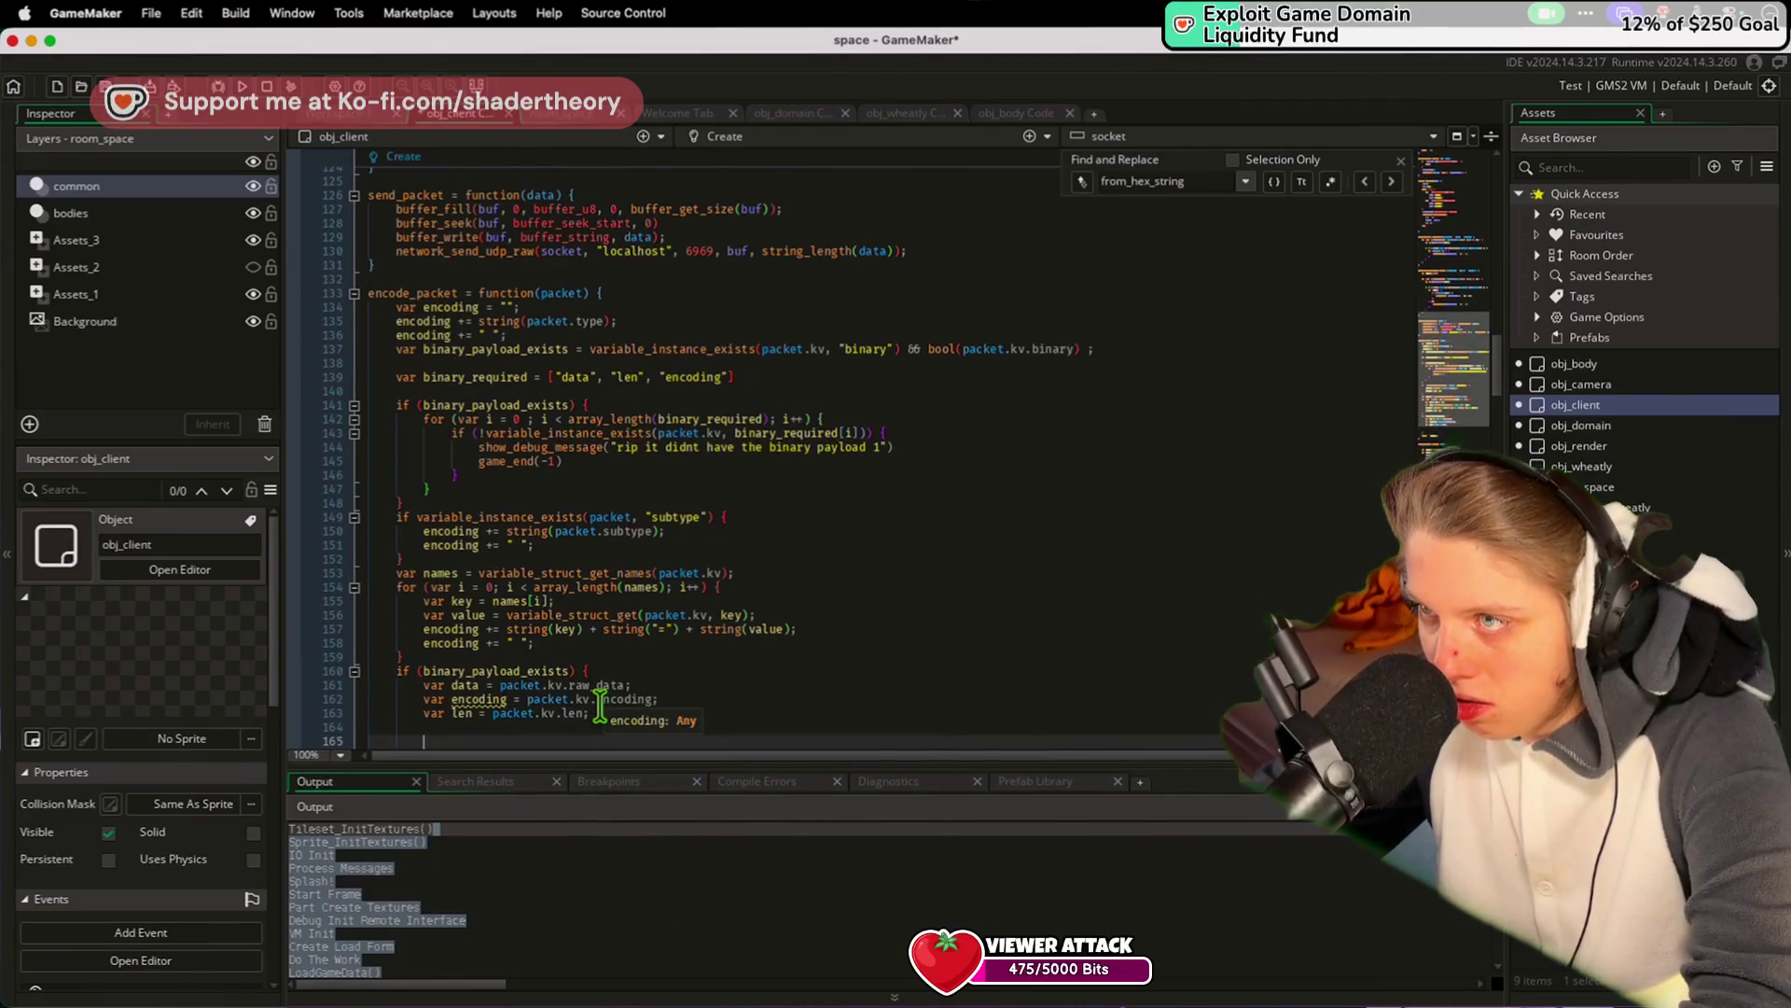
pyautogui.scroll(-1, 600, 706)
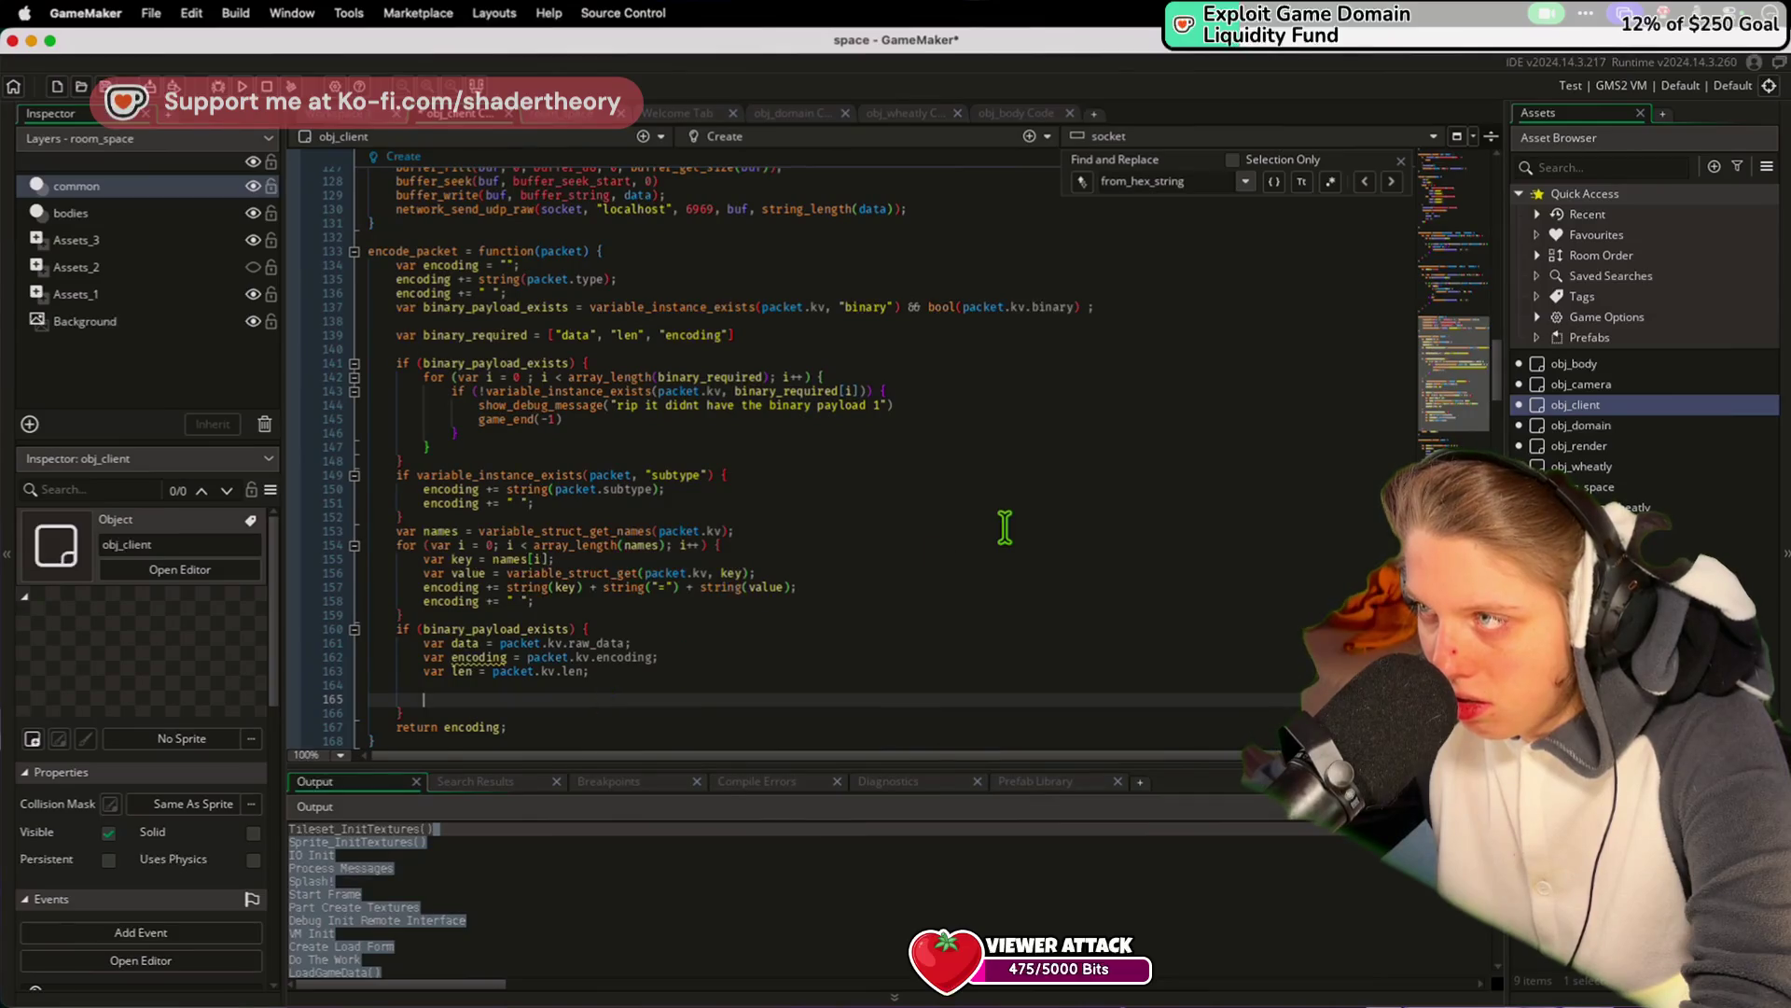
pyautogui.write('encoding')
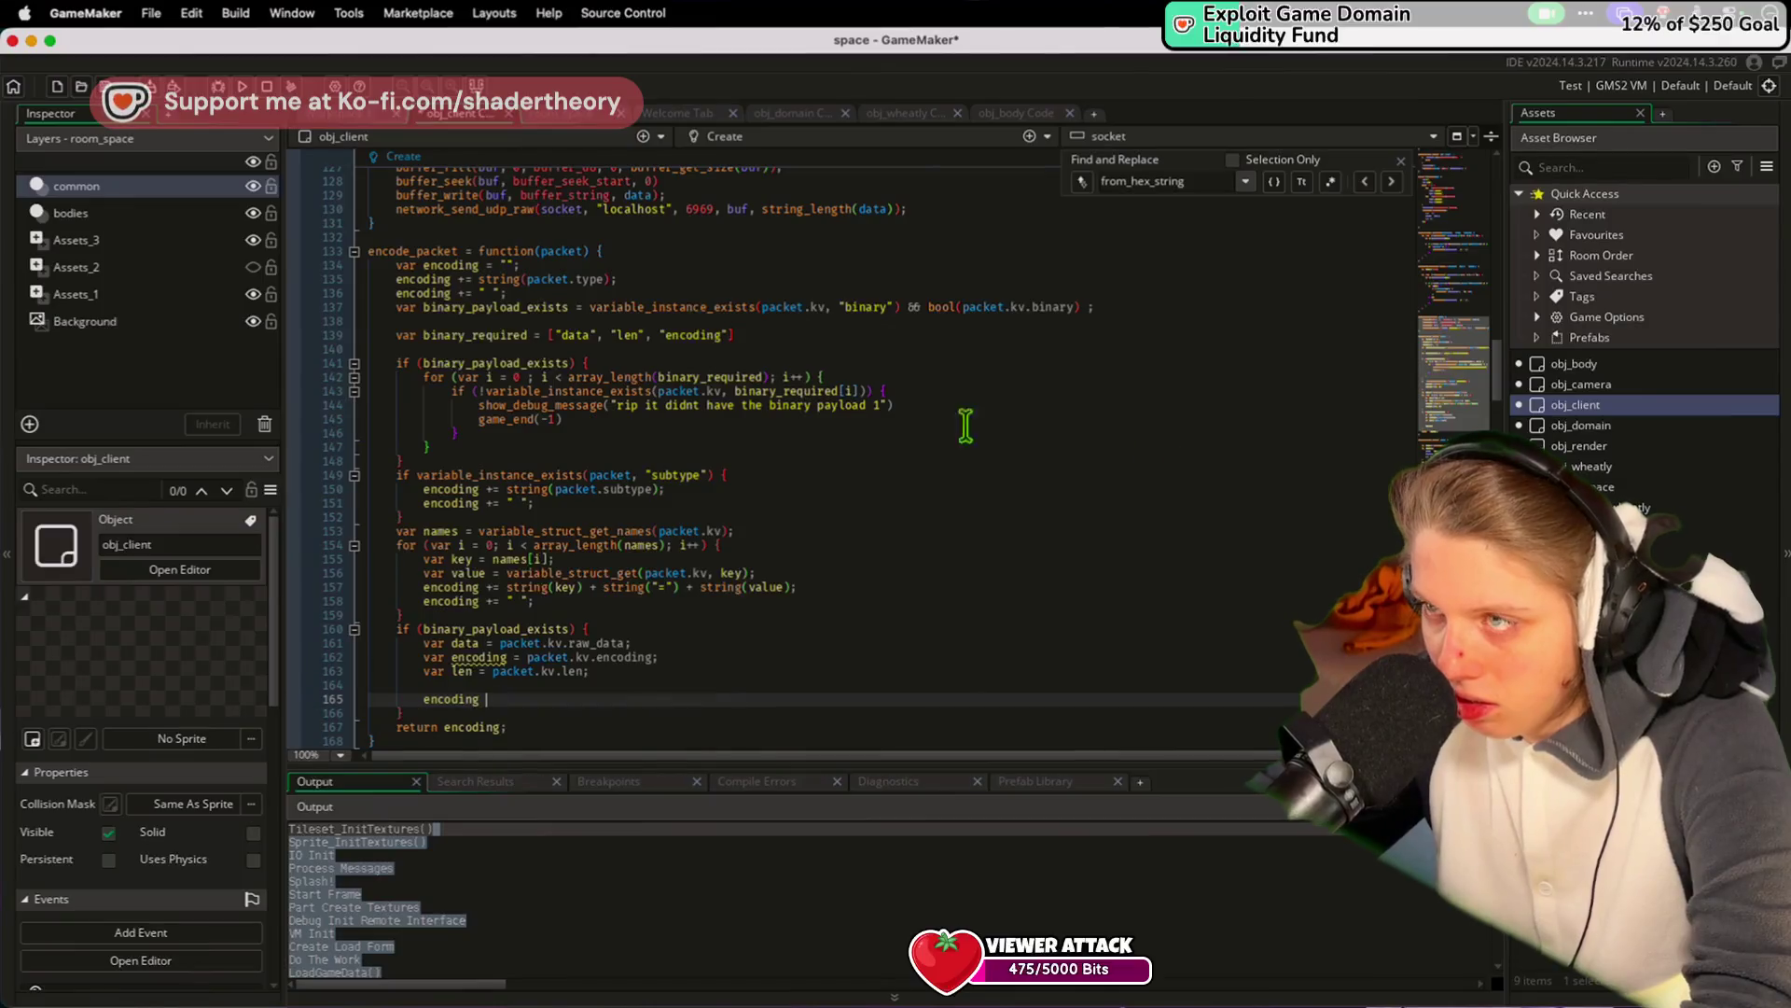
pyautogui.doubleClick(452, 265)
# - Rename the encoding declaration on line 134 to packet_string and save
pyautogui.write('p')
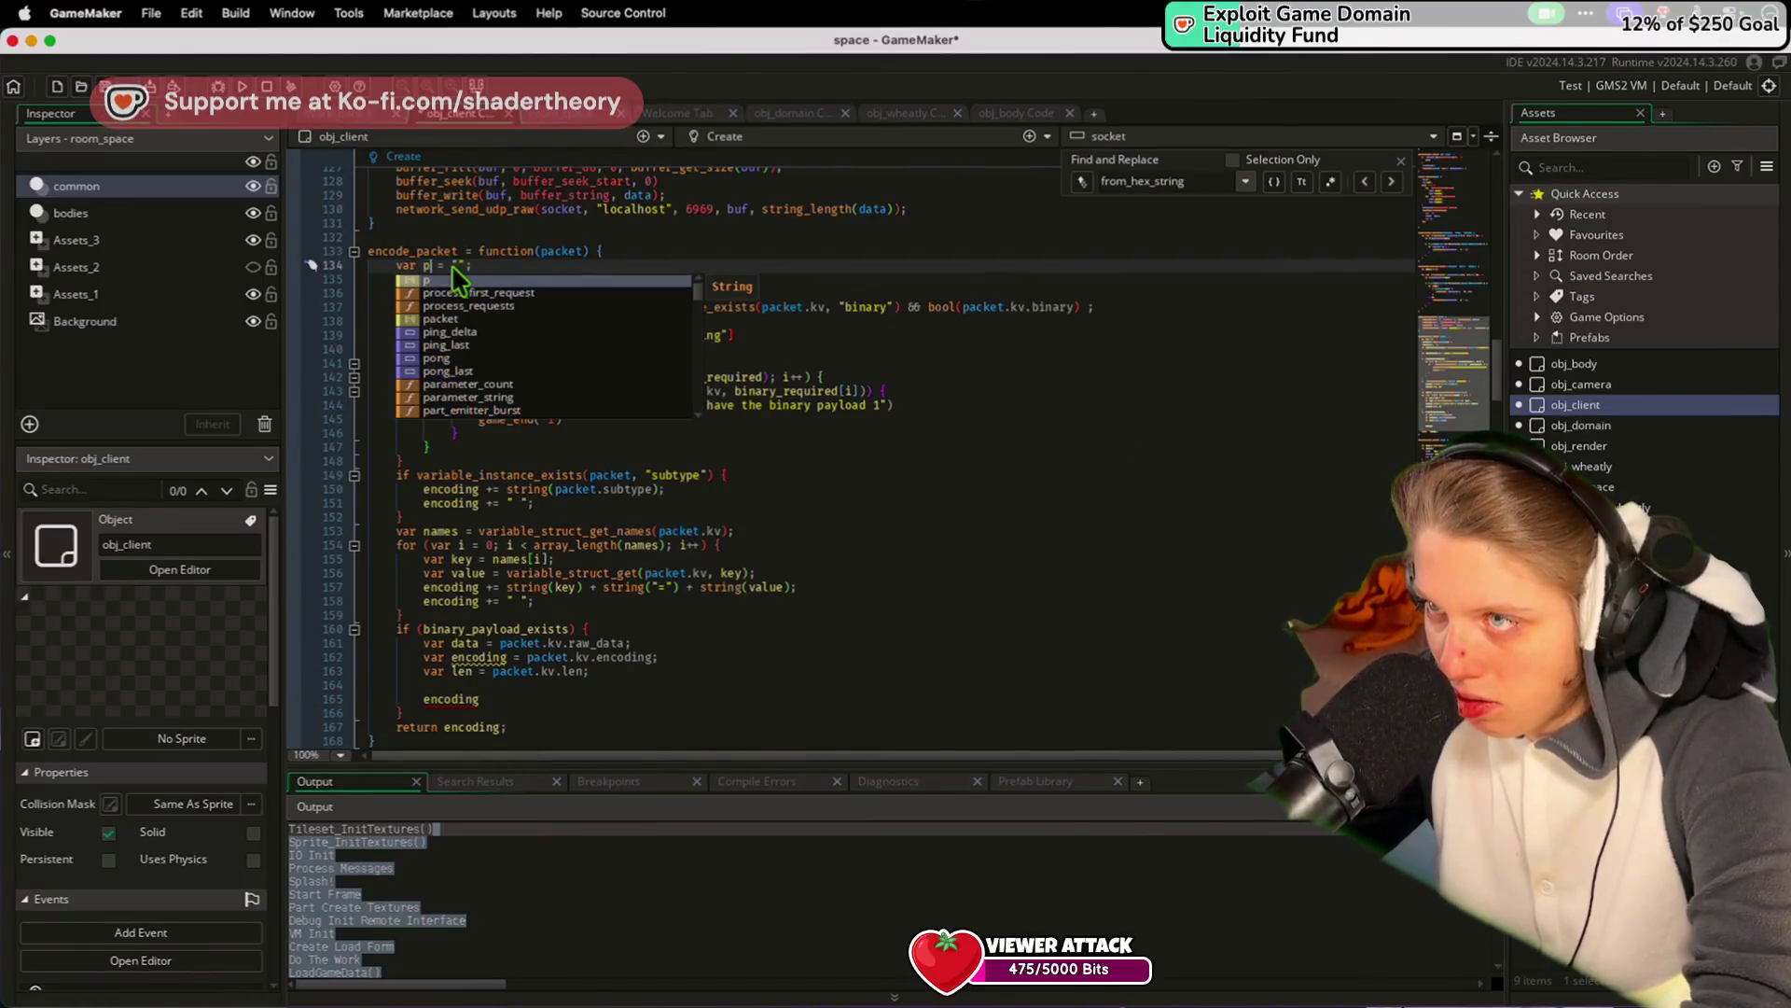
pyautogui.write('acpket')
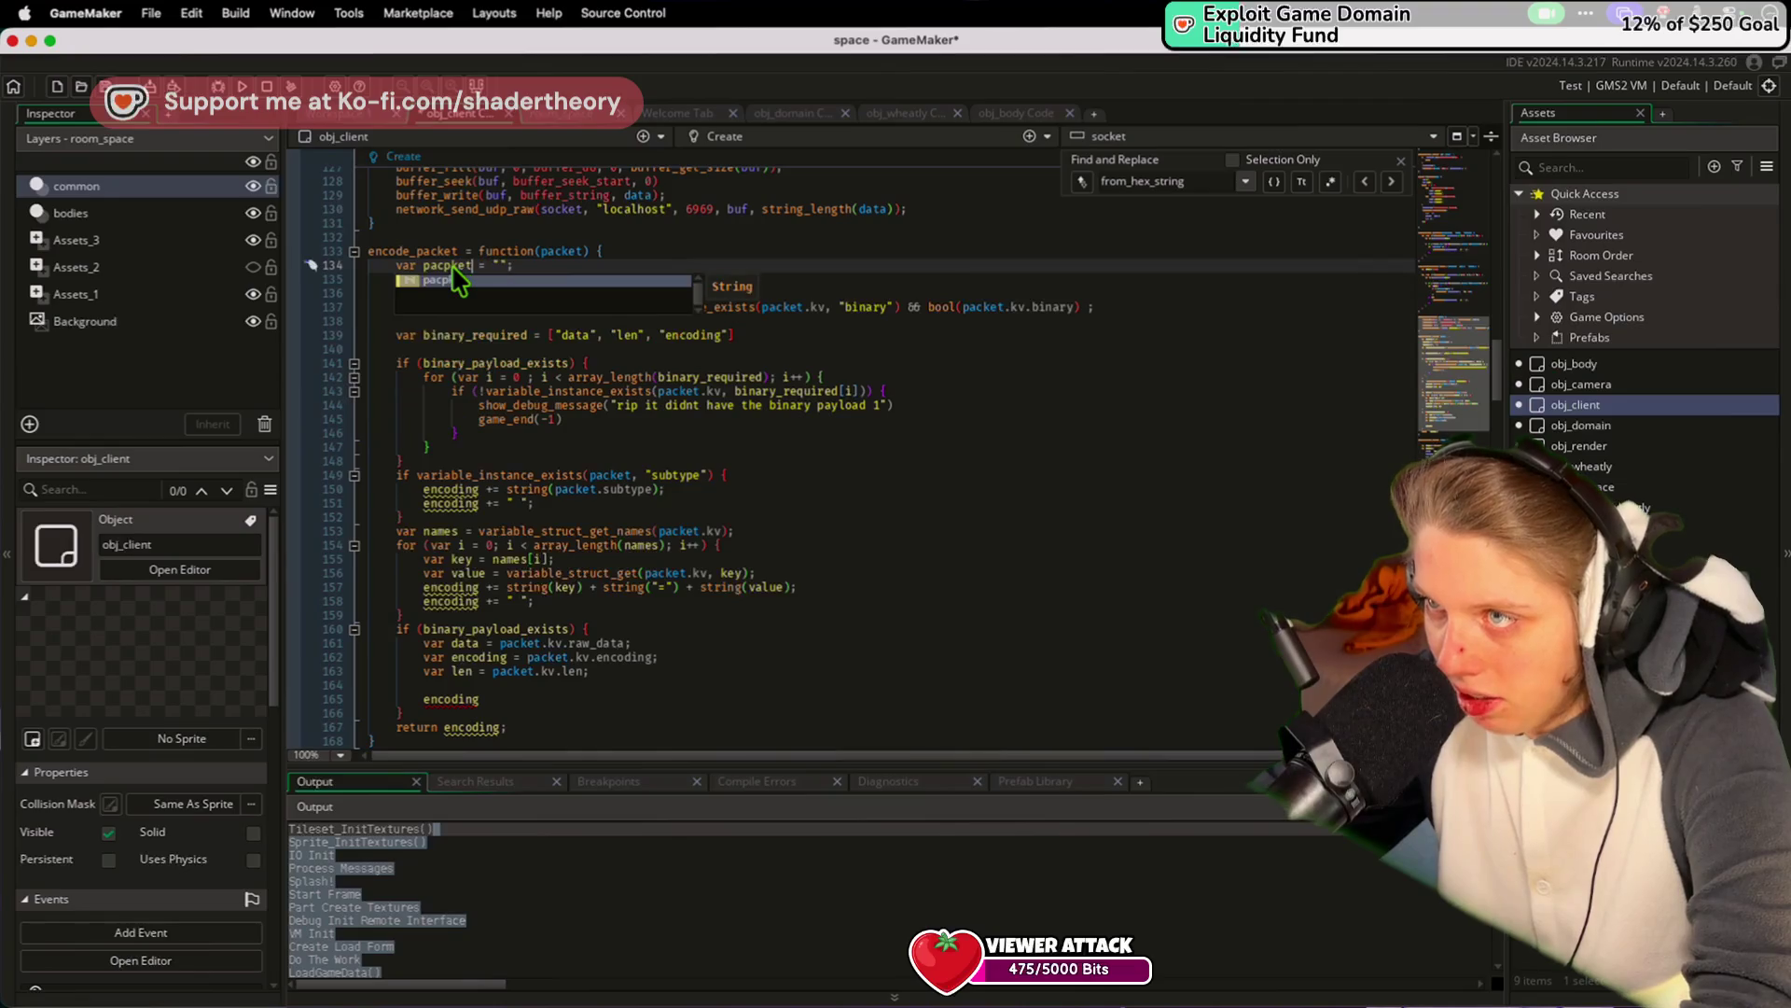
pyautogui.press('BackSpace')
pyautogui.write('ket_stro')
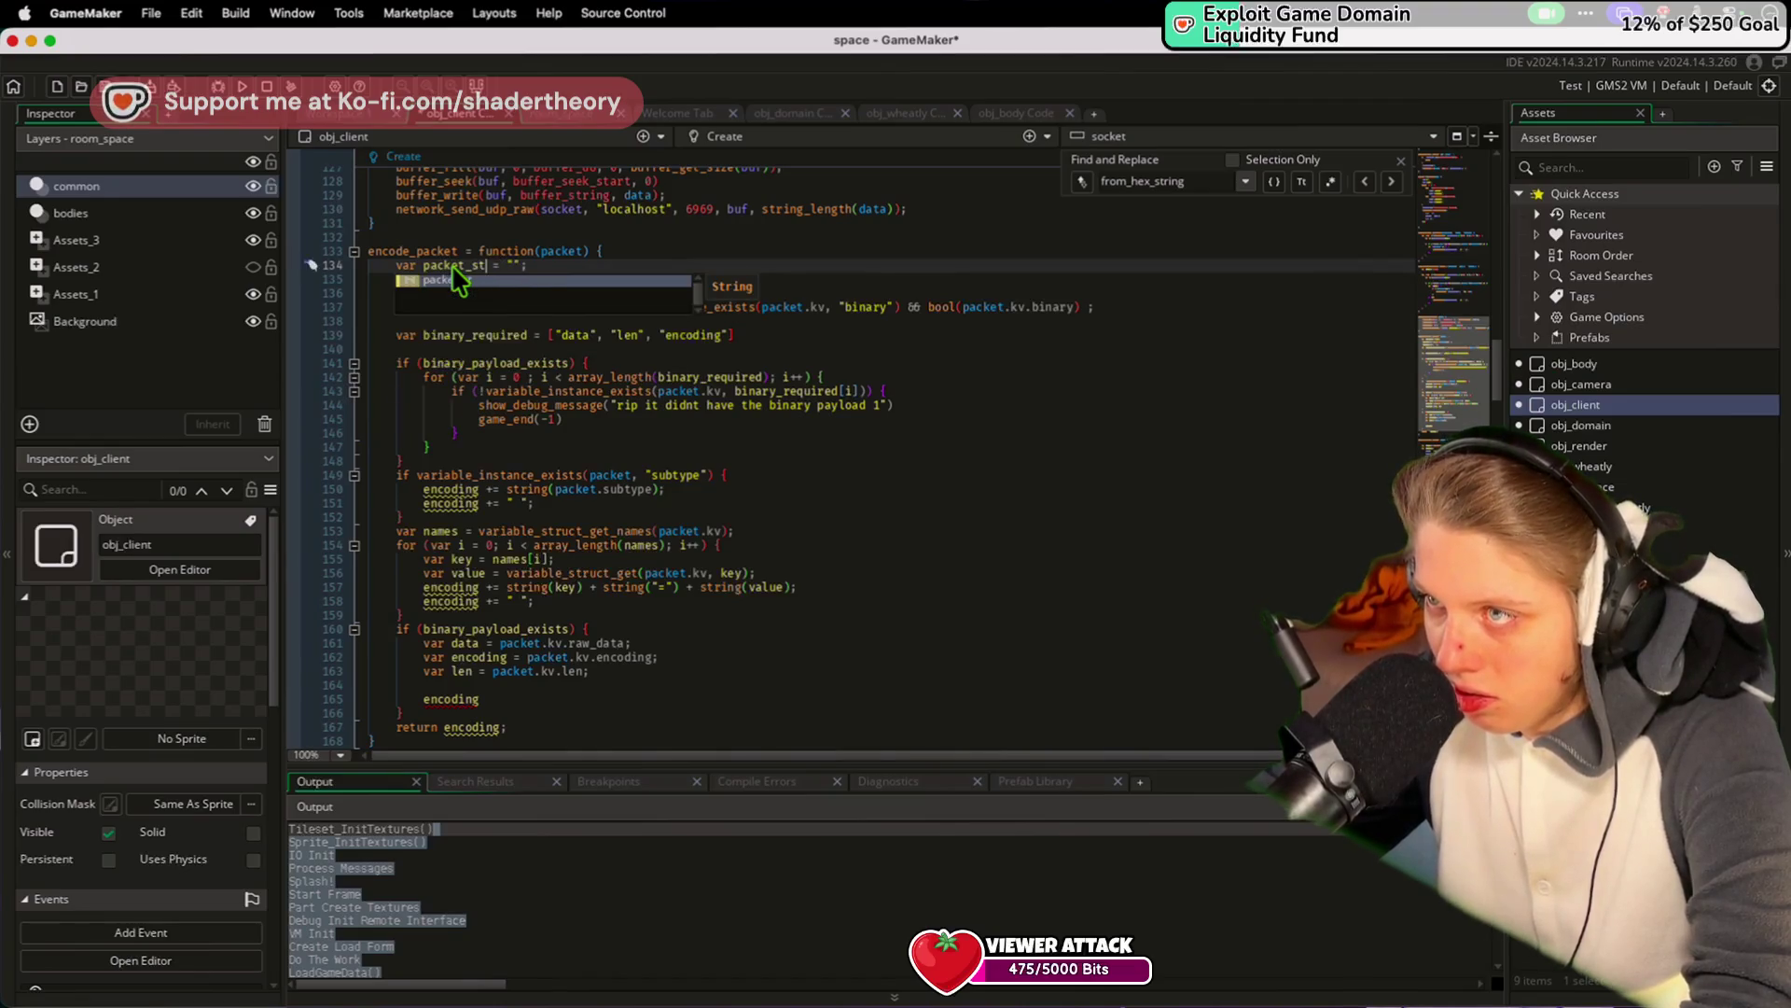
pyautogui.press('BackSpace')
pyautogui.write('ing')
pyautogui.hotkey('ctrl', 's')
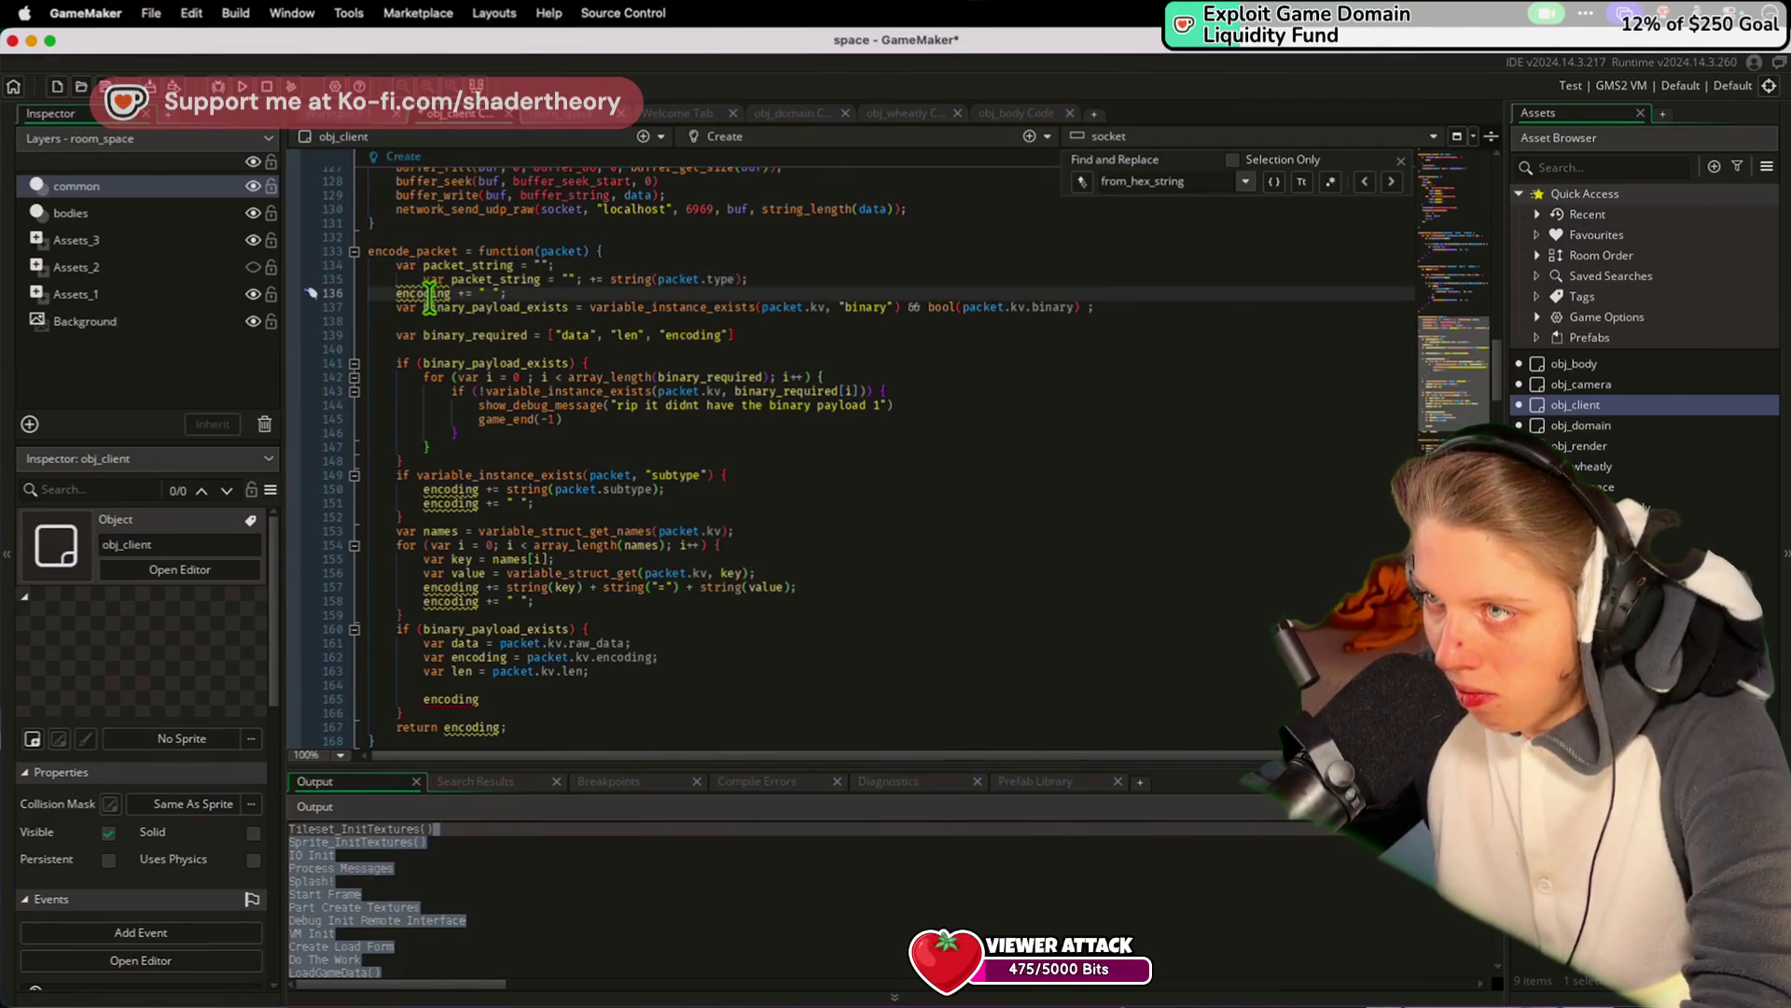
# - Replace encoding with packet_string on lines 135, 136 and 150
pyautogui.doubleClick(486, 265)
pyautogui.hotkey('ctrl', 'c')
pyautogui.doubleClick(436, 279)
pyautogui.hotkey('ctrl', 'v')
pyautogui.doubleClick(435, 293)
pyautogui.hotkey('ctrl', 'v')
pyautogui.click(457, 489)
pyautogui.hotkey('ctrl', 'v')
pyautogui.hotkey('ctrl', 'v')
pyautogui.doubleClick(457, 503)
# - Replace the remaining encoding references on lines 157, 158, 165 and the return statement
pyautogui.hotkey('ctrl', 'v')
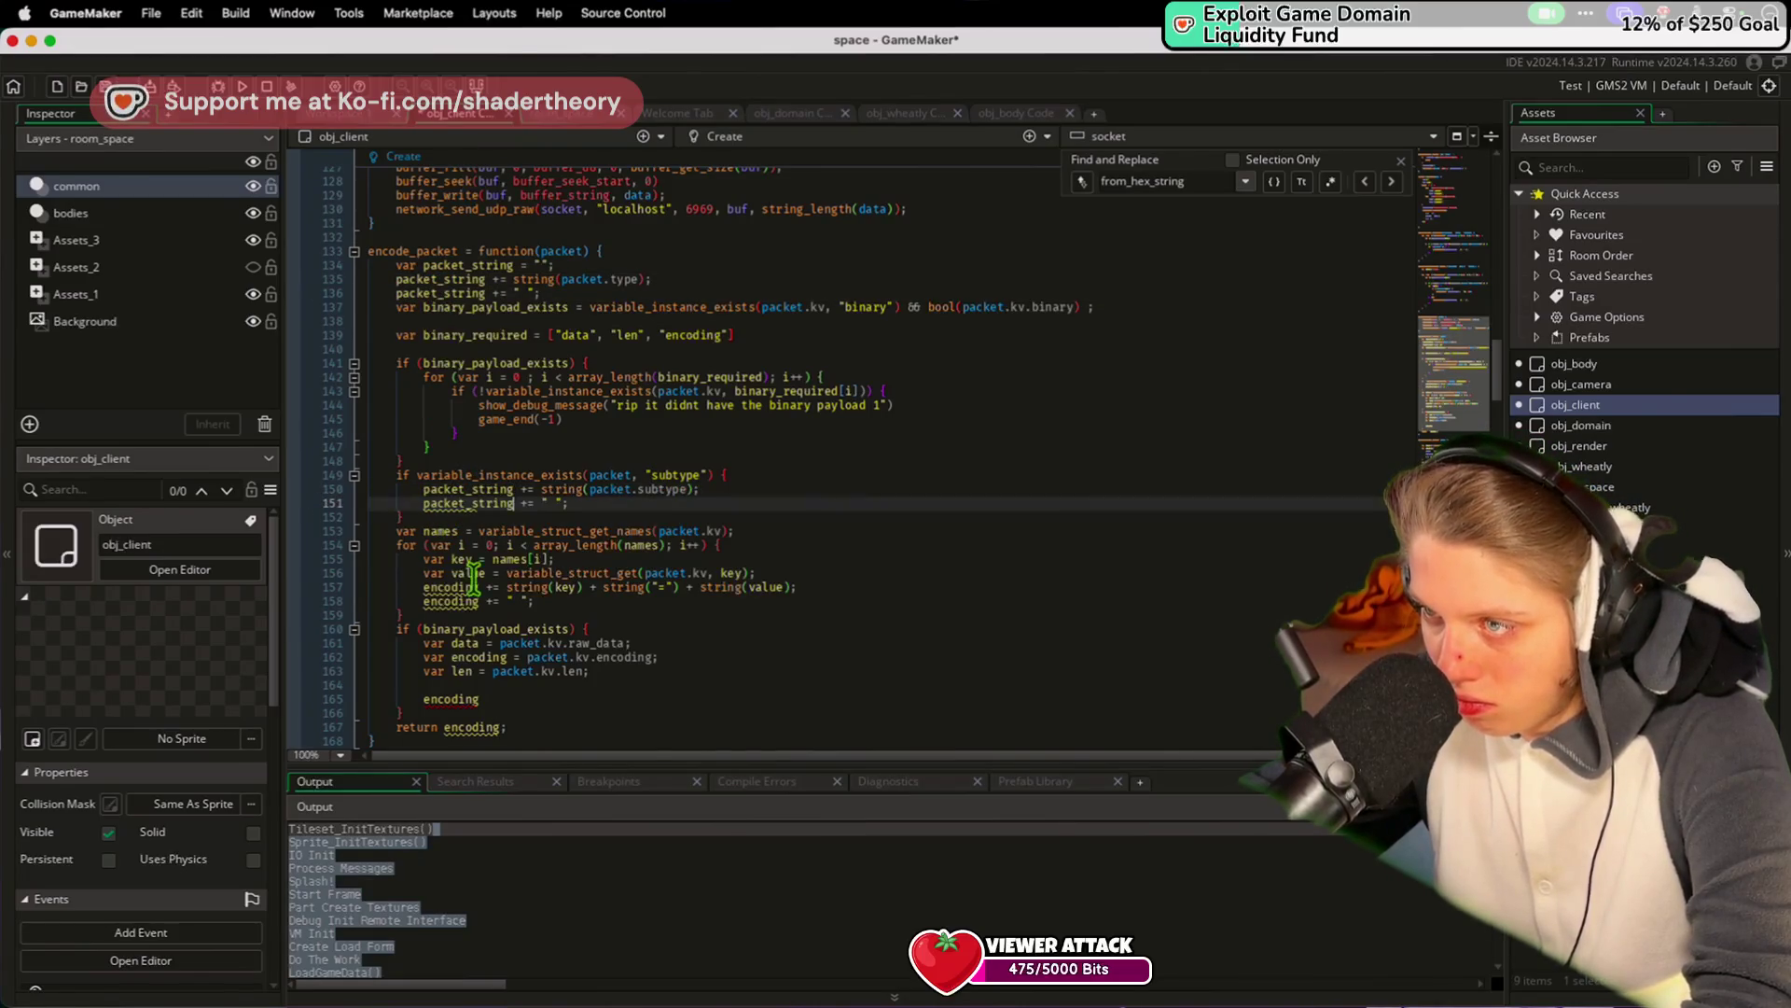
pyautogui.doubleClick(454, 587)
pyautogui.hotkey('ctrl', 'v')
pyautogui.doubleClick(455, 602)
pyautogui.hotkey('ctrl', 'v')
pyautogui.moveTo(479, 699); pyautogui.dragTo(451, 706)
pyautogui.doubleClick(451, 699)
pyautogui.hotkey('ctrl', 'v')
pyautogui.doubleClick(467, 726)
pyautogui.hotkey('ctrl', 'v')
pyautogui.click(536, 698)
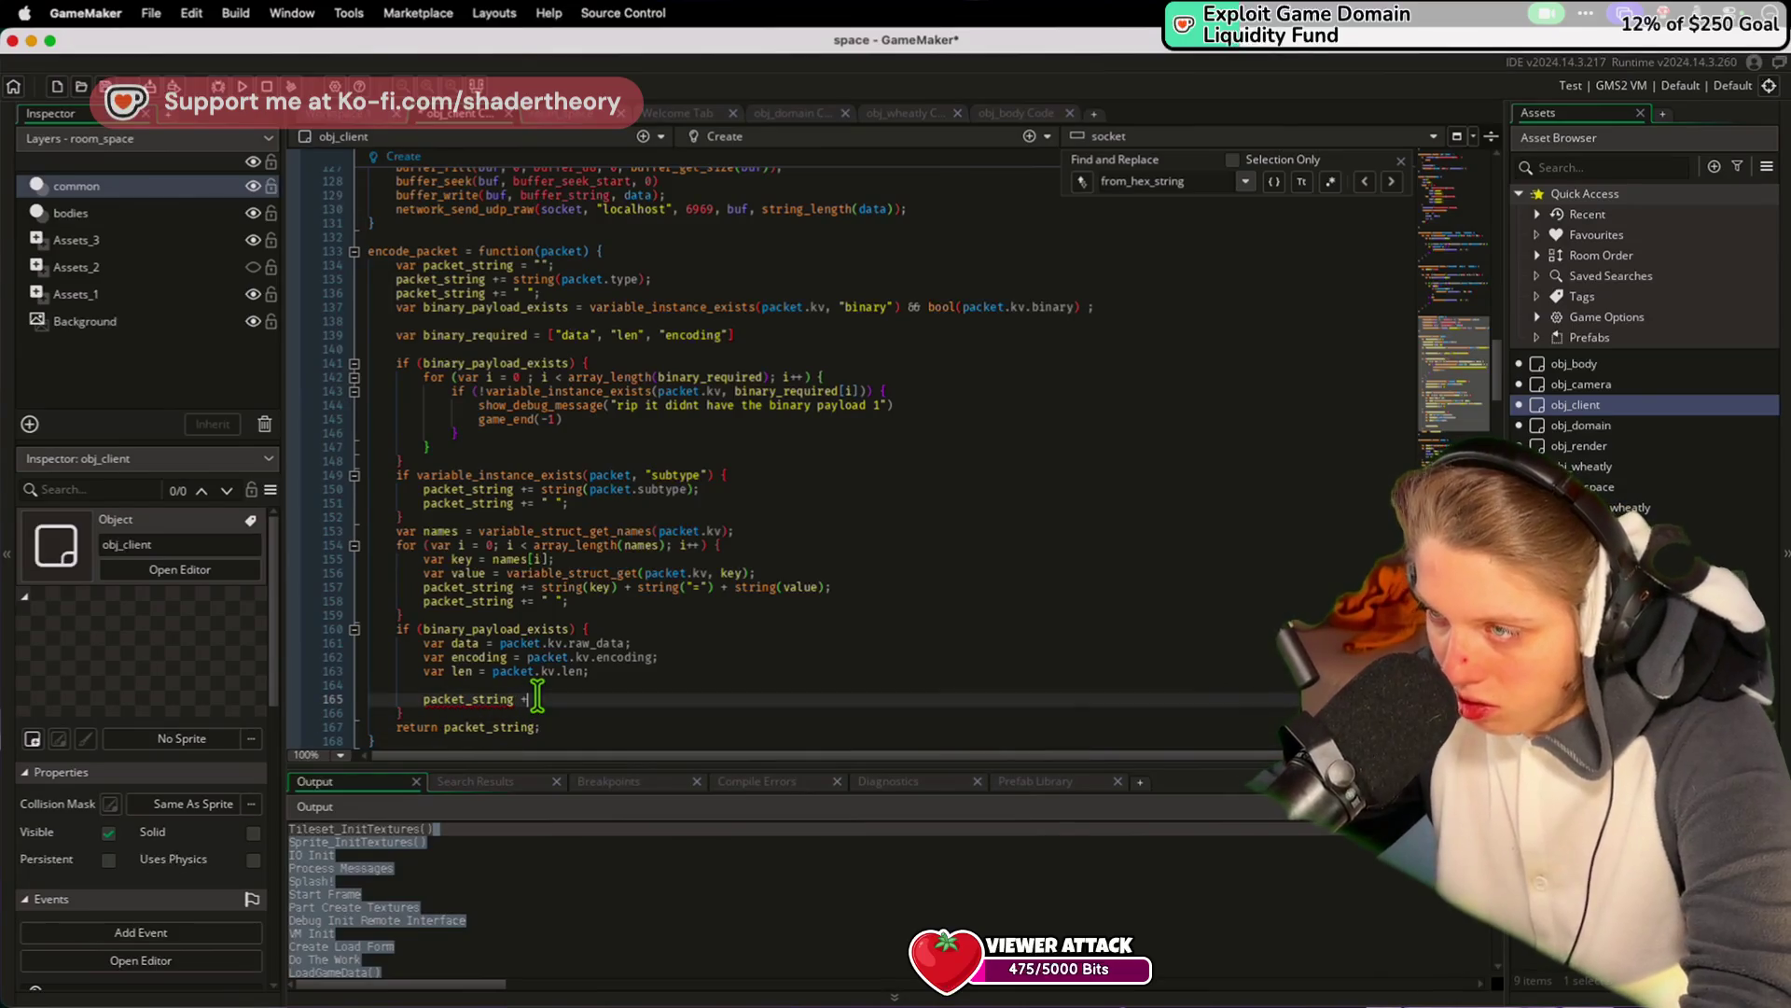
# - Complete the line packet_string += "data=" + buffer_read(data, buffer_string); and save
pyautogui.write('+= "d')
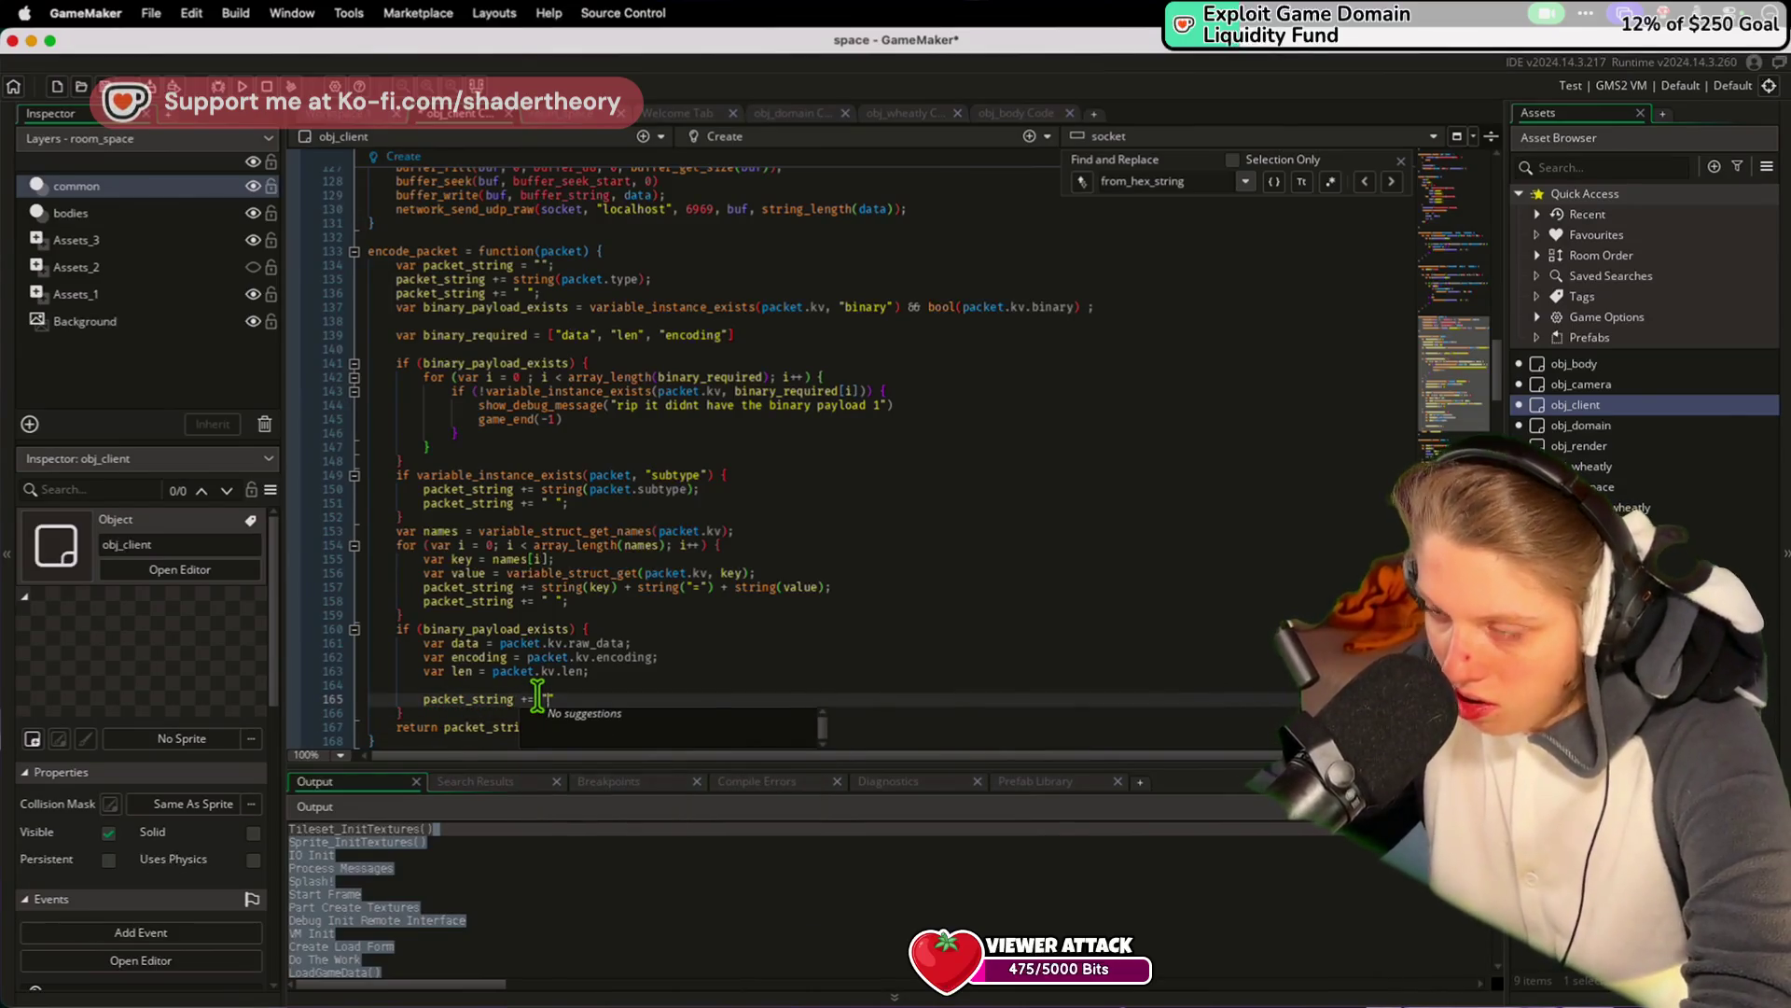
pyautogui.write('ata="')
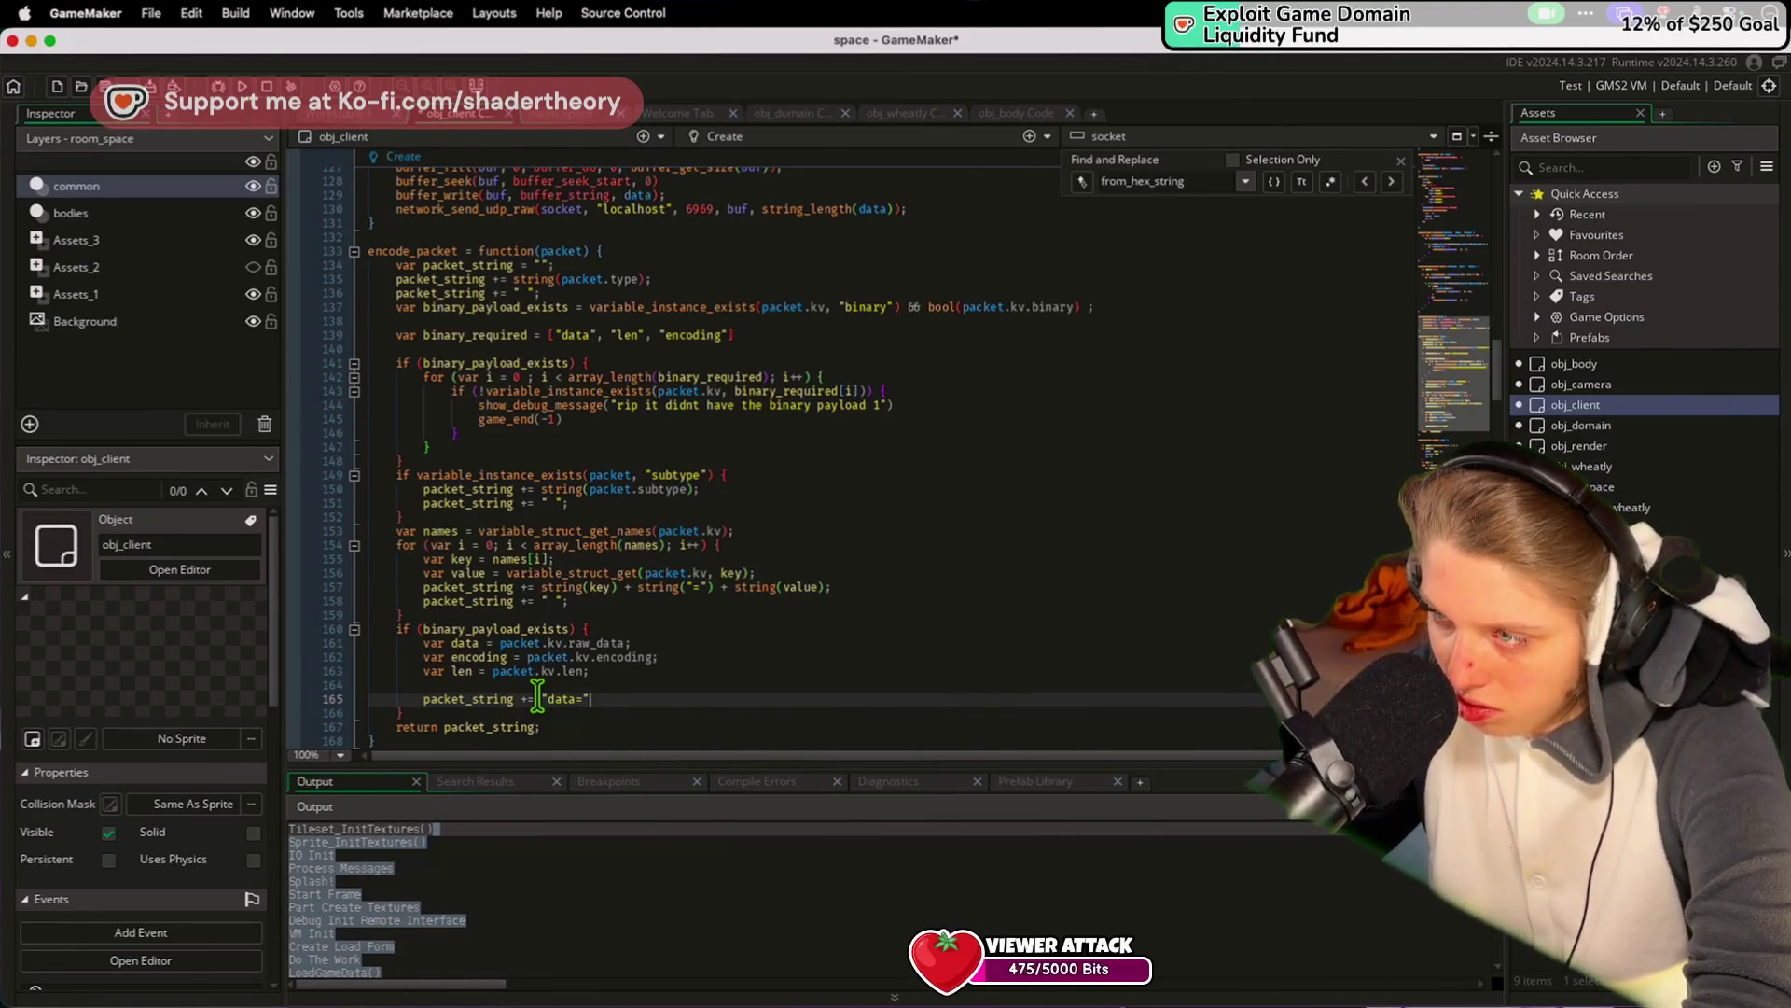
pyautogui.write(' + bu')
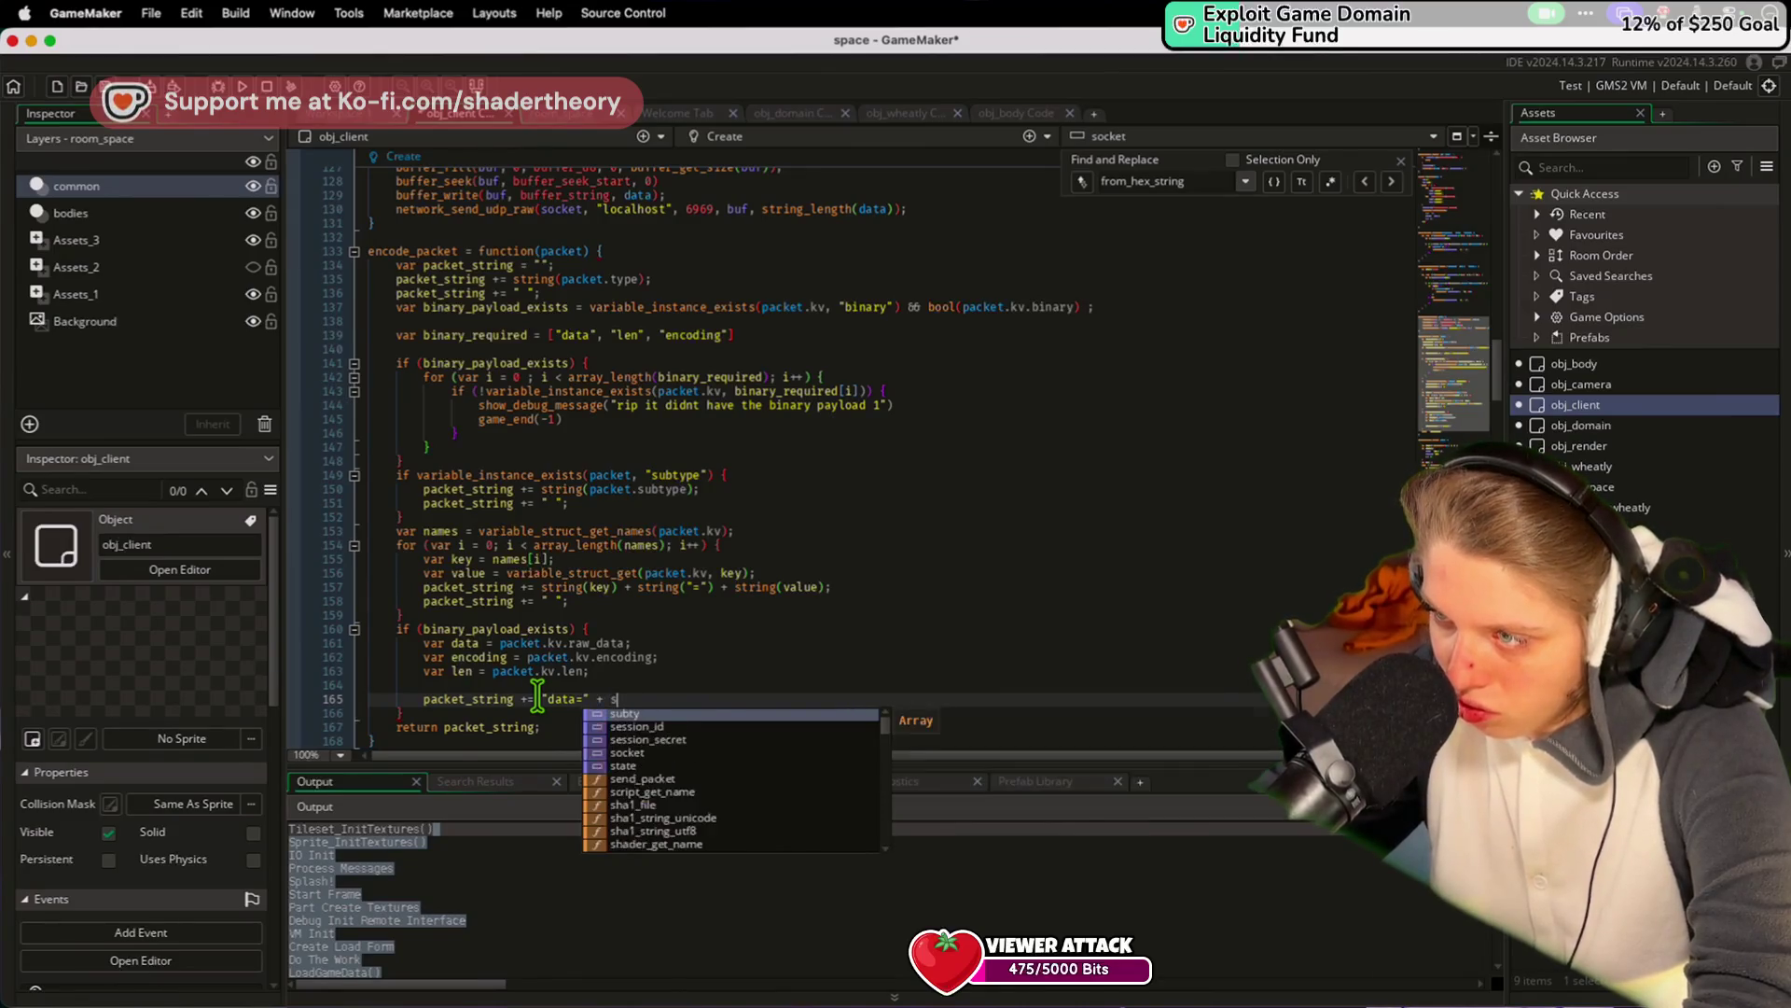
pyautogui.write('ffer_re')
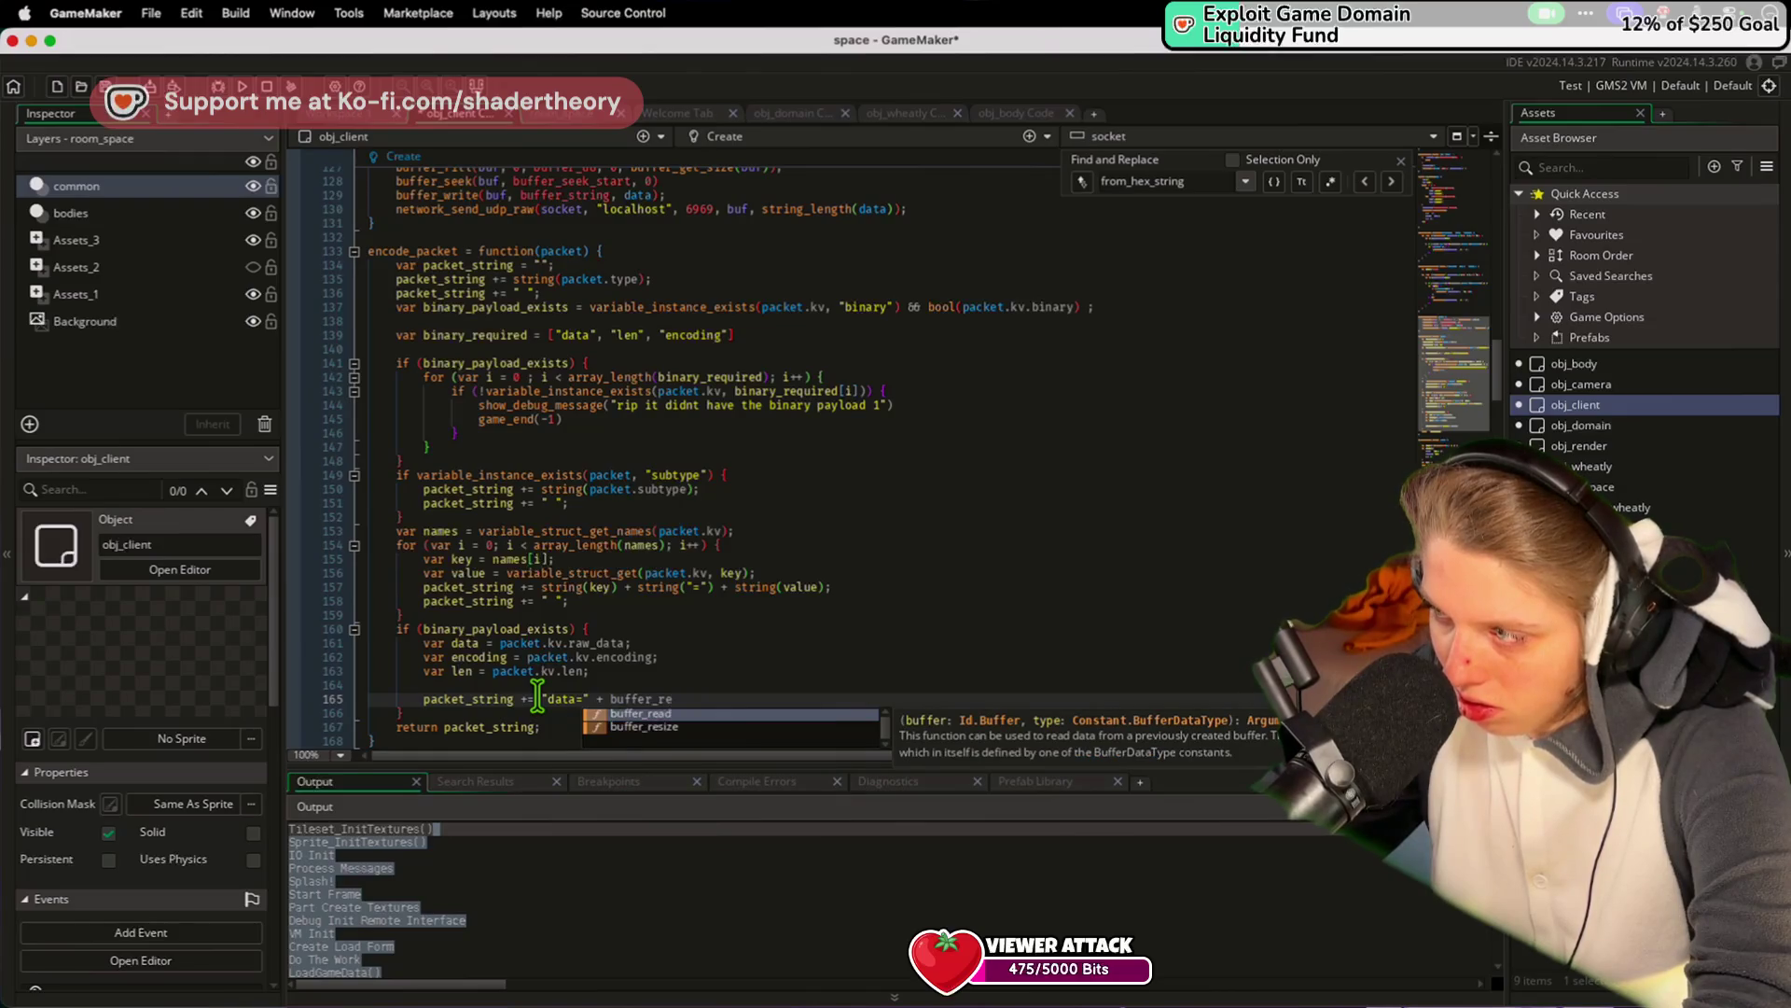
pyautogui.write('ad(')
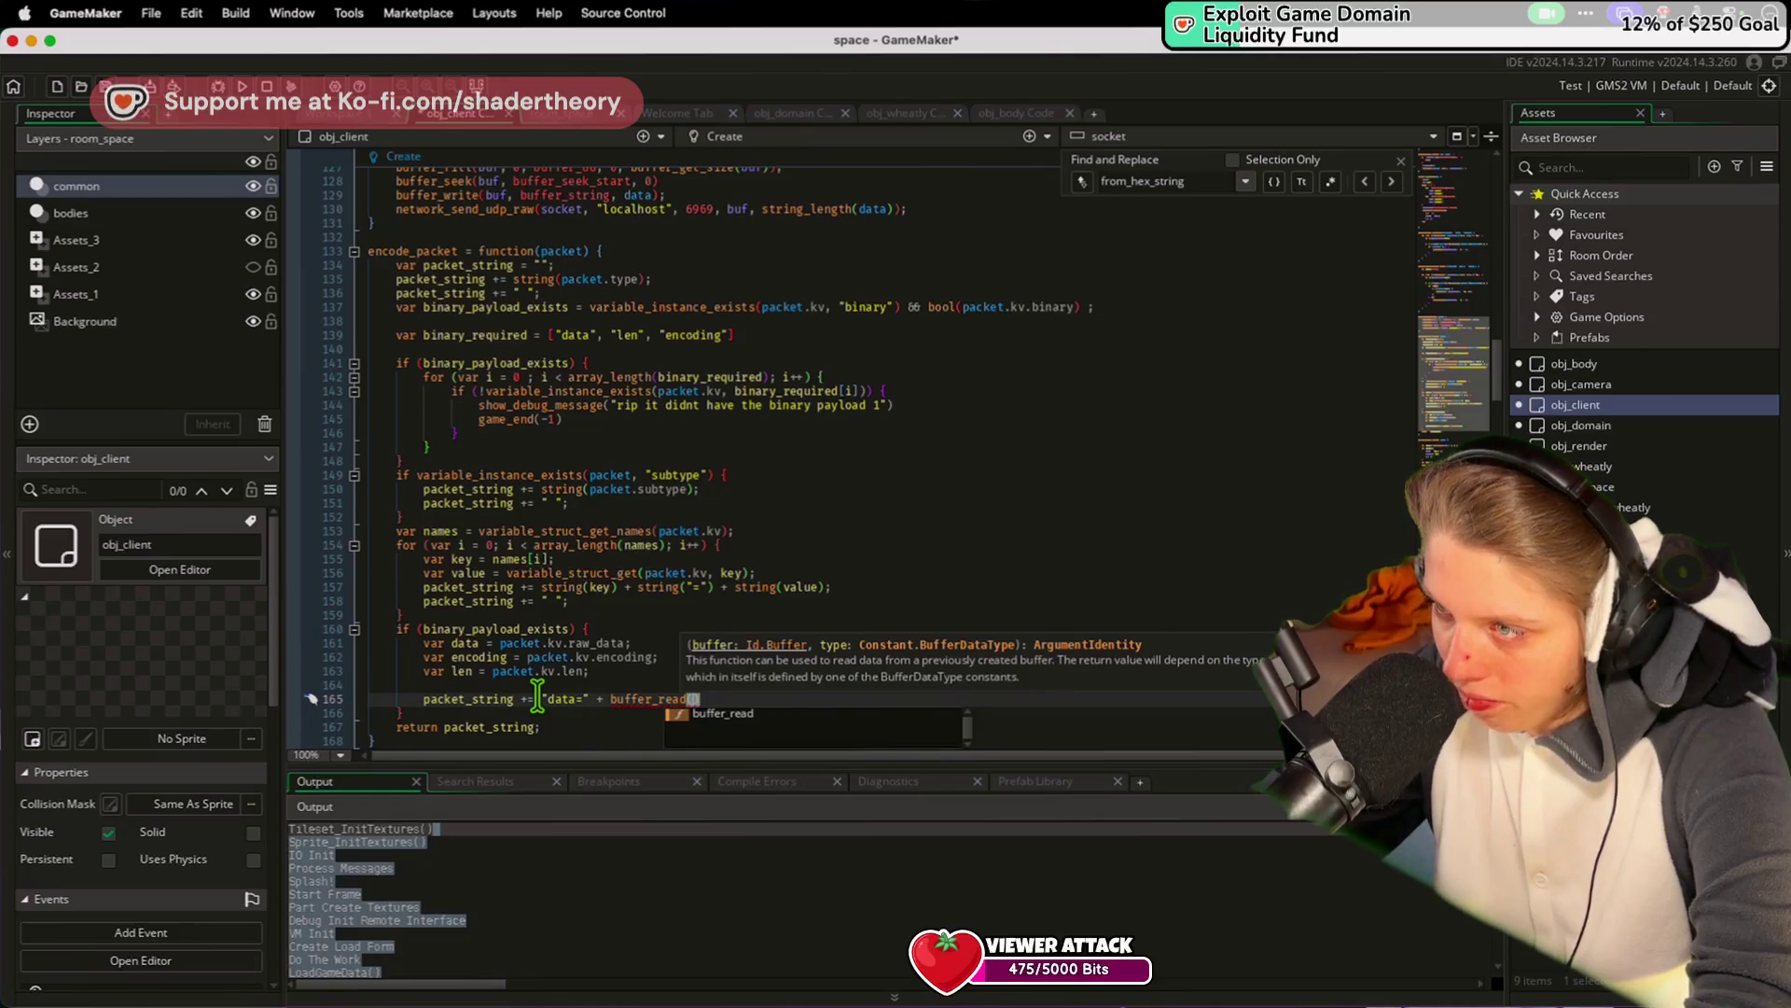
pyautogui.write('data, buffer_stri')
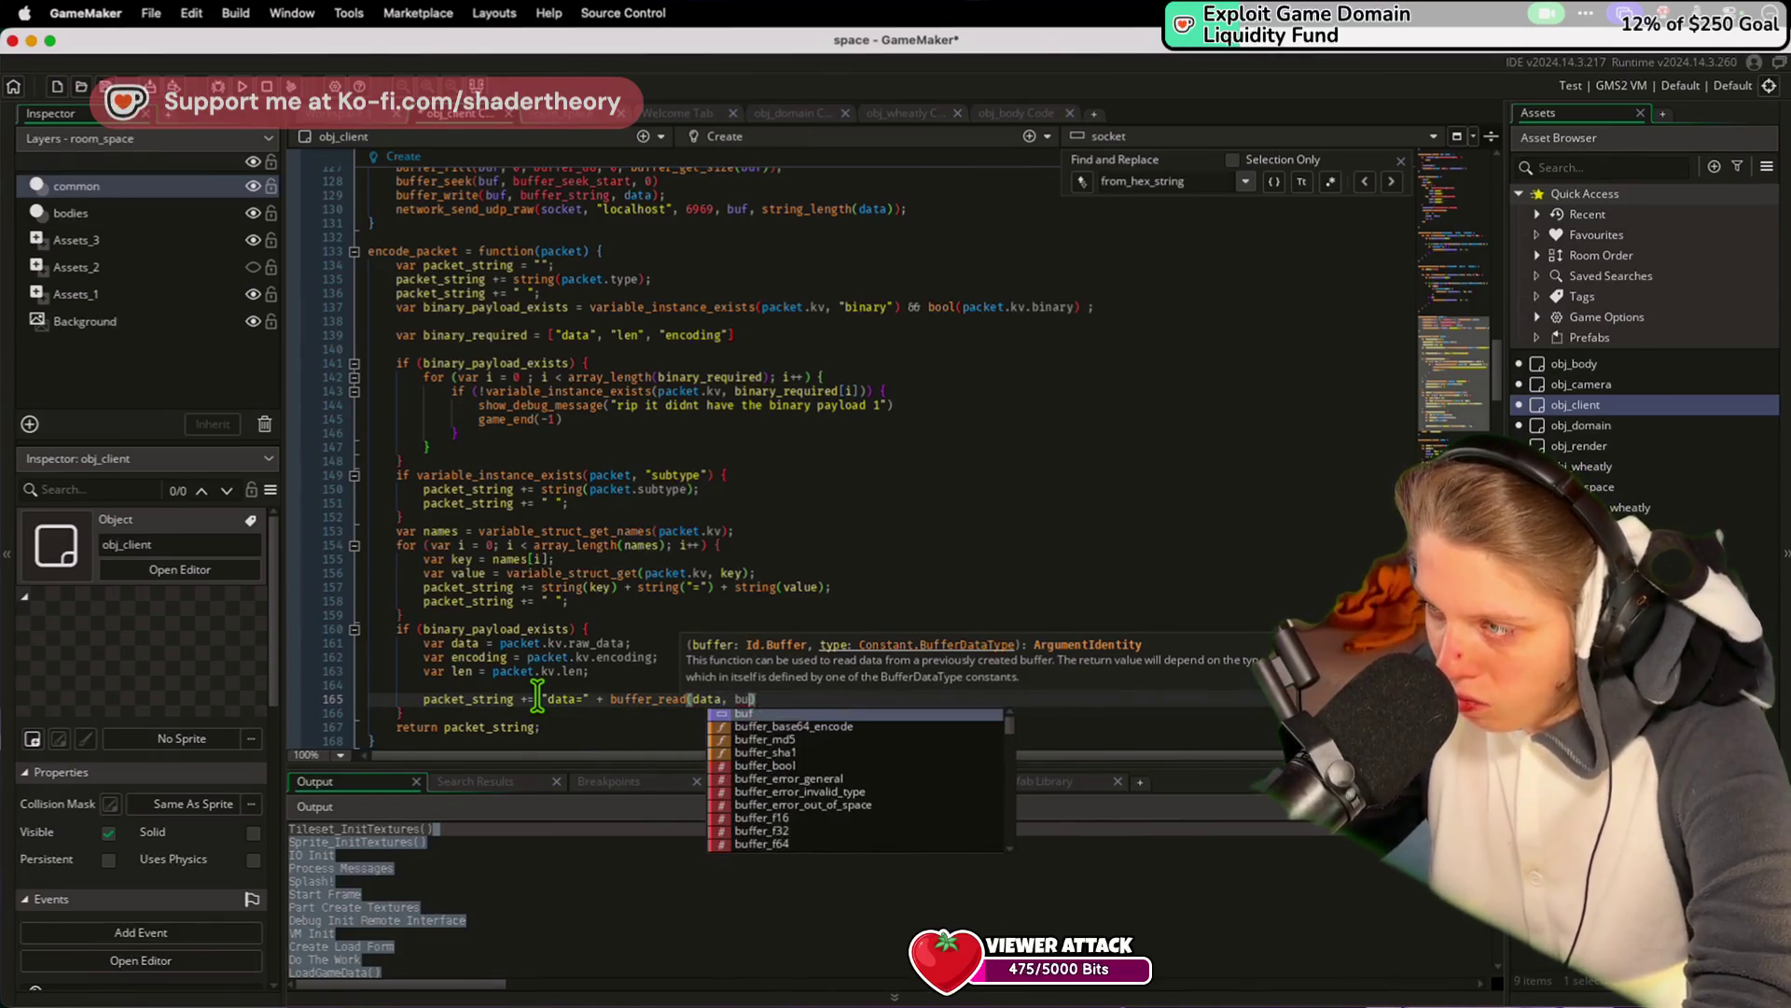
pyautogui.press('Return')
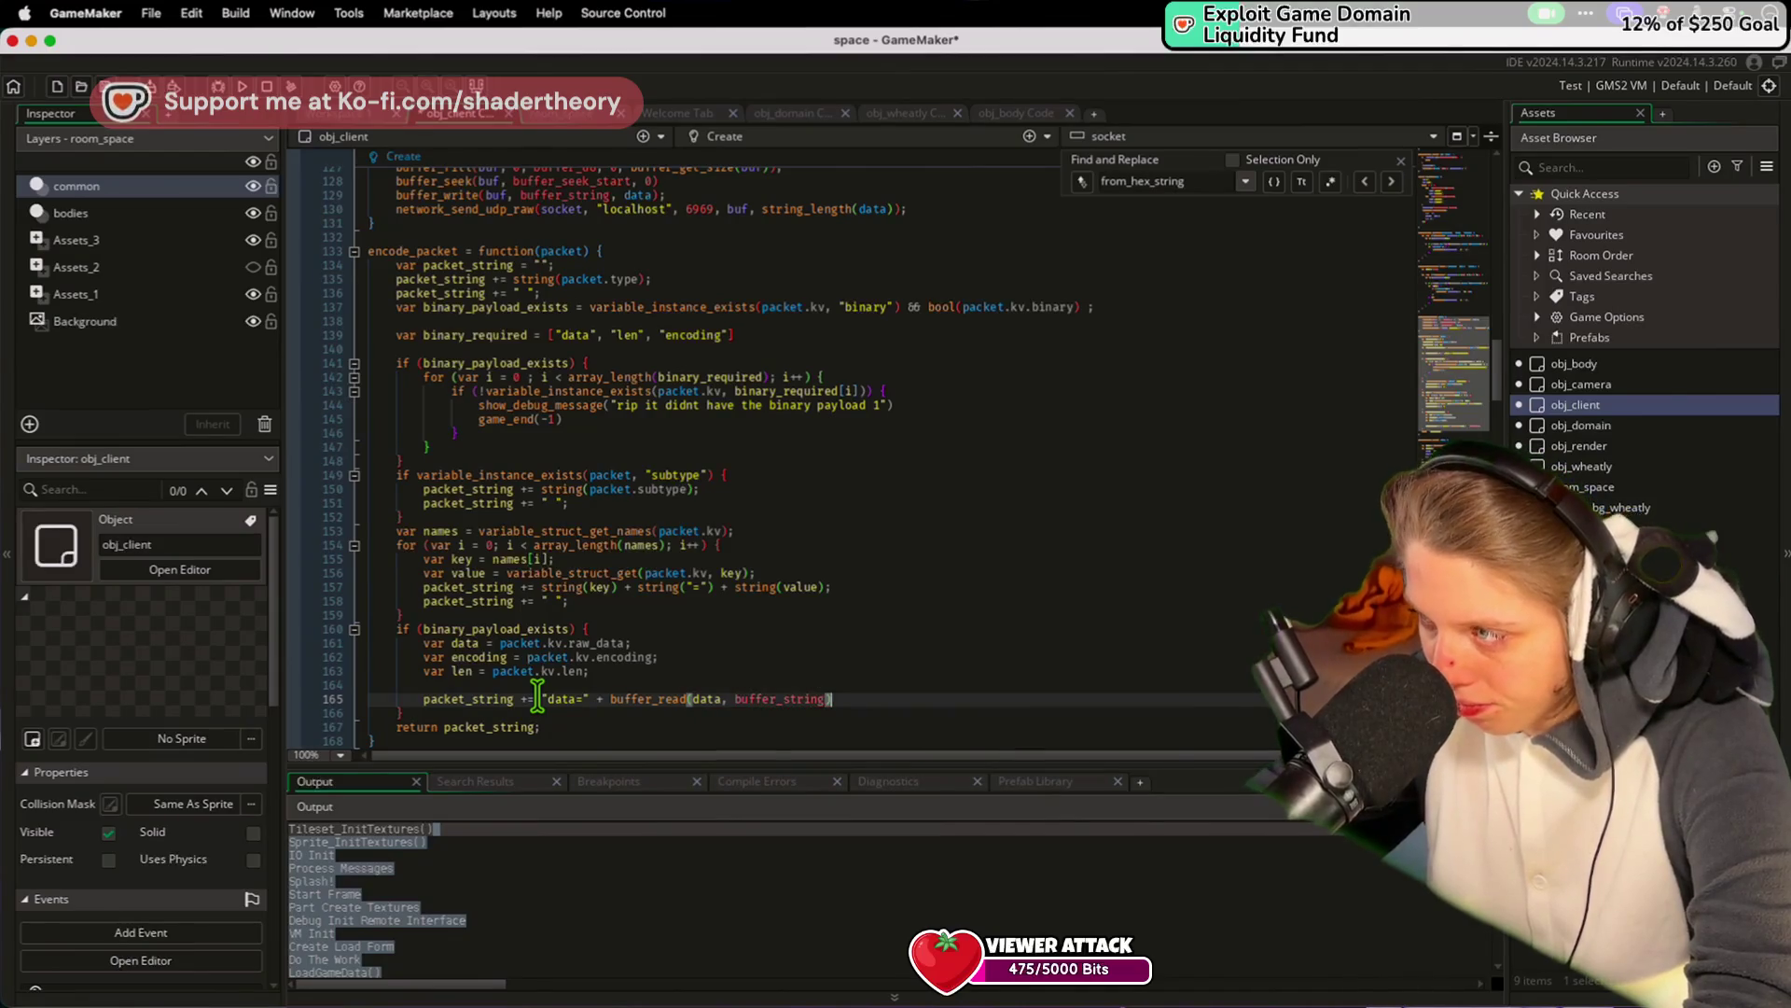
pyautogui.press('super+s')
pyautogui.write(';')
# - Add buffer_seek(data, buffer_seek_start, 0); above the data line and save
pyautogui.press('Up')
pyautogui.write('buf')
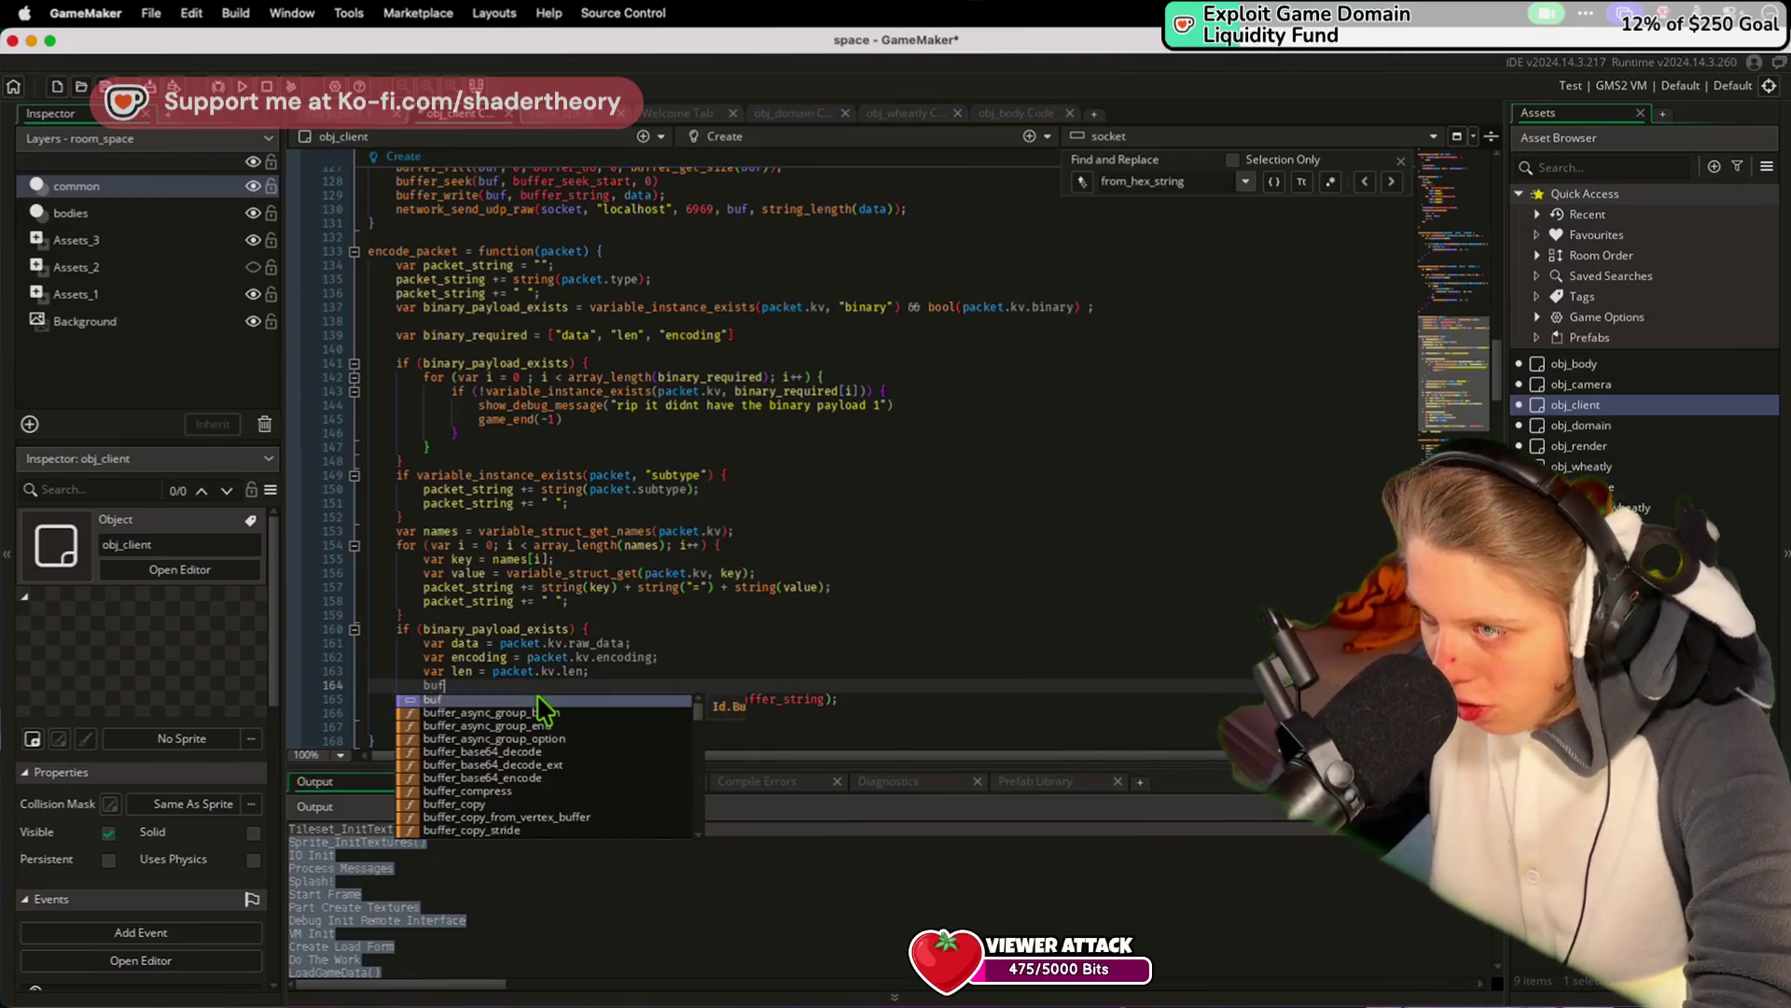
pyautogui.write('fer_seek(')
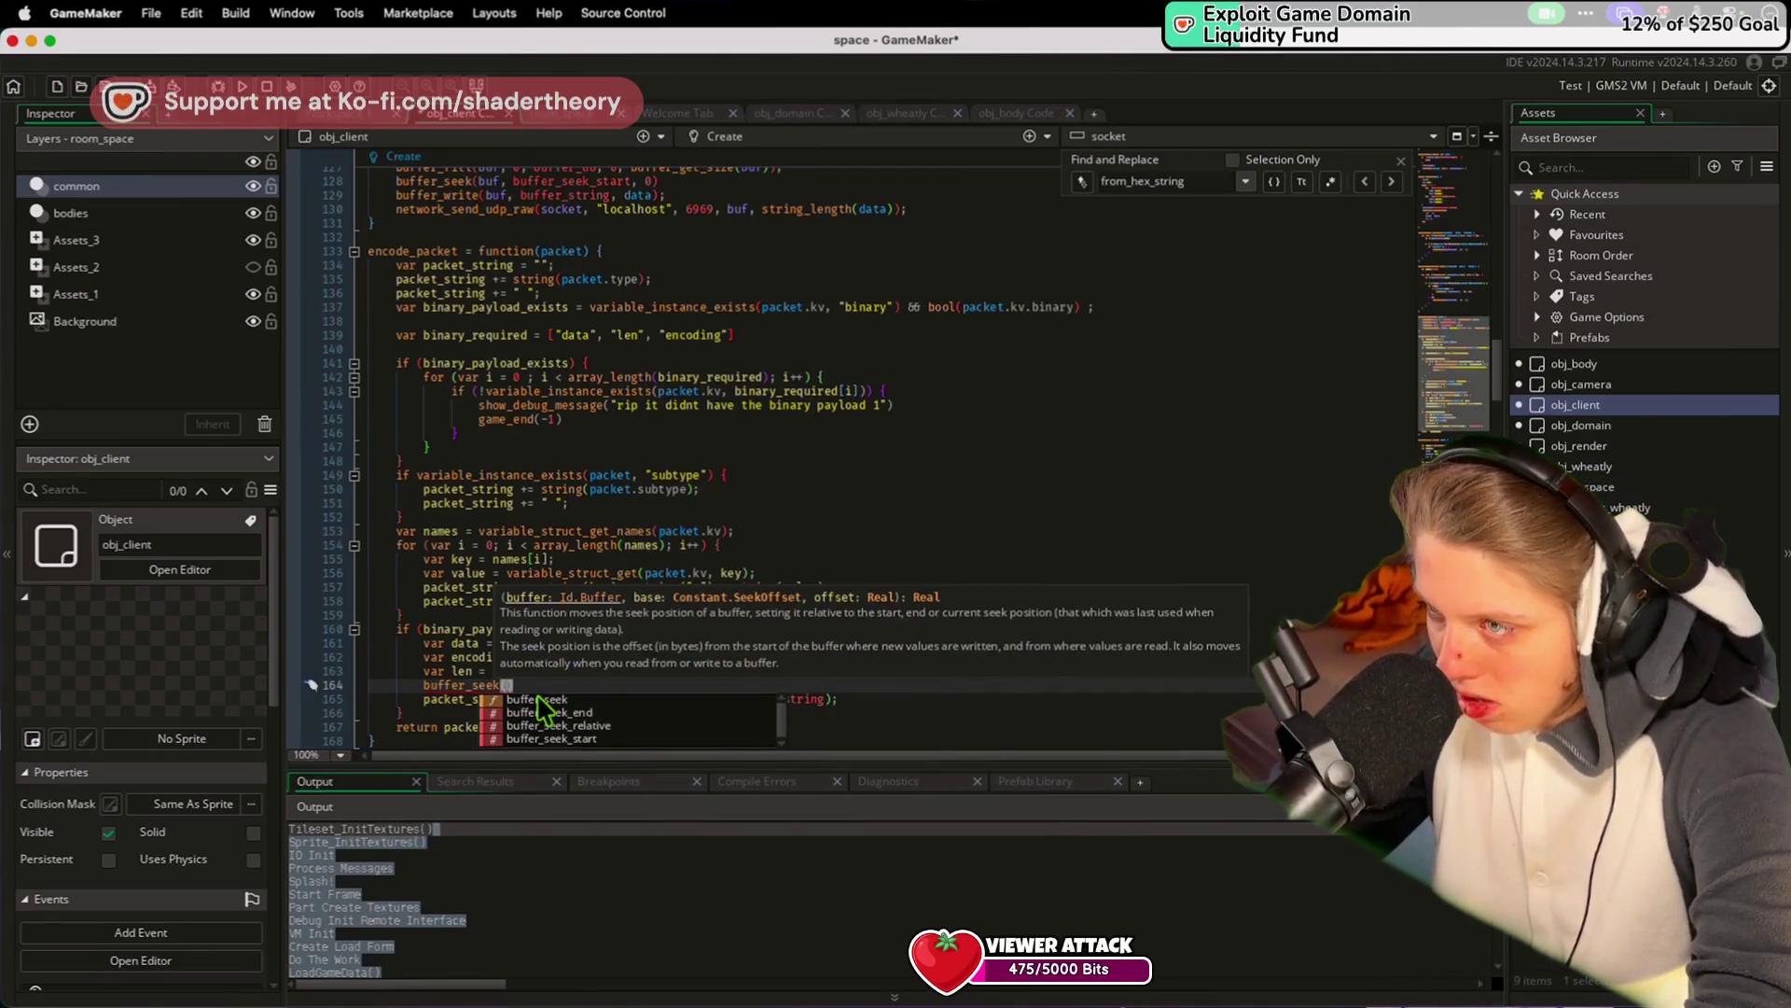
pyautogui.write('data, 0,')
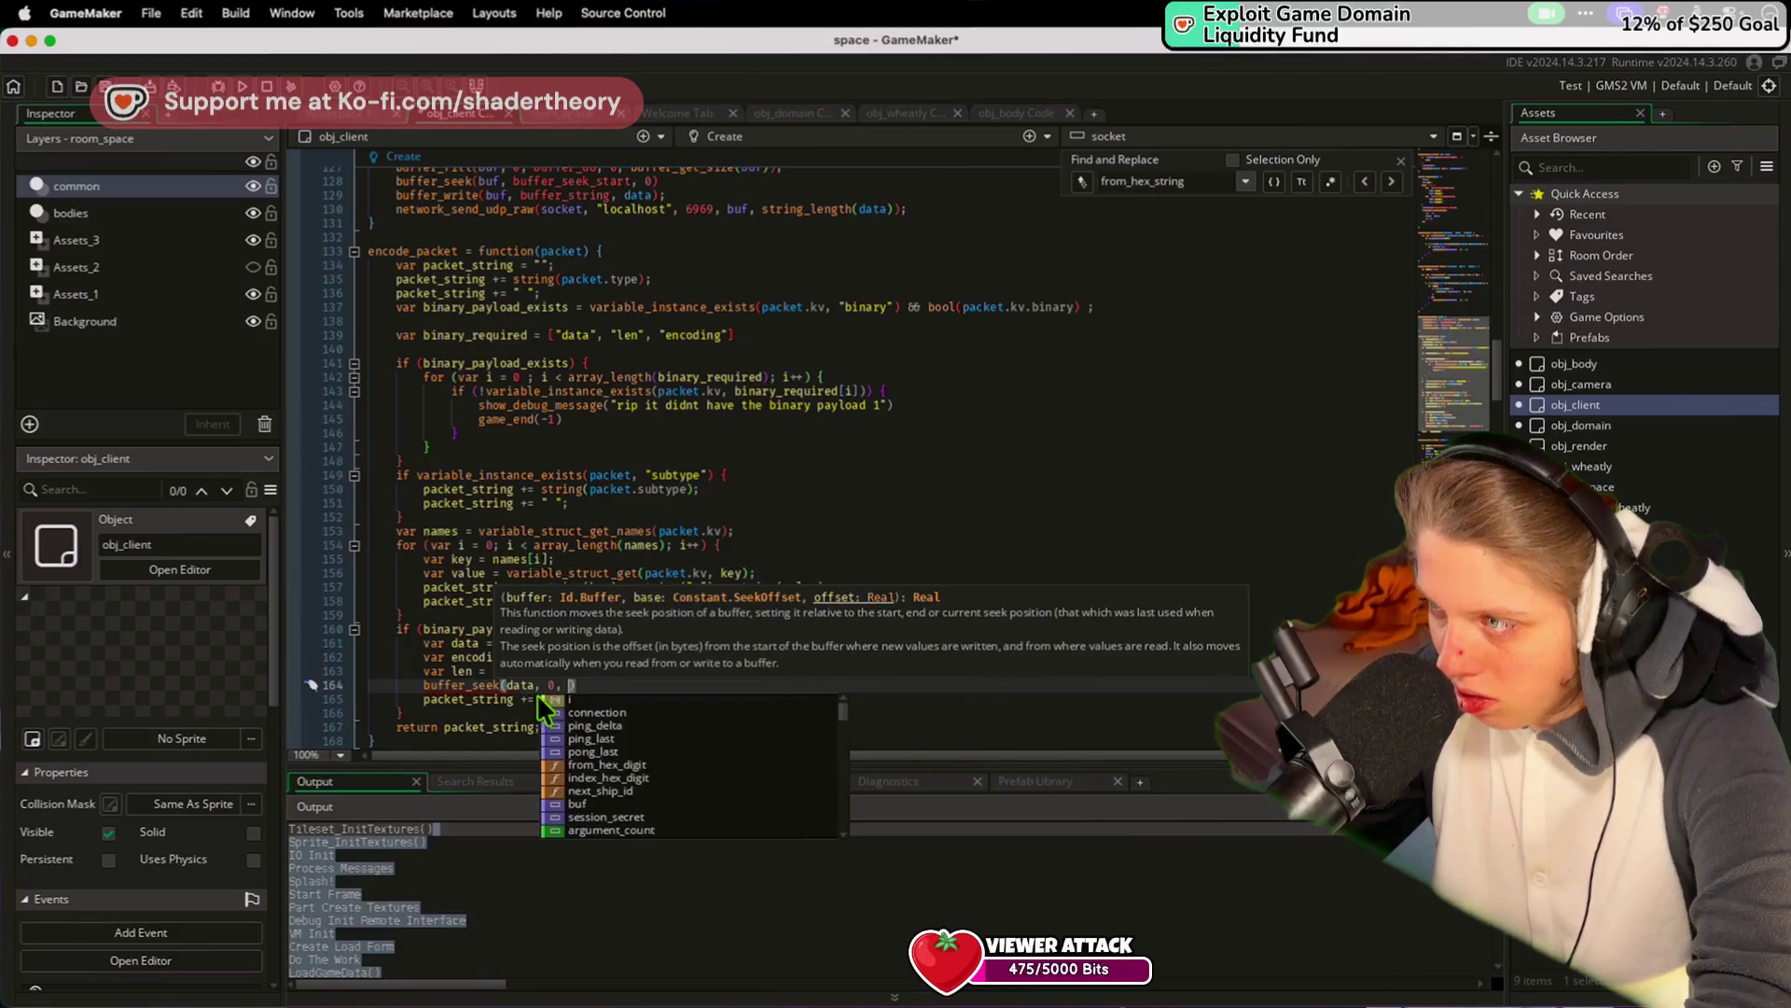
pyautogui.press('BackSpace')
pyautogui.press('BackSpace')
pyautogui.write('buffer_seek_start, 0)')
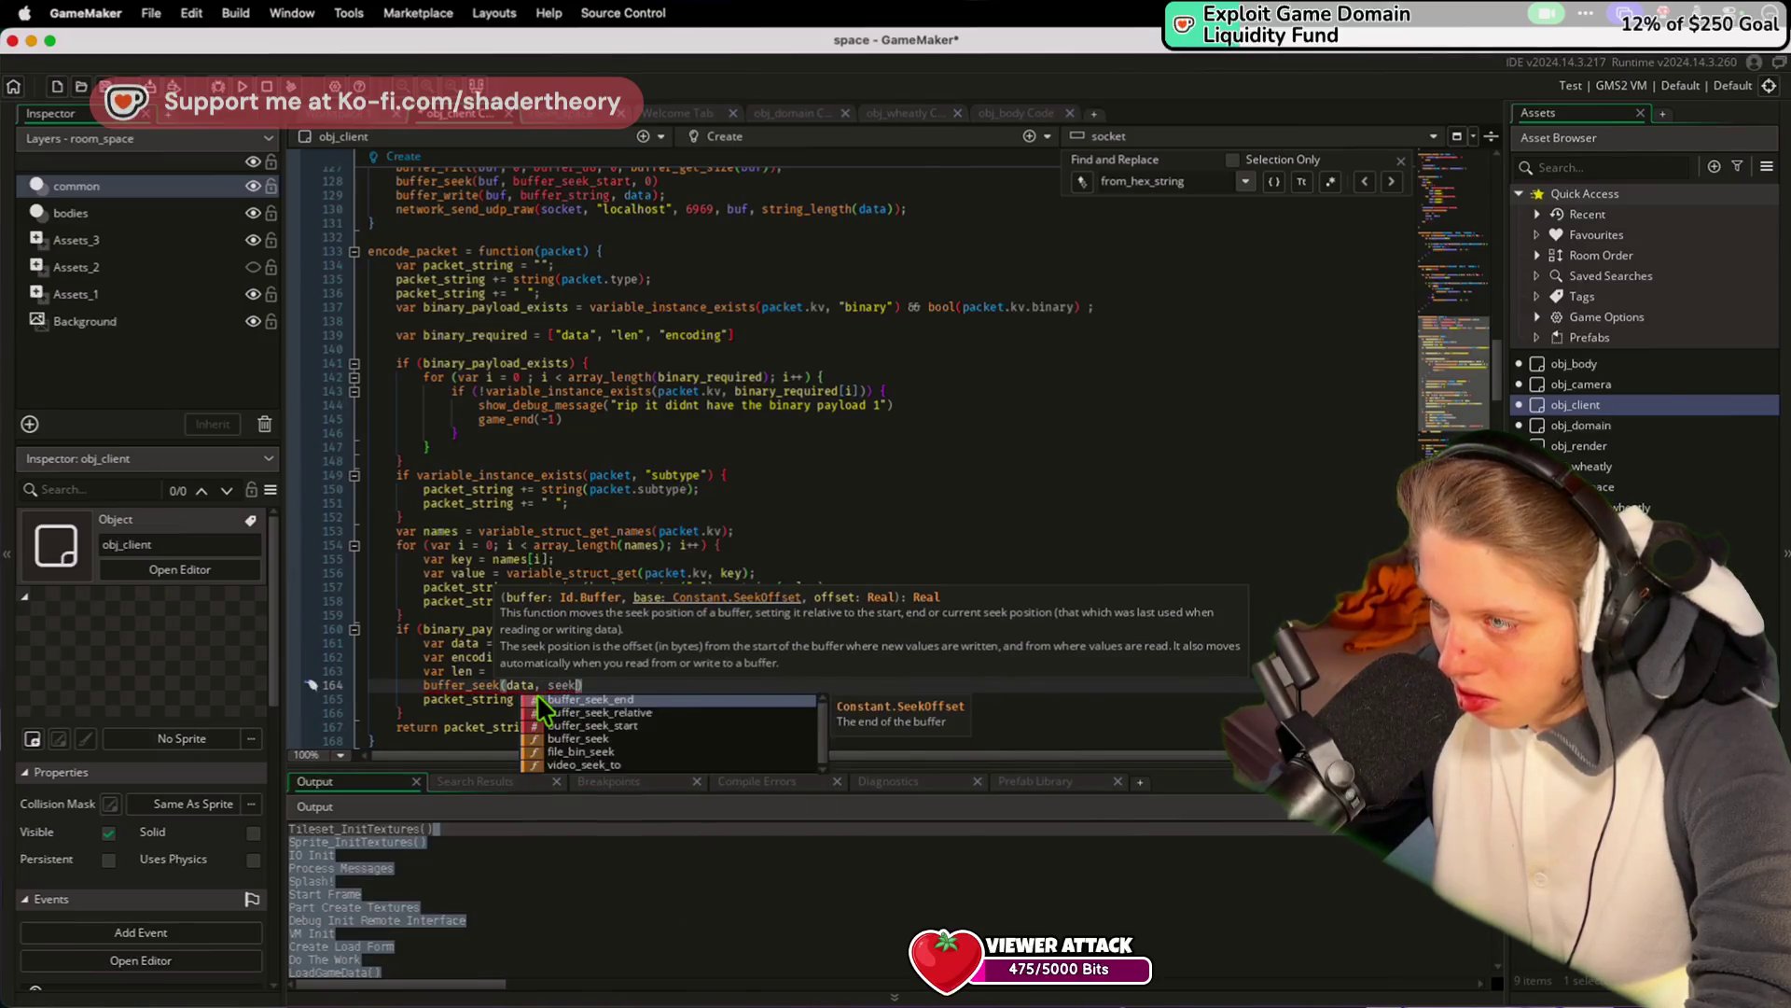
pyautogui.write(';')
pyautogui.press('super+s')
pyautogui.press('Home')
pyautogui.press('Return')
pyautogui.press('Up')
# - Insert blank lines below the data line
pyautogui.click(888, 715)
pyautogui.press('Return')
pyautogui.write('p')
pyautogui.press('BackSpace')
pyautogui.press('Return')
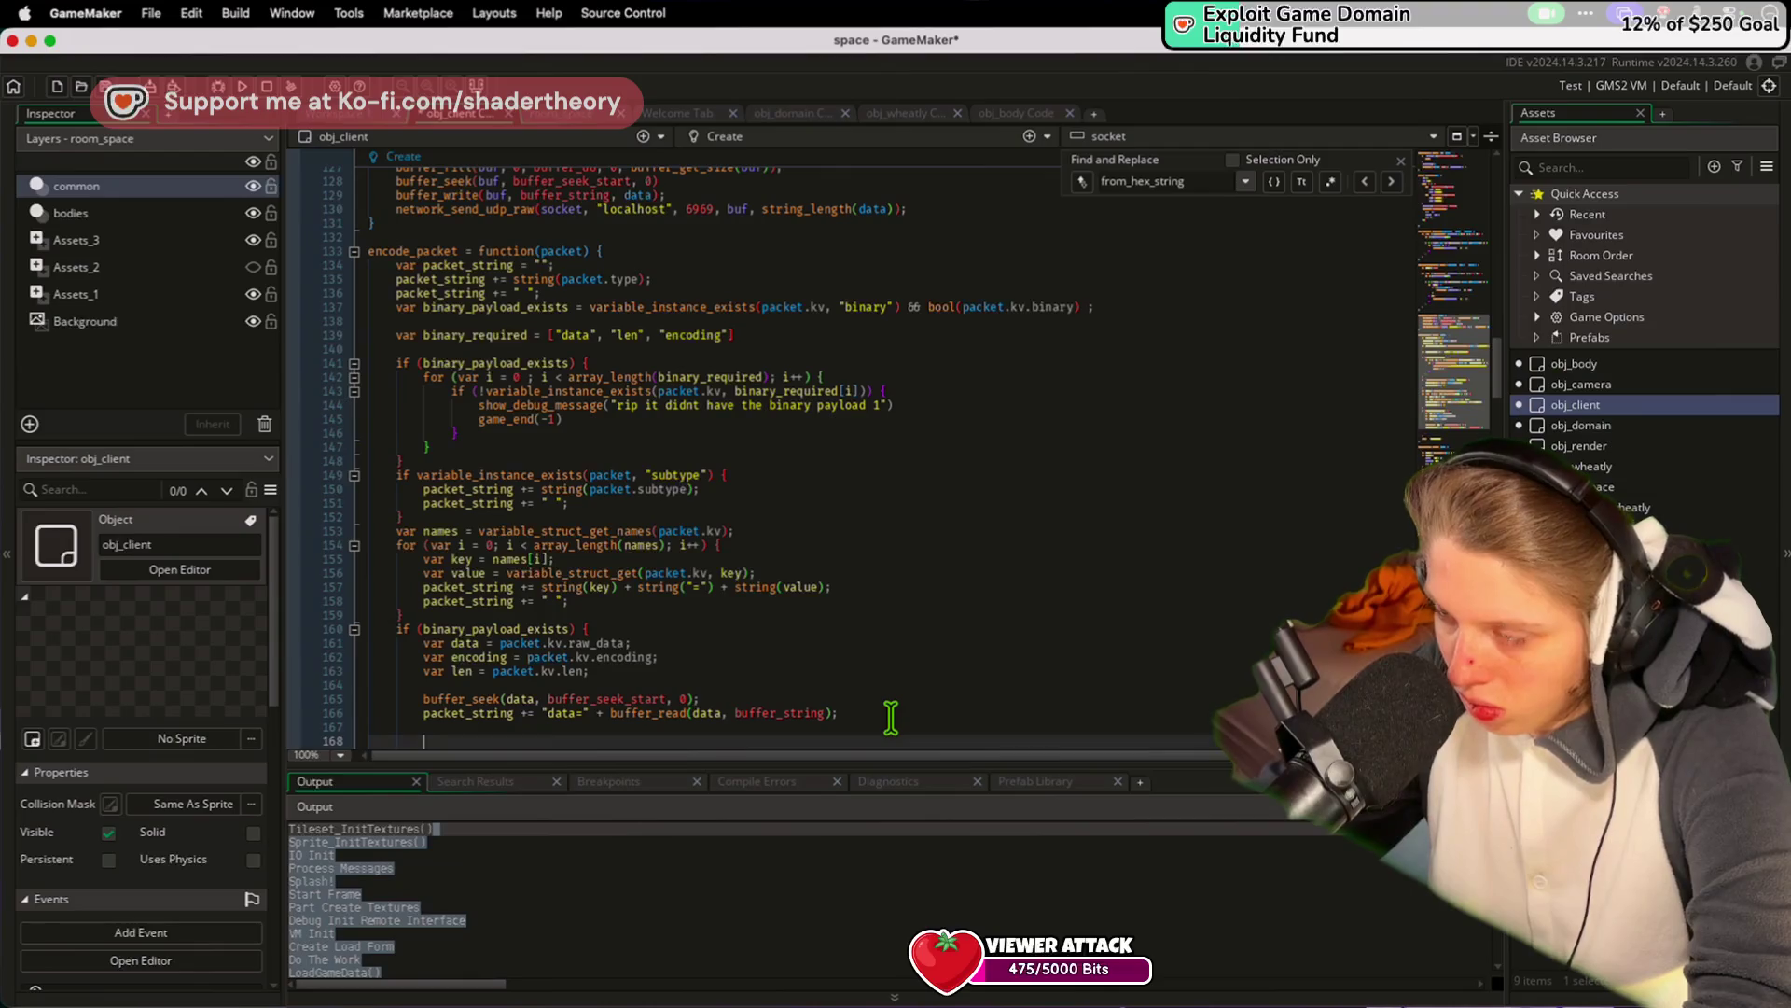
# - Add packet_string += "binary=1" above the buffer_seek call
pyautogui.click(737, 685)
pyautogui.press('Return')
pyautogui.press('Return')
pyautogui.press('Up')
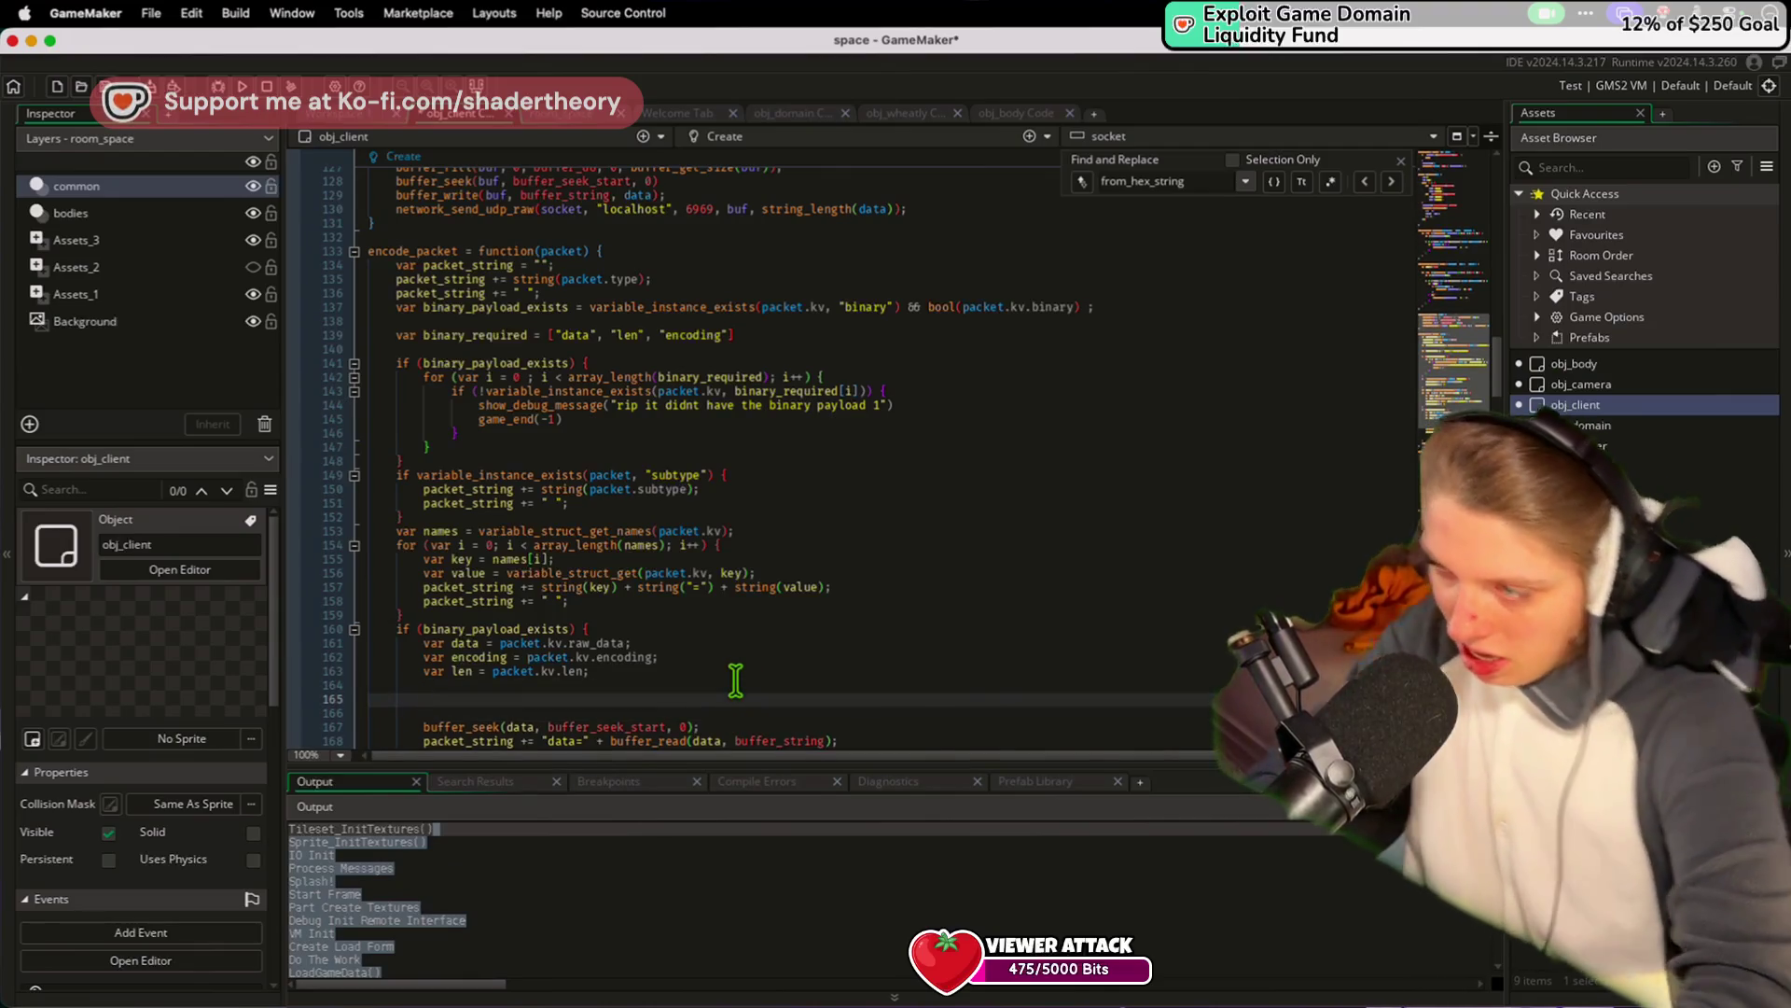
pyautogui.write('packet_string')
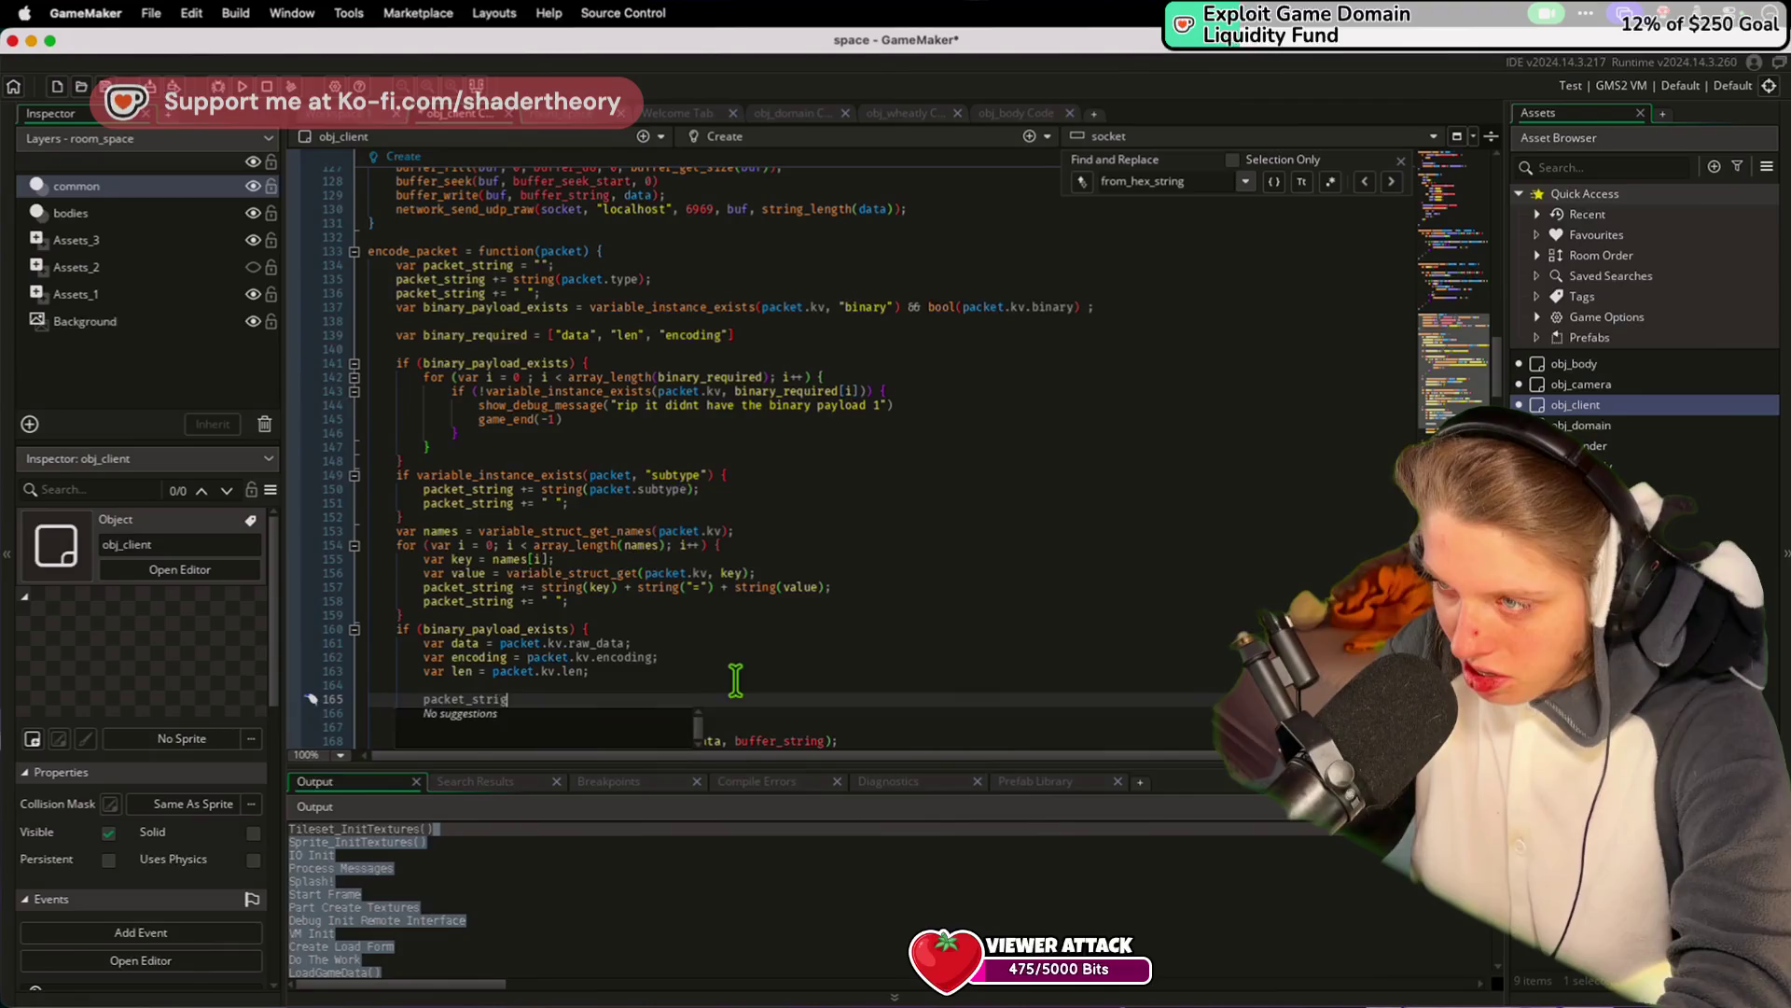
pyautogui.press('Escape')
pyautogui.press('BackSpace')
pyautogui.press('BackSpace')
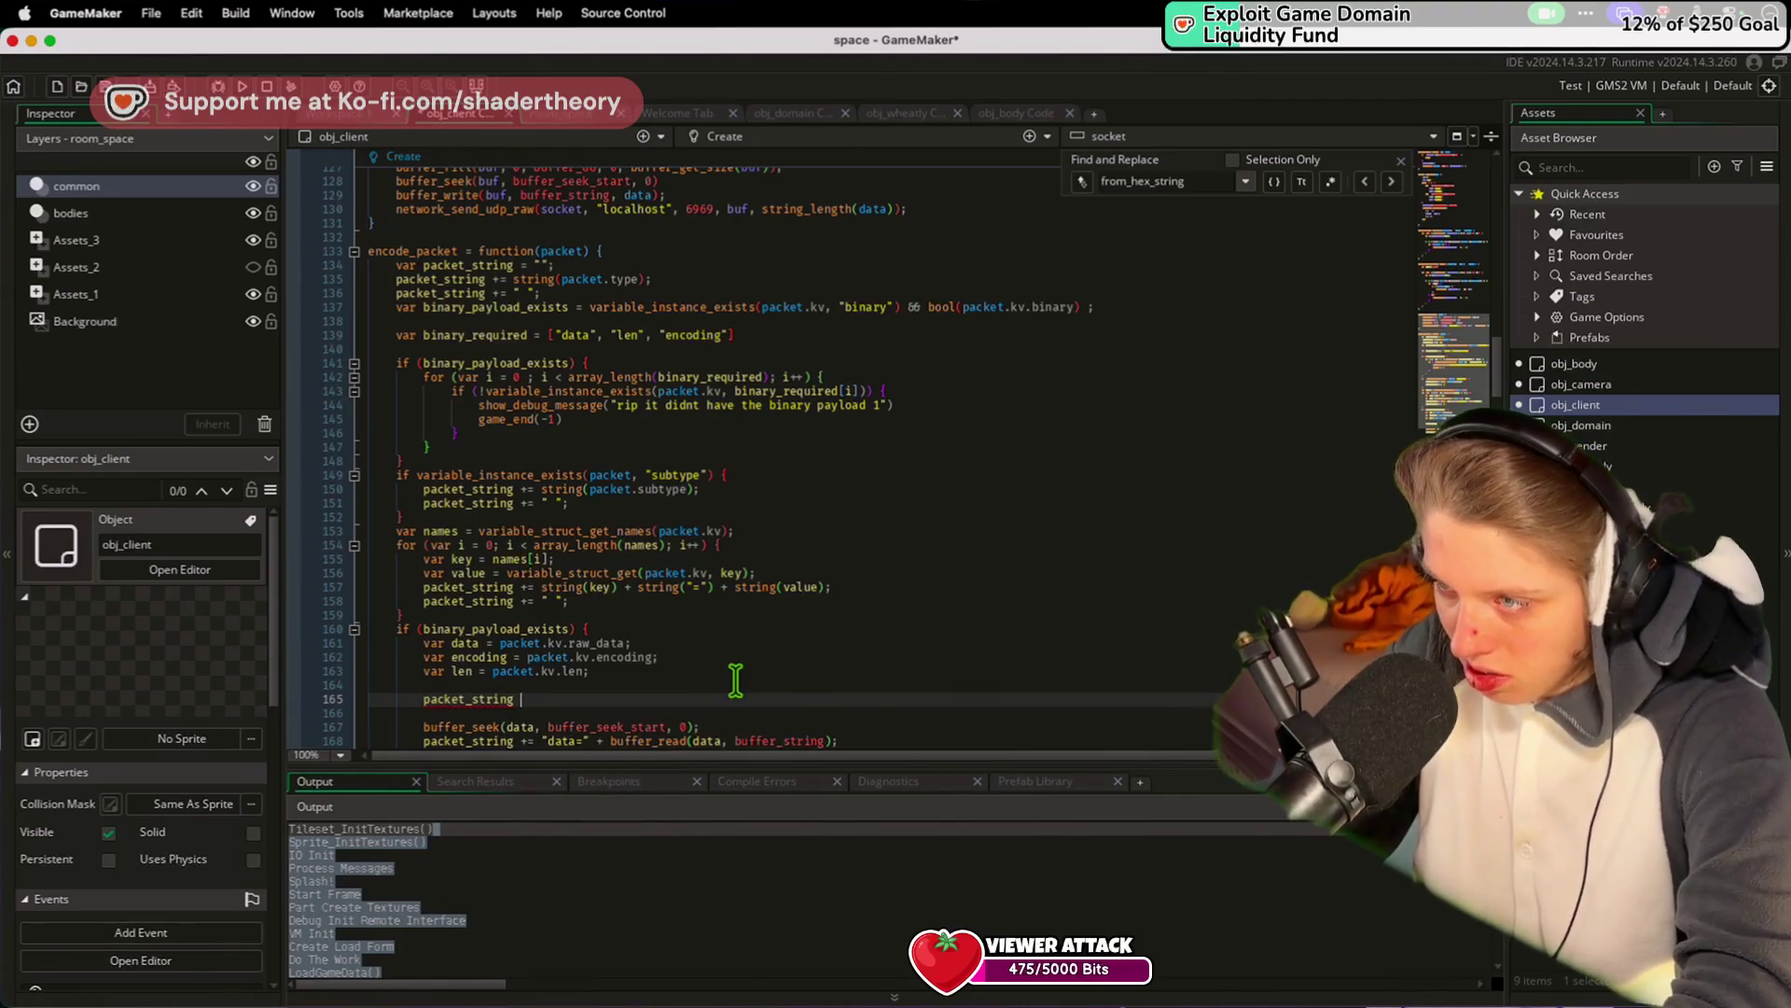
pyautogui.write('+= "binary')
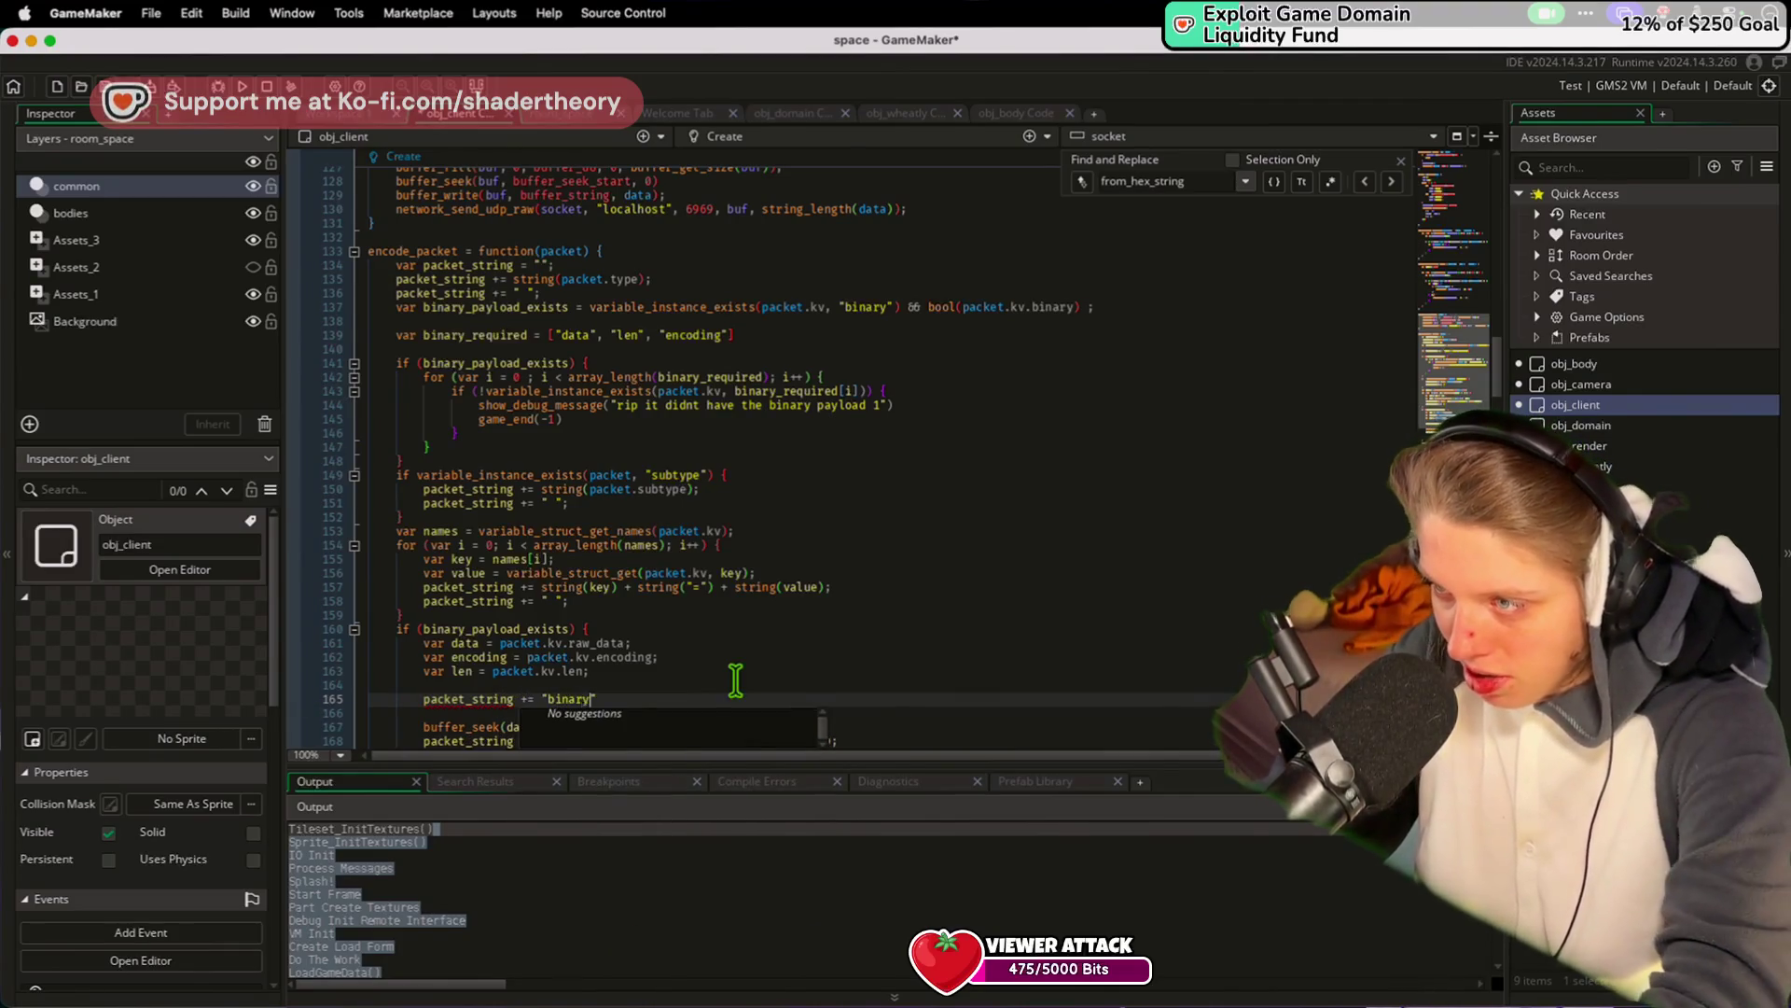
pyautogui.write('=1"')
pyautogui.press('Return')
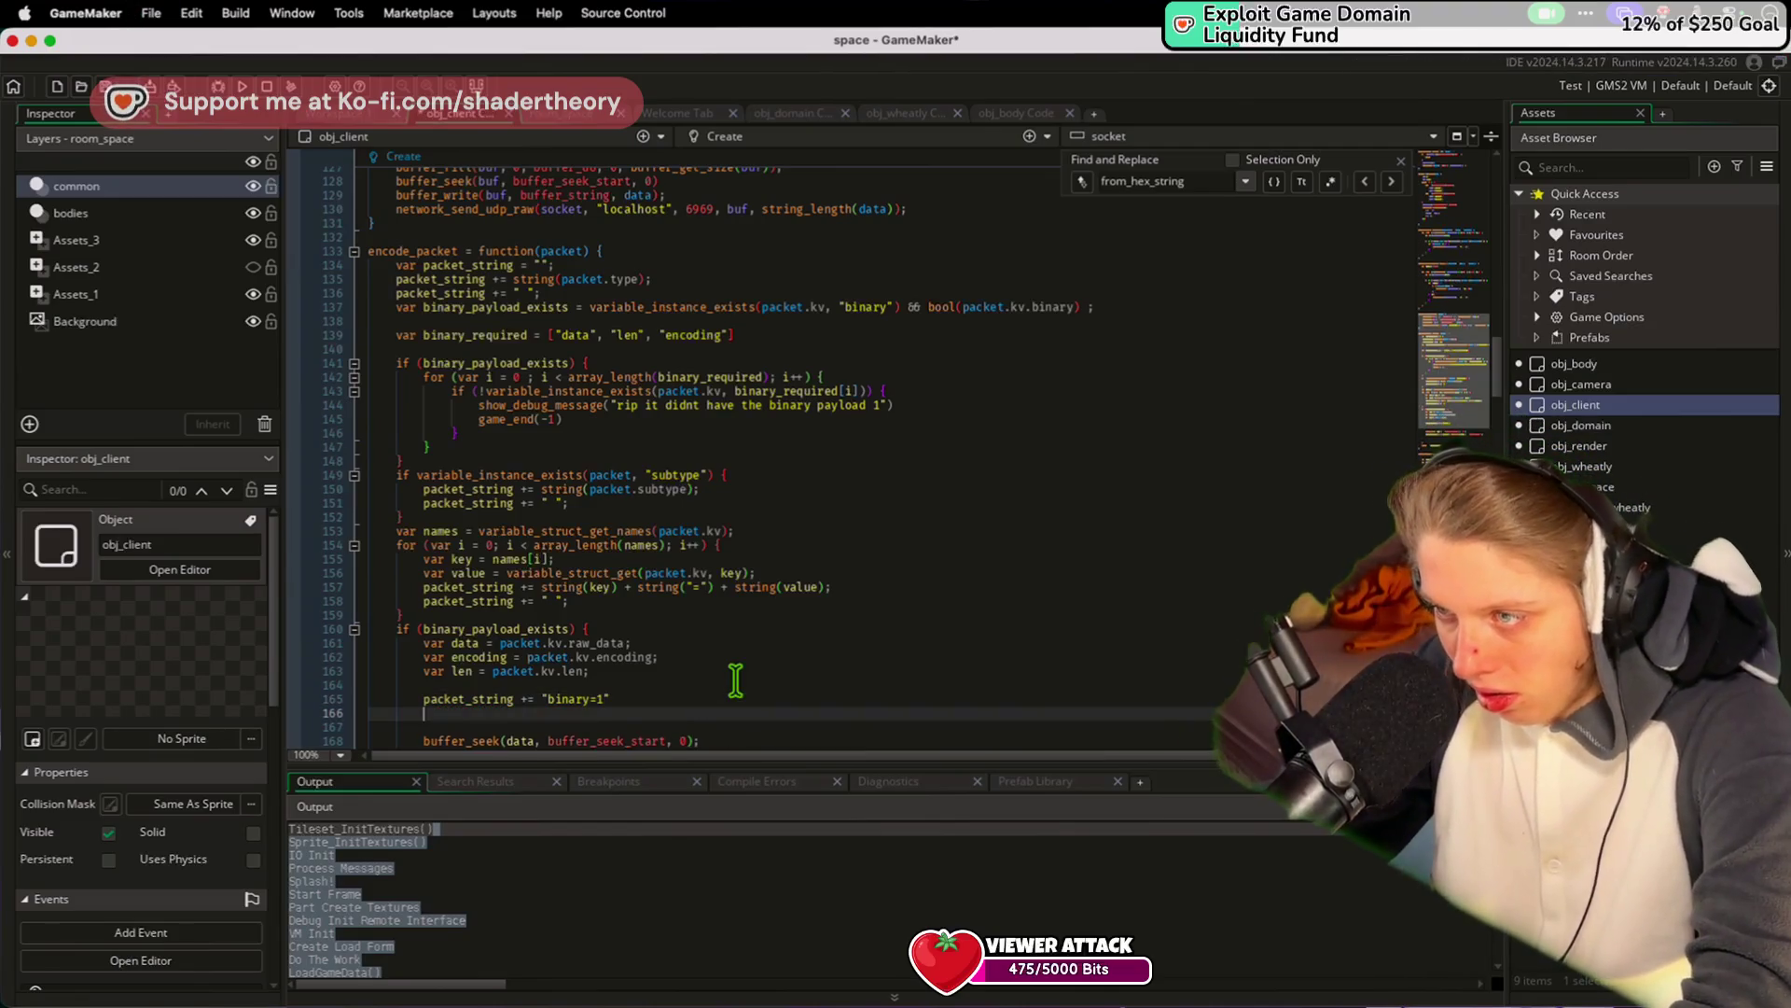
pyautogui.press('Return')
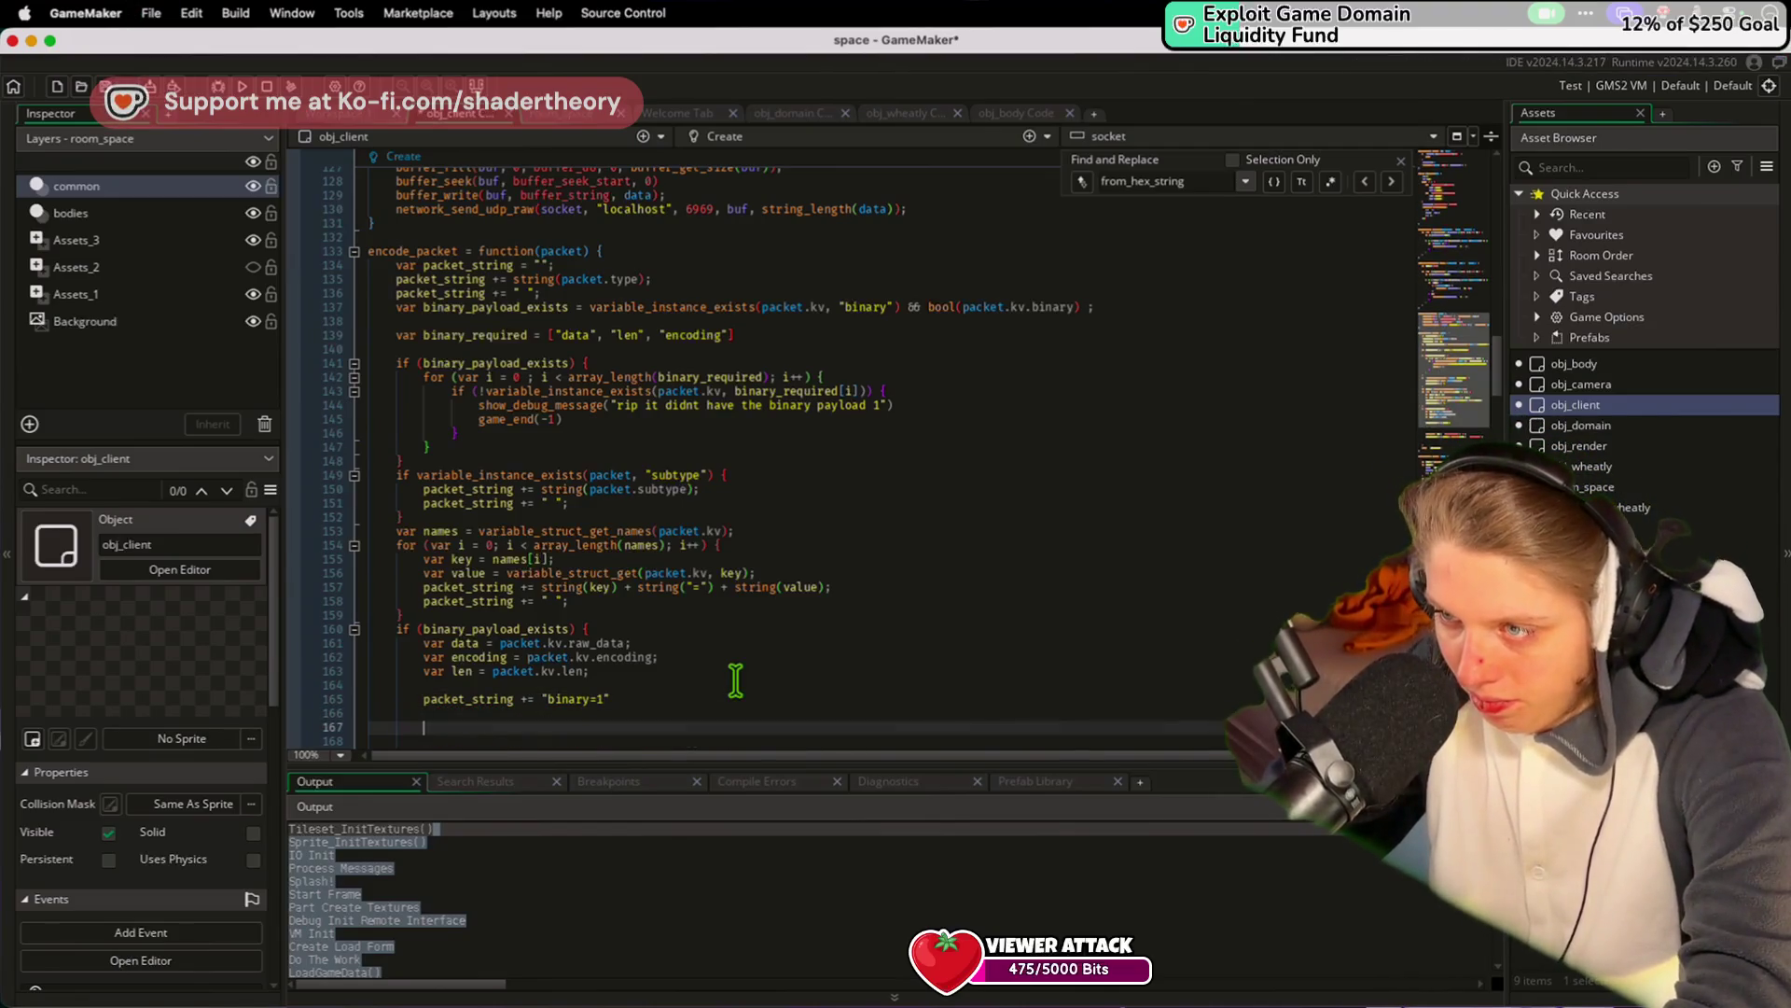
# - Add the "encoding=" + encoding and "len=" + string(len) appends, then save
pyautogui.write('packet_string +')
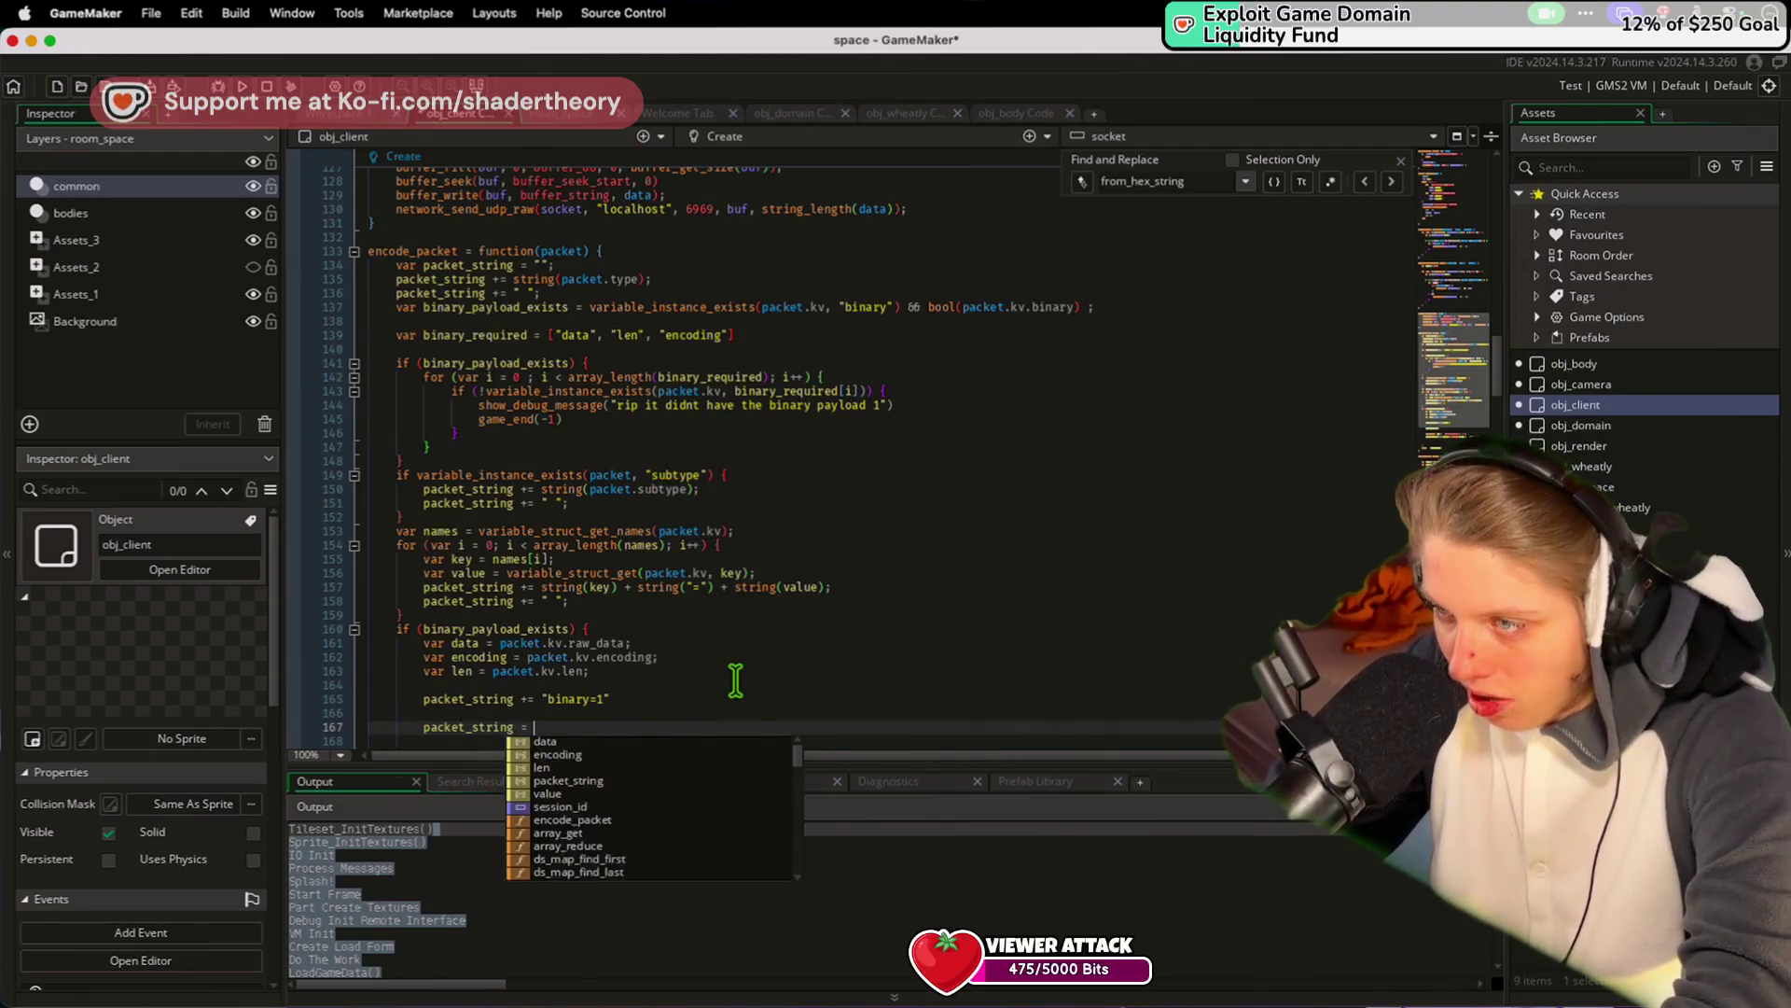
pyautogui.write('= "')
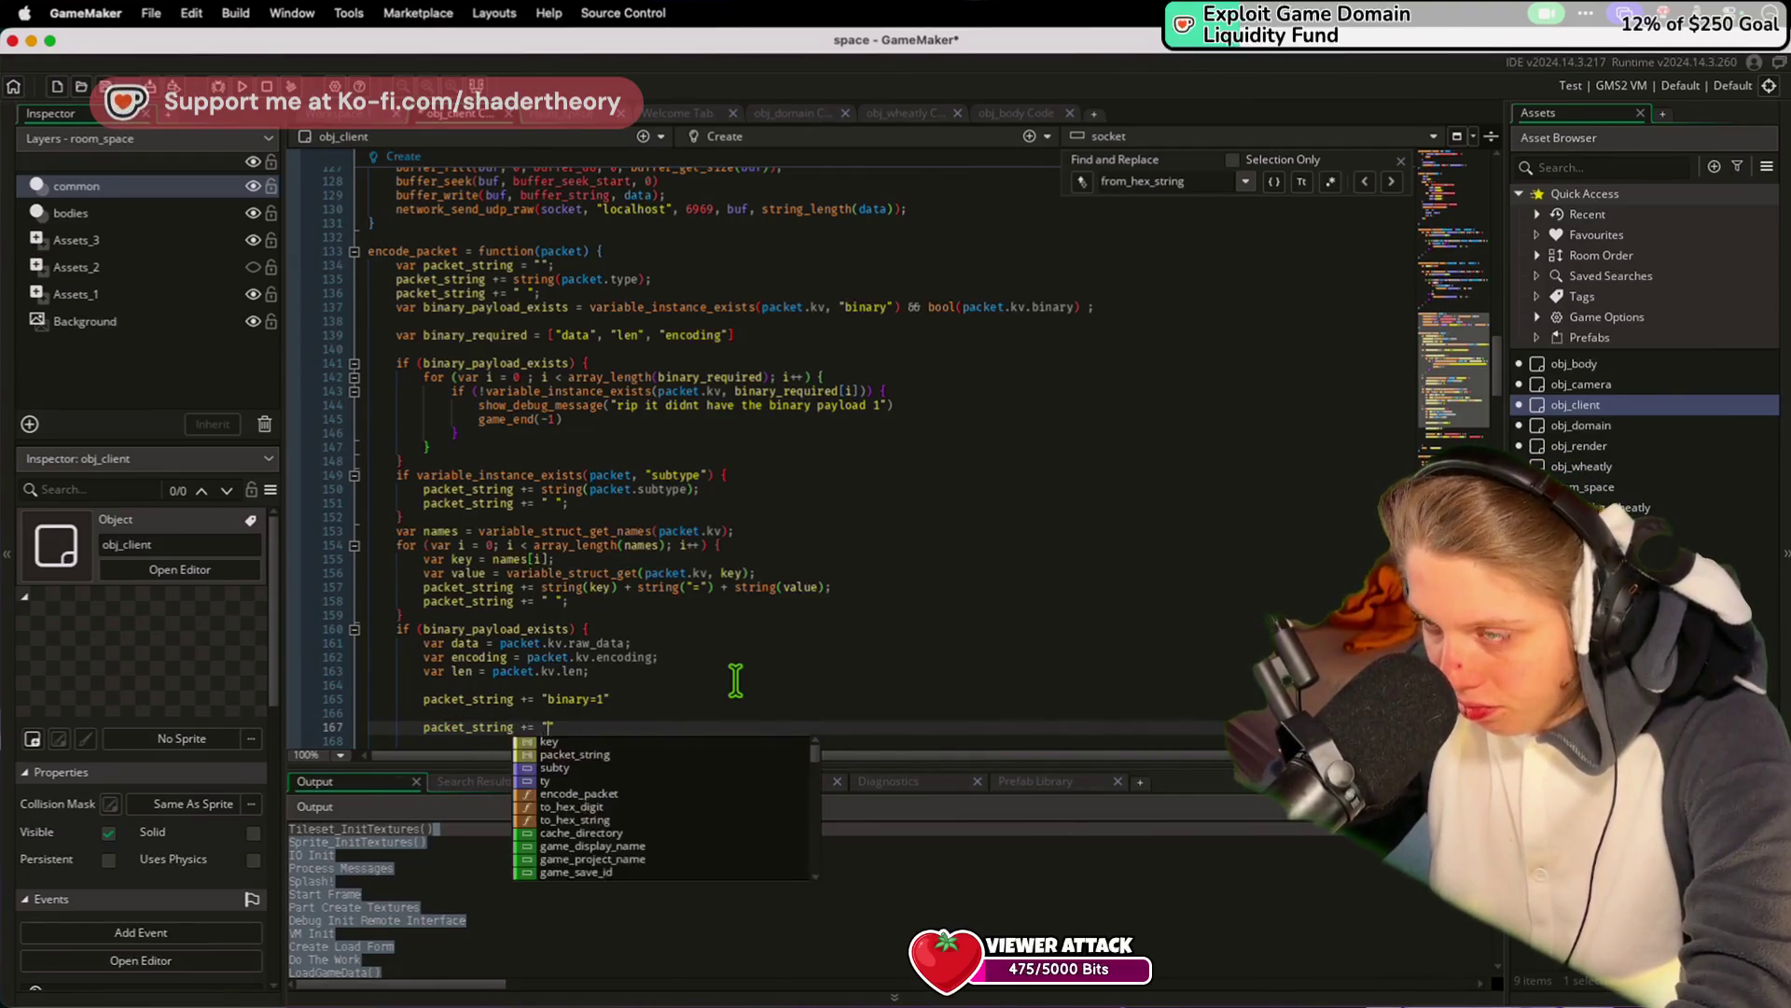
pyautogui.write('oing=')
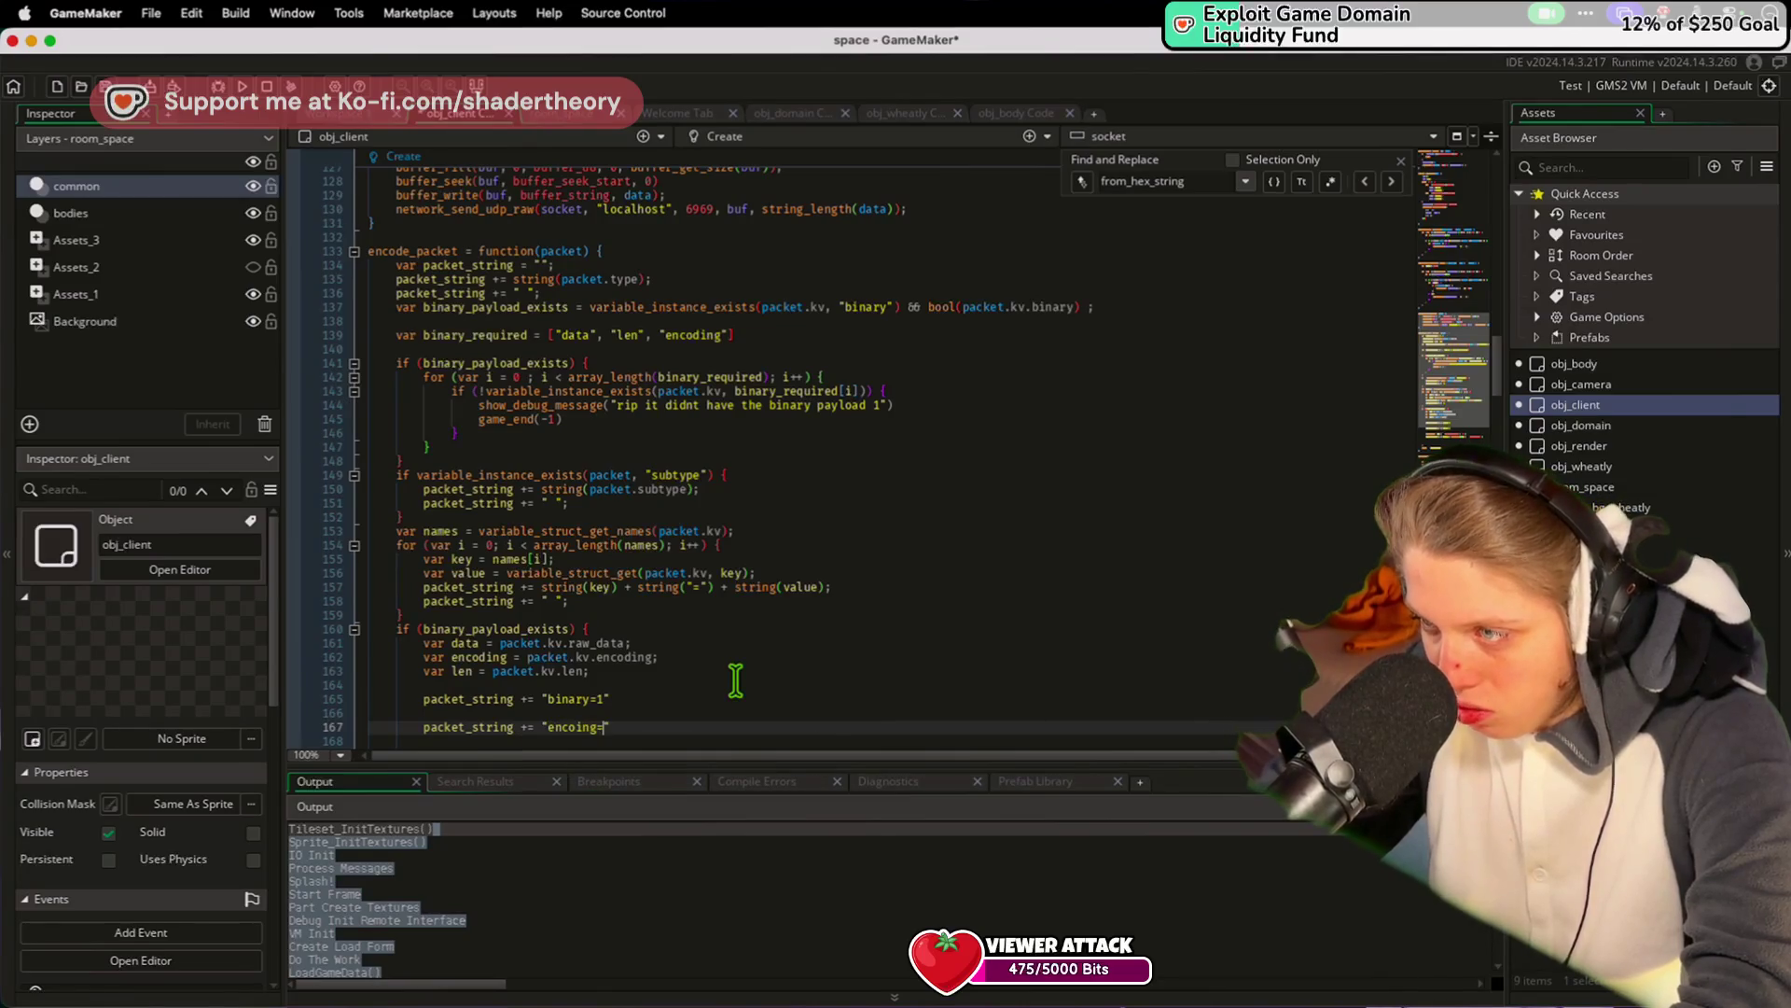
pyautogui.write('d')
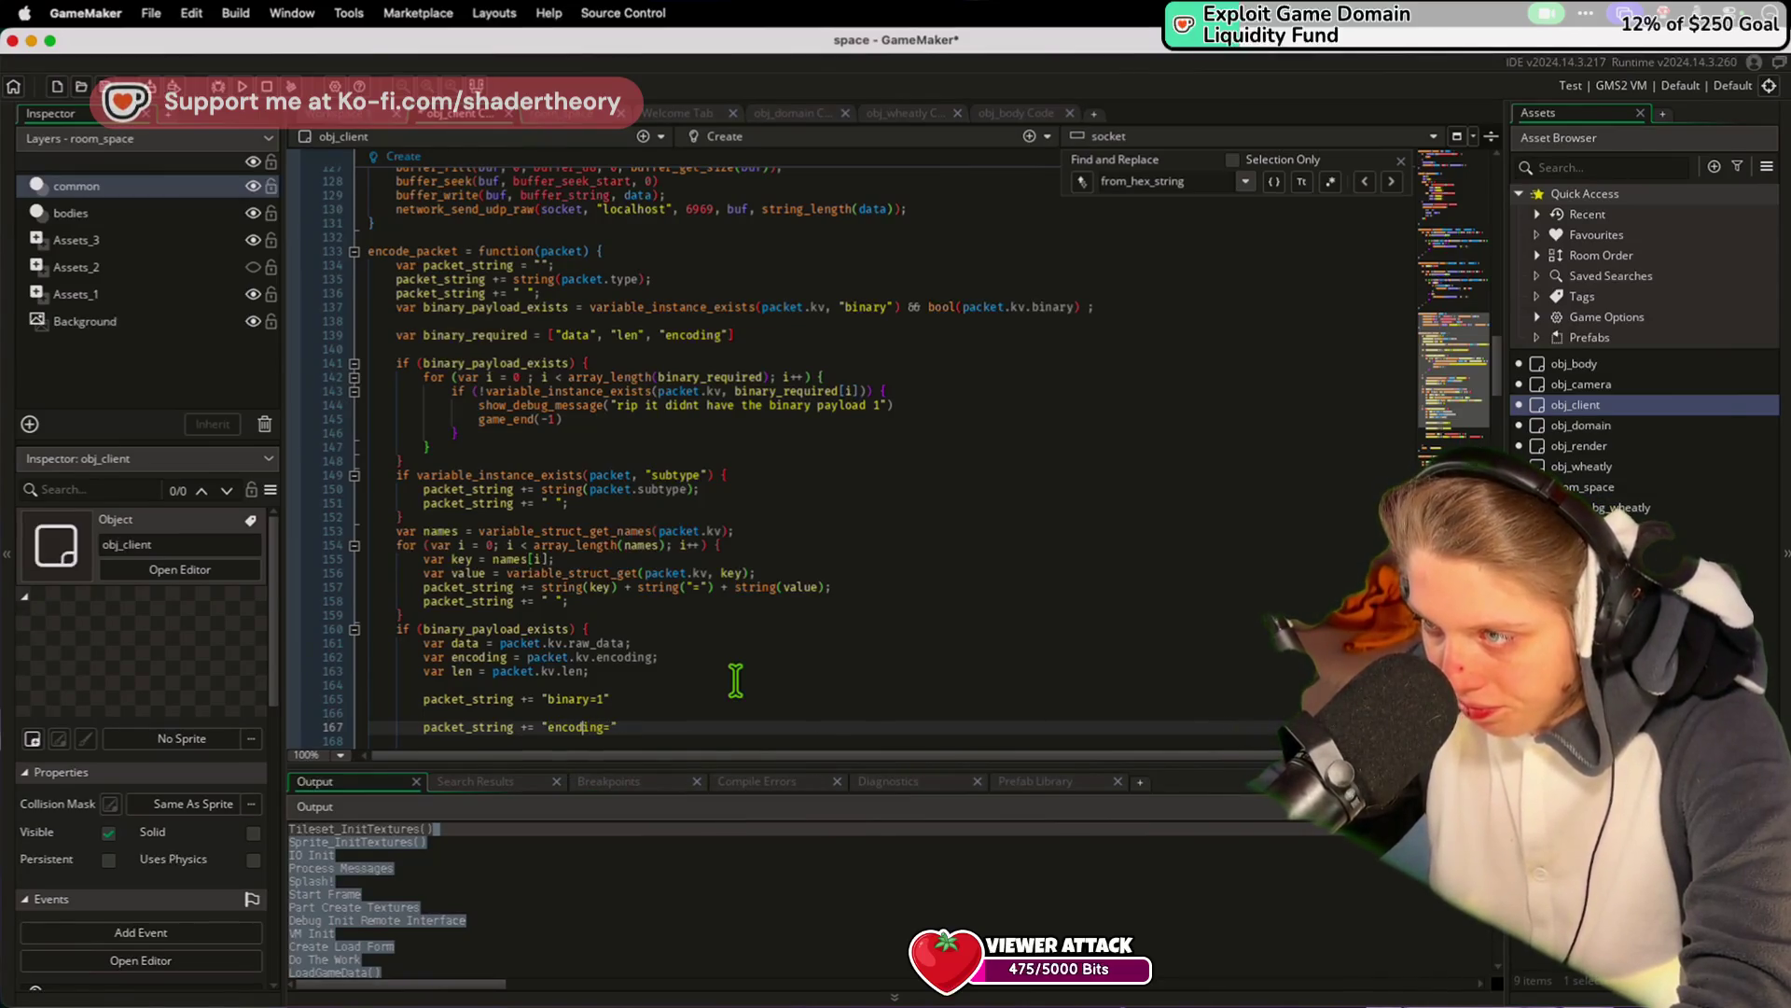
pyautogui.press('Down')
pyautogui.press('Up')
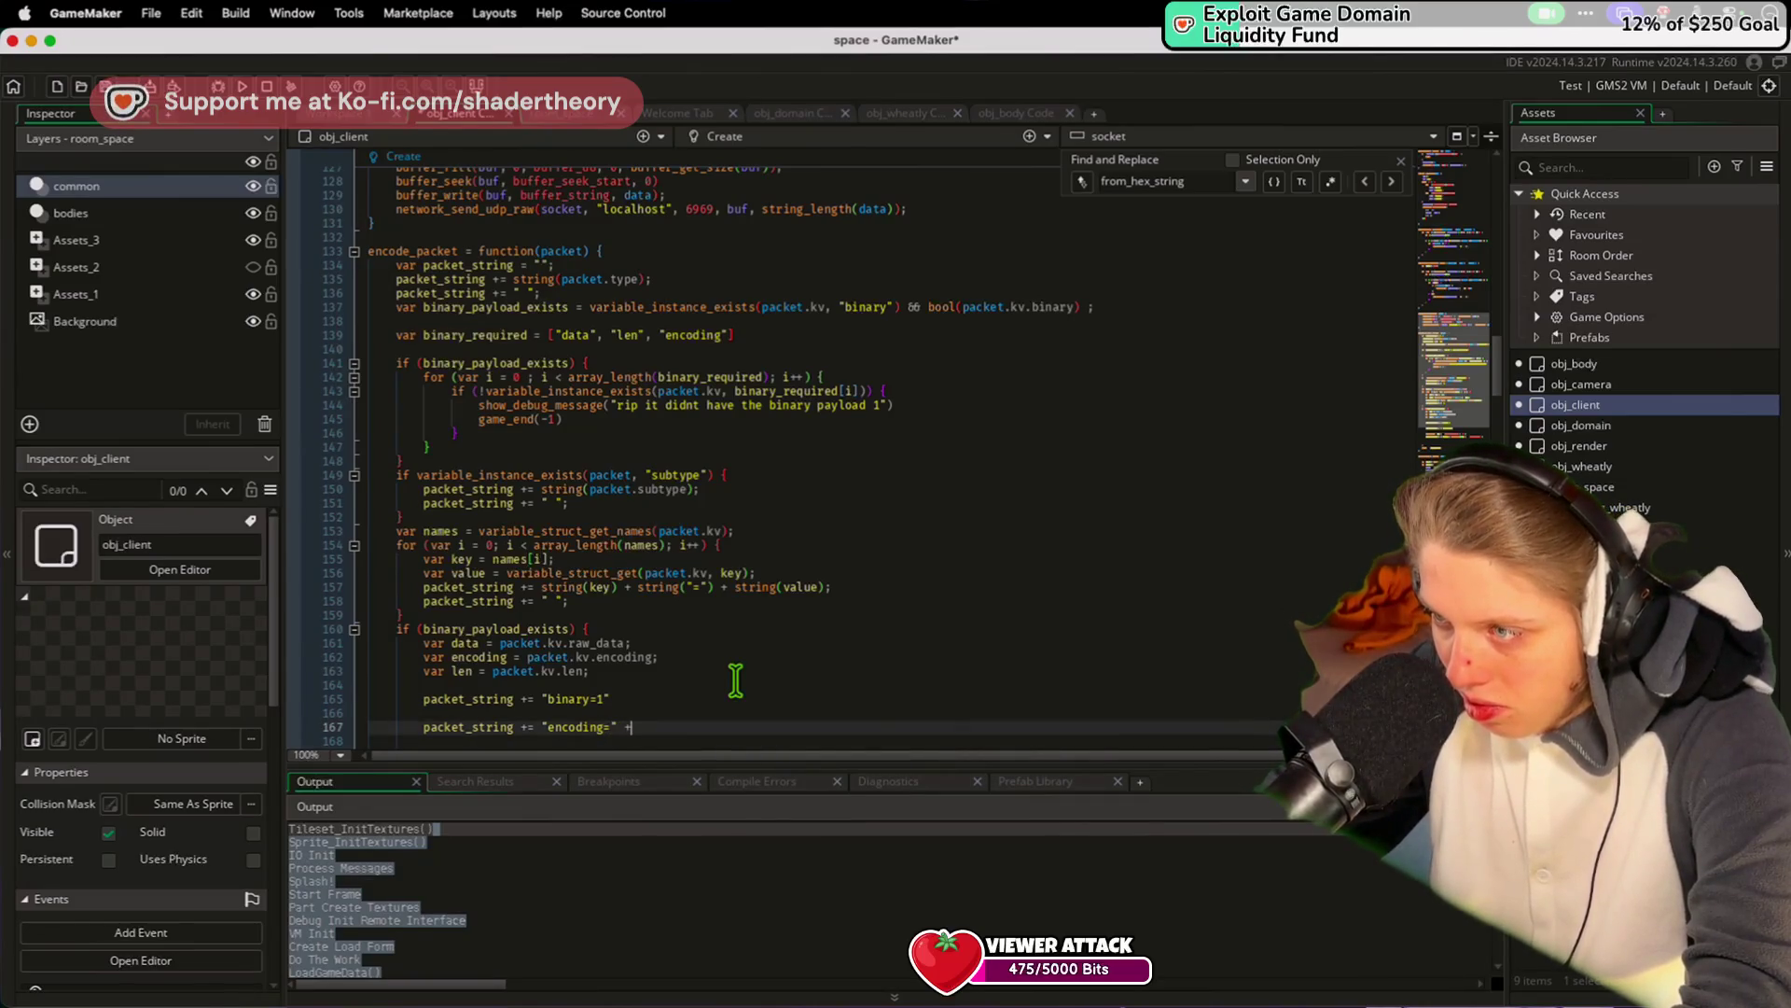
pyautogui.write('en')
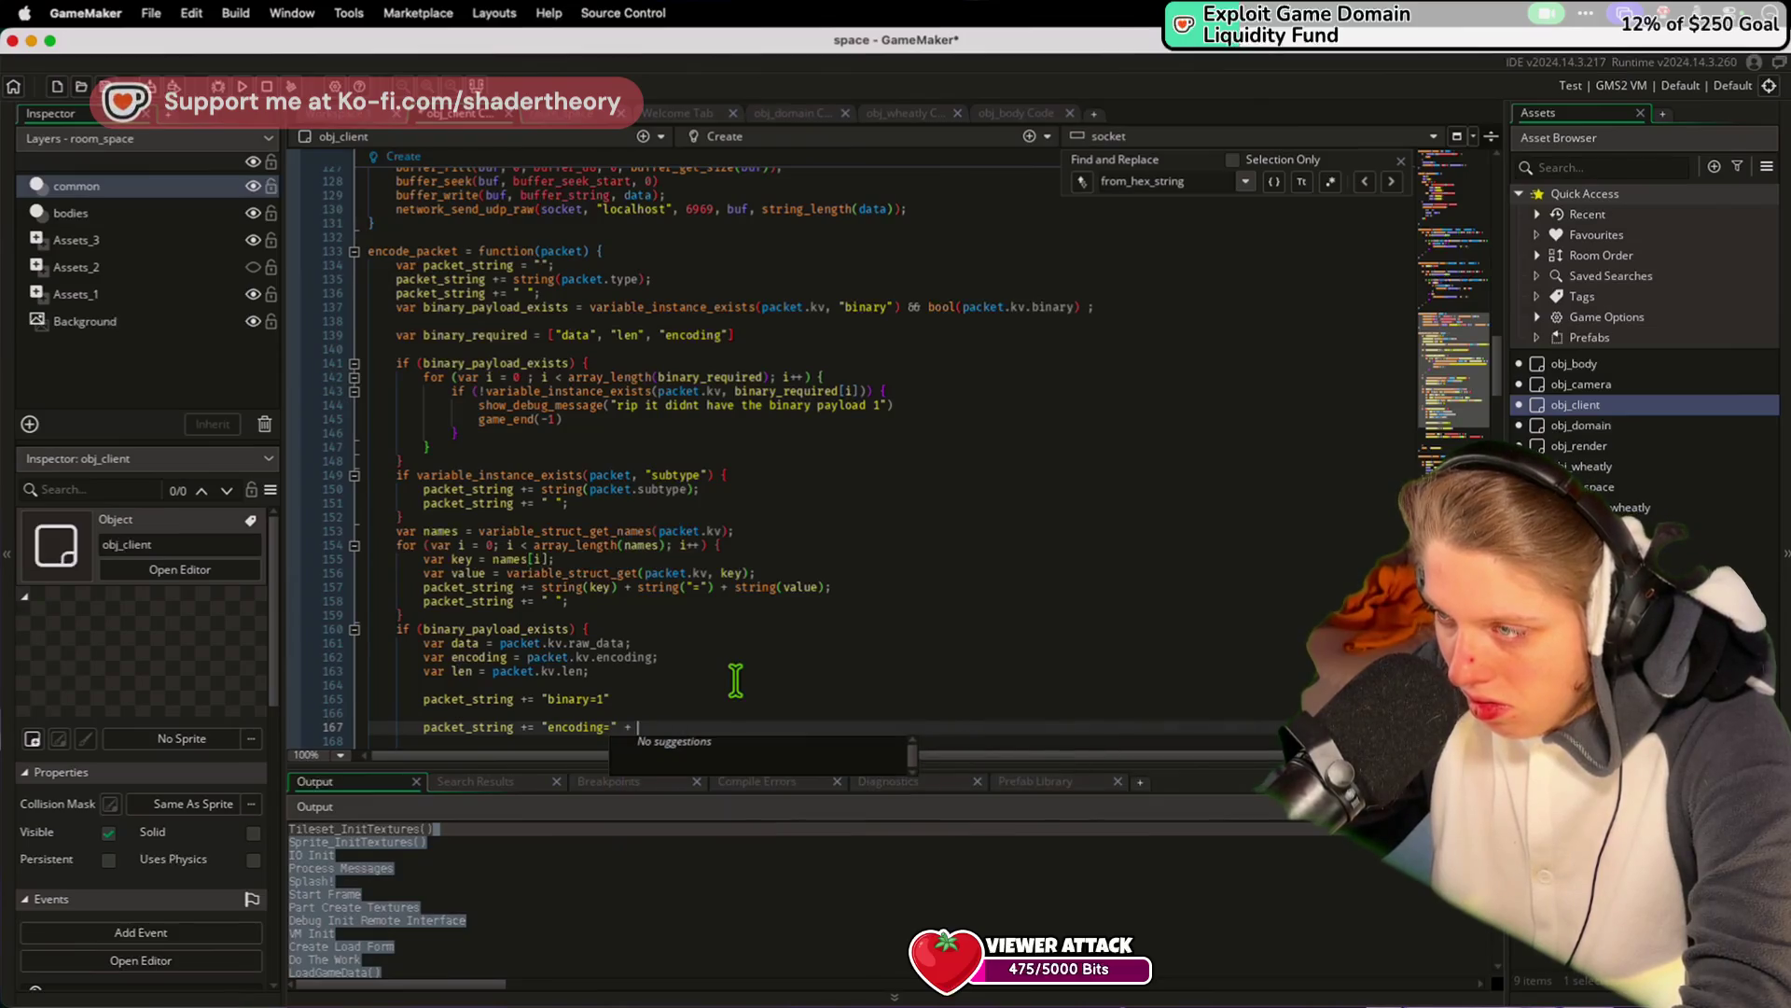
pyautogui.write('coding;')
pyautogui.press('Return')
pyautogui.press('Return')
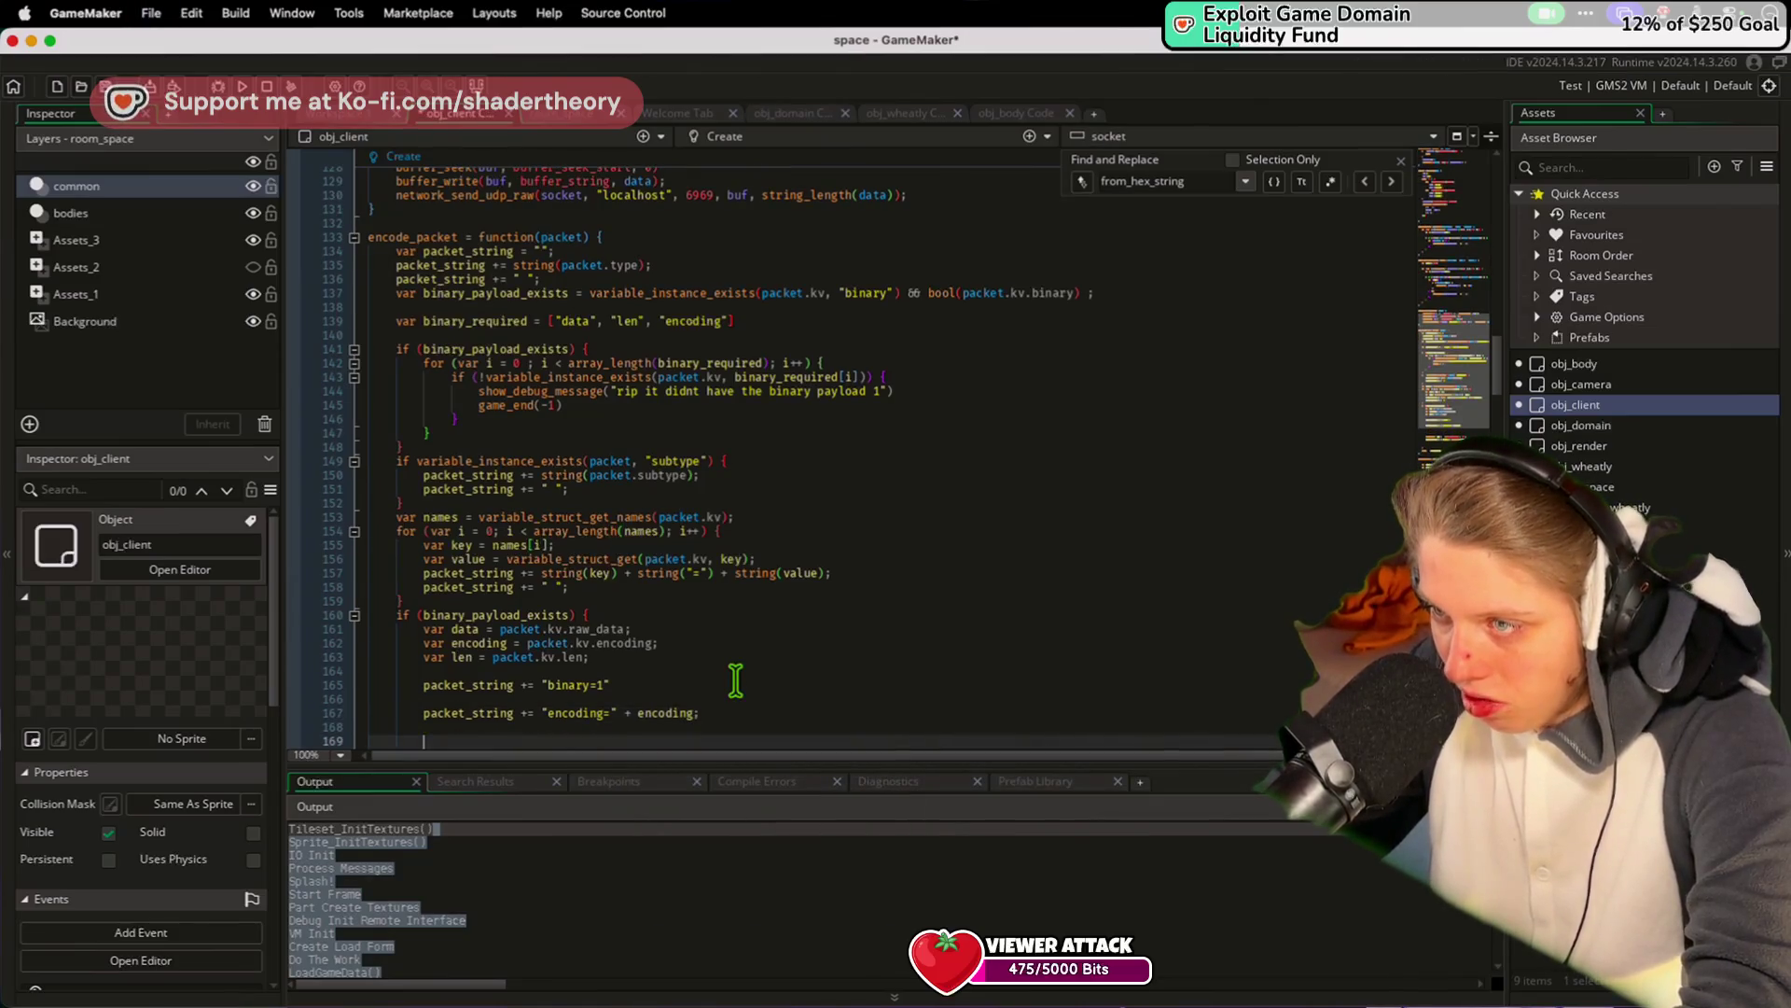
pyautogui.write('packet_strin')
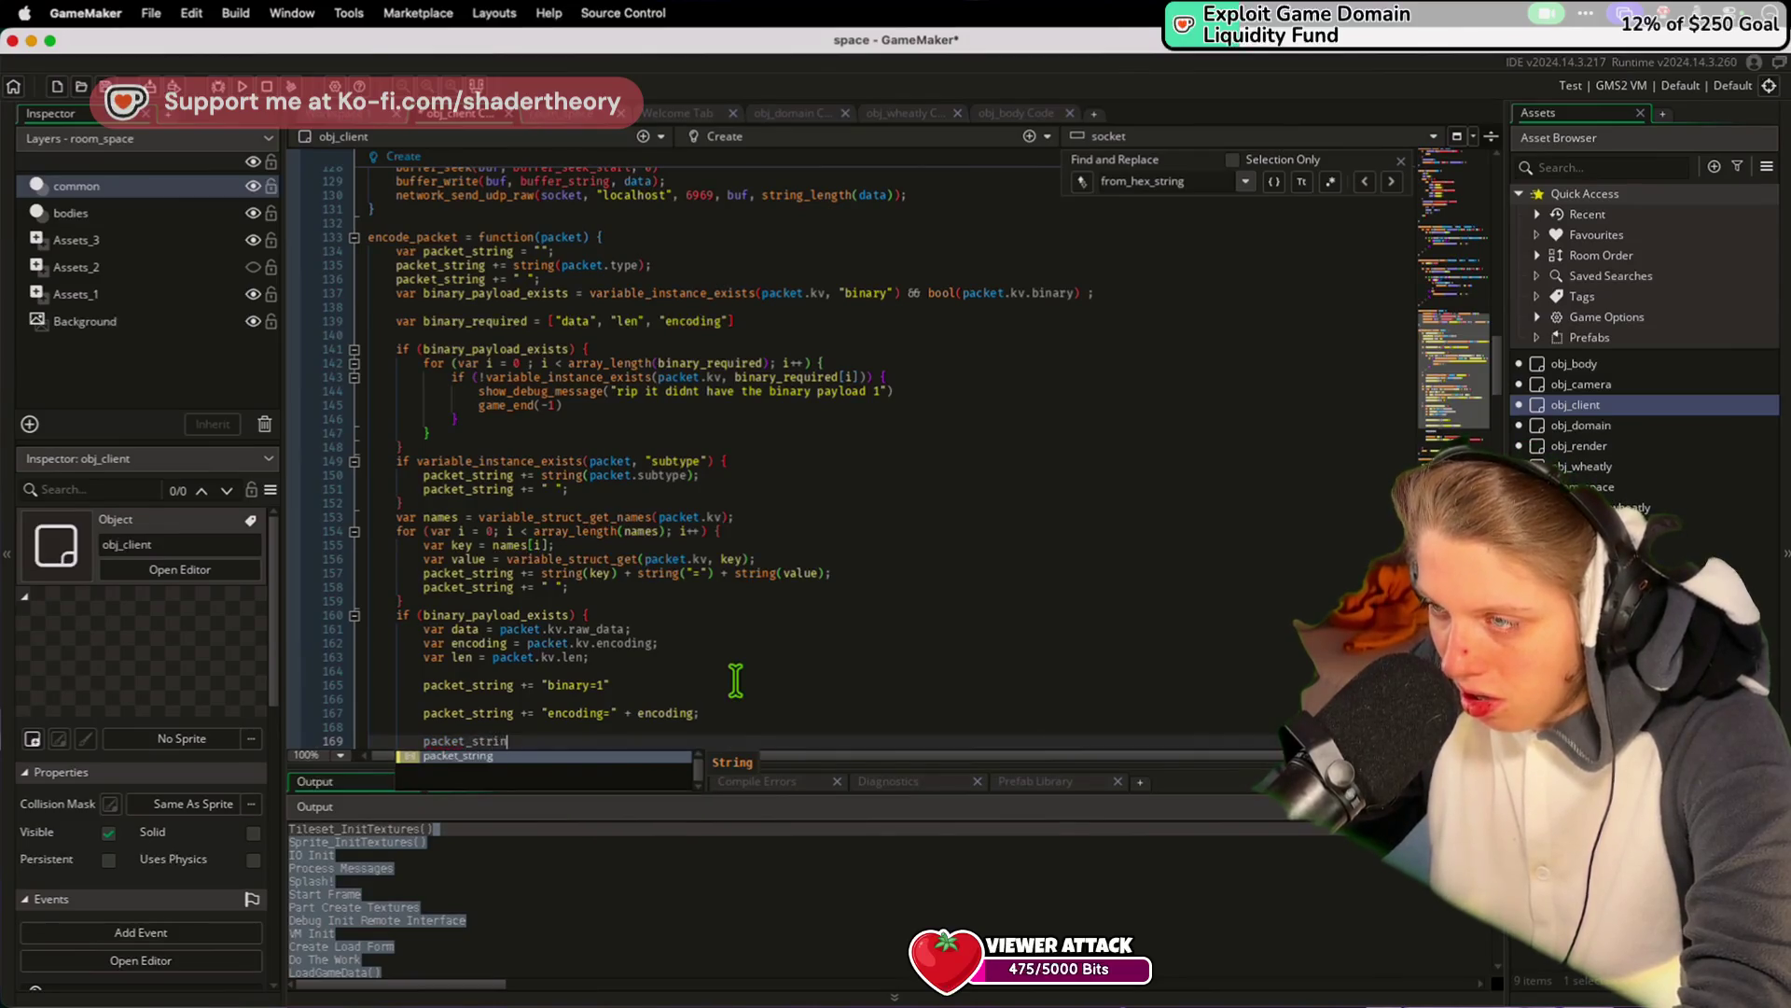
pyautogui.write('g += ""')
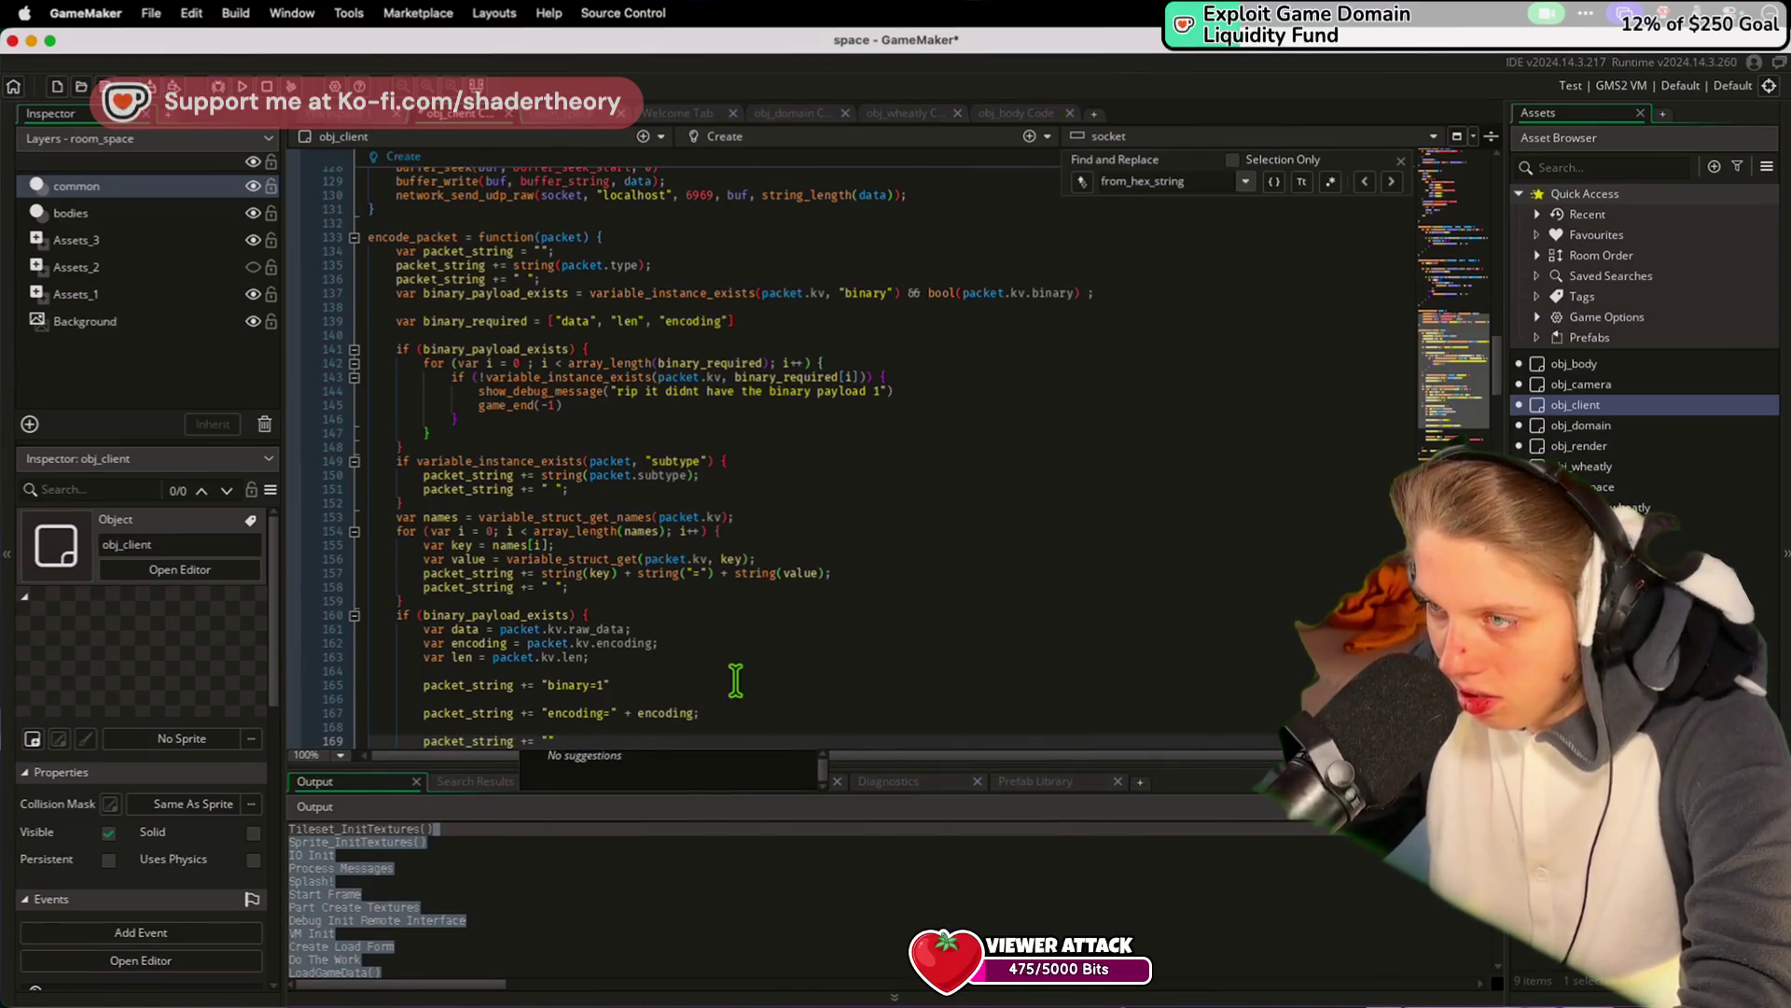
pyautogui.write('=" + ')
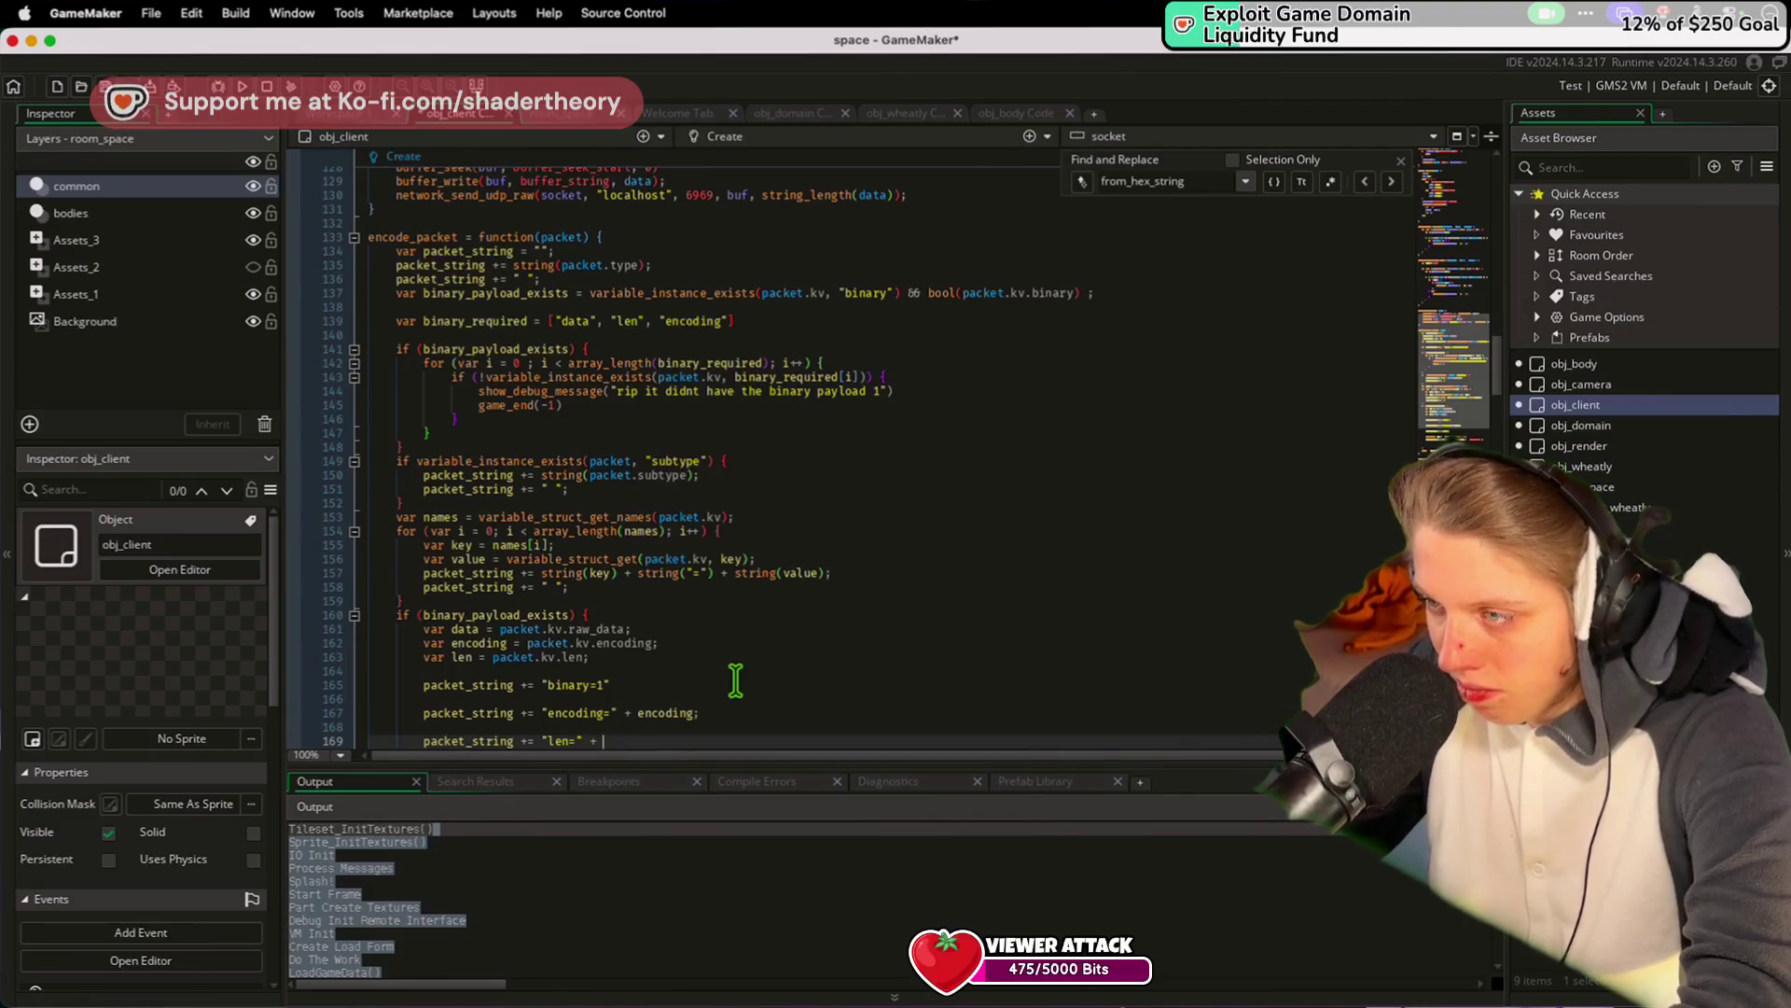
pyautogui.write('string(len);')
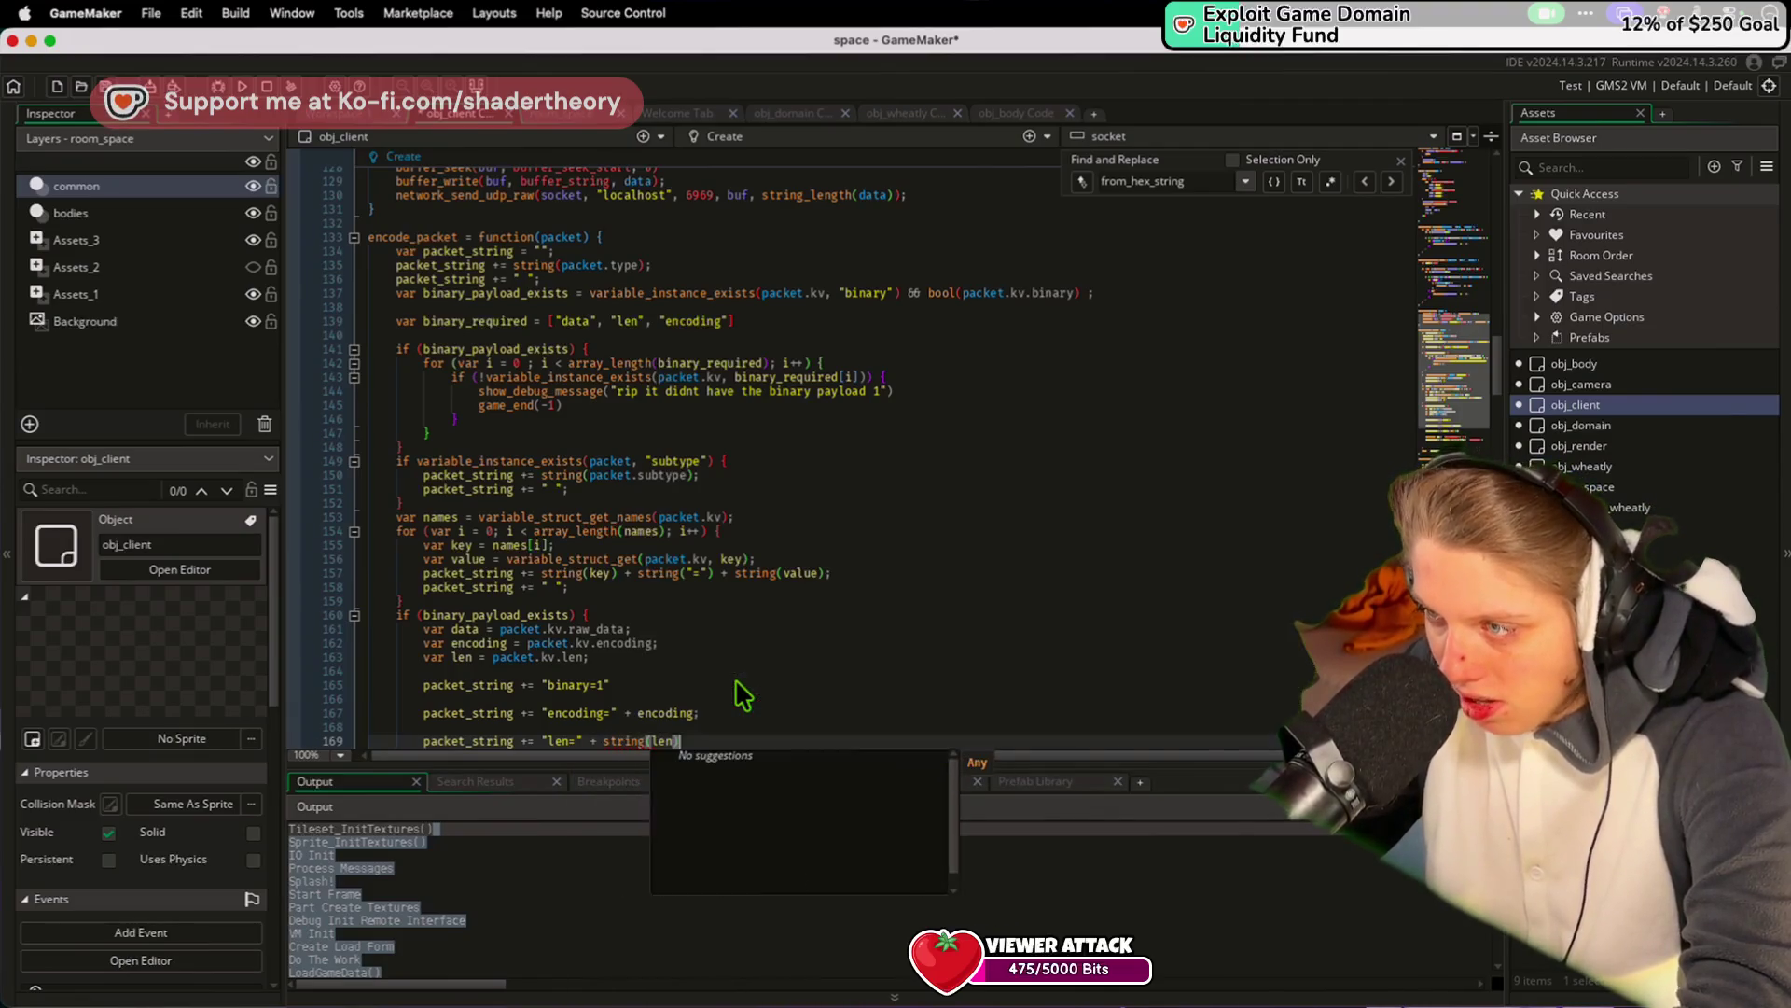
pyautogui.hotkey('ctrl', 's')
# - Scroll through the binary branch to review the new encoding and len lines
pyautogui.scroll(-7, 744, 695)
pyautogui.click(742, 688)
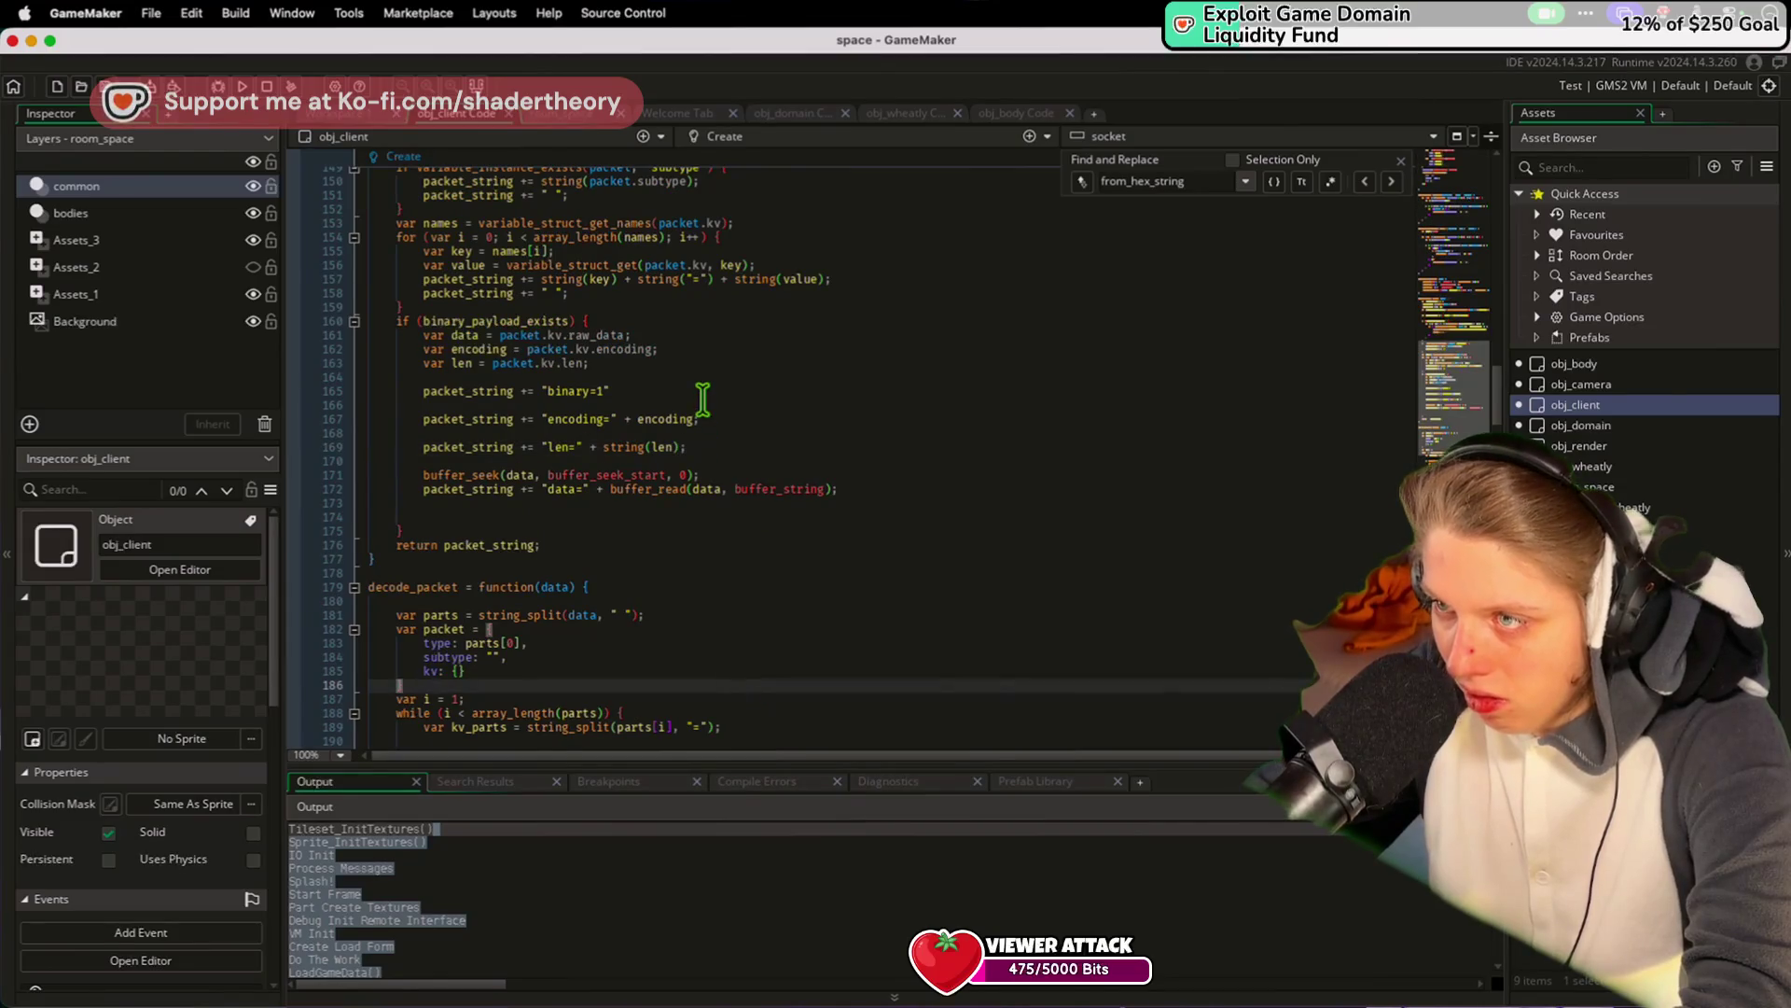
pyautogui.scroll(1, 702, 399)
pyautogui.click(565, 559)
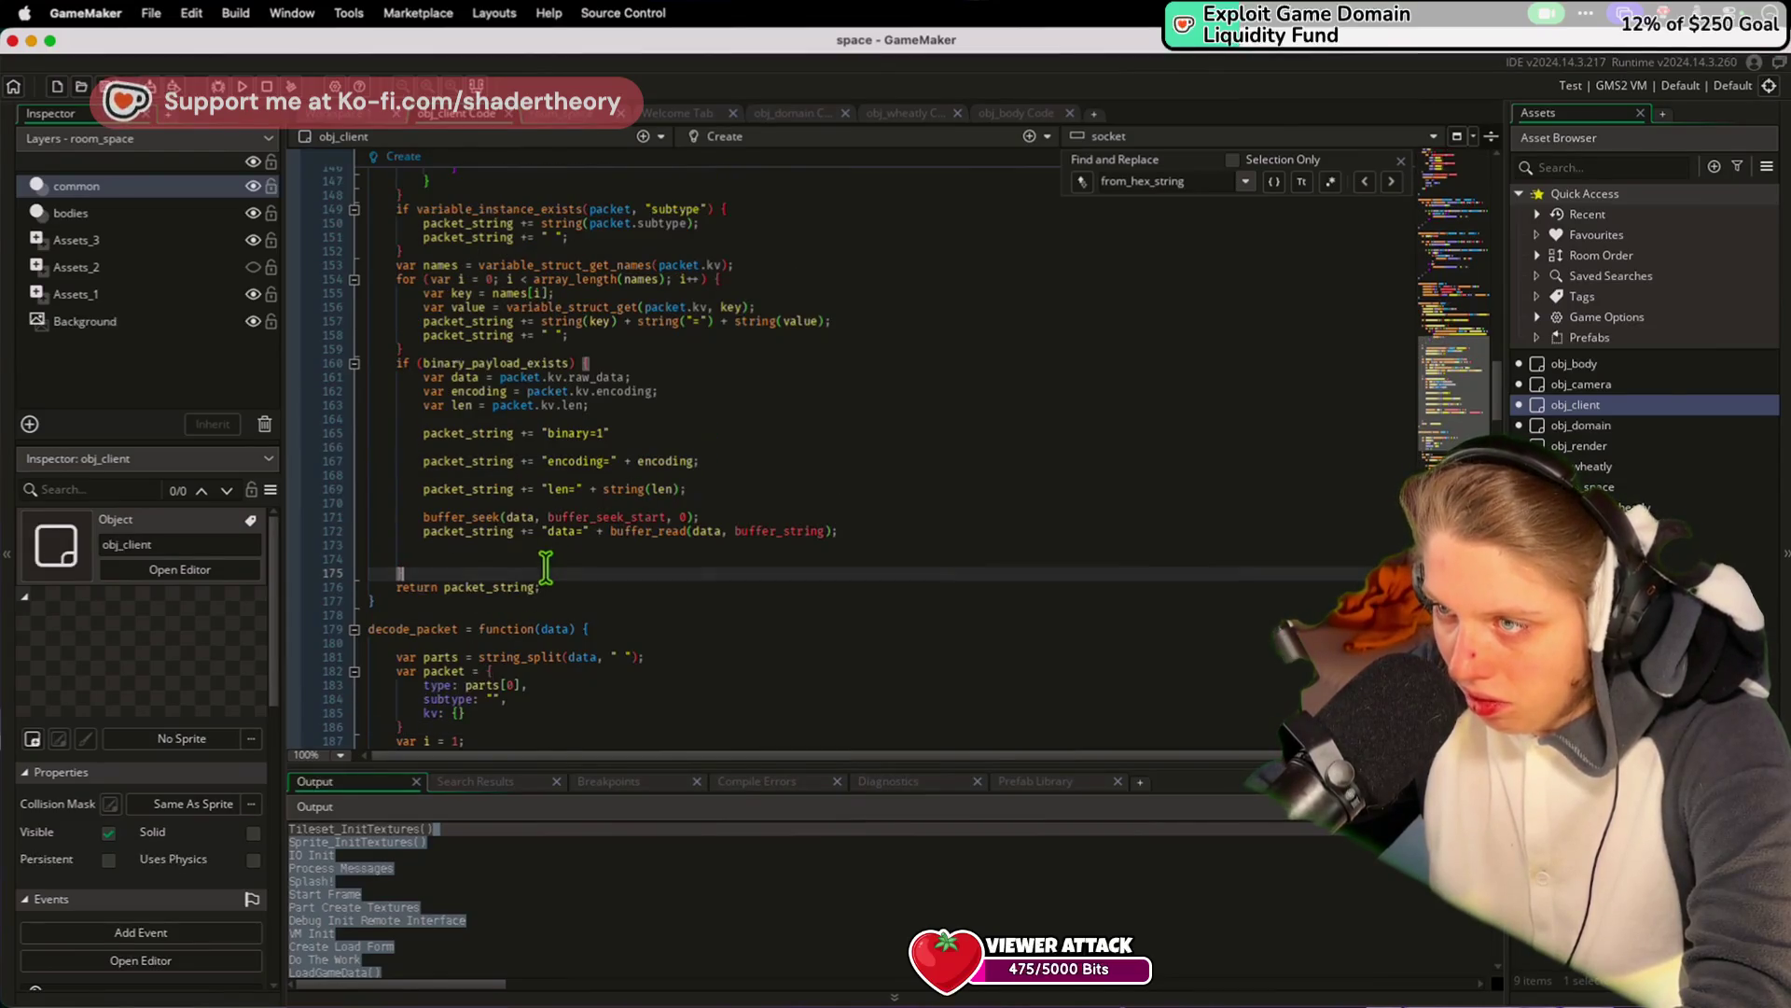
pyautogui.click(588, 545)
pyautogui.click(693, 460)
pyautogui.scroll(5, 693, 464)
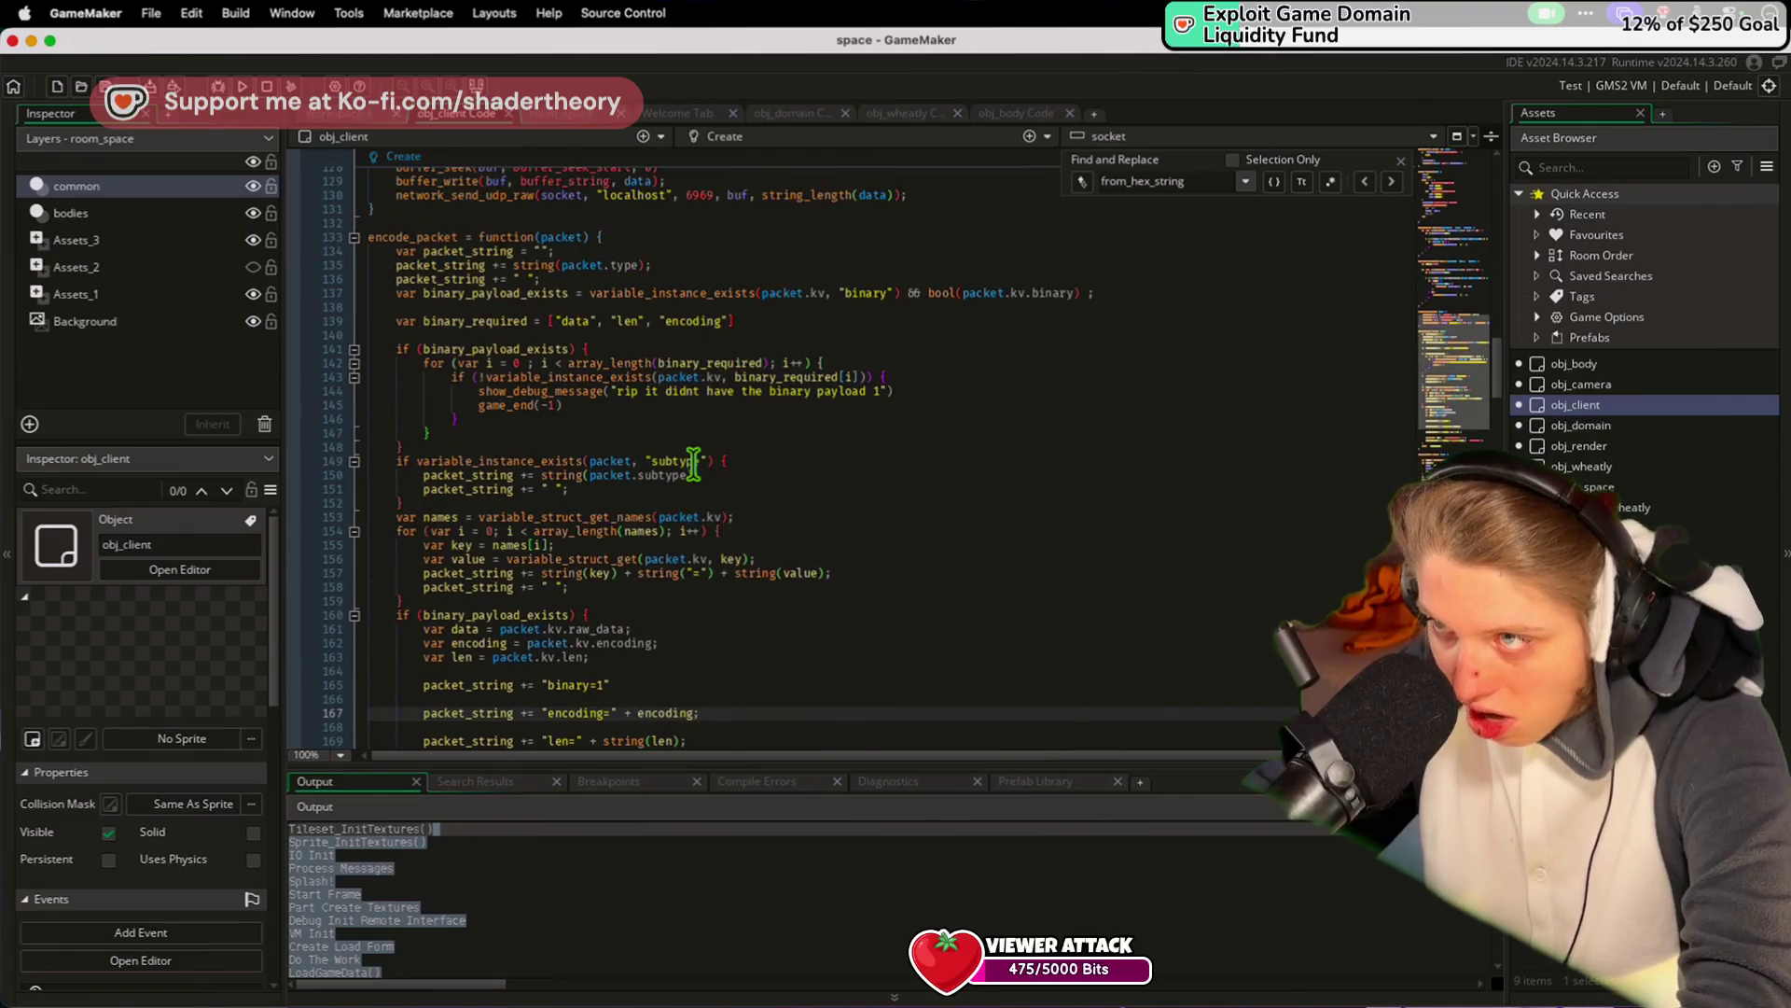
pyautogui.scroll(-2, 694, 461)
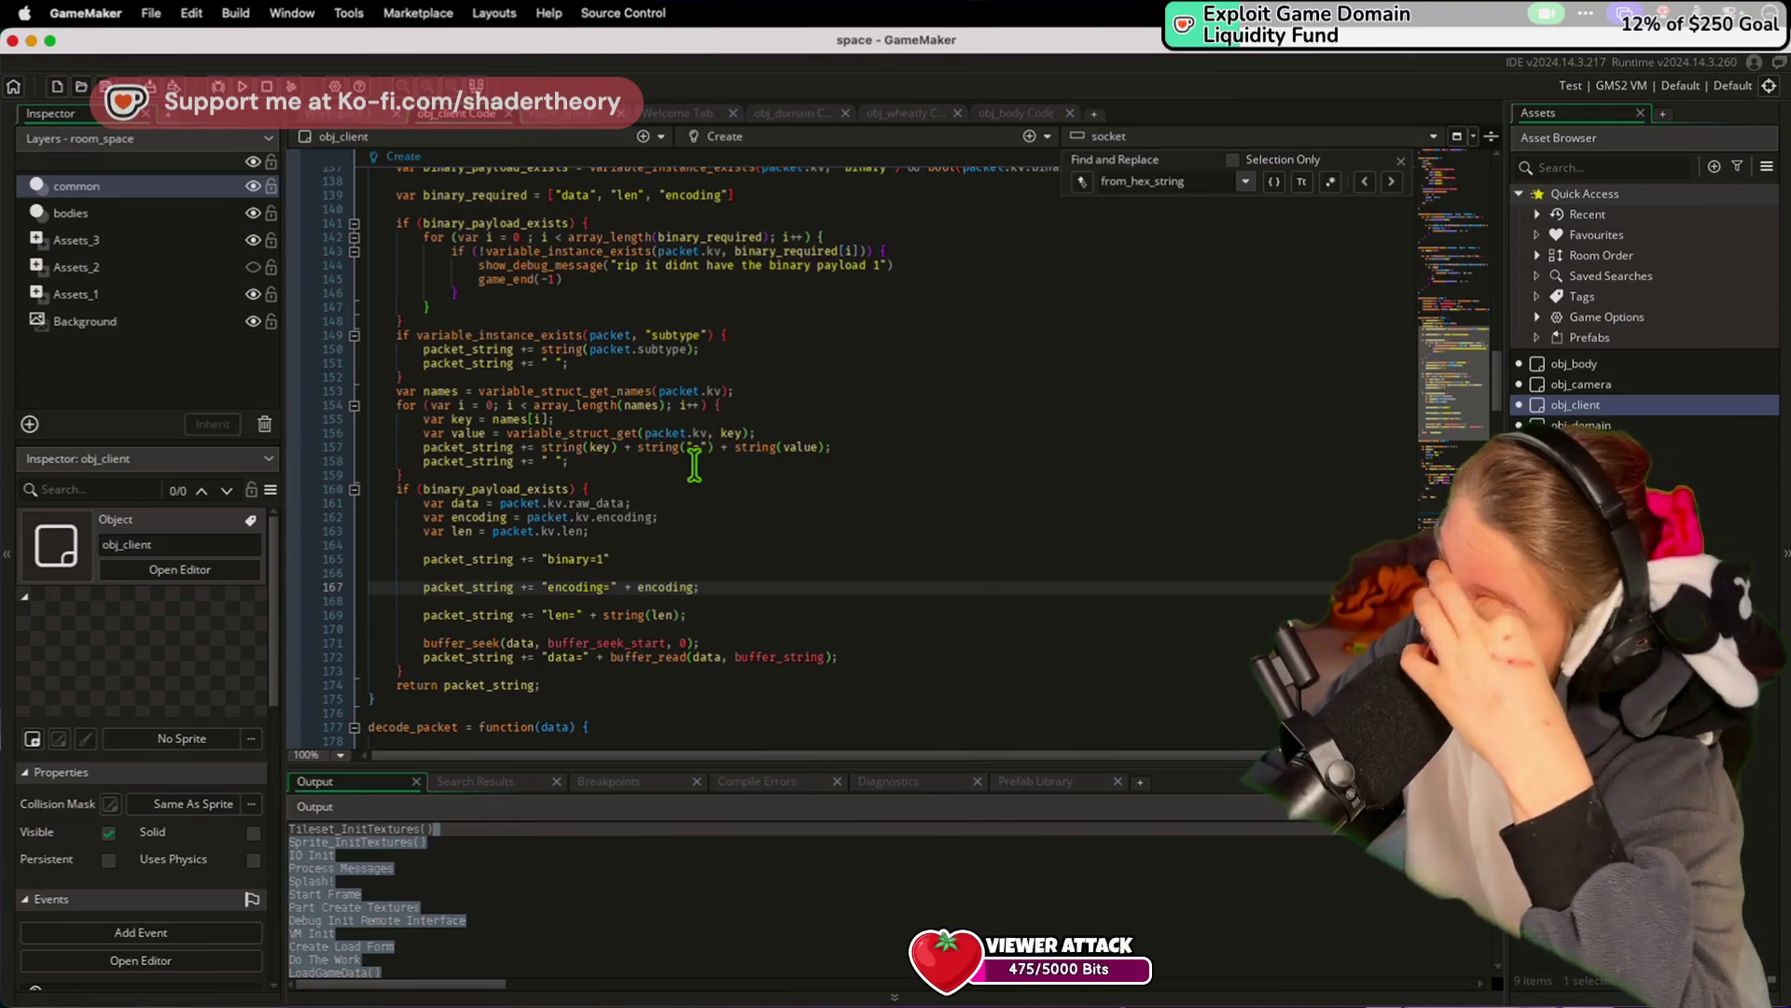
pyautogui.click(729, 447)
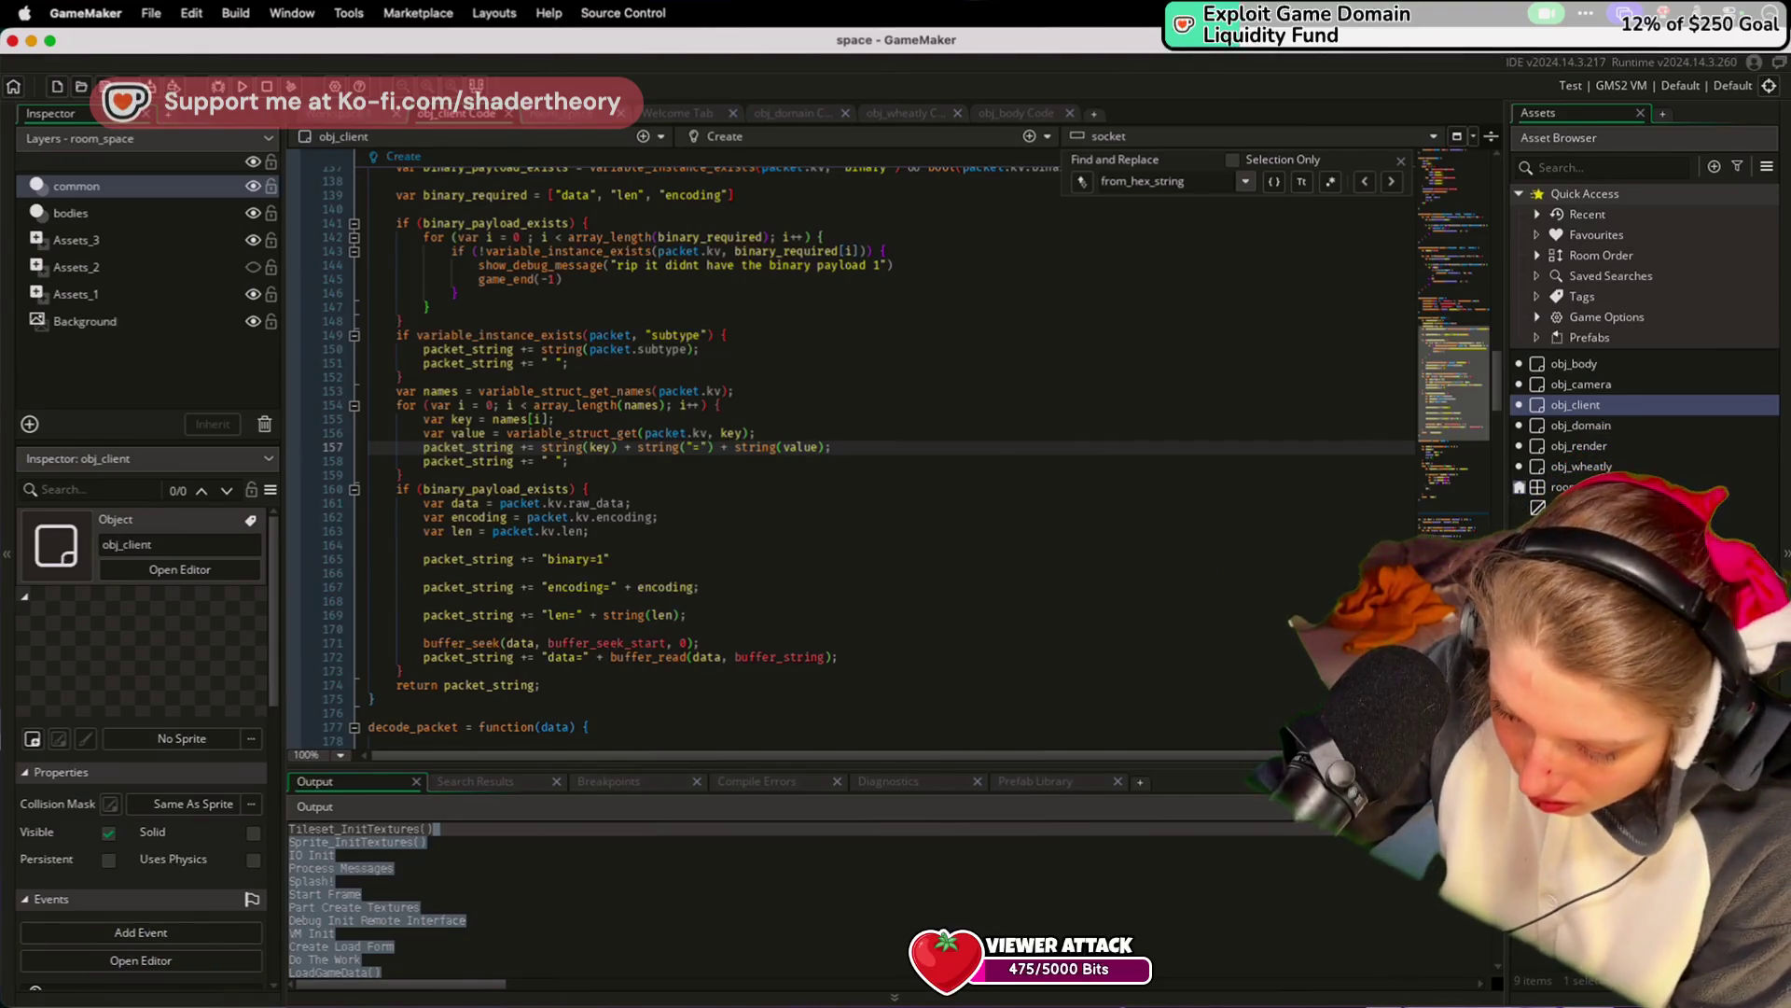
pyautogui.press('super+Tab')
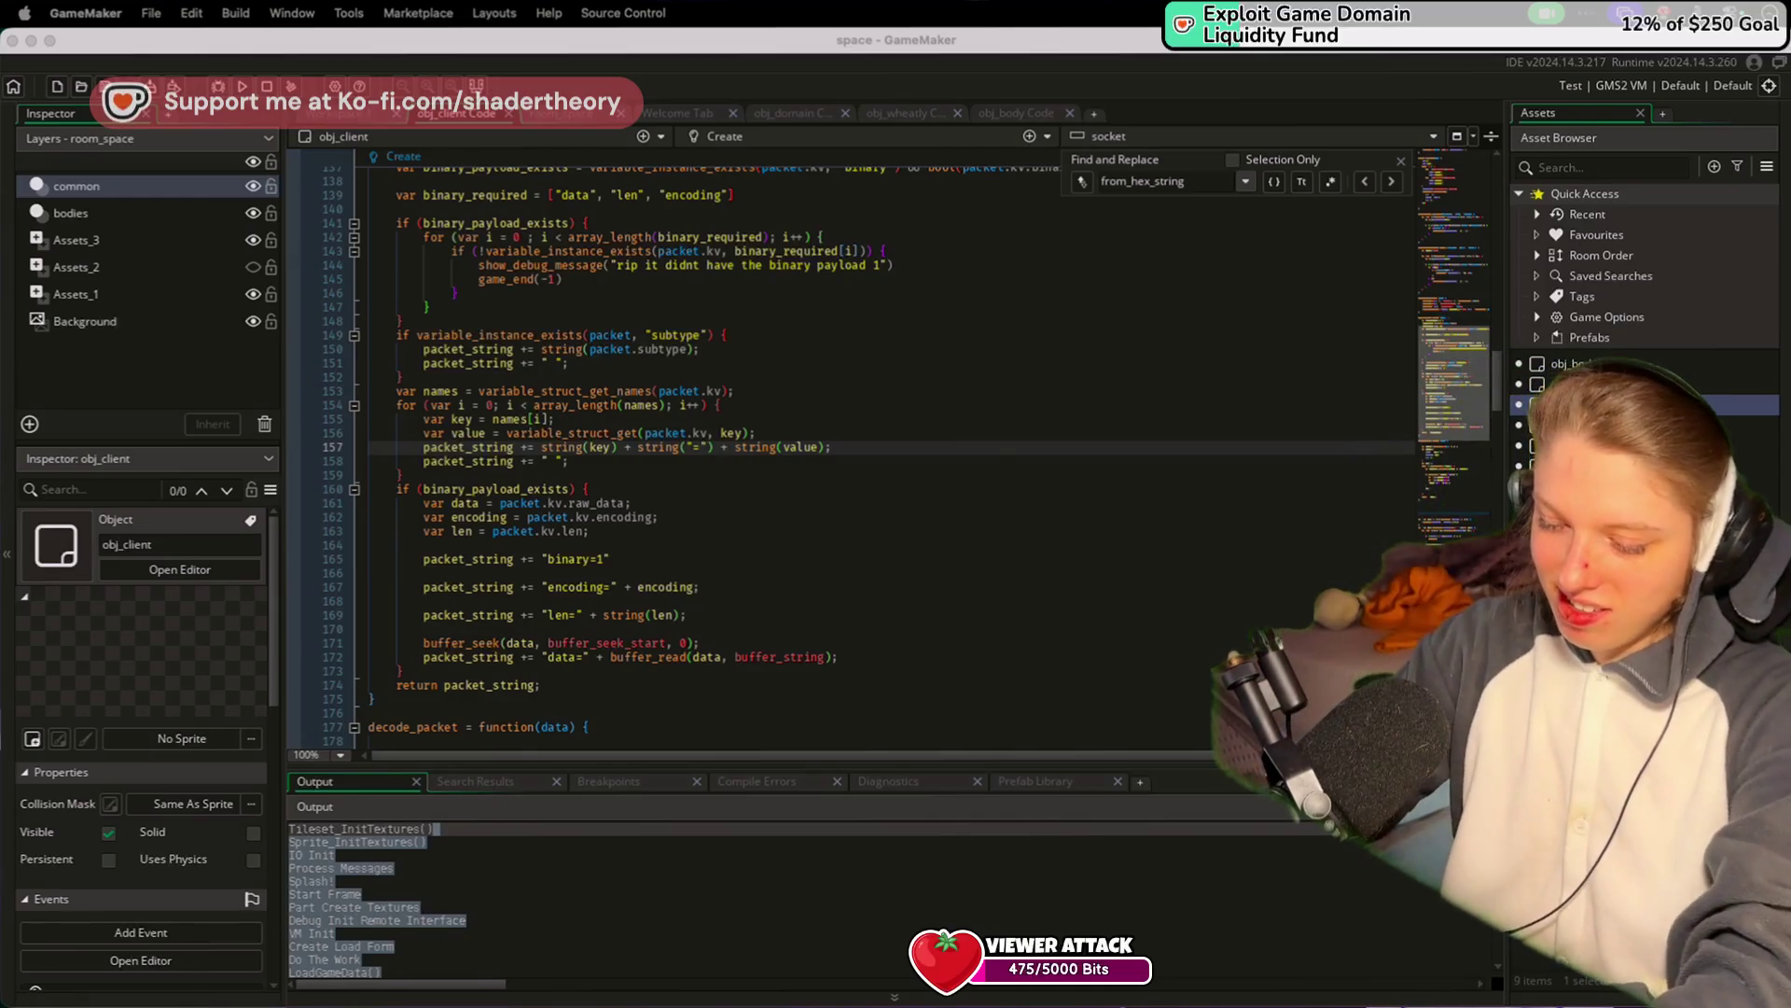
pyautogui.click(1050, 753)
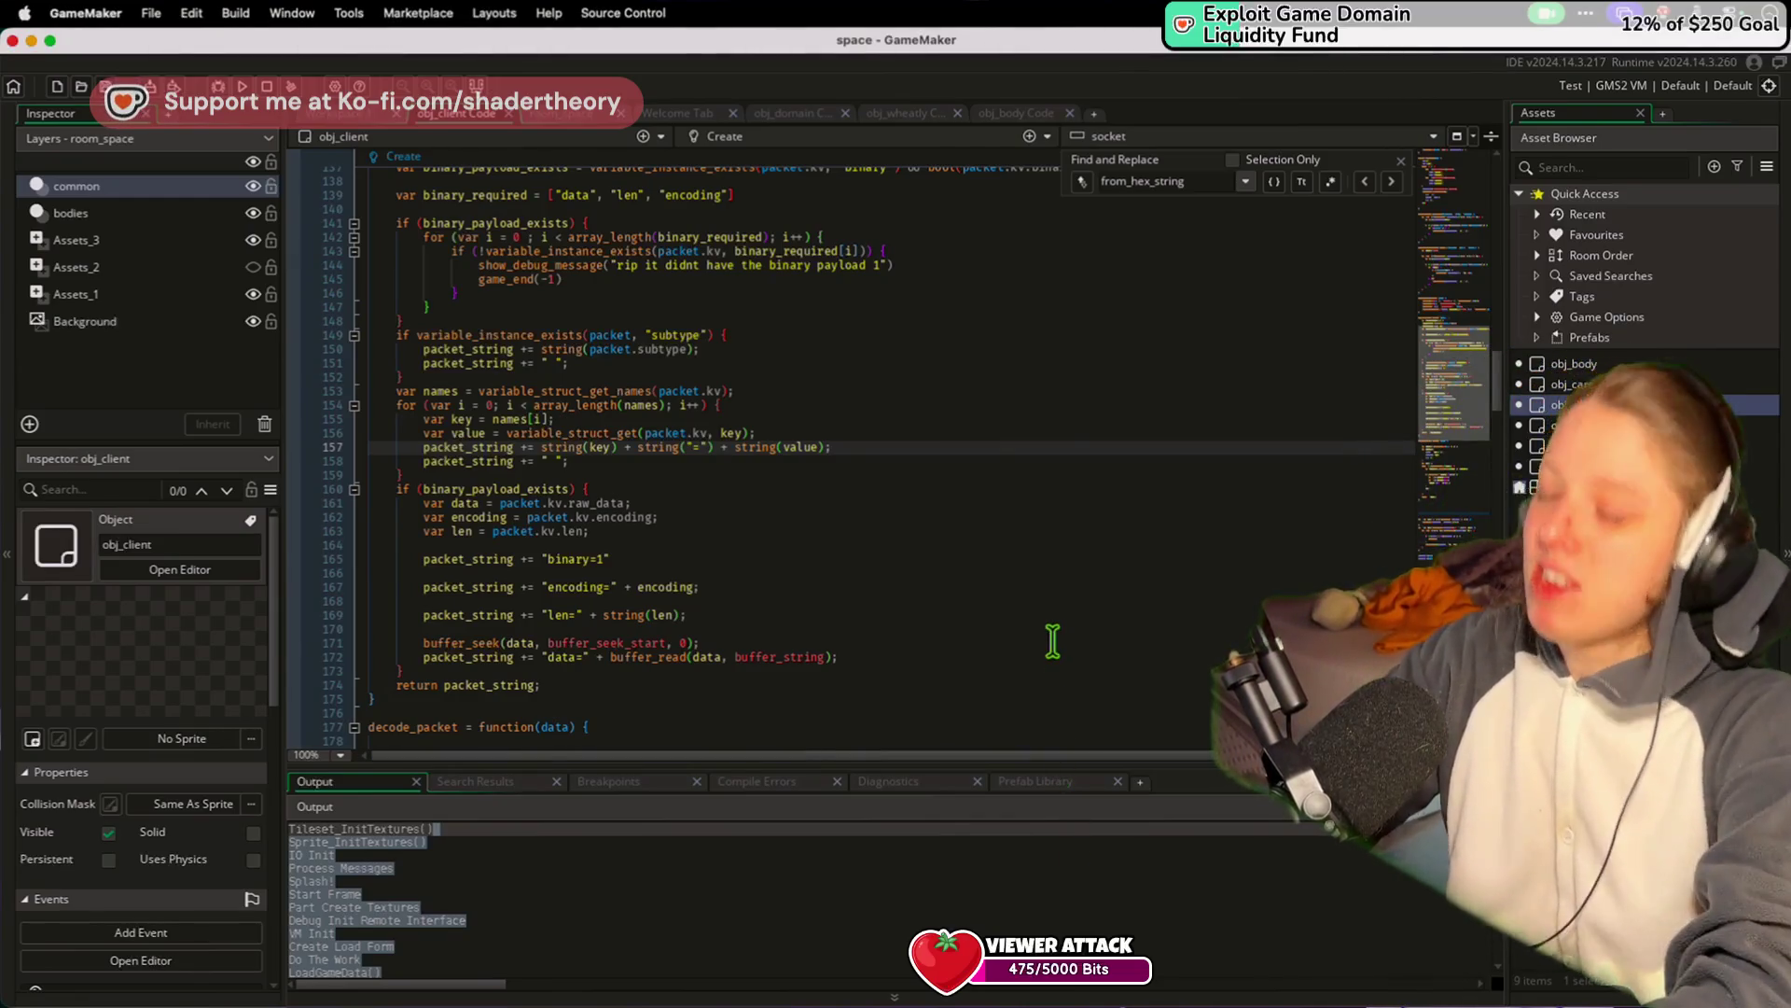
pyautogui.scroll(-6, 1052, 642)
pyautogui.click(1053, 642)
pyautogui.click(990, 556)
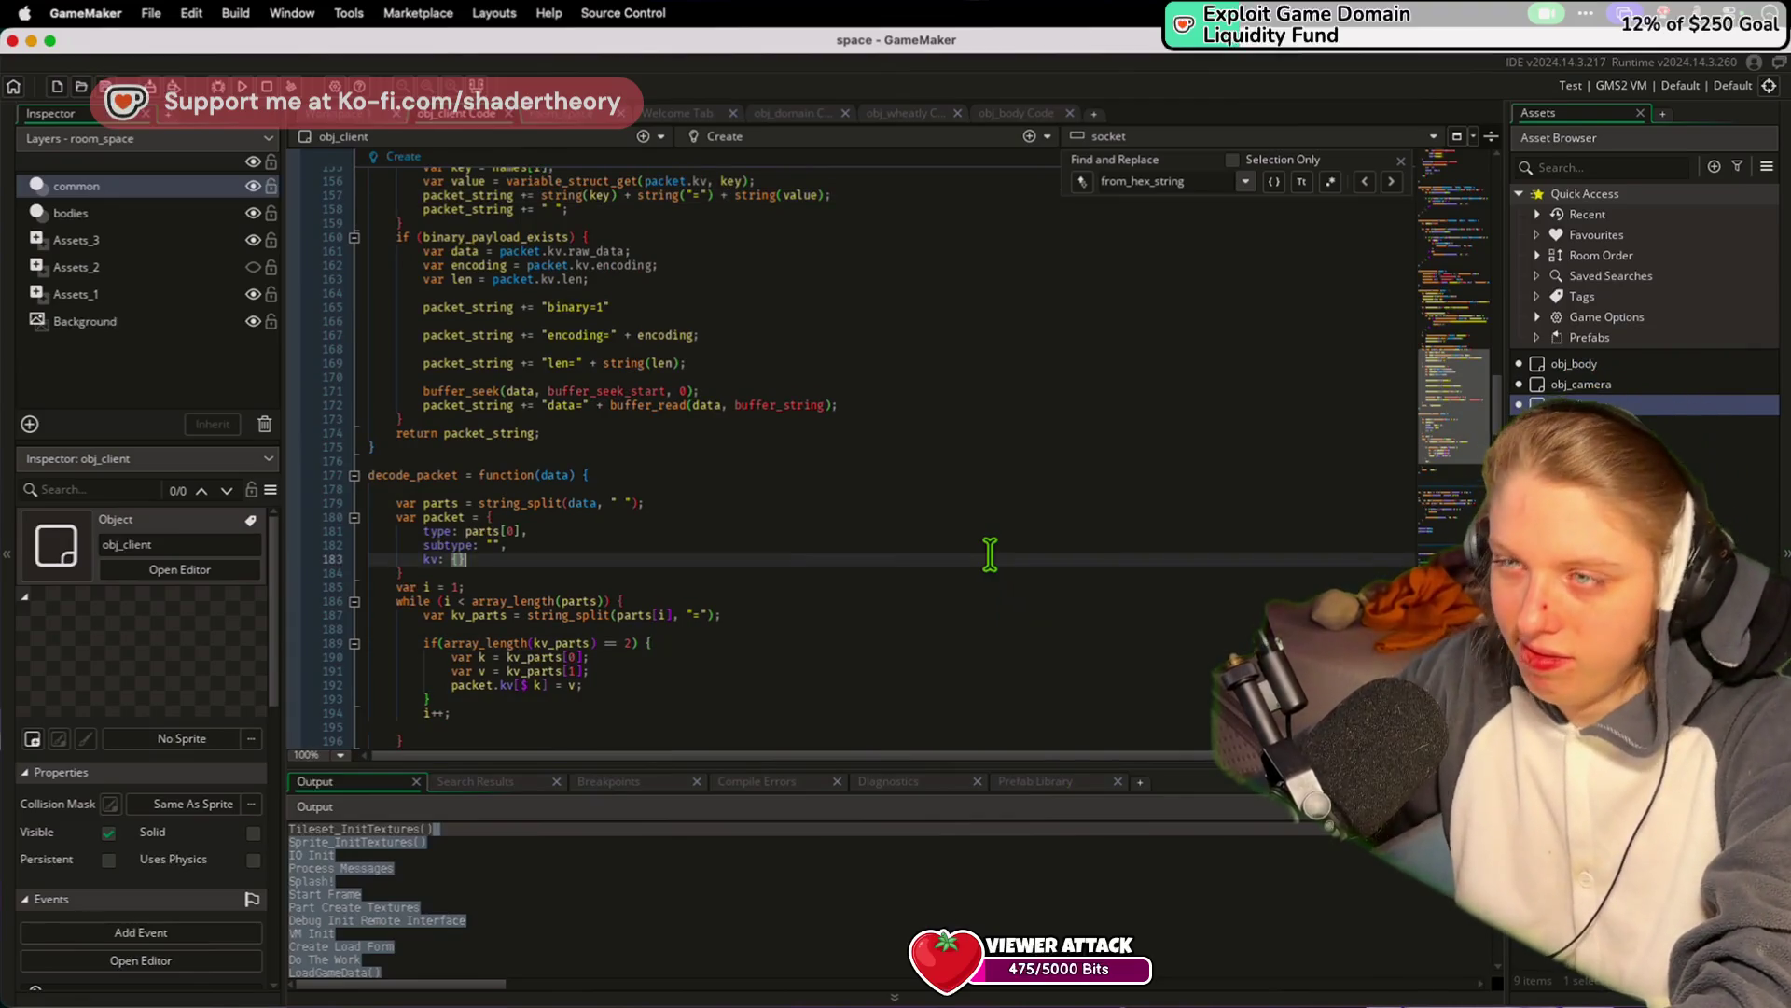
pyautogui.scroll(5, 990, 556)
pyautogui.click(990, 556)
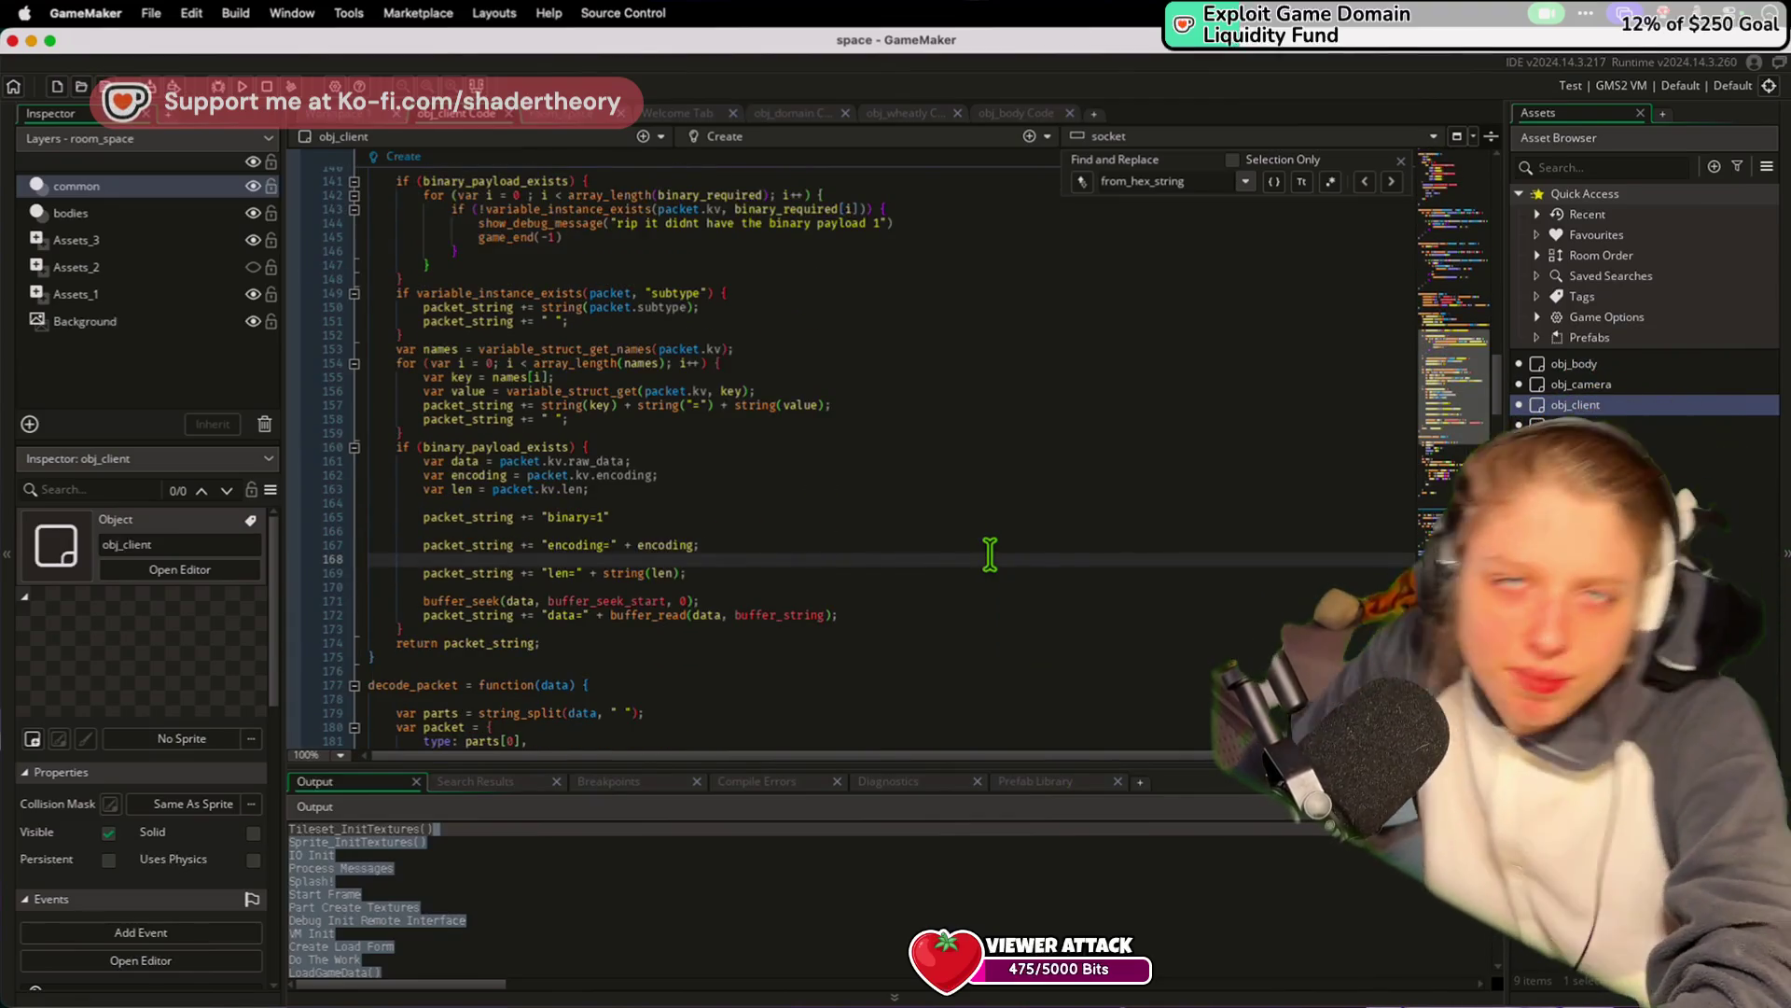
pyautogui.click(943, 528)
pyautogui.scroll(-5, 826, 560)
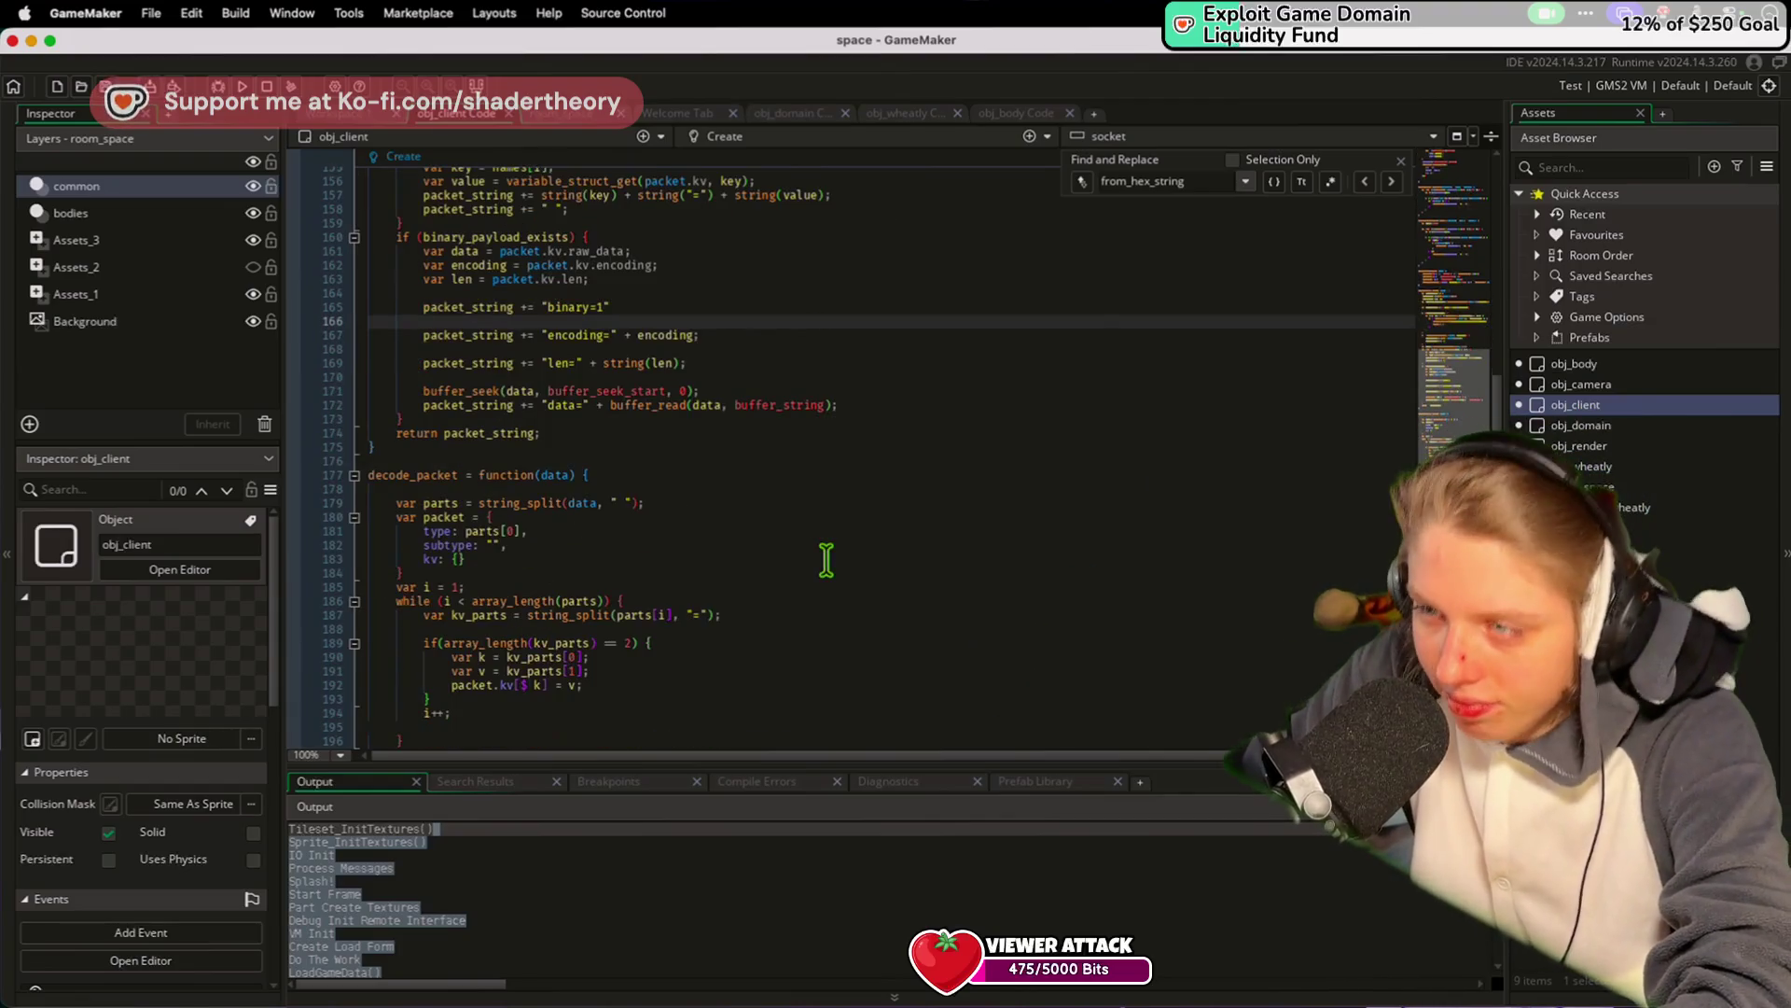
pyautogui.click(503, 723)
pyautogui.click(537, 519)
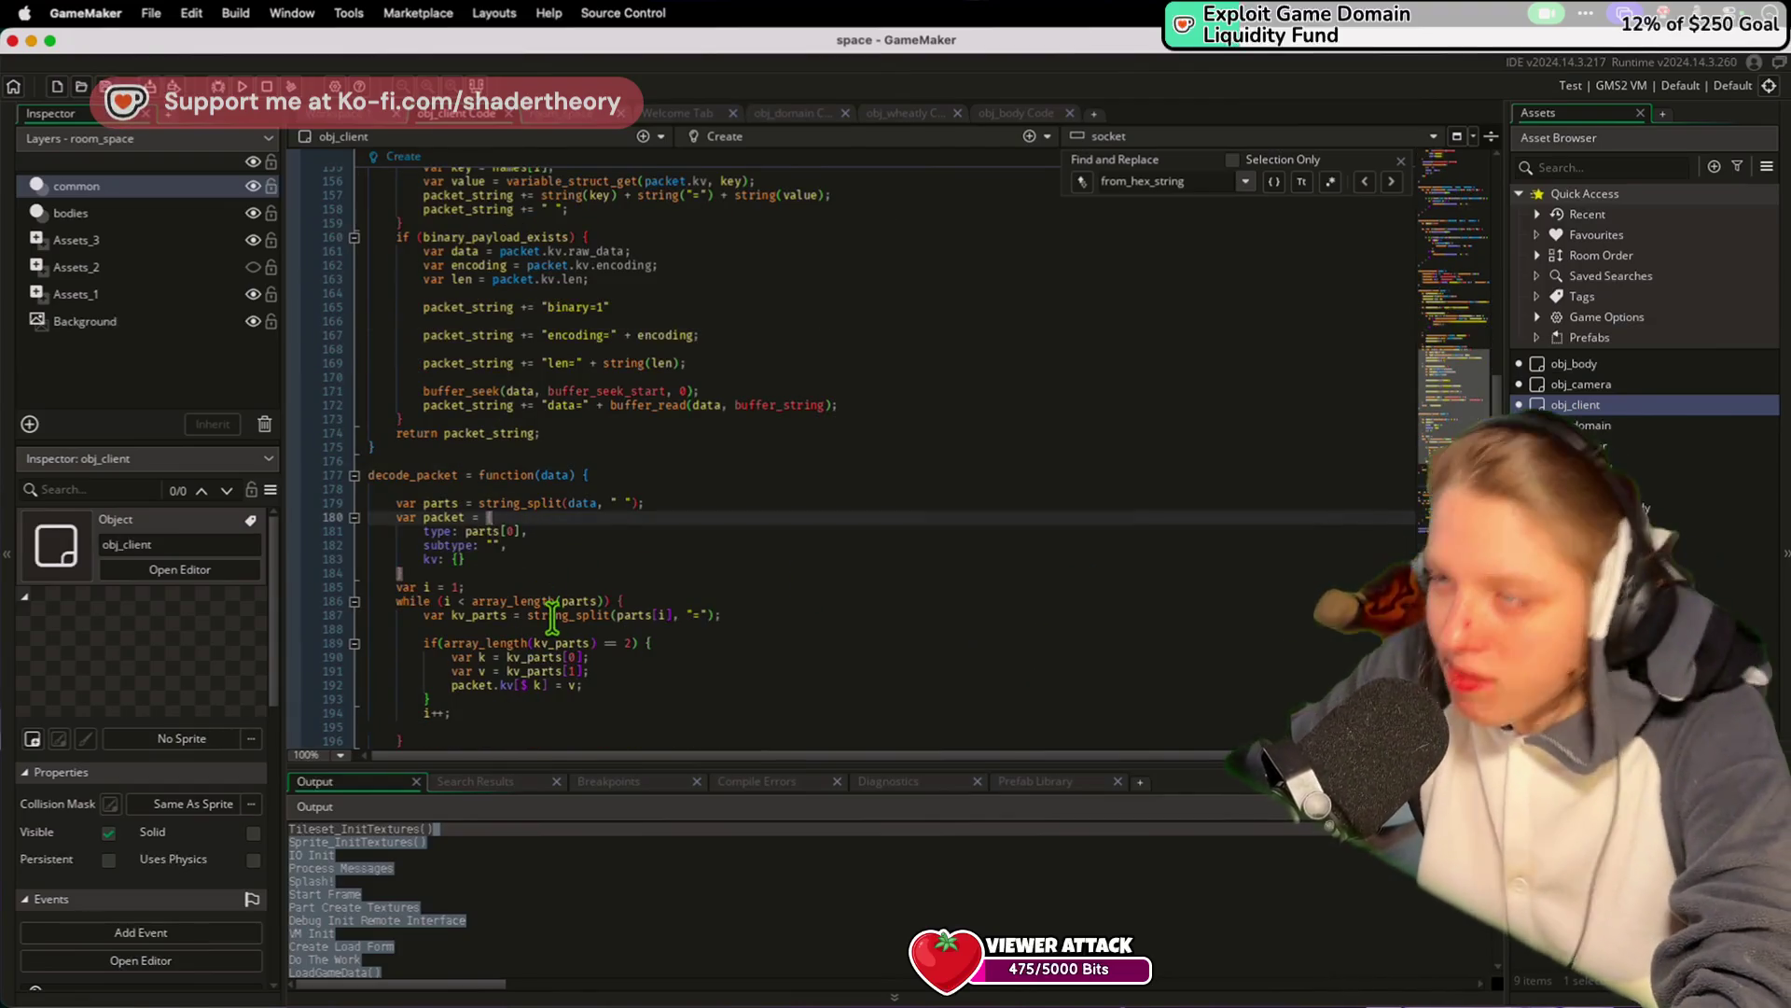
pyautogui.click(557, 615)
pyautogui.scroll(-1, 557, 615)
pyautogui.click(545, 695)
pyautogui.moveTo(528, 489); pyautogui.dragTo(478, 489)
pyautogui.click(495, 711)
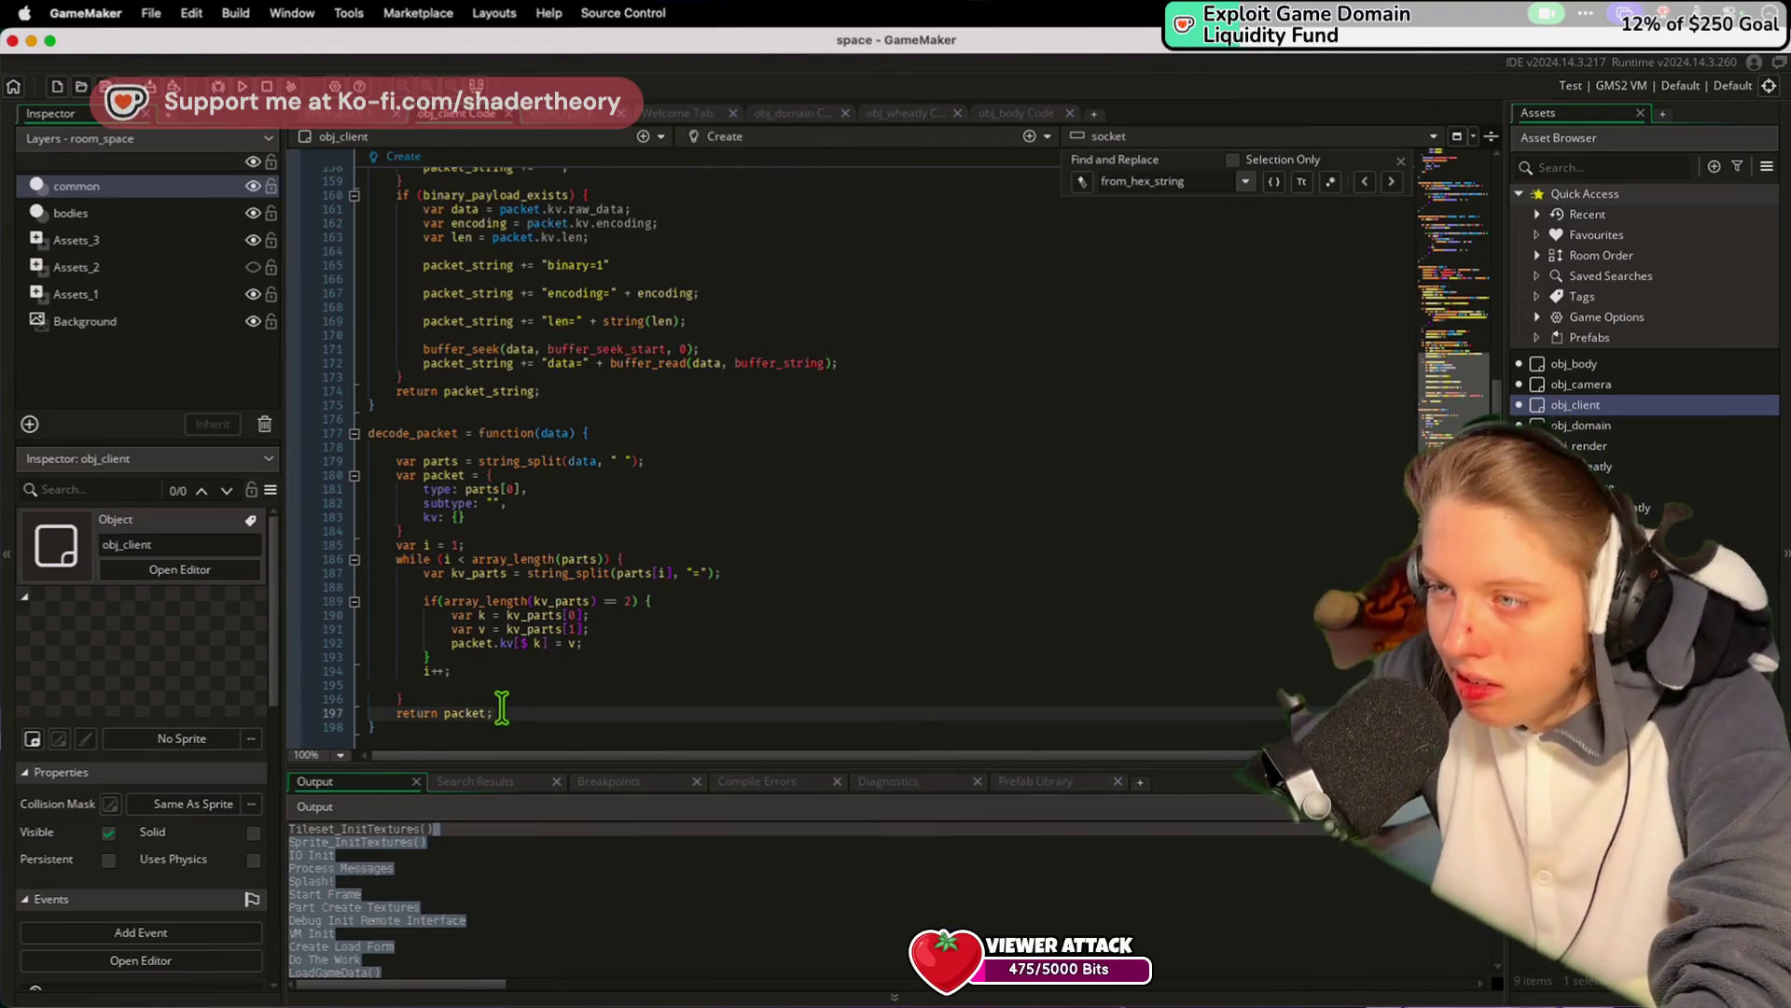
pyautogui.click(504, 703)
pyautogui.click(552, 668)
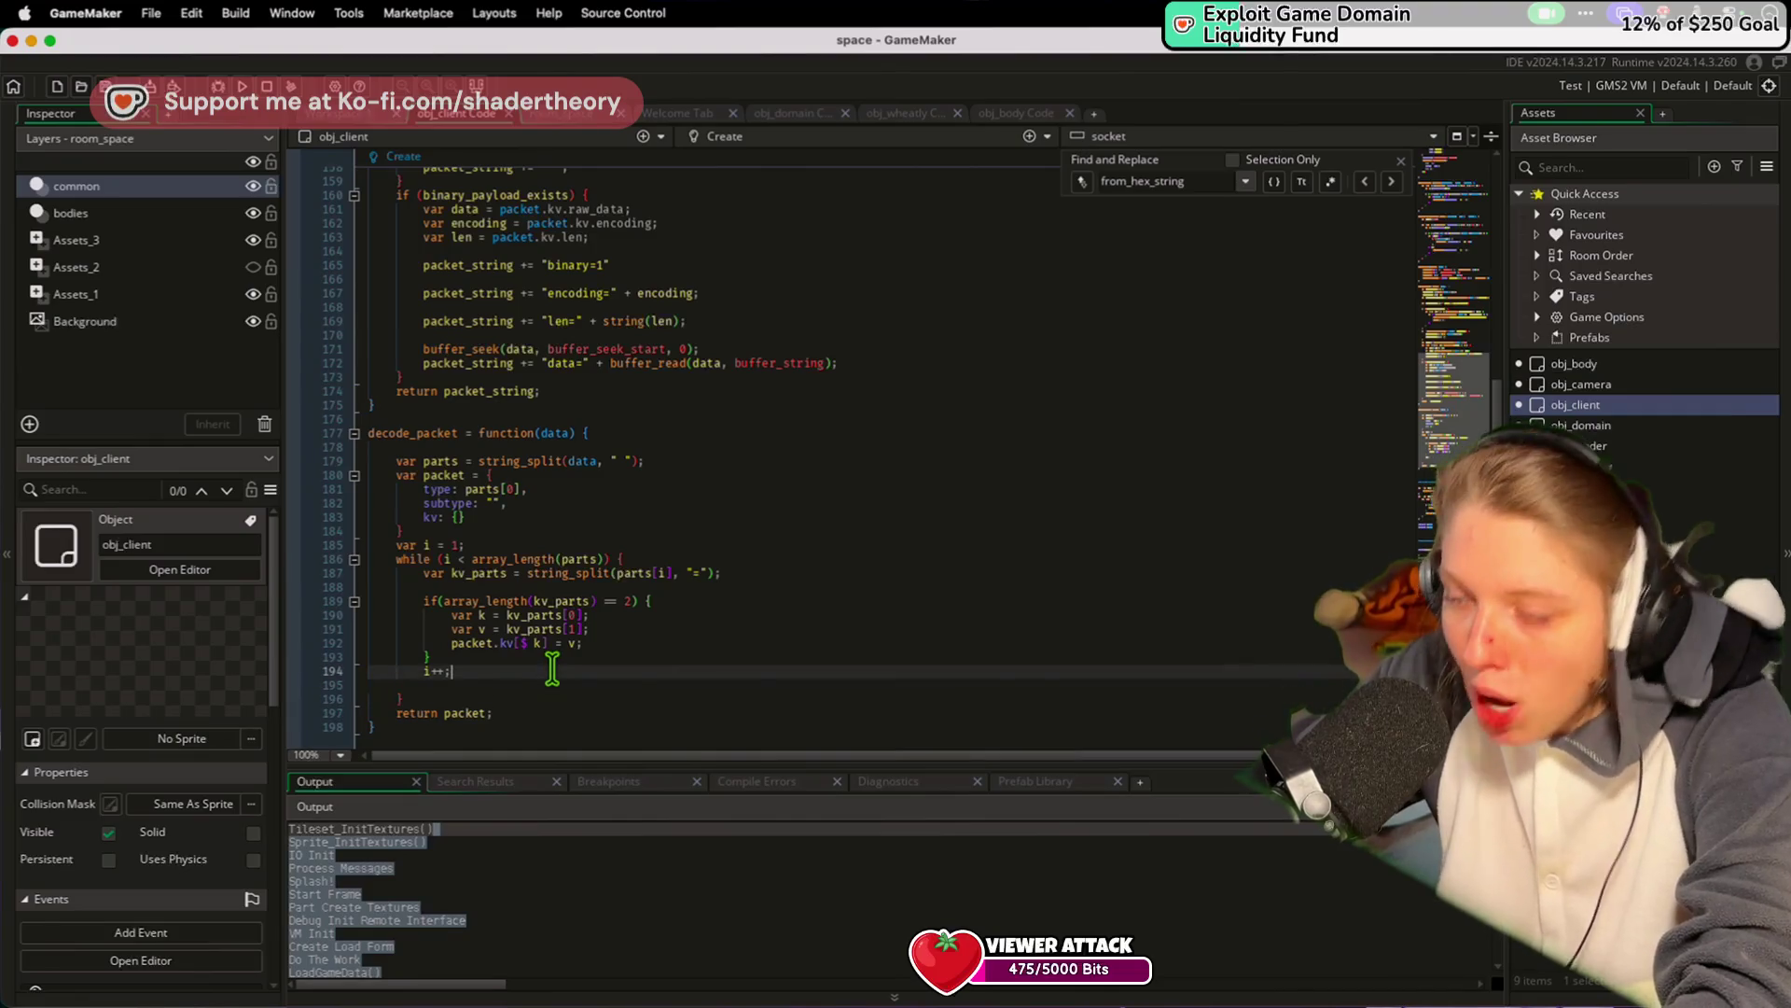
pyautogui.click(538, 700)
pyautogui.click(589, 684)
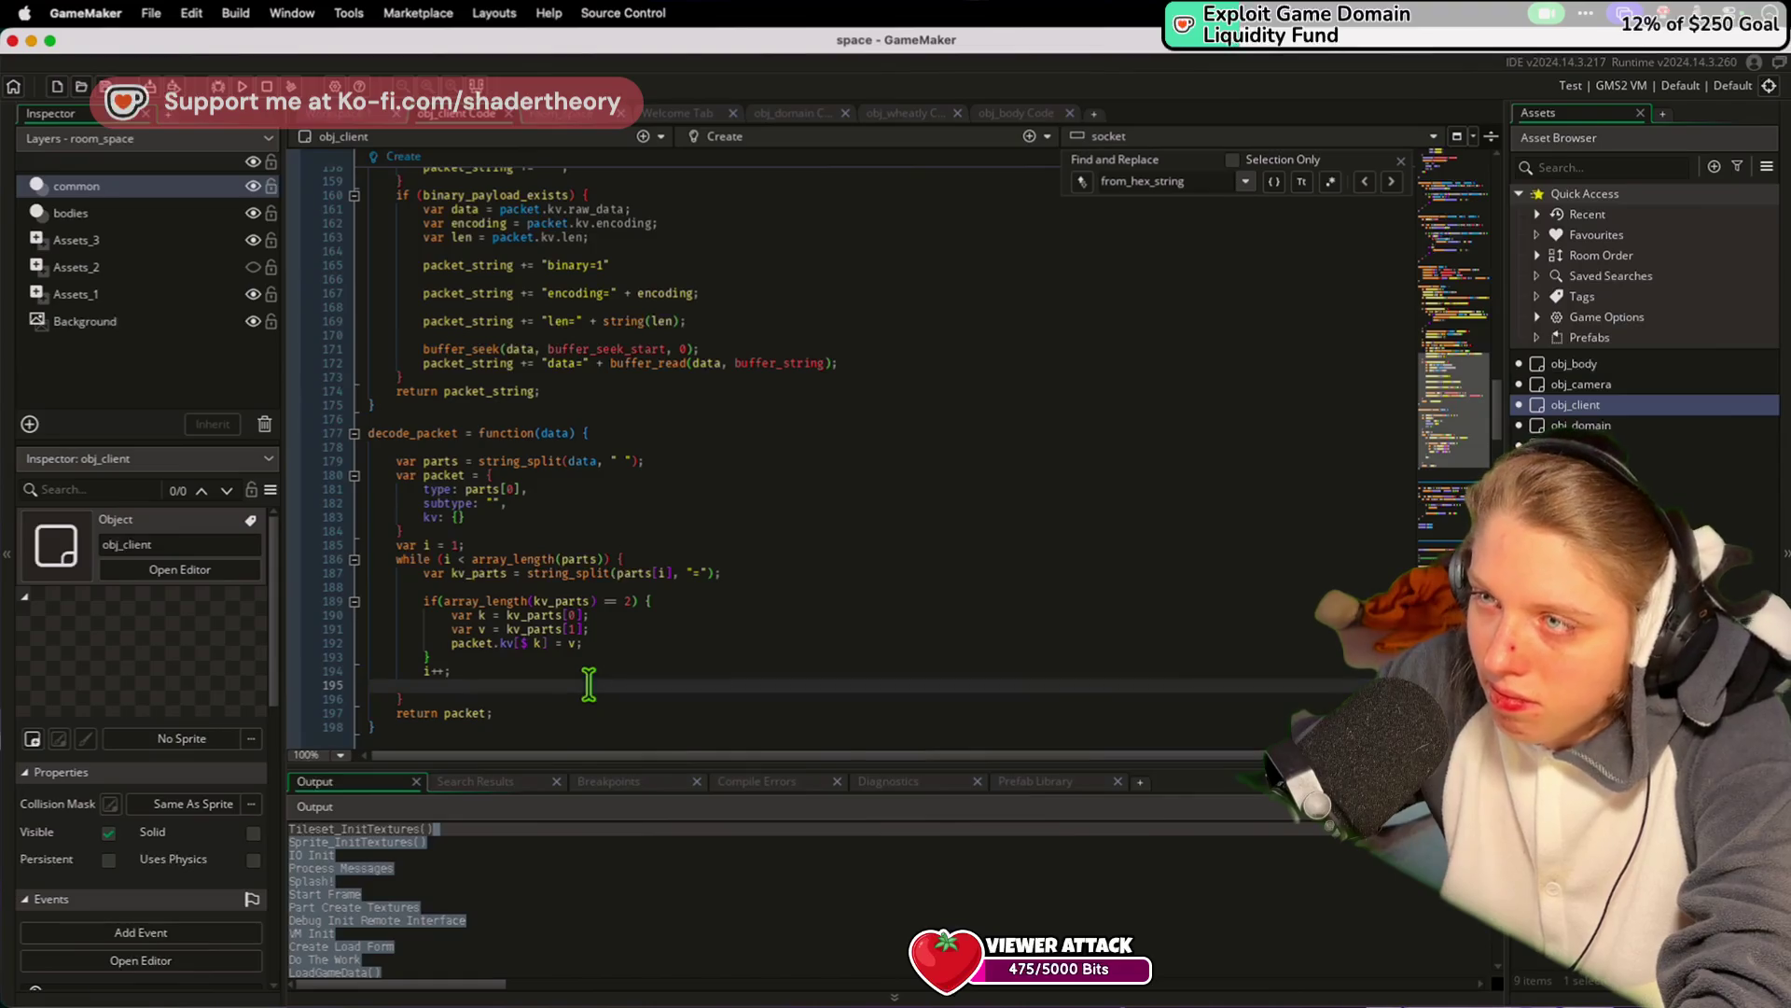
pyautogui.scroll(5, 589, 684)
# - Delete + buffer_read(data, buffer_string) from the data line
pyautogui.click(790, 616)
pyautogui.moveTo(823, 616); pyautogui.dragTo(603, 618)
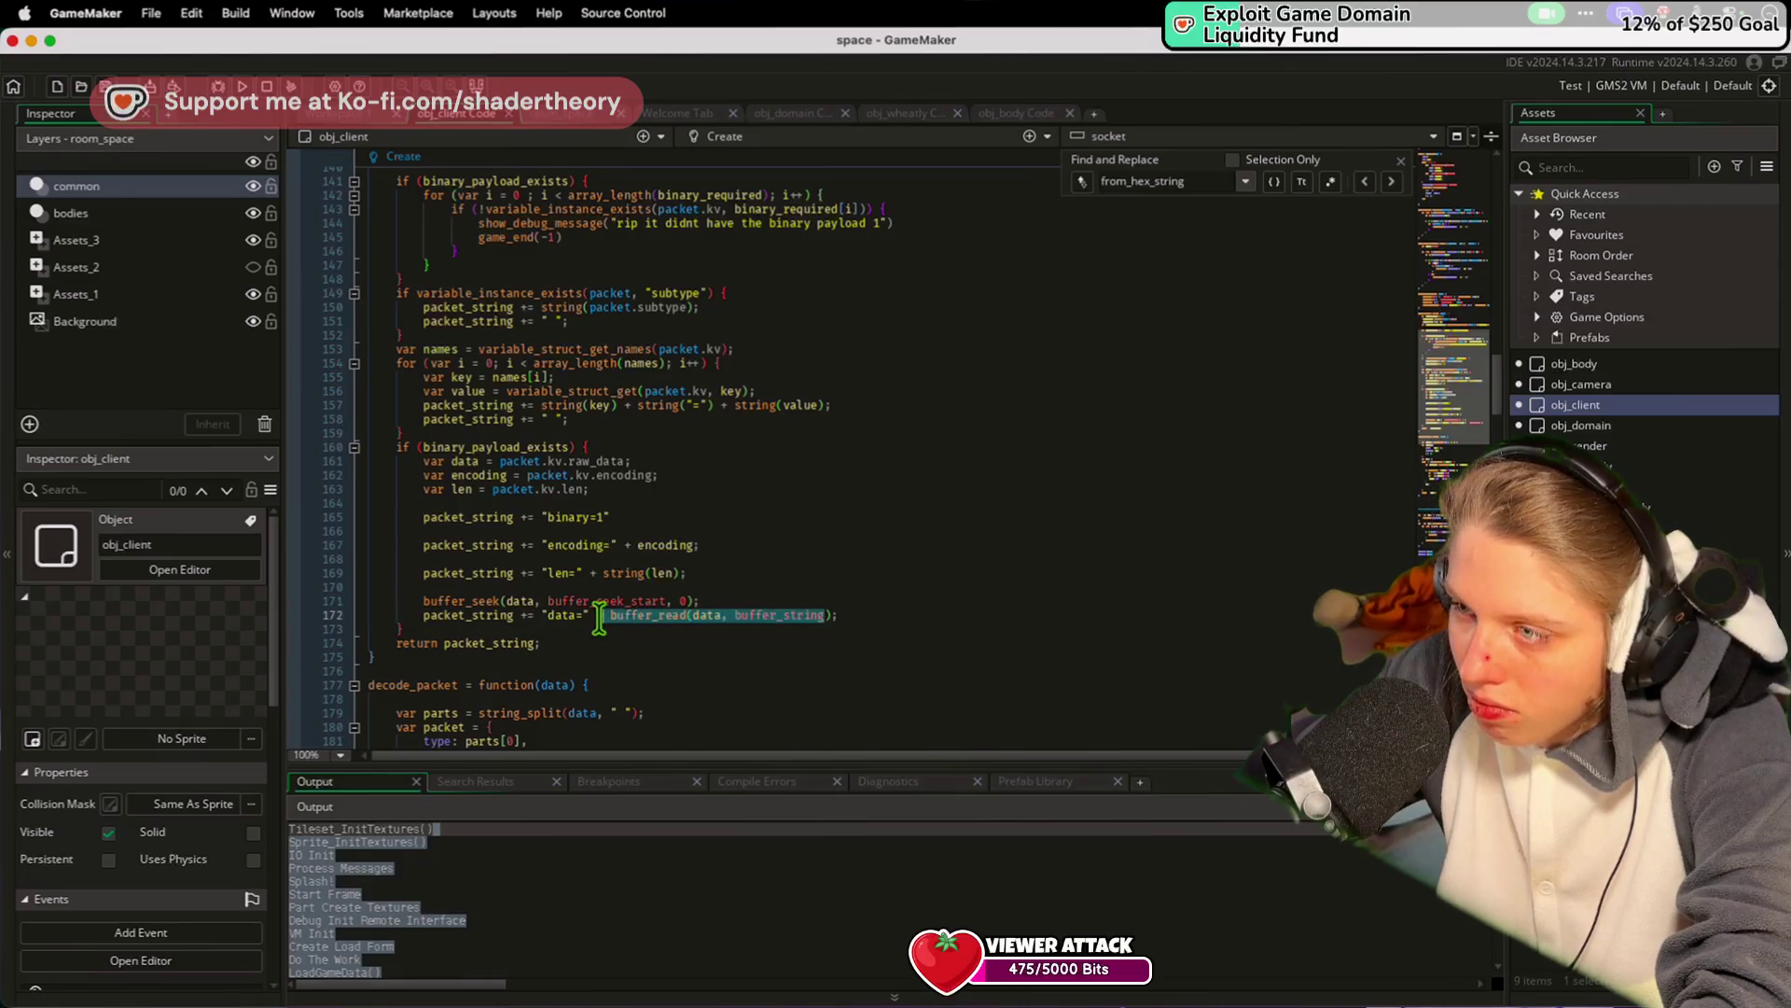
pyautogui.click(870, 615)
pyautogui.moveTo(826, 616); pyautogui.dragTo(589, 616)
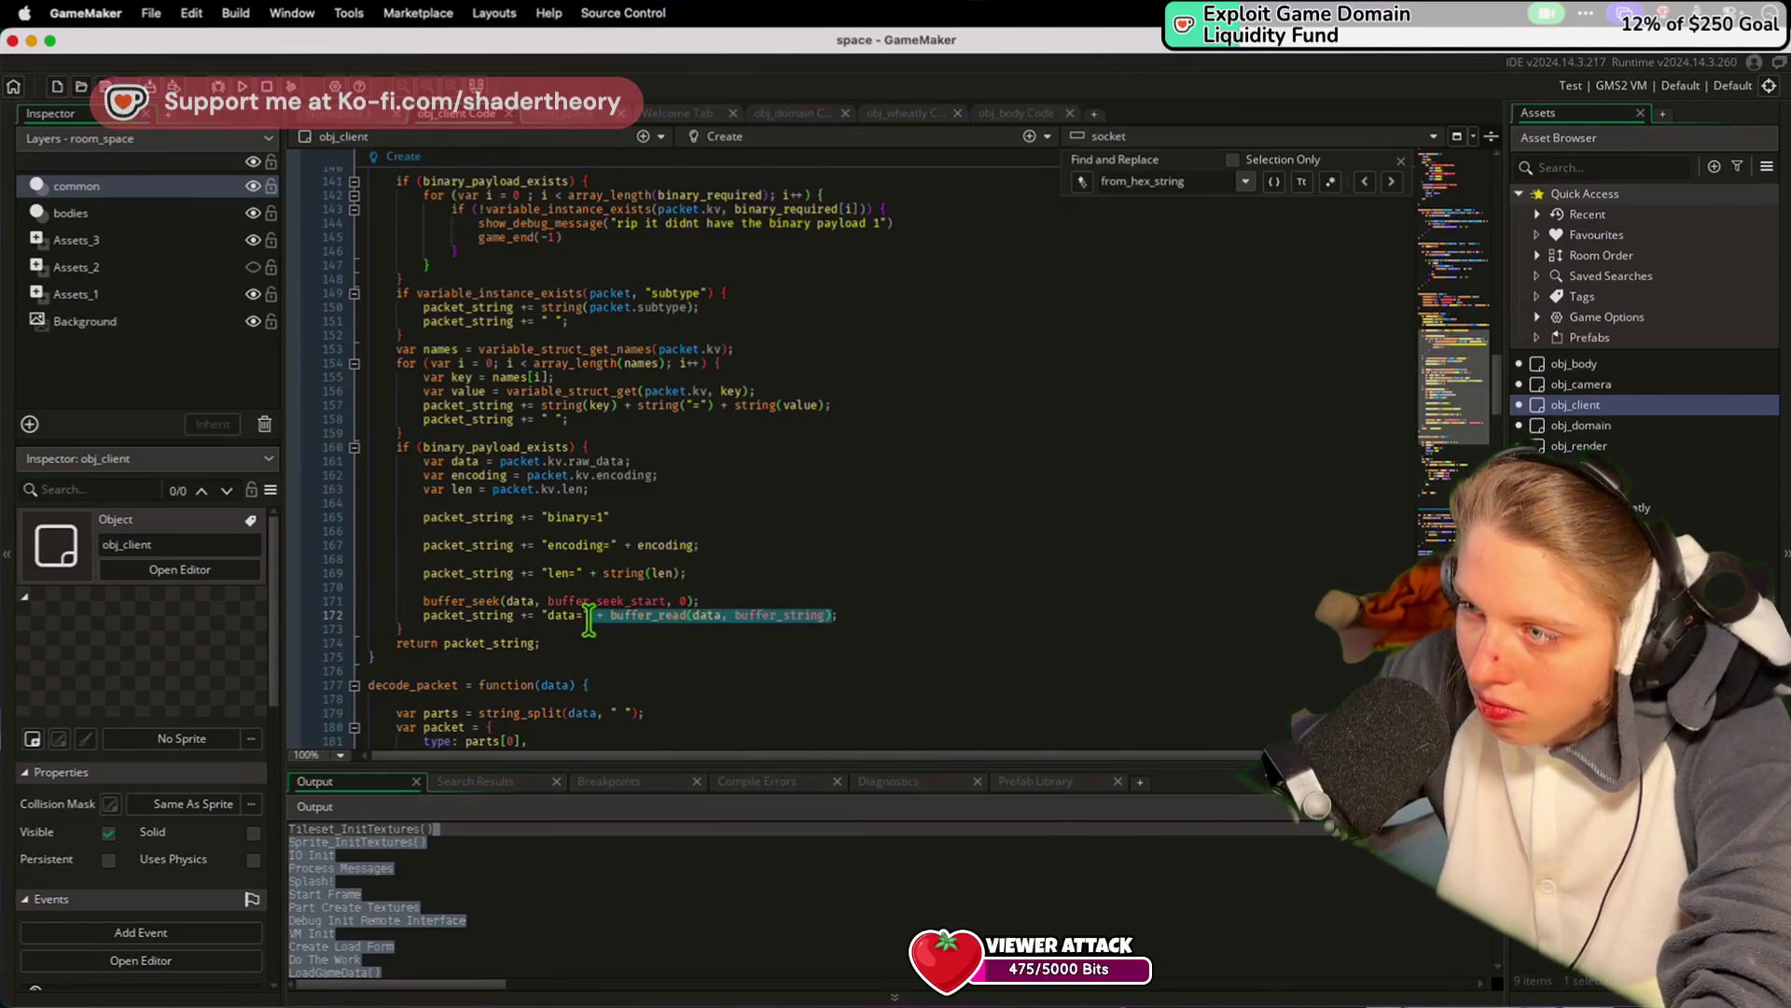
pyautogui.press('BackSpace')
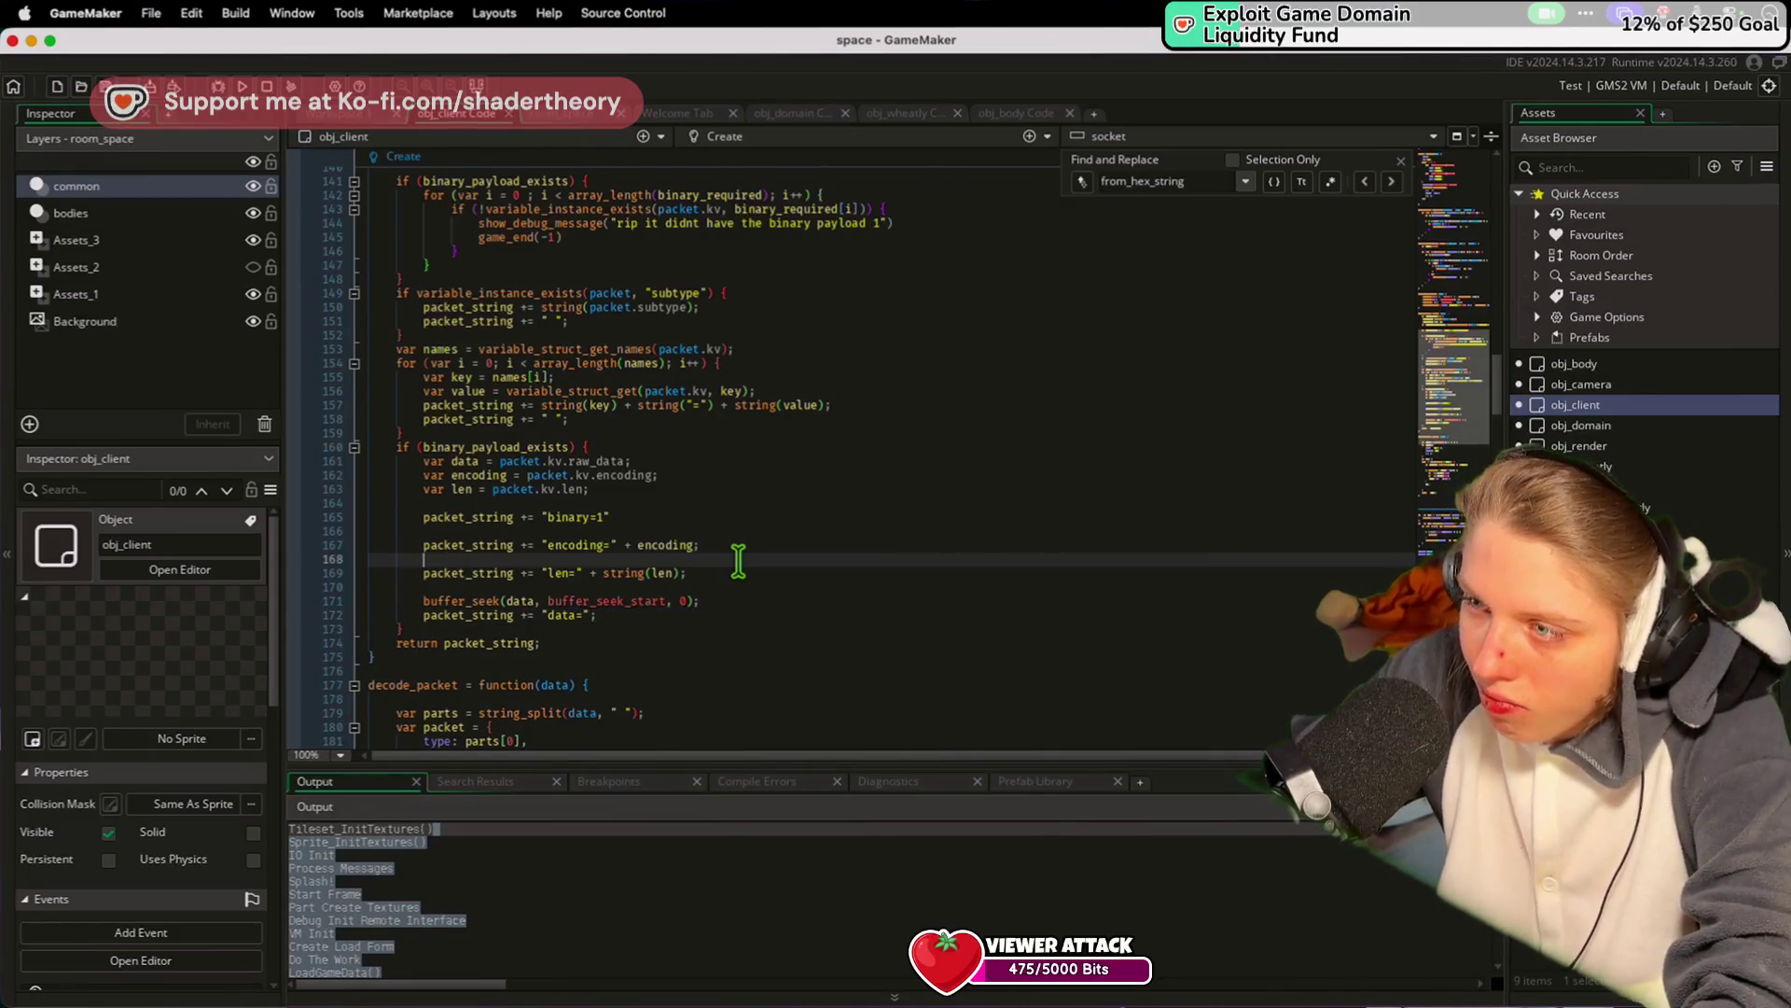
# - Restore the missing closing brace after return and save the script
pyautogui.scroll(1, 736, 559)
pyautogui.click(813, 575)
pyautogui.scroll(-7, 813, 579)
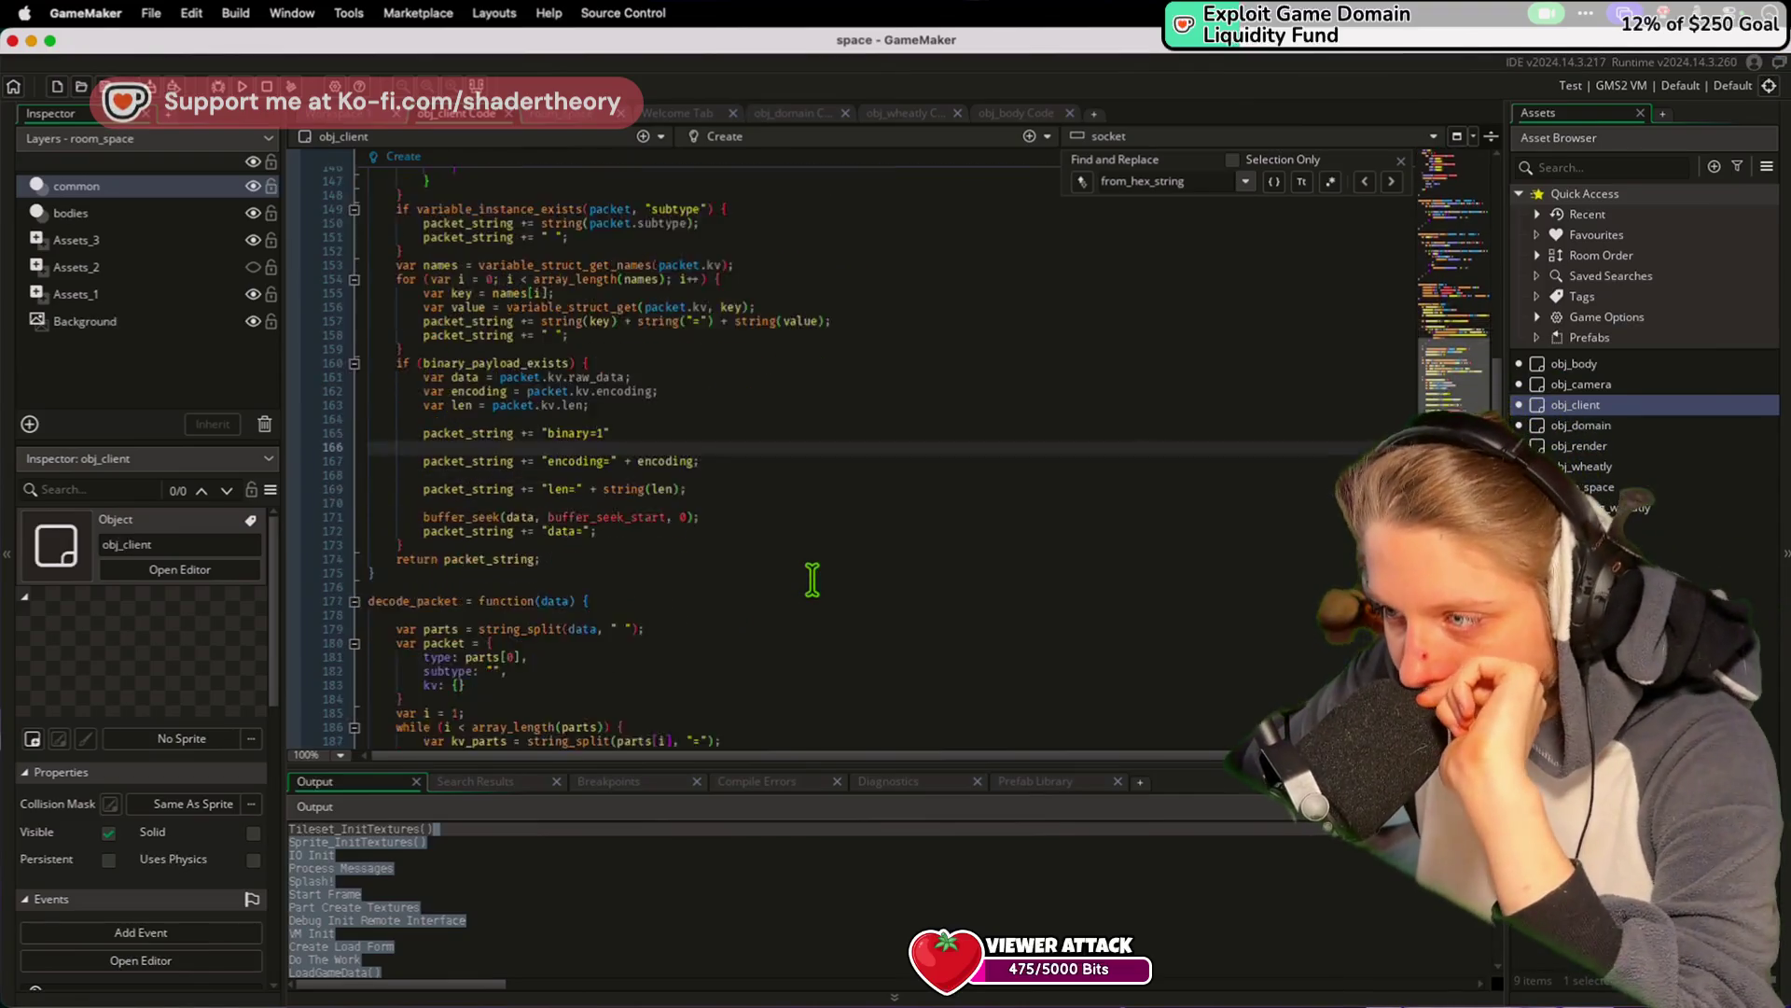
pyautogui.click(479, 404)
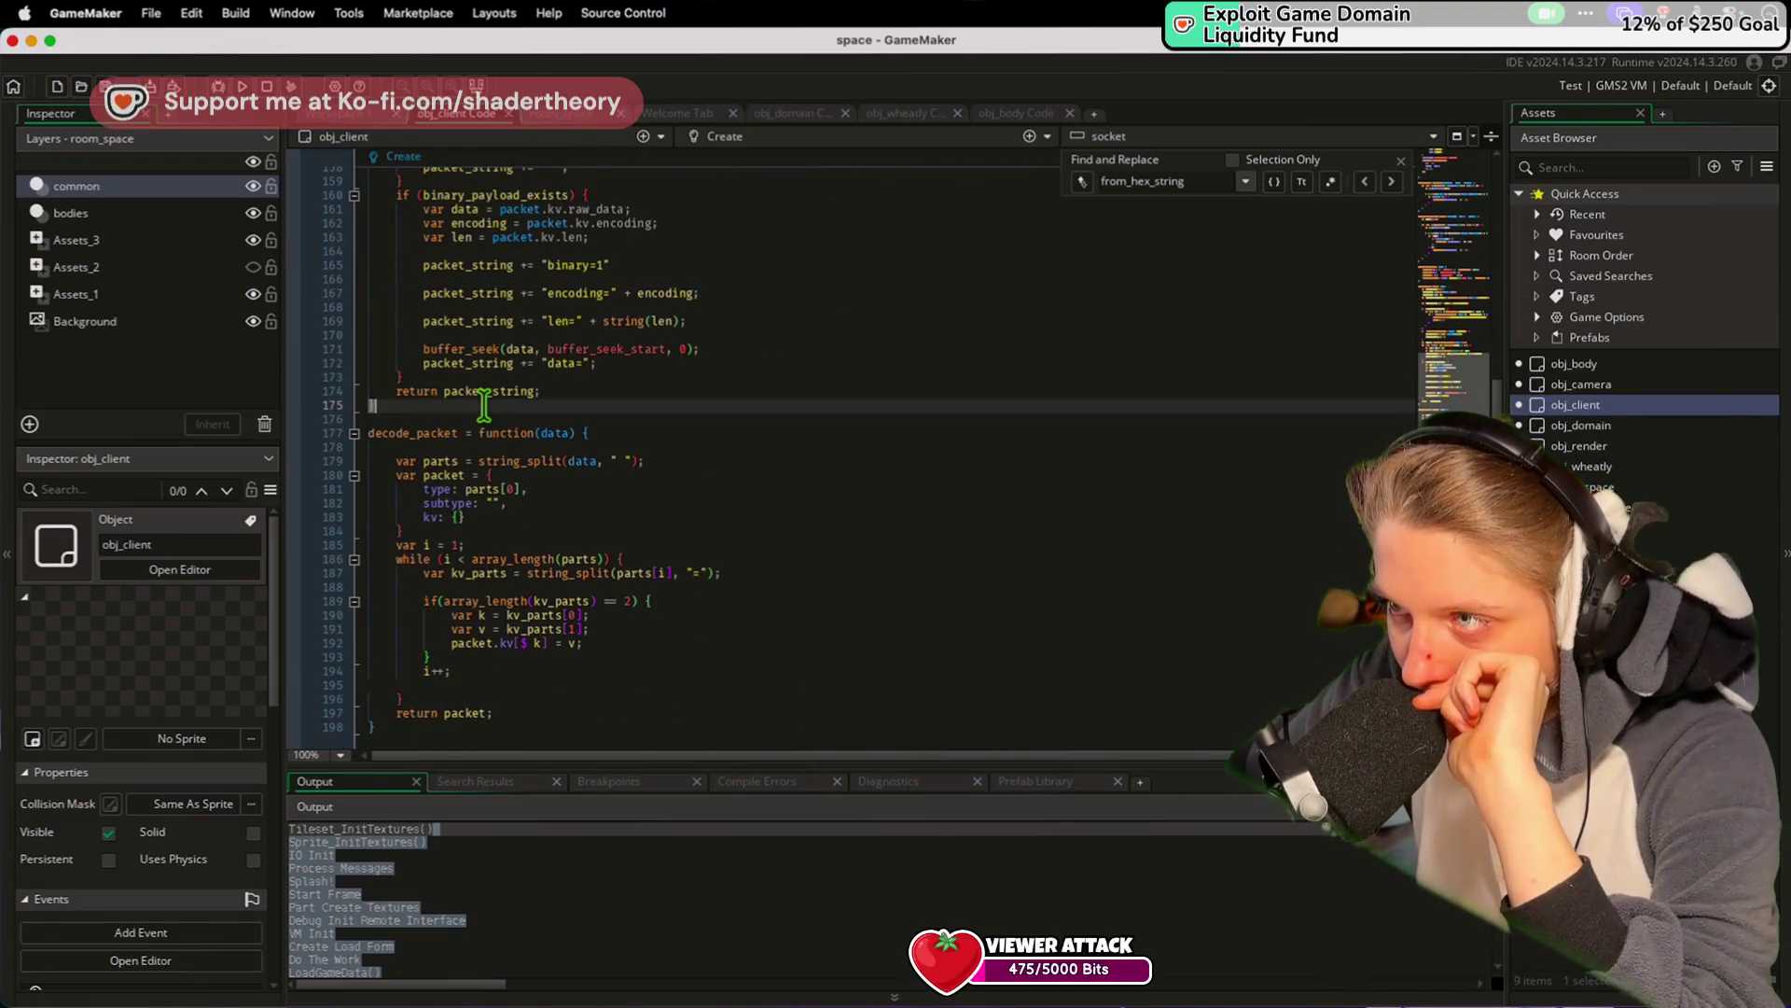
pyautogui.write('}')
pyautogui.click(583, 363)
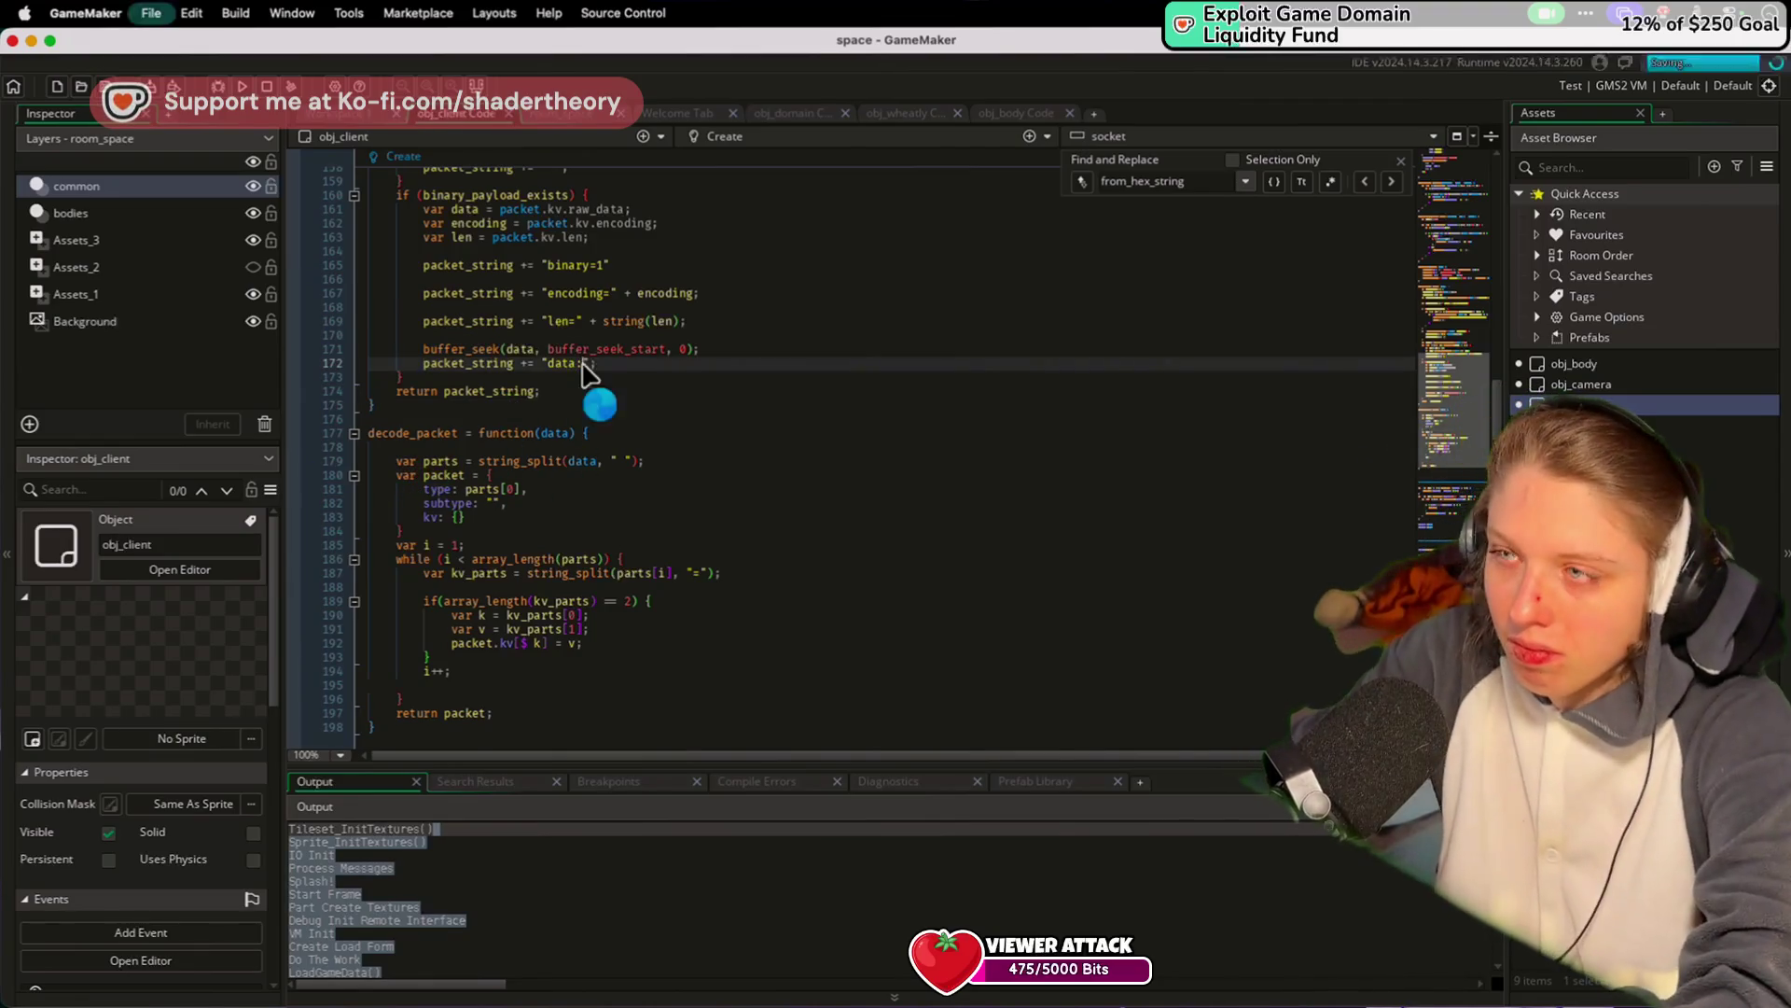
pyautogui.click(759, 265)
pyautogui.hotkey('ctrl', 's')
pyautogui.press('super+Tab')
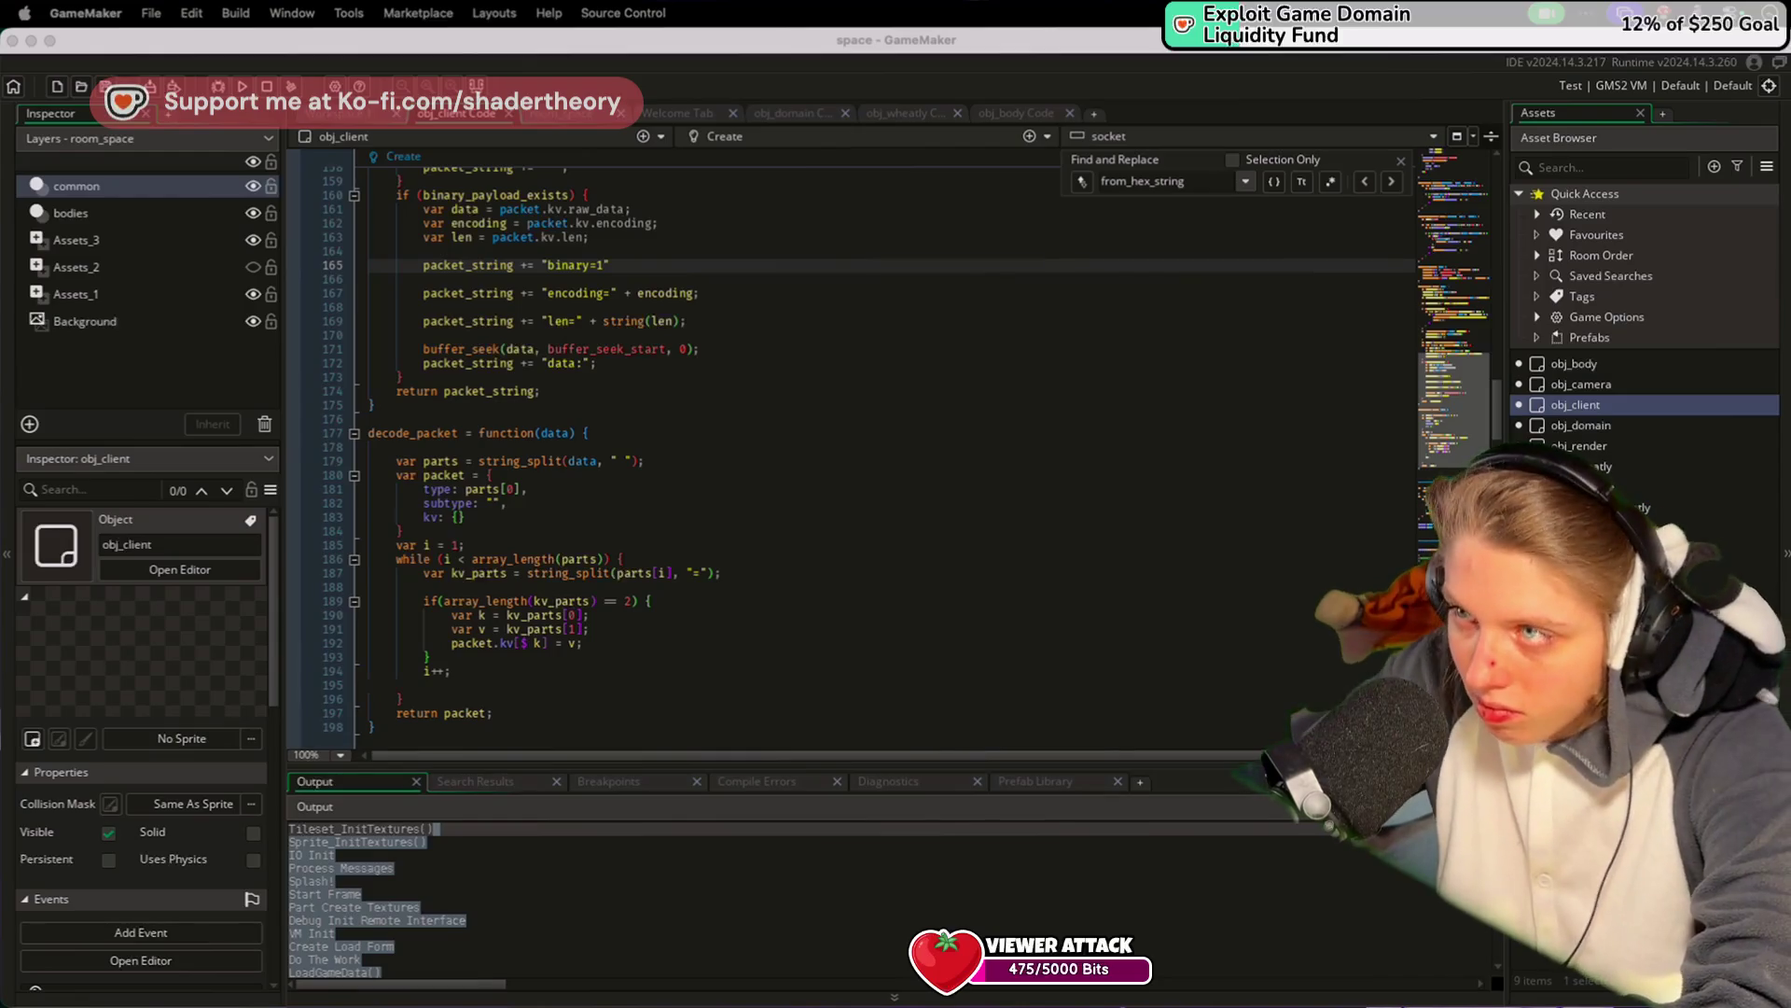
# - Replace "binary=1" with "payload=binary" on line 165 and save
pyautogui.doubleClick(571, 265)
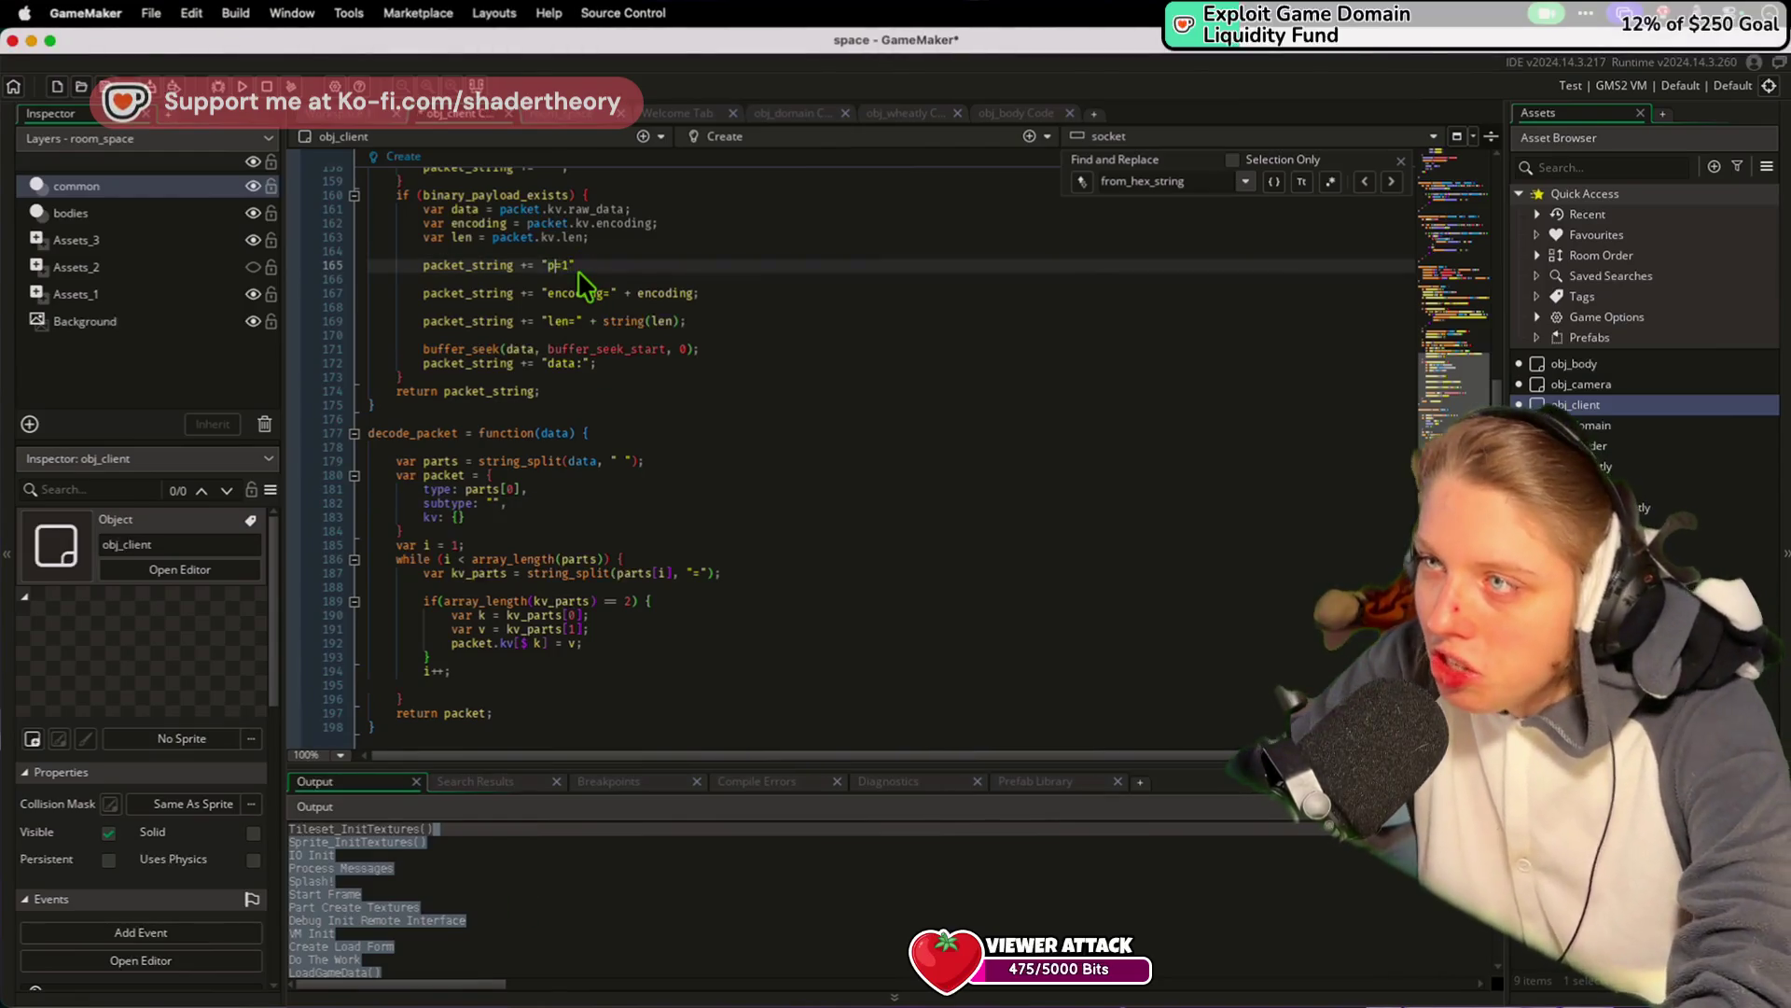
pyautogui.write('payload=')
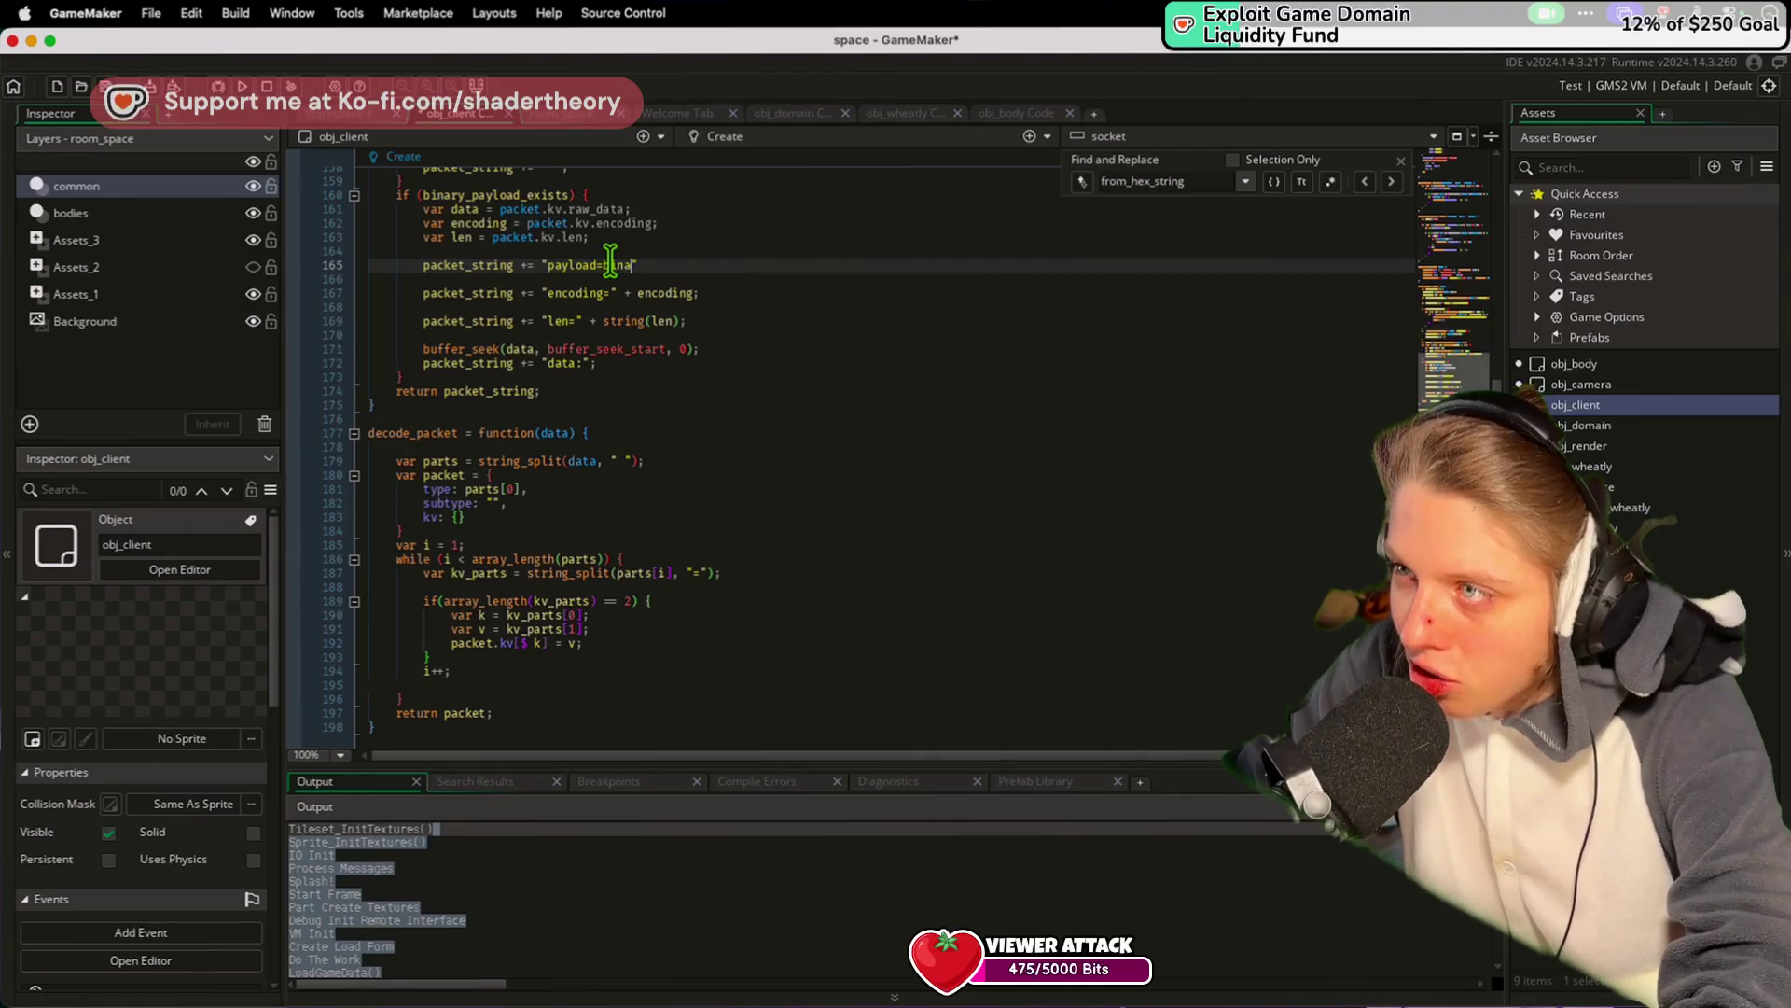
pyautogui.write('binary')
pyautogui.hotkey('ctrl', 's')
pyautogui.press('super+Tab')
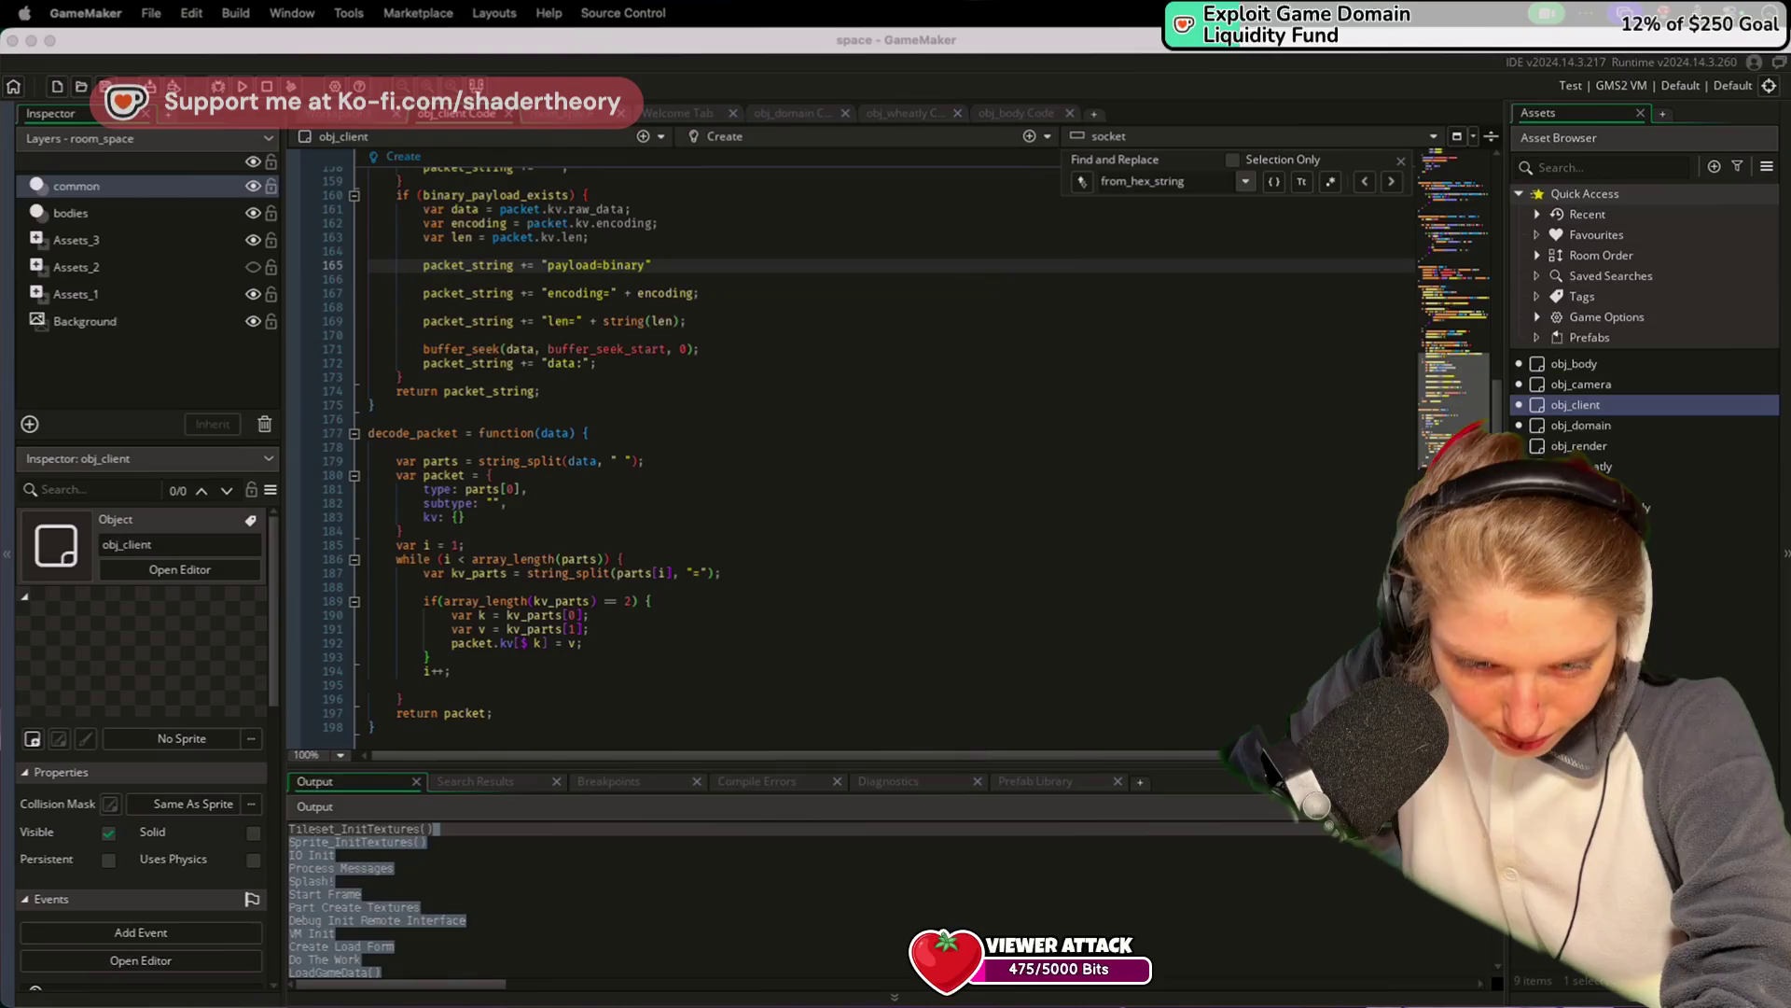
pyautogui.click(852, 489)
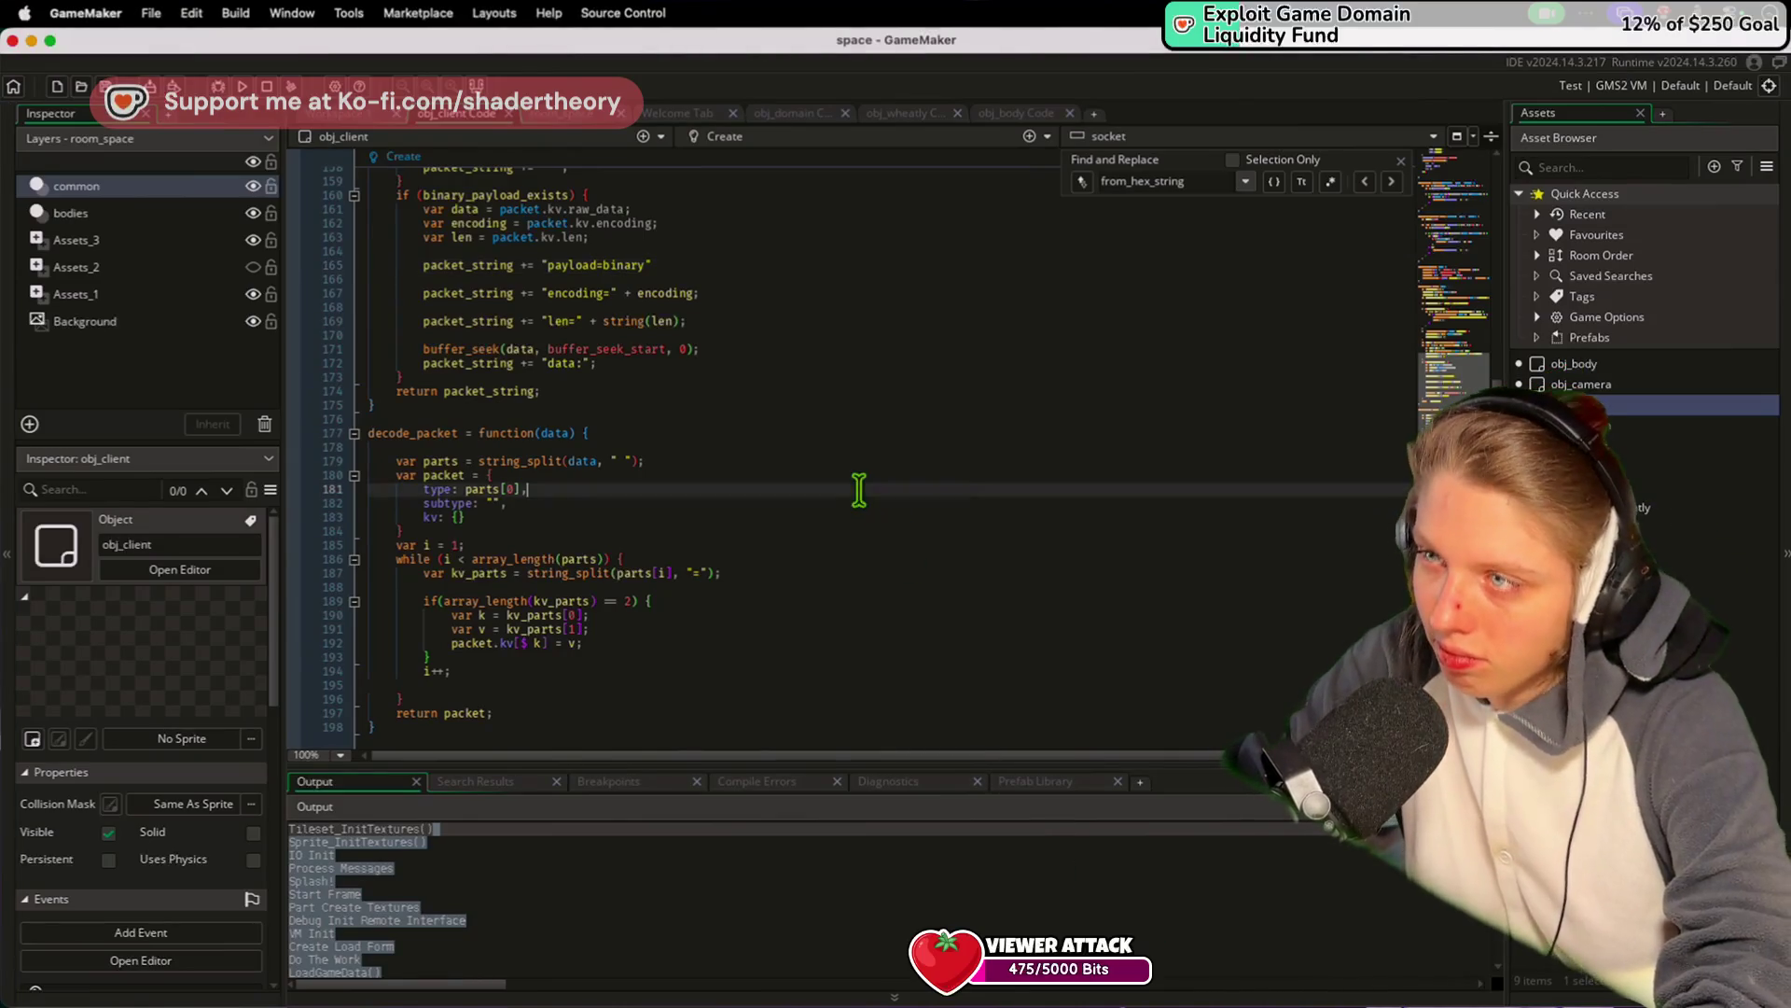
pyautogui.click(580, 363)
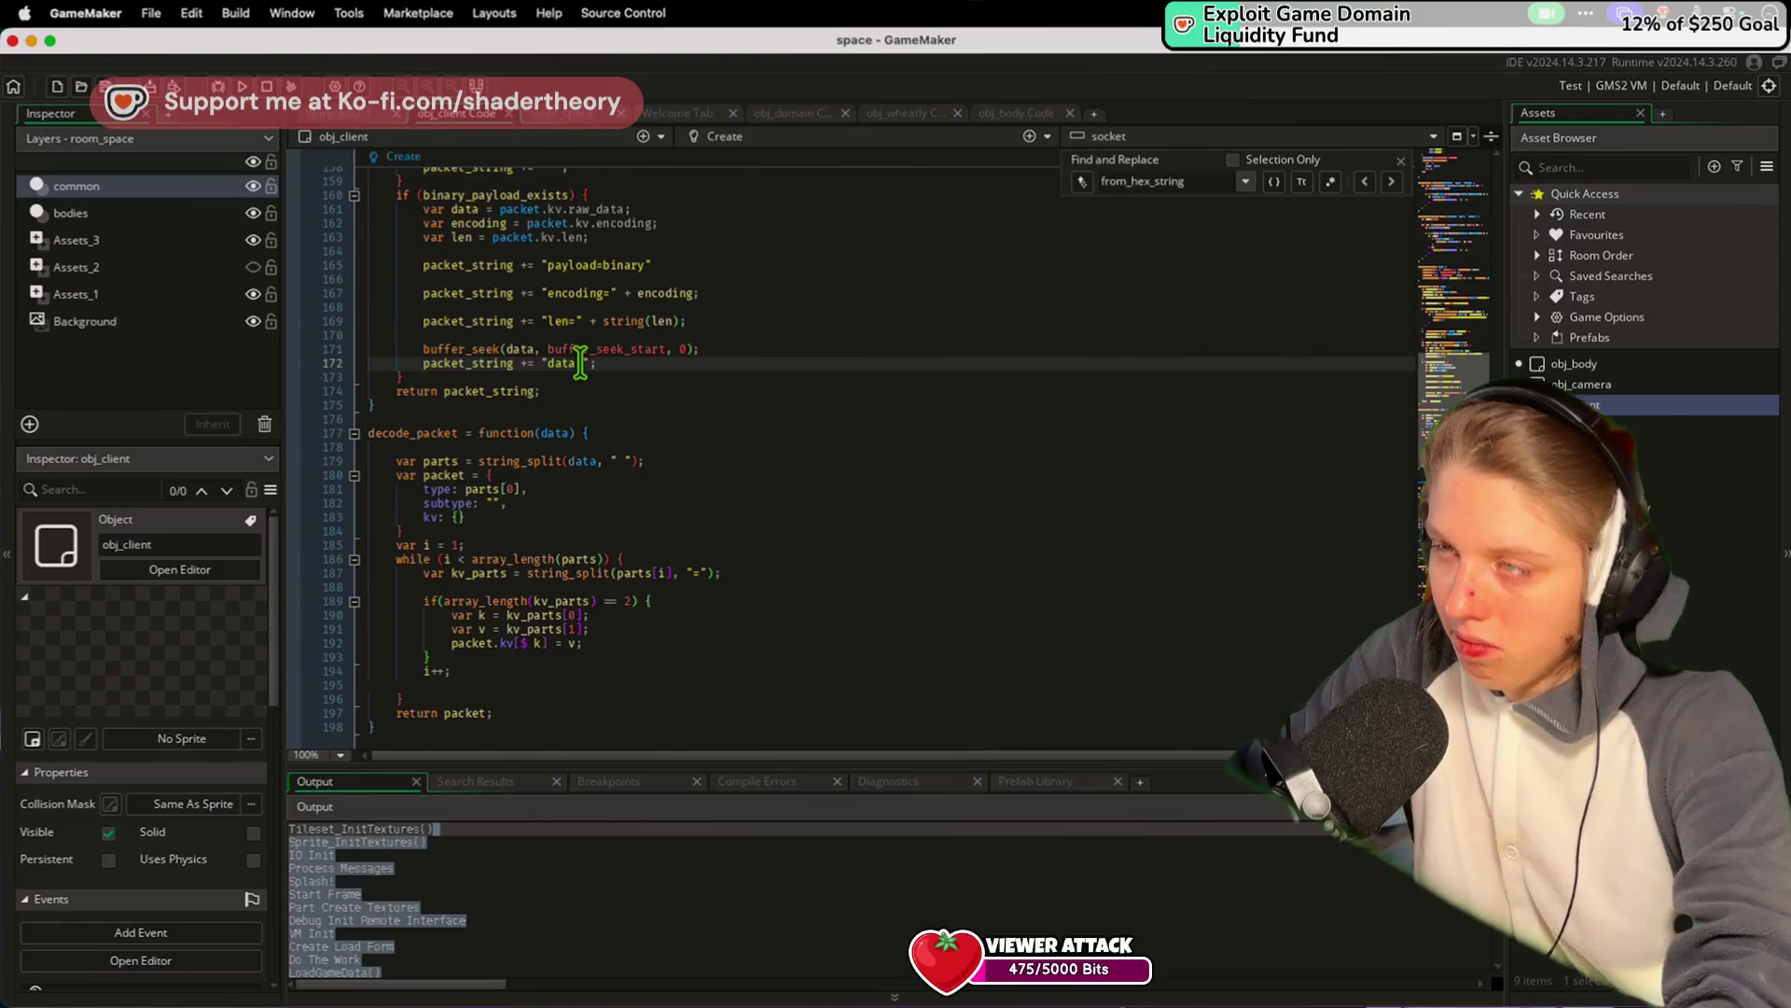
pyautogui.scroll(2, 580, 363)
pyautogui.scroll(-2, 580, 362)
pyautogui.scroll(9, 580, 363)
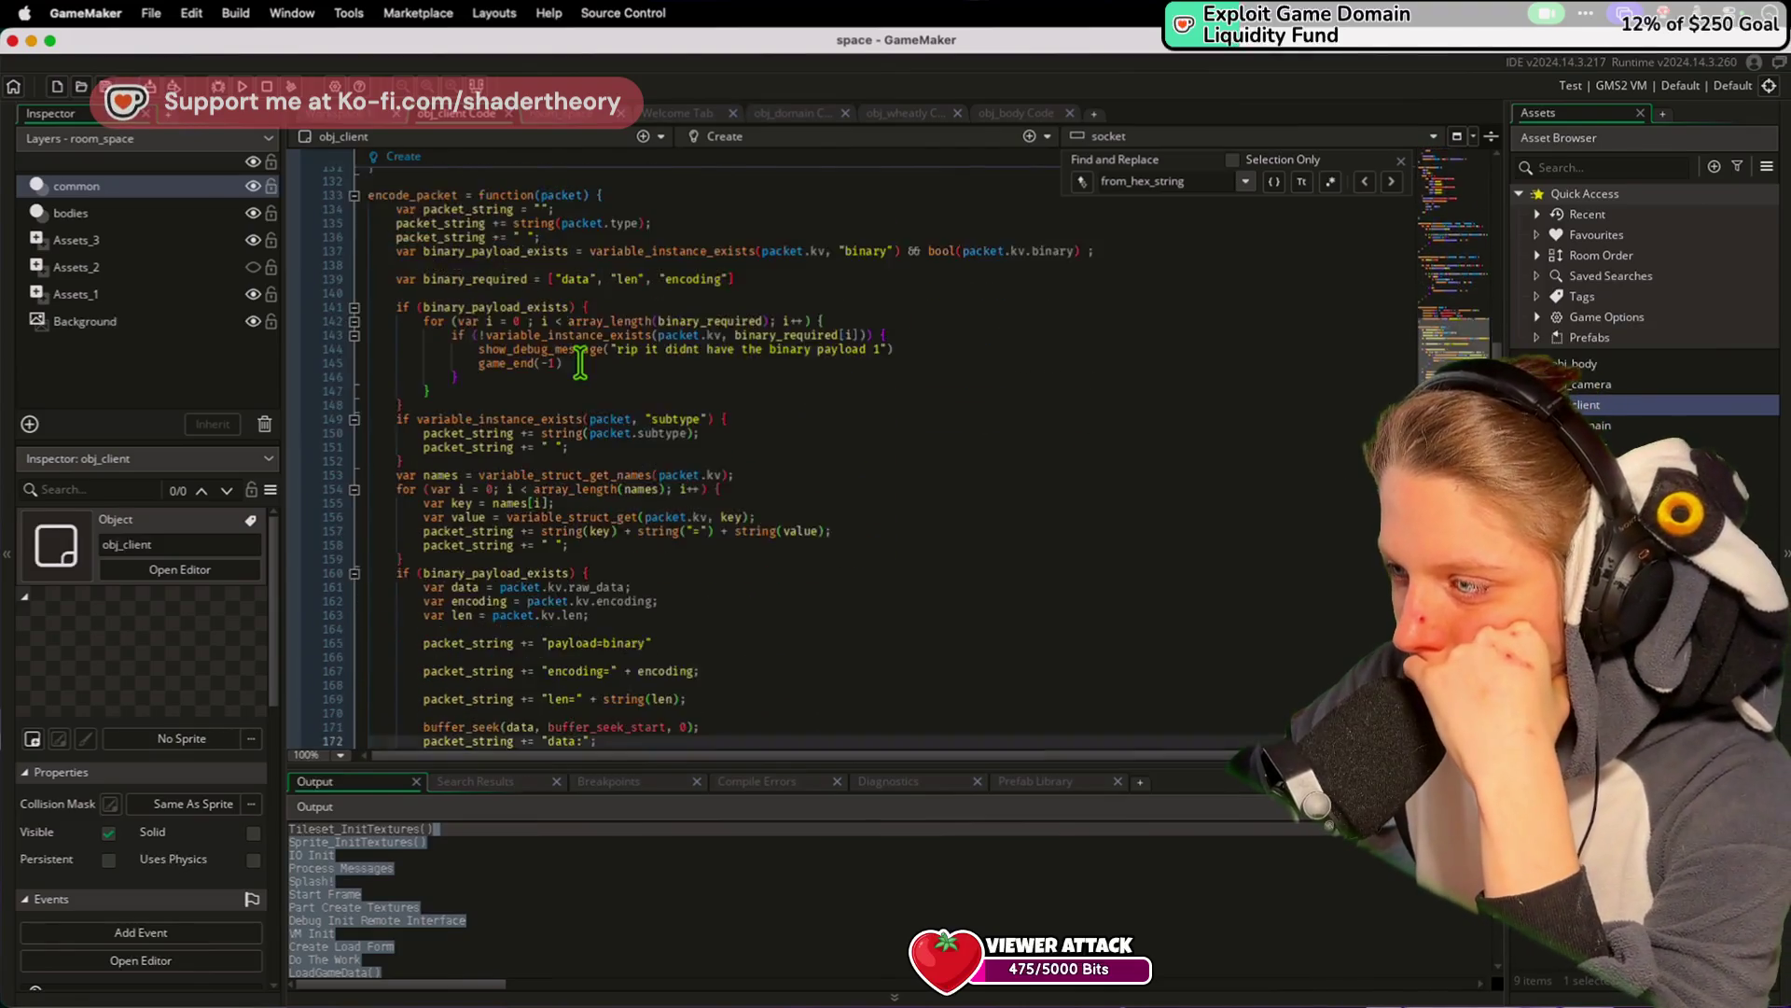
pyautogui.scroll(-3, 581, 363)
pyautogui.scroll(9, 597, 299)
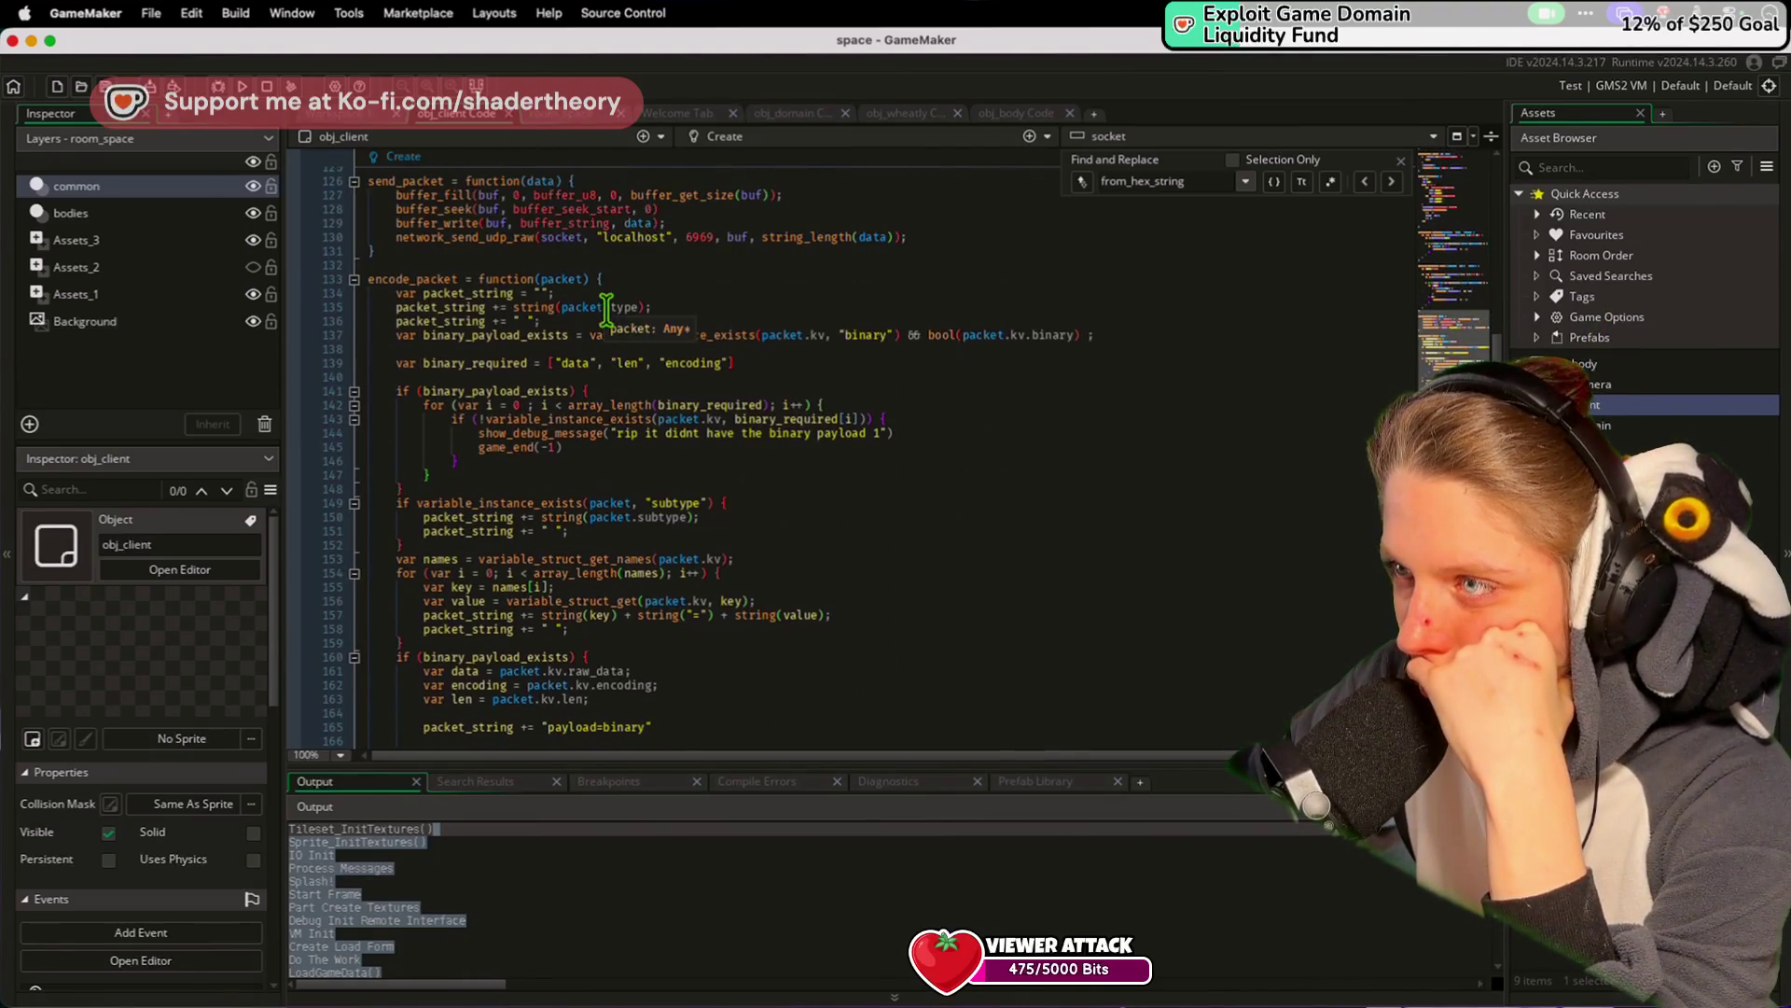
pyautogui.click(641, 291)
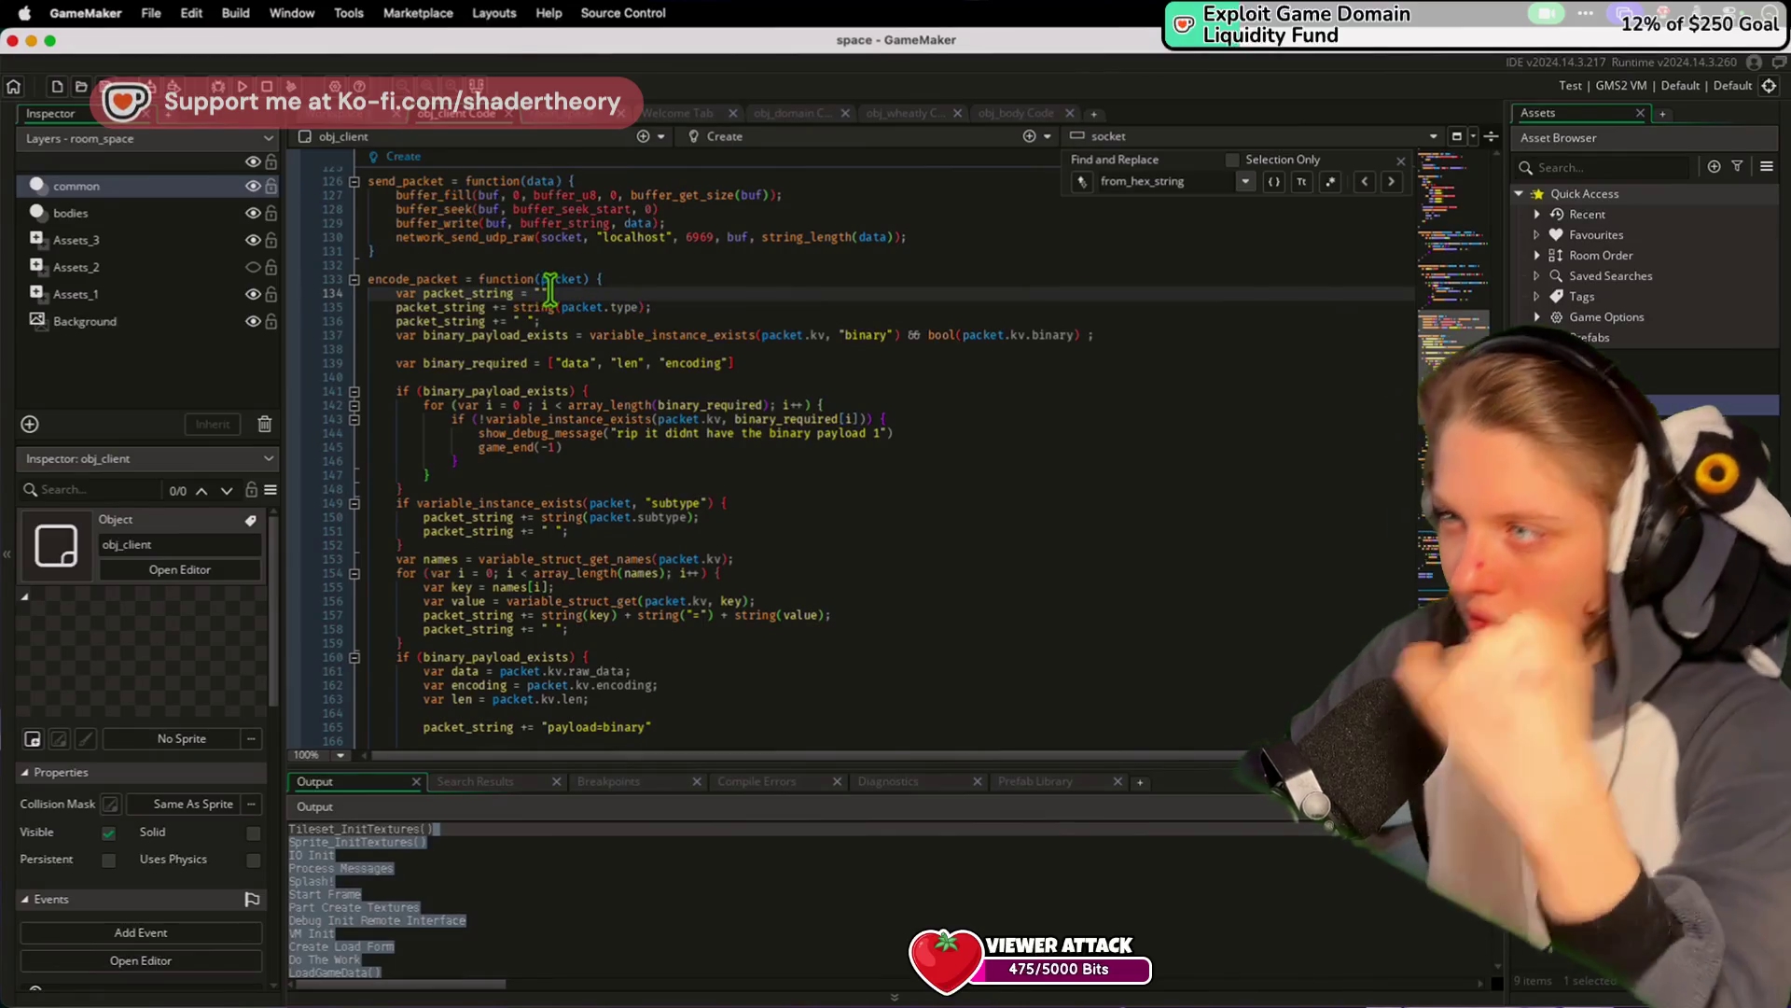
pyautogui.write('header:')
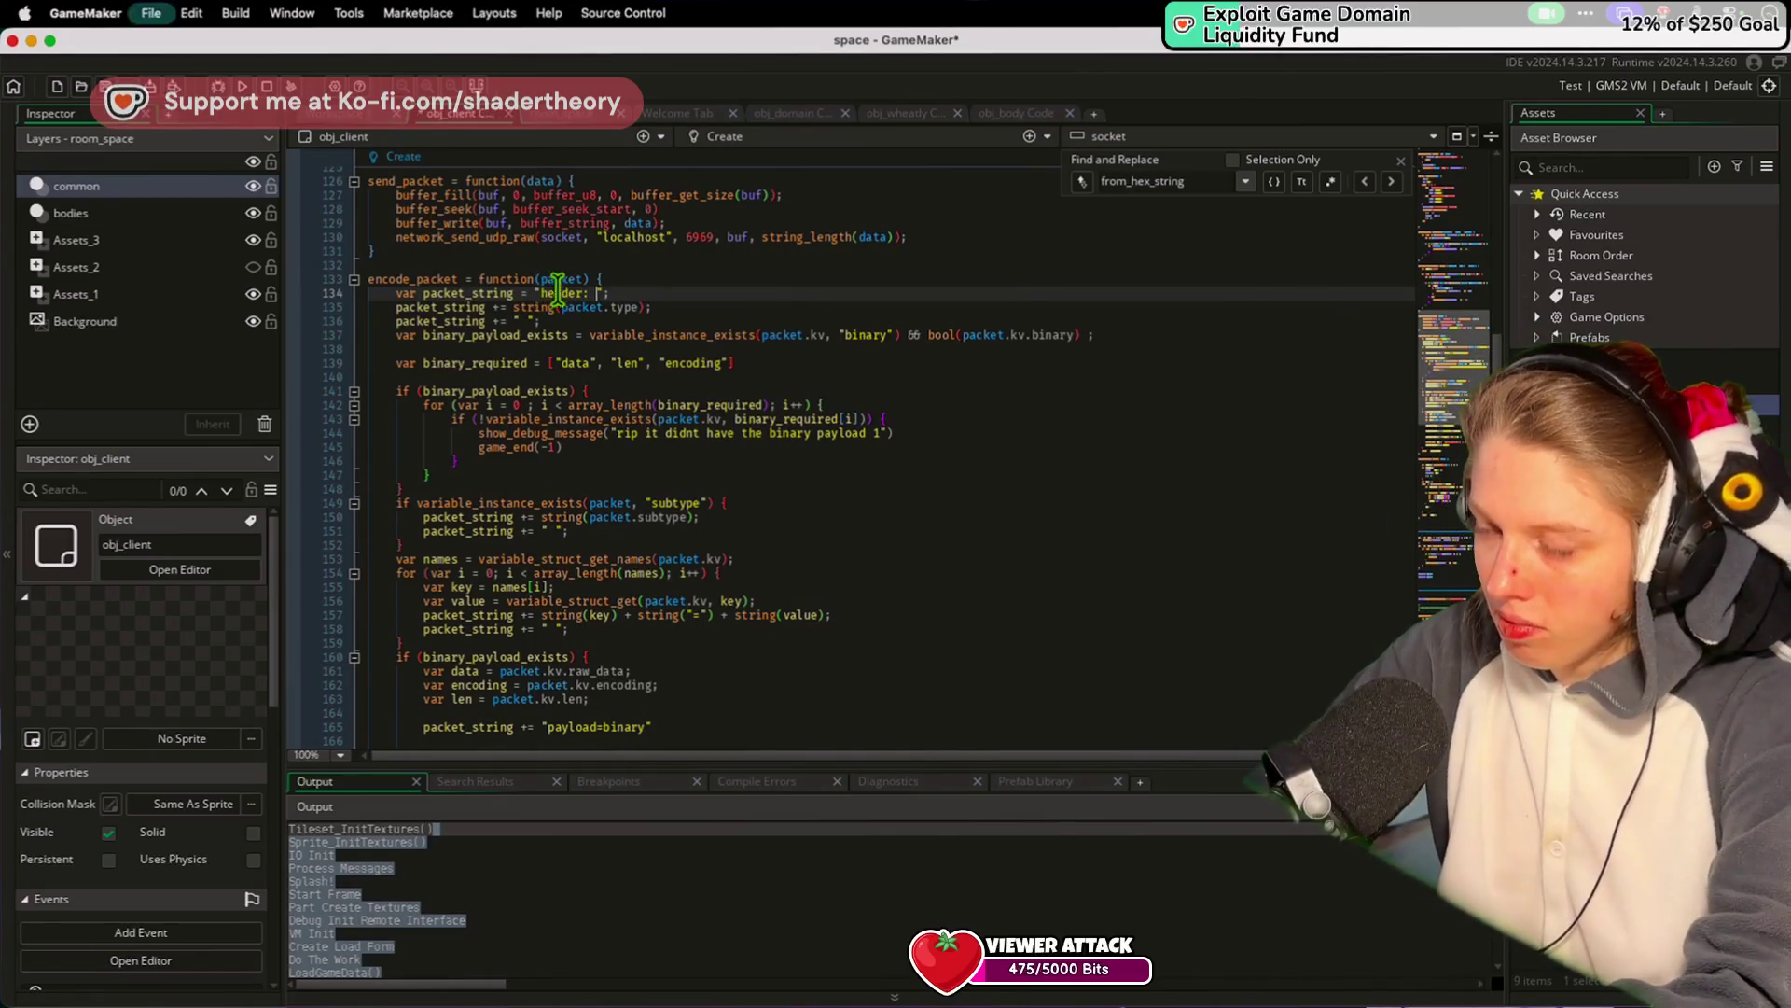
pyautogui.click(837, 501)
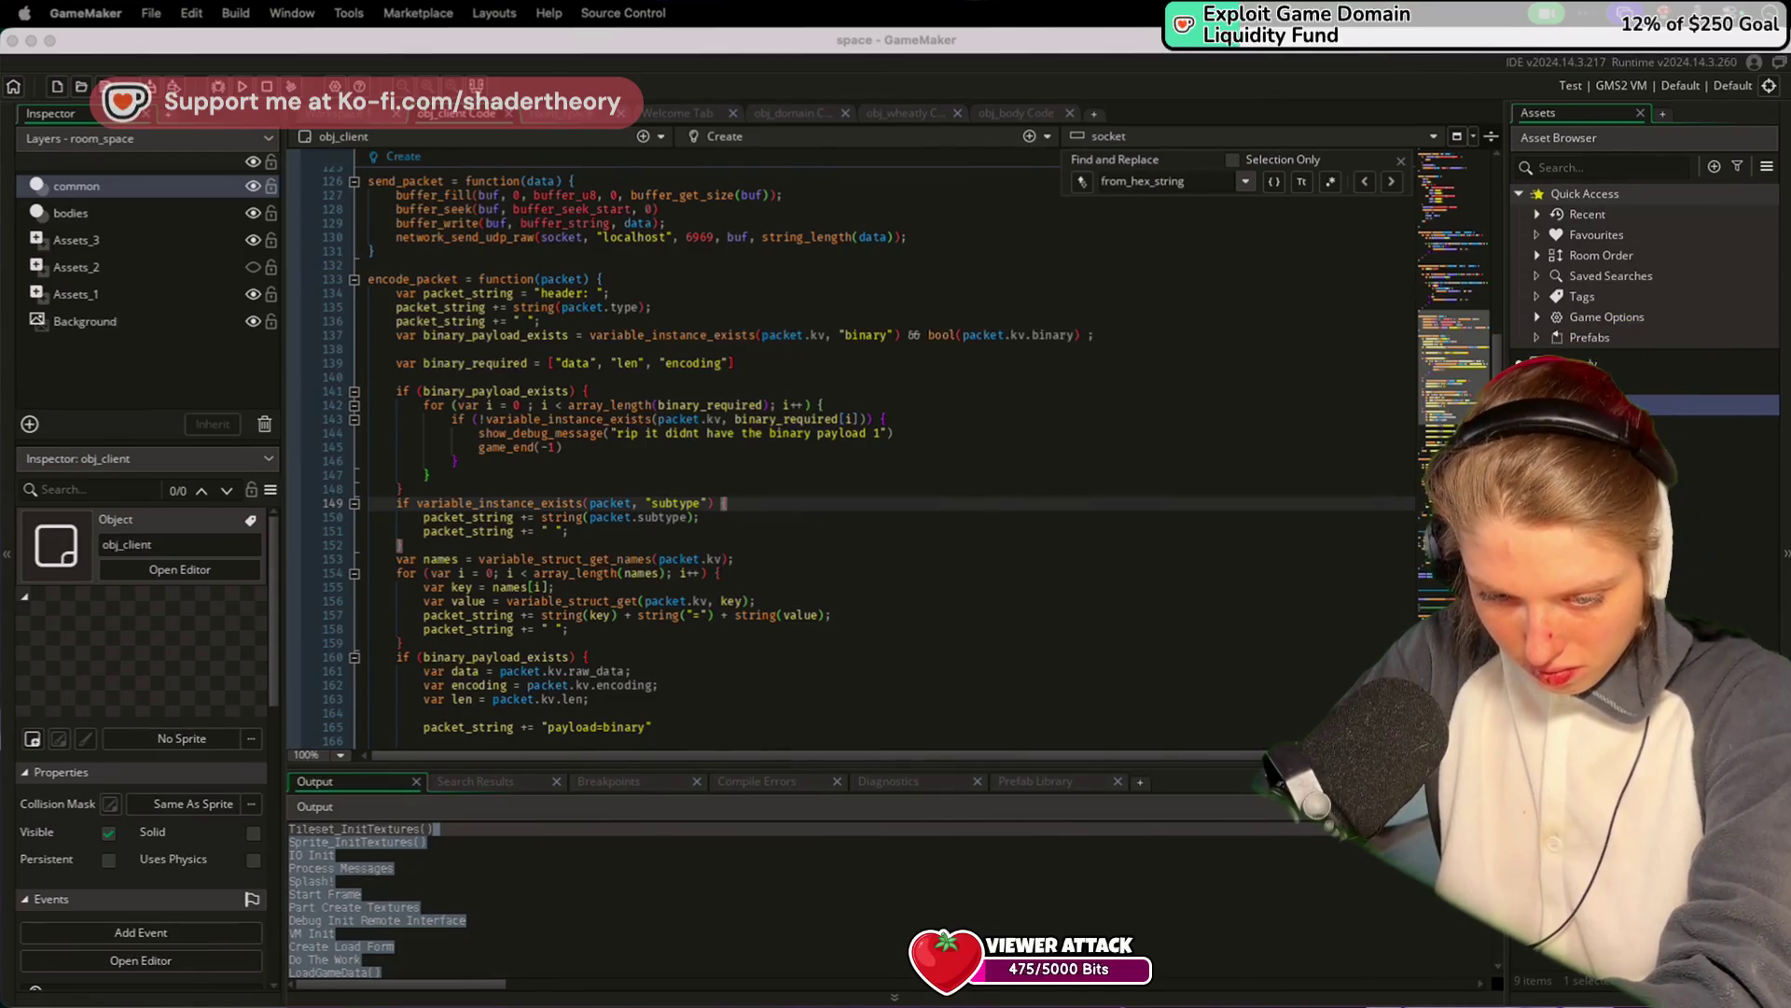
pyautogui.click(794, 668)
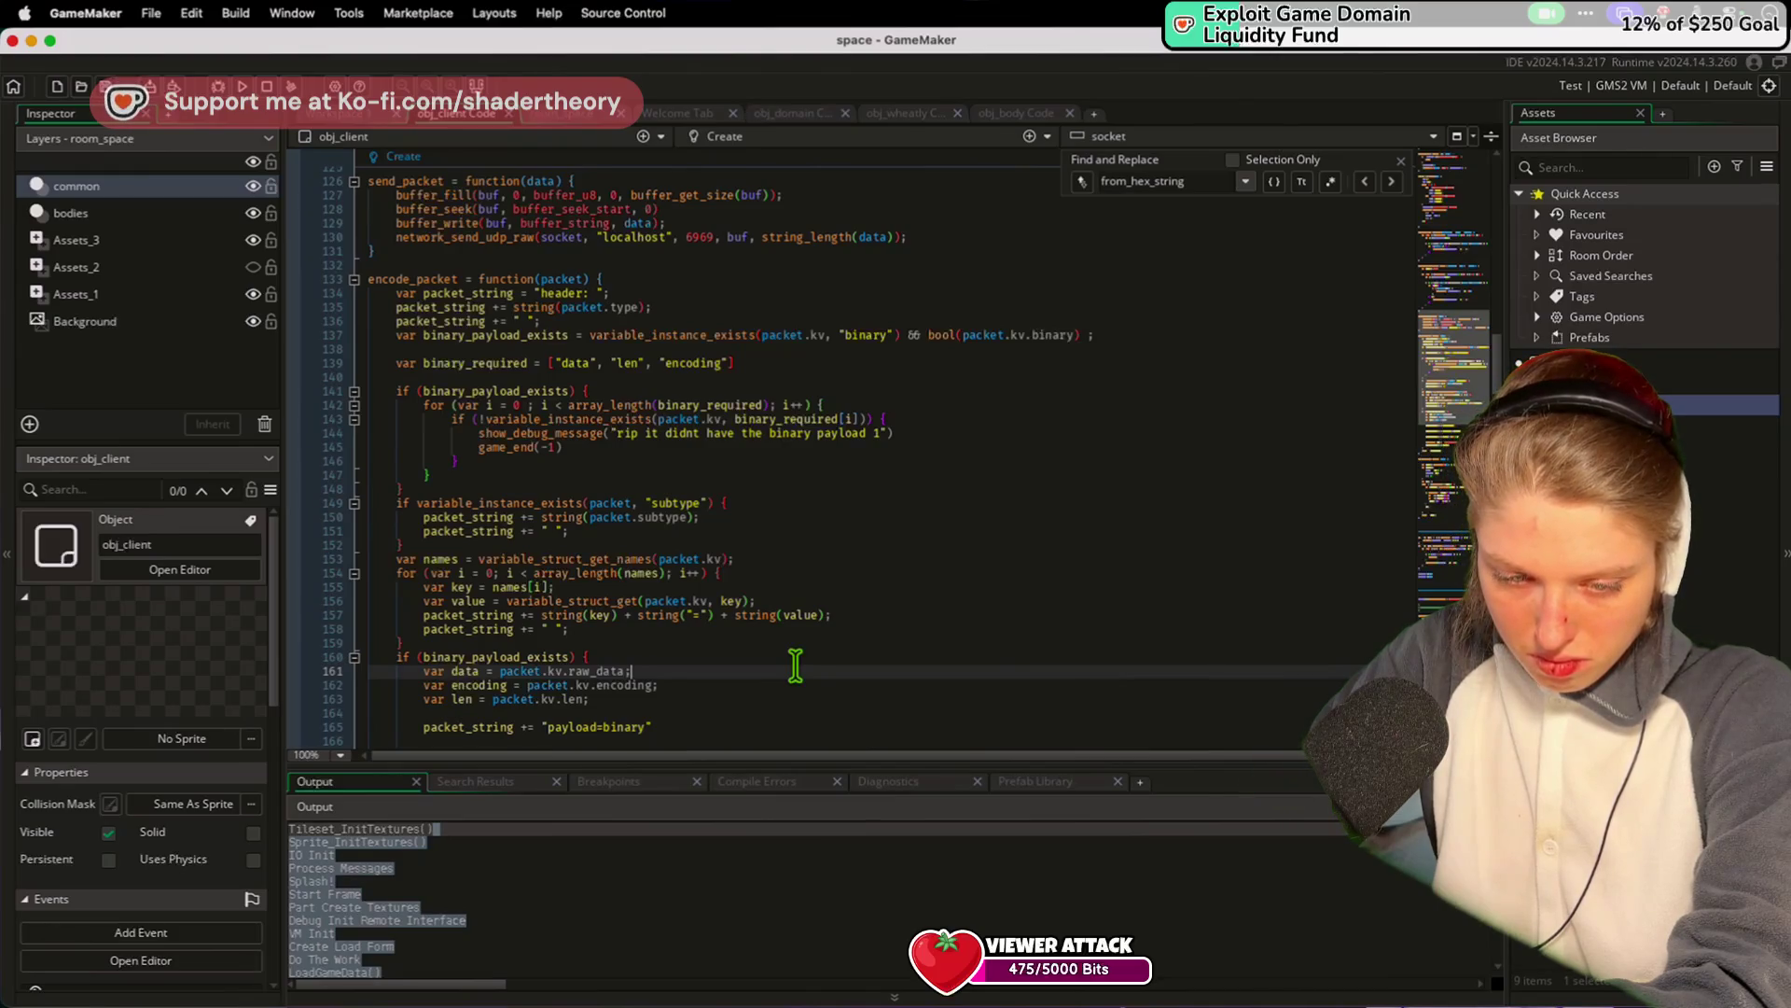
pyautogui.click(566, 573)
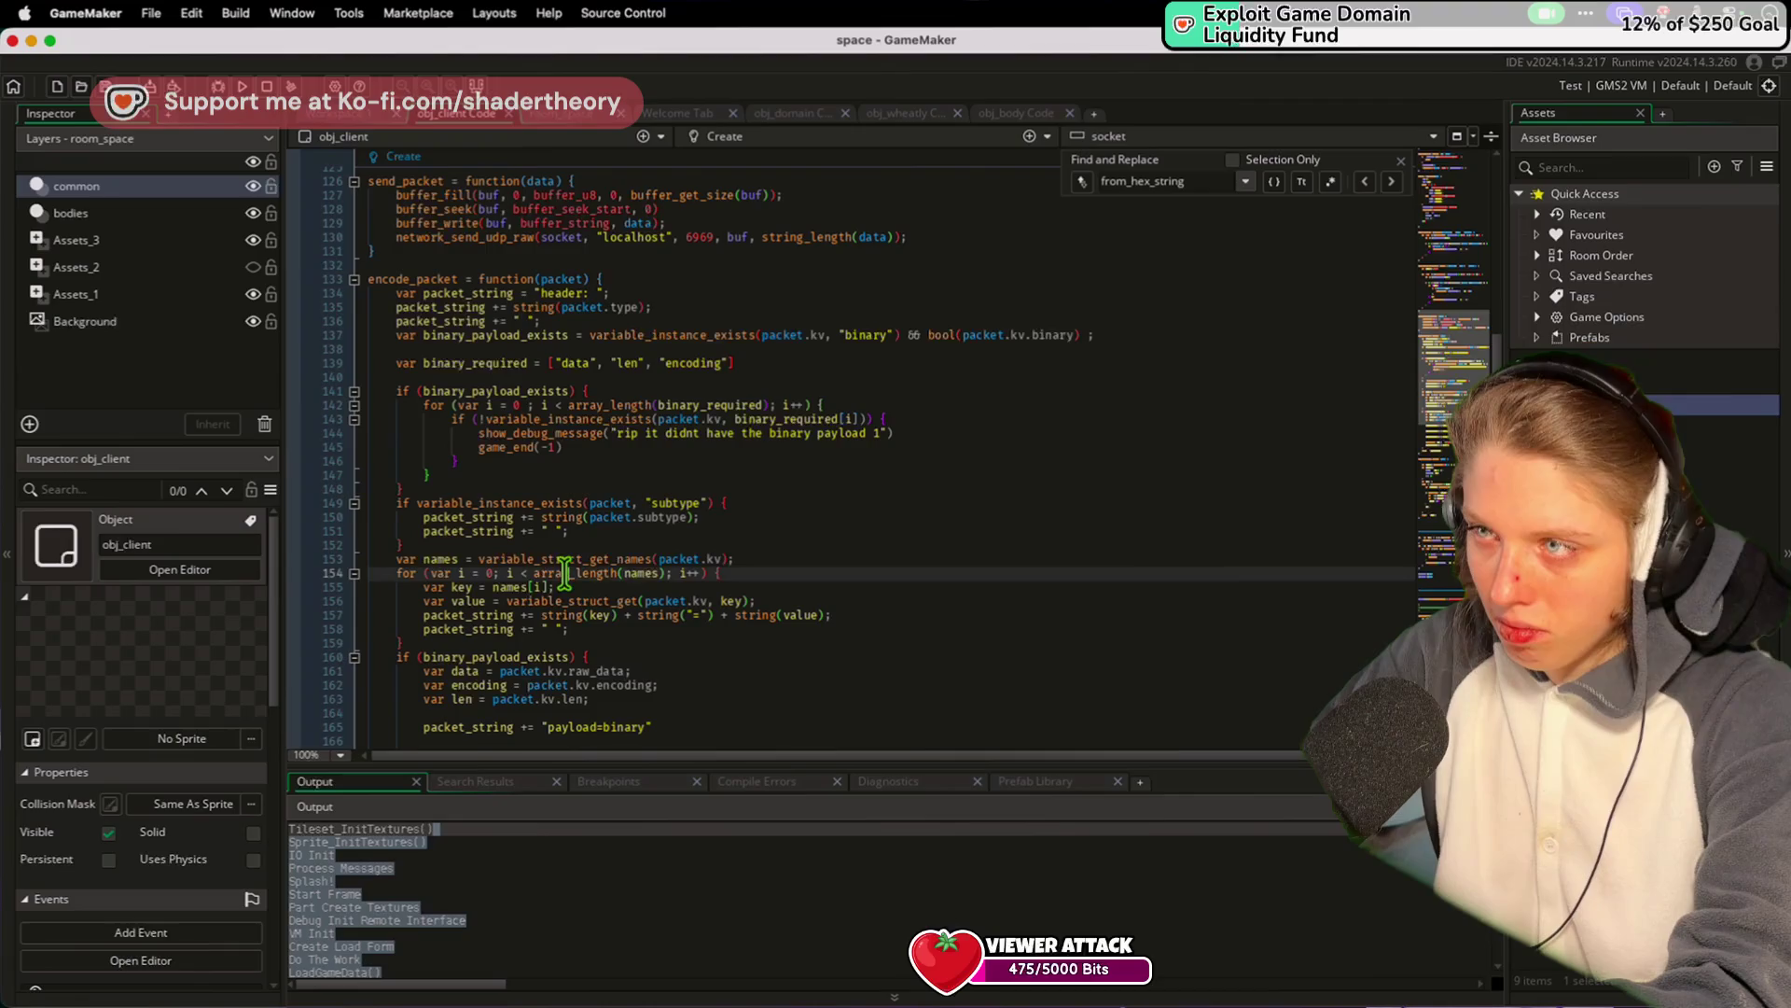
pyautogui.moveTo(542, 293); pyautogui.dragTo(602, 297)
pyautogui.write('@packet{')
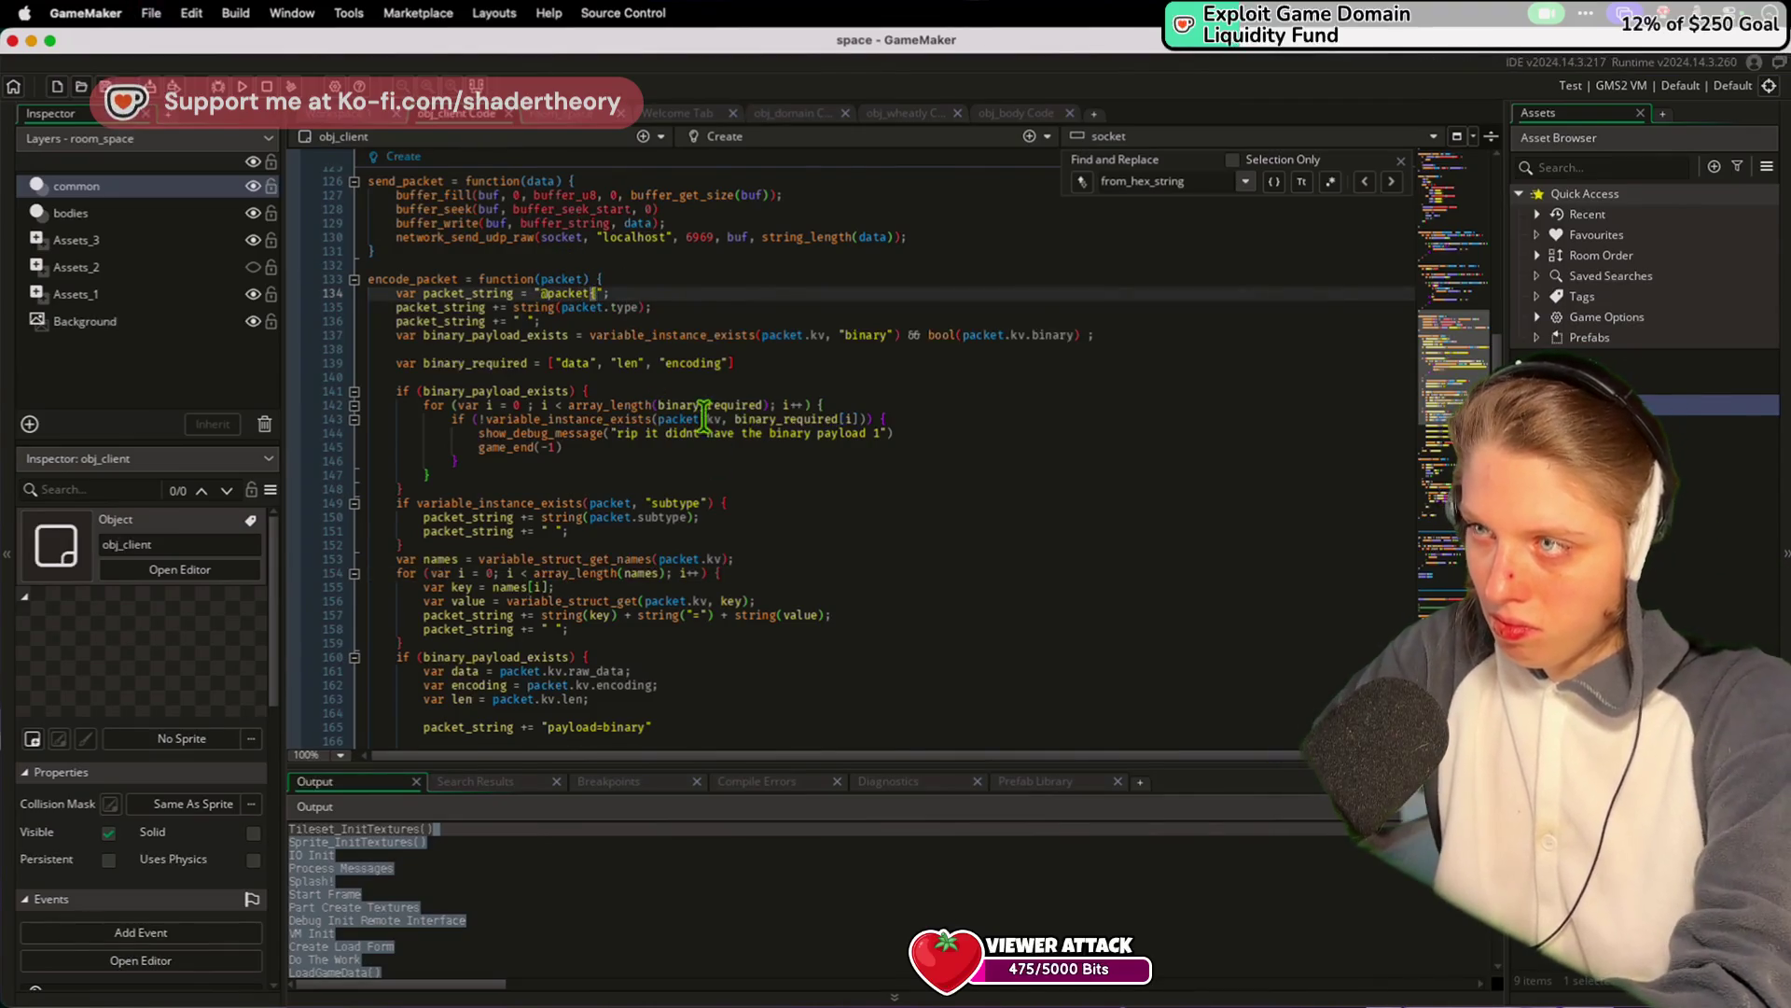
pyautogui.click(723, 476)
pyautogui.click(598, 295)
pyautogui.press('BackSpace')
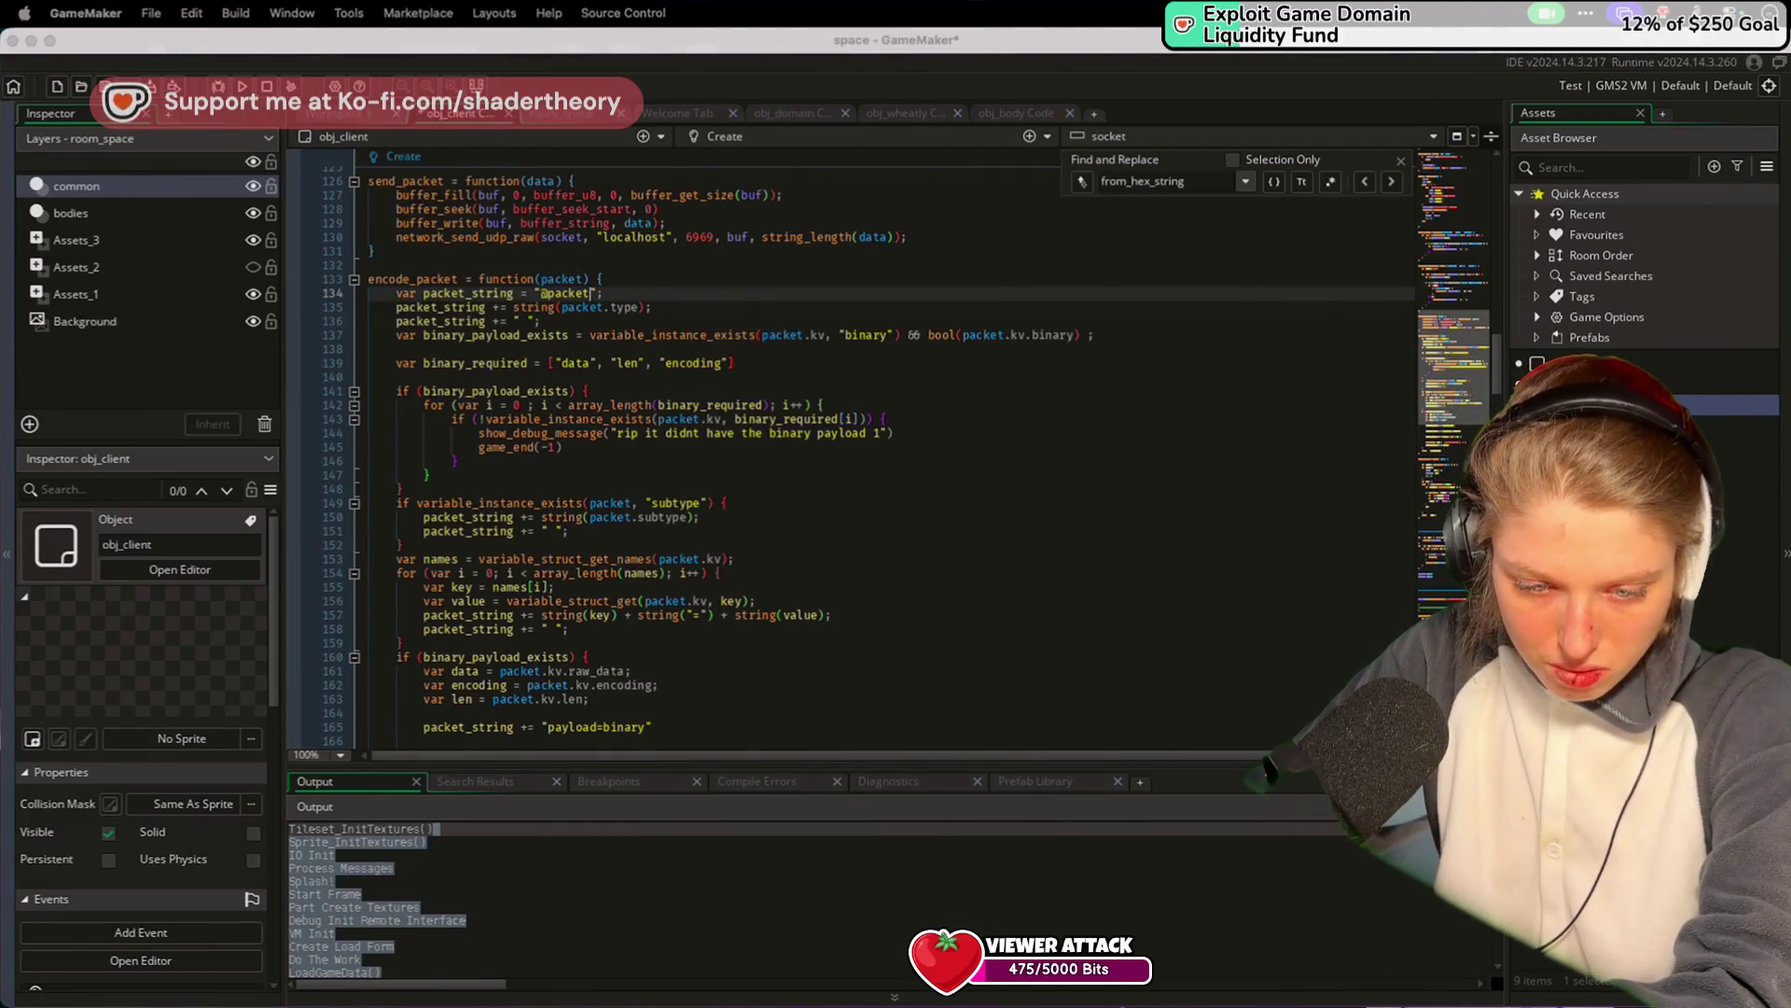
# - Rewrite the starting string as the uppercase "PACKET " header and save
pyautogui.press('super+Tab')
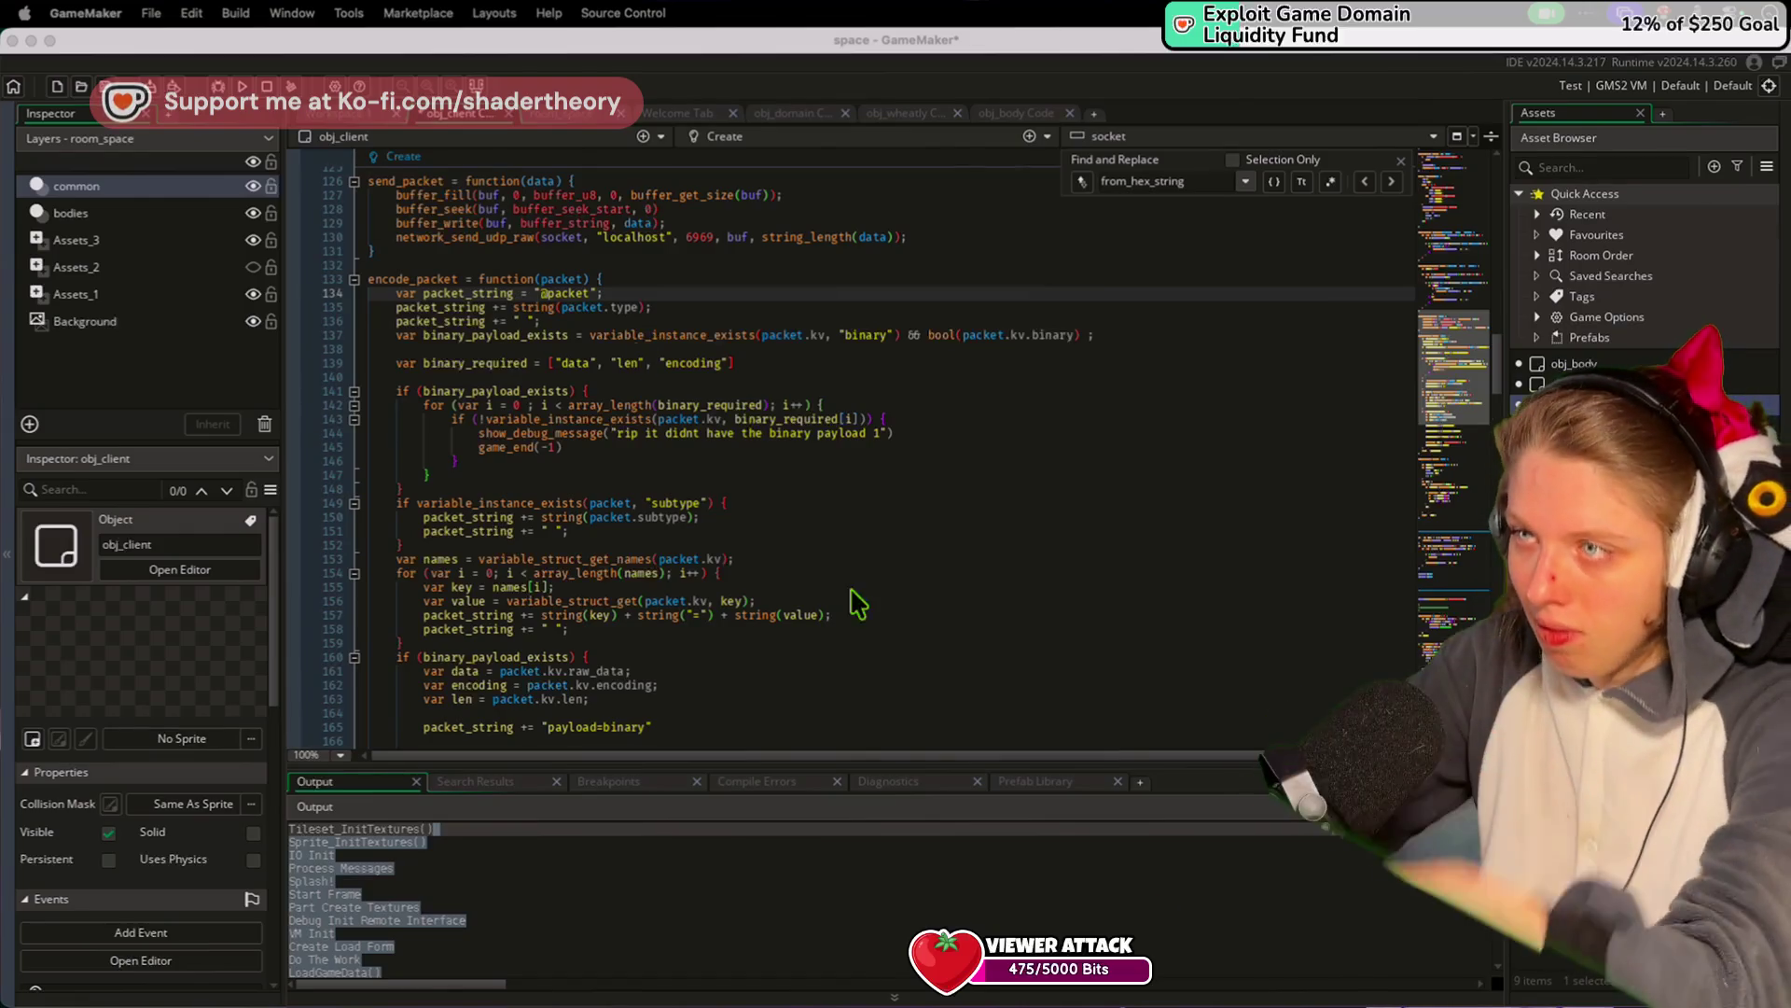
pyautogui.click(597, 307)
pyautogui.moveTo(592, 293); pyautogui.dragTo(541, 293)
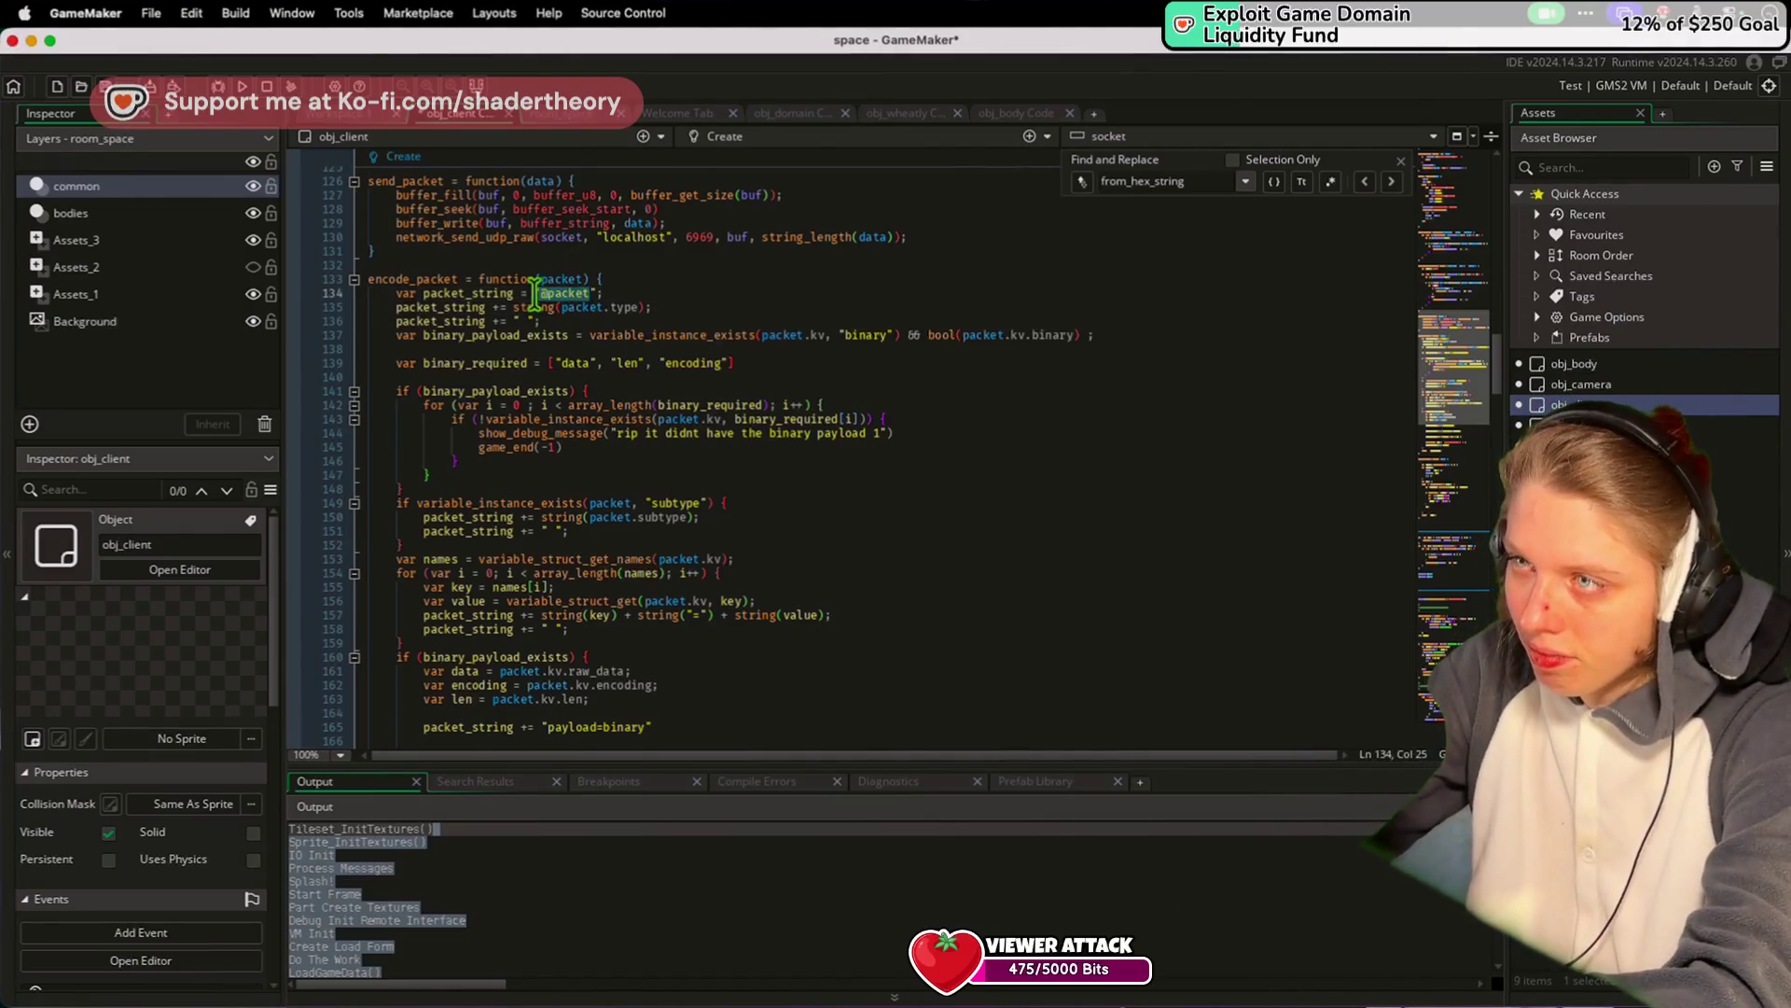
pyautogui.press('BackSpace')
pyautogui.write('packet')
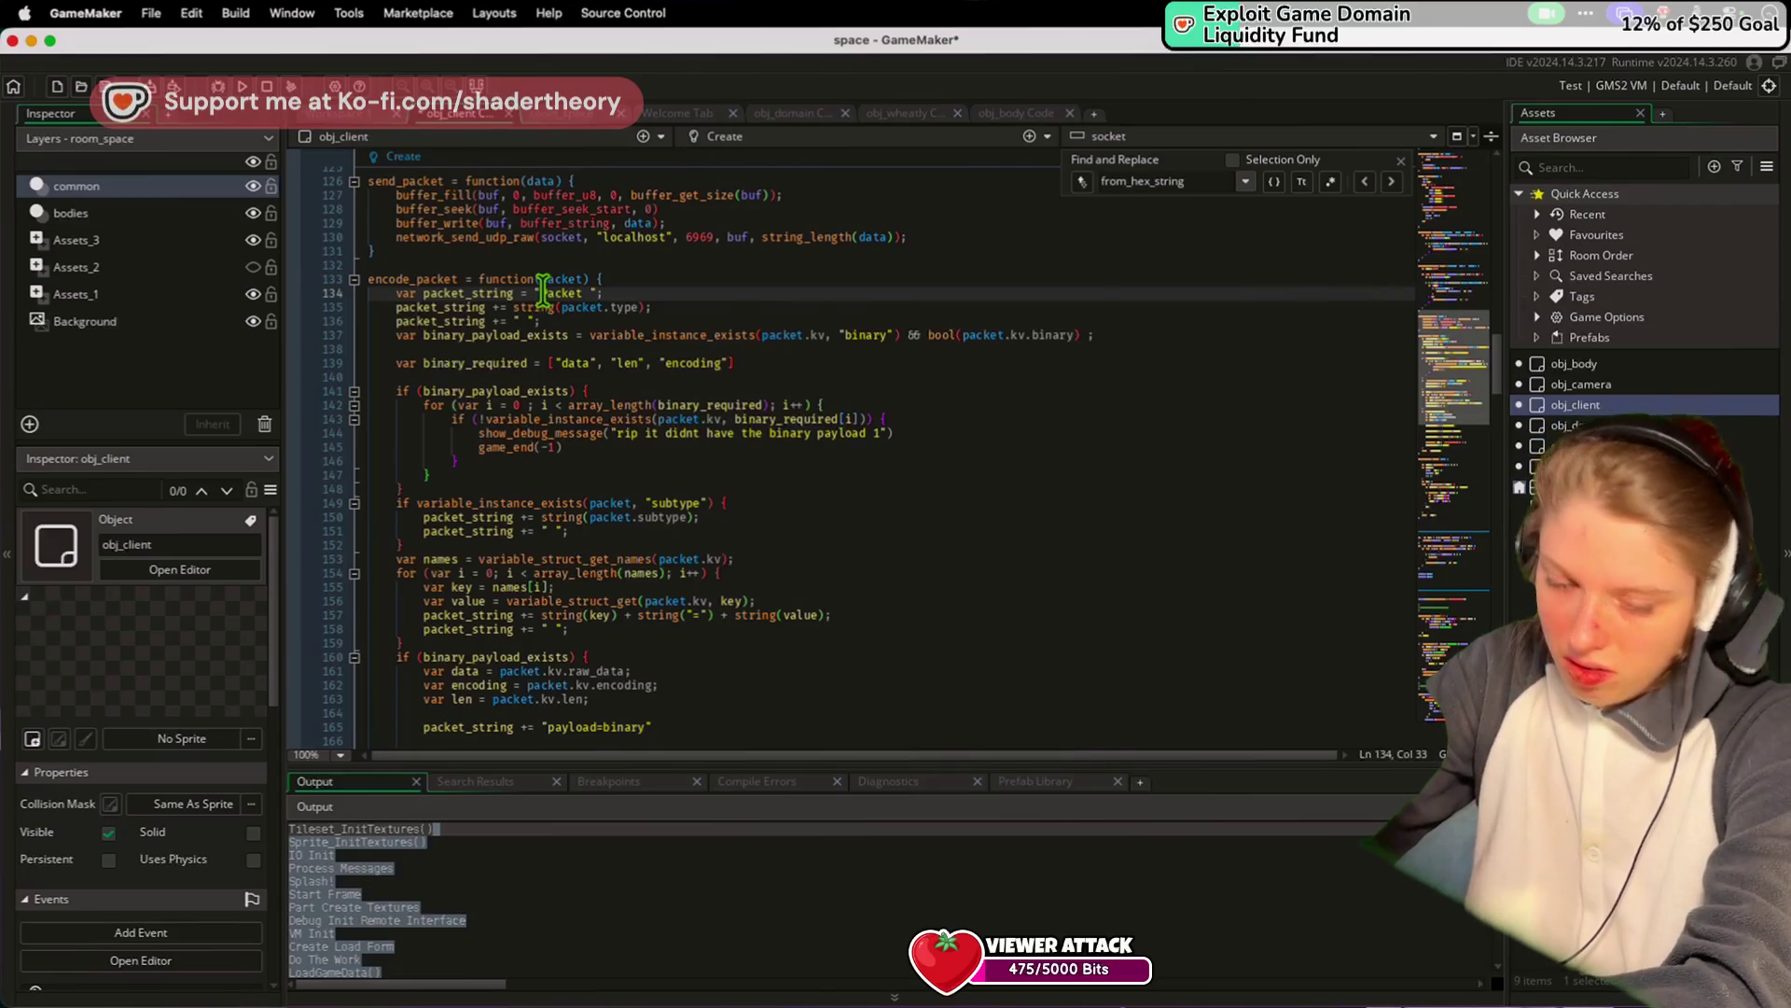
pyautogui.press('super+Tab')
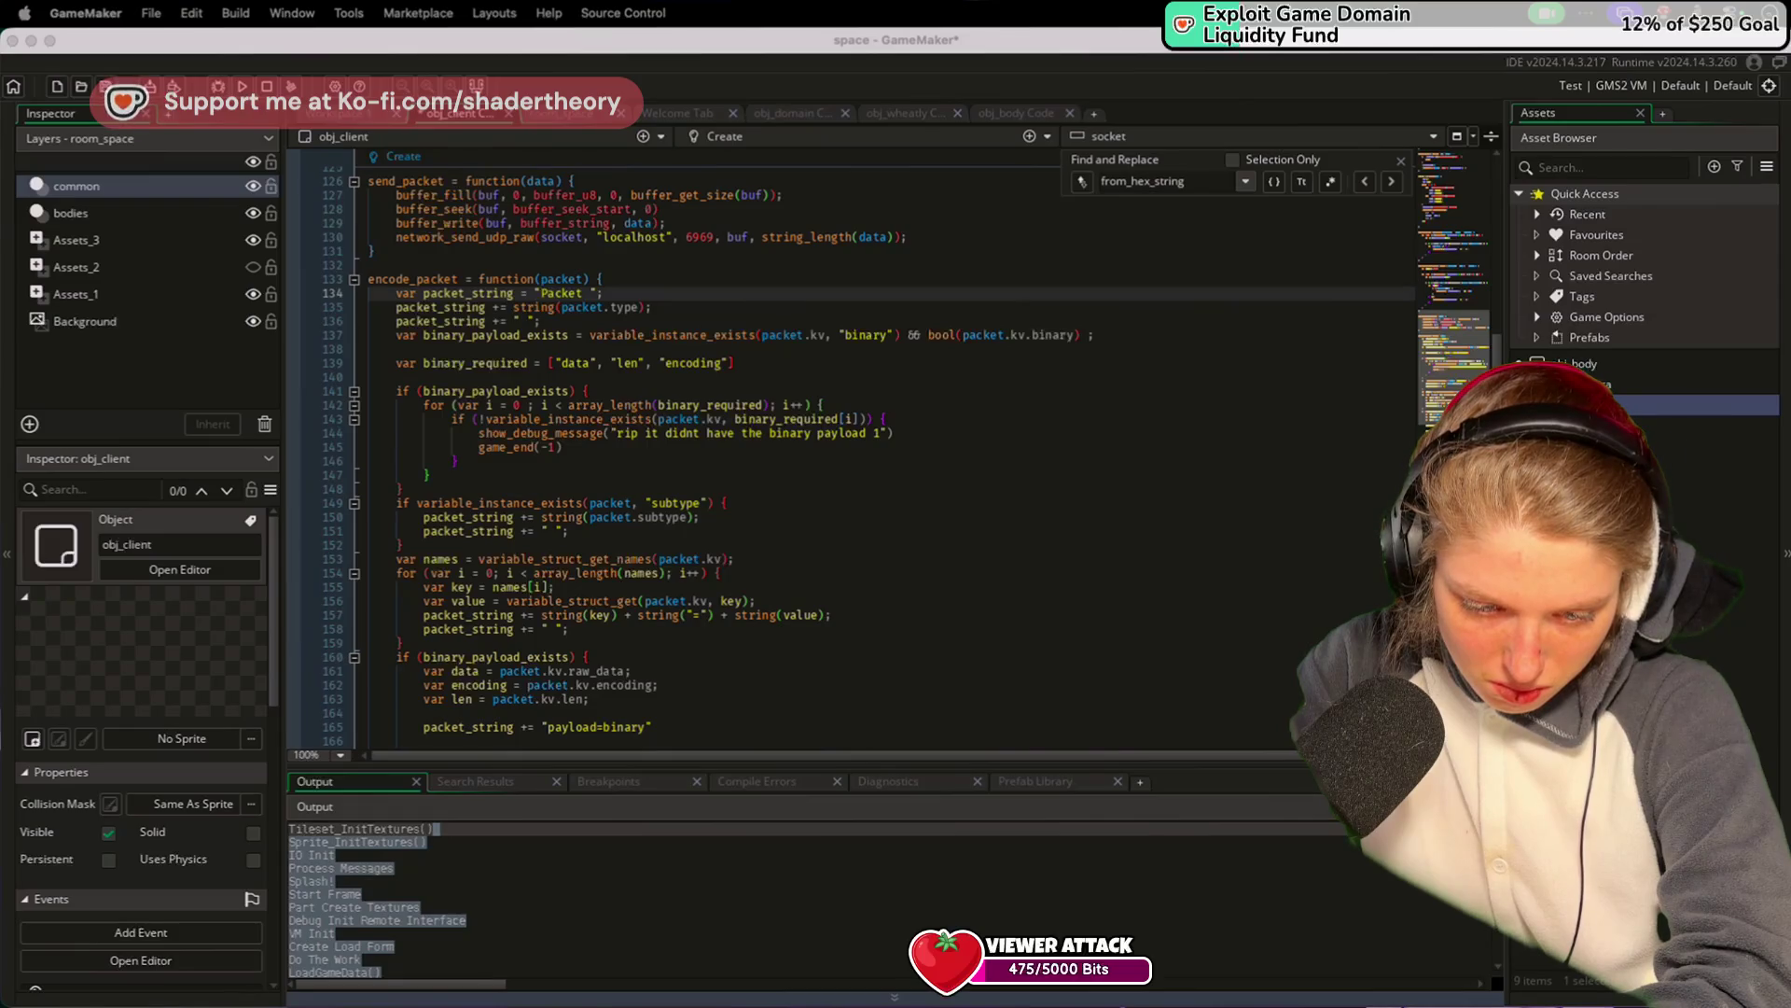
pyautogui.click(815, 530)
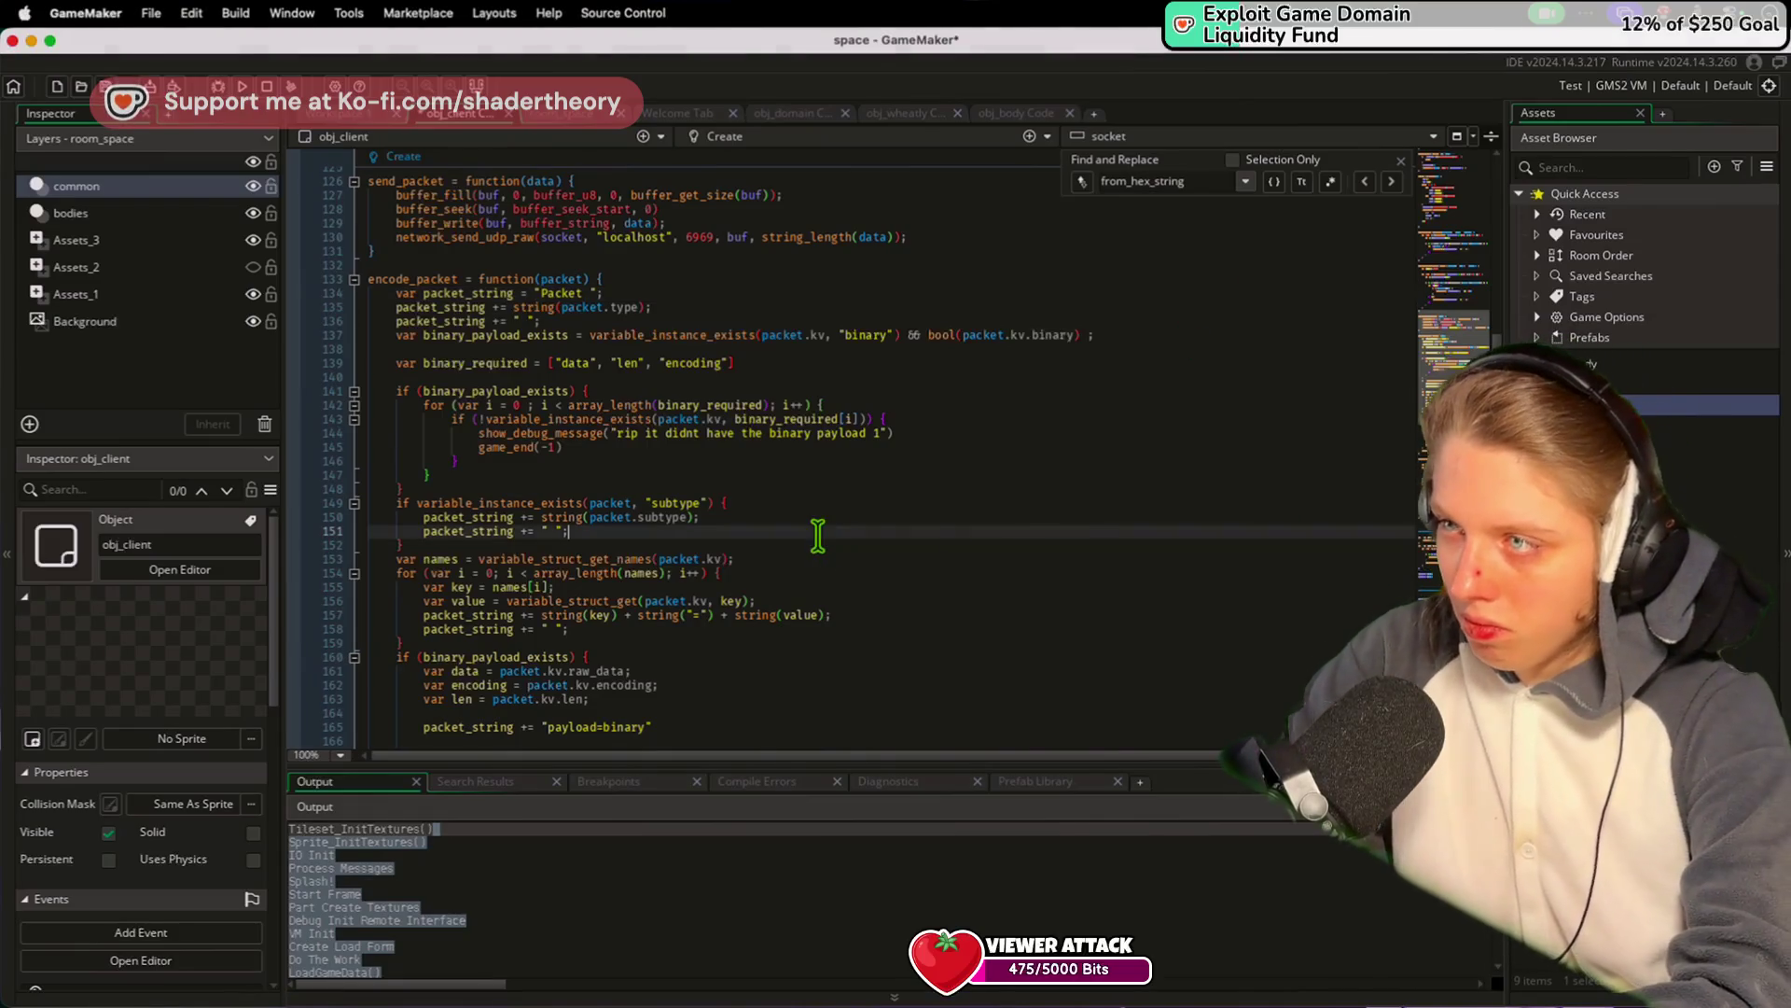
pyautogui.doubleClick(594, 293)
pyautogui.click(543, 291)
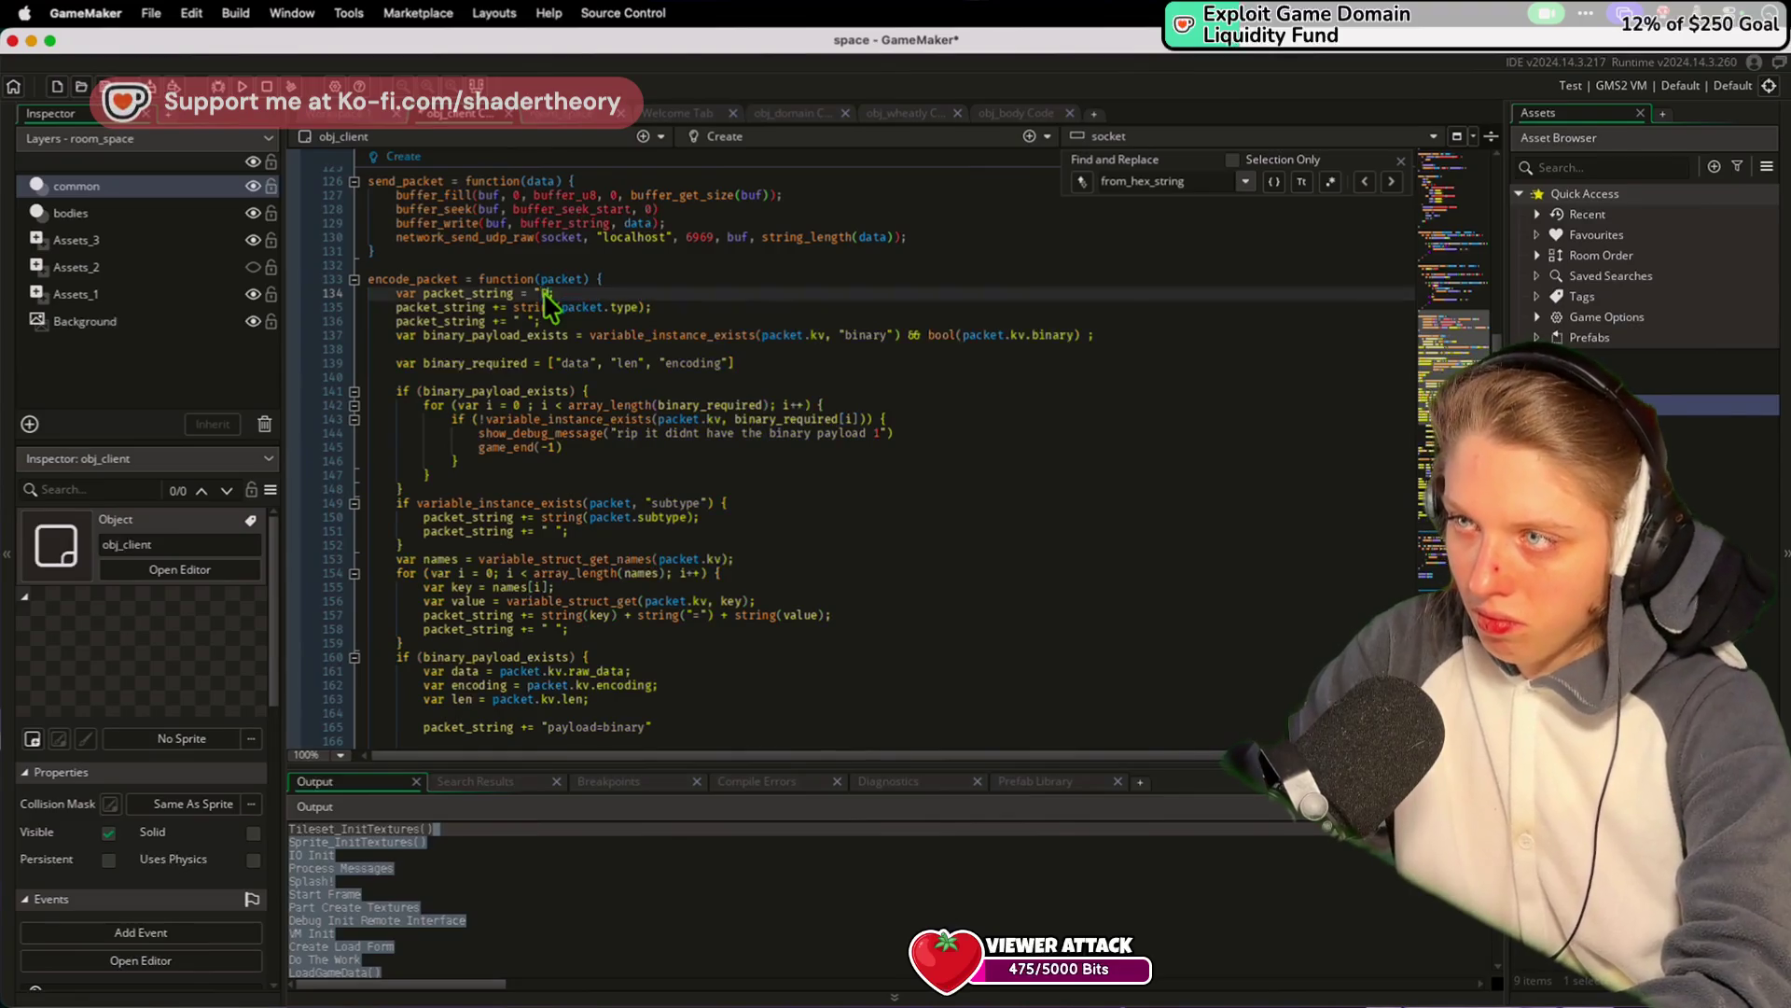
pyautogui.write('PACKET')
pyautogui.hotkey('ctrl', 's')
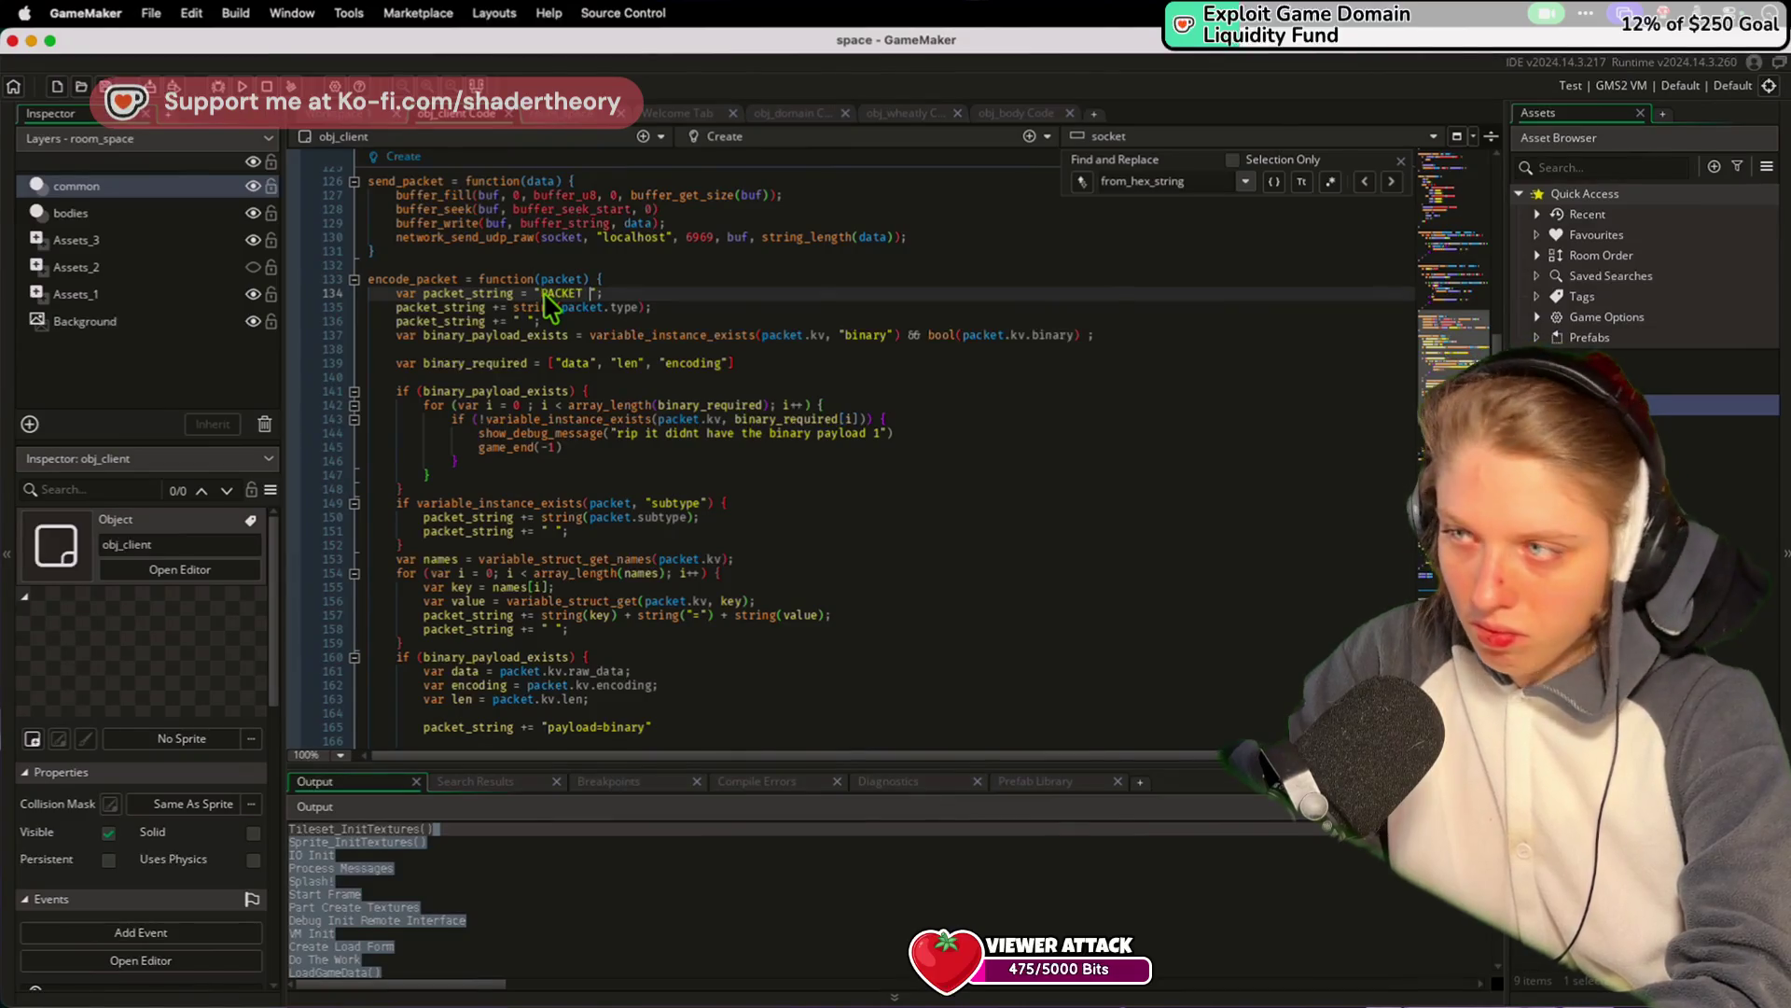
pyautogui.click(729, 489)
pyautogui.click(706, 504)
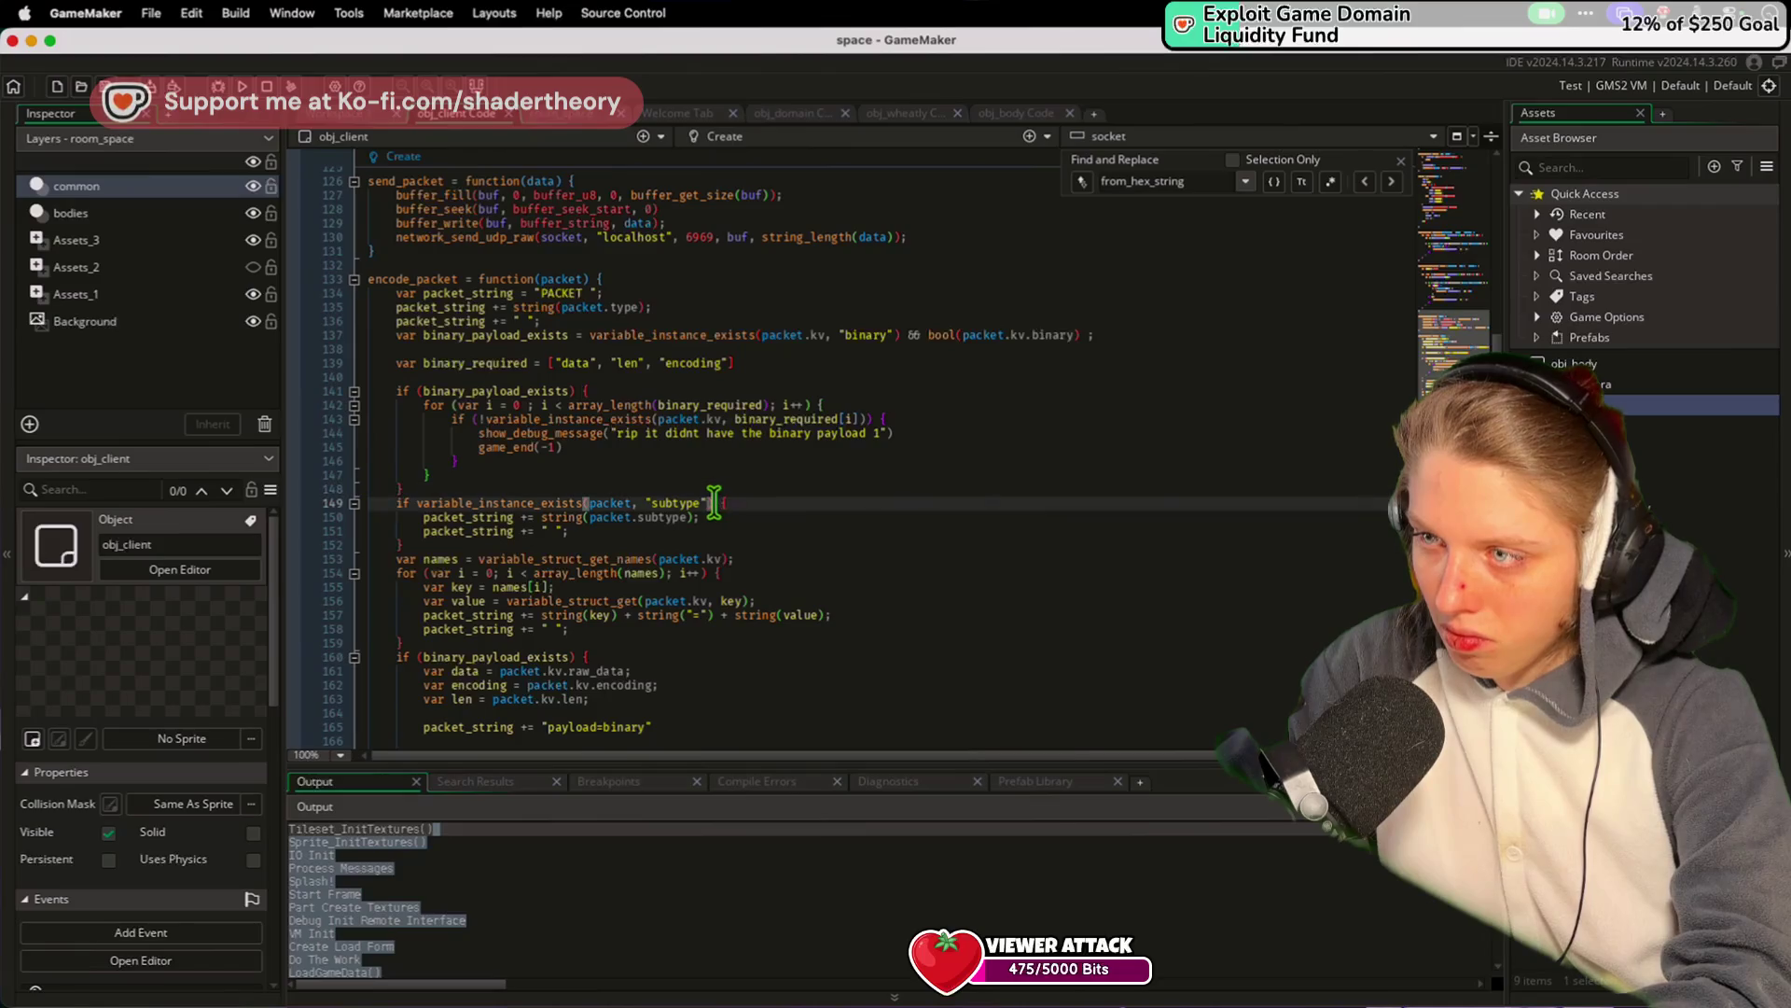
# - Remove the string(packet.subtype) expression from the line 150 append
pyautogui.click(698, 516)
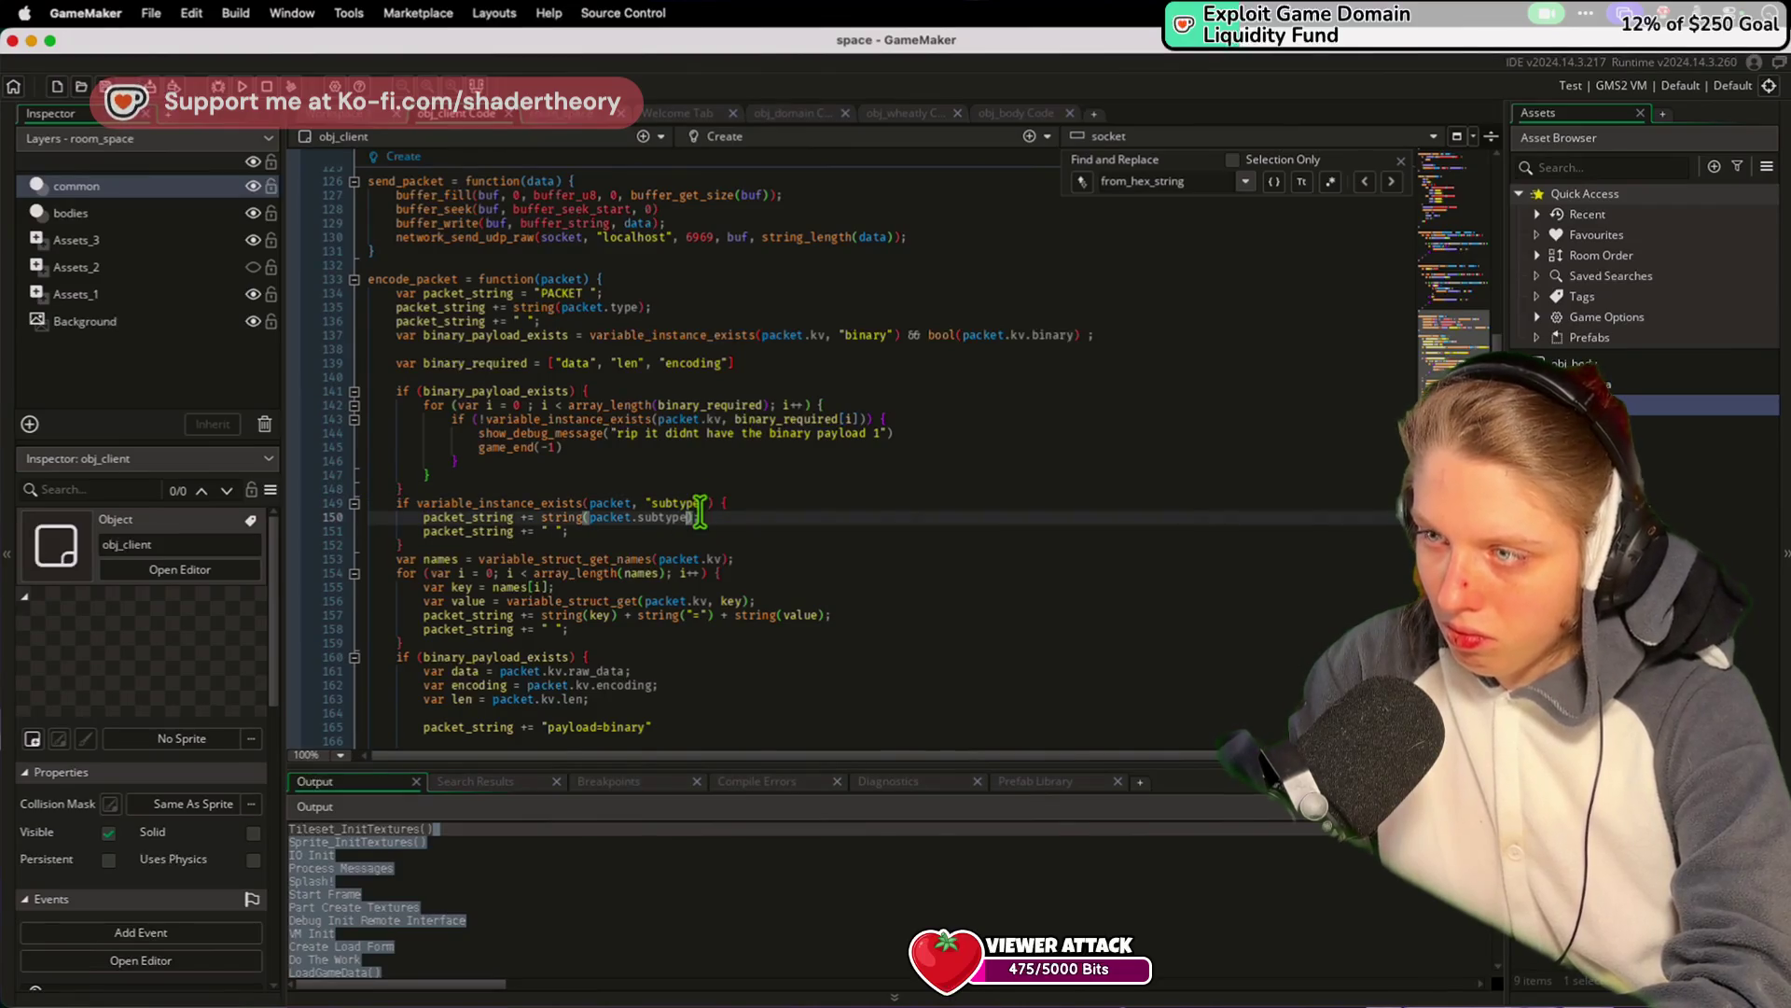
pyautogui.write('.')
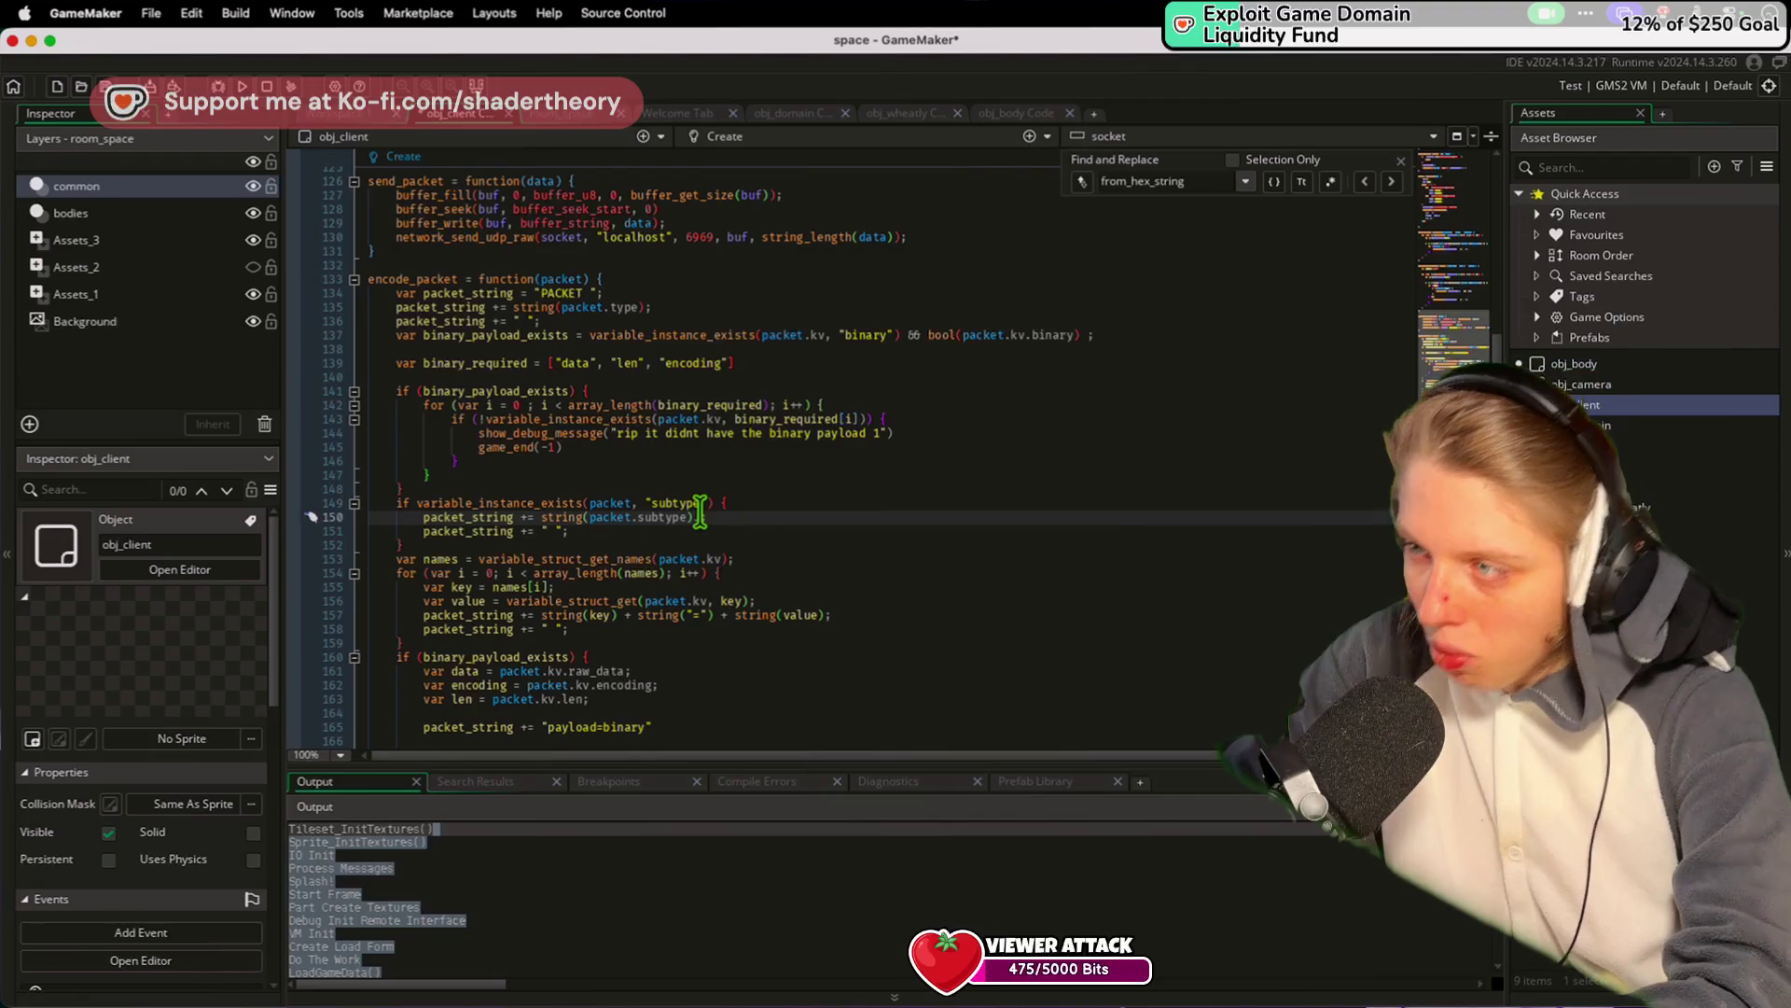
pyautogui.press('super+s')
pyautogui.press('Return')
pyautogui.press('super+z')
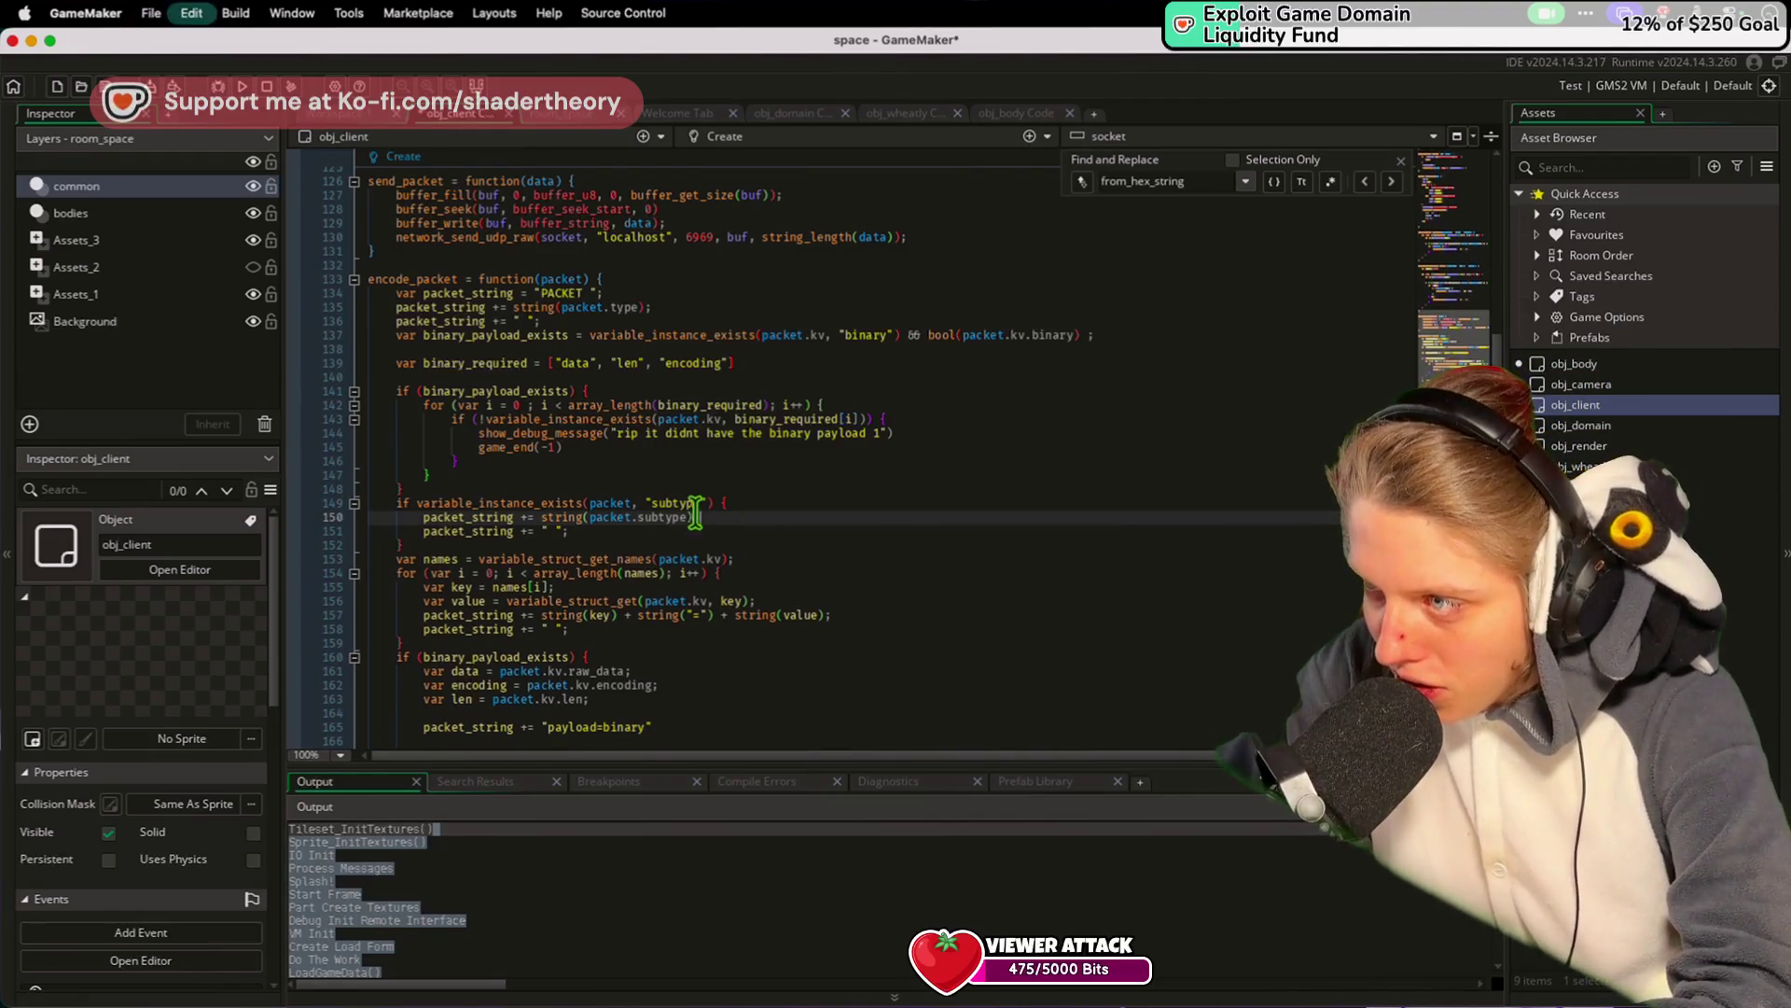
pyautogui.moveTo(542, 517); pyautogui.dragTo(695, 517)
pyautogui.press('BackSpace')
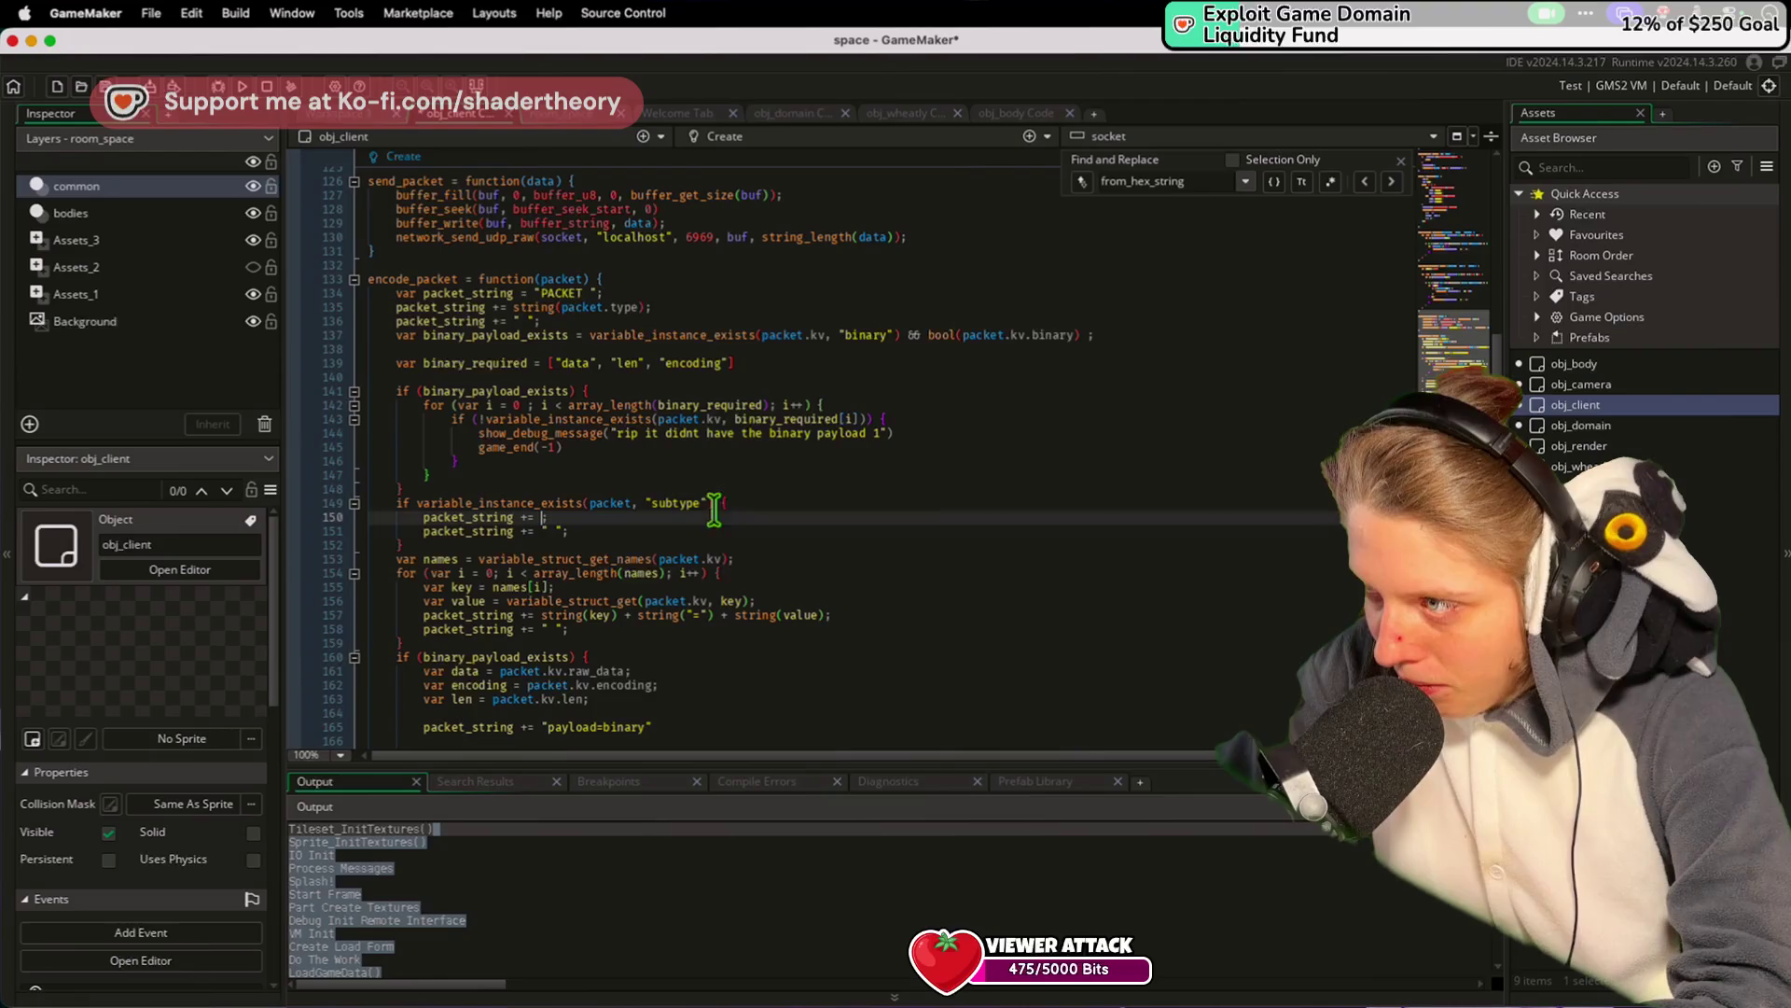
# - Add var s = string(packet.subtype); and begin a string_ call beneath it
pyautogui.click(739, 503)
pyautogui.press('Return')
pyautogui.write('var s = string(packet.subtype)')
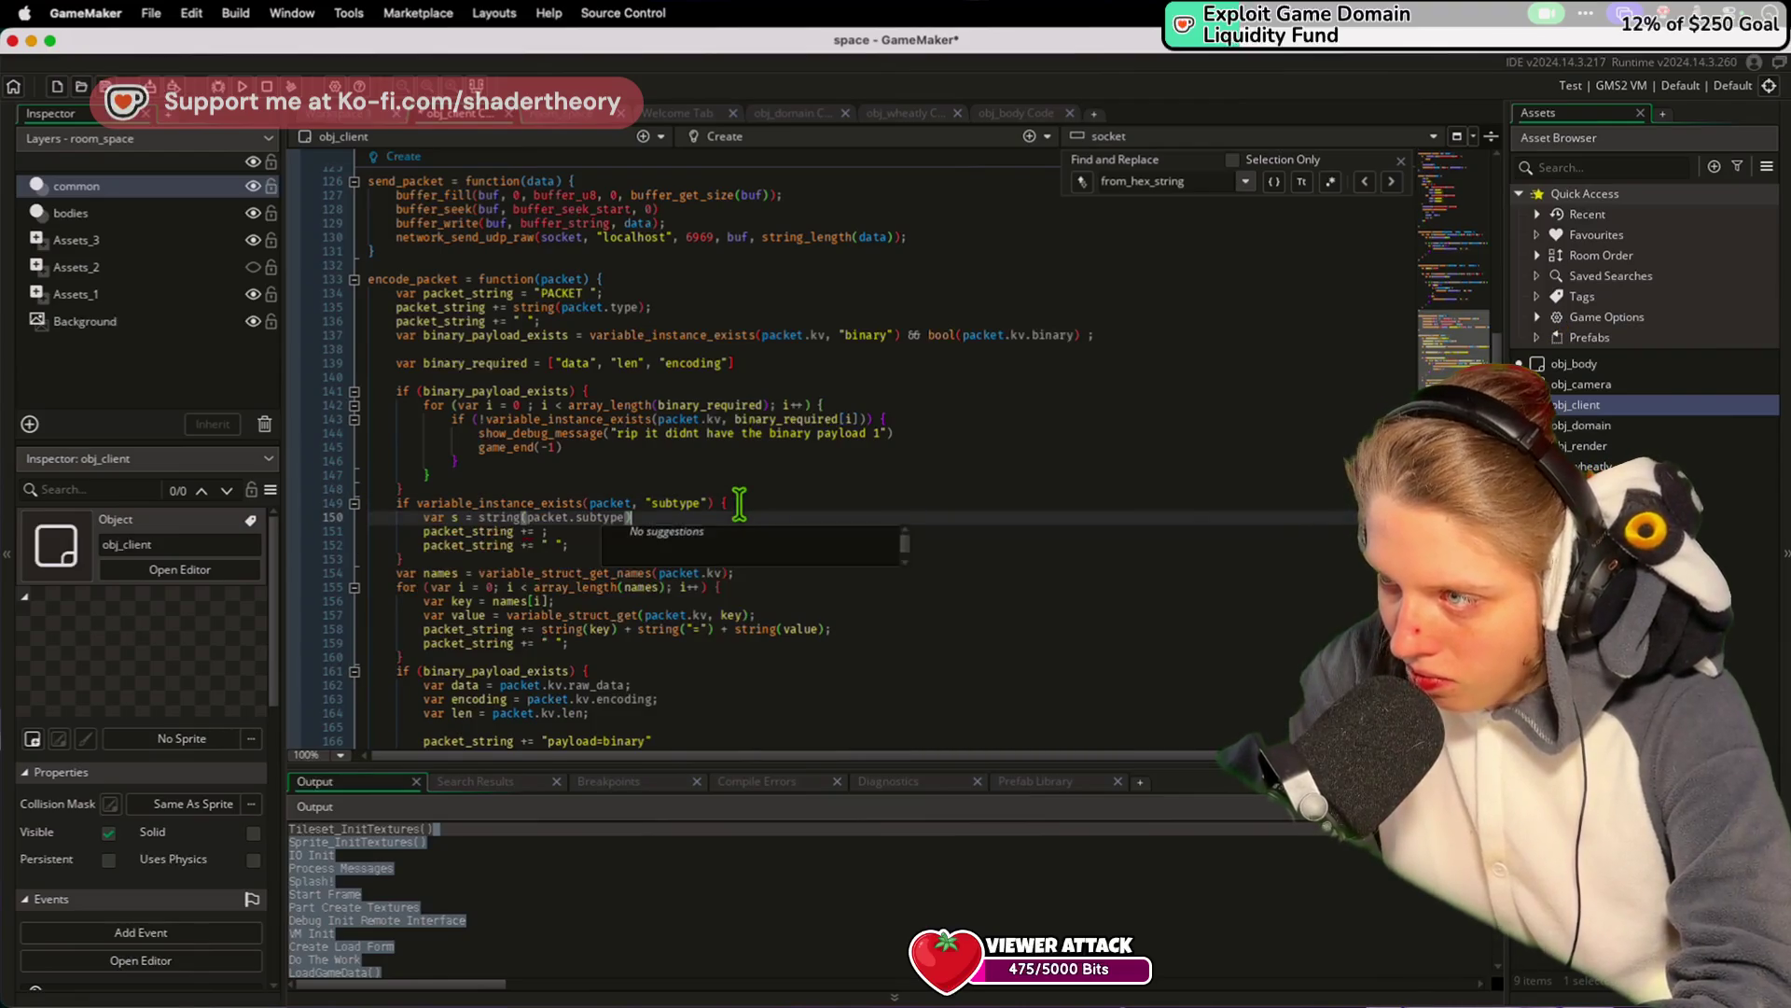
pyautogui.write(';')
pyautogui.press('Return')
pyautogui.write('string_c')
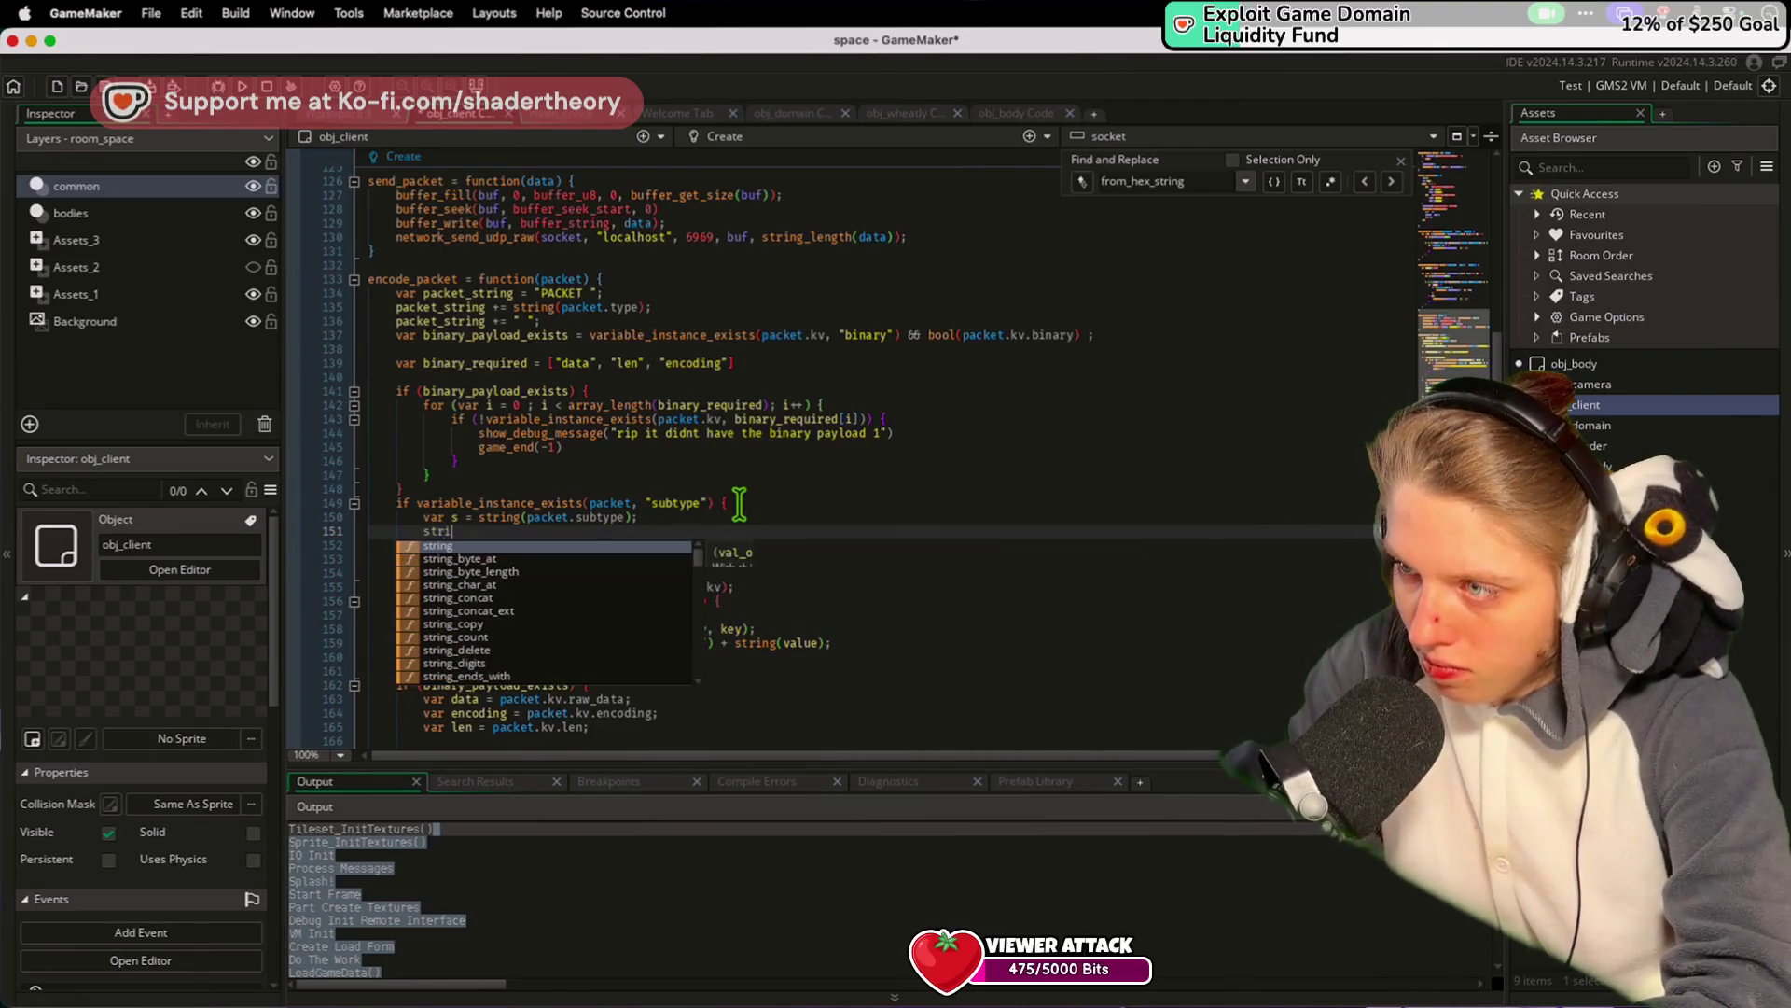
pyautogui.press('BackSpace')
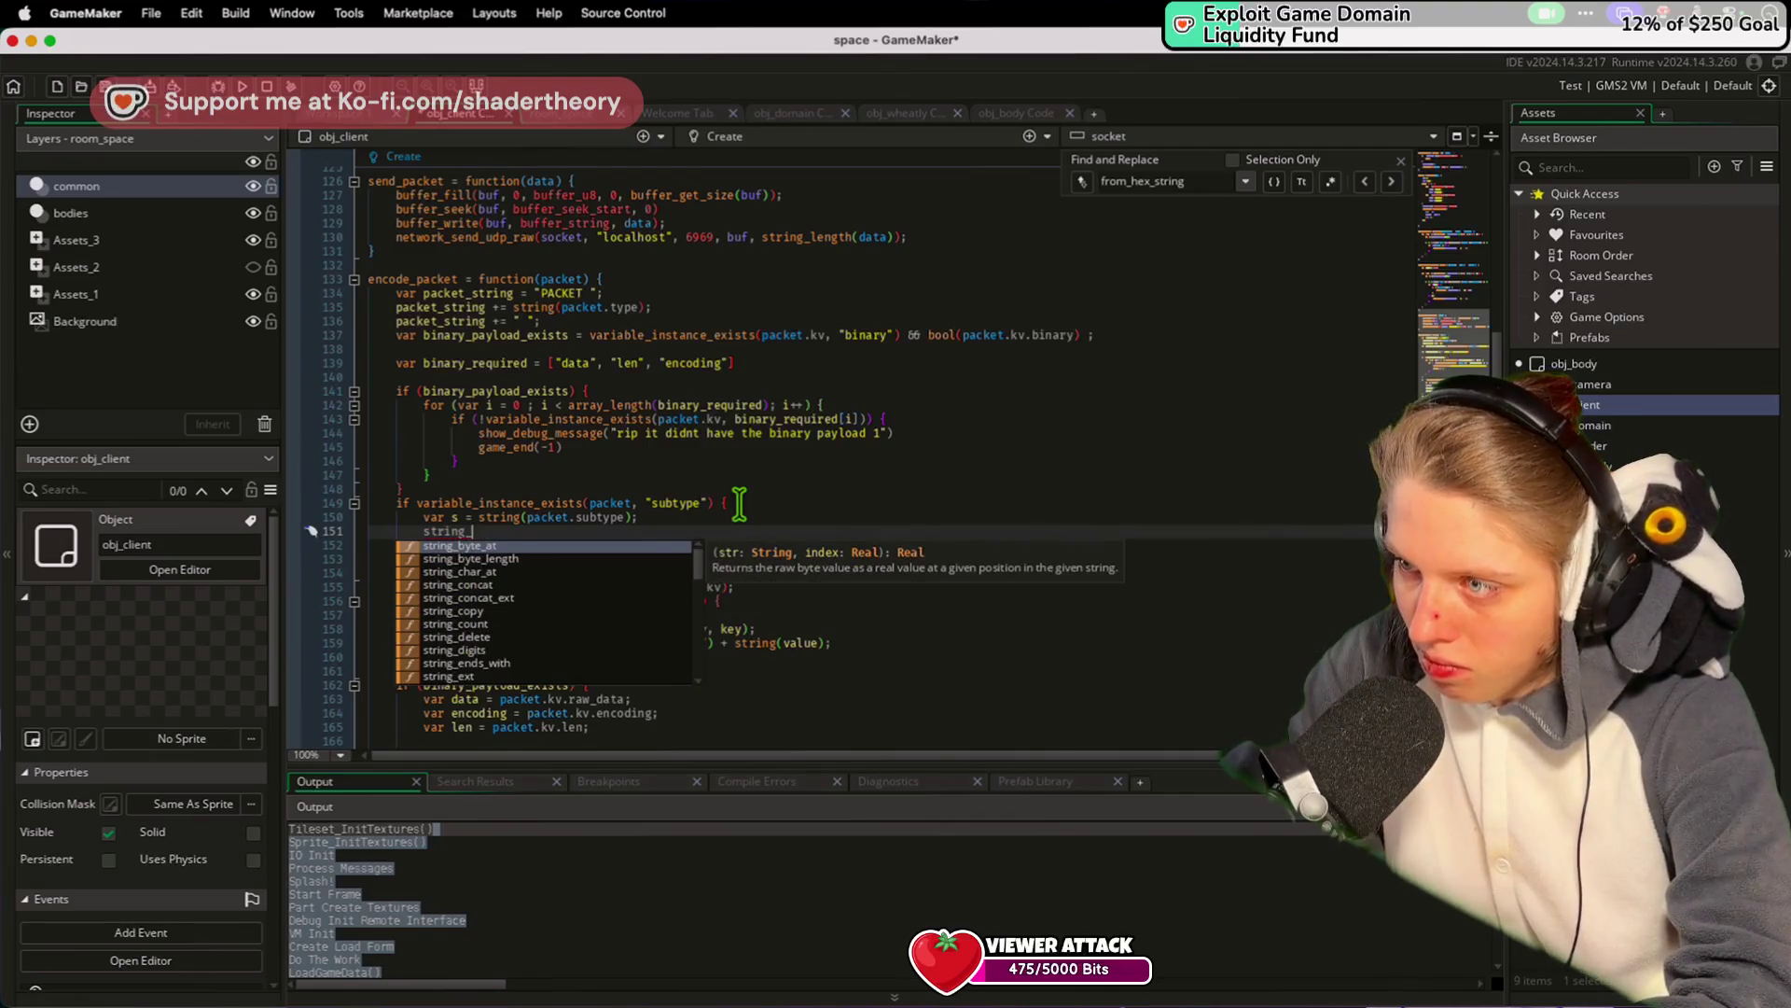
pyautogui.scroll(-4, 487, 671)
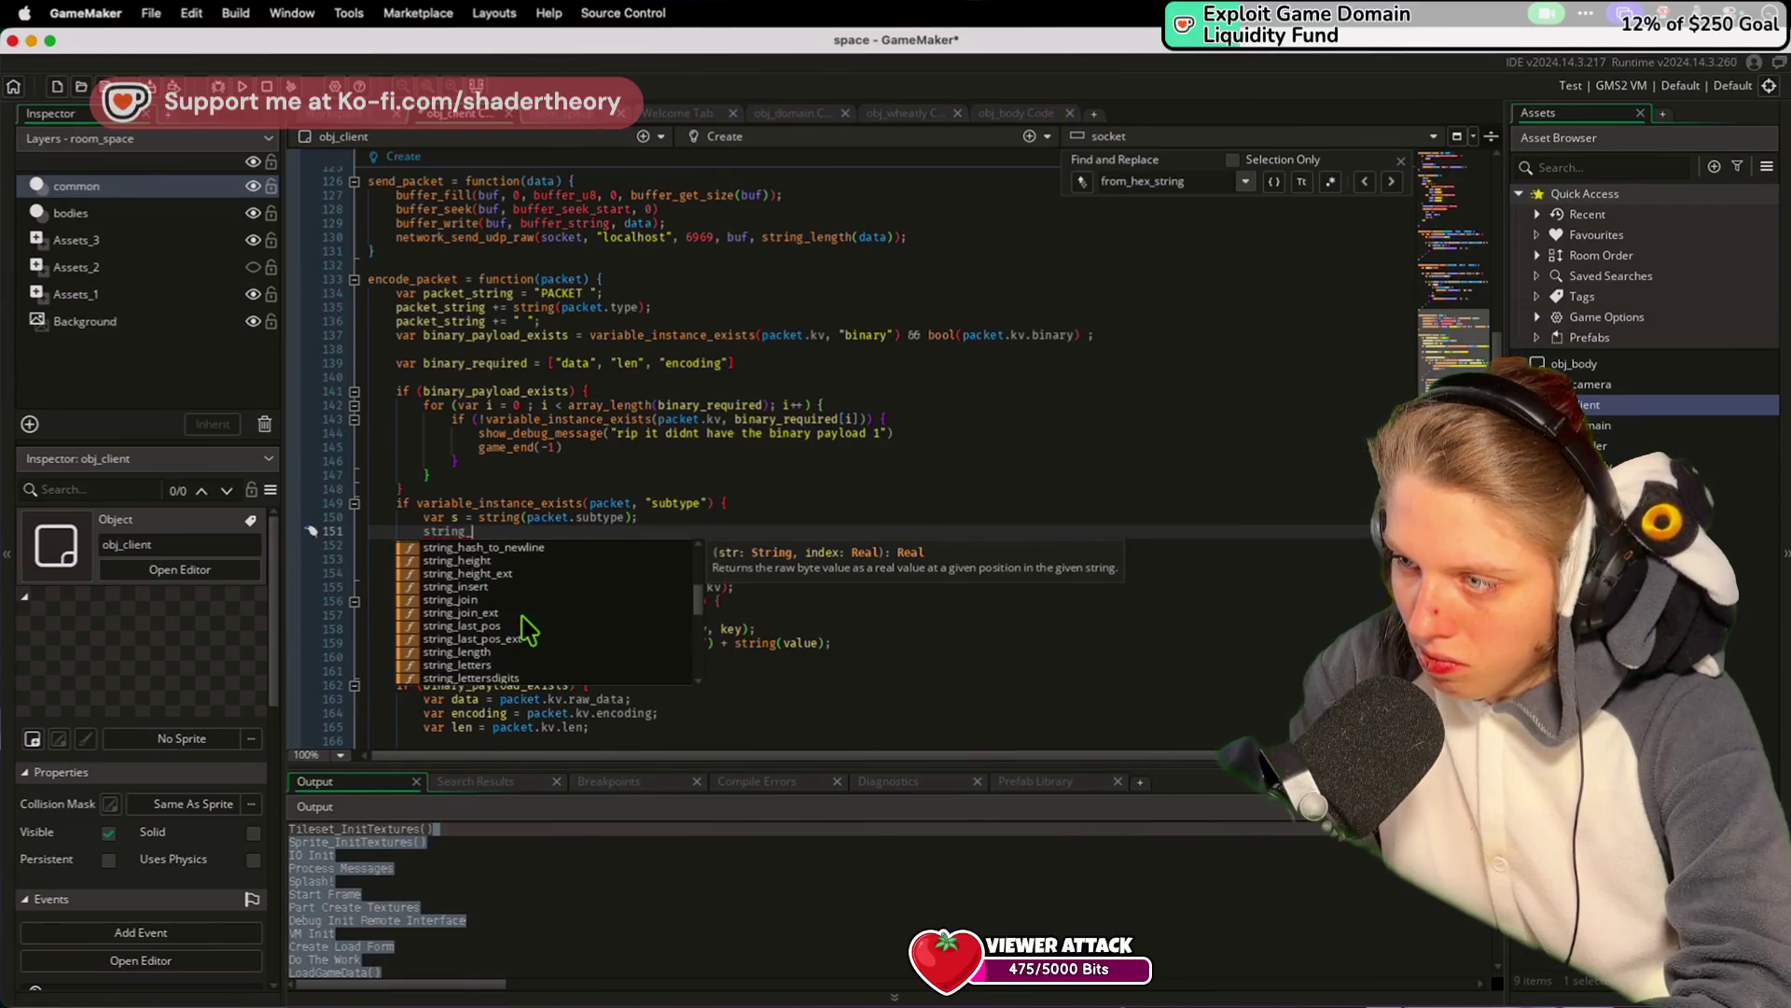
pyautogui.press('Down')
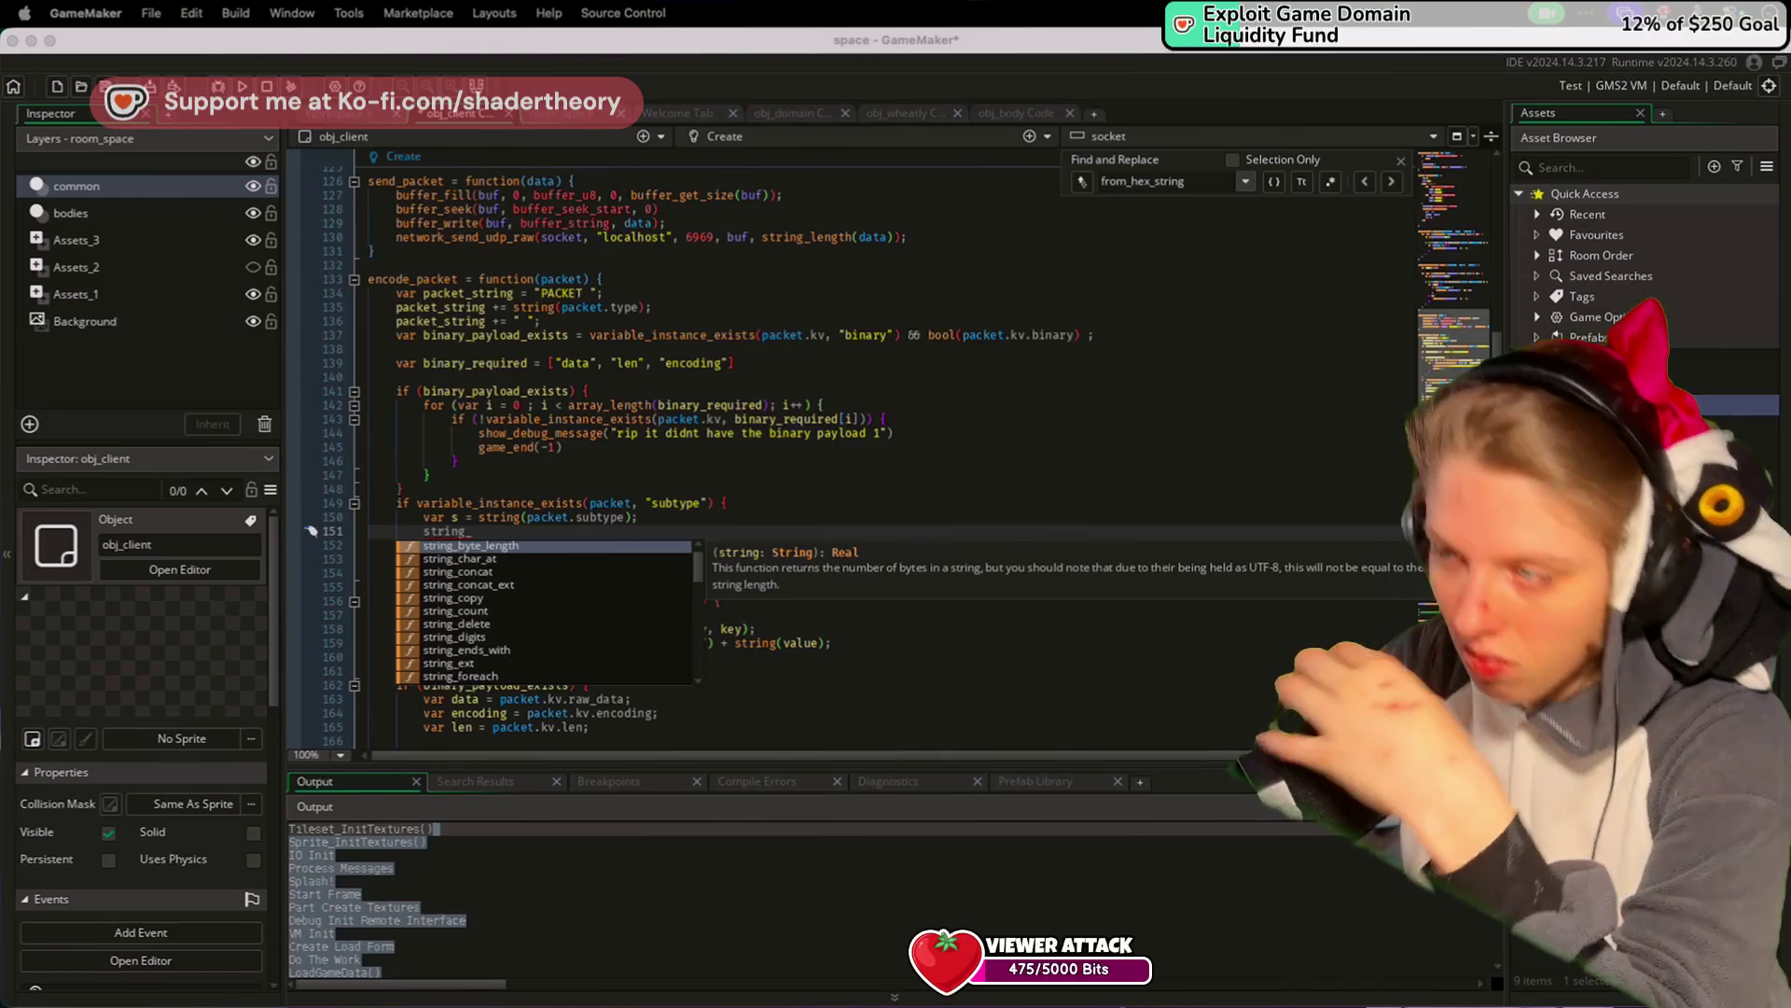
pyautogui.click(888, 518)
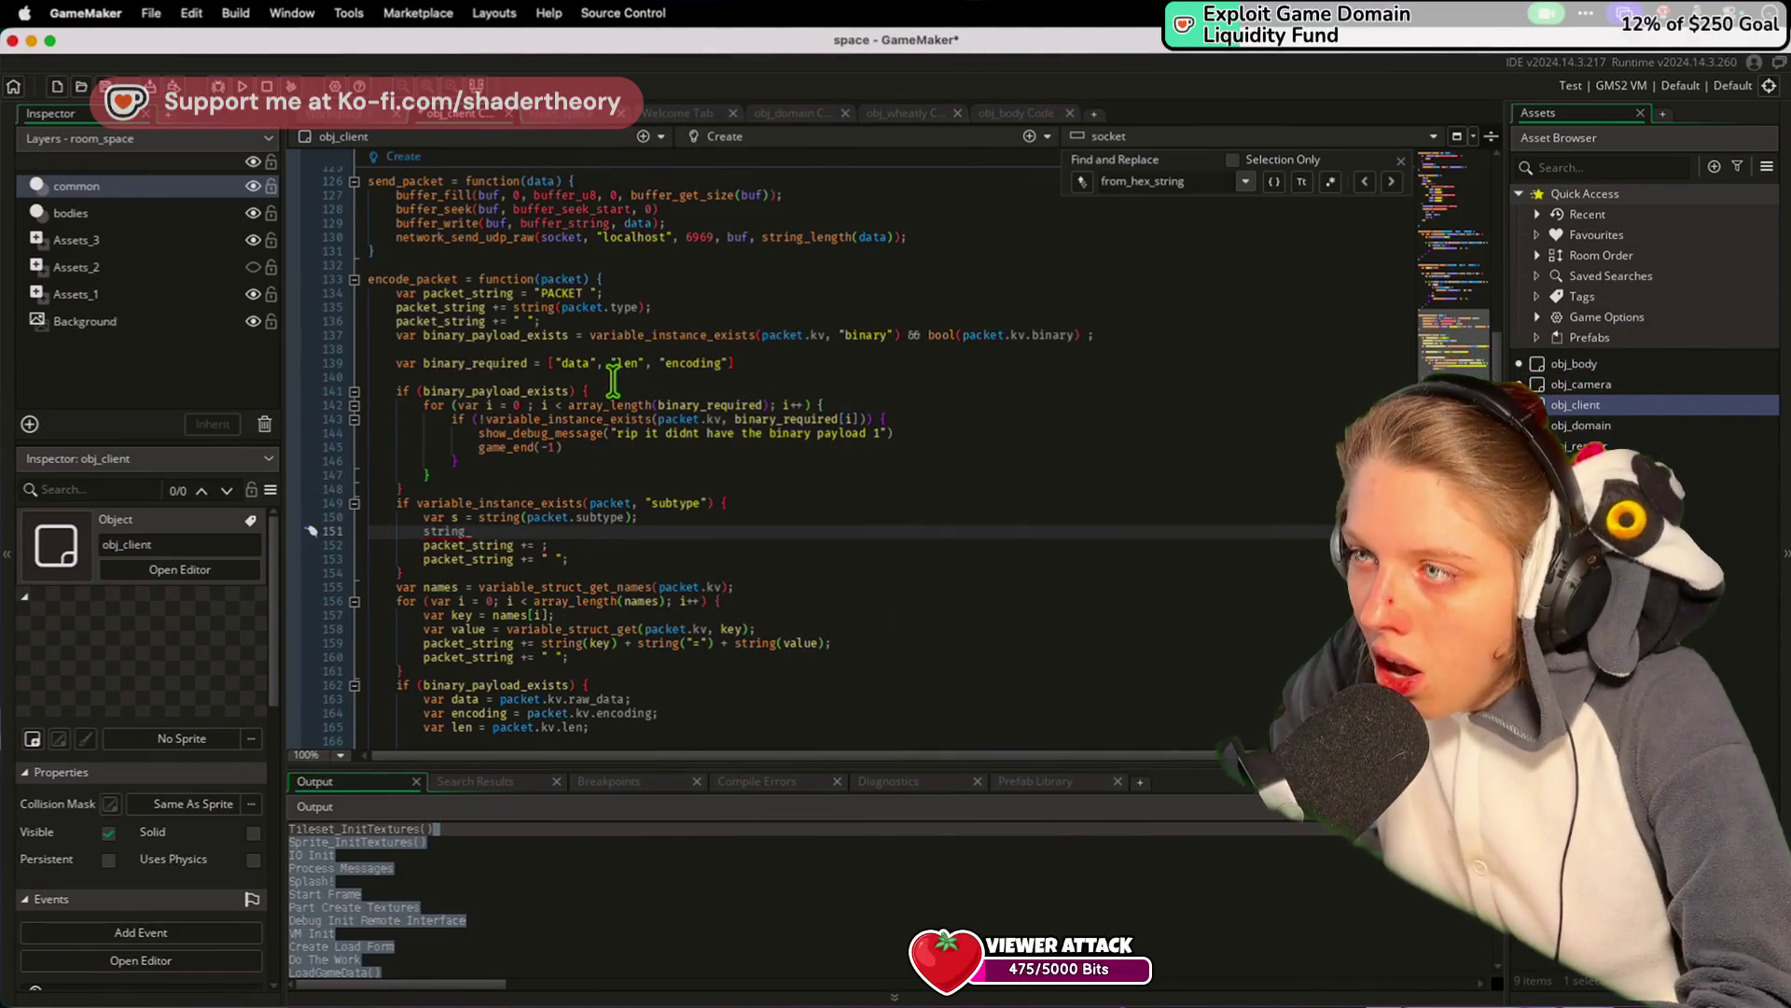
pyautogui.click(589, 293)
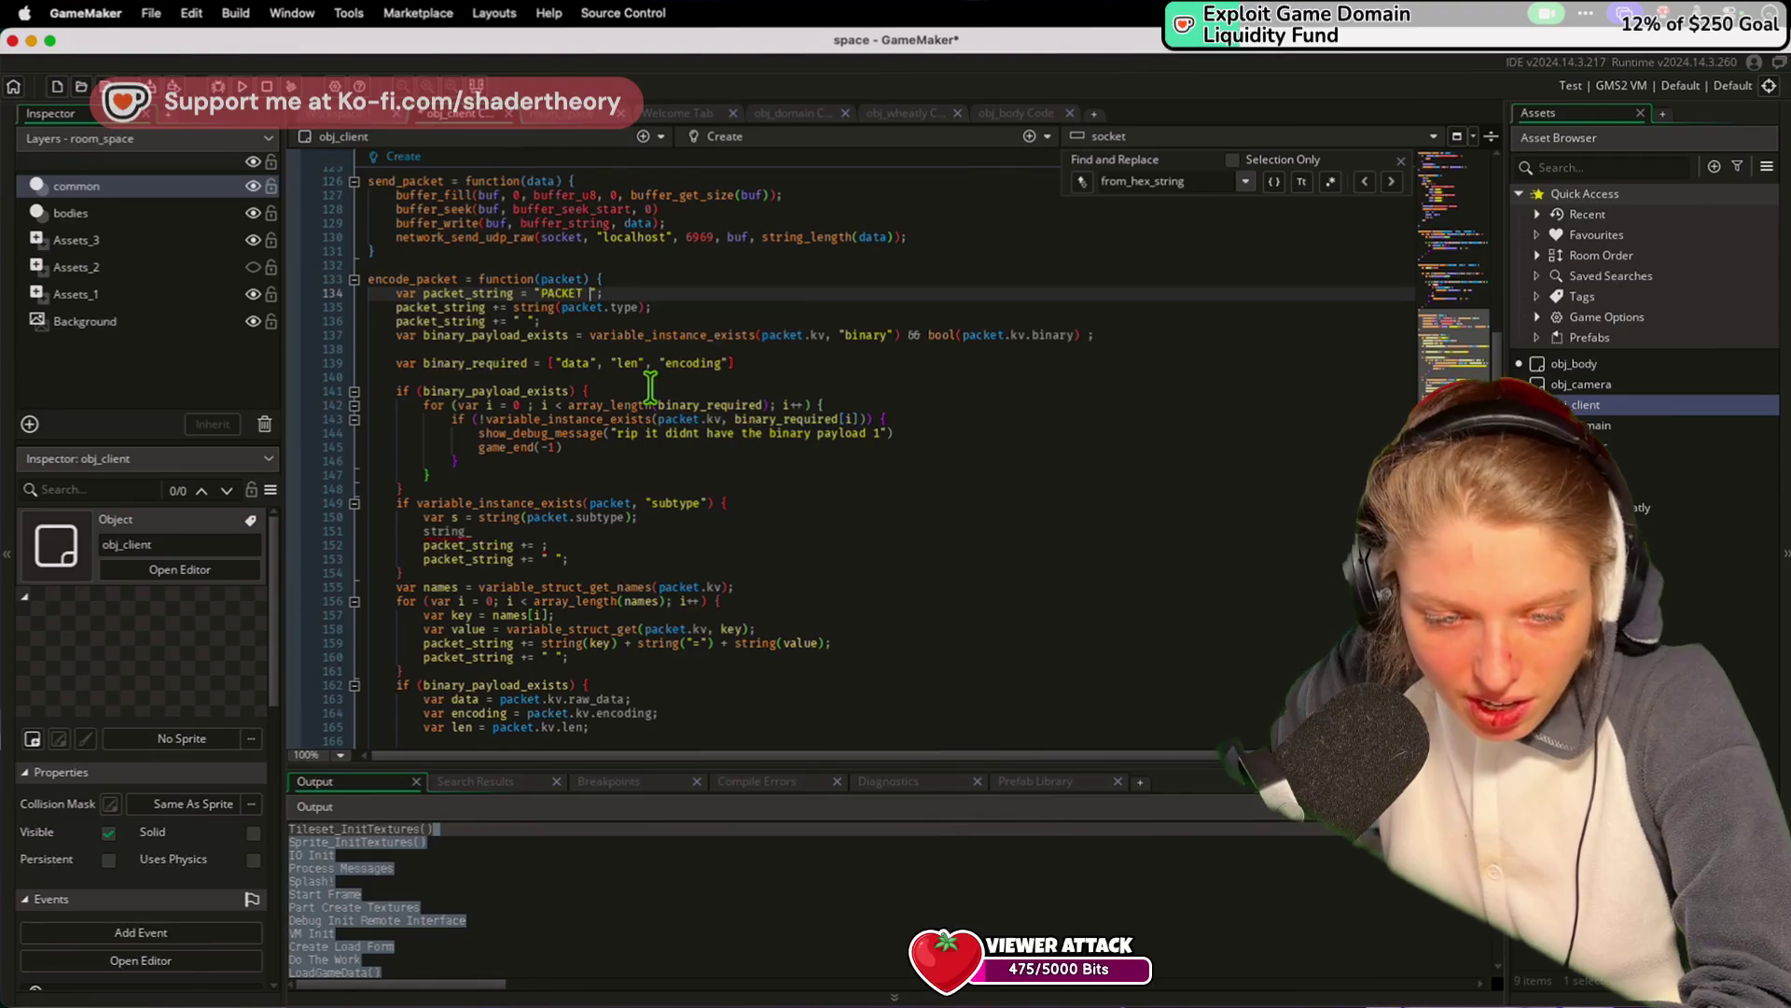
pyautogui.click(602, 531)
pyautogui.scroll(-2, 601, 529)
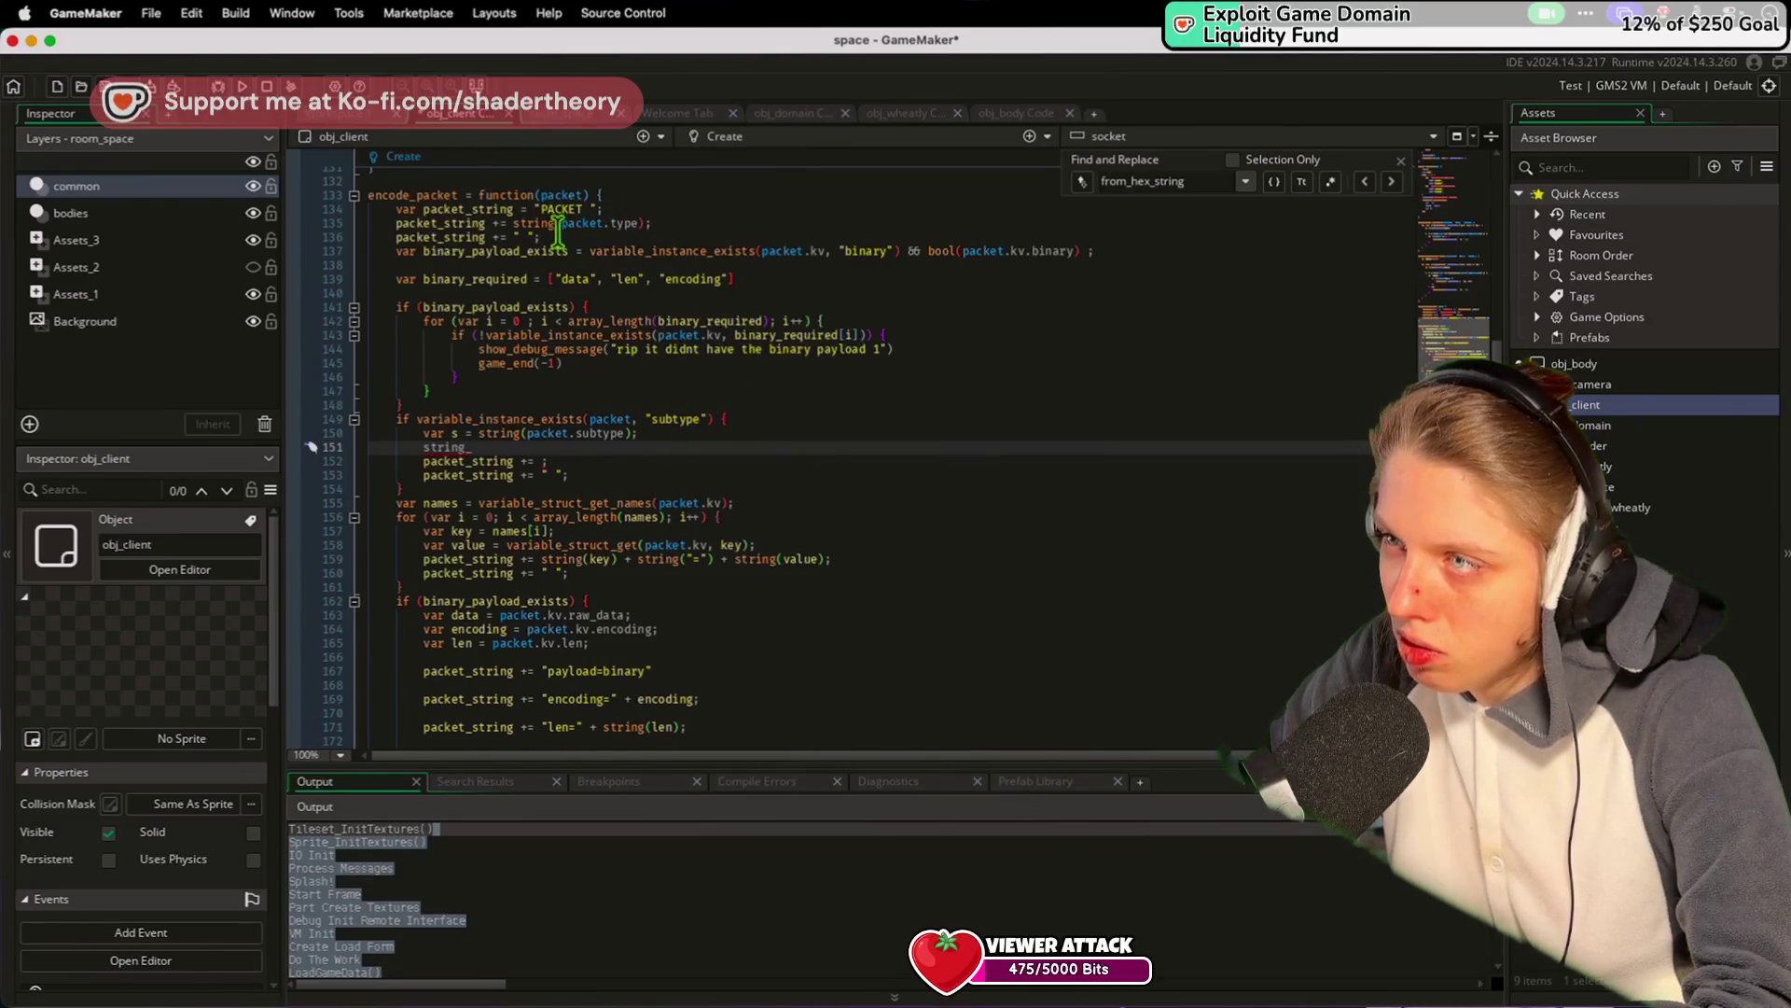
# - Move the subtype if-block above the binary payload check, close its brace, and save
pyautogui.moveTo(420, 489); pyautogui.dragTo(388, 416)
pyautogui.press('BackSpace')
pyautogui.hotkey('ctrl', 'z')
pyautogui.hotkey('ctrl', 'z')
pyautogui.hotkey('ctrl', 'z')
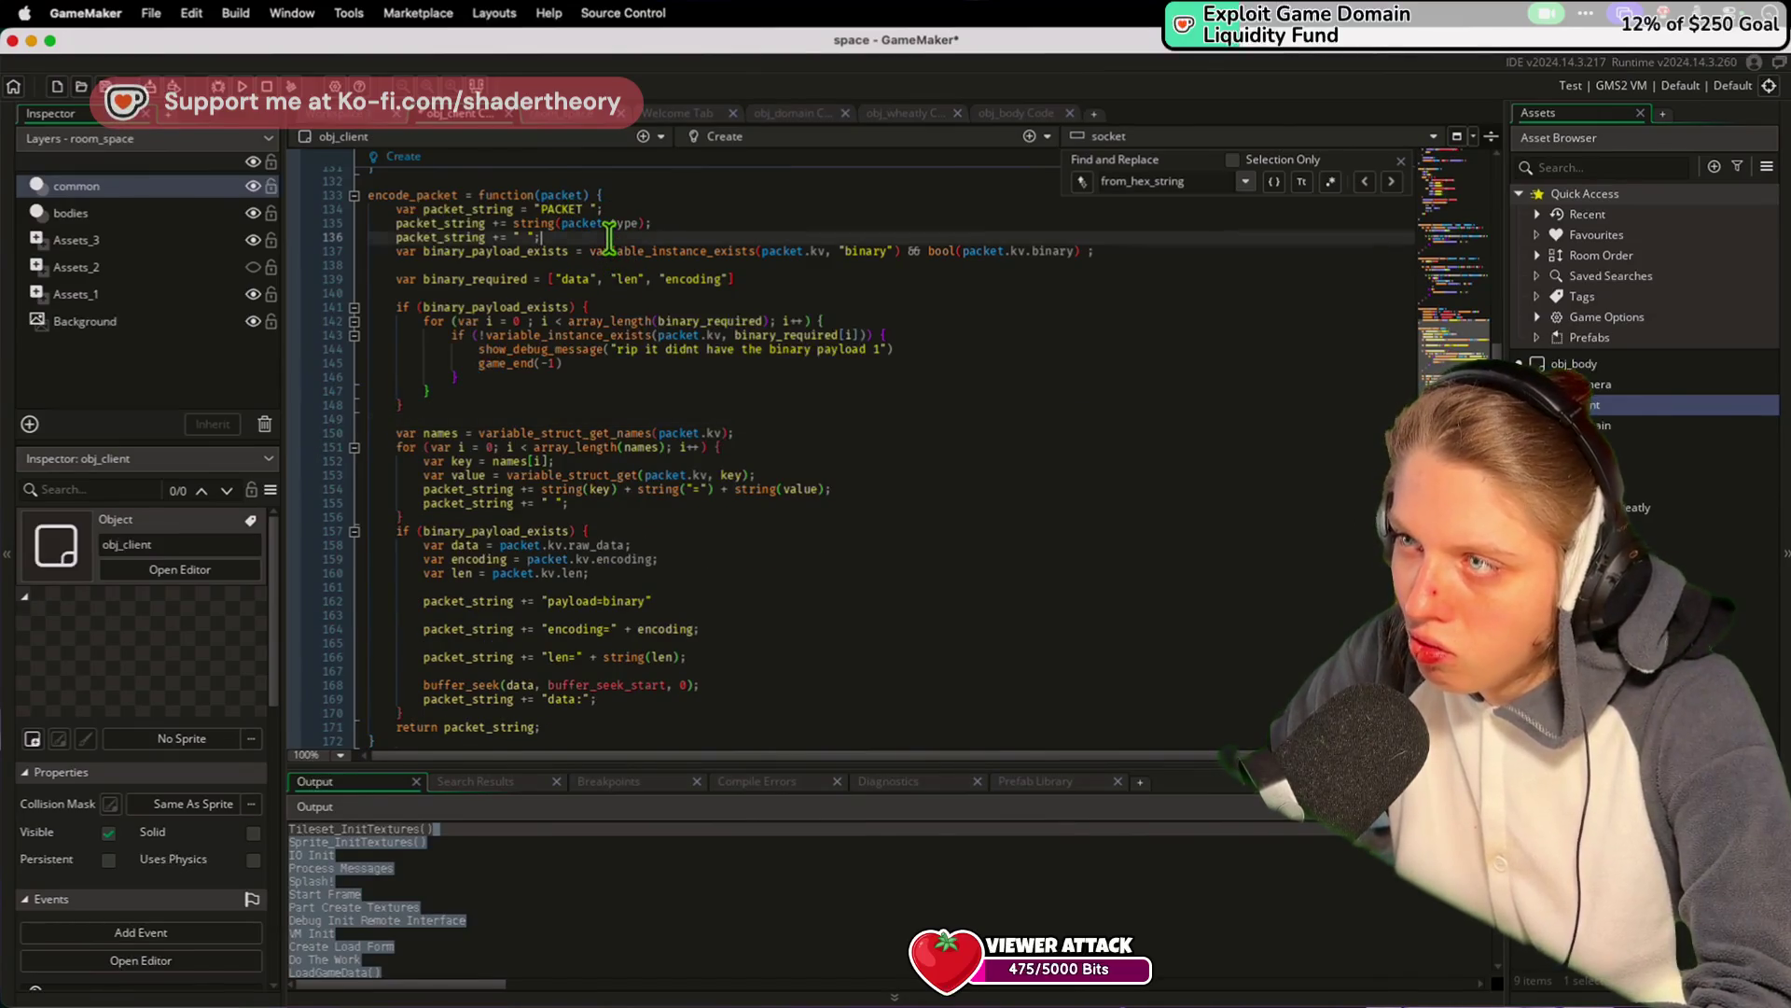
pyautogui.click(464, 606)
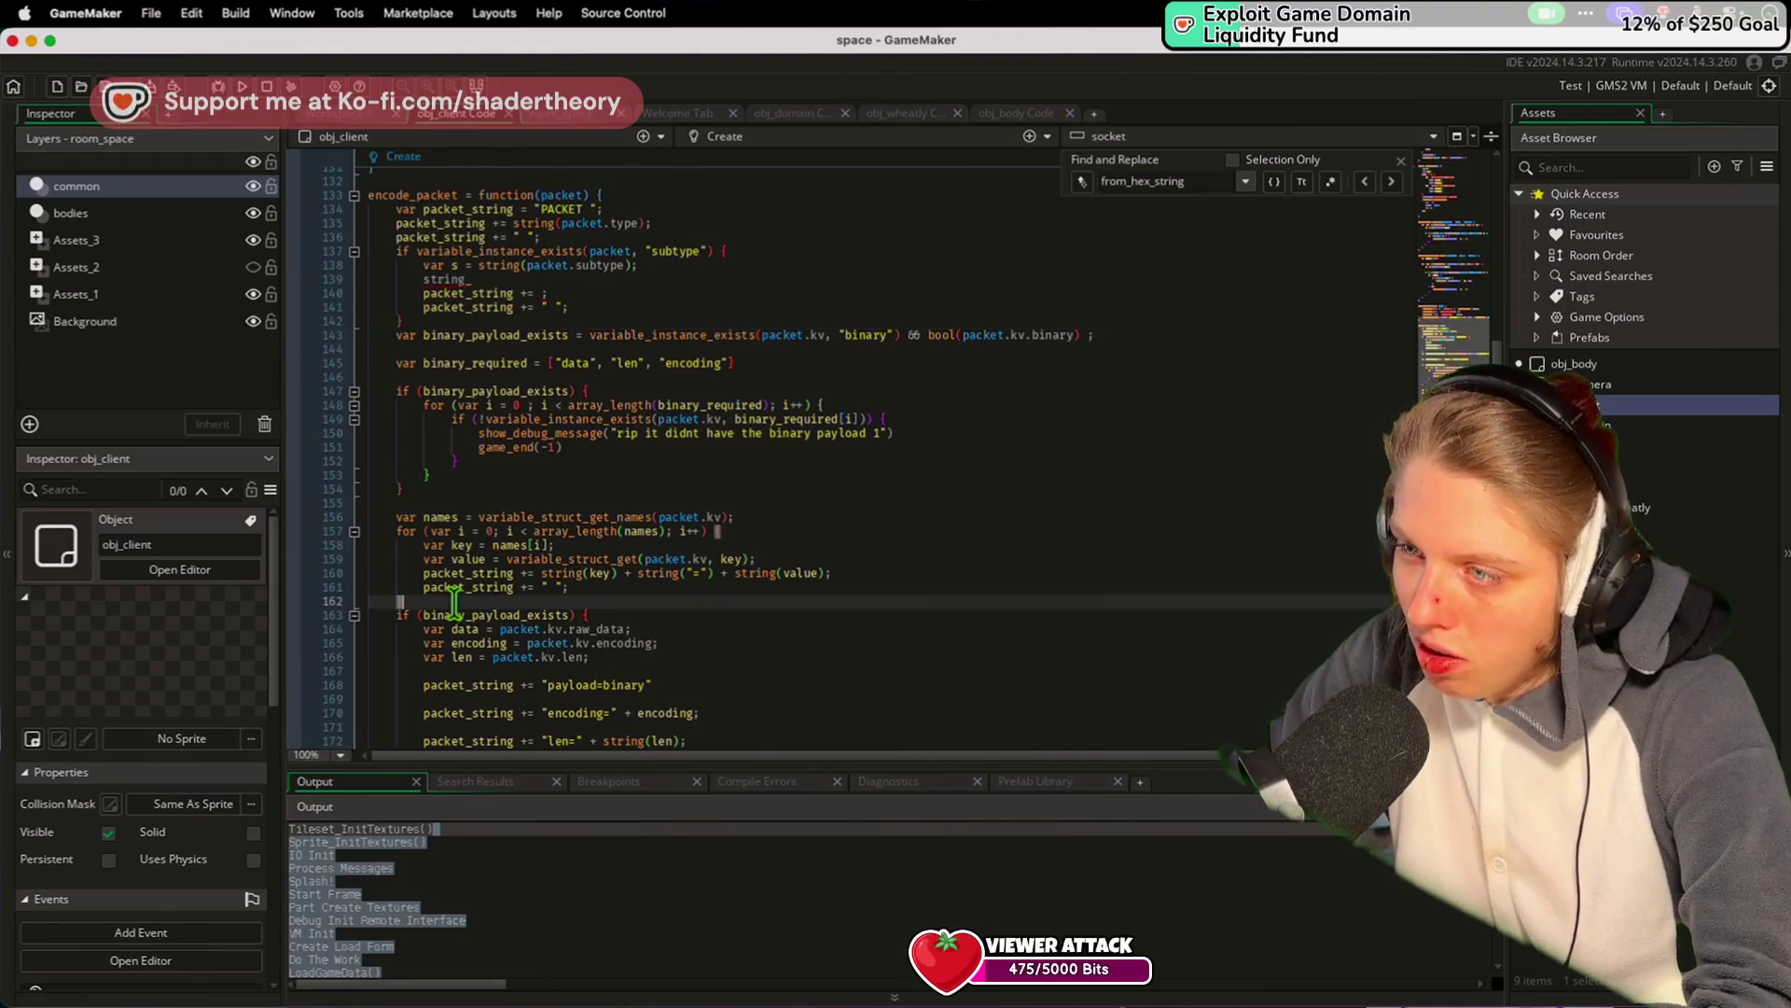
pyautogui.press('Return')
pyautogui.click(420, 321)
pyautogui.write('}')
pyautogui.press('Return')
pyautogui.hotkey('ctrl', 's')
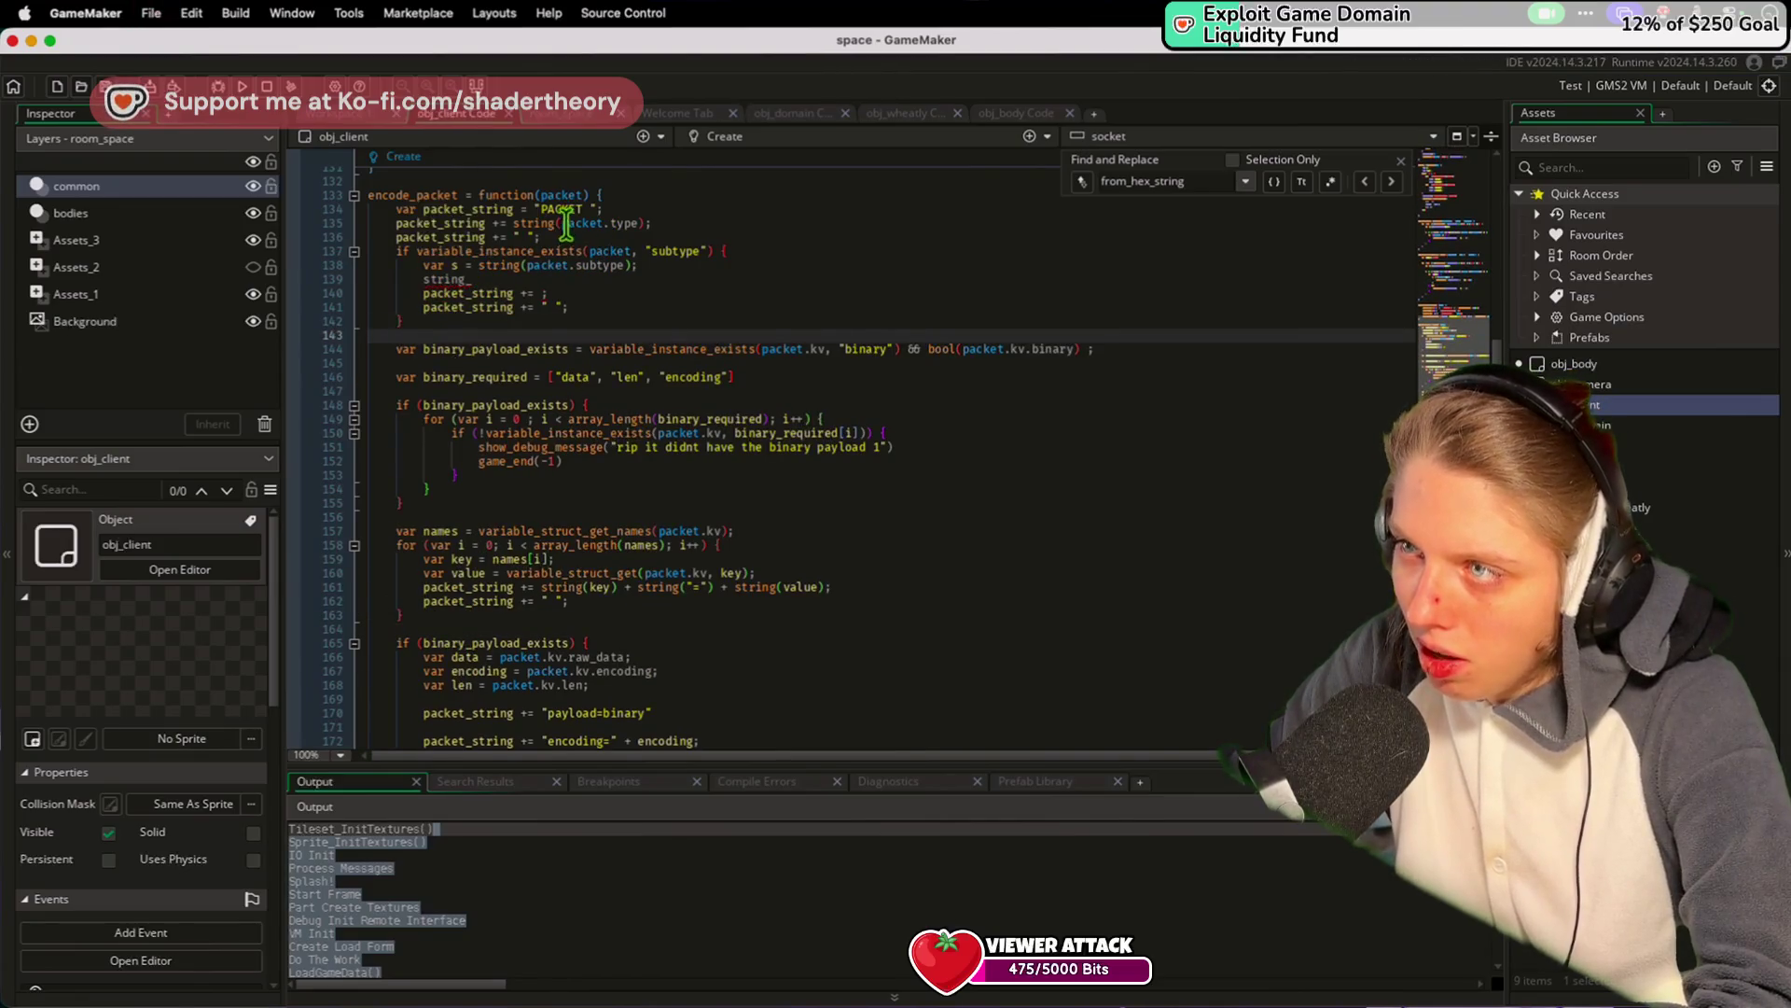
# - Add blank lines after the PACKET line and below the subtype block
pyautogui.click(623, 209)
pyautogui.press('Return')
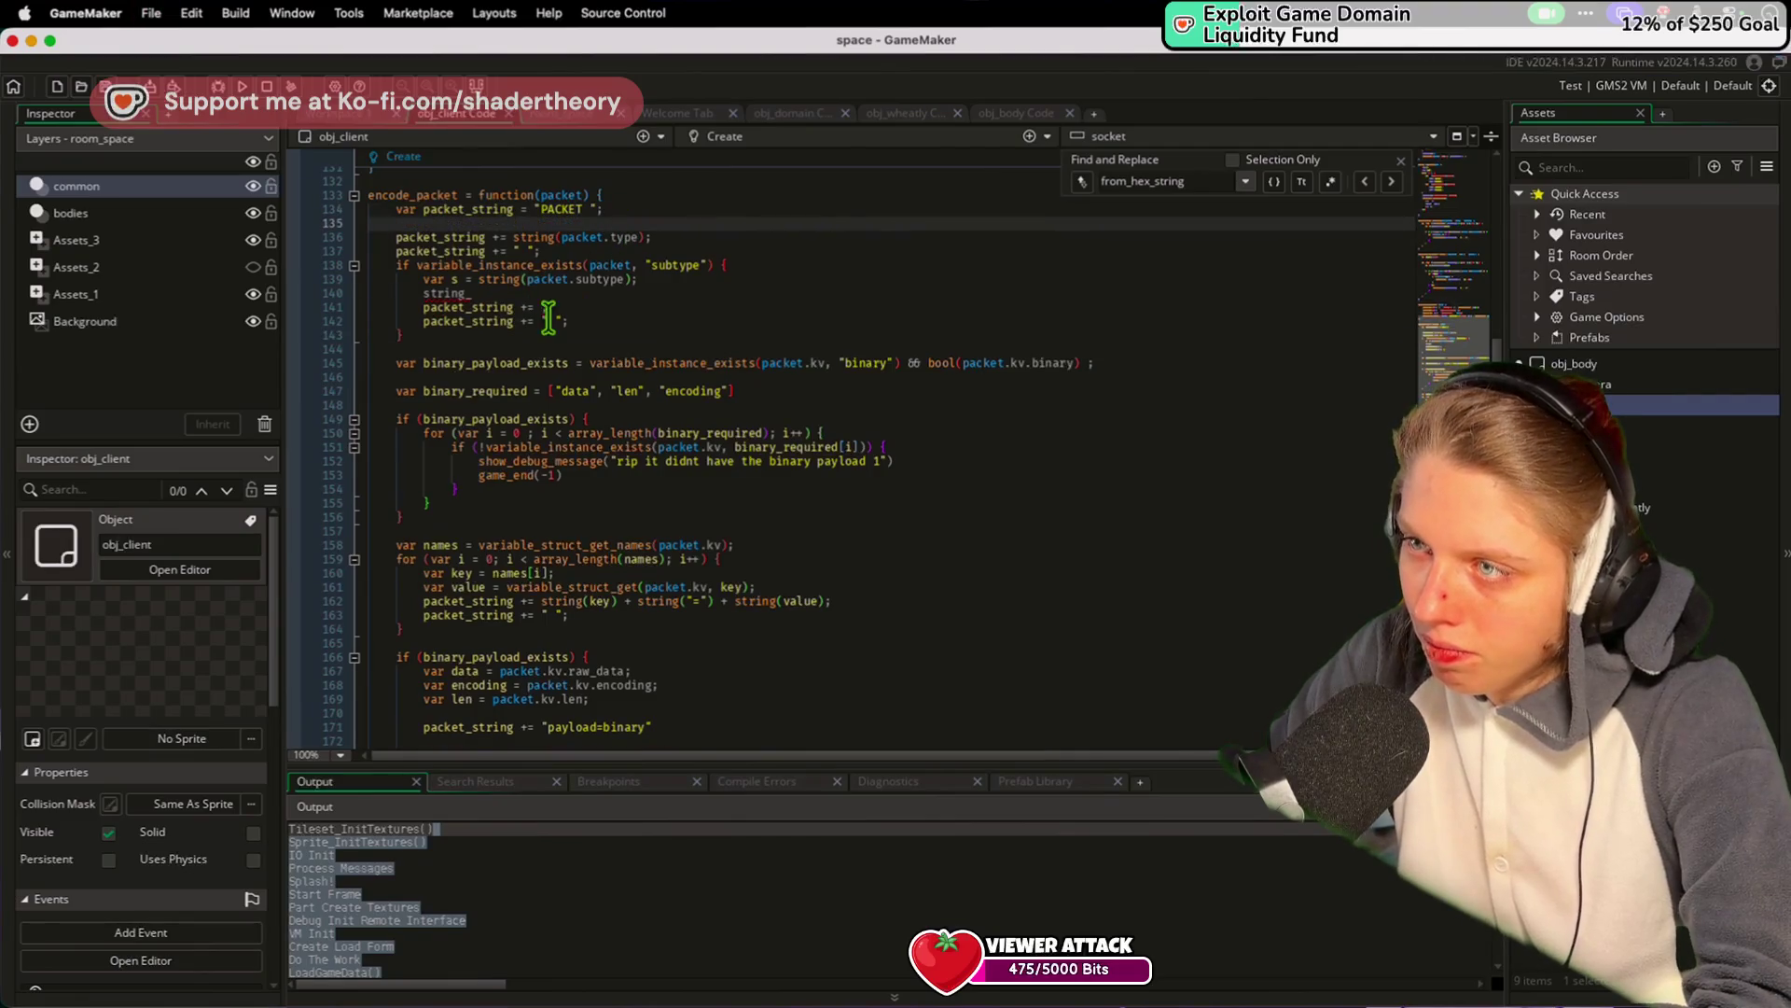
pyautogui.click(545, 335)
pyautogui.press('Return')
pyautogui.press('Return')
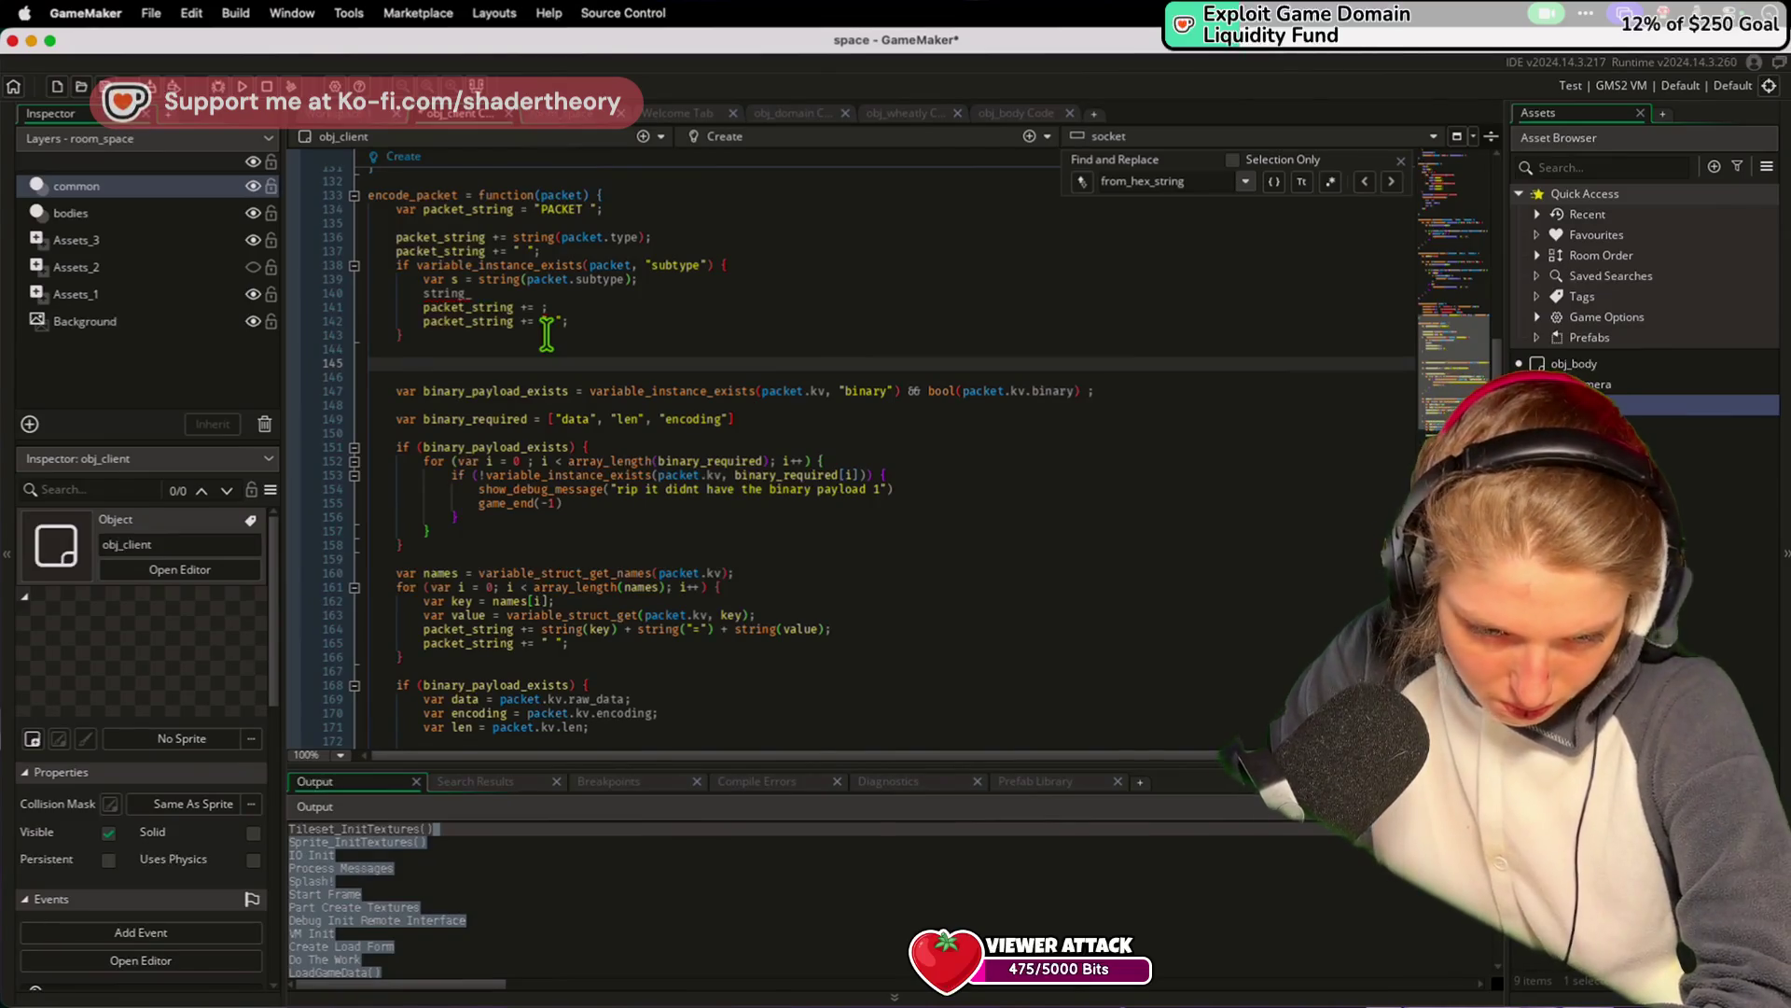
# - Write packet_string = "V/" + string(packet.version) on a new line
pyautogui.write('packe')
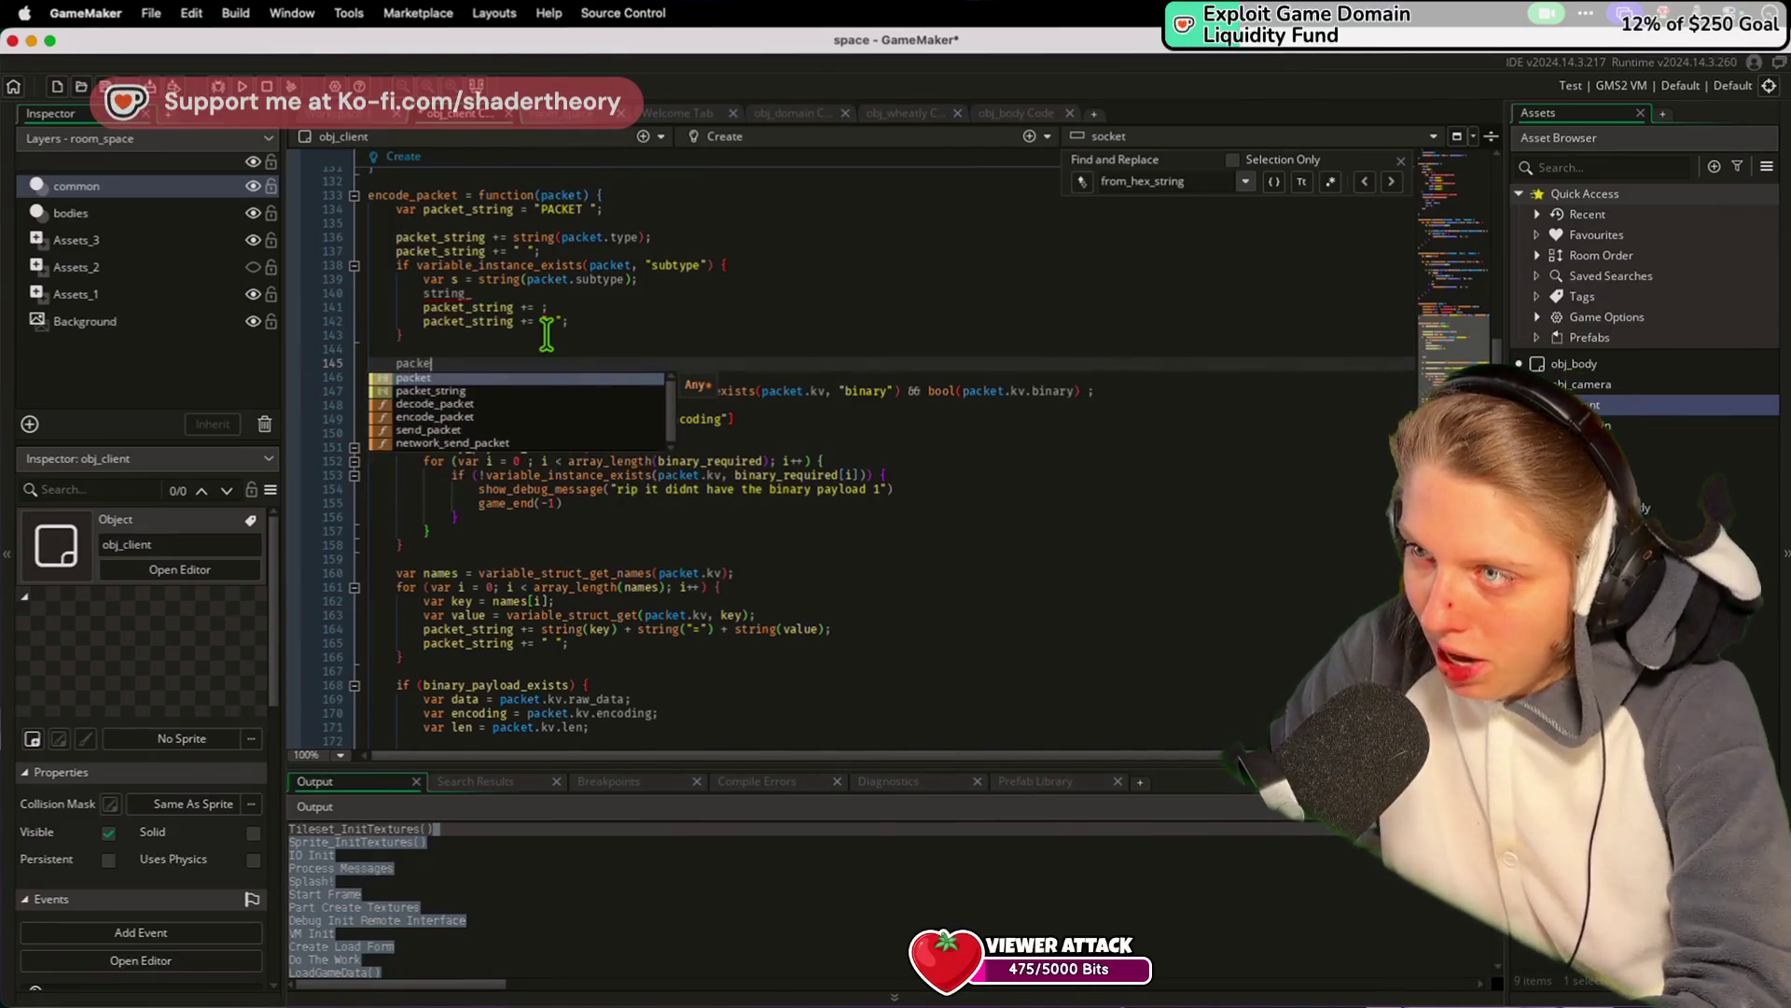
pyautogui.write('t_string = packet.version')
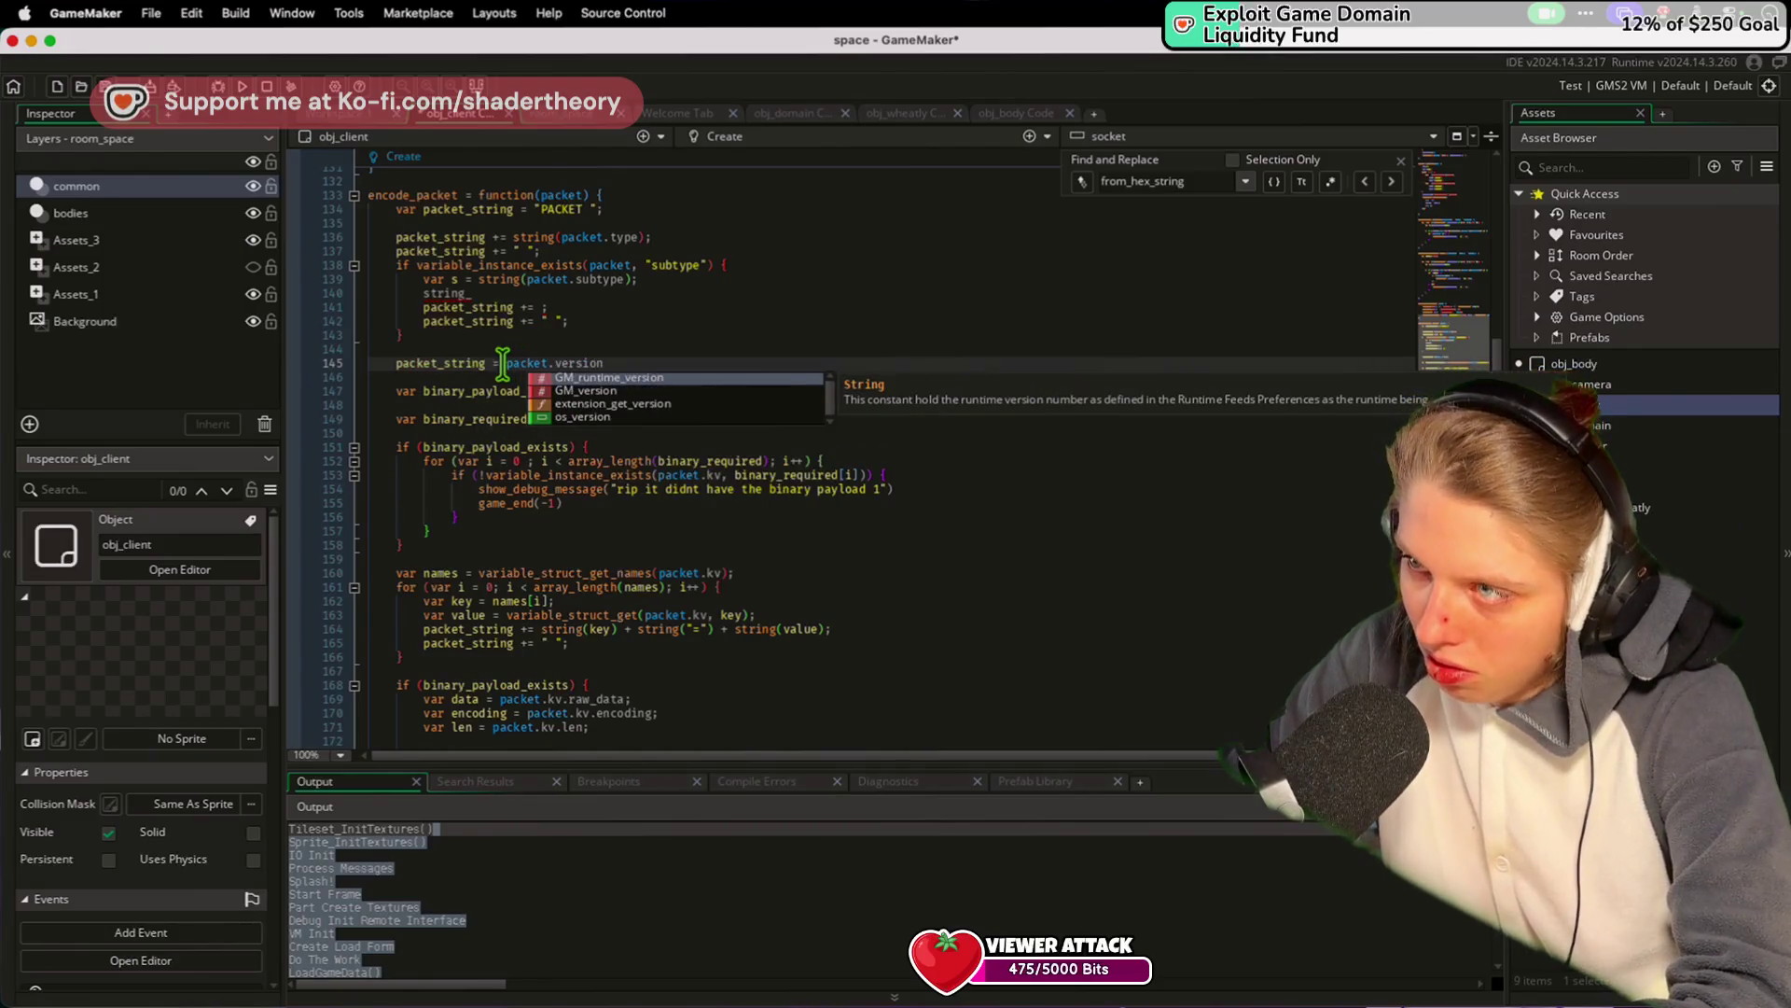
pyautogui.click(506, 363)
pyautogui.write('string(')
pyautogui.click(655, 361)
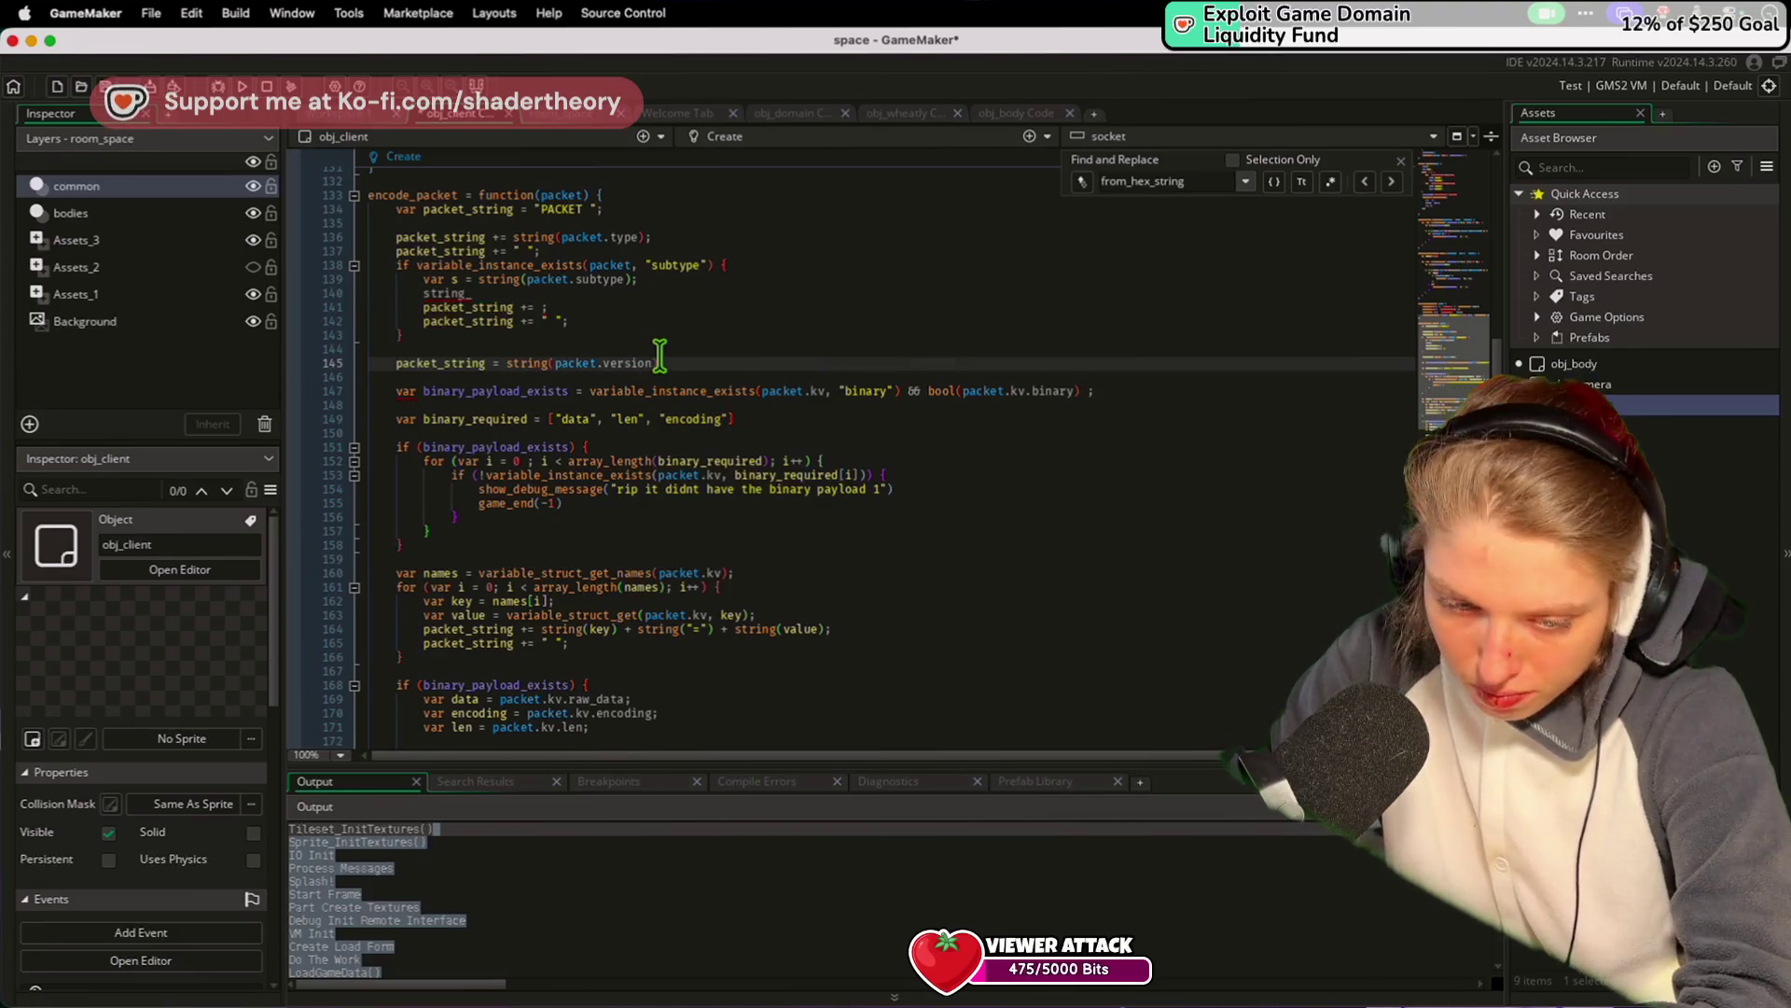
pyautogui.write(')')
pyautogui.click(506, 363)
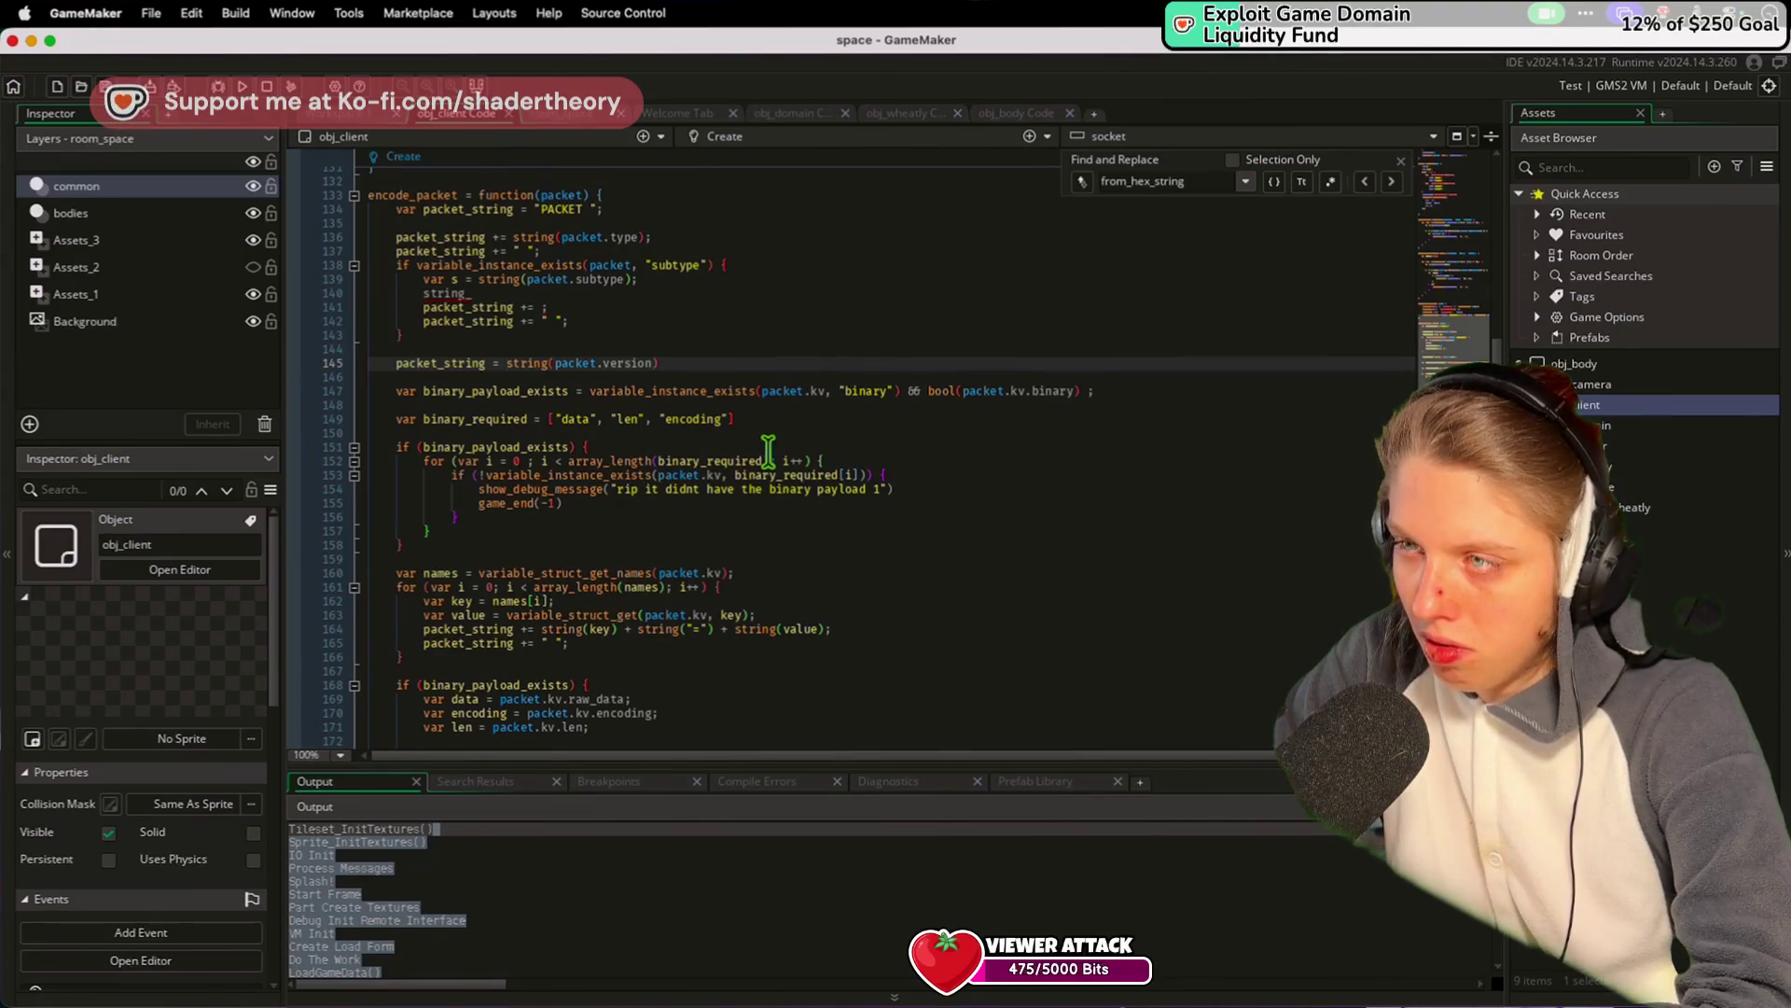
pyautogui.write('"V/')
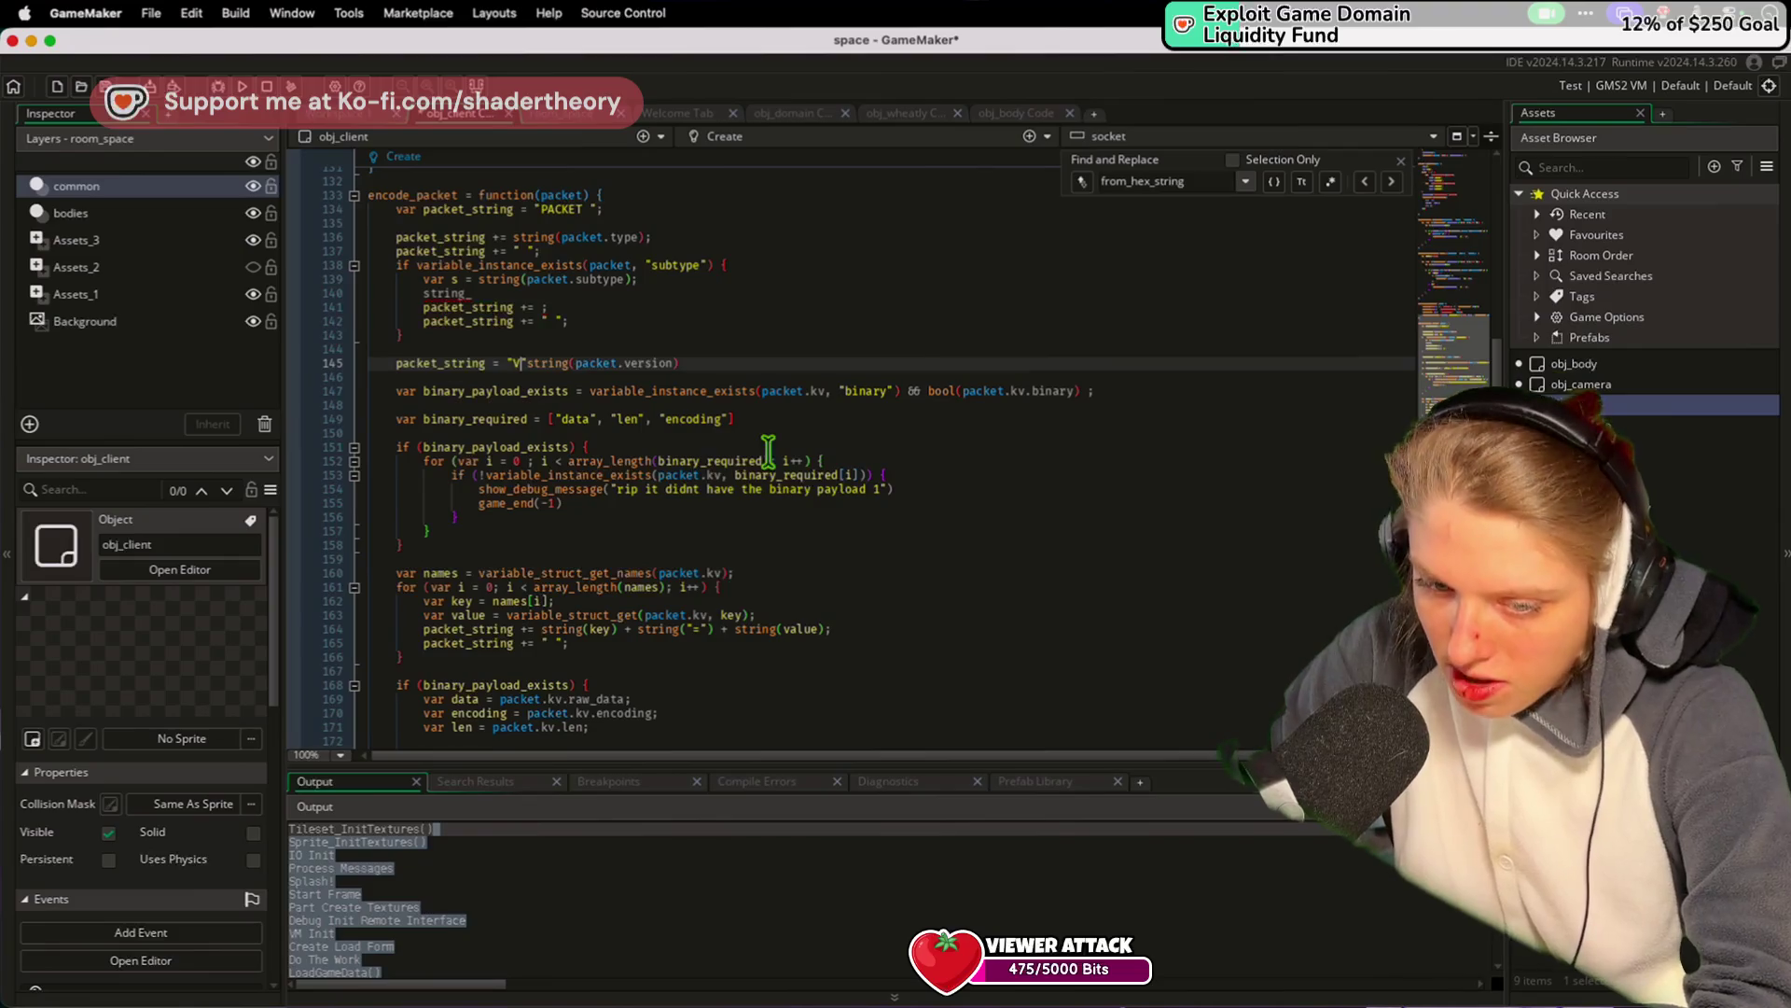
pyautogui.write('" +')
# - End the version line with + "\n"; and save
pyautogui.click(806, 319)
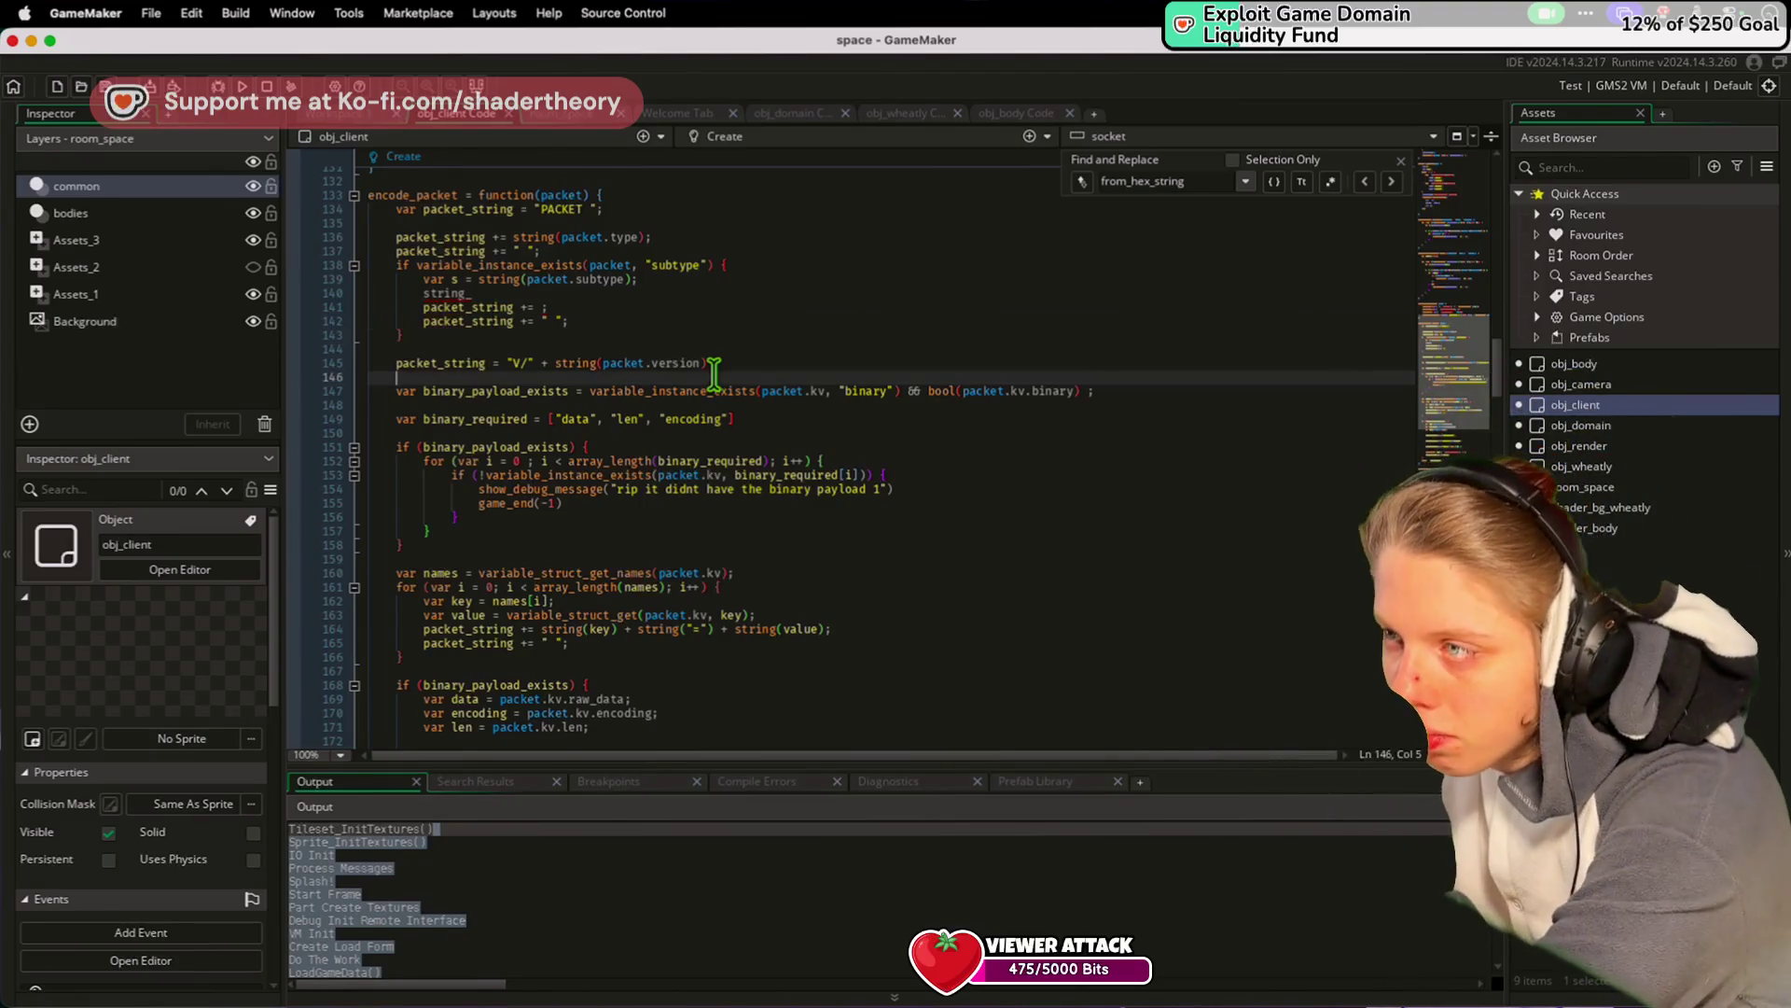
pyautogui.click(772, 433)
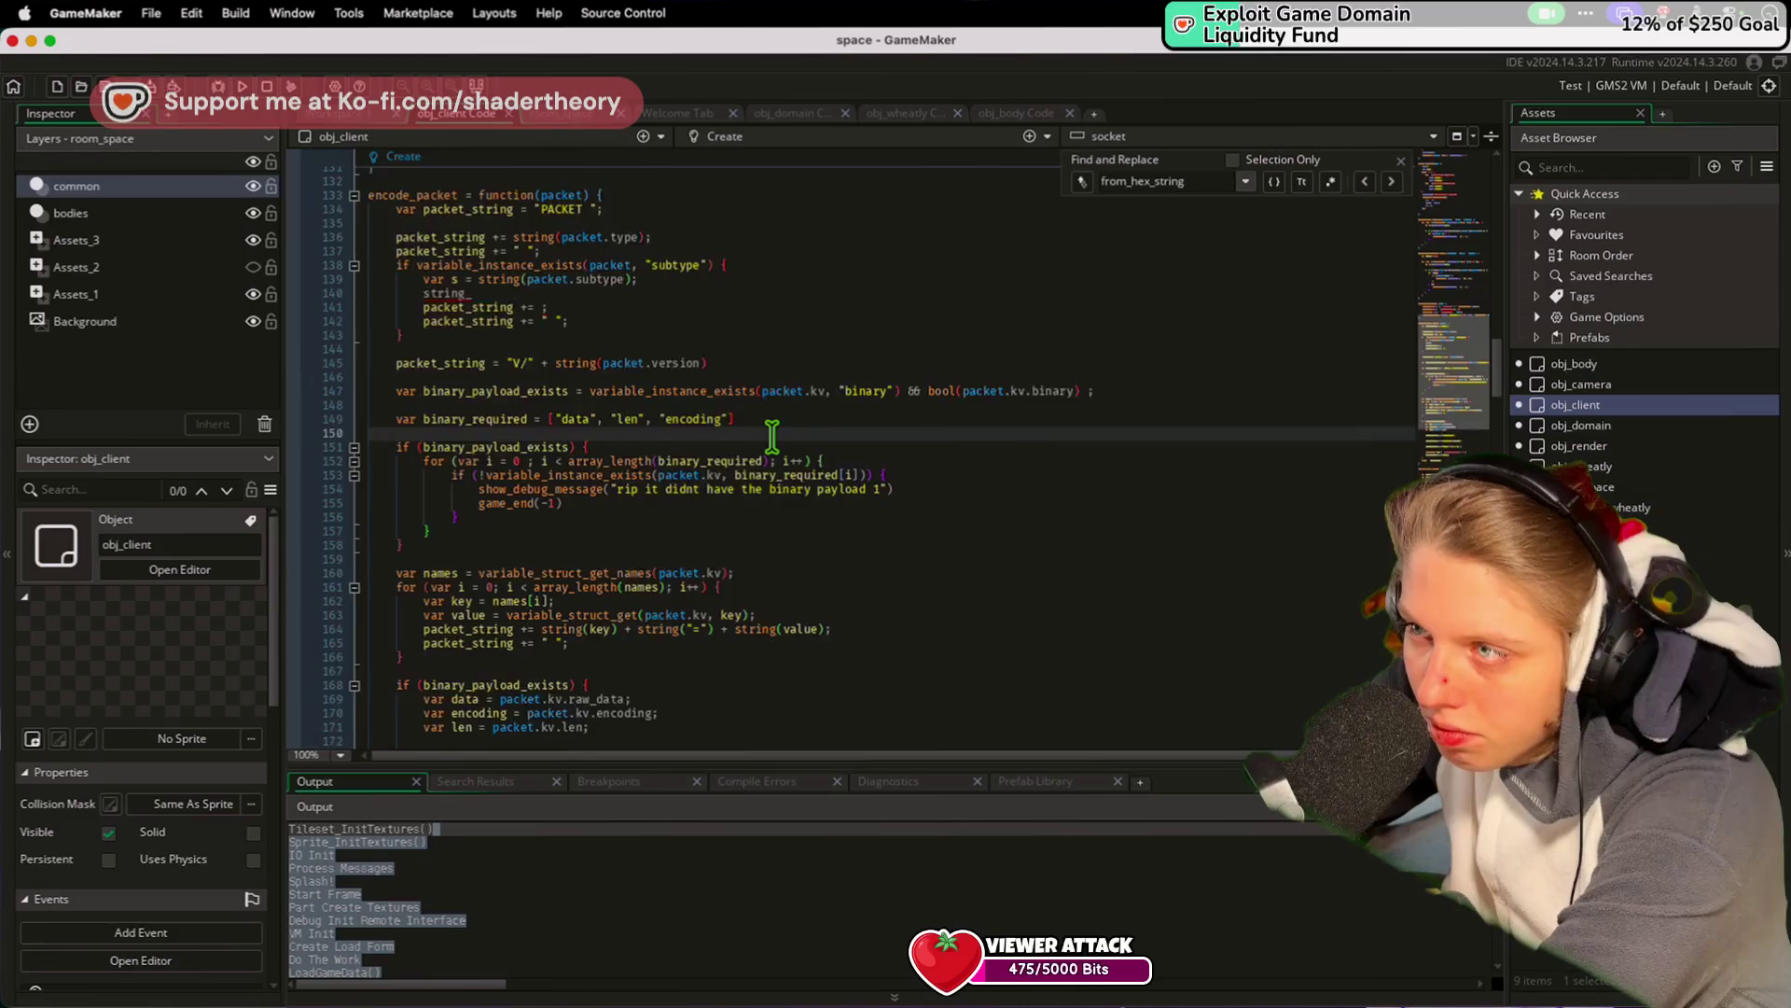
pyautogui.scroll(3, 772, 433)
pyautogui.click(638, 377)
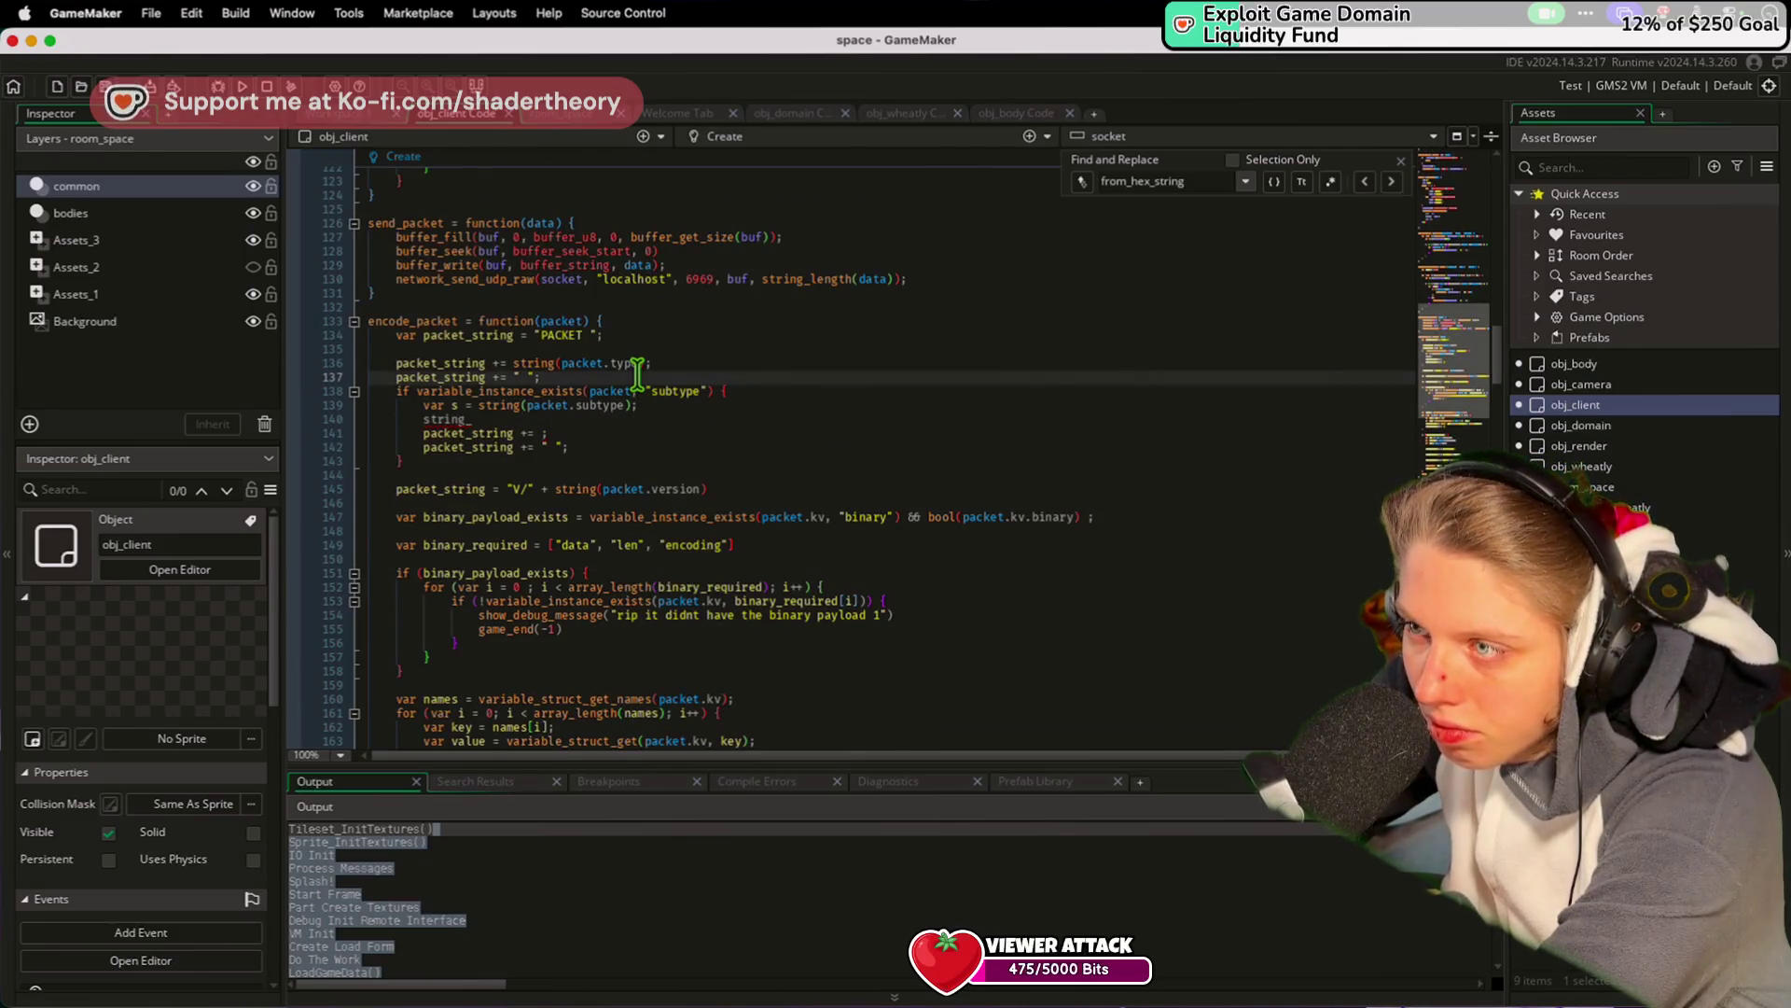
pyautogui.click(715, 488)
pyautogui.write(';')
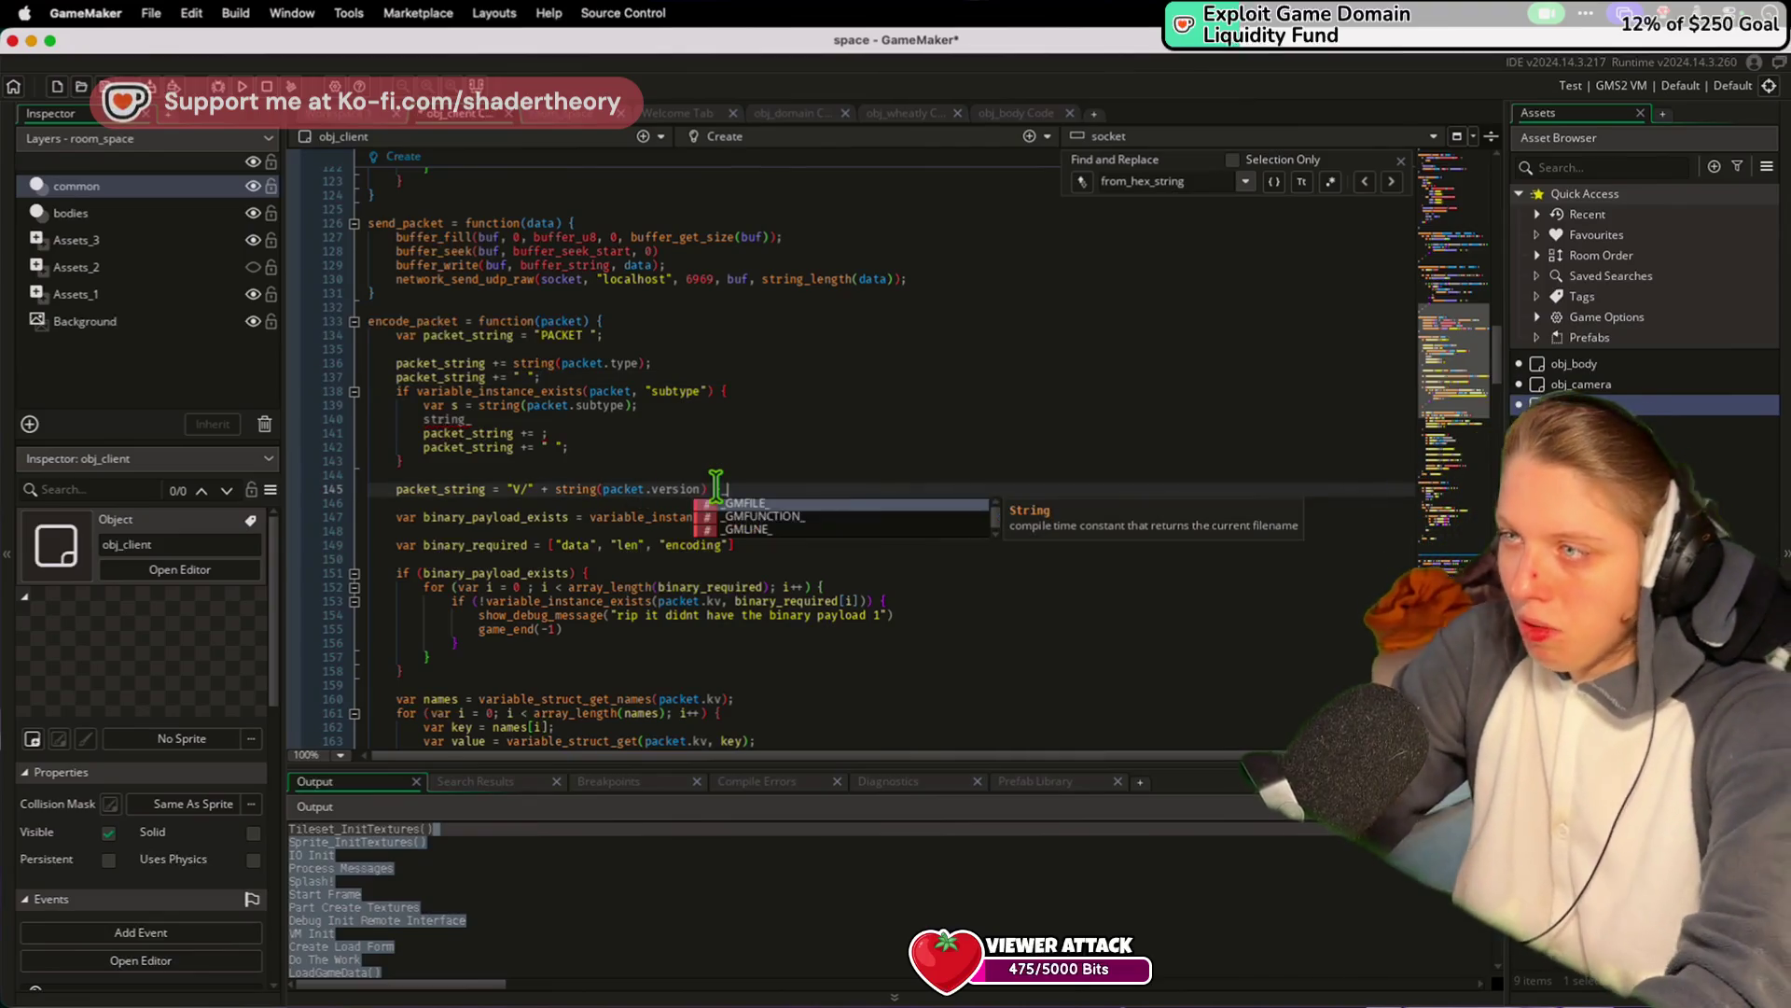
pyautogui.write(' + "')
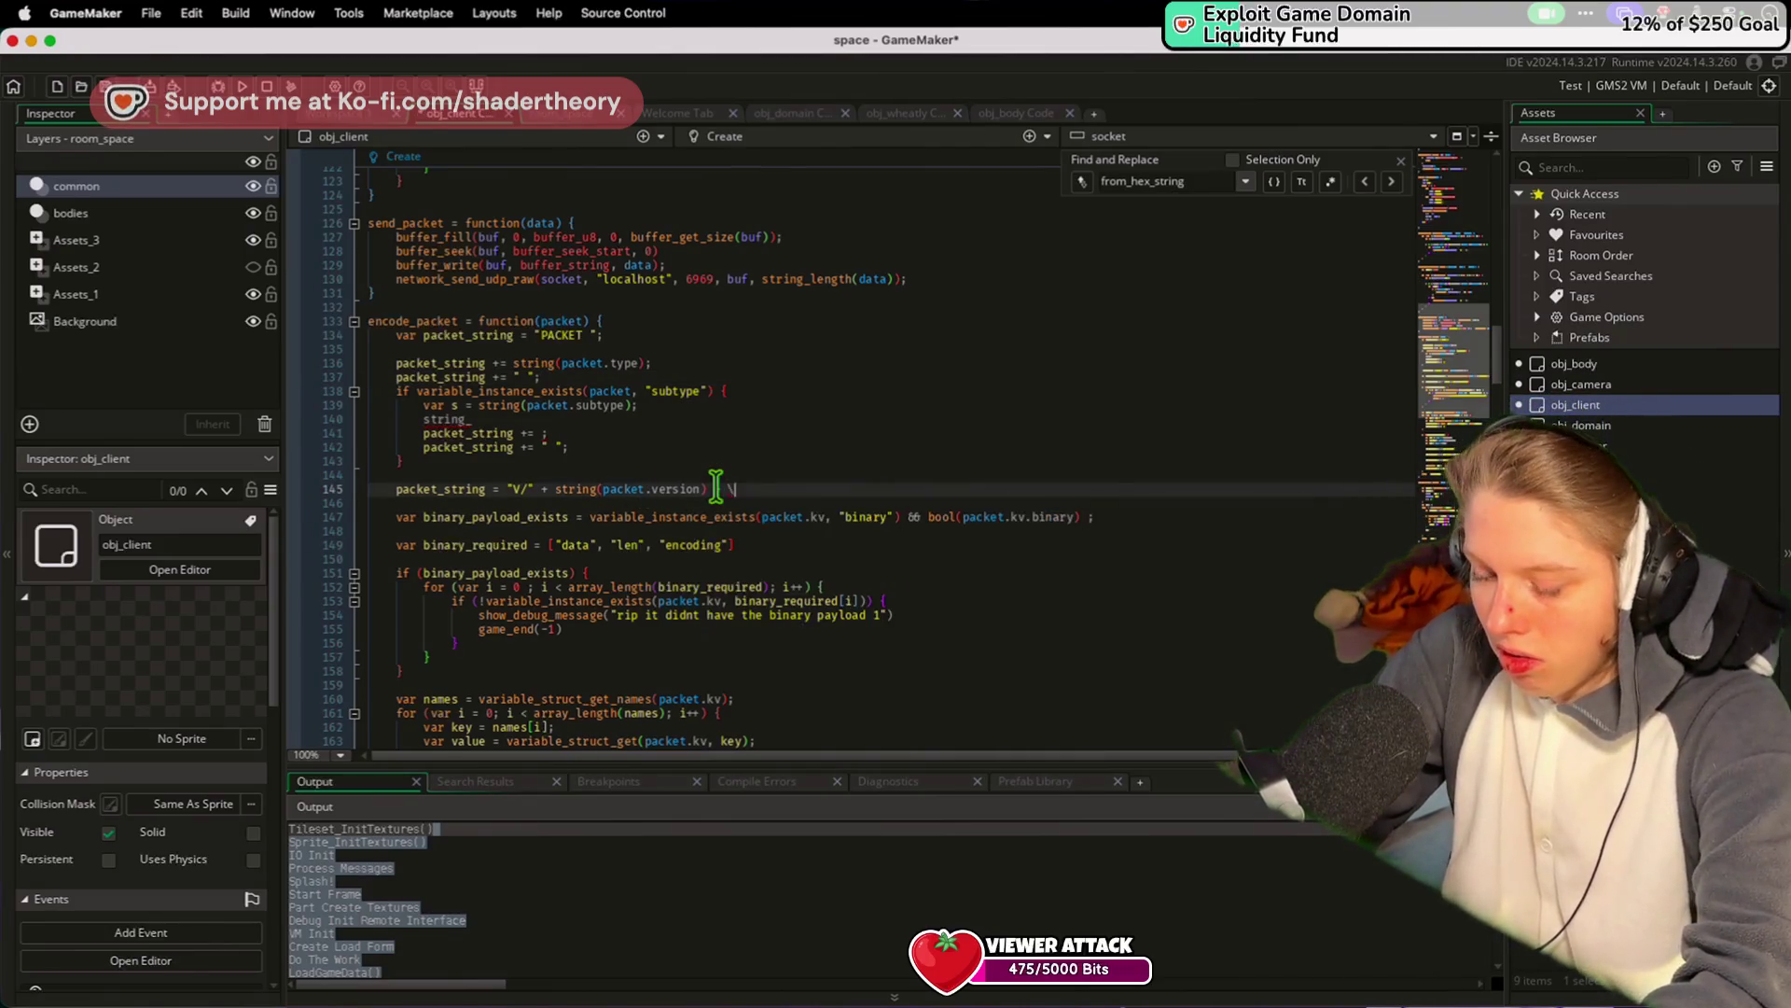
pyautogui.write('n"')
pyautogui.hotkey('ctrl', 's')
pyautogui.click(839, 419)
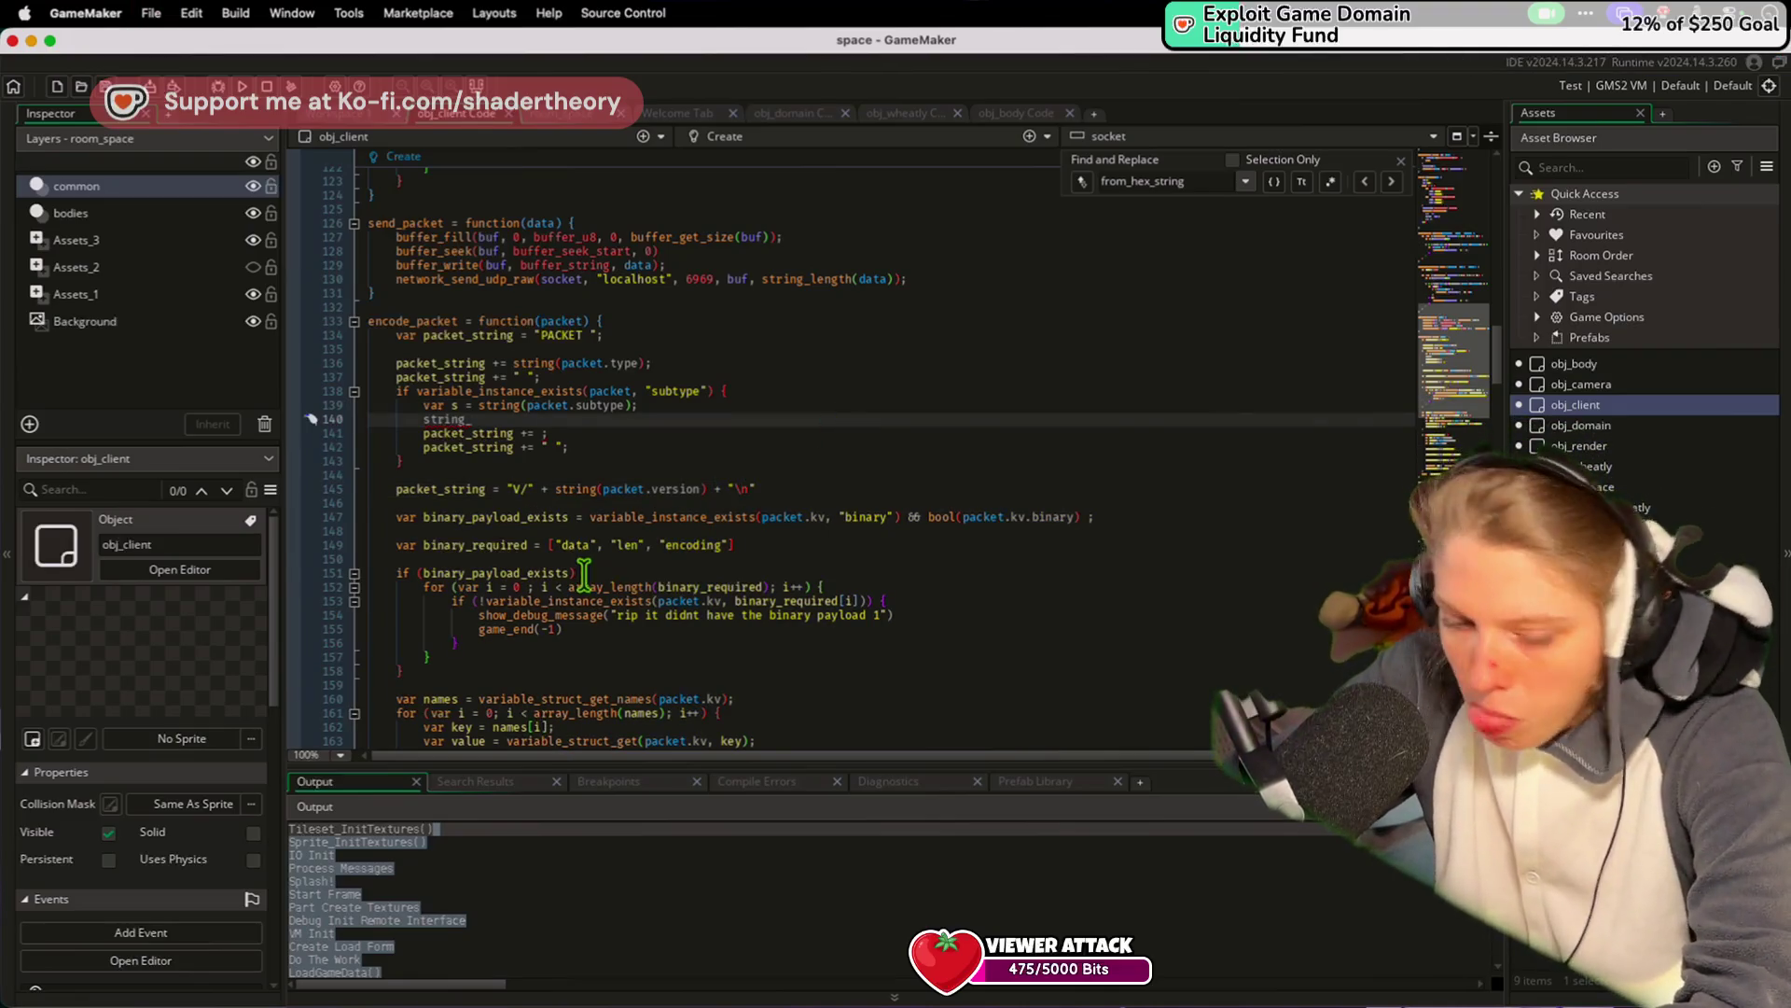
pyautogui.click(586, 572)
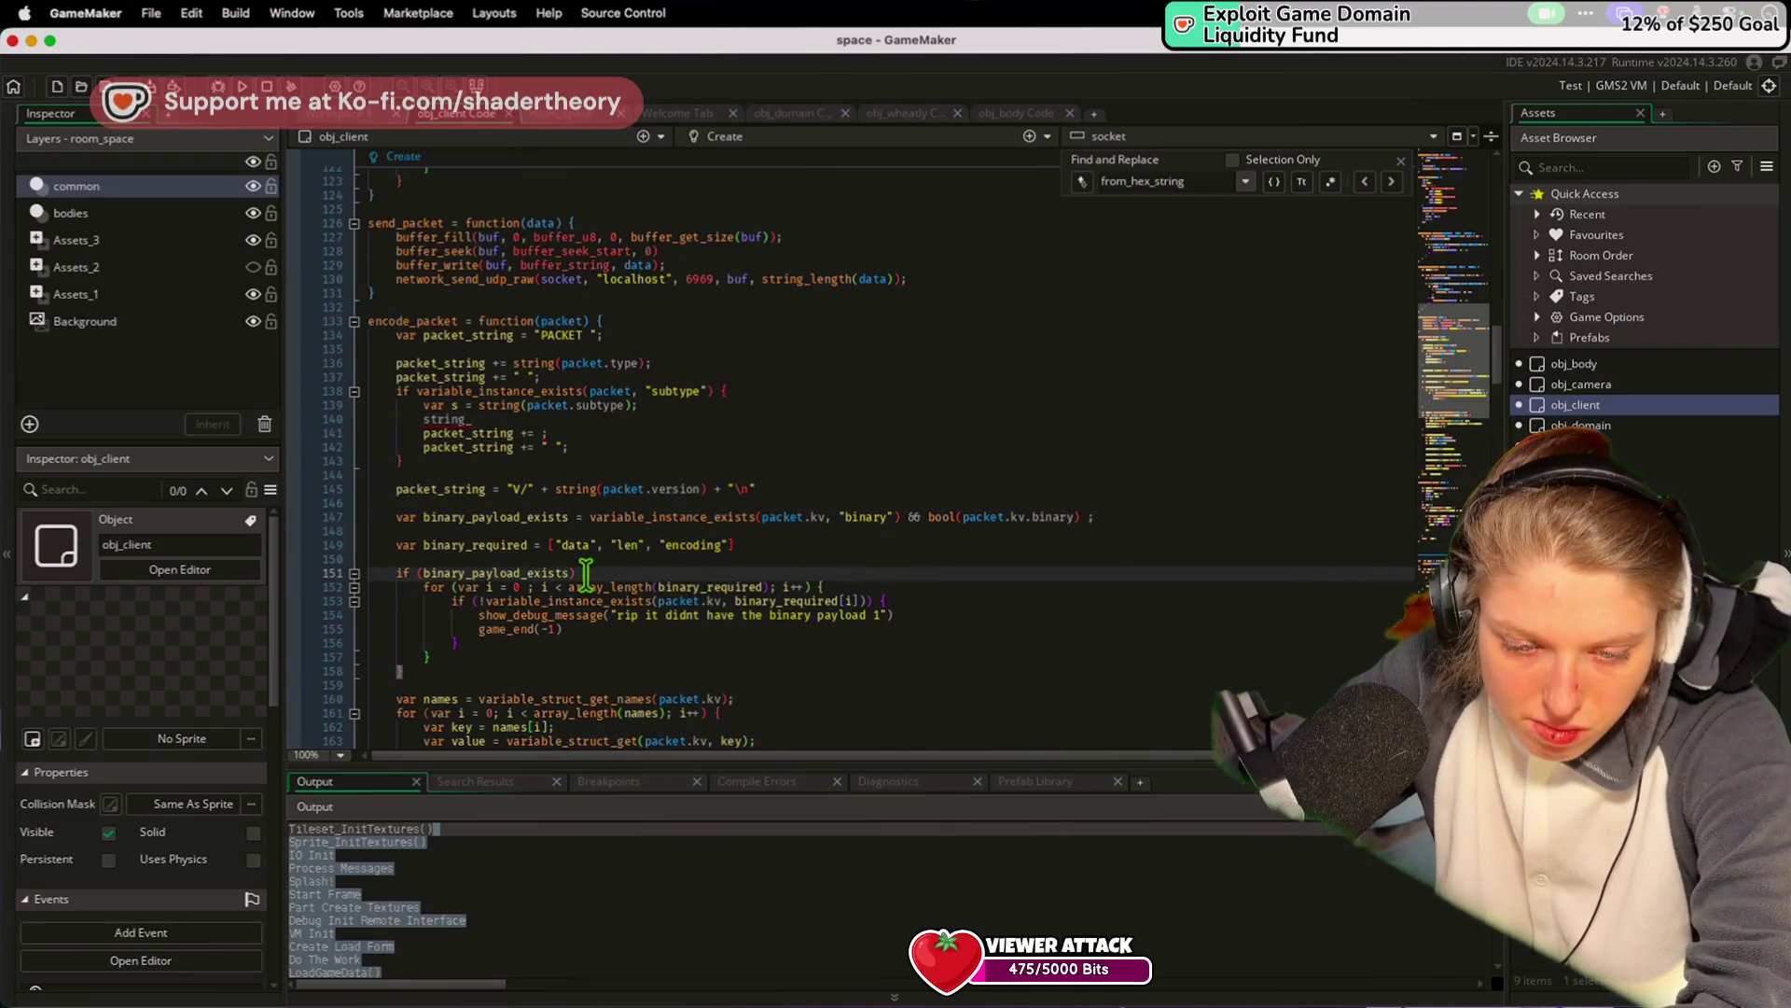
# - Look over encode_packet's binary payload check, subtype, version and binary_required lines
pyautogui.click(770, 516)
pyautogui.click(929, 575)
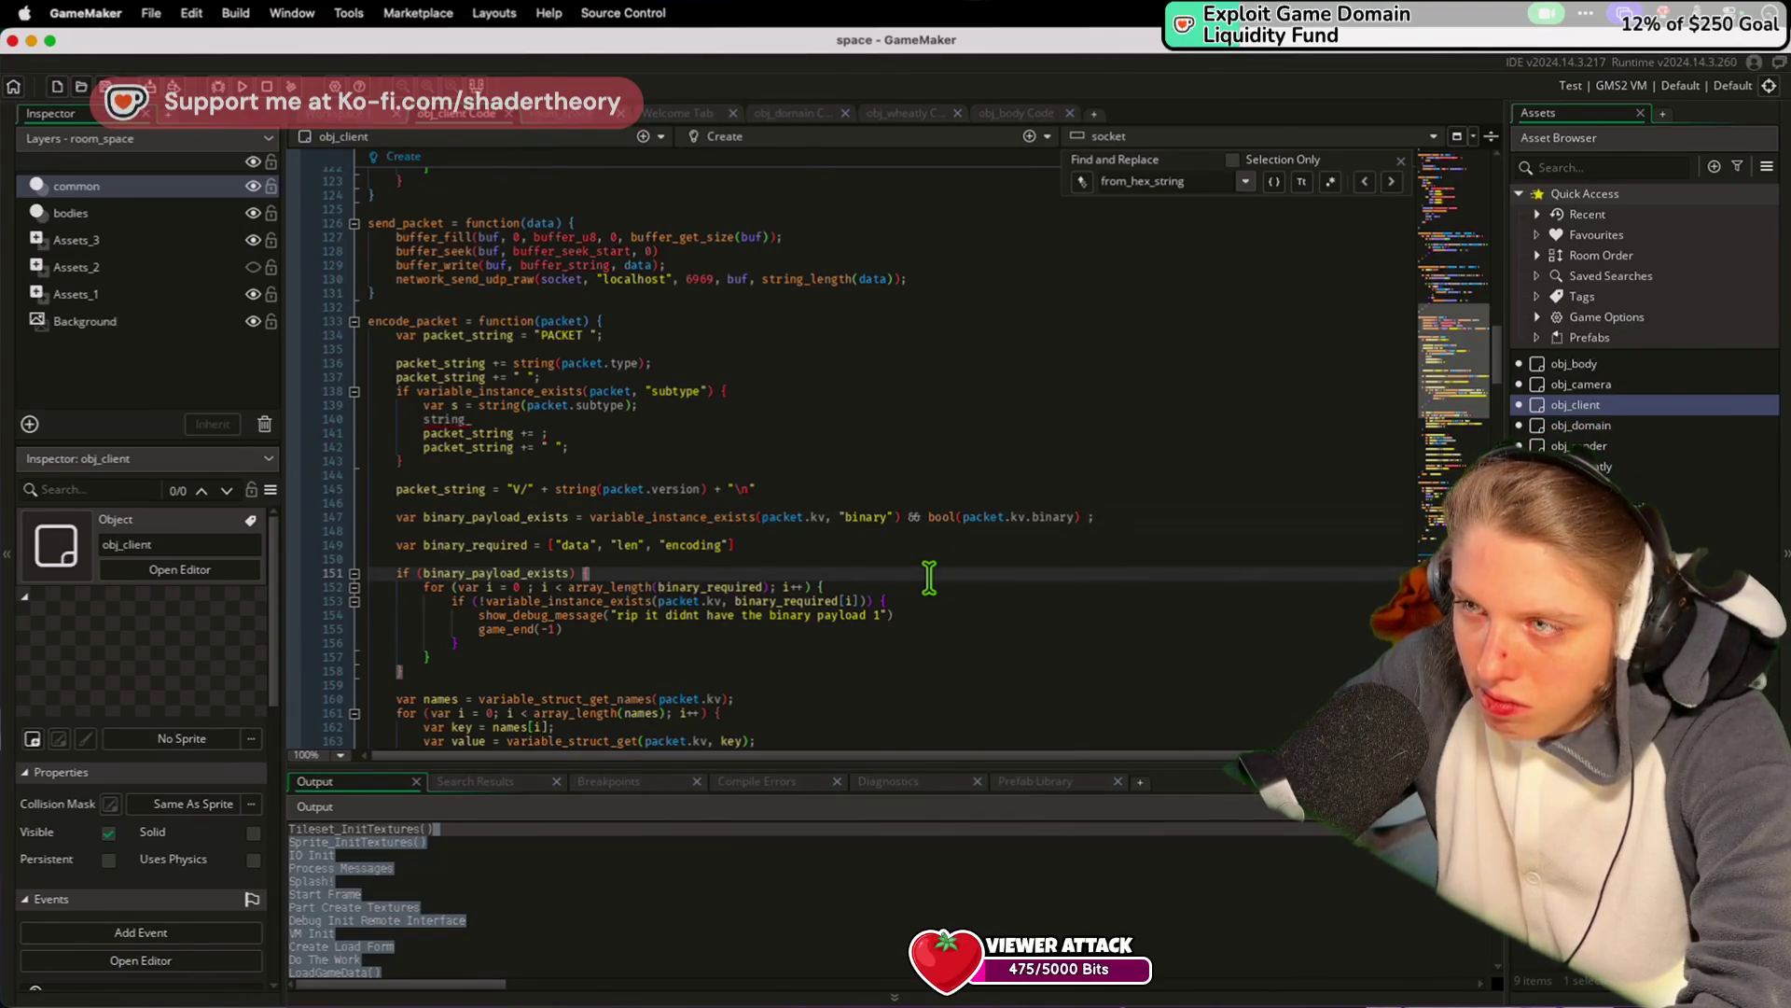
pyautogui.scroll(-3, 929, 579)
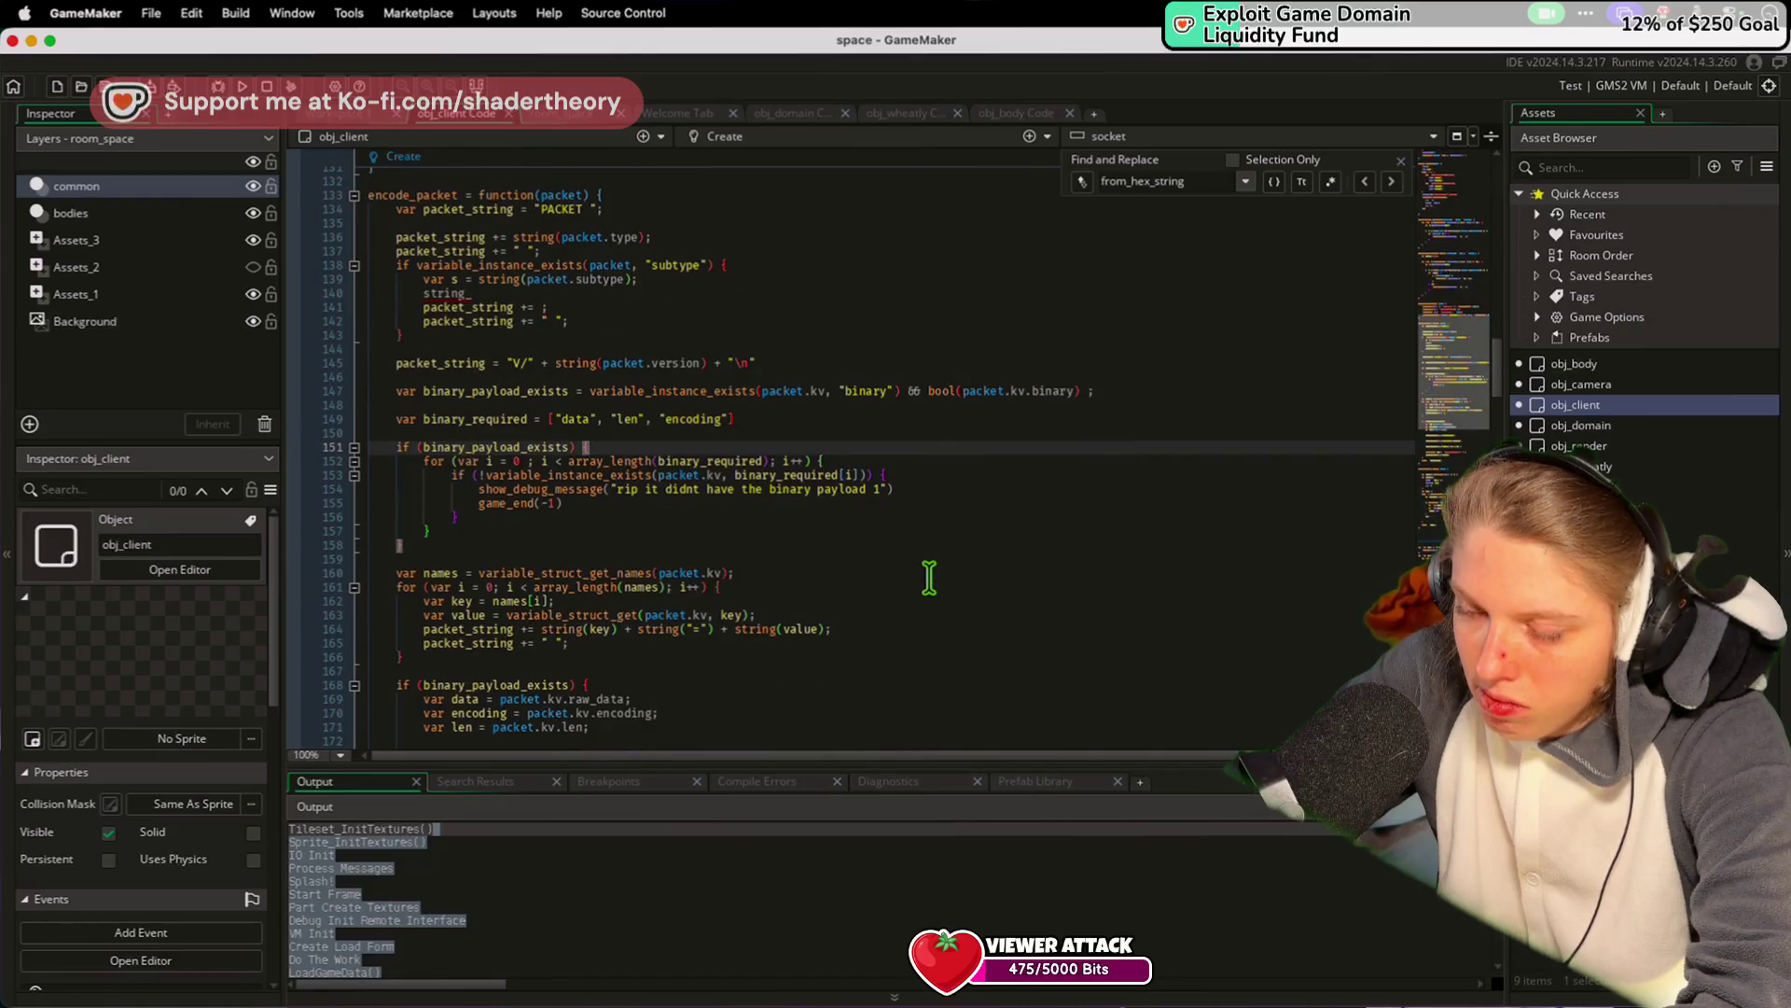
pyautogui.press('super+Tab')
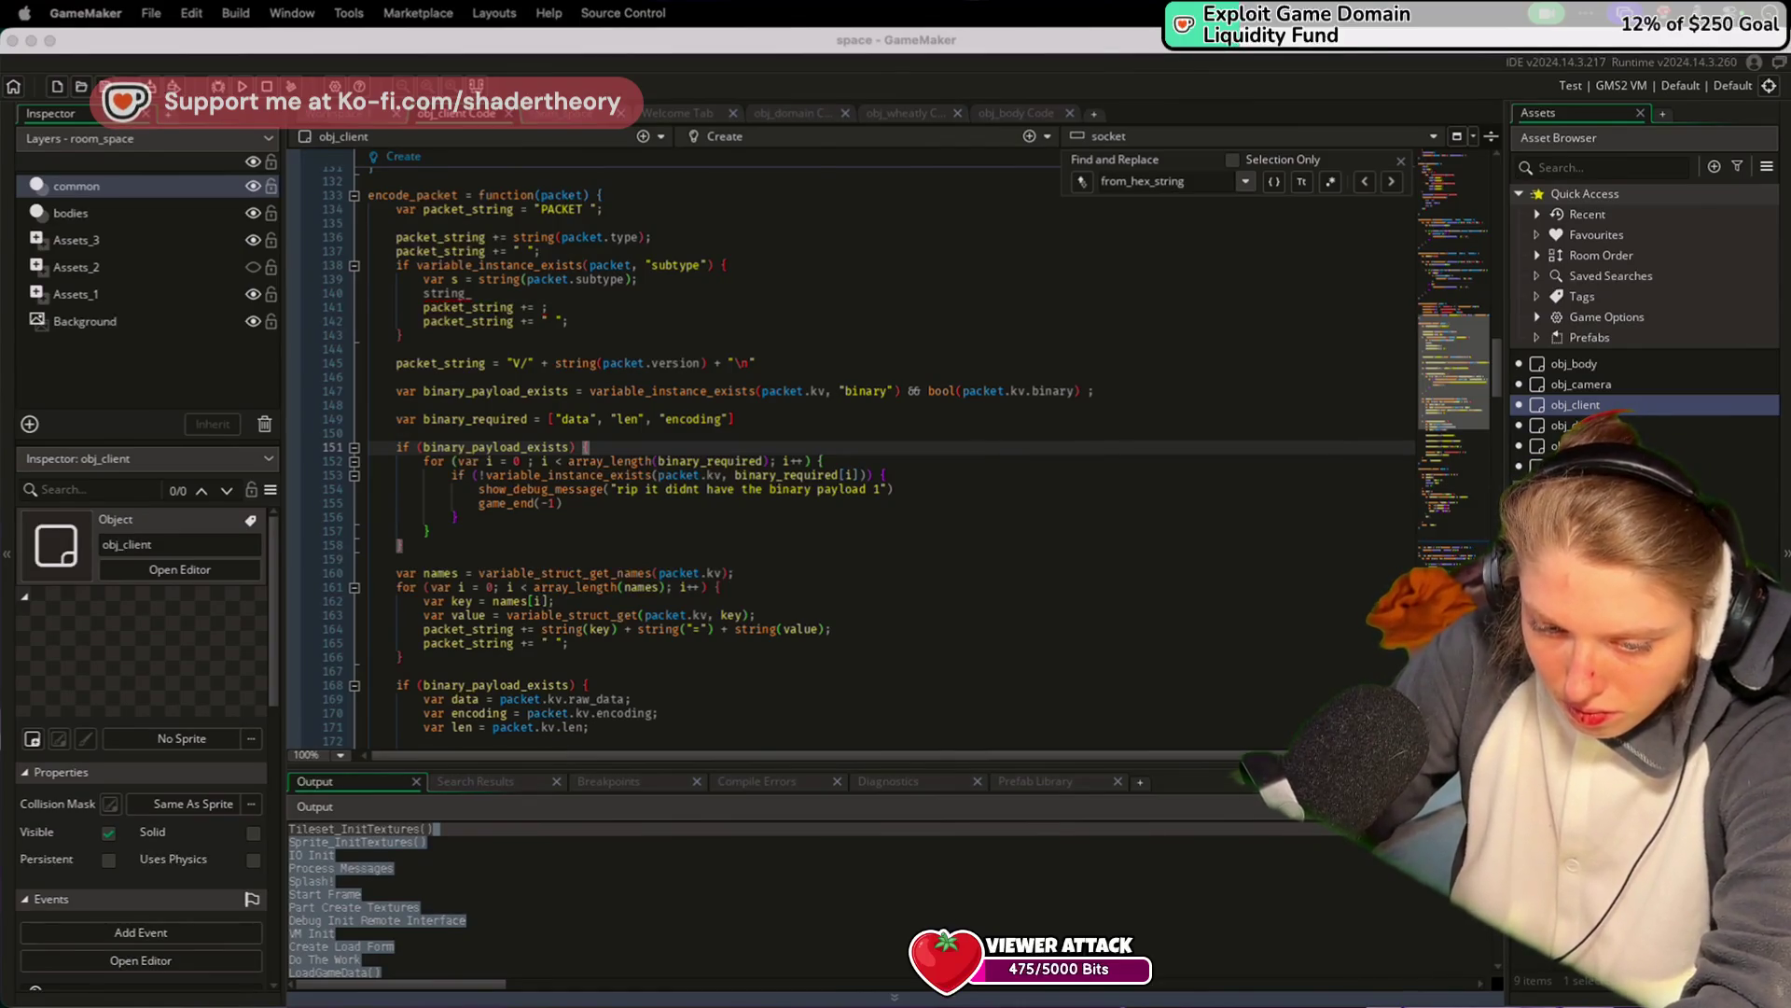
pyautogui.click(1020, 668)
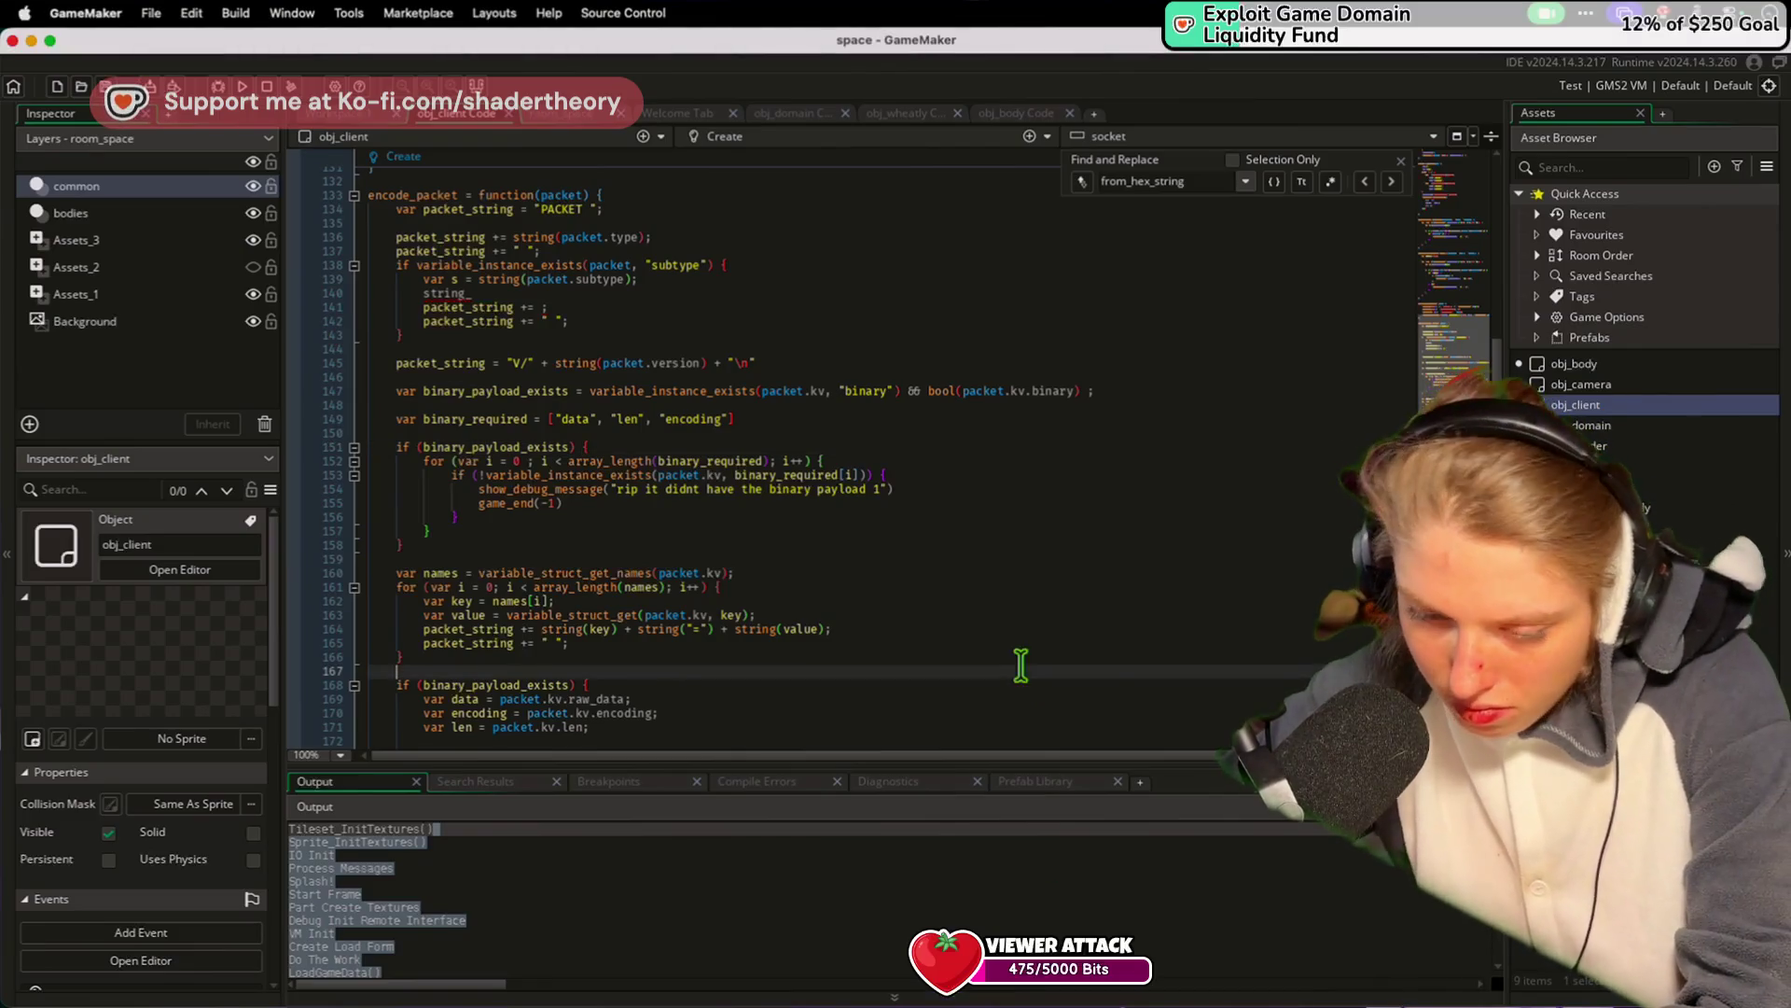
pyautogui.click(989, 740)
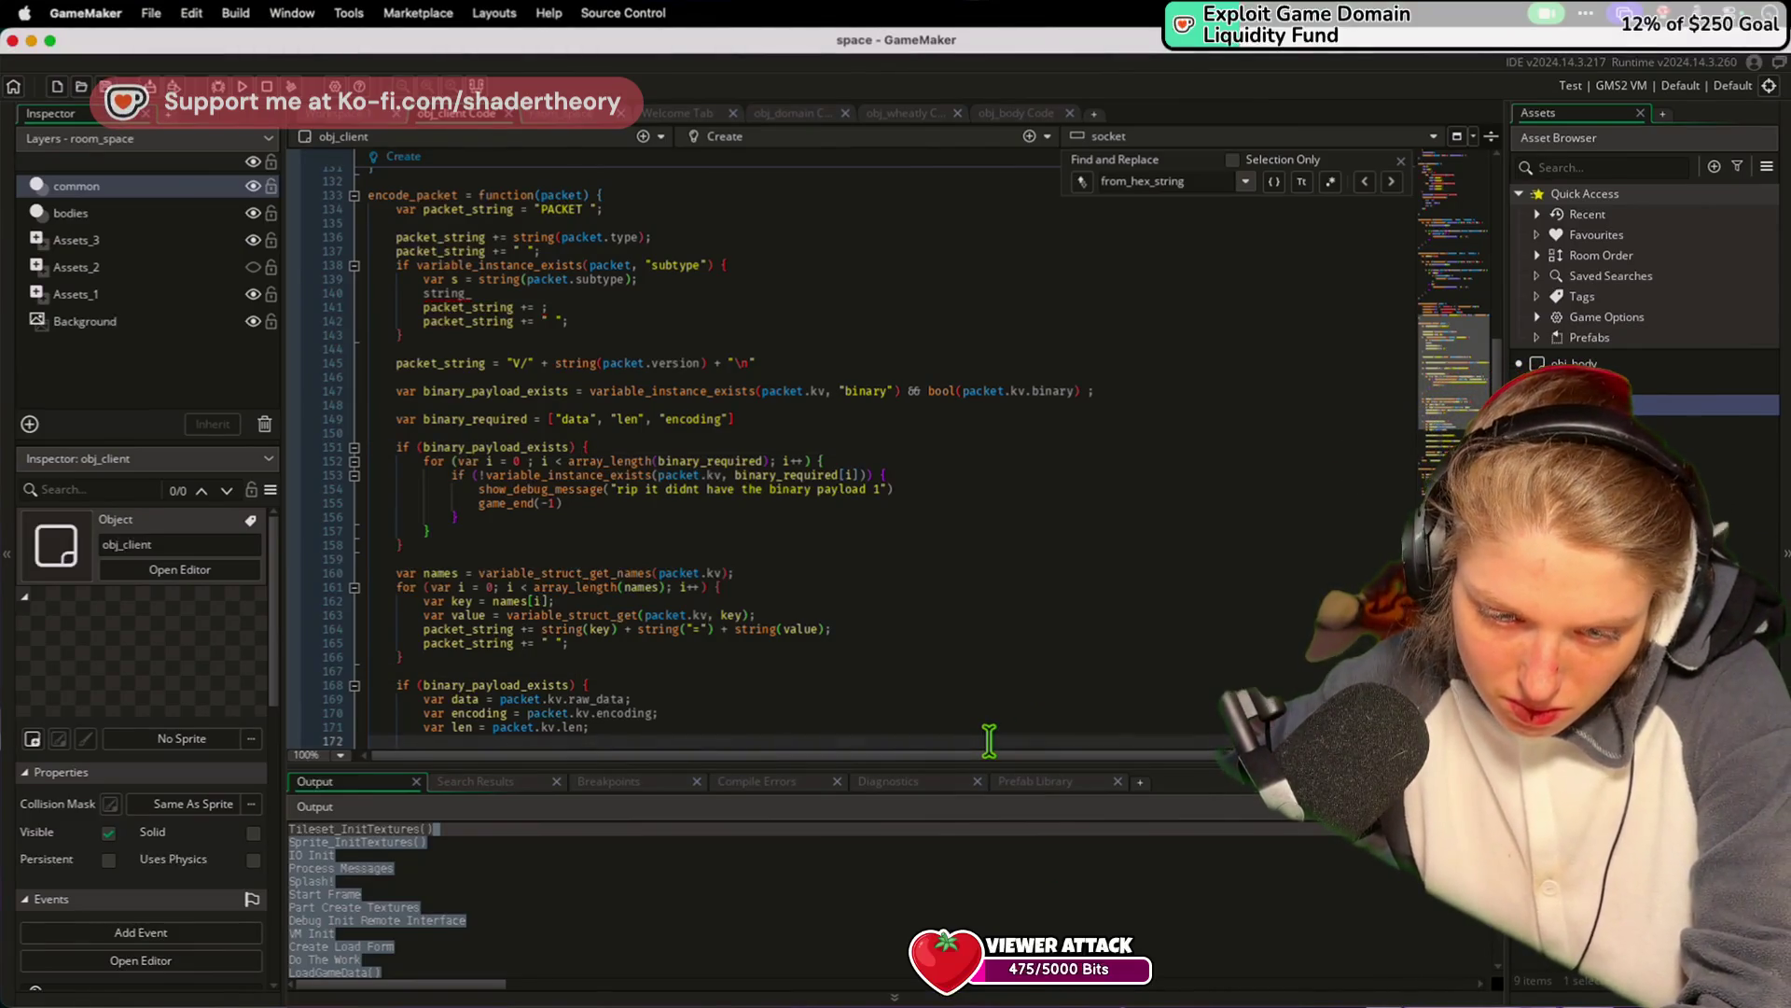
pyautogui.click(691, 265)
pyautogui.click(712, 363)
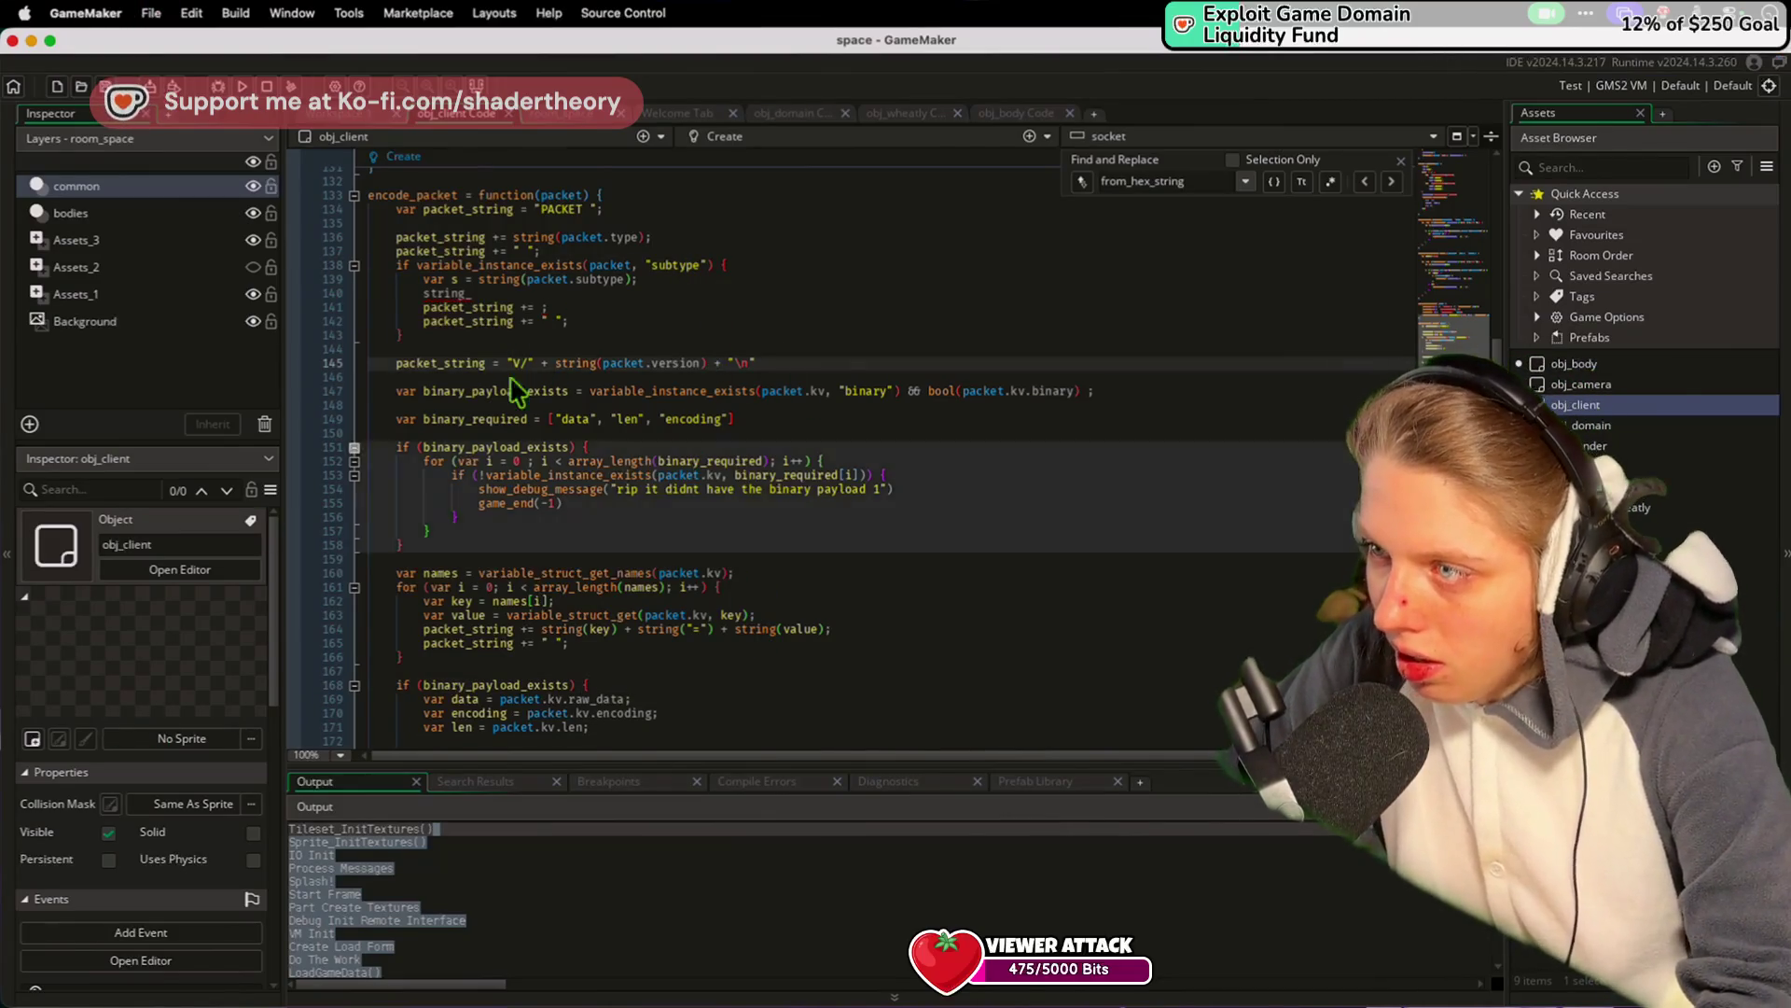
pyautogui.click(776, 475)
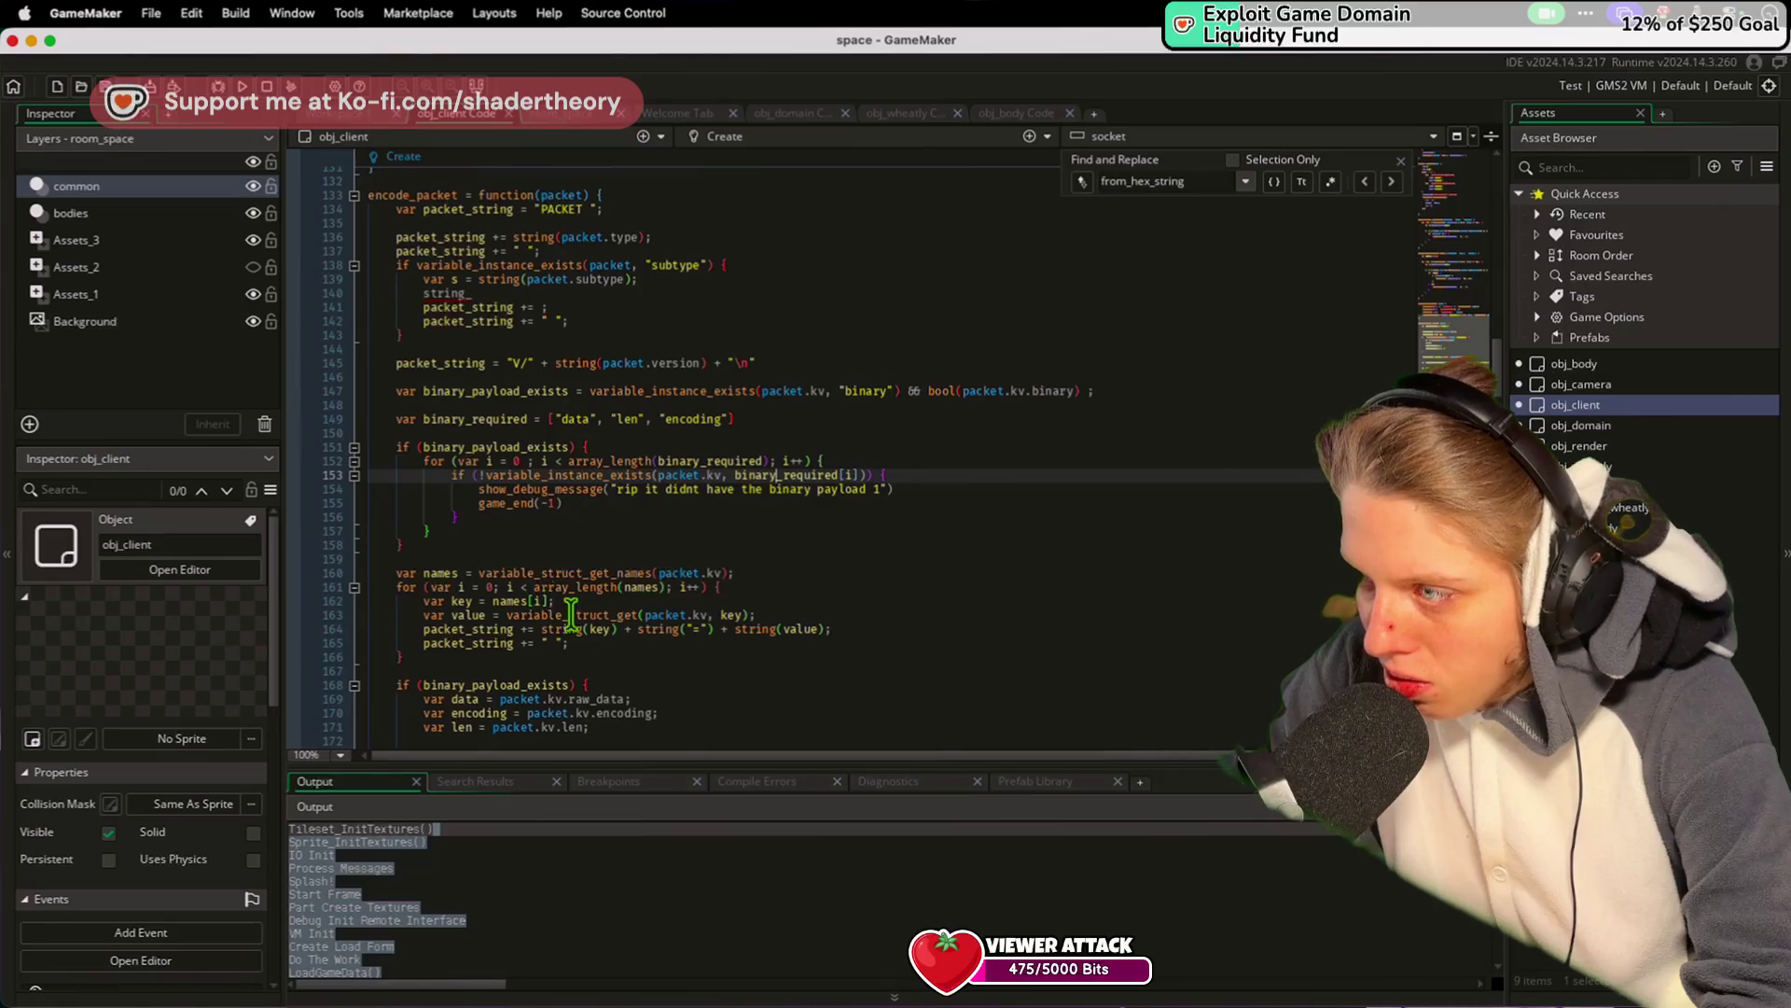
# - Delete the line appending a space after each key=value pair and tab-indent the pair append
pyautogui.click(547, 628)
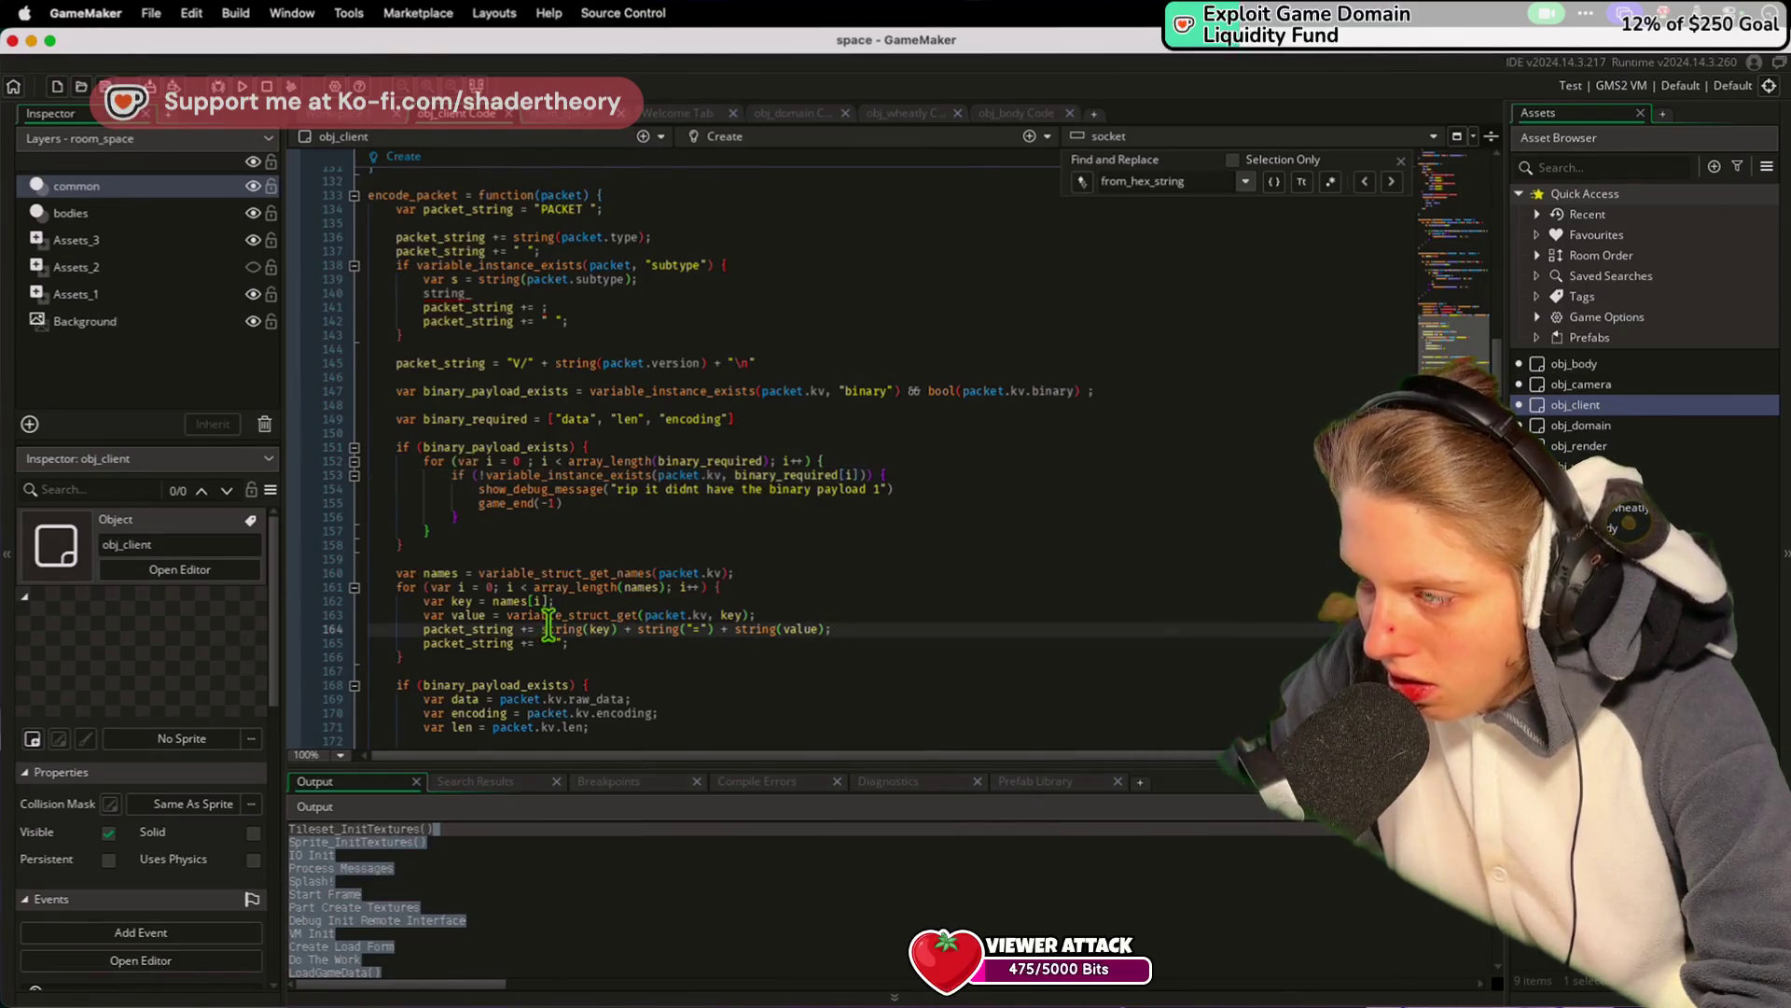
pyautogui.click(558, 644)
pyautogui.hotkey('ctrl', 'd')
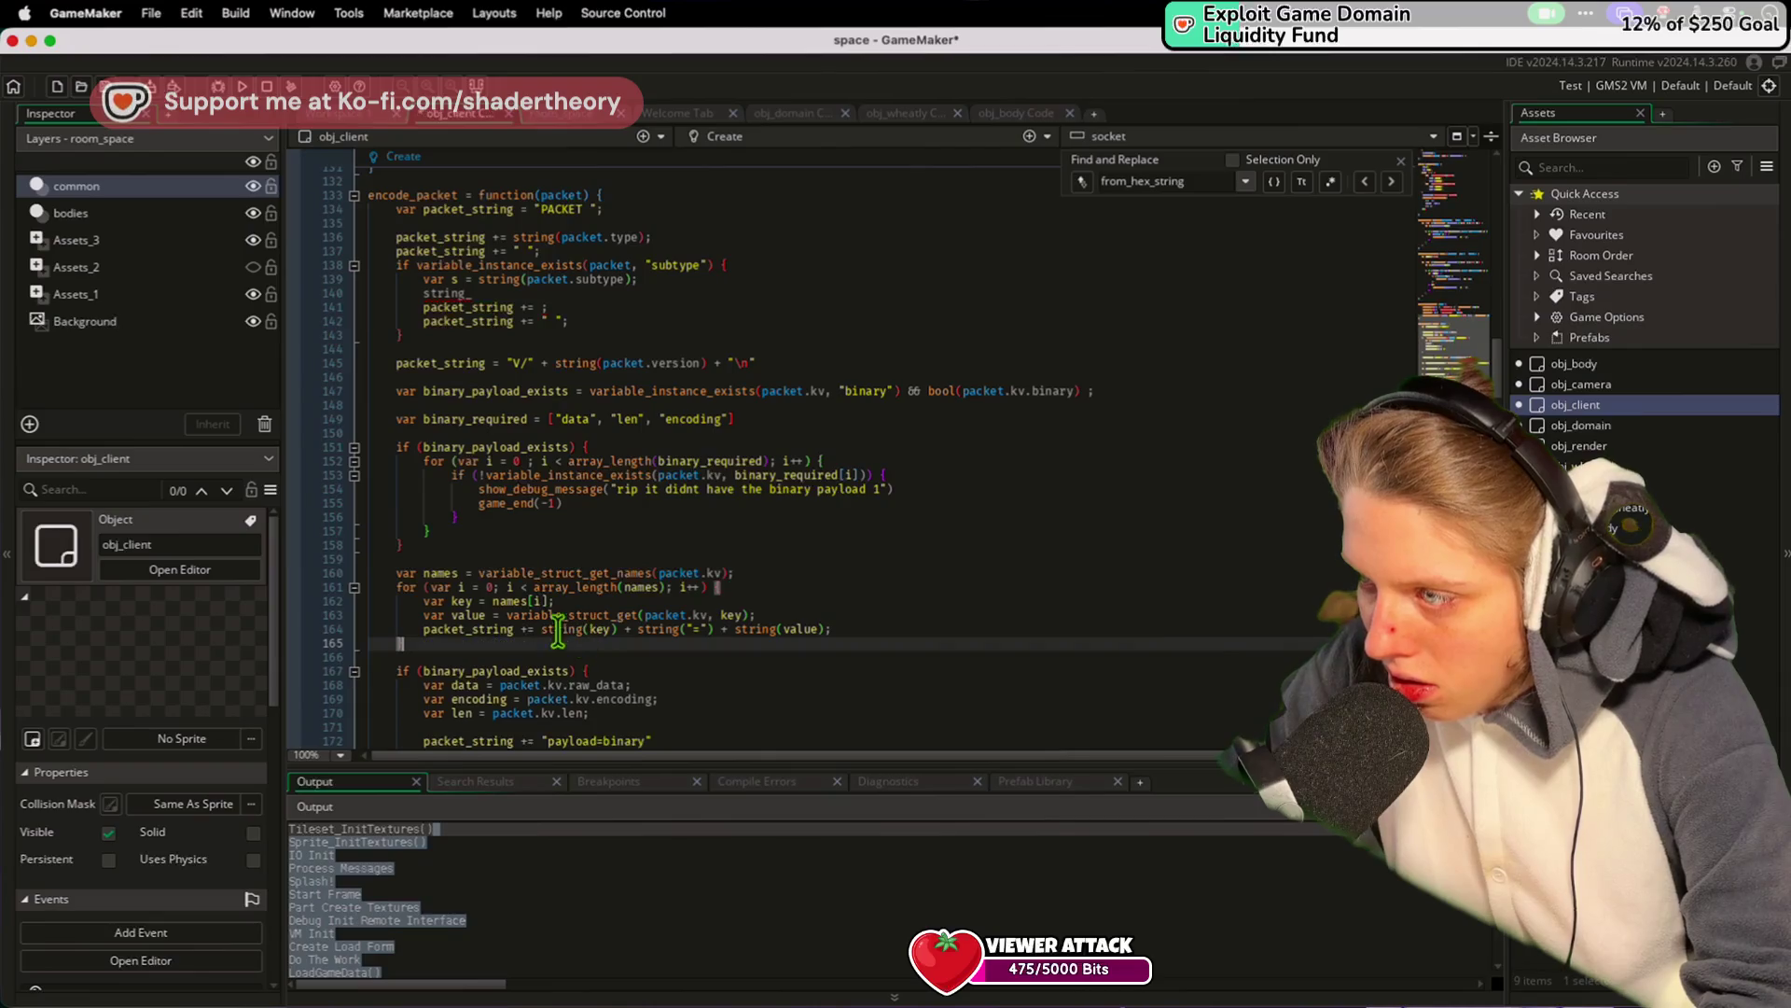
pyautogui.press('BackSpace')
pyautogui.write('[')
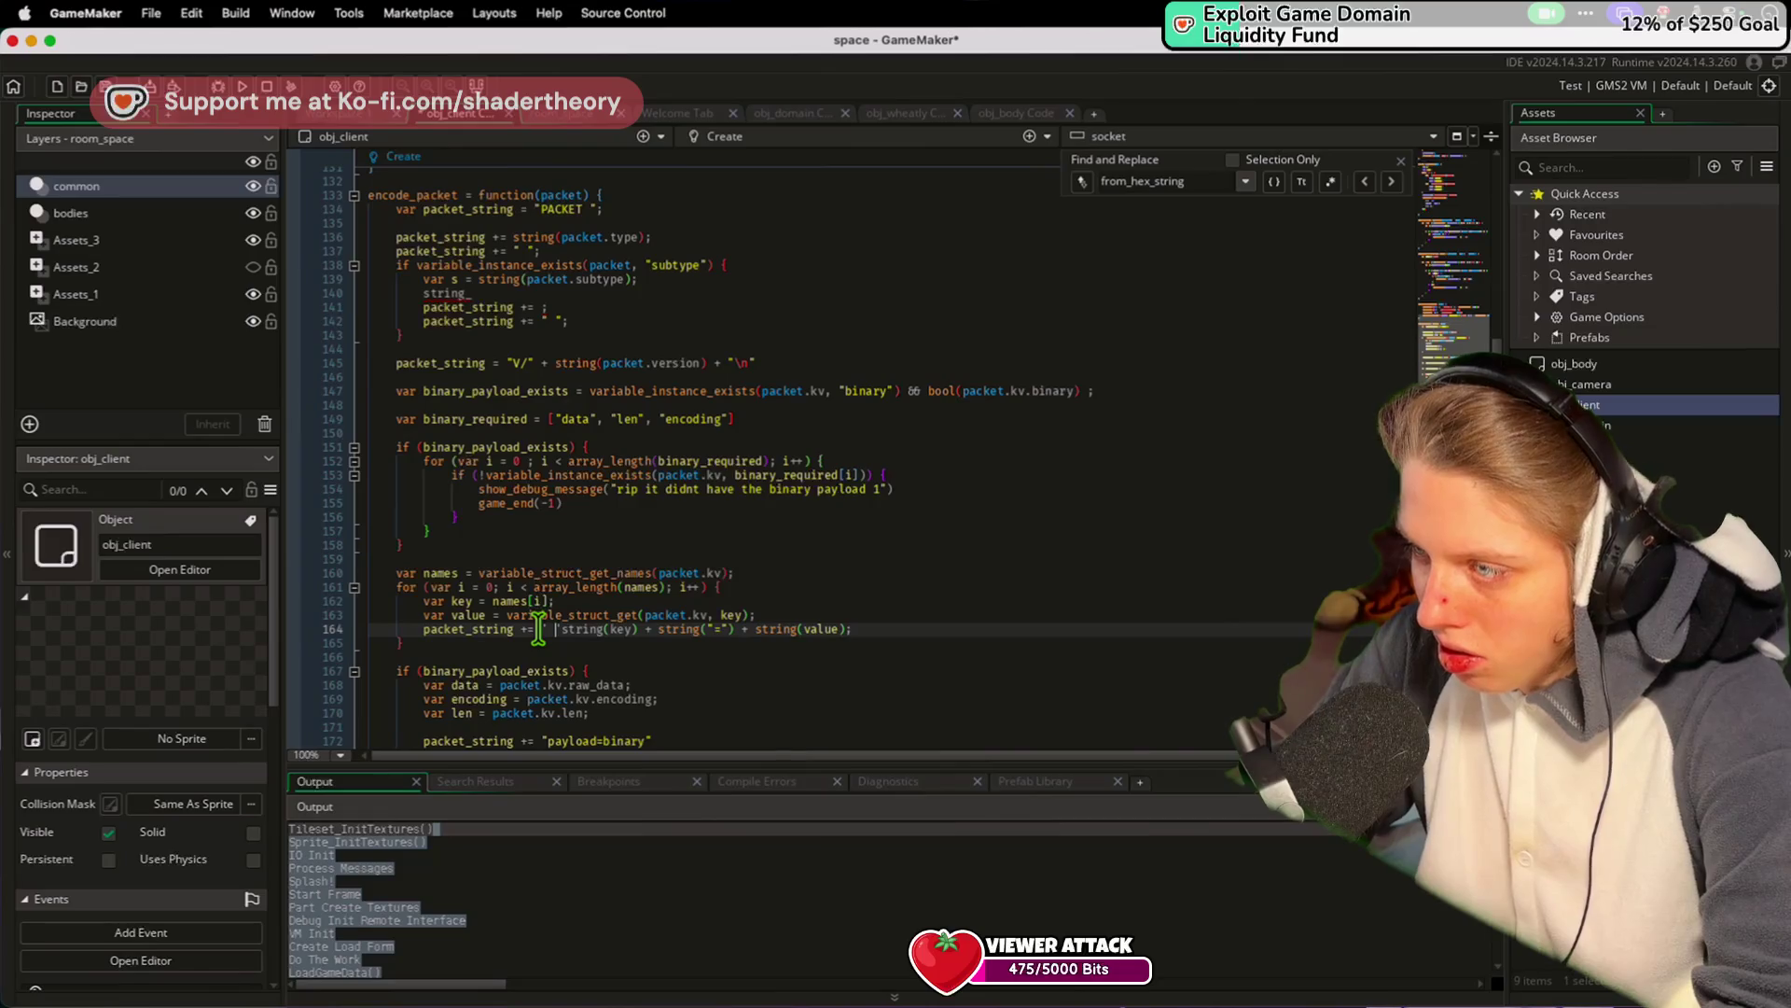
pyautogui.write('\t +')
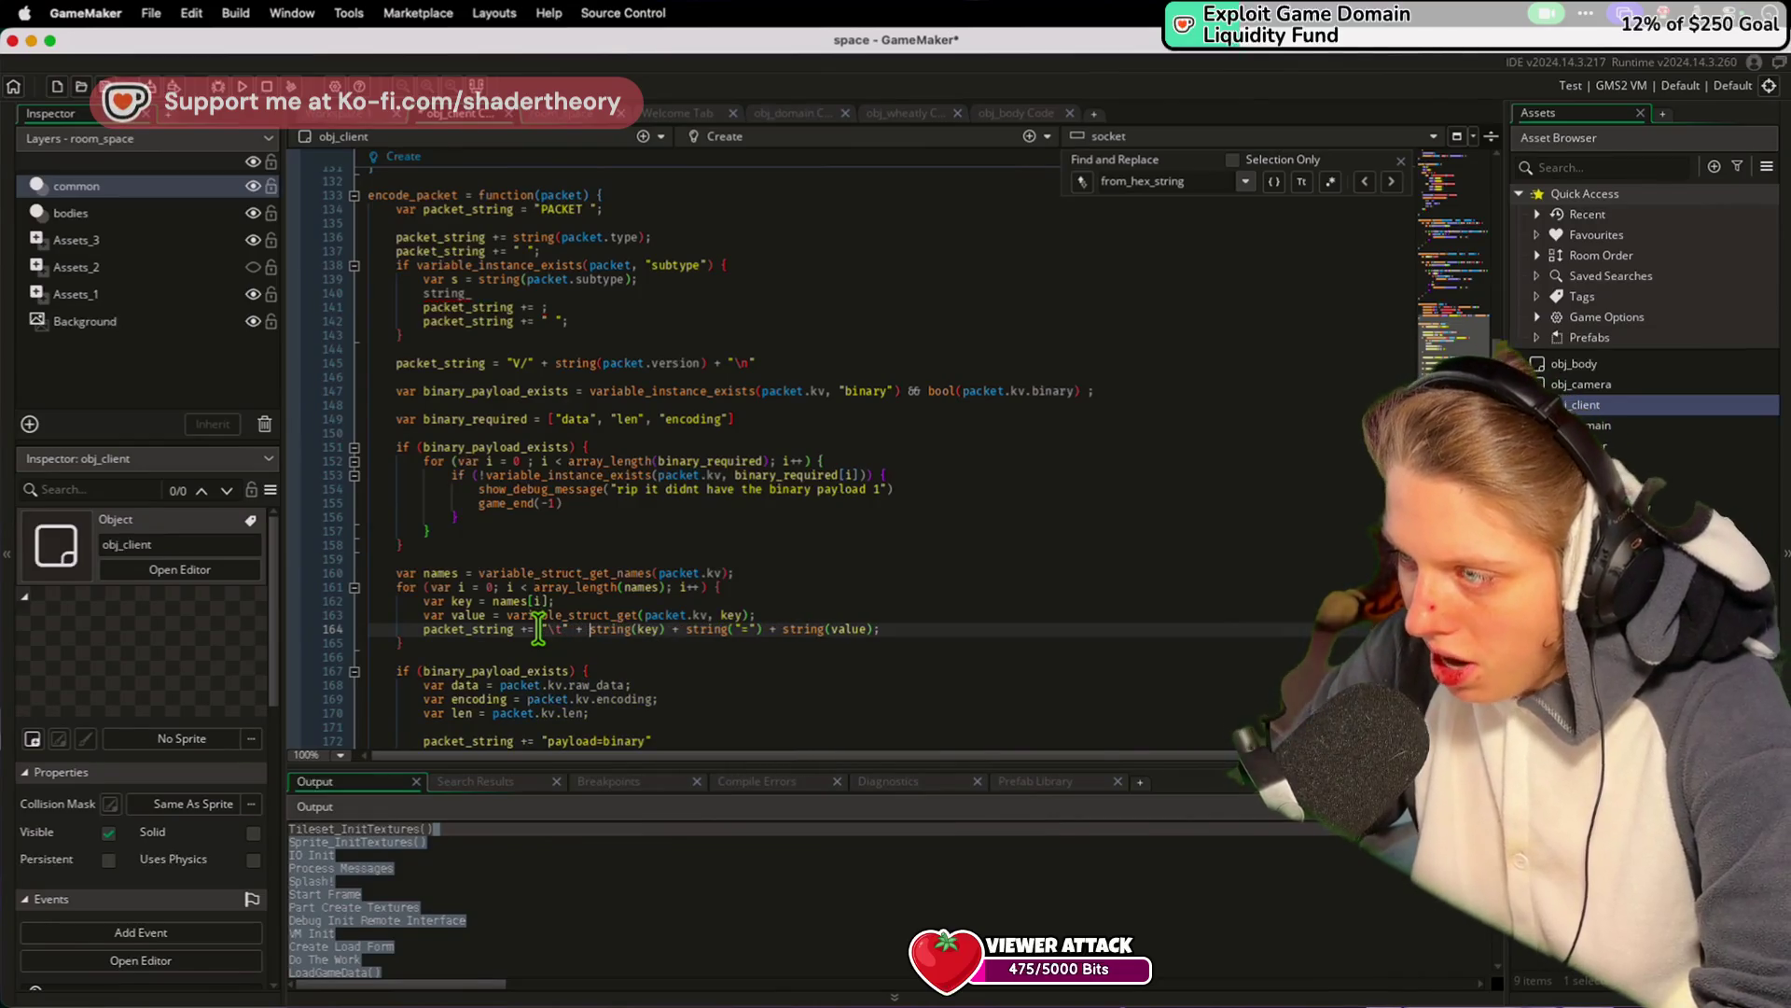
# - Extend the key=value append on line 164 and save
pyautogui.press('super+s')
pyautogui.click(906, 629)
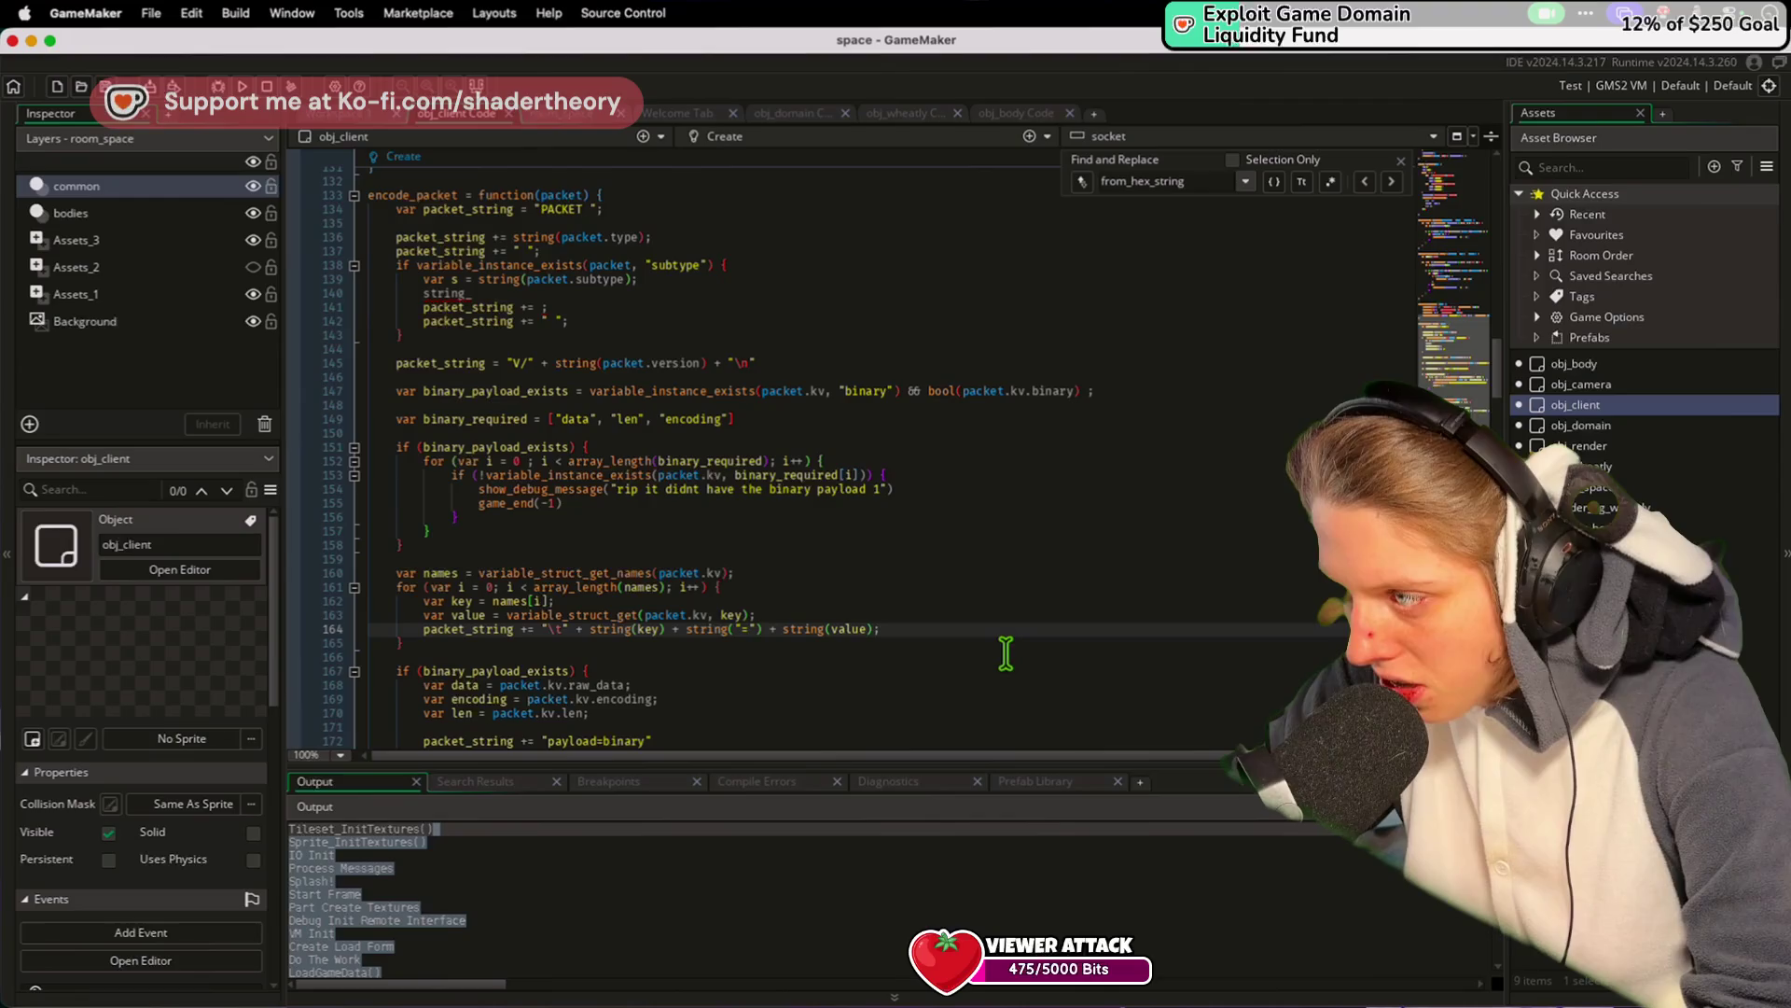
pyautogui.press('BackSpace')
pyautogui.write('+ "\\n')
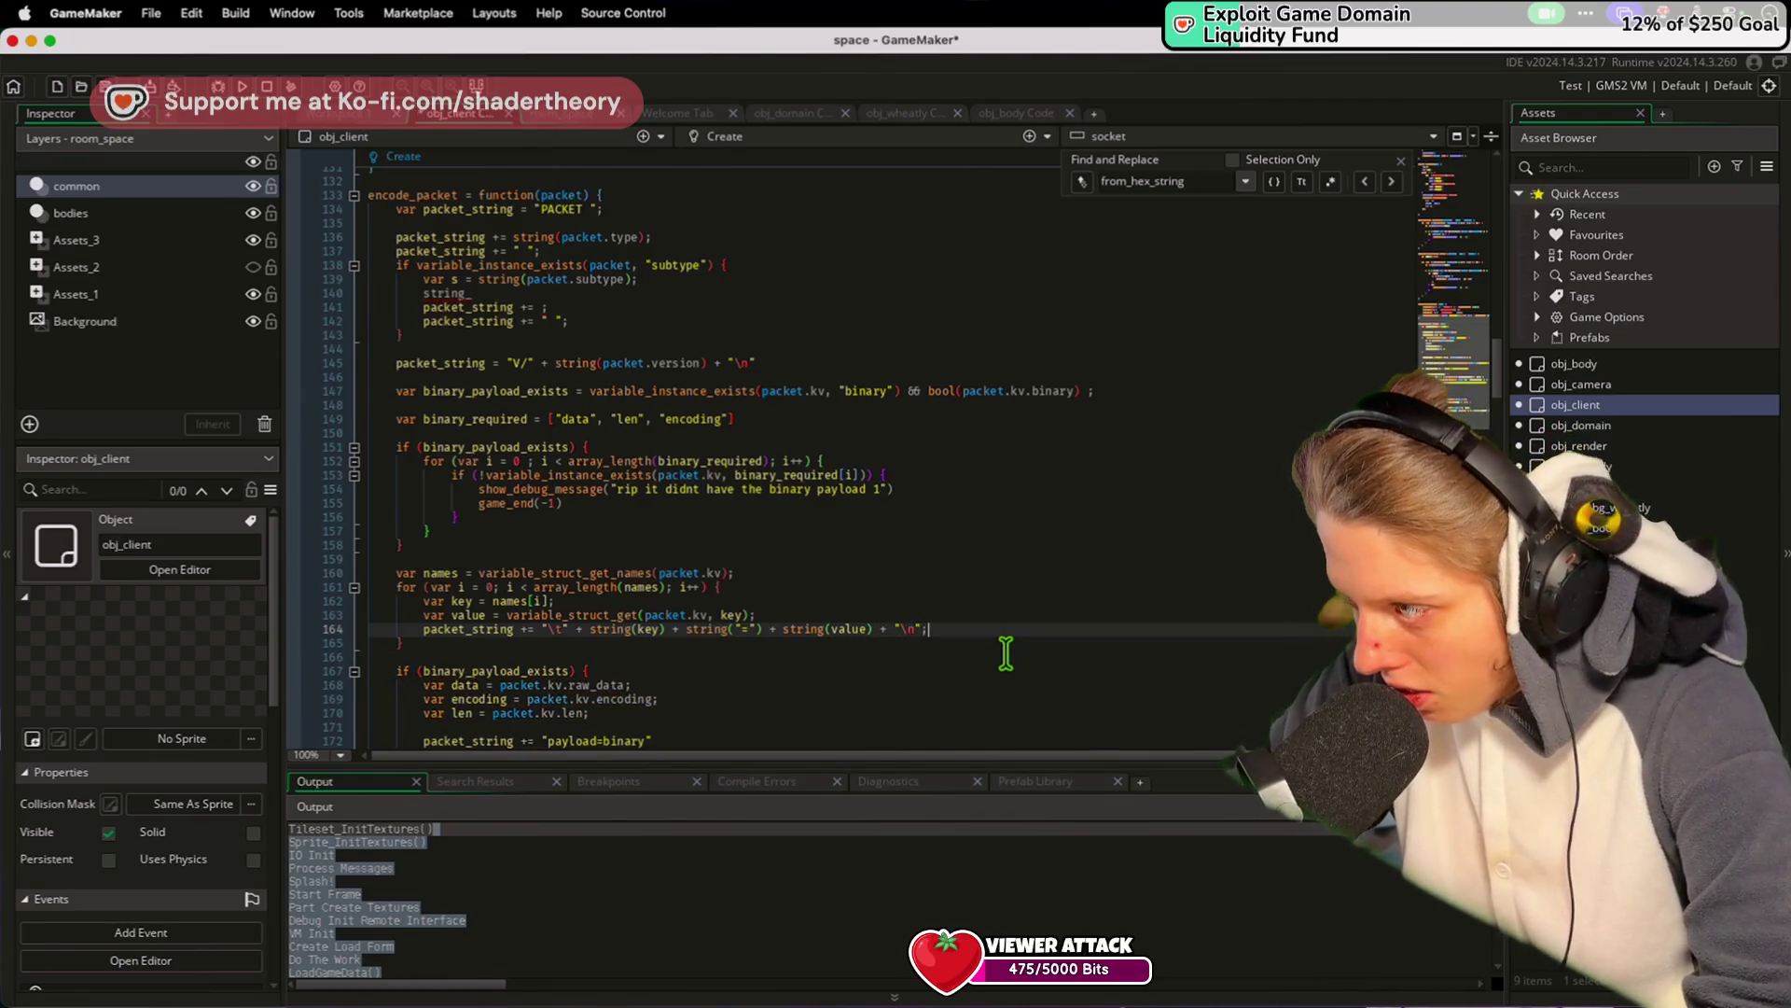
pyautogui.press('super+s')
# - End the payload=binary, encoding and len lines with "\n"
pyautogui.scroll(-2, 877, 597)
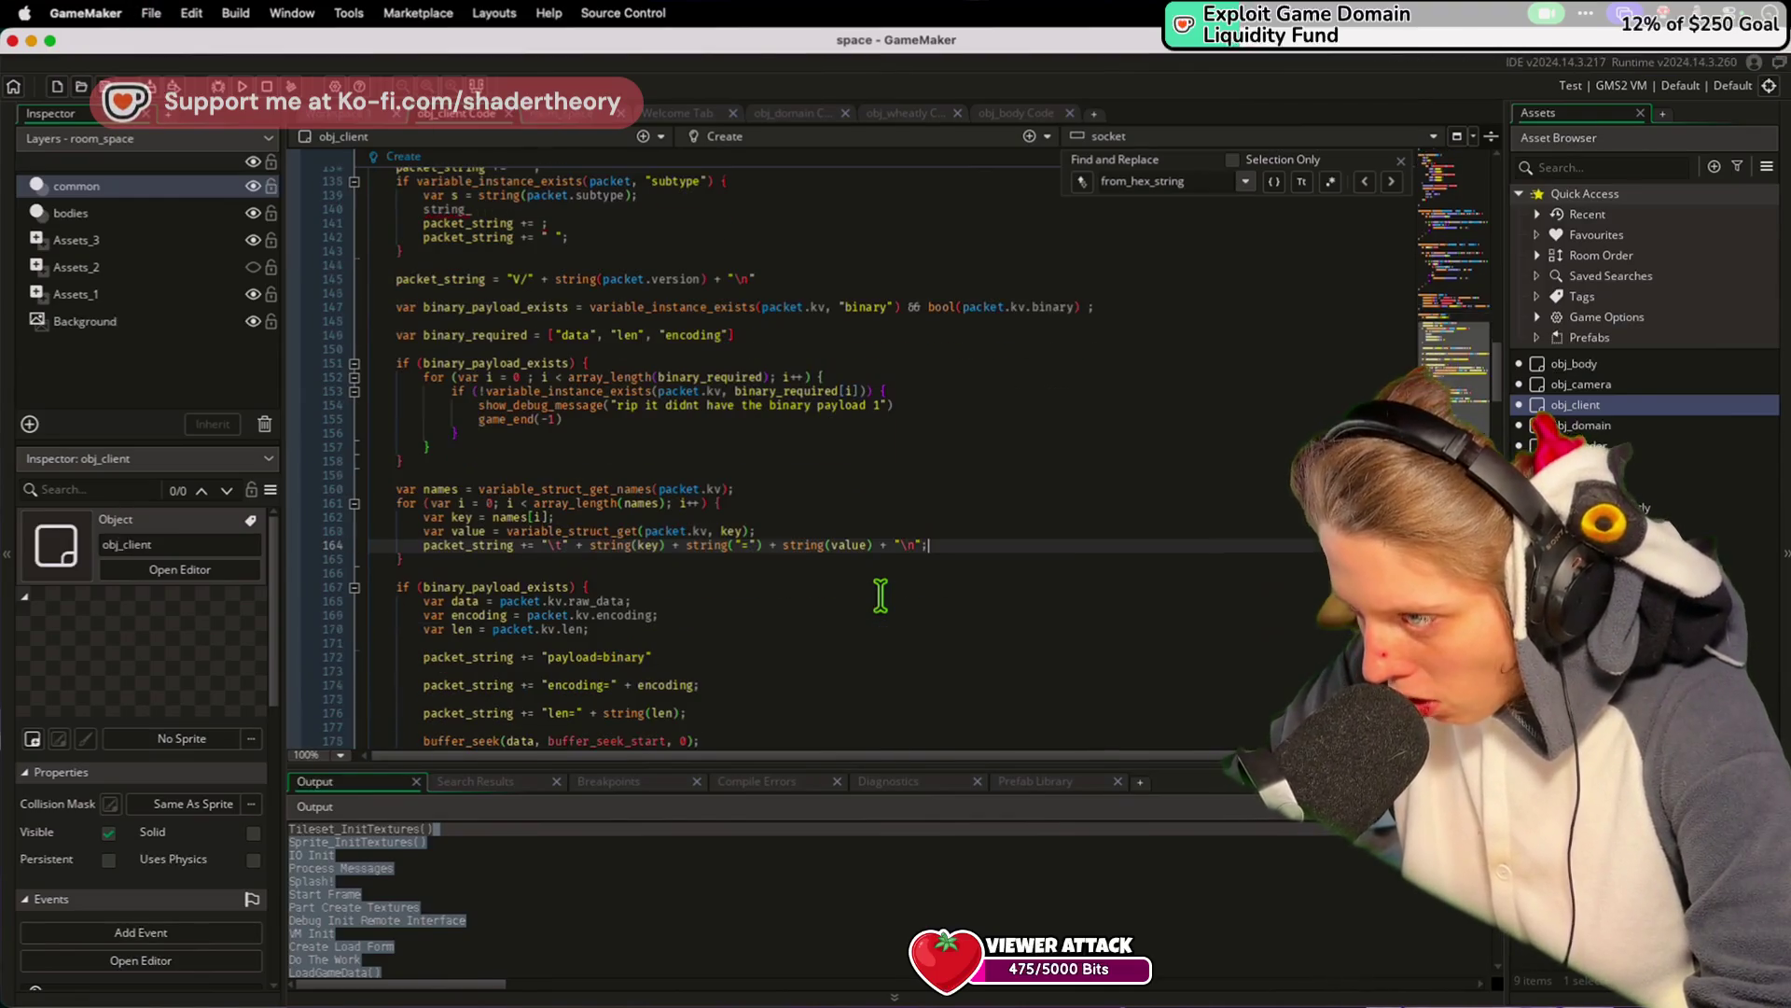
pyautogui.click(821, 613)
pyautogui.scroll(-1, 821, 613)
pyautogui.click(648, 613)
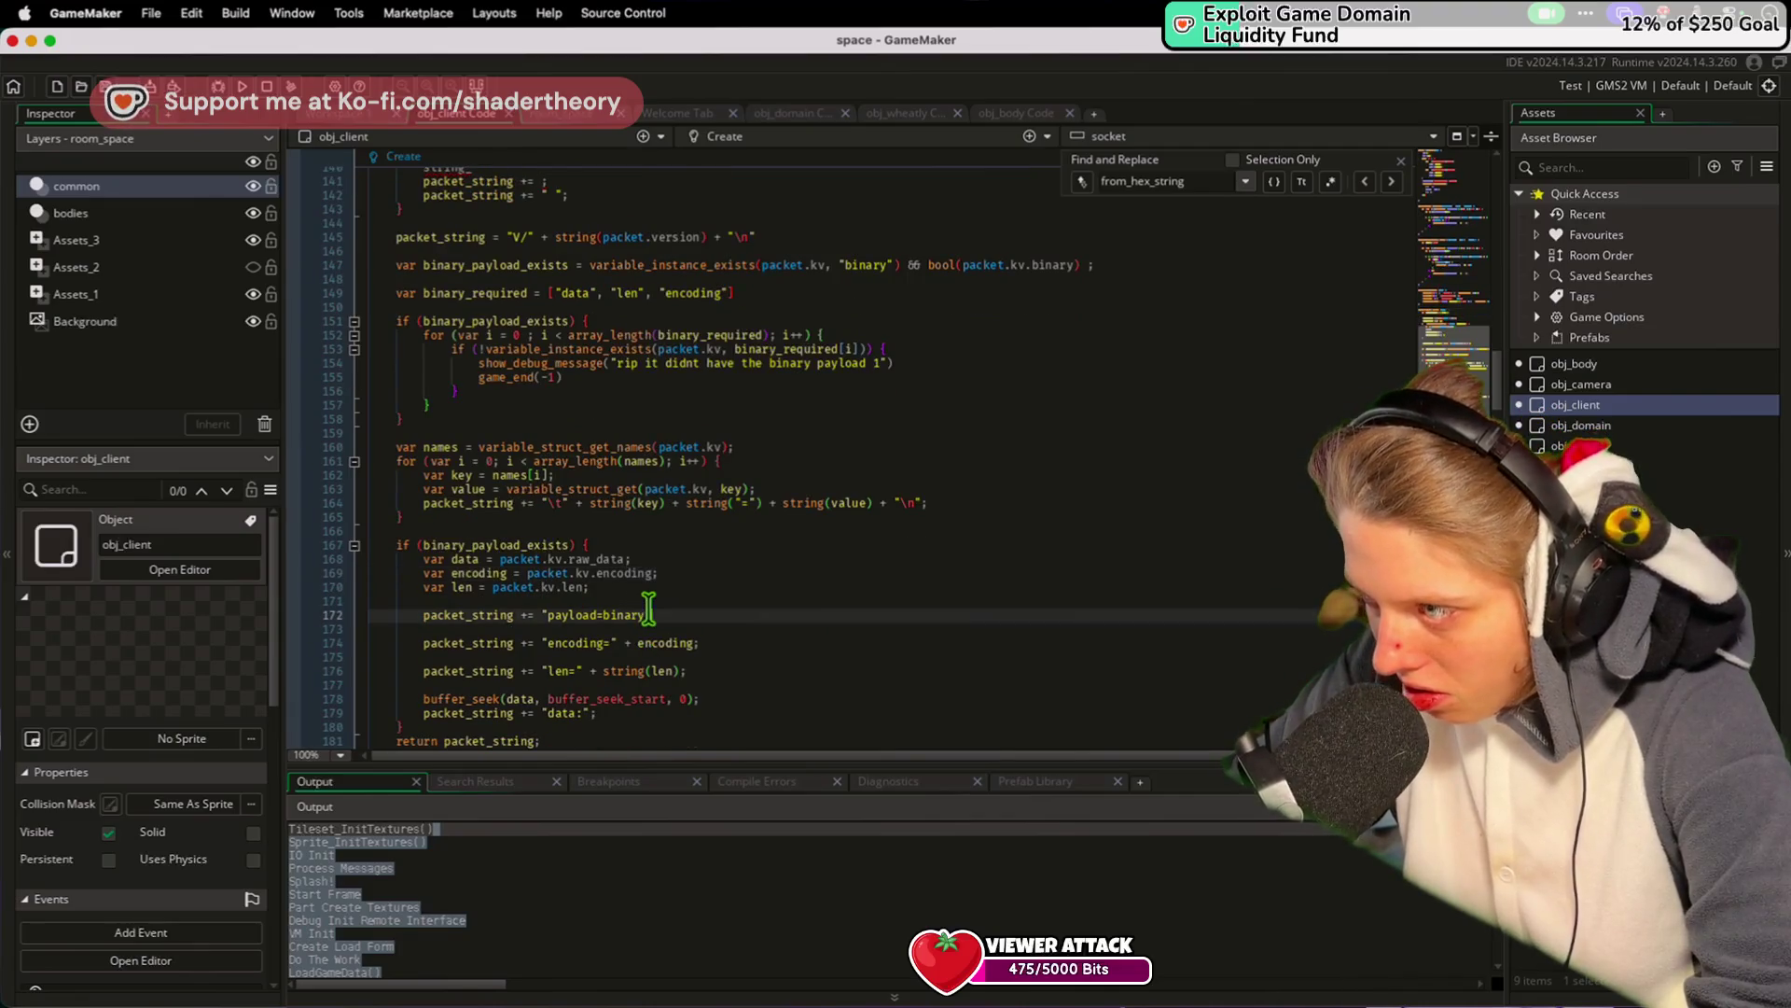
pyautogui.click(697, 643)
pyautogui.write('"\\n')
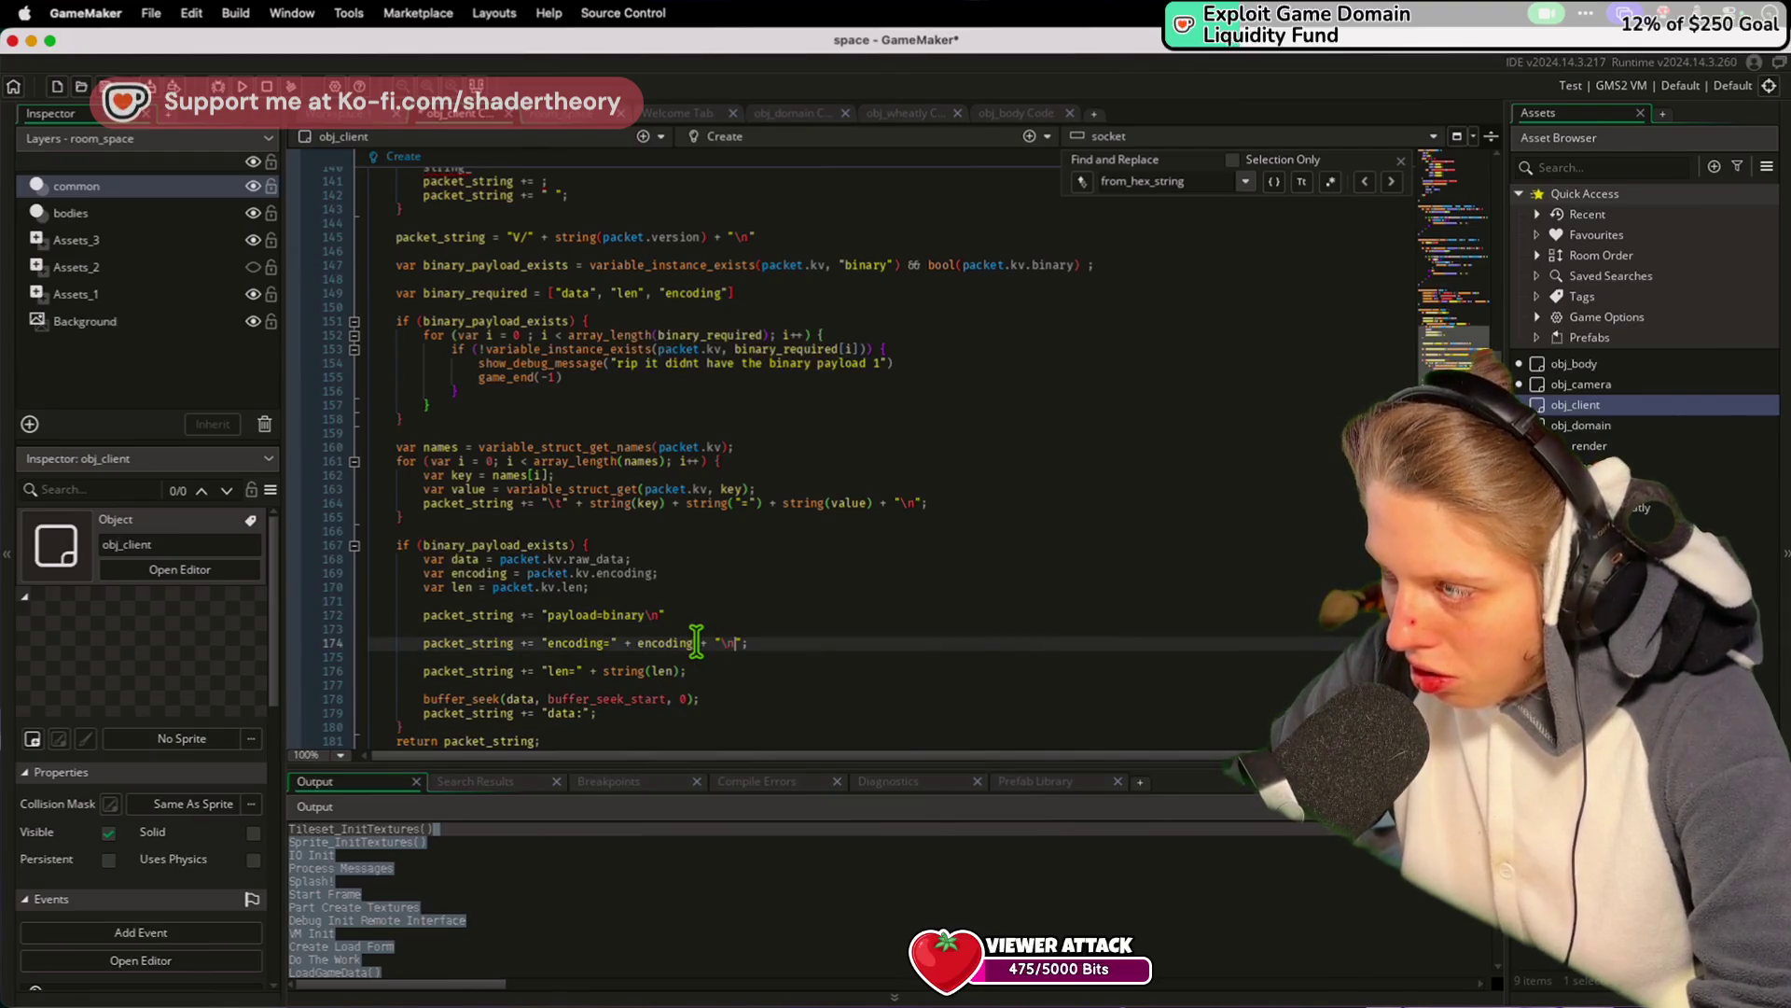
pyautogui.write('\\n')
pyautogui.hotkey('ctrl', 's')
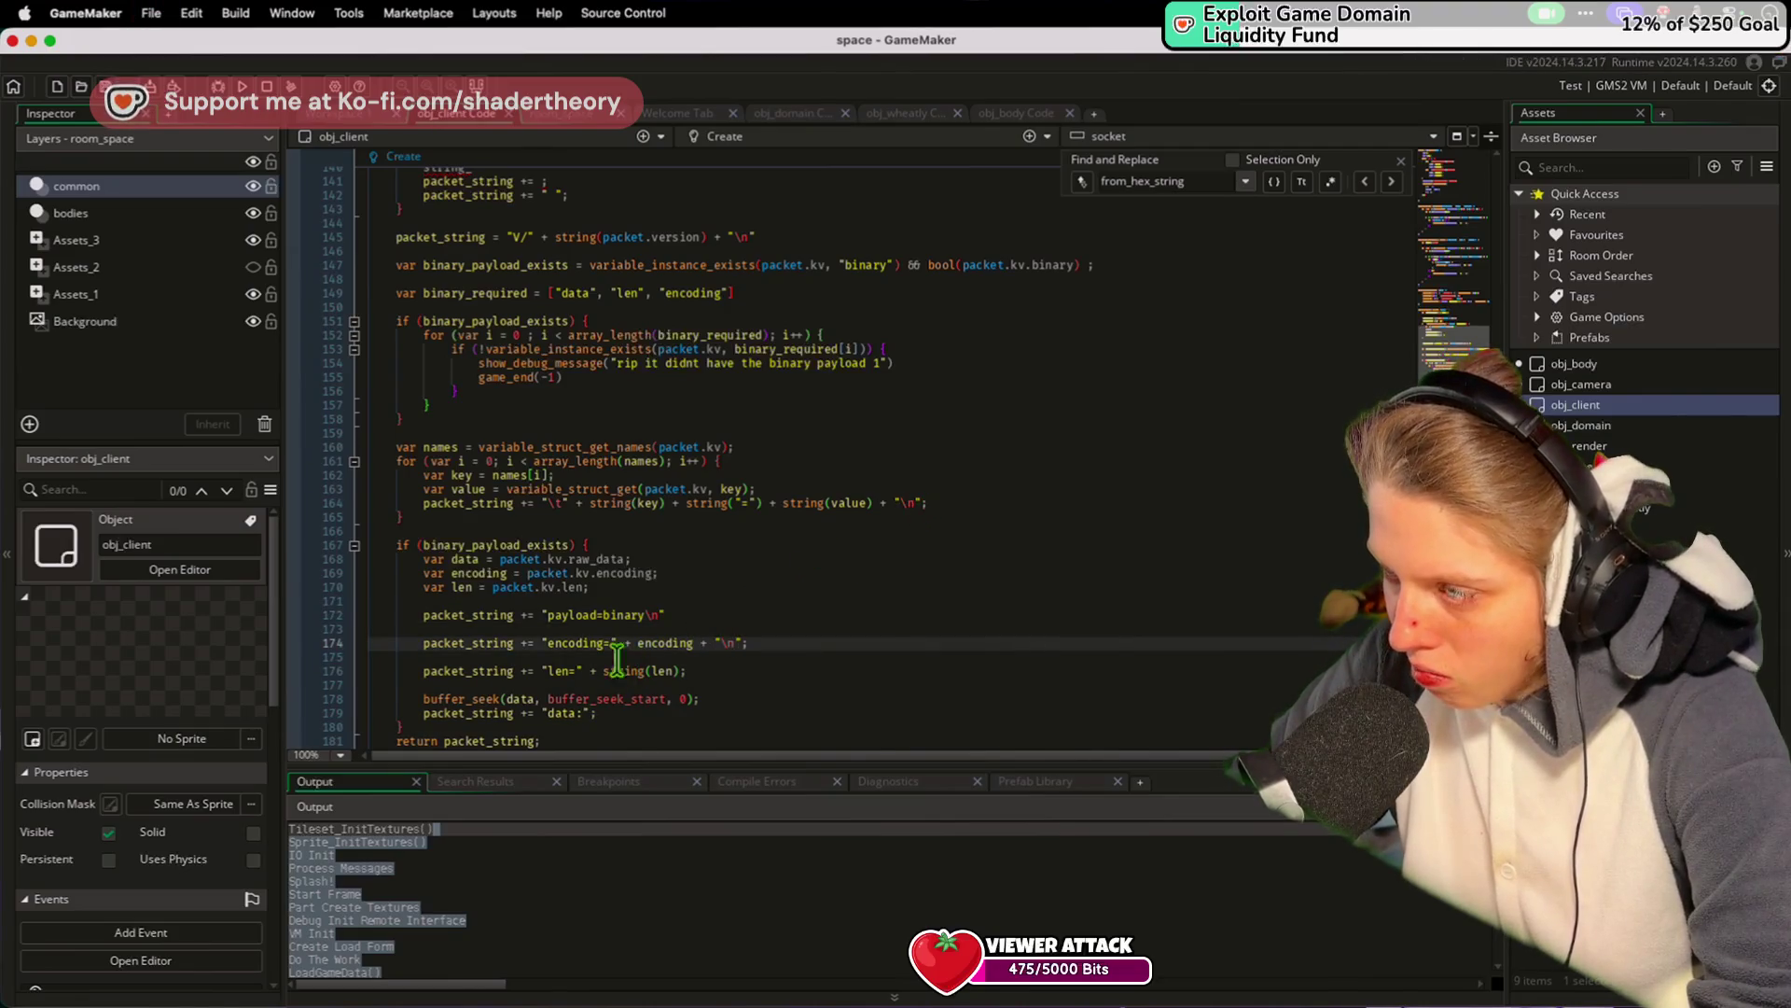
pyautogui.click(675, 670)
pyautogui.write(')')
pyautogui.write('n')
pyautogui.hotkey('ctrl', 's')
# - Delete the data: and buffer_seek lines from the binary block
pyautogui.click(661, 713)
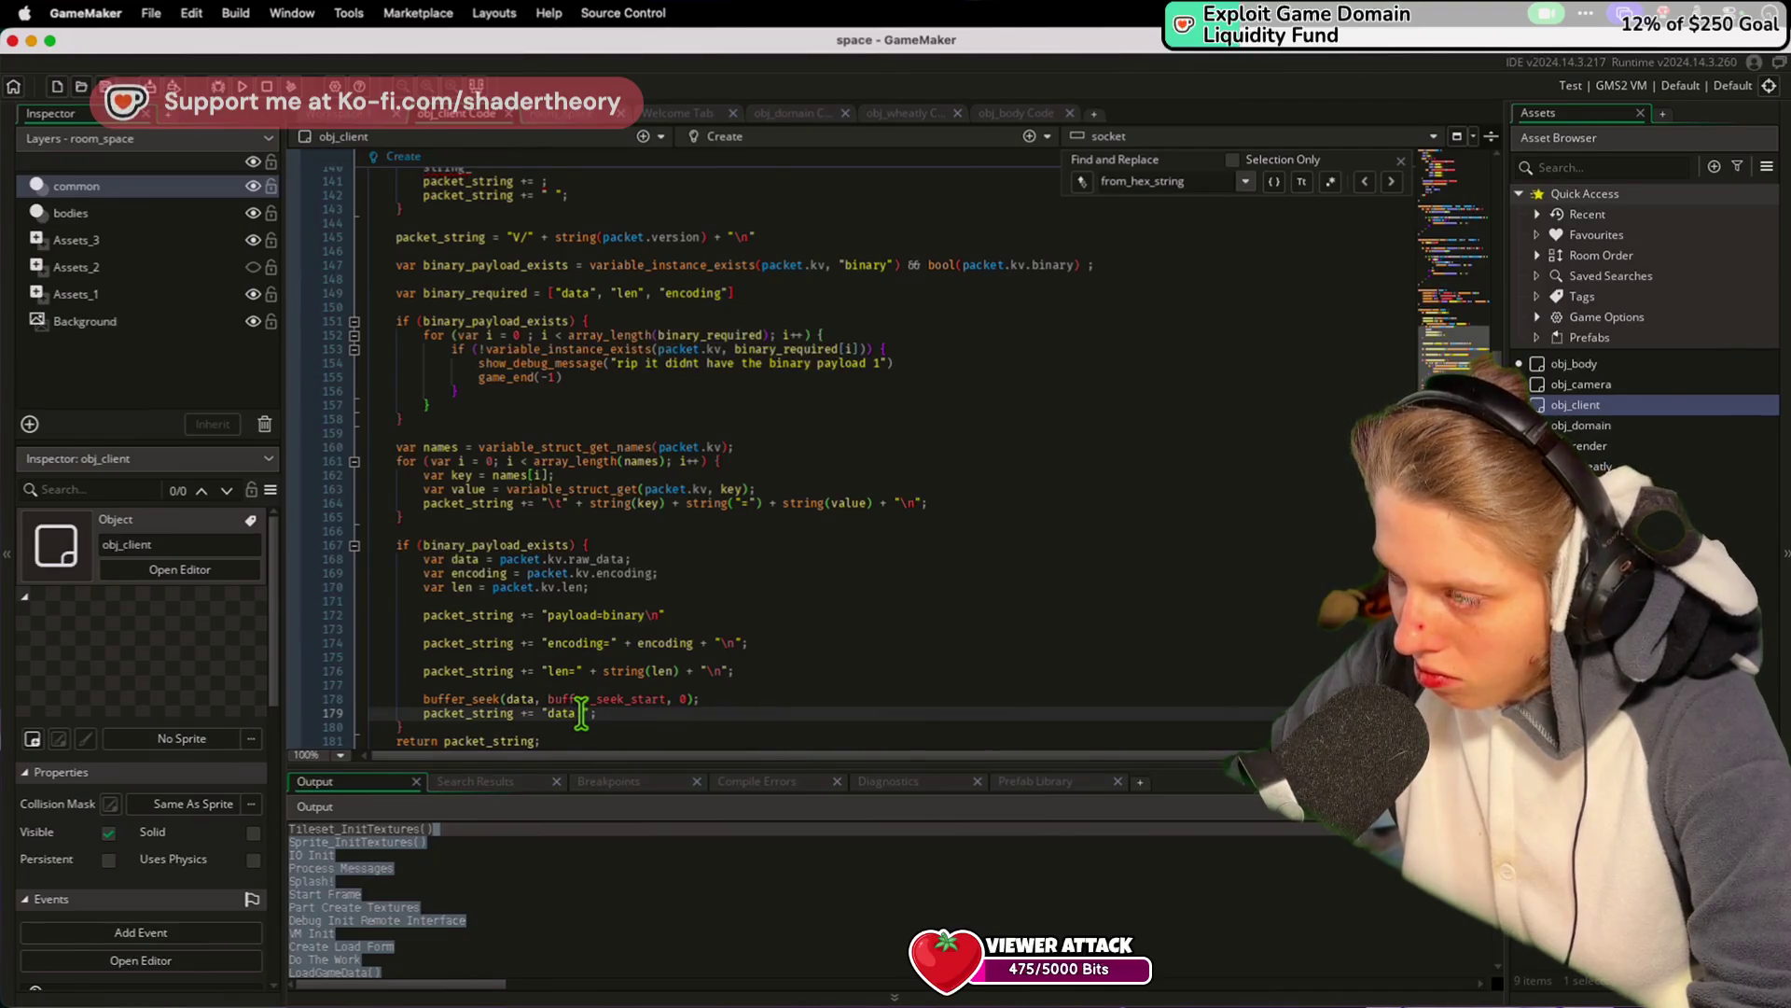
pyautogui.write(':')
pyautogui.hotkey('ctrl', 'x')
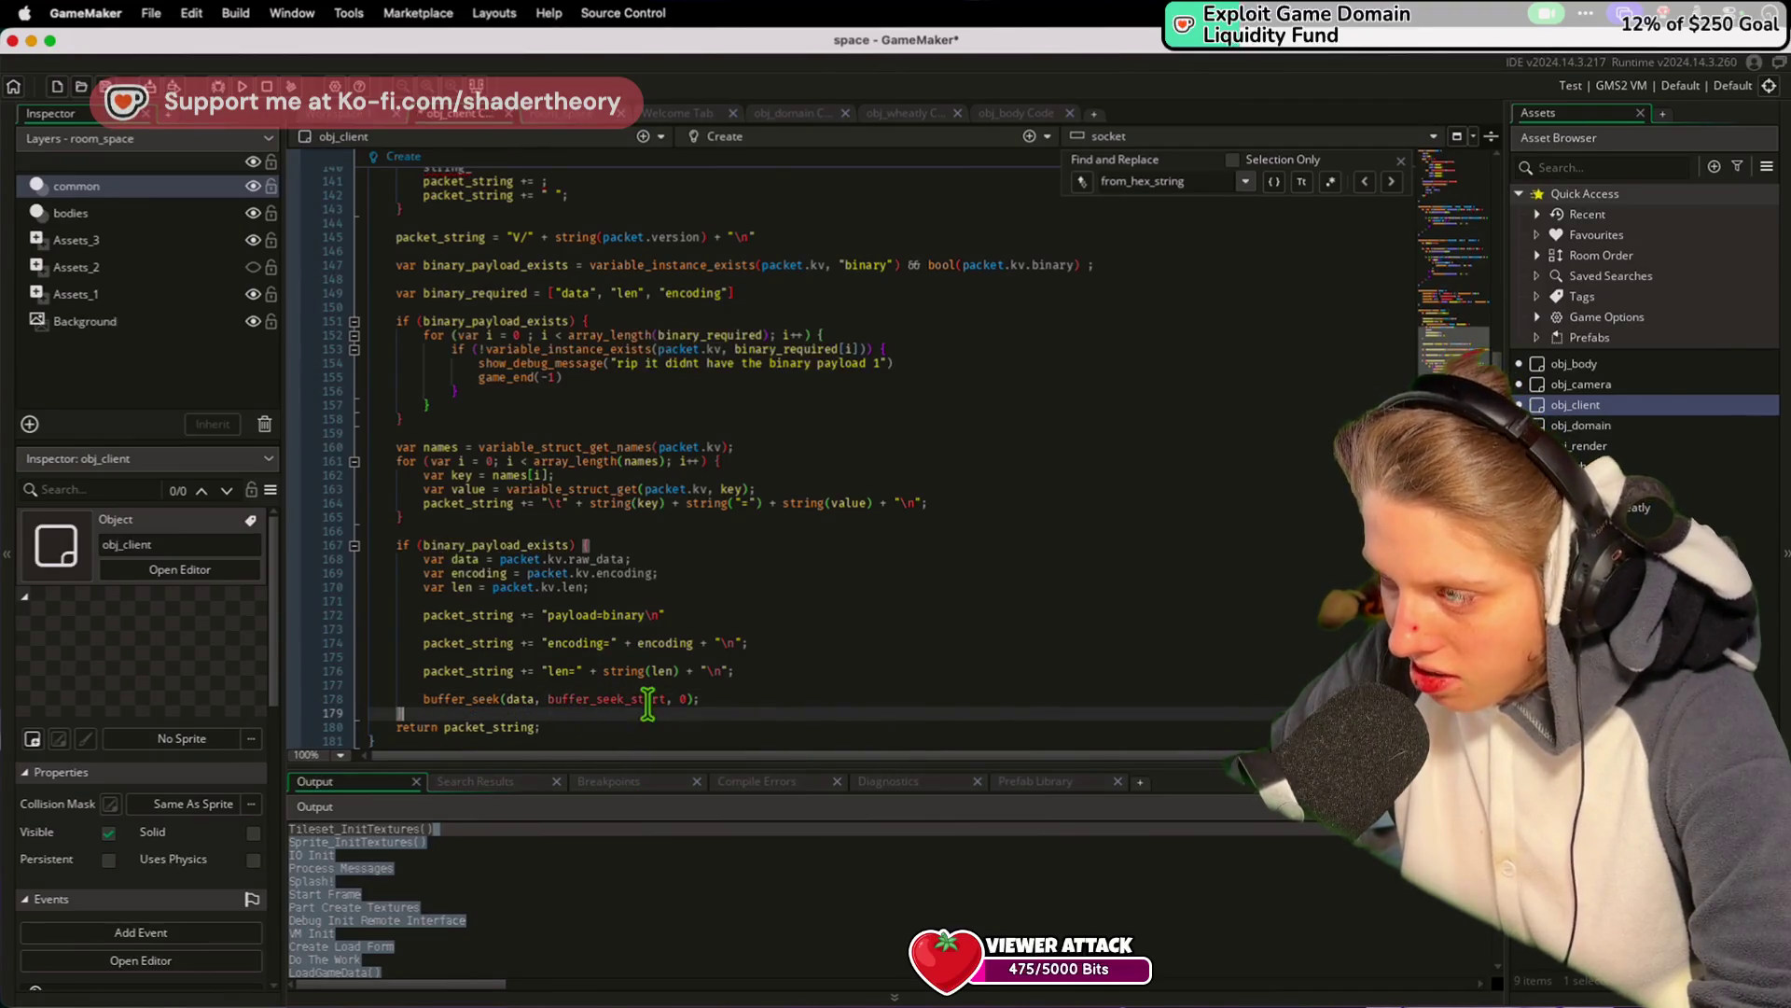
pyautogui.doubleClick(682, 698)
pyautogui.hotkey('ctrl', 'd')
# - Add packet_string += "\n\n" just before the return and save
pyautogui.click(737, 672)
pyautogui.press('Return')
pyautogui.press('Return')
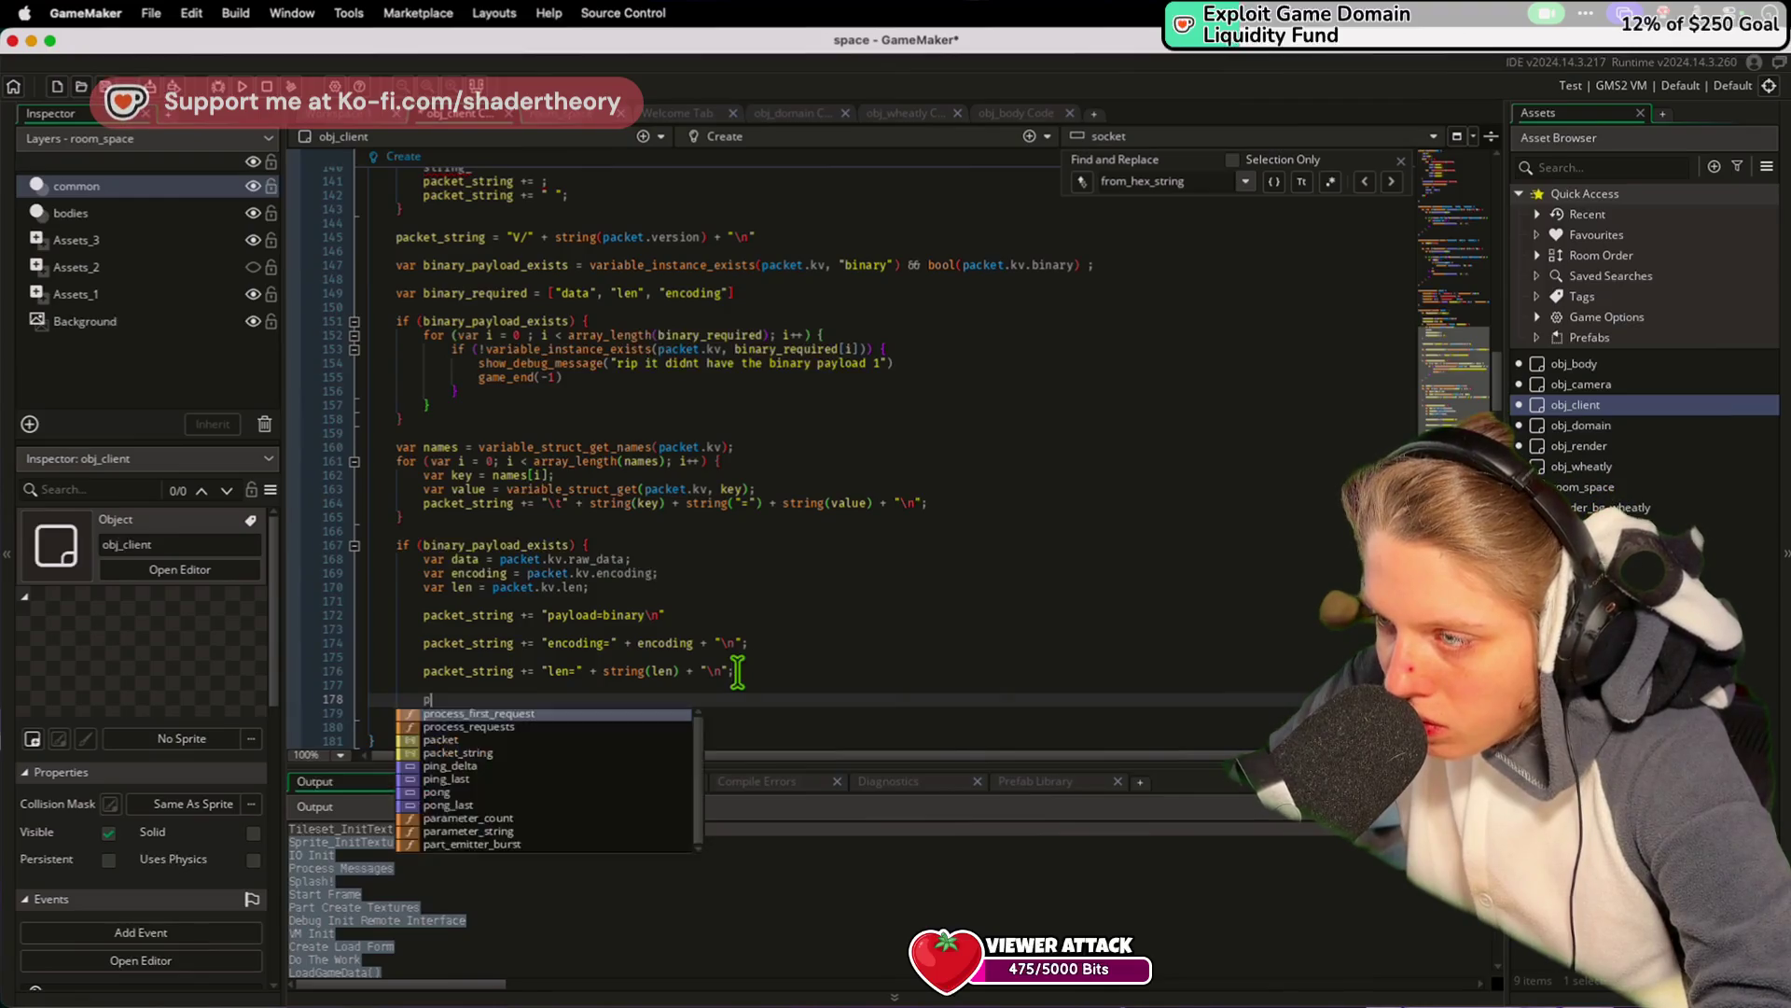
pyautogui.press('super+z')
pyautogui.press('super+z')
pyautogui.press('Return')
pyautogui.write('packet_')
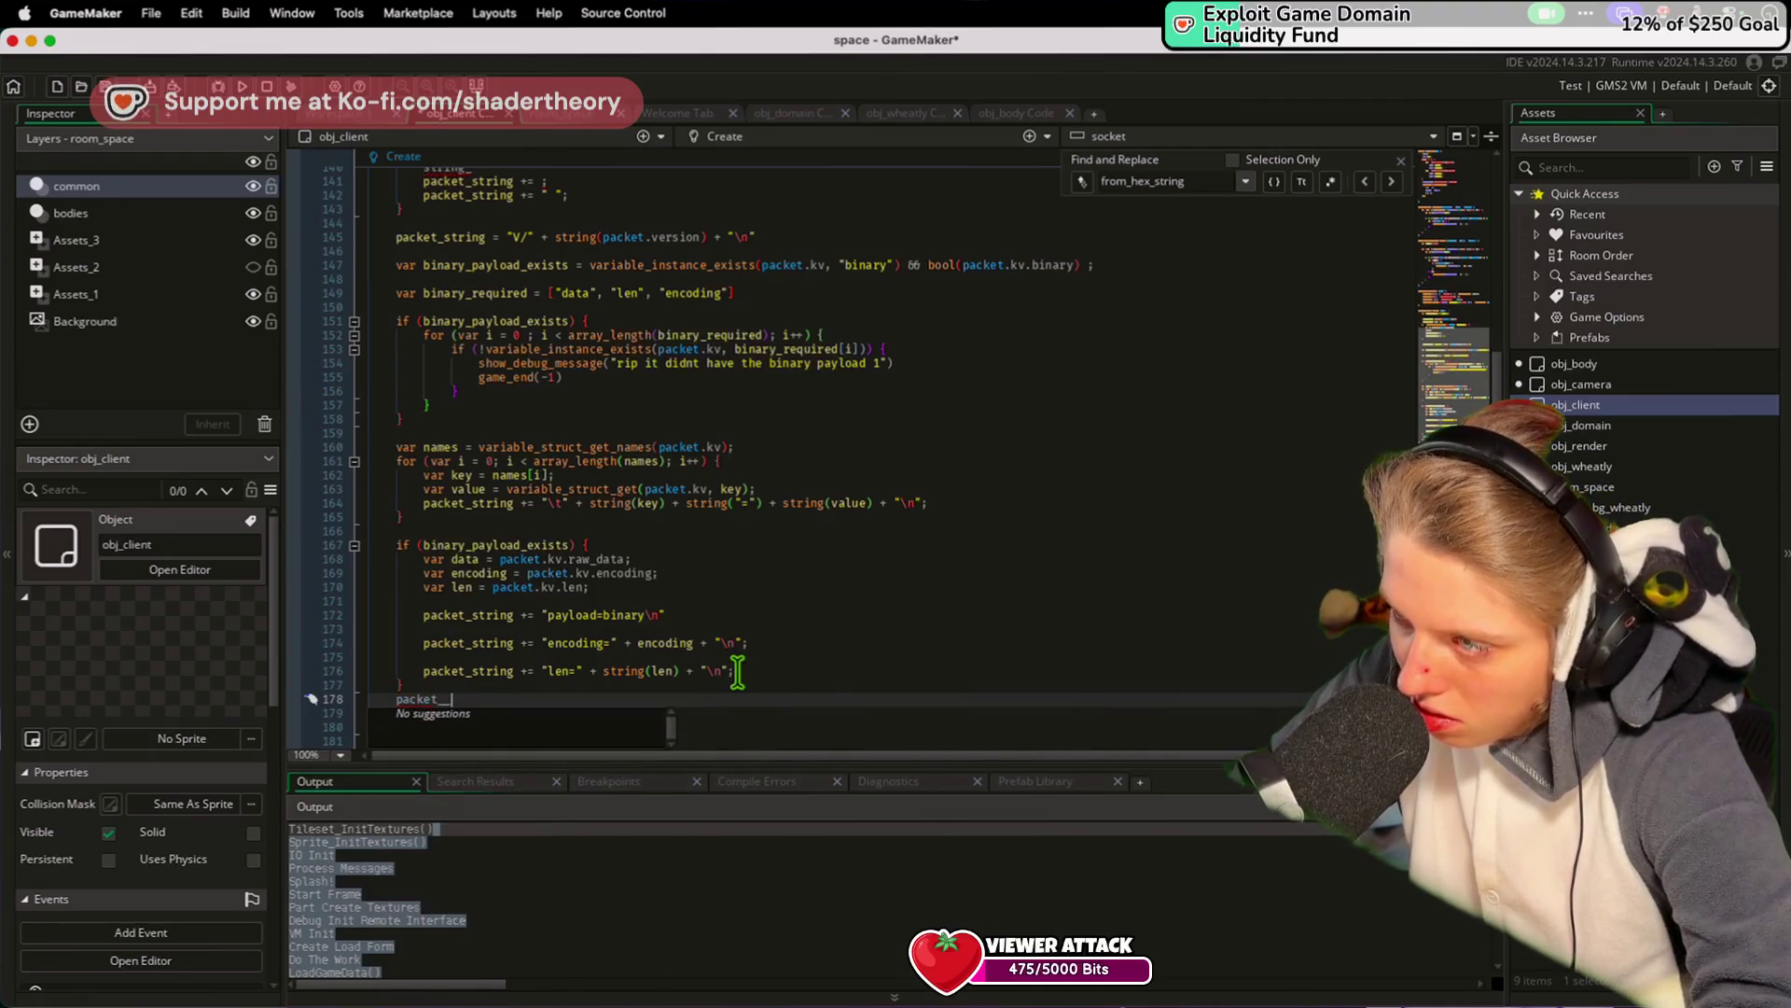
pyautogui.write('string += "\\n\\n"')
pyautogui.press('super+s')
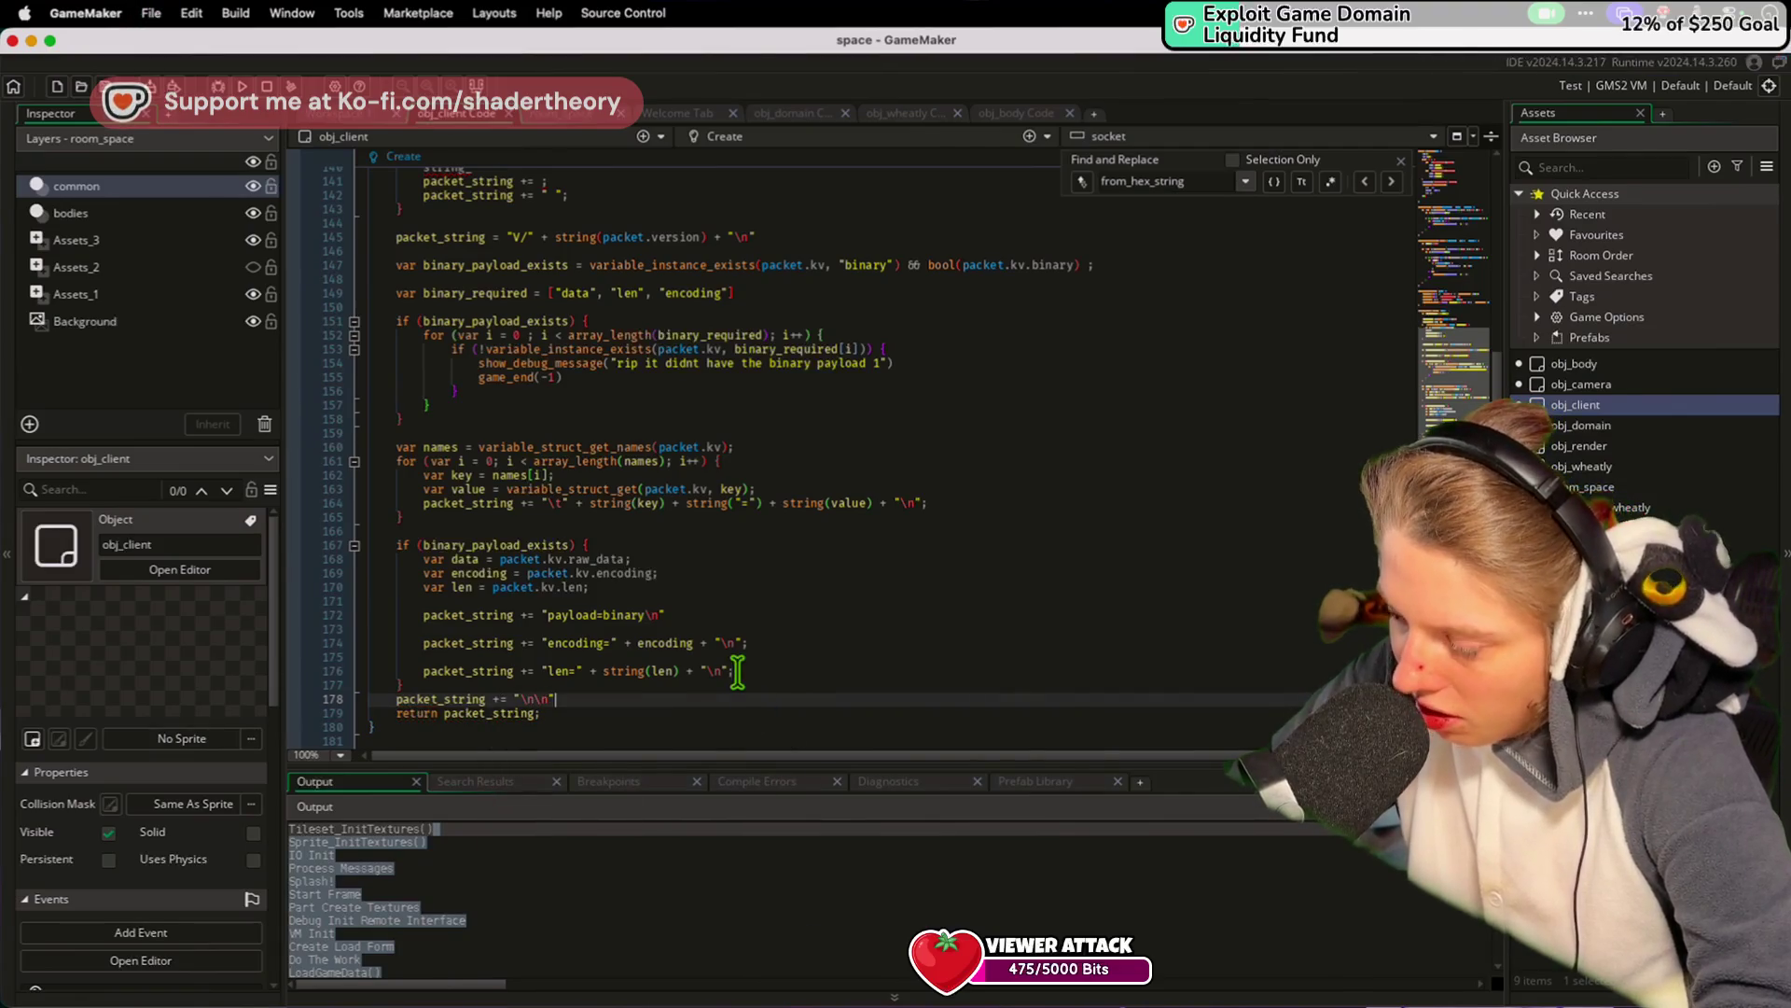
# - Delete the two leftover packet_string lines and append to the subtype on line 139
pyautogui.scroll(3, 737, 672)
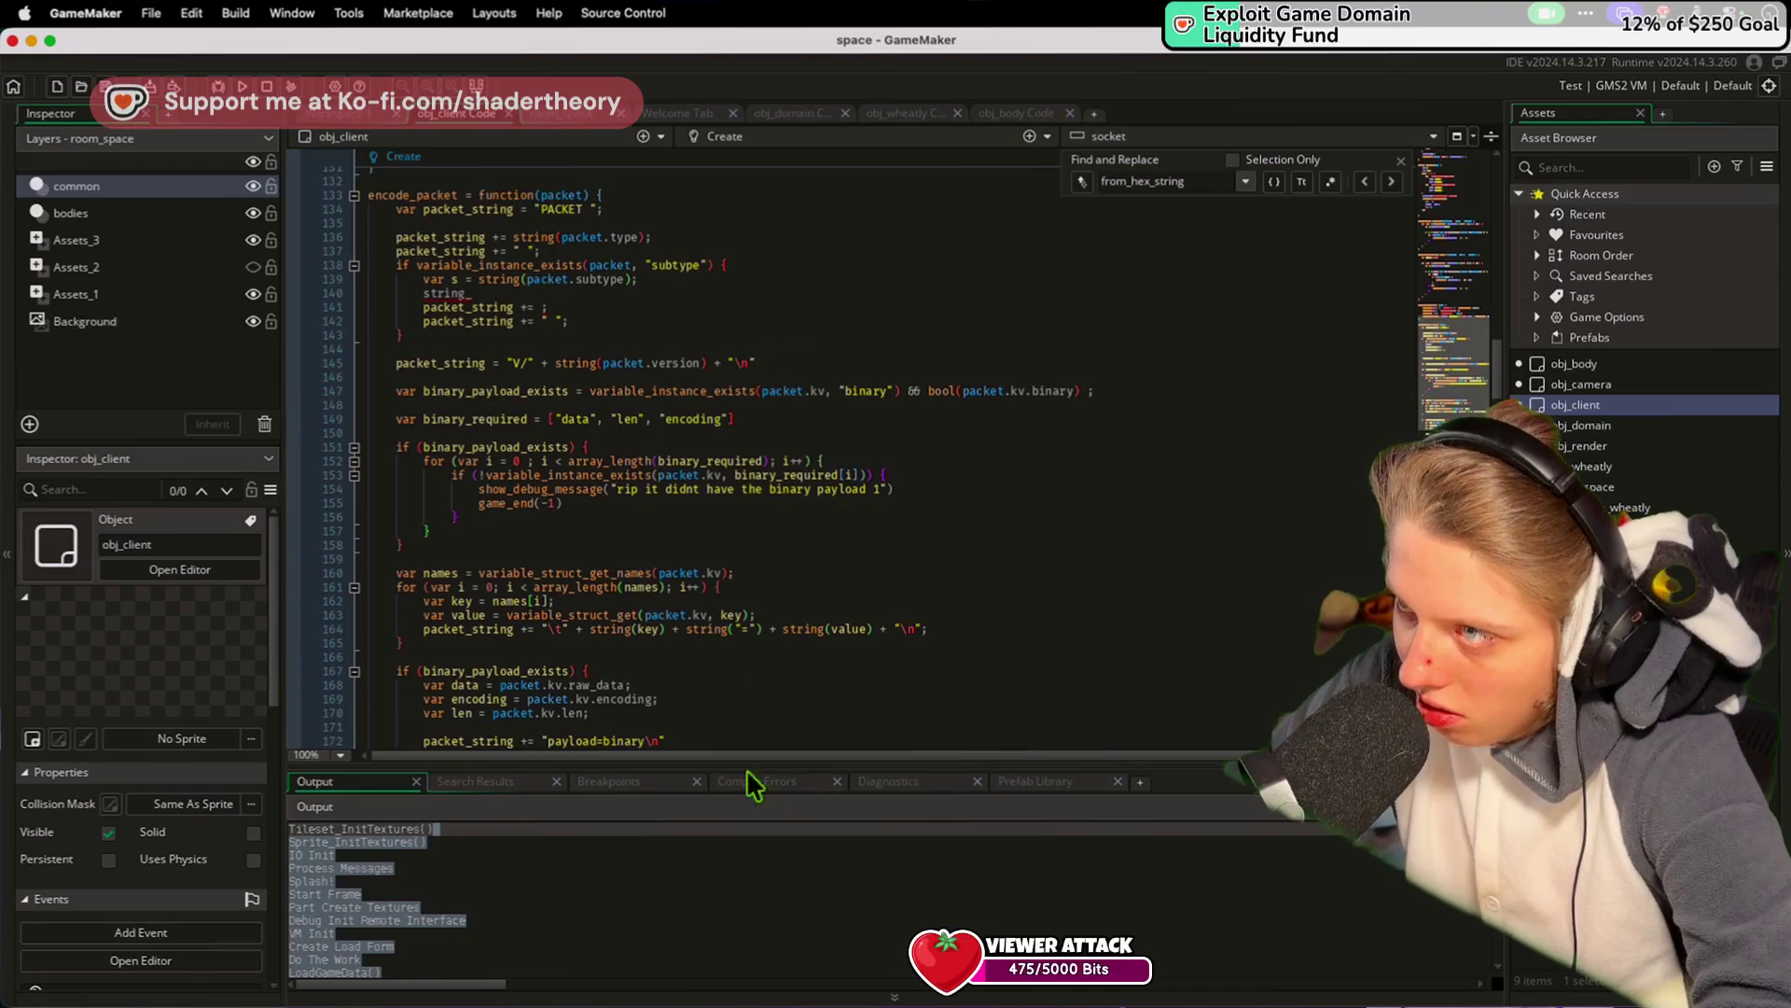
pyautogui.click(527, 292)
pyautogui.click(545, 307)
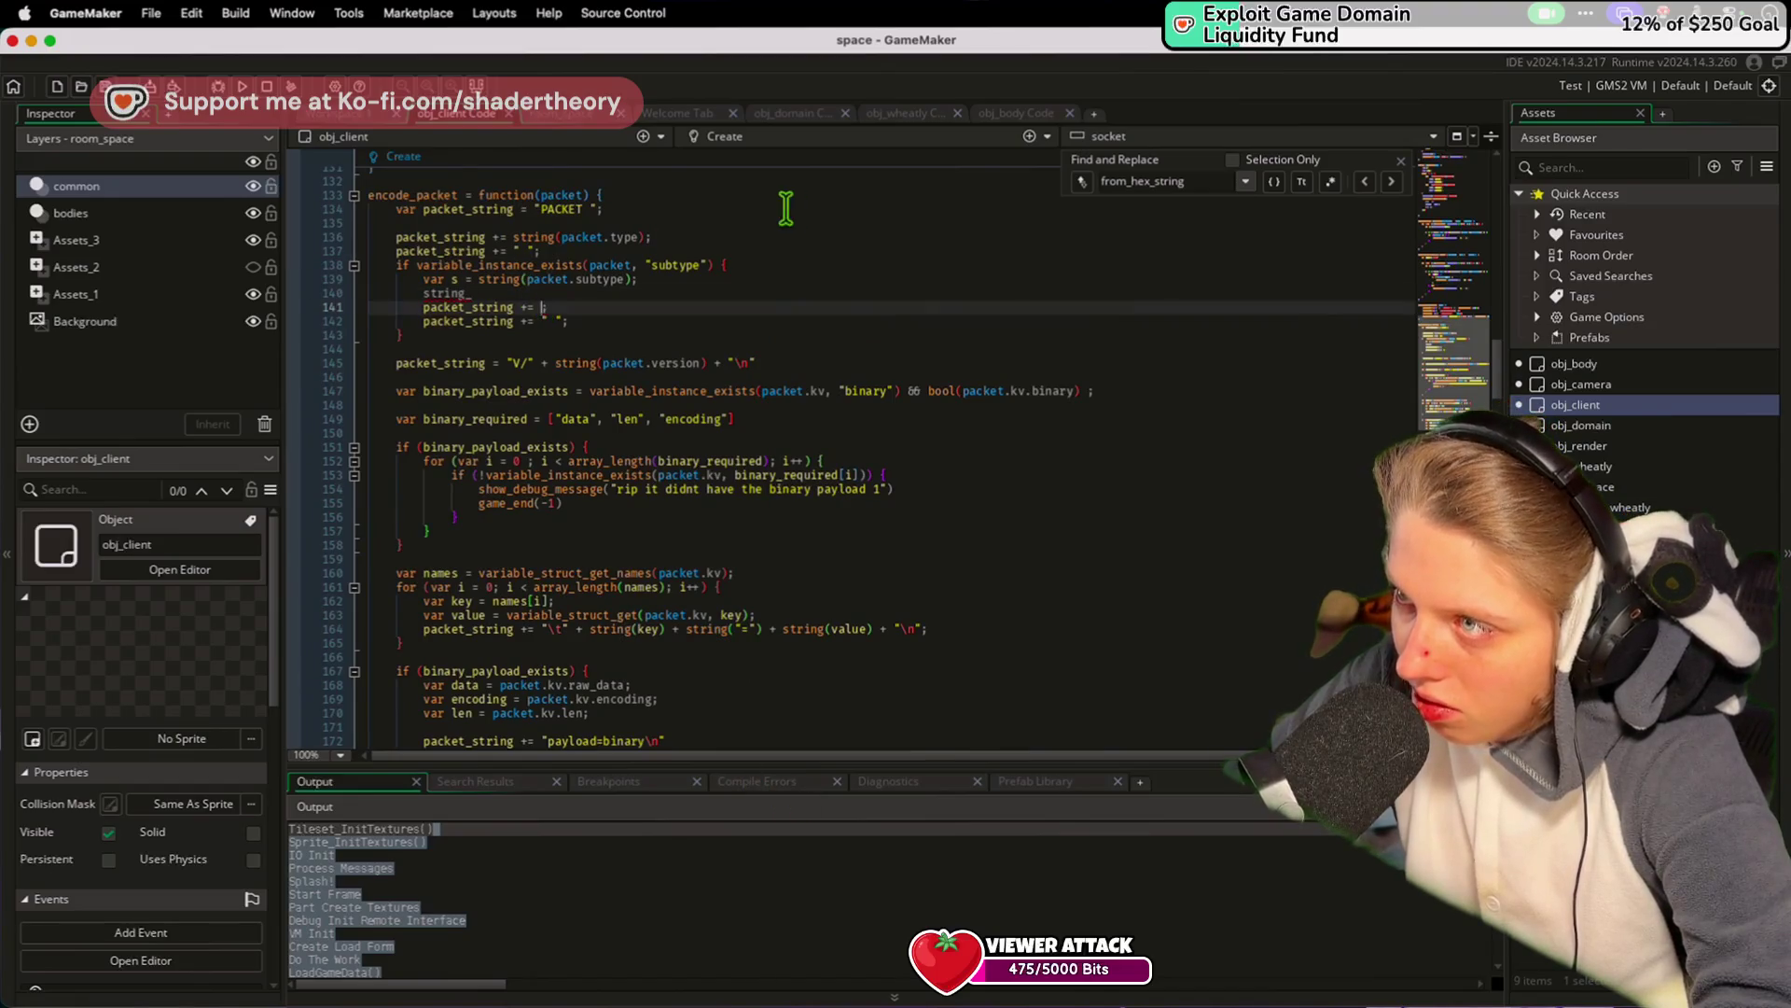
pyautogui.hotkey('ctrl', 'd')
pyautogui.hotkey('ctrl', 'd')
pyautogui.click(632, 279)
pyautogui.write(')')
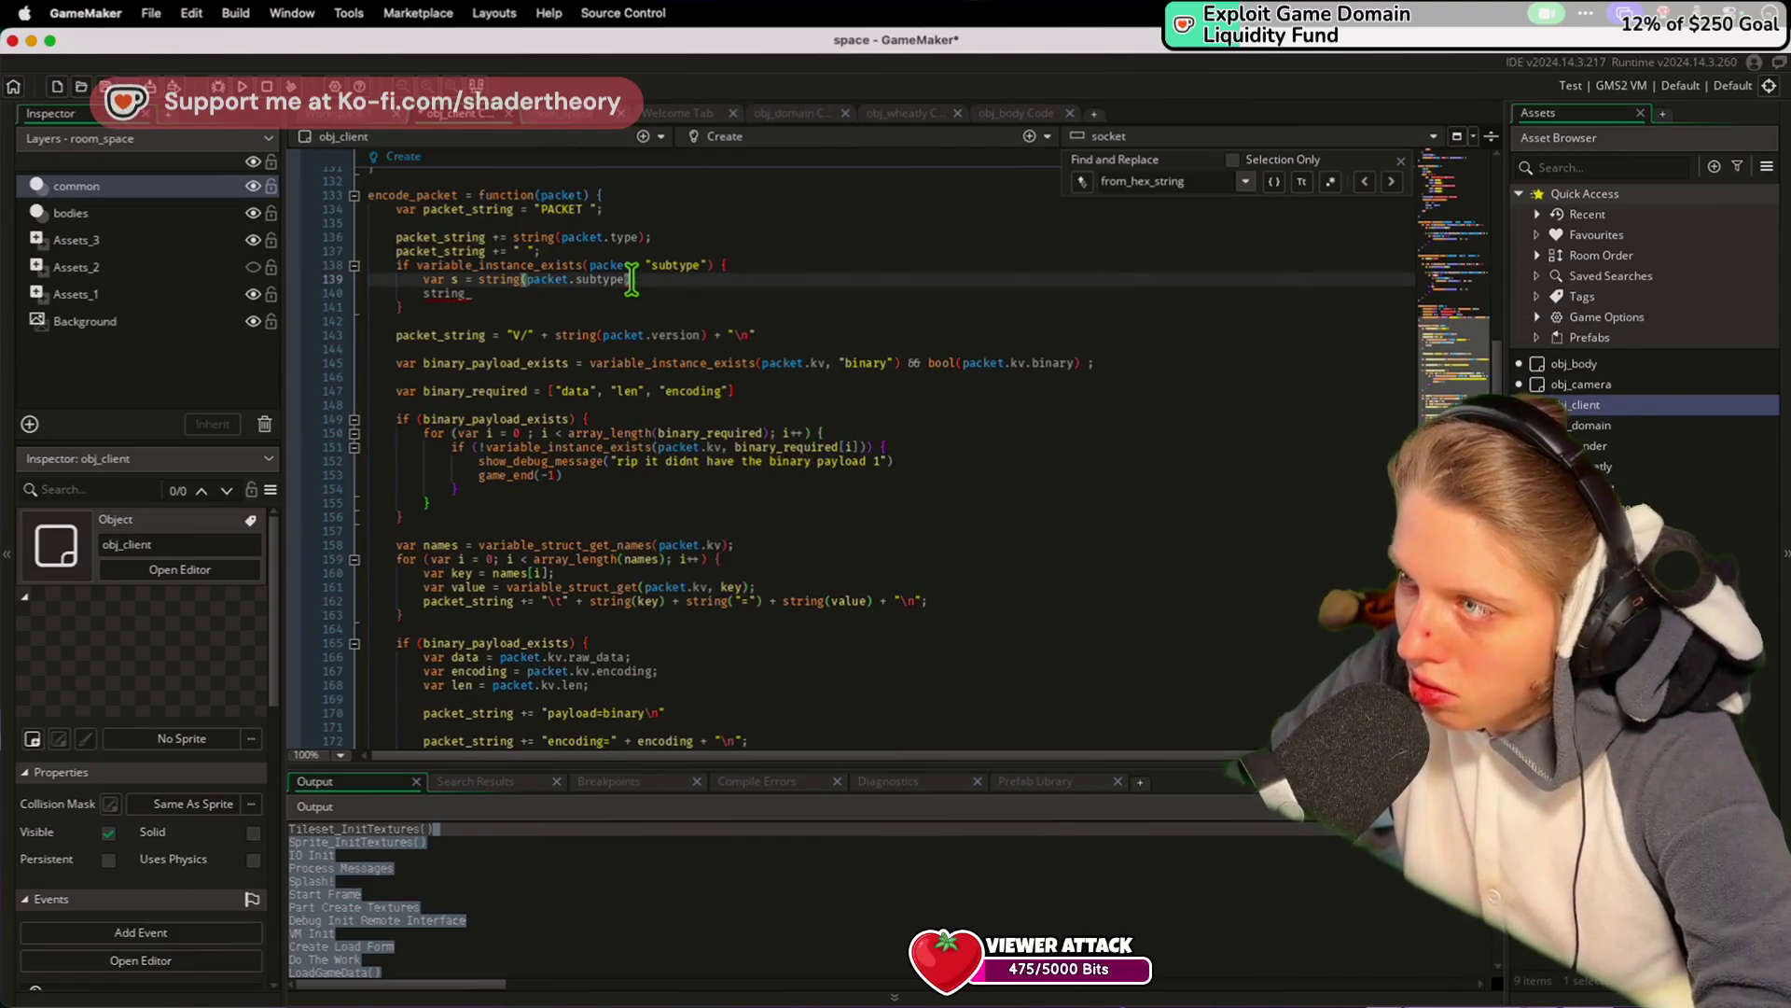
pyautogui.write('+"\\n')
pyautogui.press('super+s')
# - Replace the subtype's newline escape with a single space and save
pyautogui.click(527, 237)
pyautogui.click(530, 253)
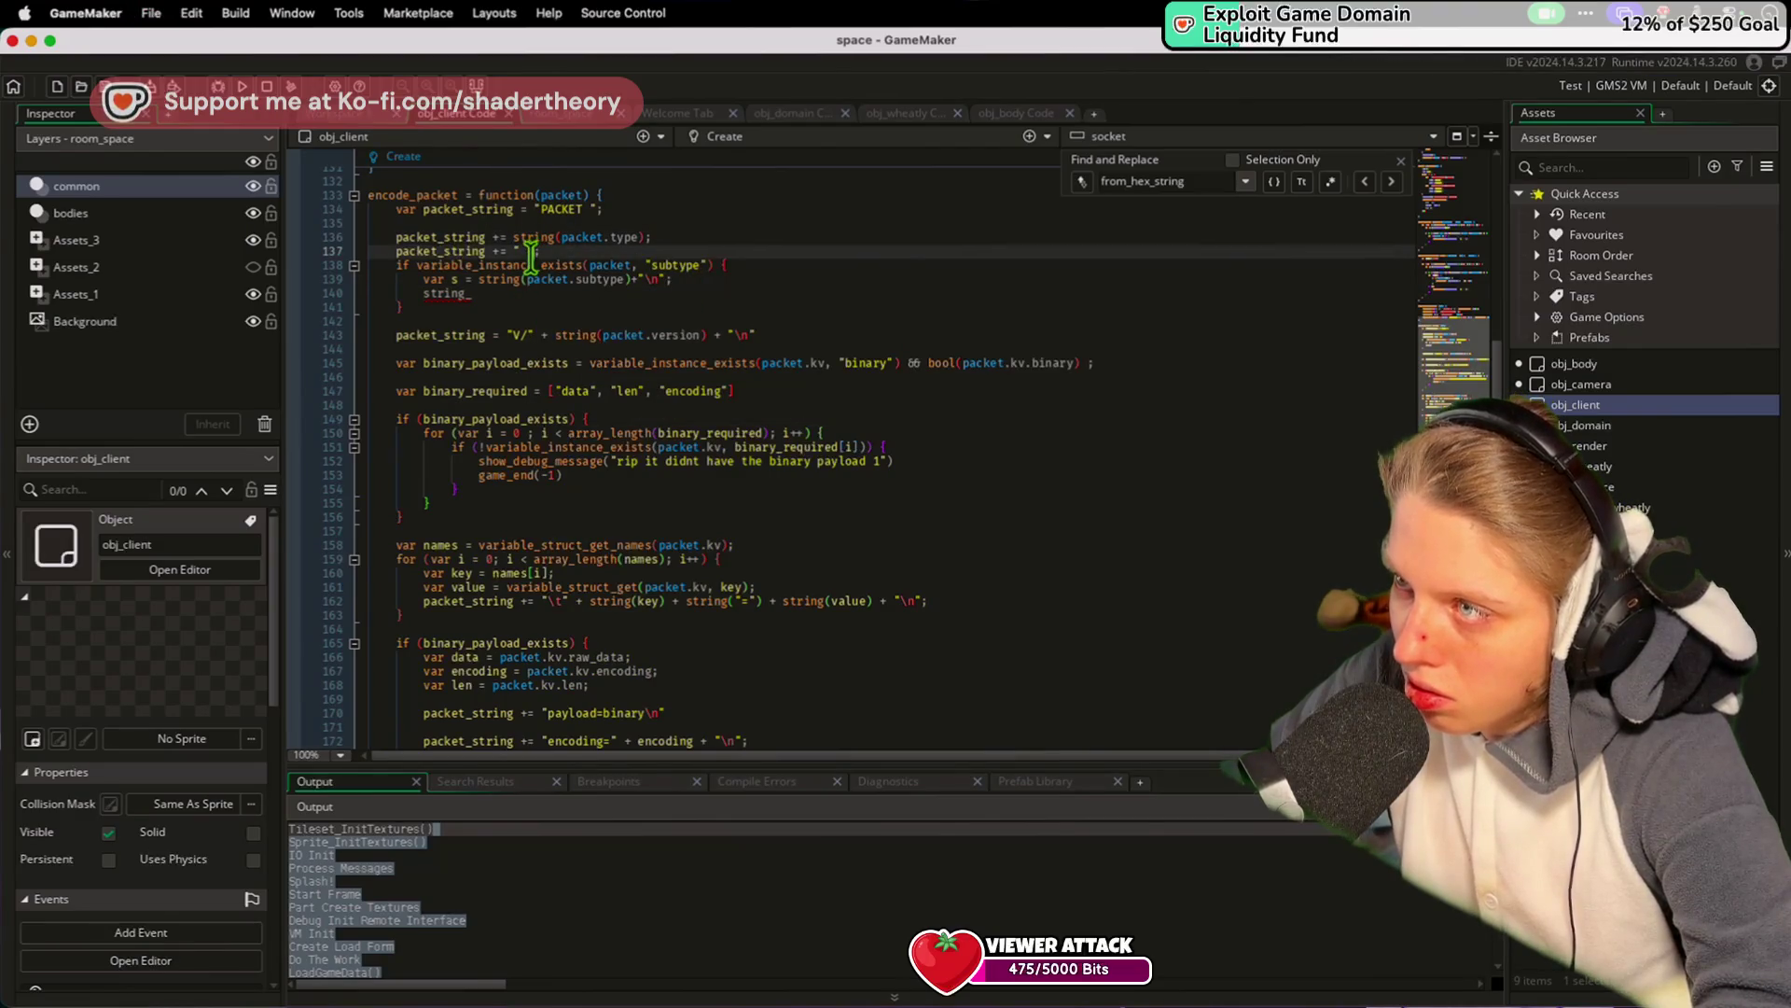
pyautogui.click(651, 279)
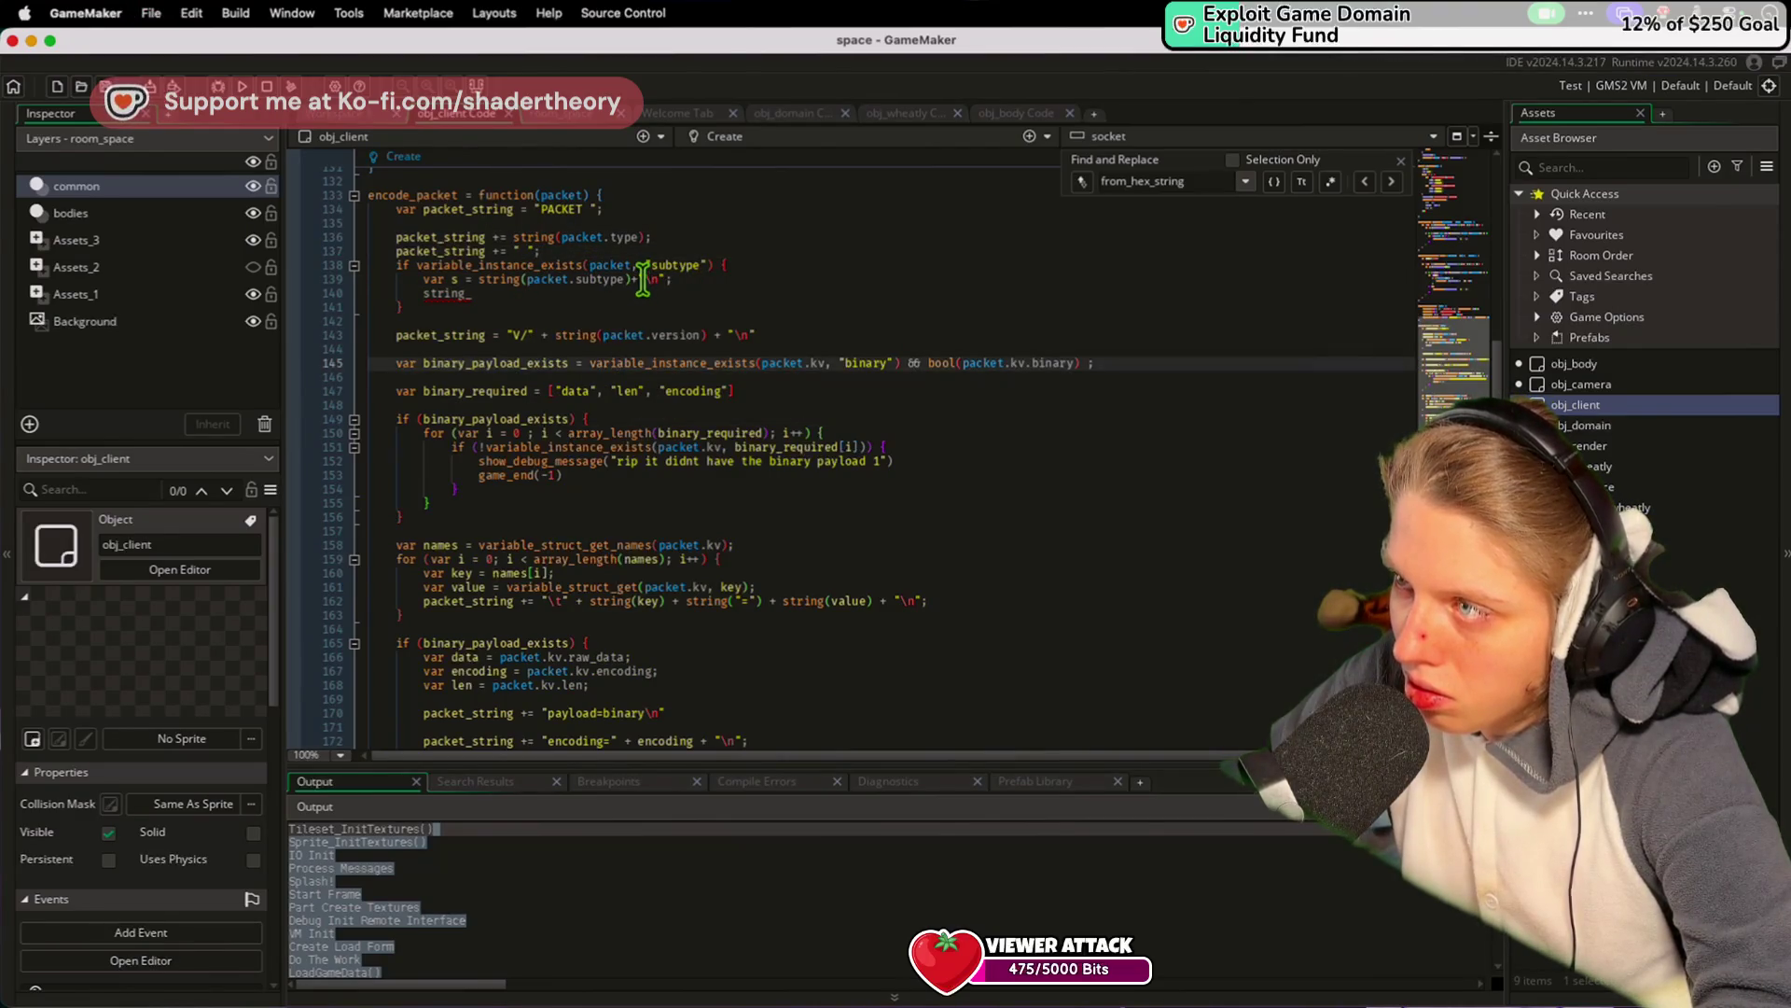
pyautogui.press('BackSpace')
pyautogui.press('BackSpace')
pyautogui.click(712, 195)
pyautogui.press('super+s')
pyautogui.click(633, 279)
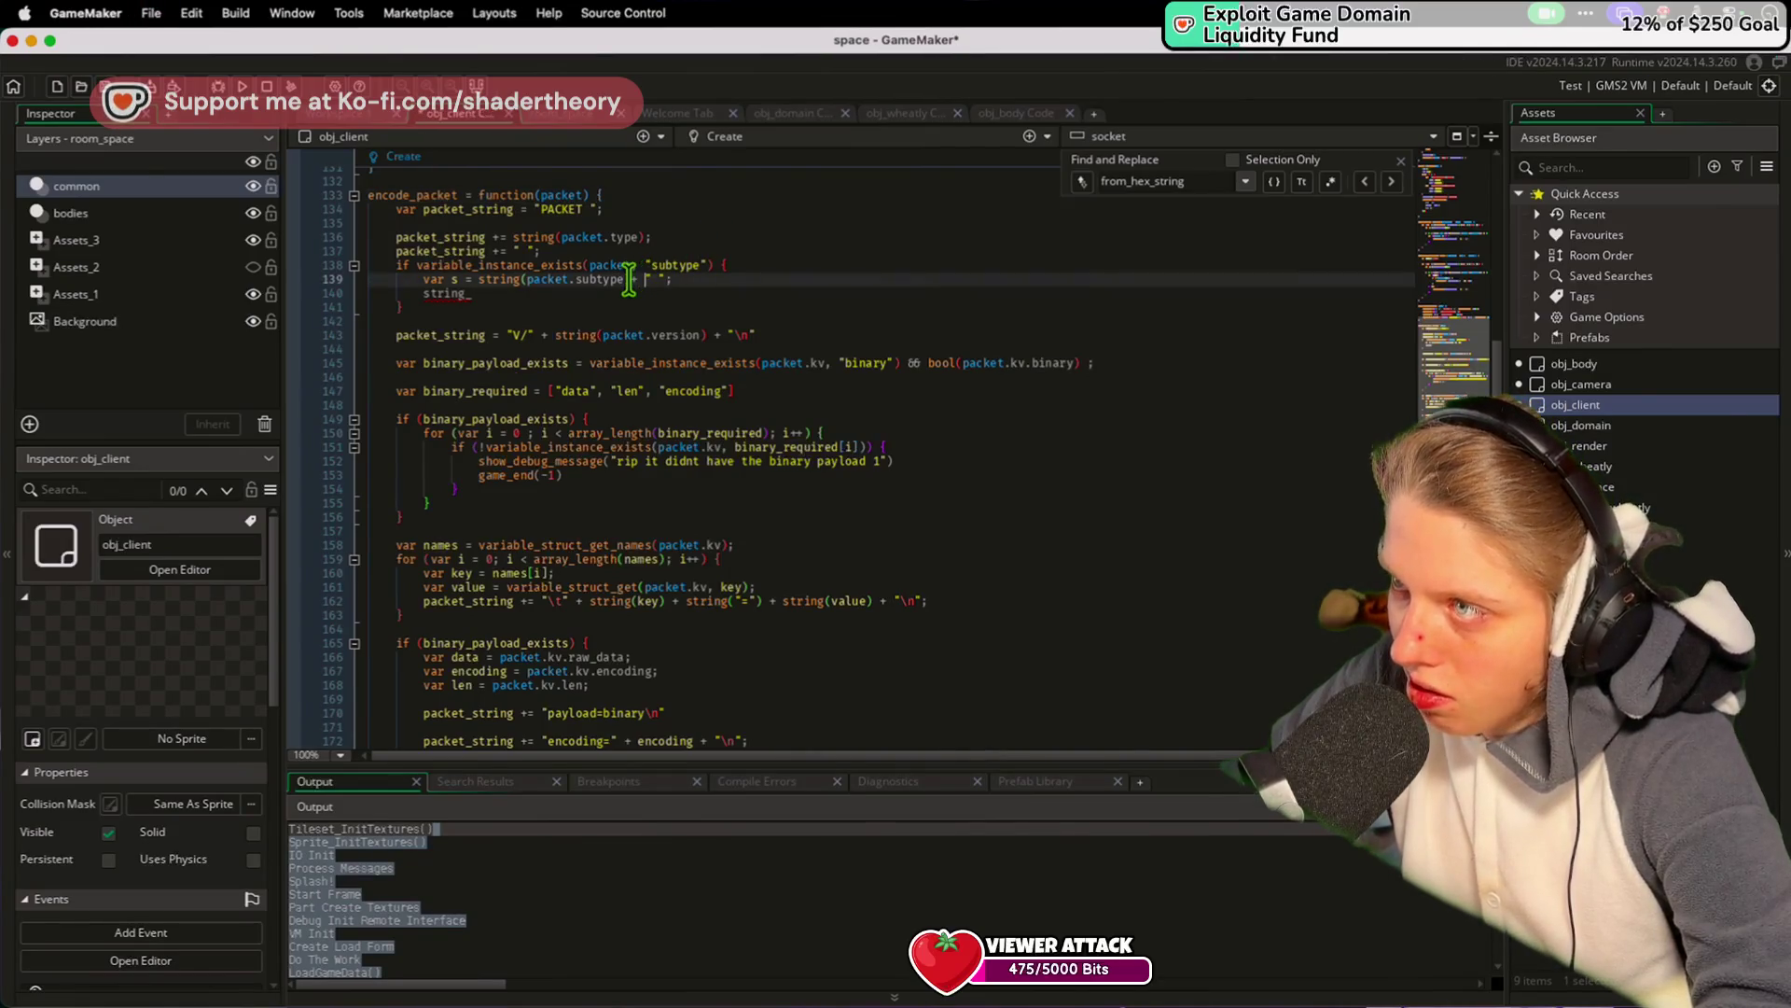
pyautogui.press('super+z')
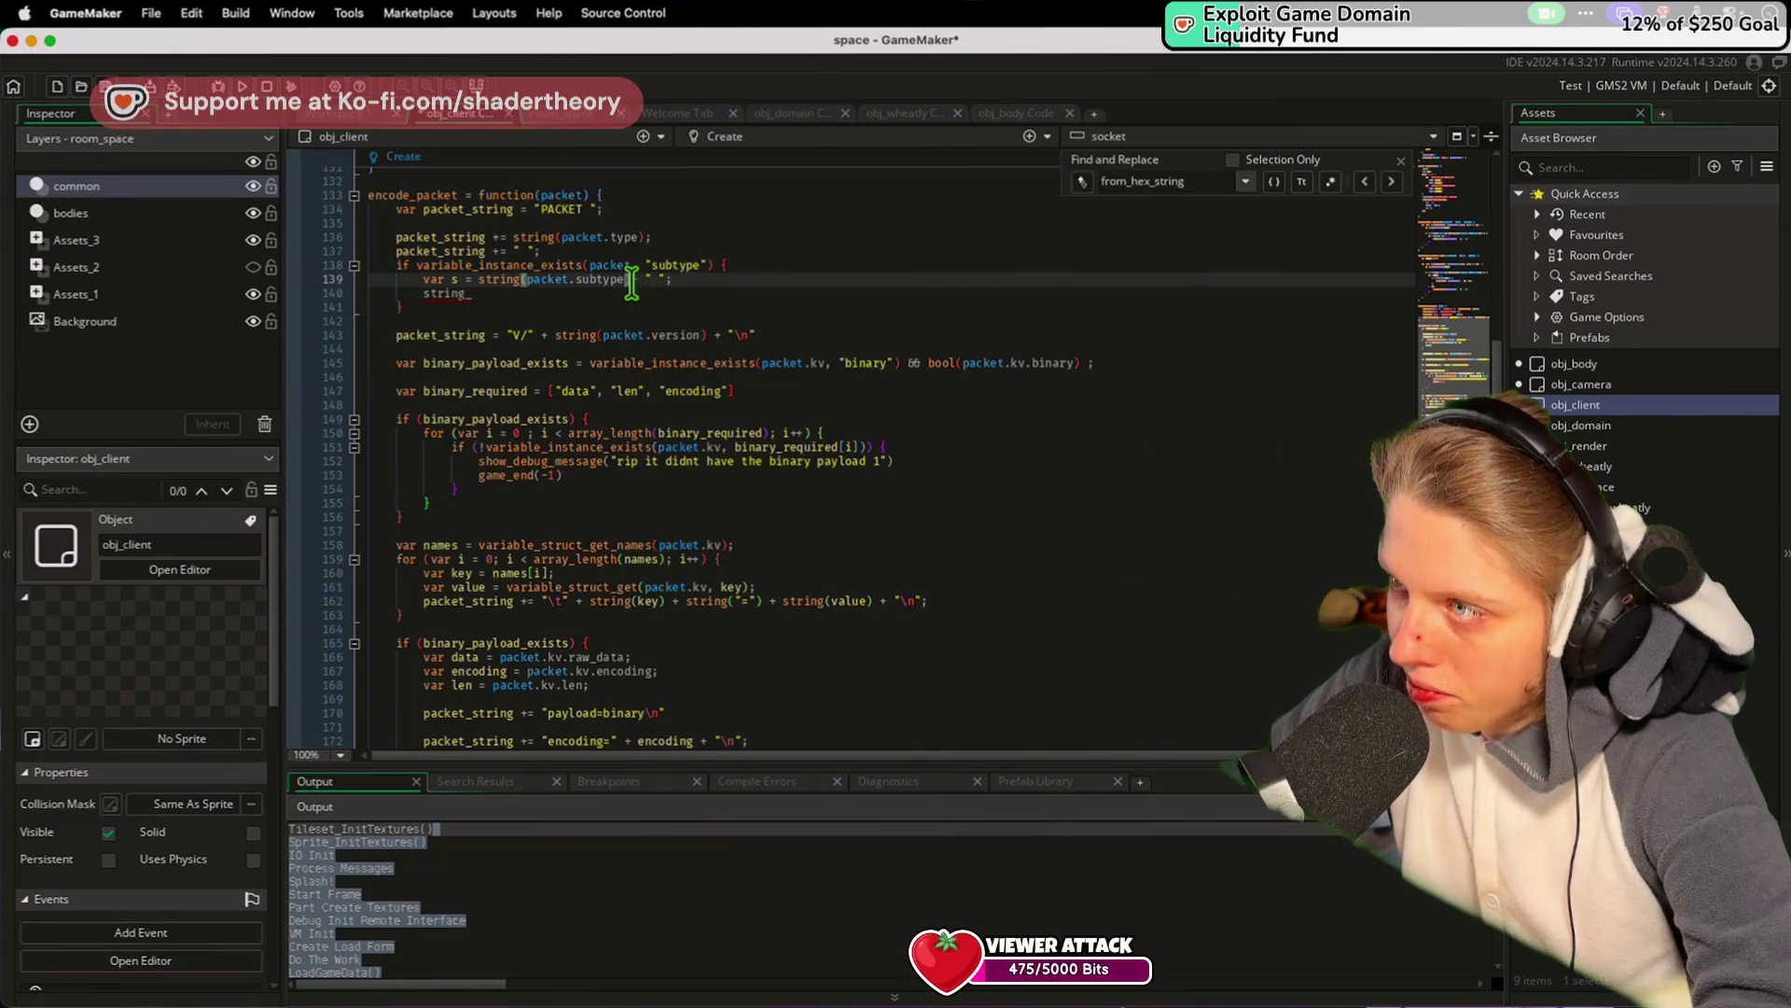
# - Remove the separator line, add + " "; after the type, and delete the string_ stub
pyautogui.tripleClick(527, 251)
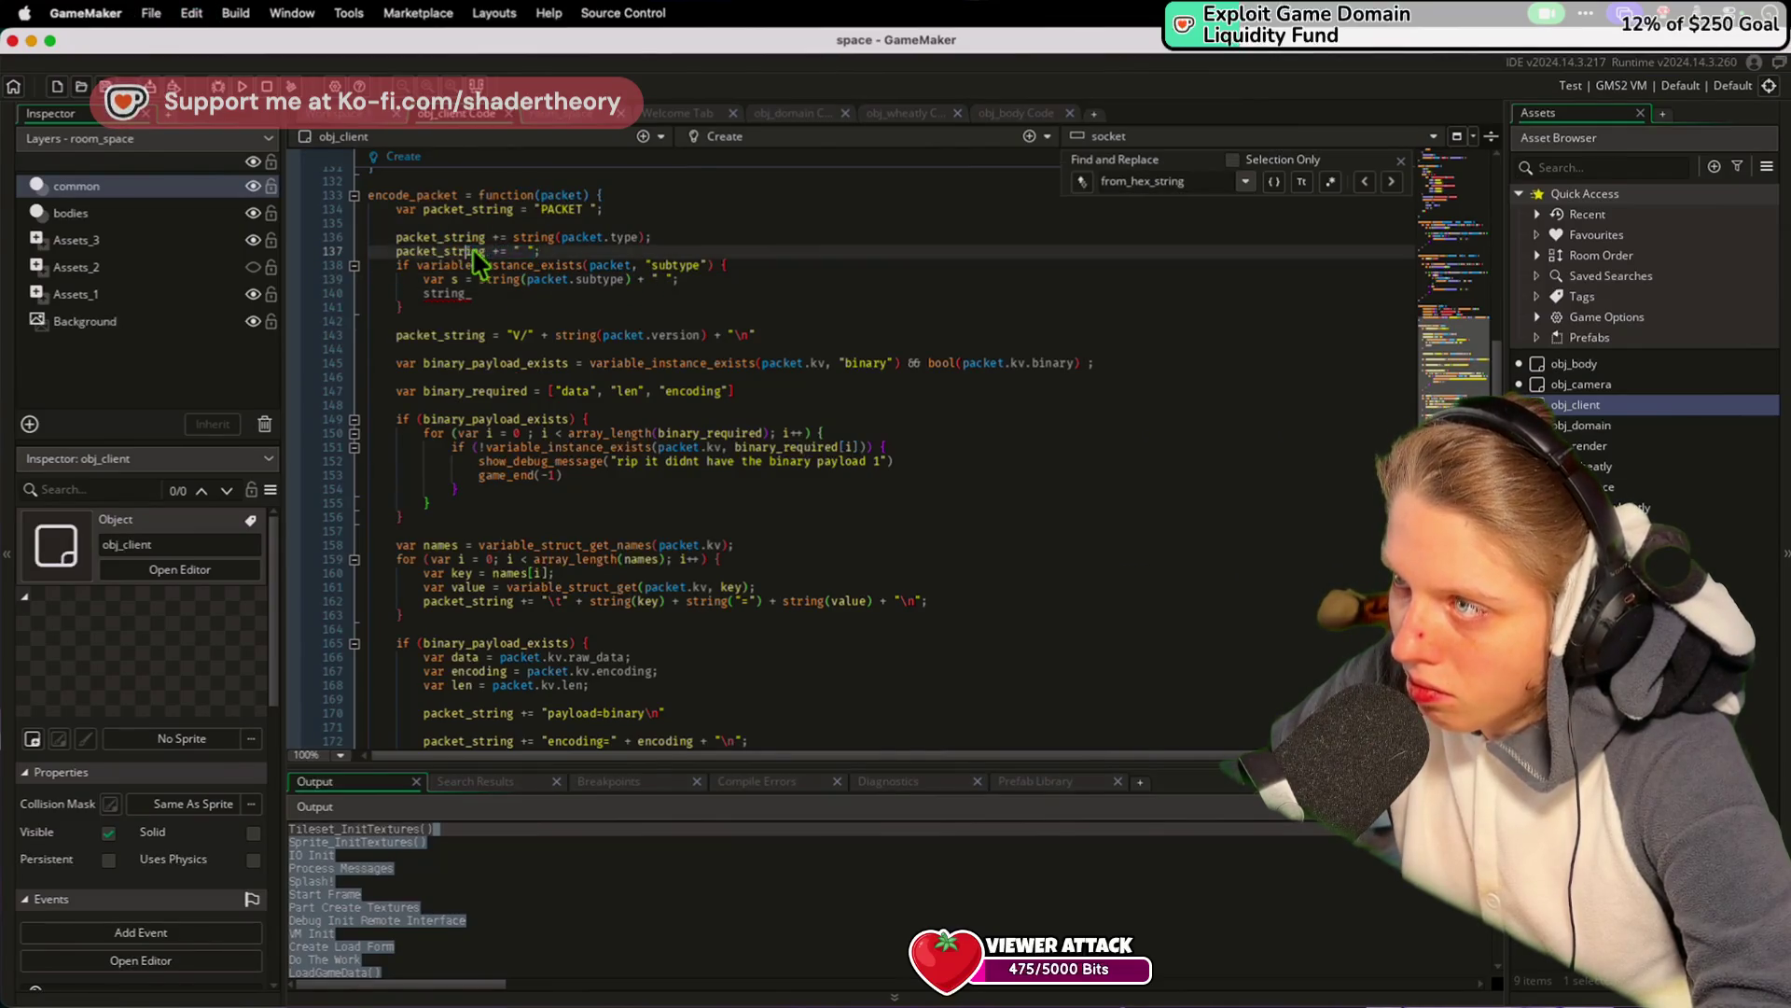
pyautogui.press('BackSpace')
pyautogui.click(642, 237)
pyautogui.write('+ " ";')
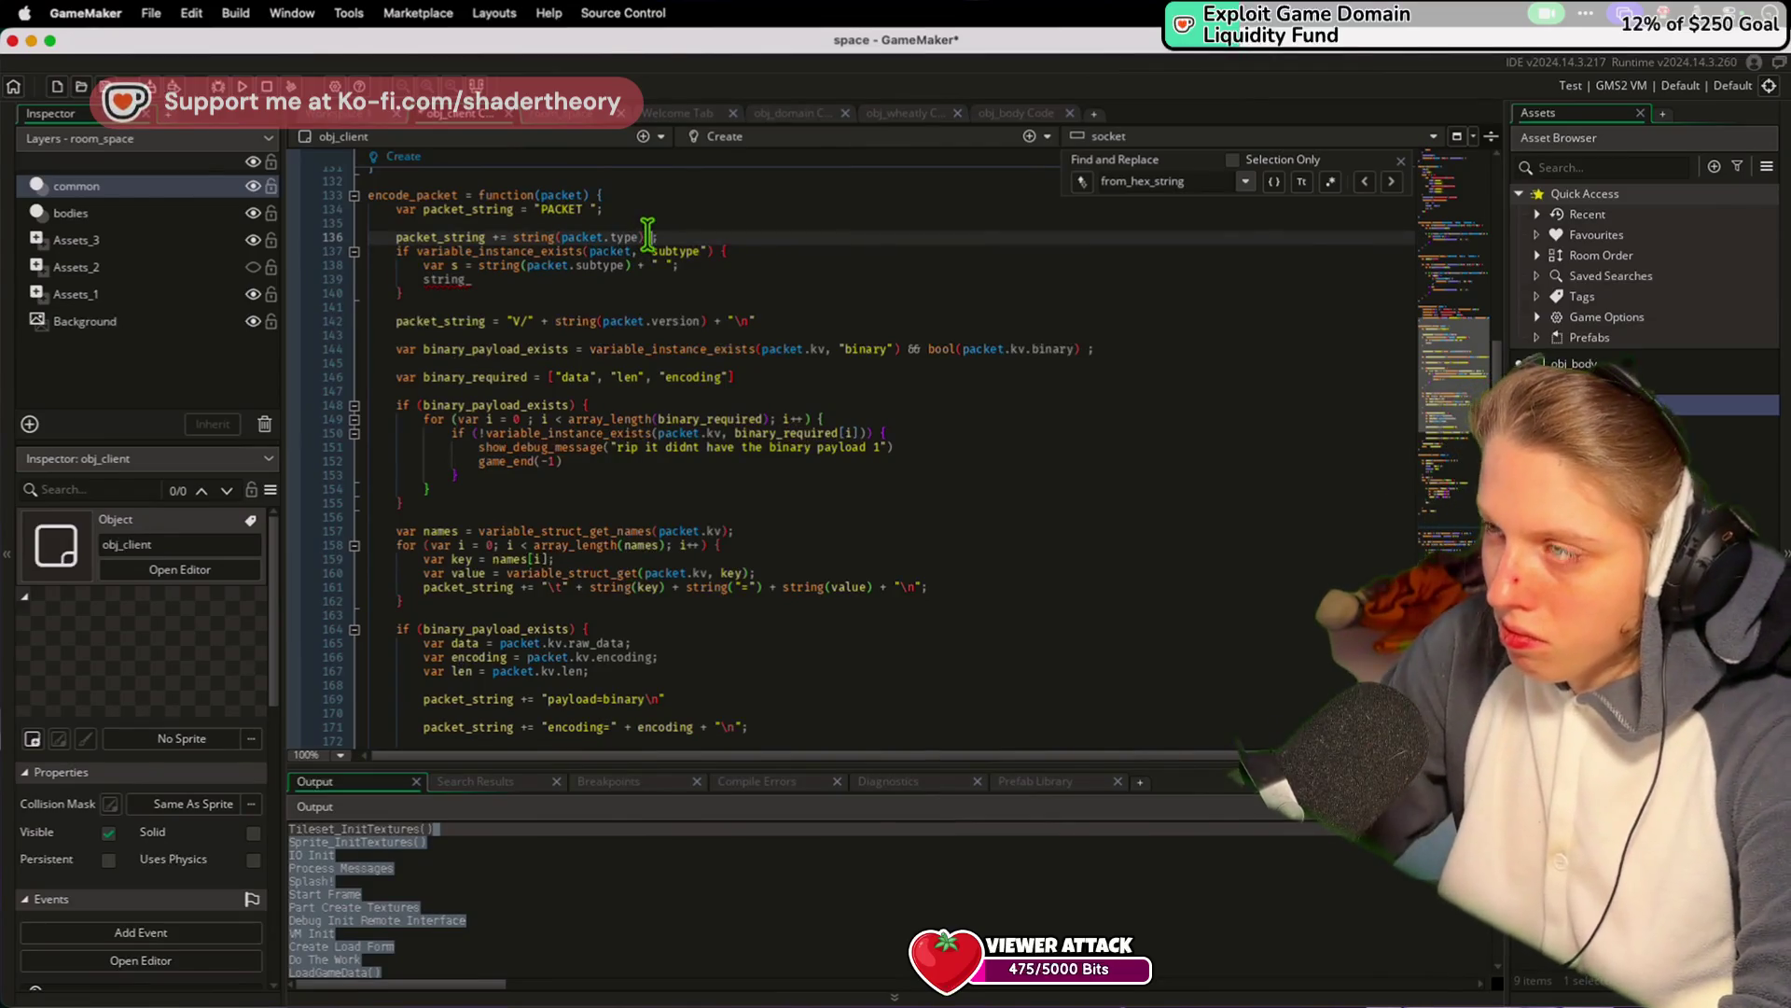
pyautogui.moveTo(399, 279); pyautogui.dragTo(623, 293)
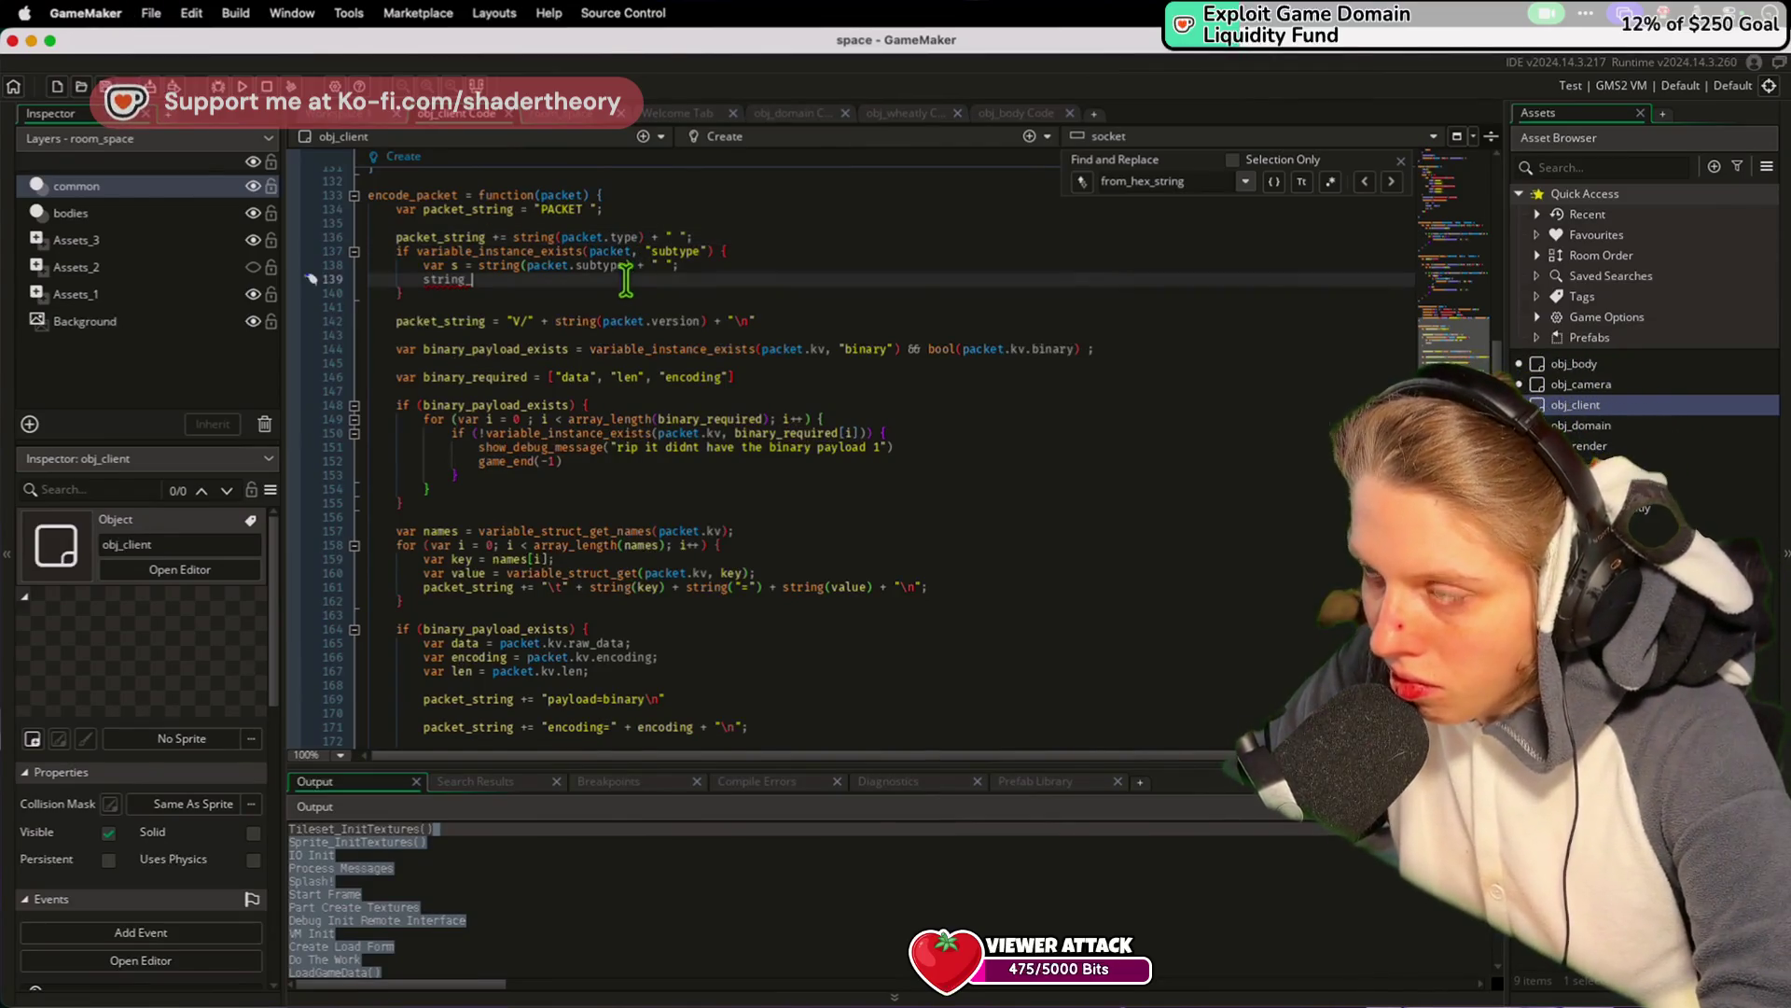
pyautogui.press('BackSpace')
pyautogui.write('}')
pyautogui.press('Down')
pyautogui.scroll(4, 658, 540)
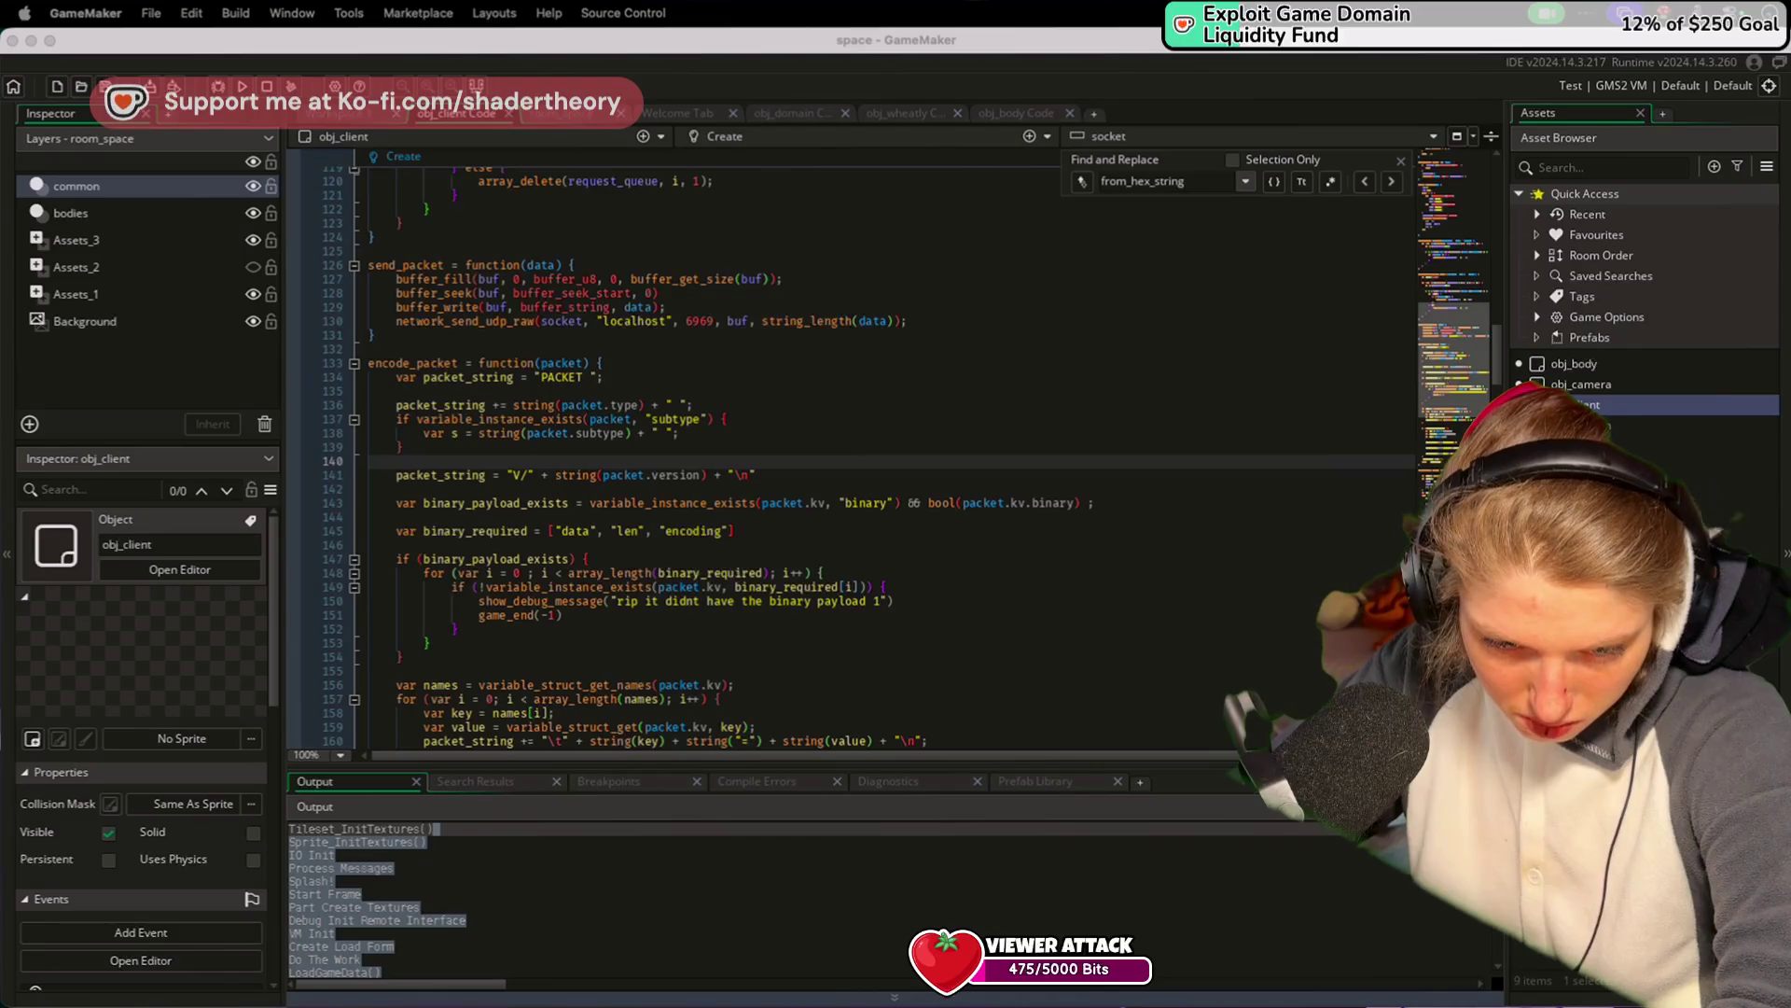
# - Paste in the string_uppercase_all helper below the uppercase helper and save
pyautogui.scroll(20, 770, 481)
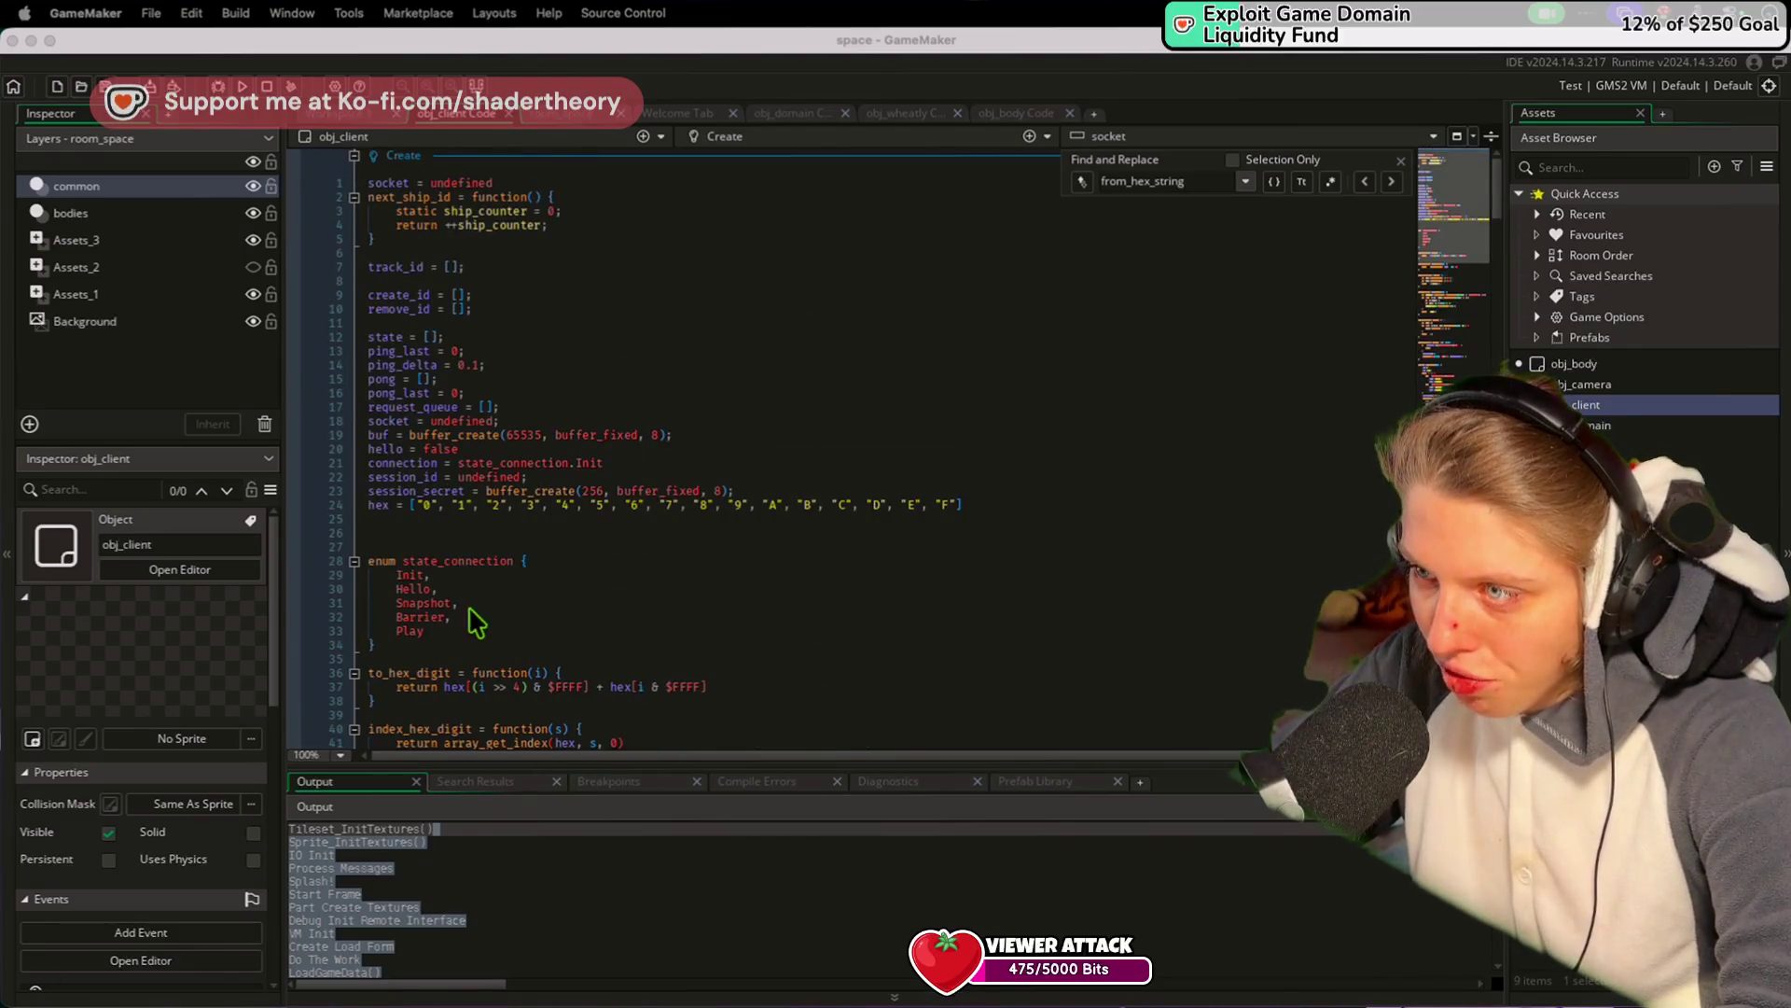
pyautogui.click(420, 551)
pyautogui.scroll(-15, 466, 541)
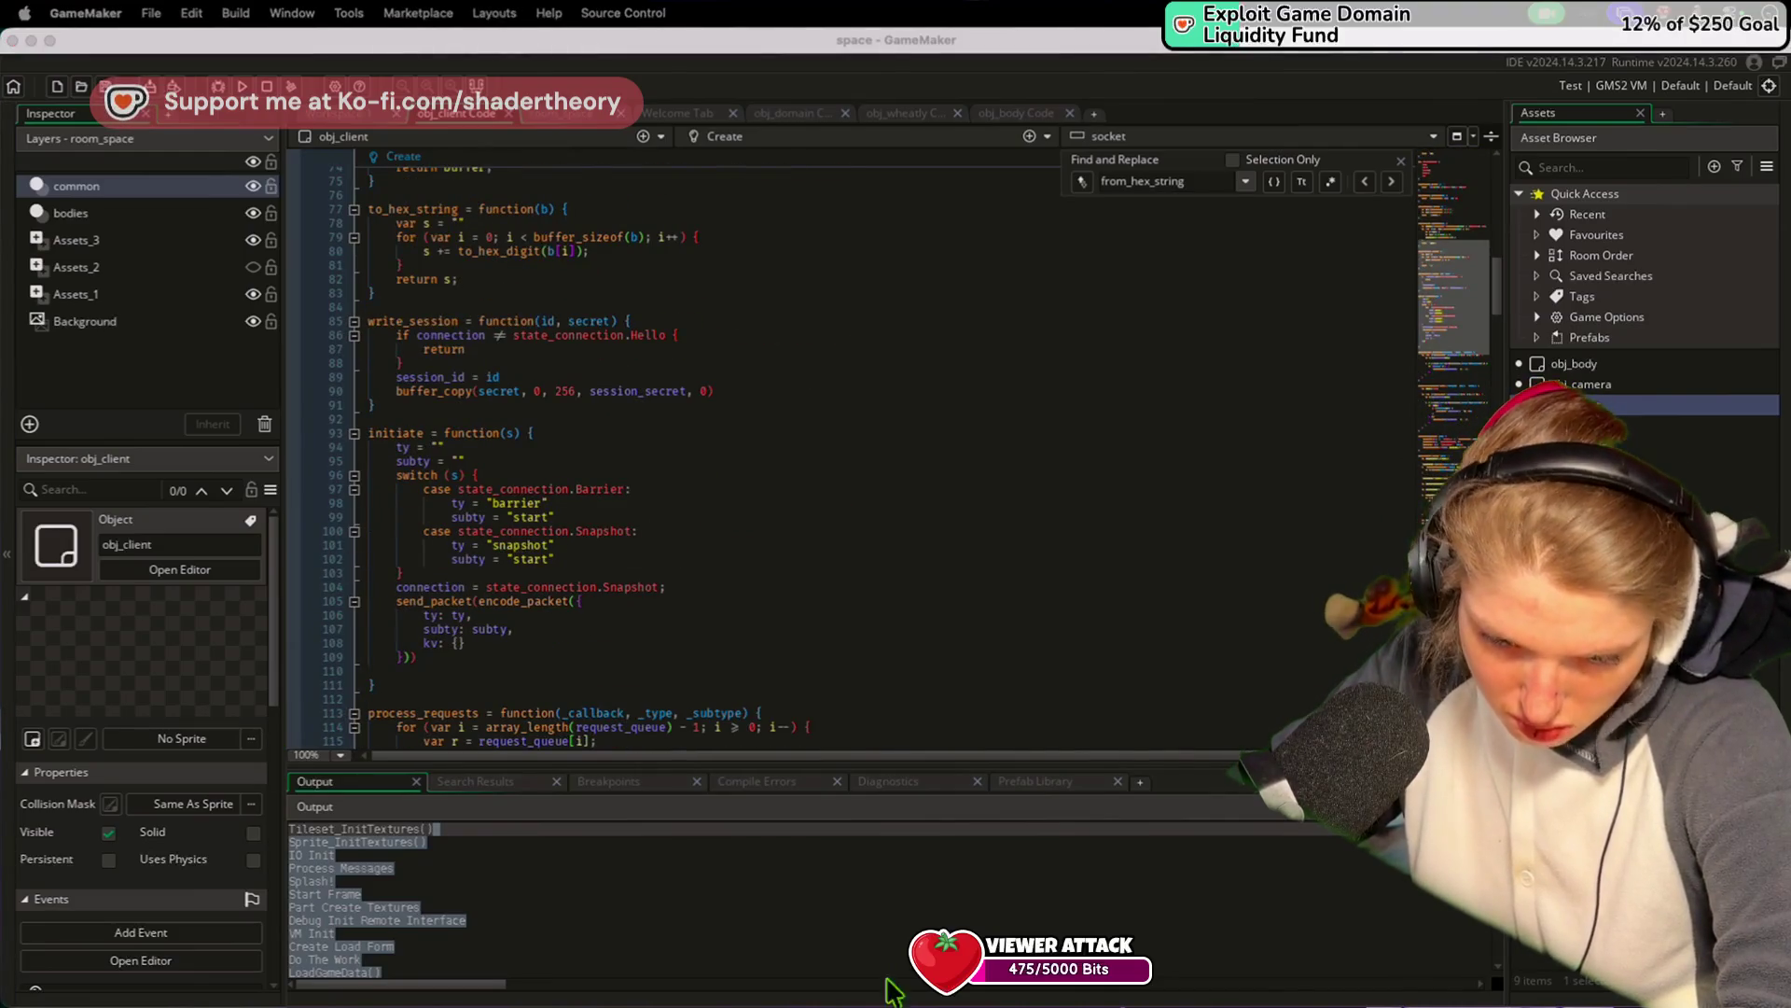
pyautogui.scroll(15, 933, 681)
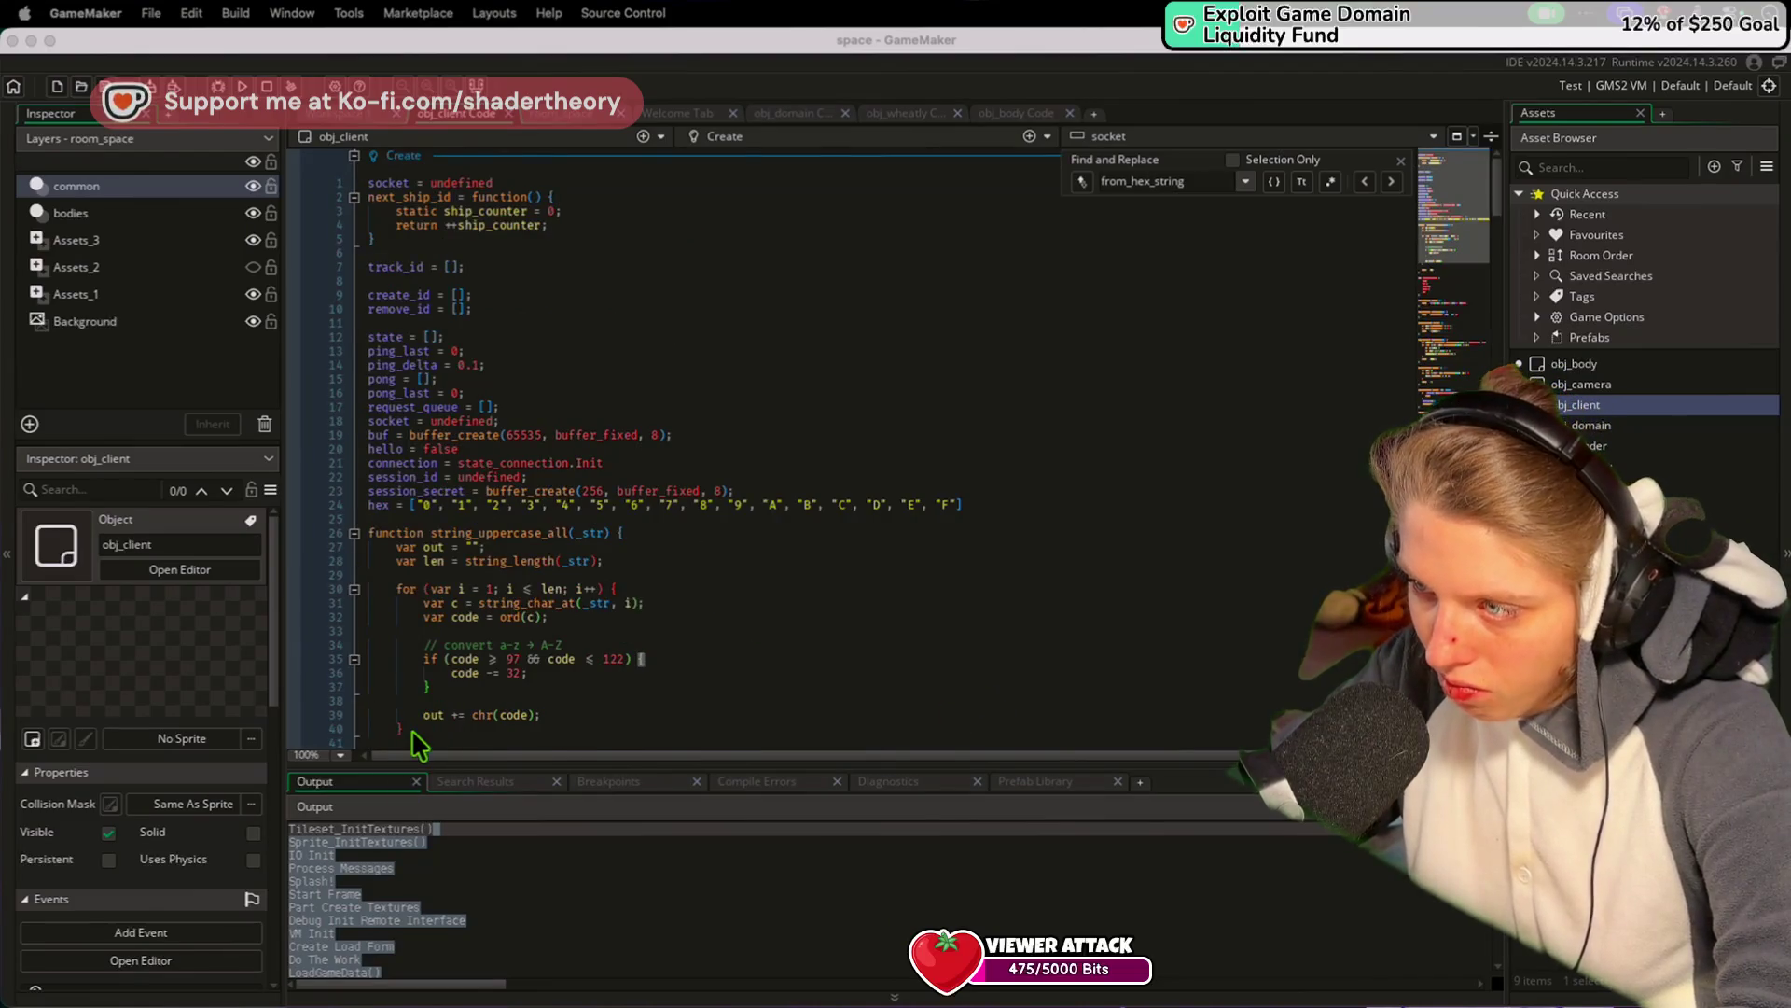
pyautogui.click(396, 447)
pyautogui.press('super+v')
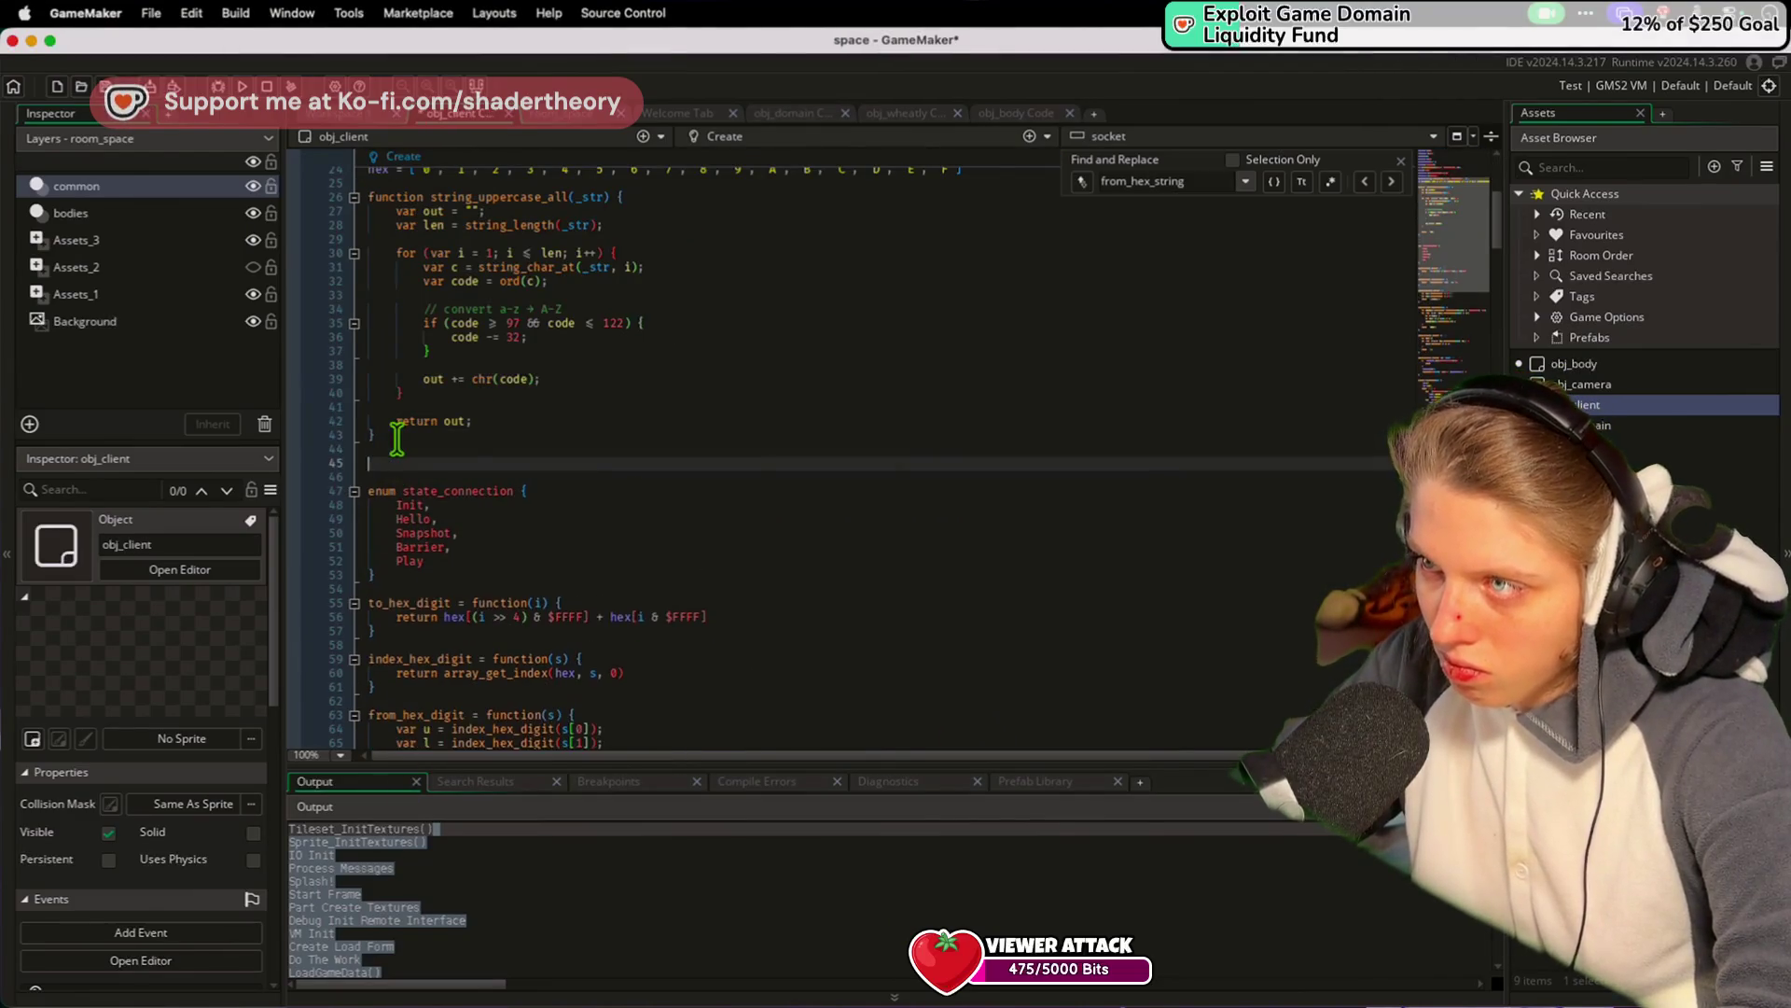
pyautogui.press('super+s')
# - Wrap the subtype conversion on line 174 in string_uppercase(...)
pyautogui.scroll(-20, 478, 433)
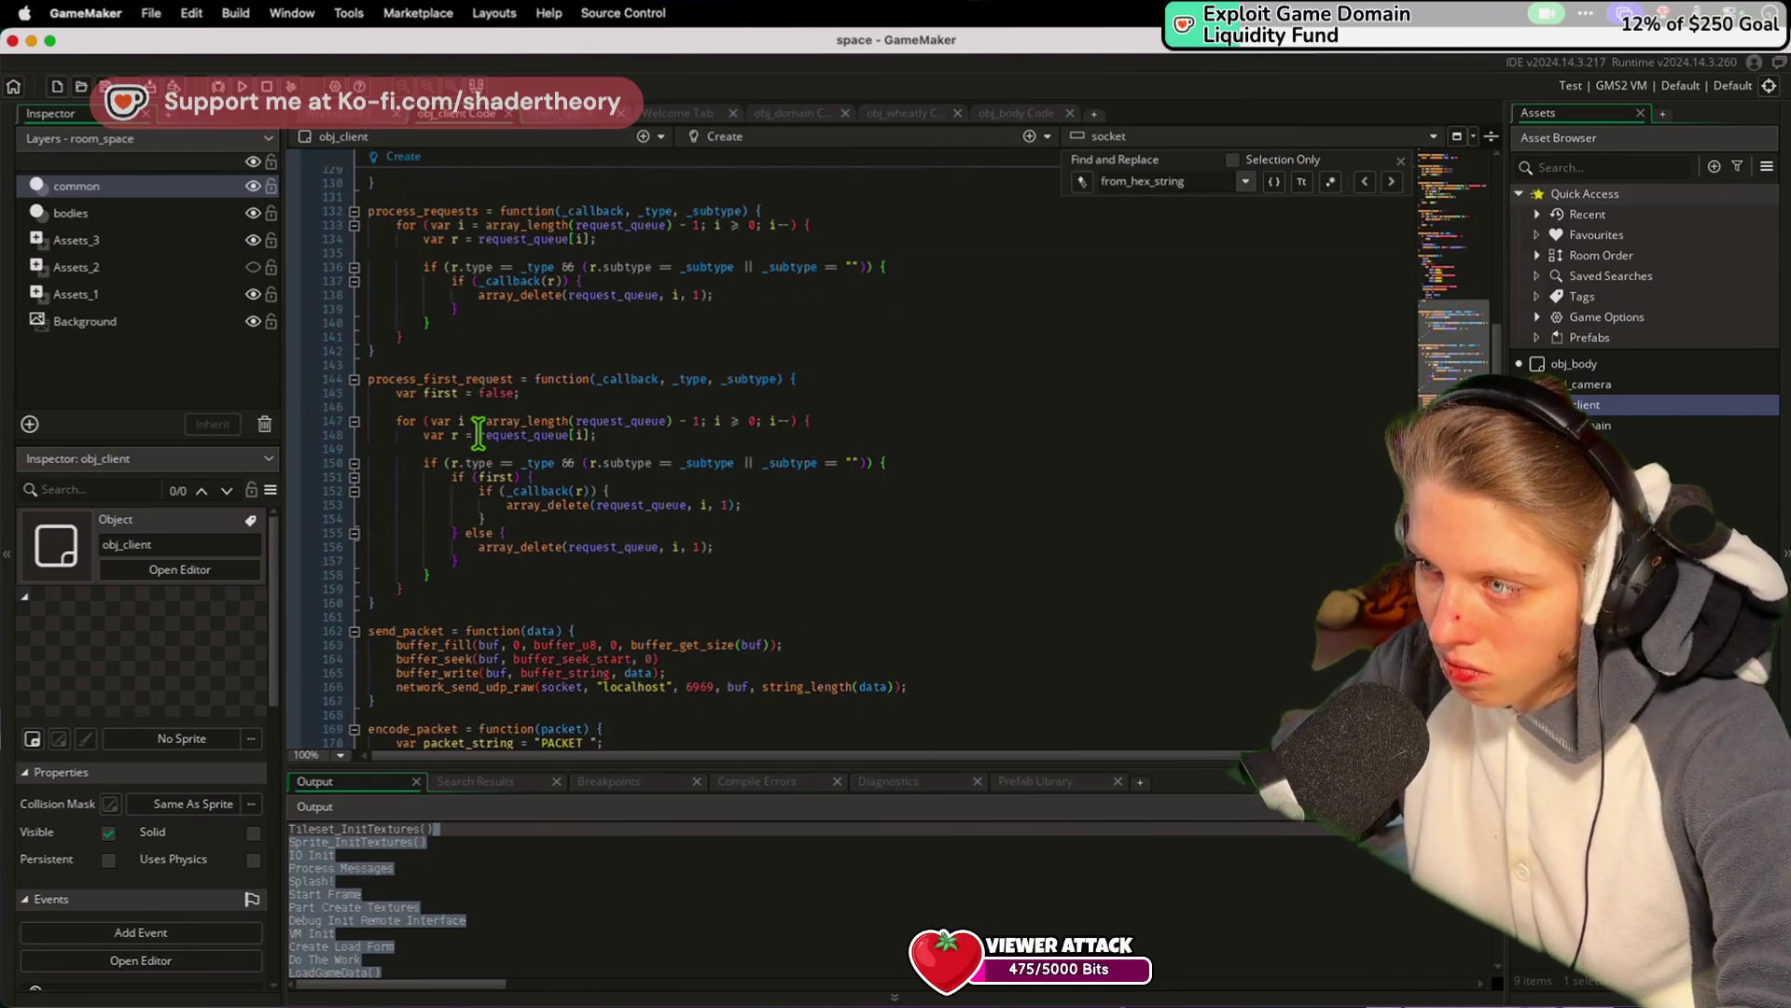
pyautogui.scroll(-20, 477, 434)
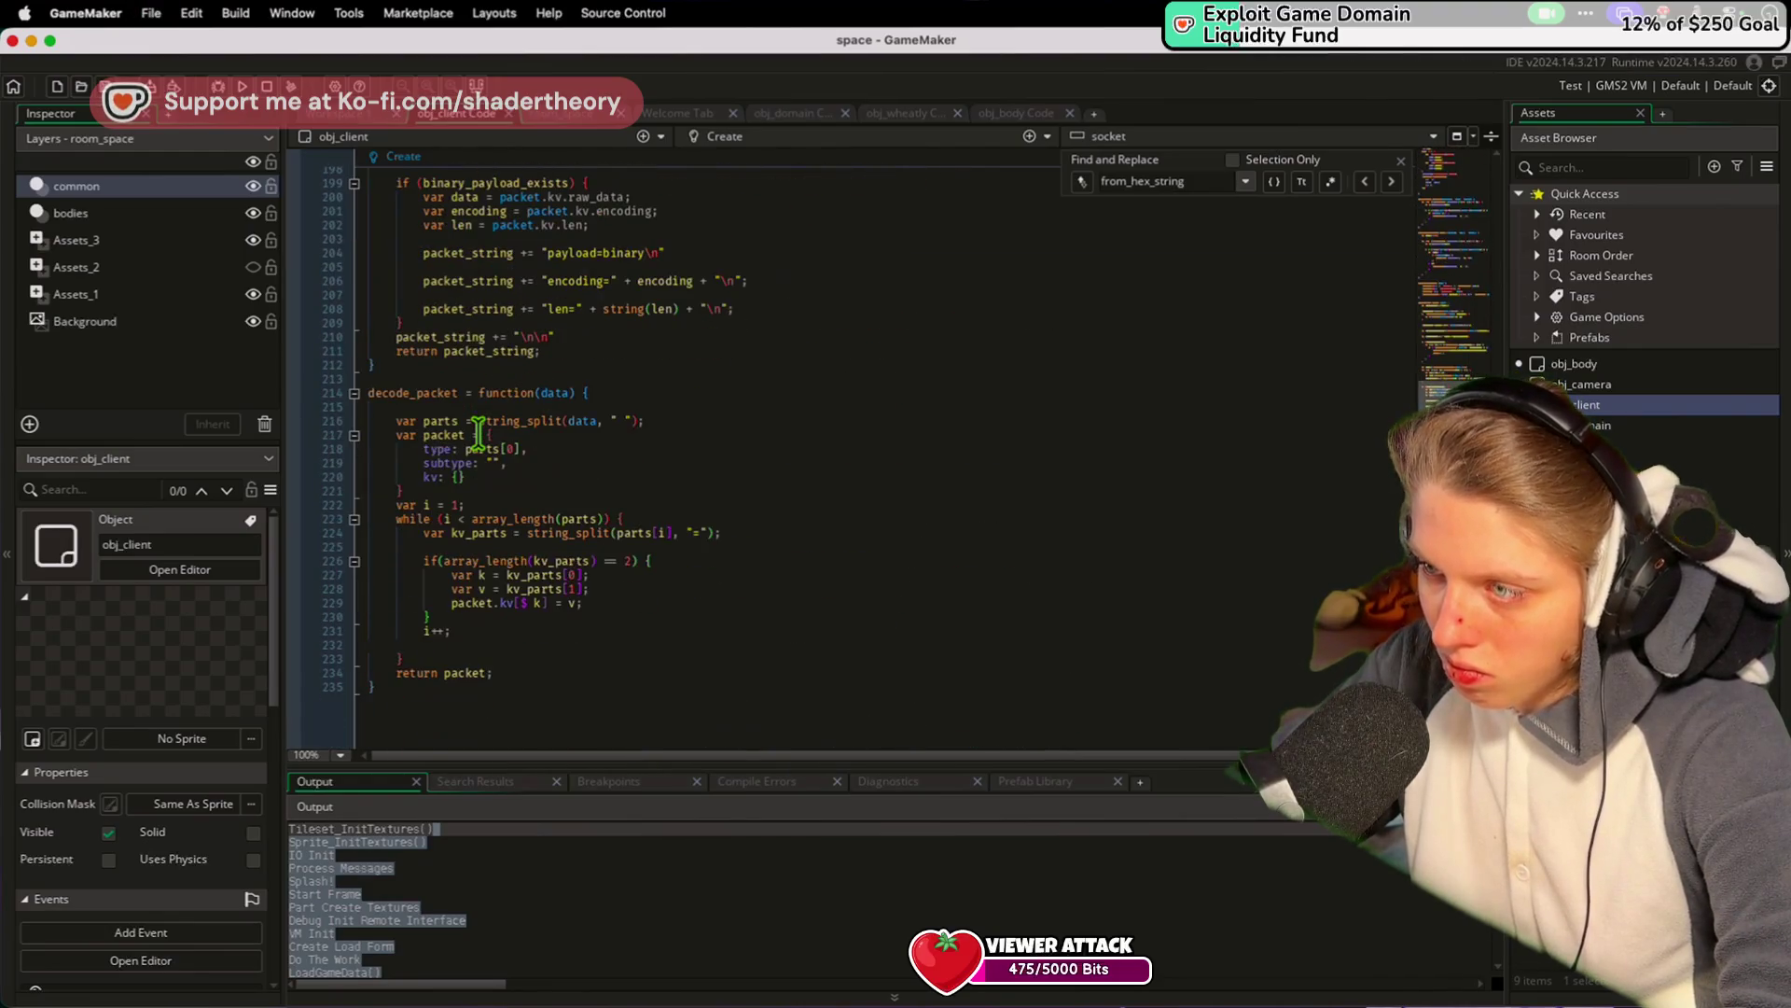
pyautogui.scroll(18, 477, 434)
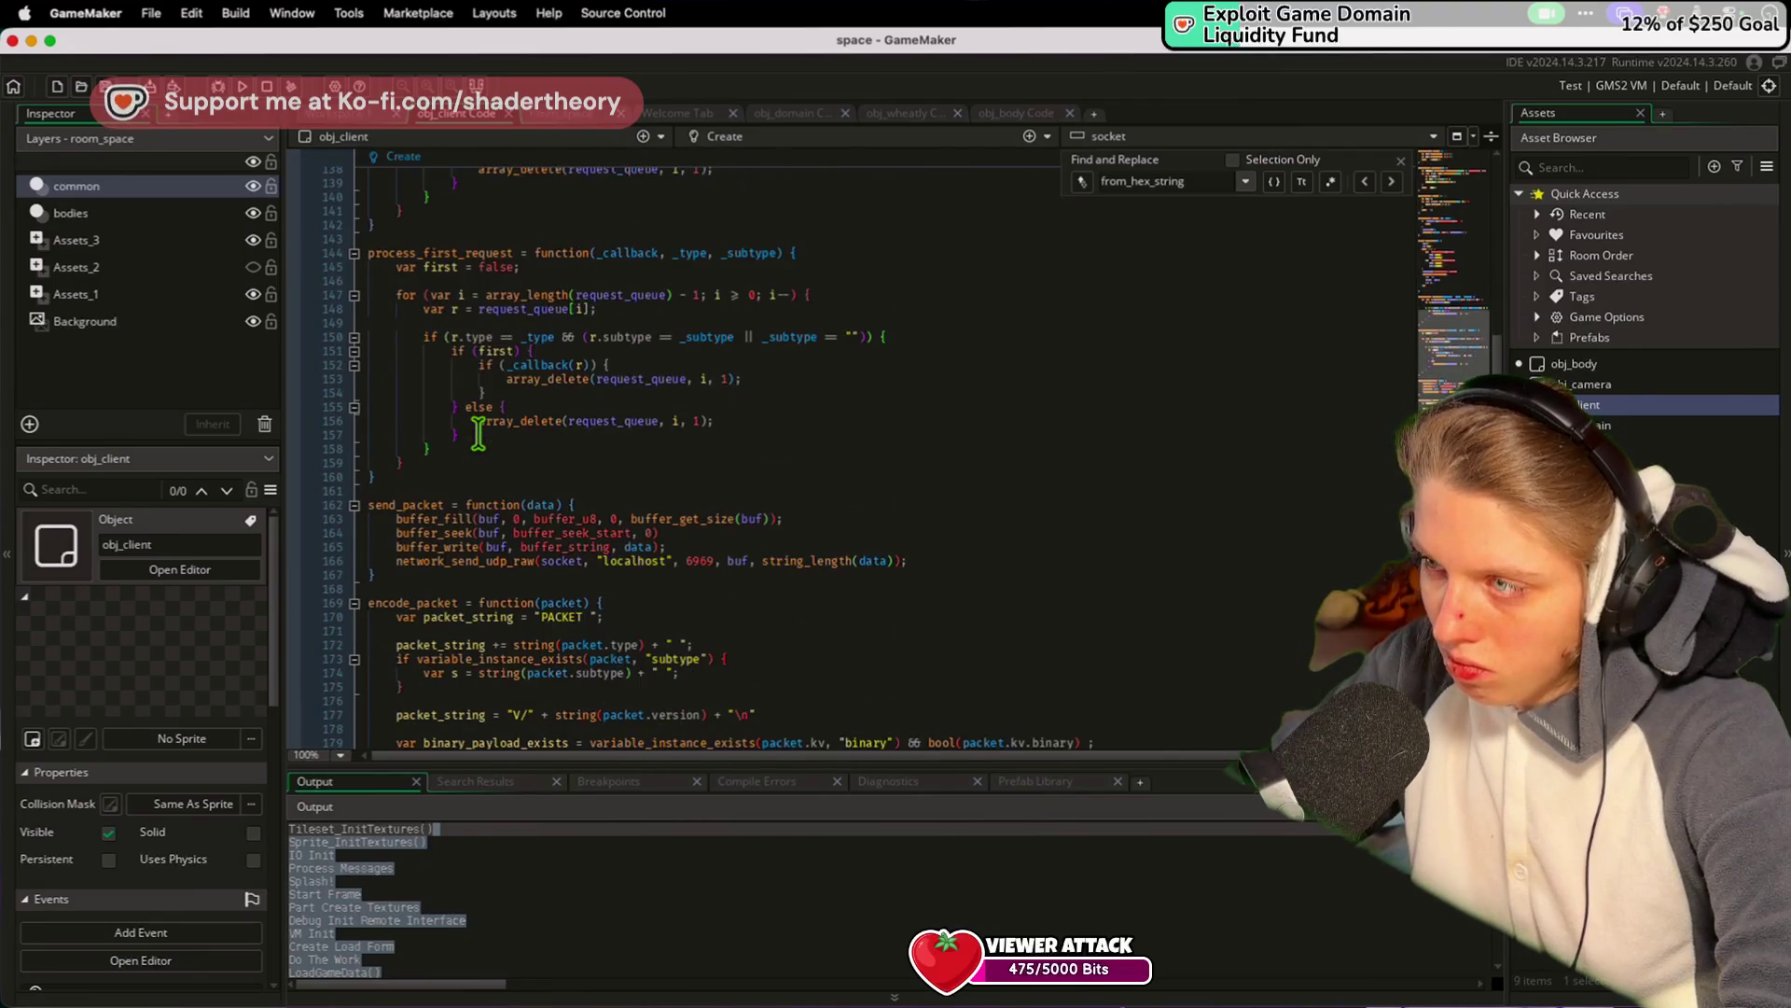
pyautogui.click(484, 673)
pyautogui.write('string_u')
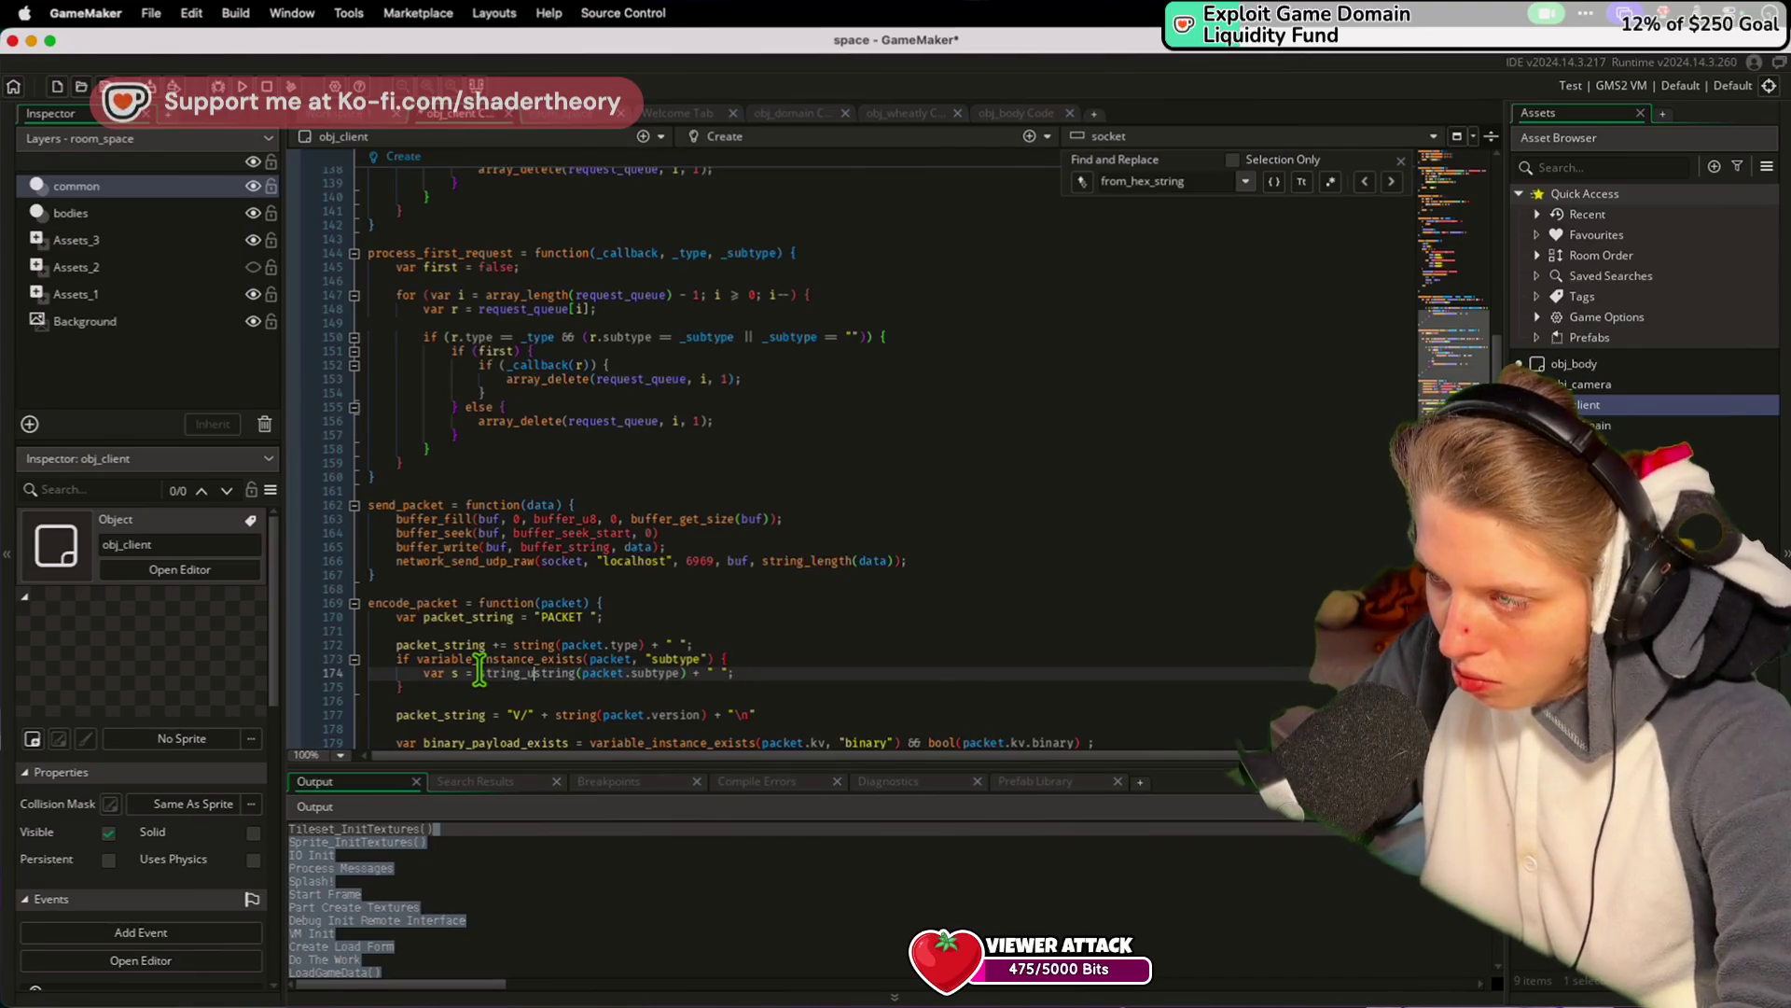
pyautogui.press('BackSpace')
pyautogui.press('BackSpace')
pyautogui.press('BackSpace')
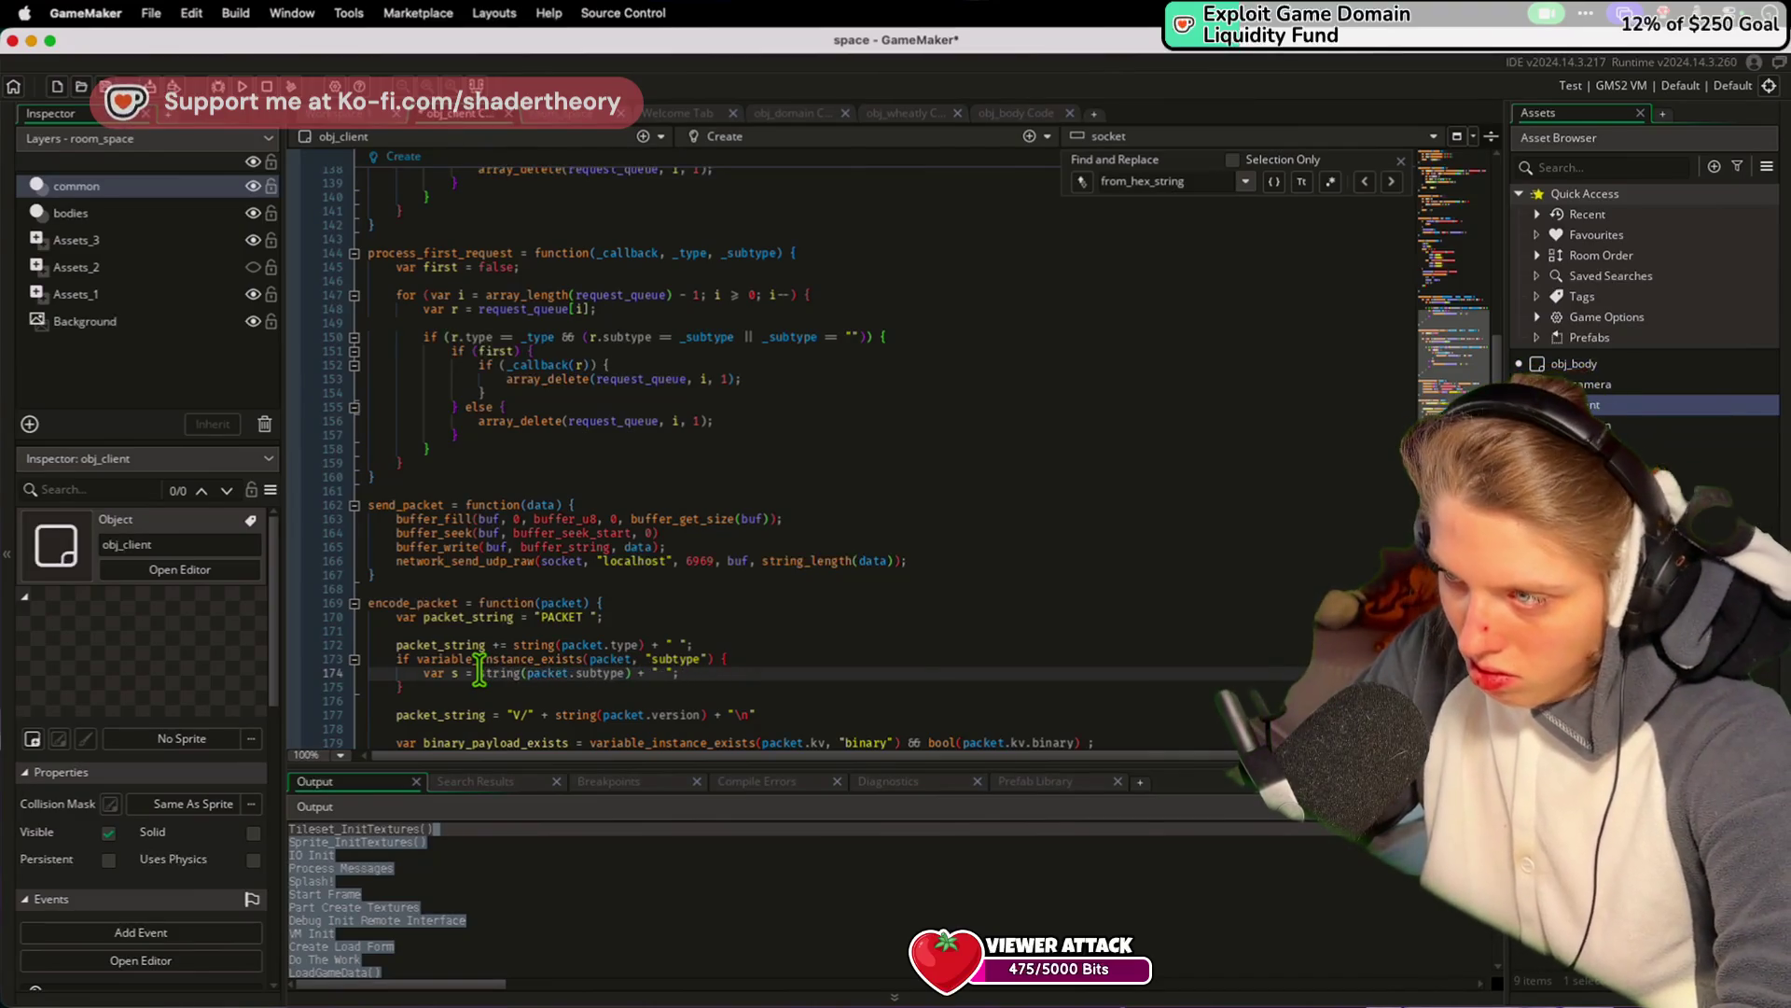
pyautogui.write('string_uppercase(')
pyautogui.click(747, 673)
pyautogui.write(')')
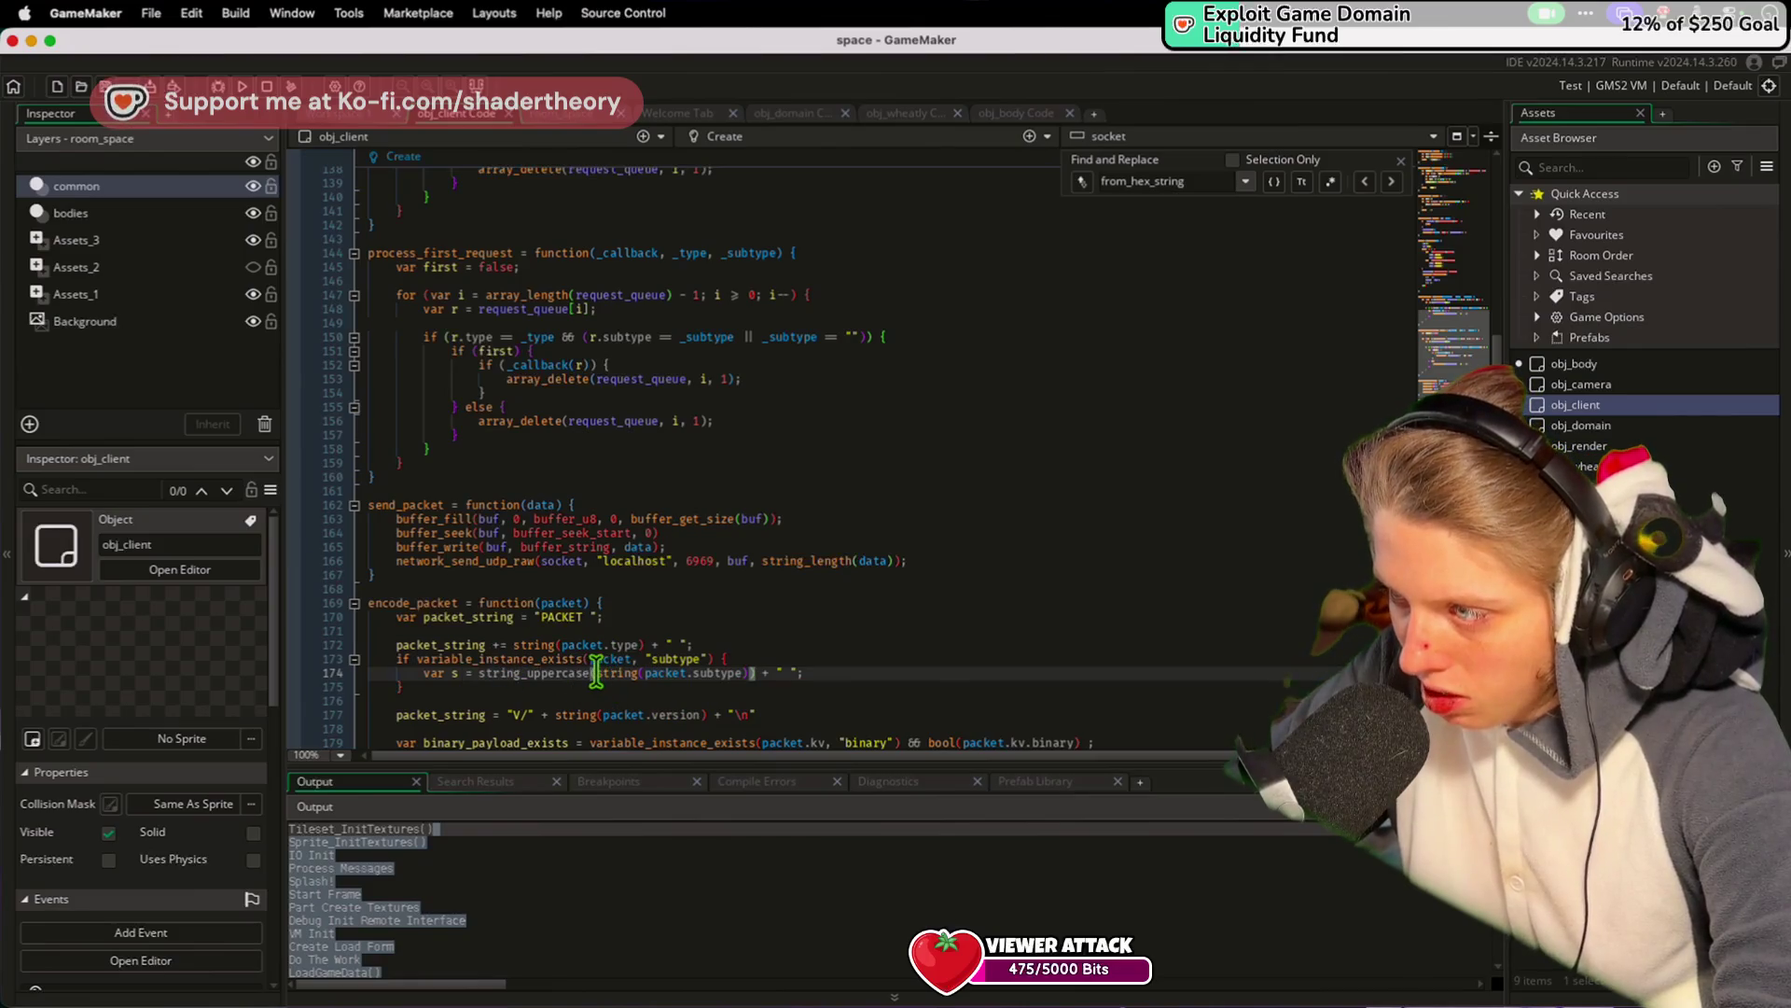
# - Wrap string(packet.type) on line 172 in string_uppercase(...) too, and save
pyautogui.moveTo(595, 673); pyautogui.dragTo(464, 672)
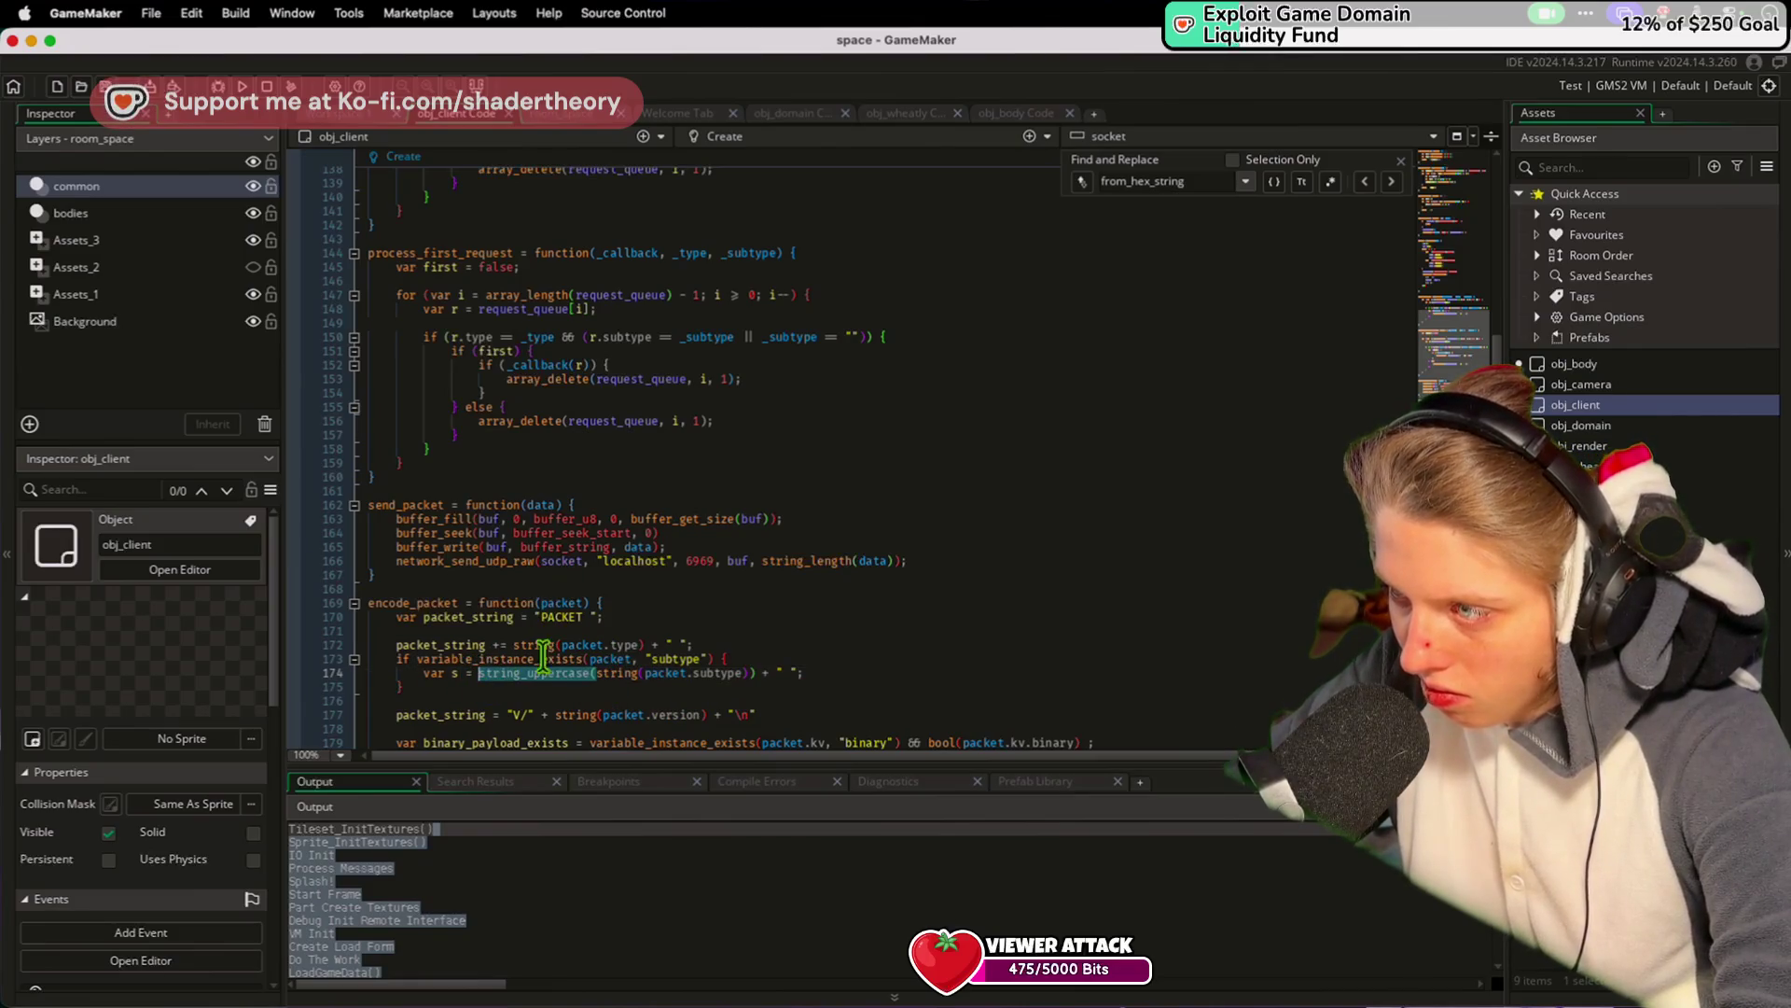
pyautogui.hotkey('ctrl', 'c')
pyautogui.click(513, 644)
pyautogui.hotkey('ctrl', 'v')
pyautogui.click(759, 645)
pyautogui.write(')')
pyautogui.hotkey('ctrl', 's')
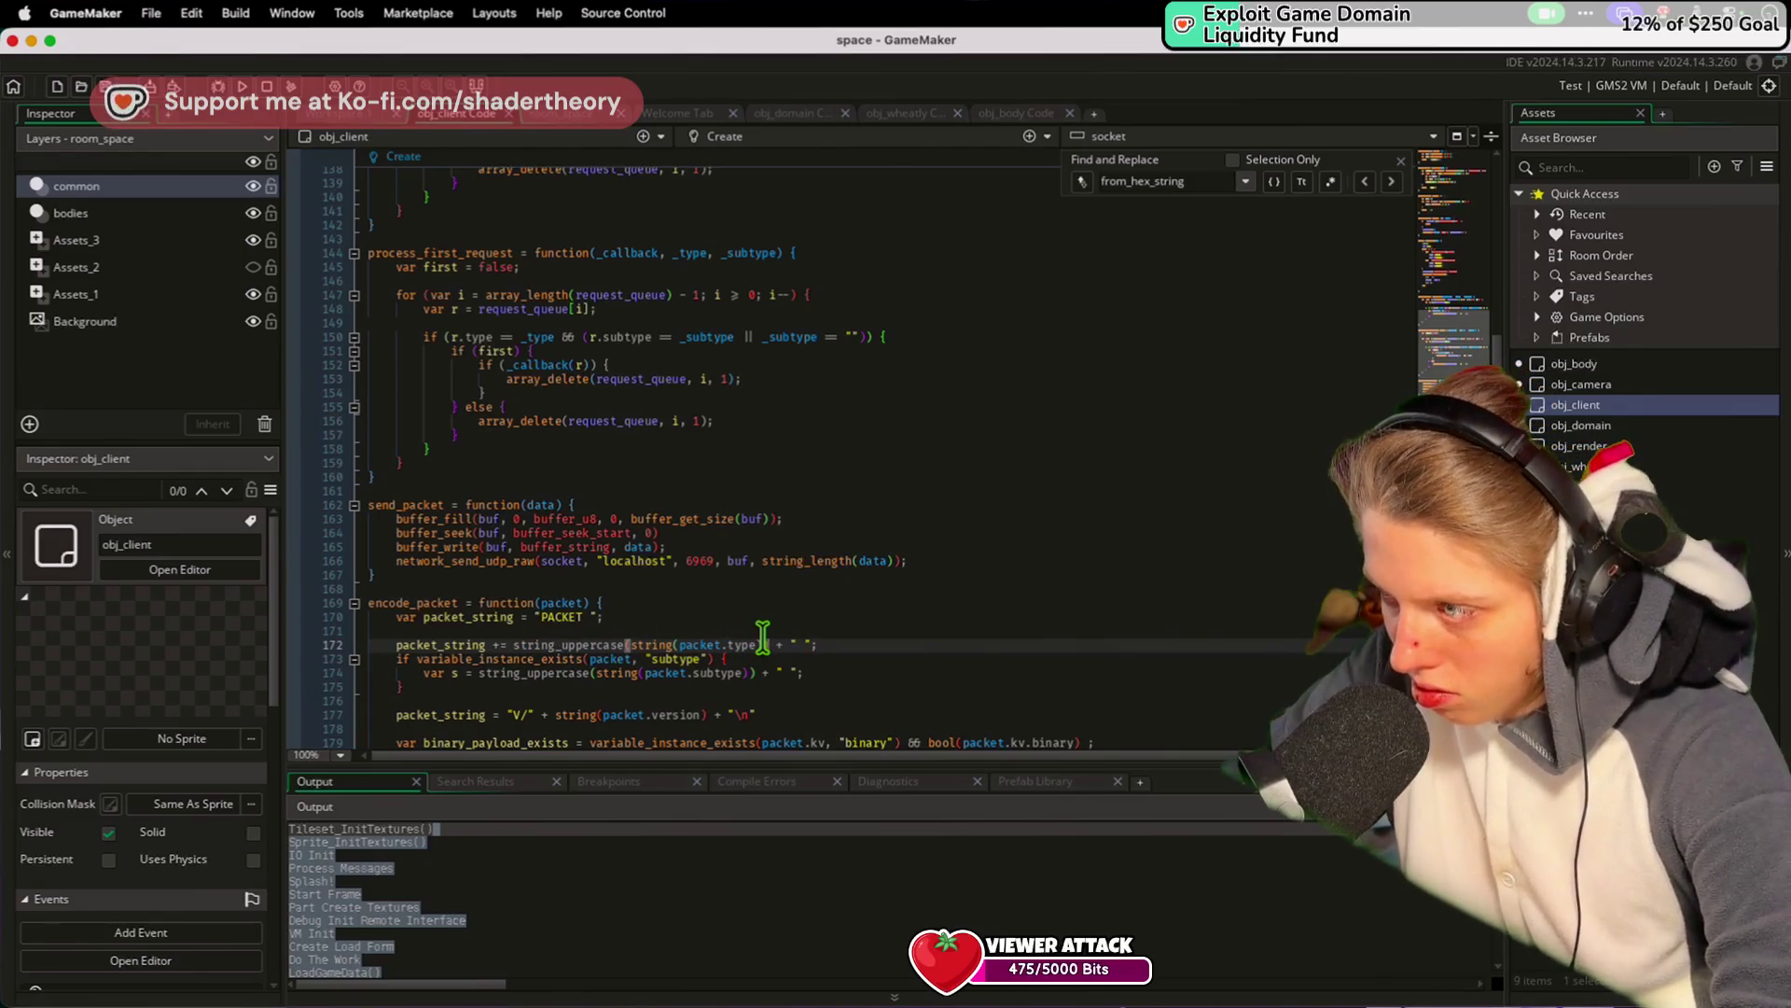
pyautogui.scroll(-4, 763, 637)
pyautogui.scroll(20, 852, 390)
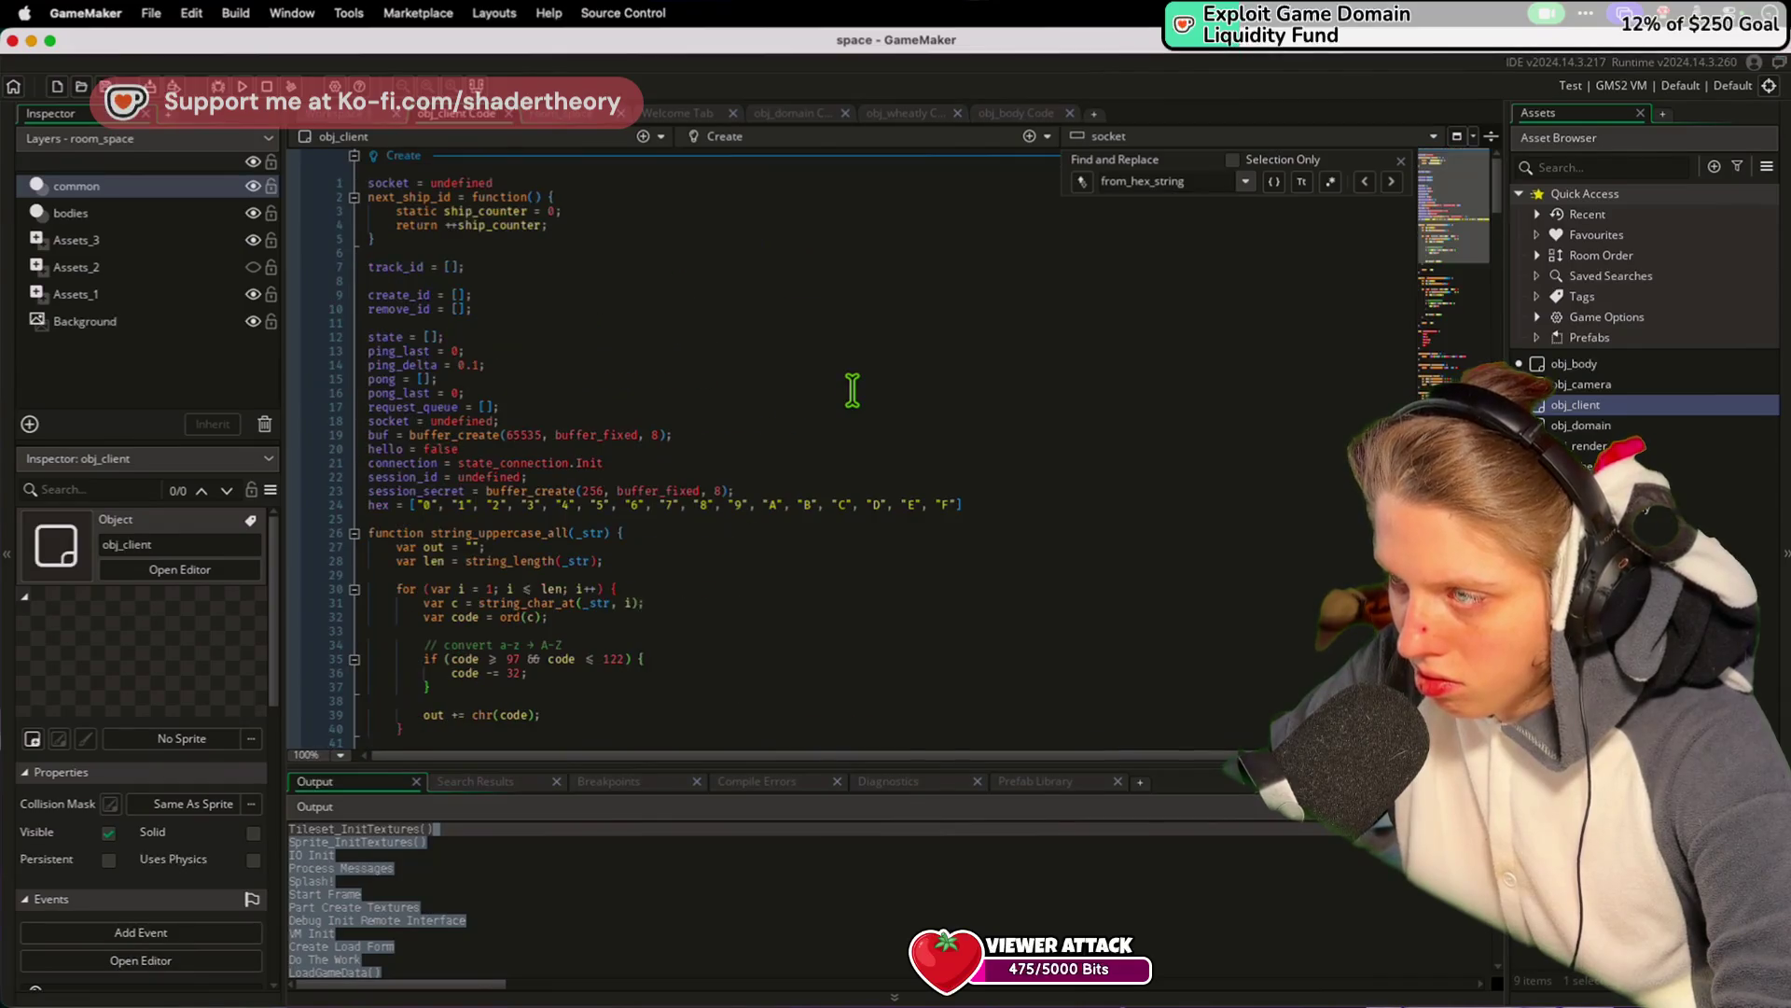
# - Drop the _all suffix from the uppercase helper on line 26 and the lowercase helper on line 45
pyautogui.click(564, 533)
pyautogui.press('BackSpace')
pyautogui.press('BackSpace')
pyautogui.press('BackSpace')
pyautogui.hotkey('ctrl', 's')
pyautogui.scroll(-9, 543, 532)
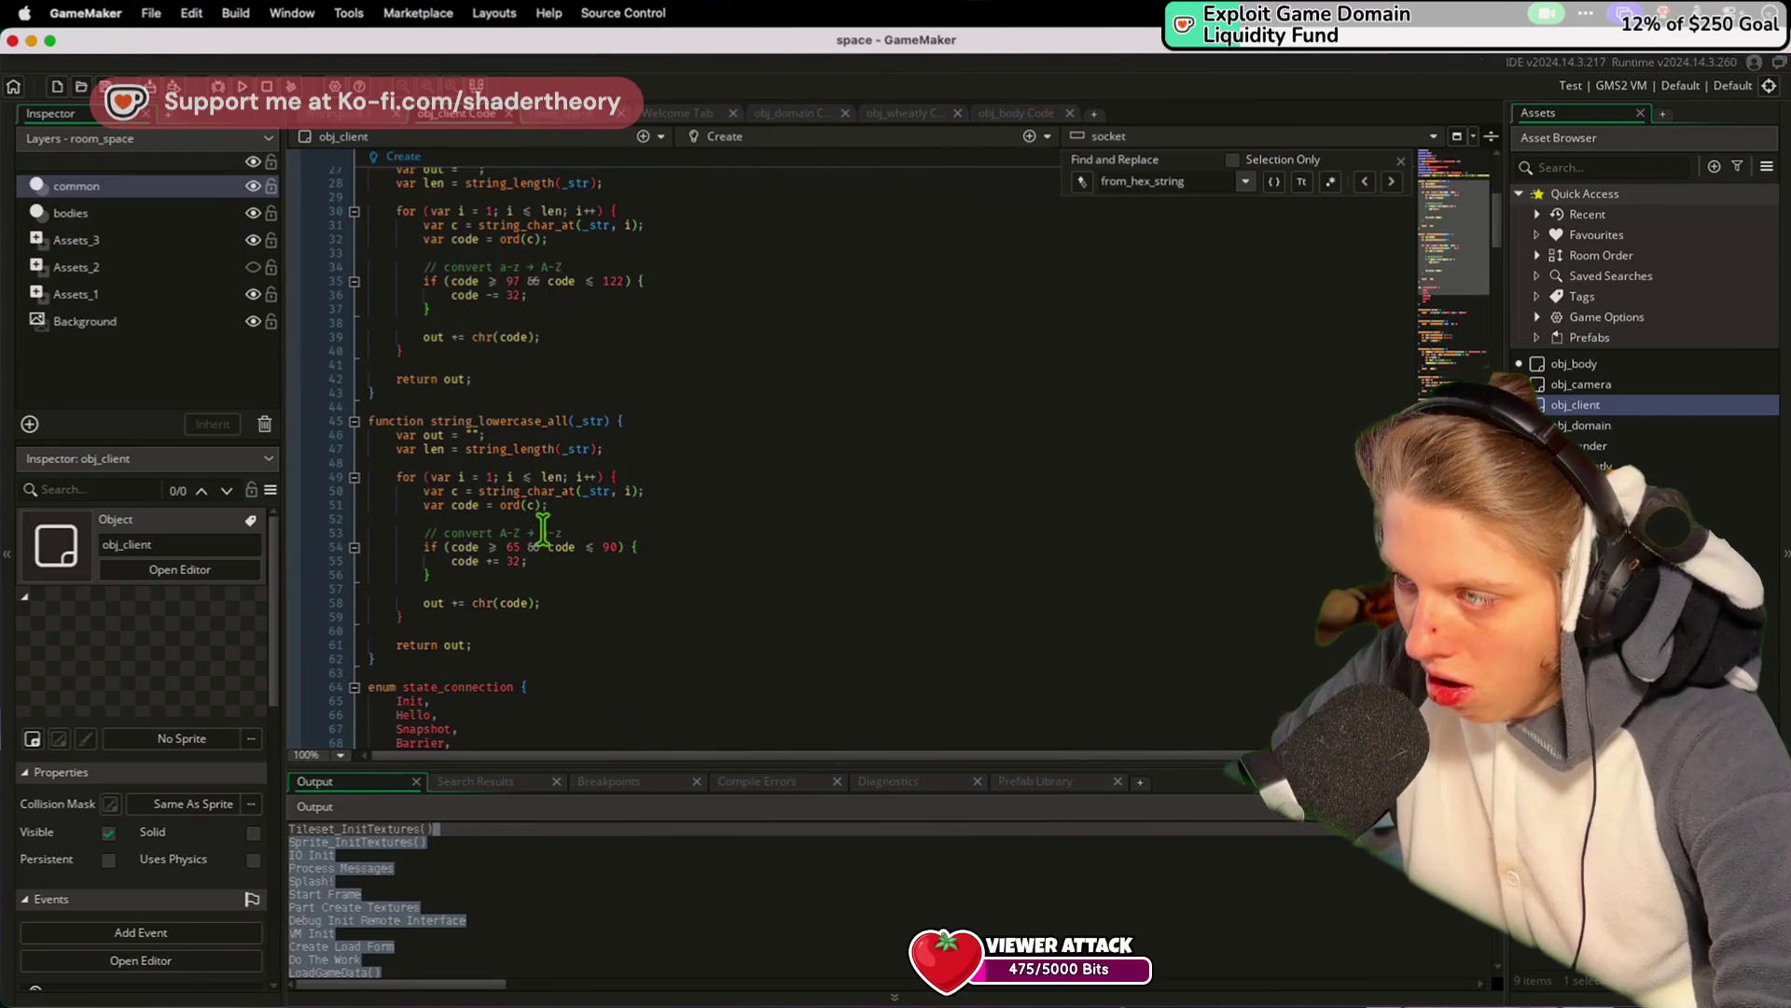
pyautogui.click(564, 421)
pyautogui.press('BackSpace')
pyautogui.press('BackSpace')
pyautogui.press('BackSpace')
pyautogui.hotkey('ctrl', 's')
pyautogui.scroll(-20, 679, 714)
pyautogui.scroll(-20, 679, 714)
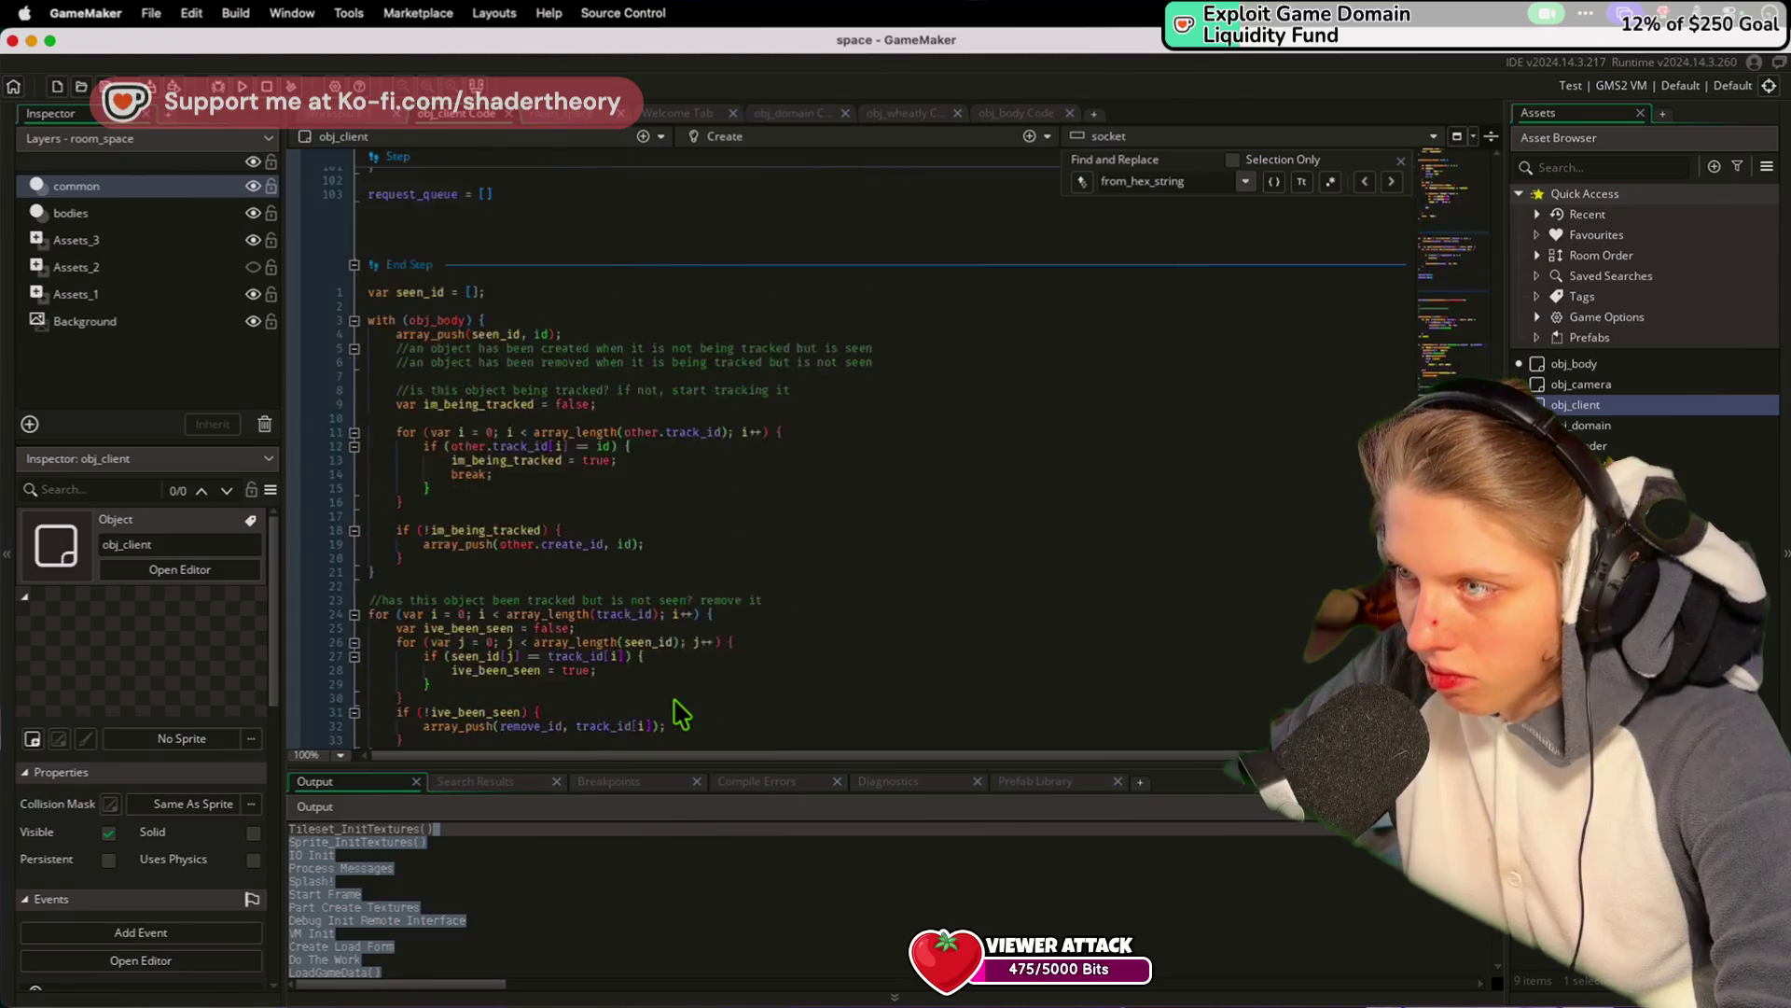
pyautogui.scroll(-17, 574, 410)
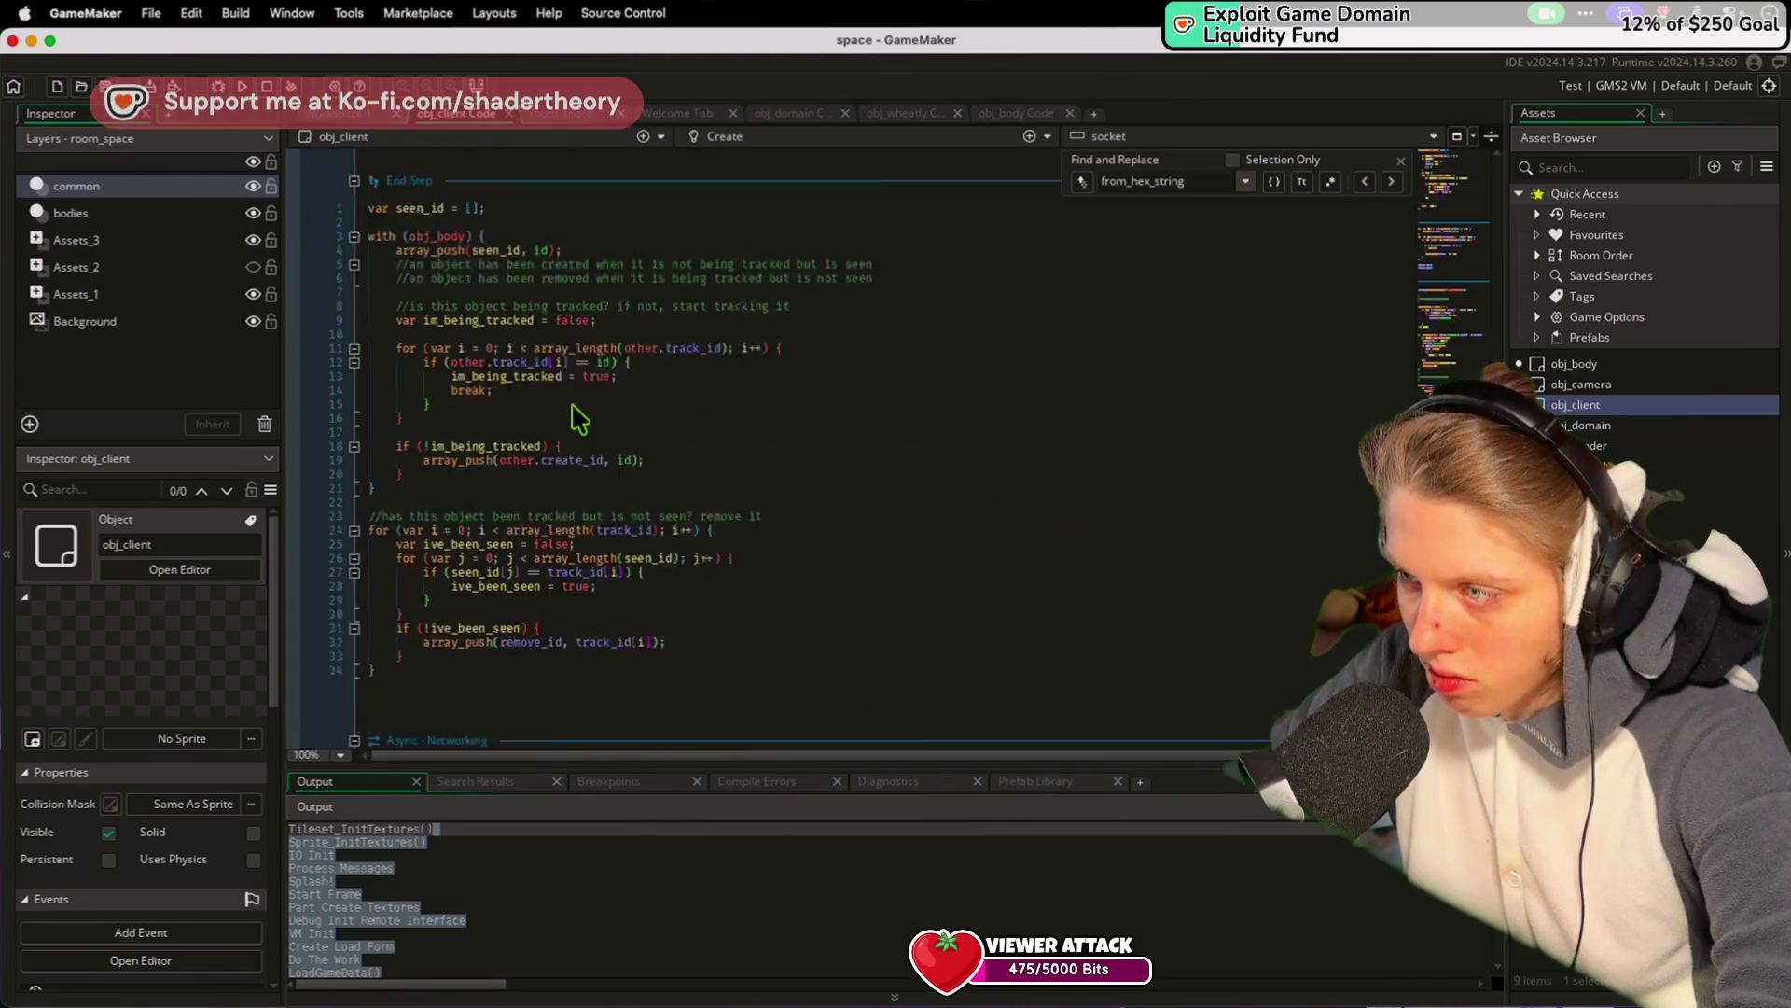
pyautogui.scroll(-2, 576, 419)
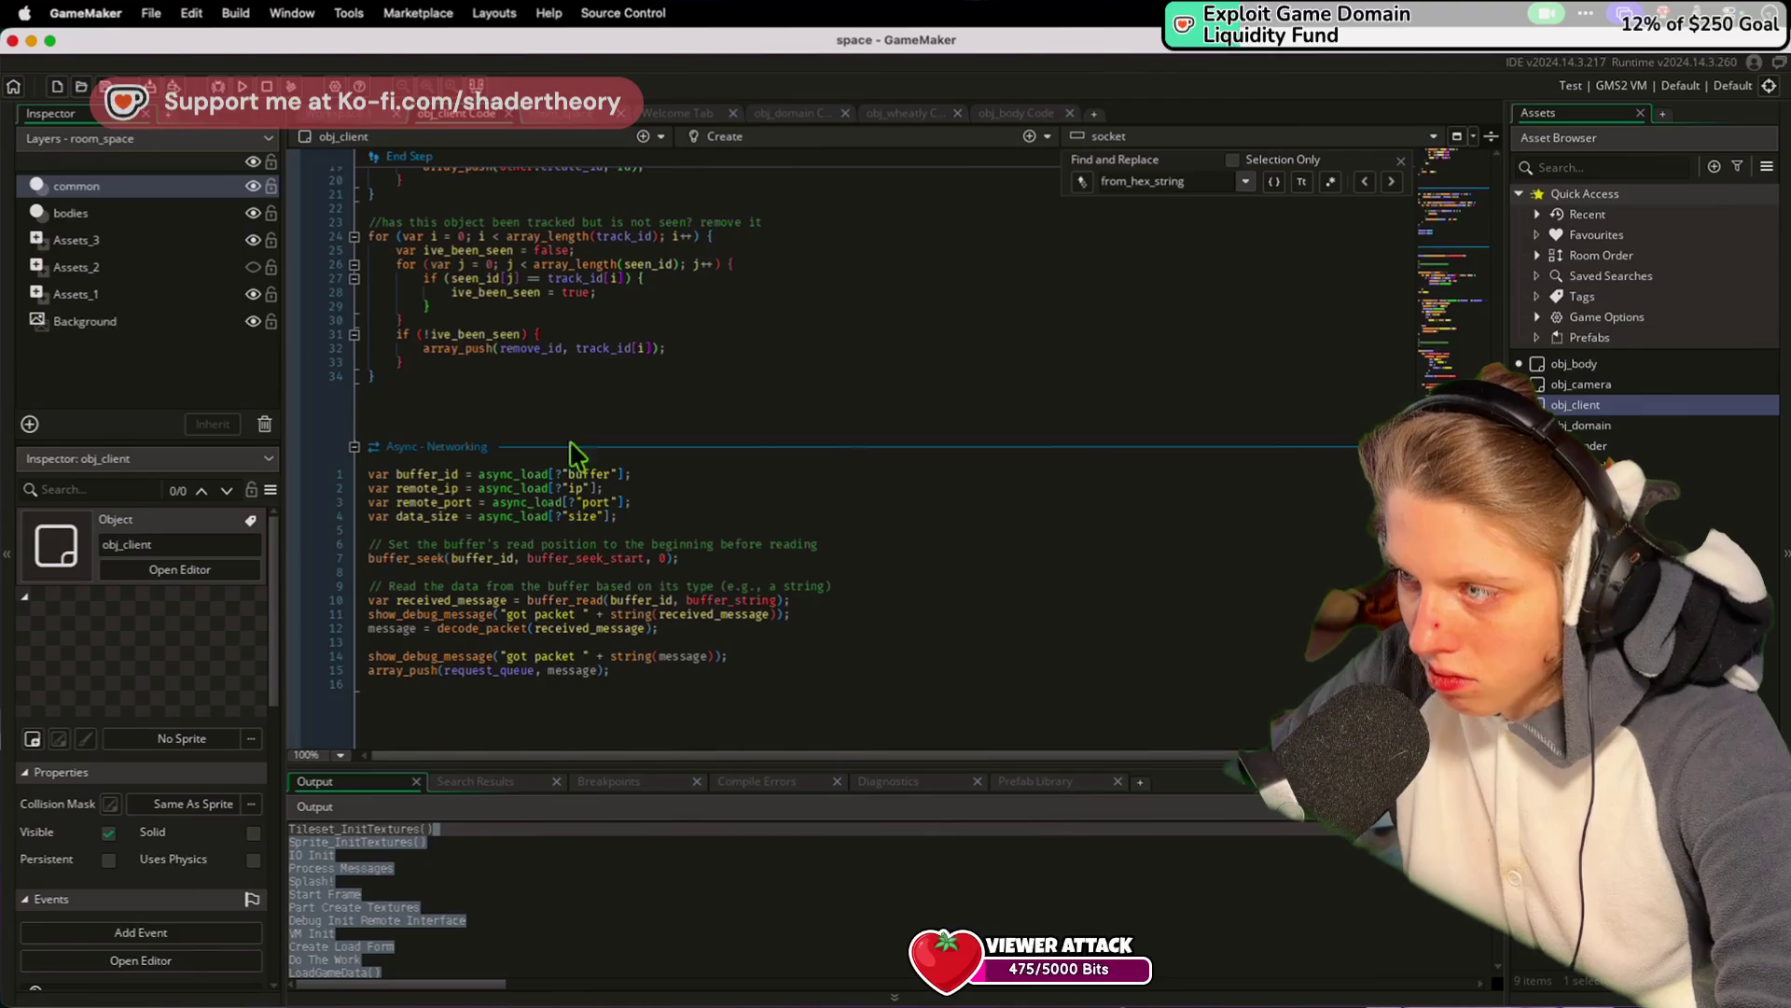
pyautogui.scroll(20, 589, 549)
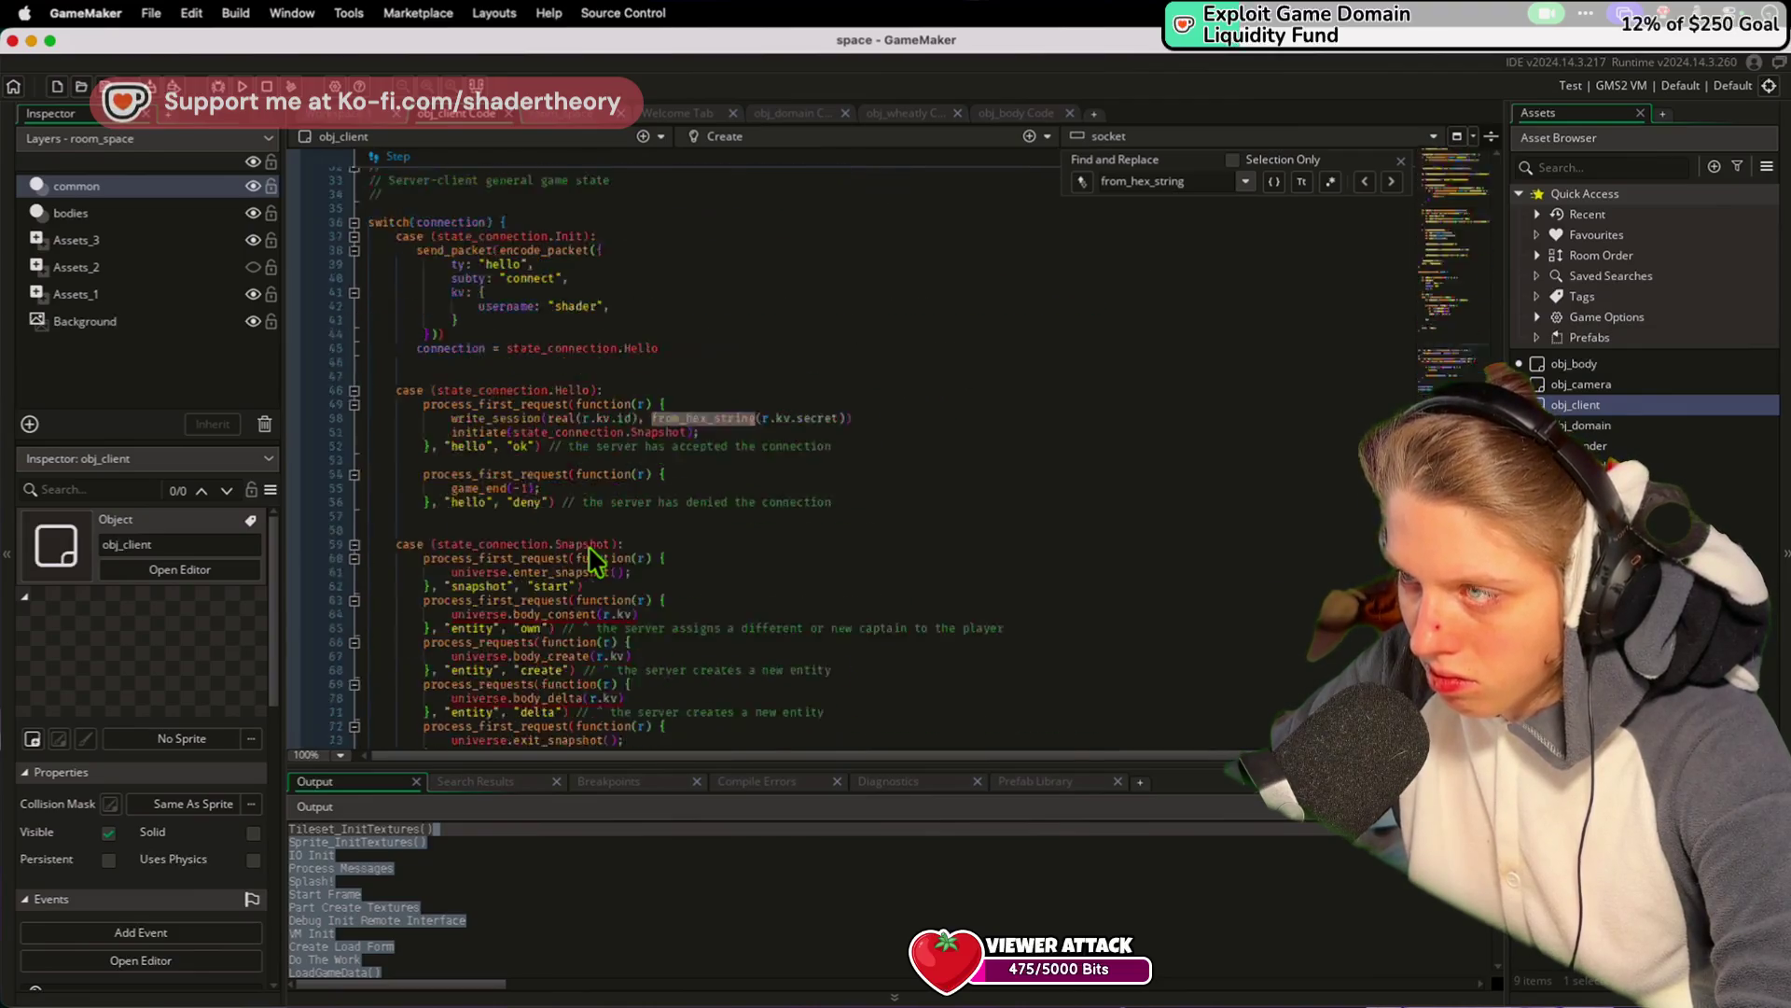
pyautogui.scroll(12, 588, 545)
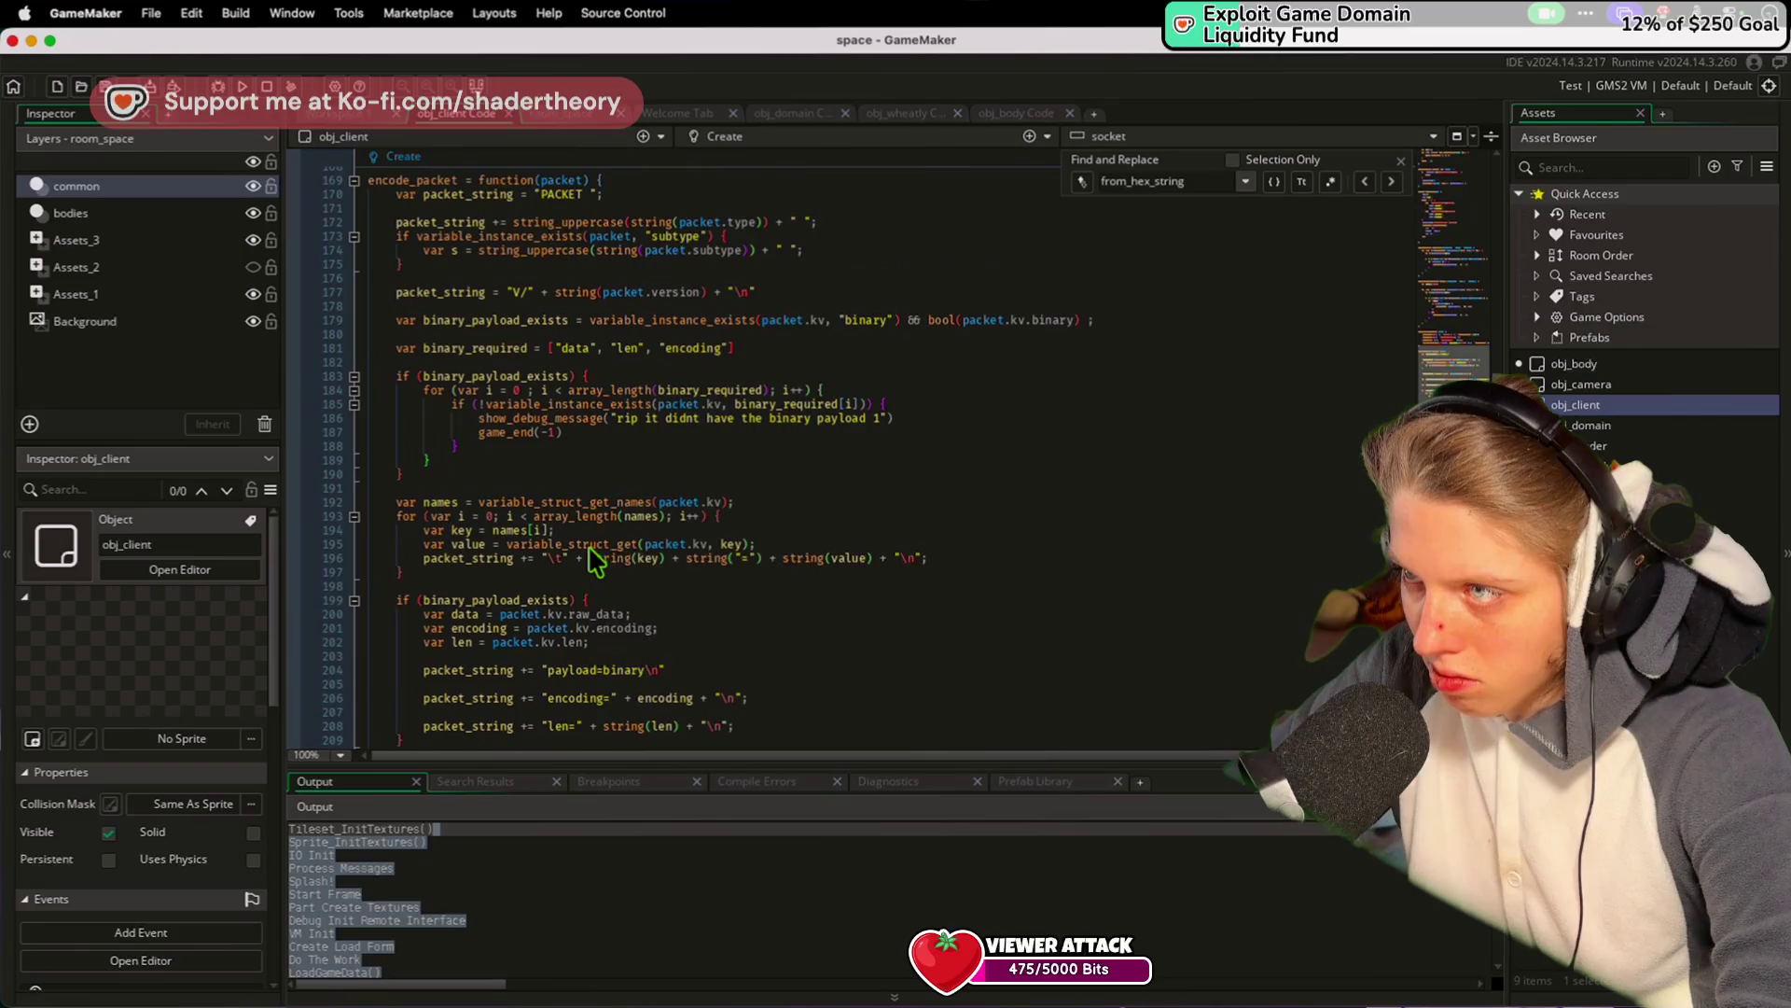
pyautogui.click(604, 487)
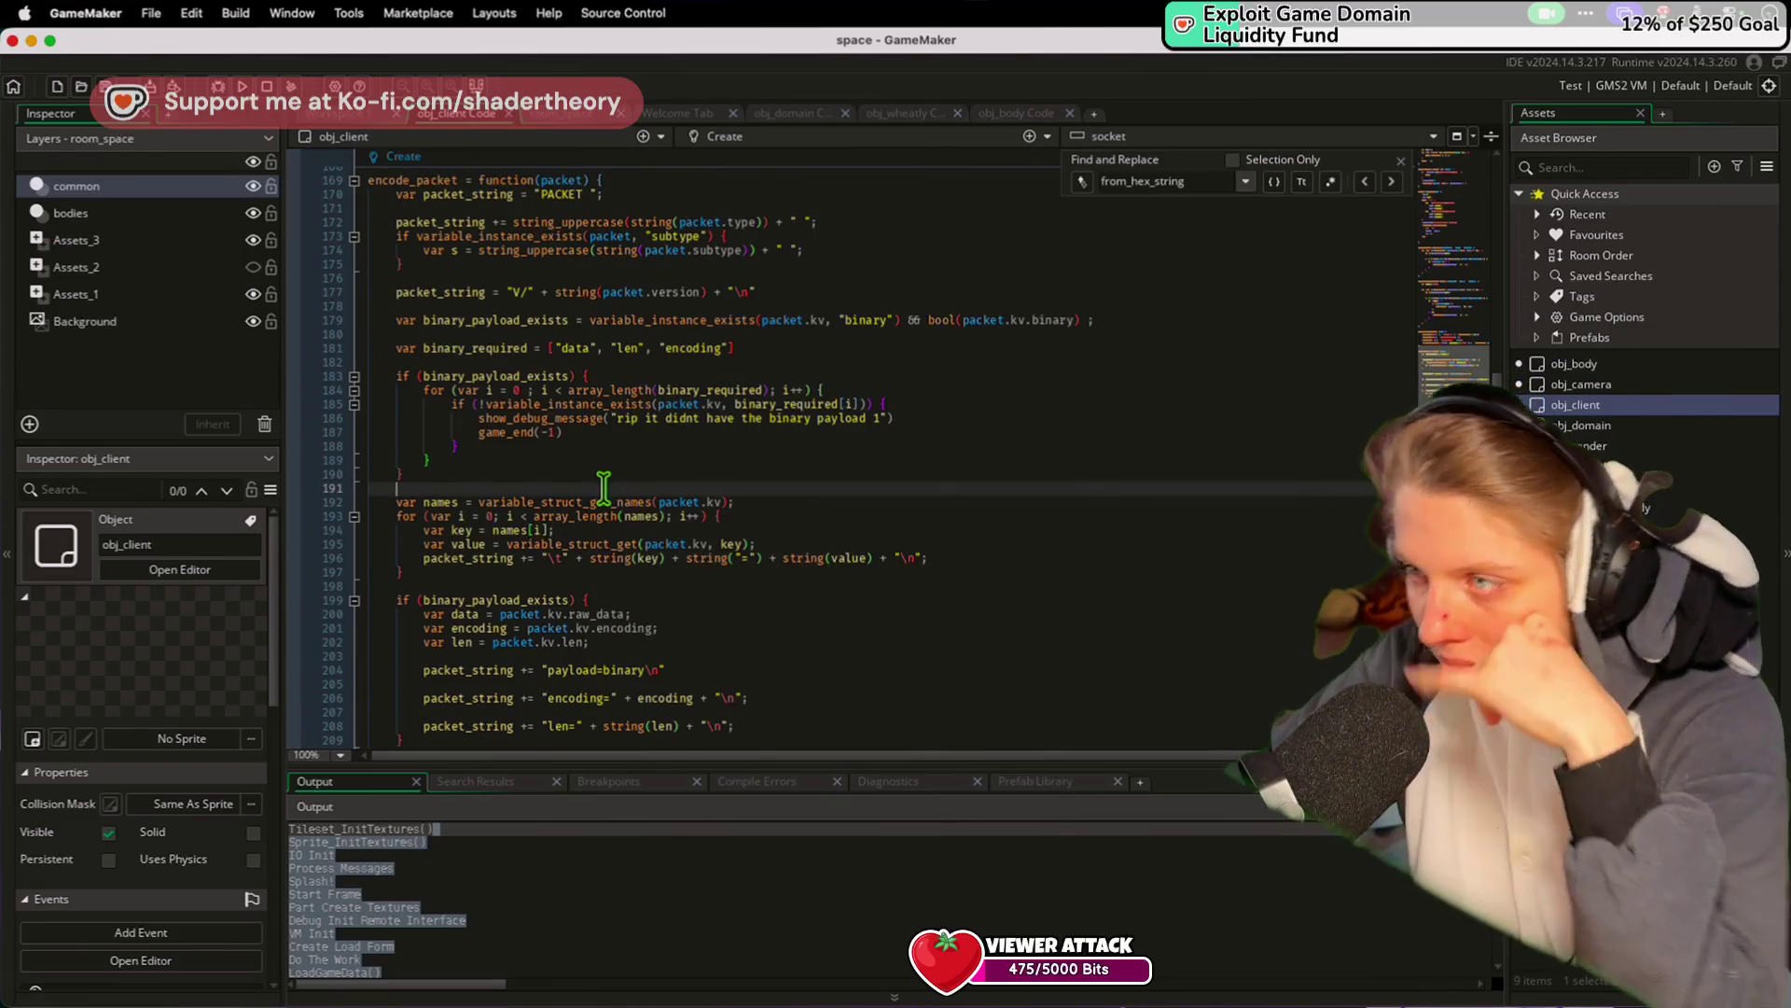
pyautogui.moveTo(604, 487)
pyautogui.mouseDown()
pyautogui.moveTo(602, 515)
pyautogui.moveTo(576, 278)
pyautogui.mouseUp()
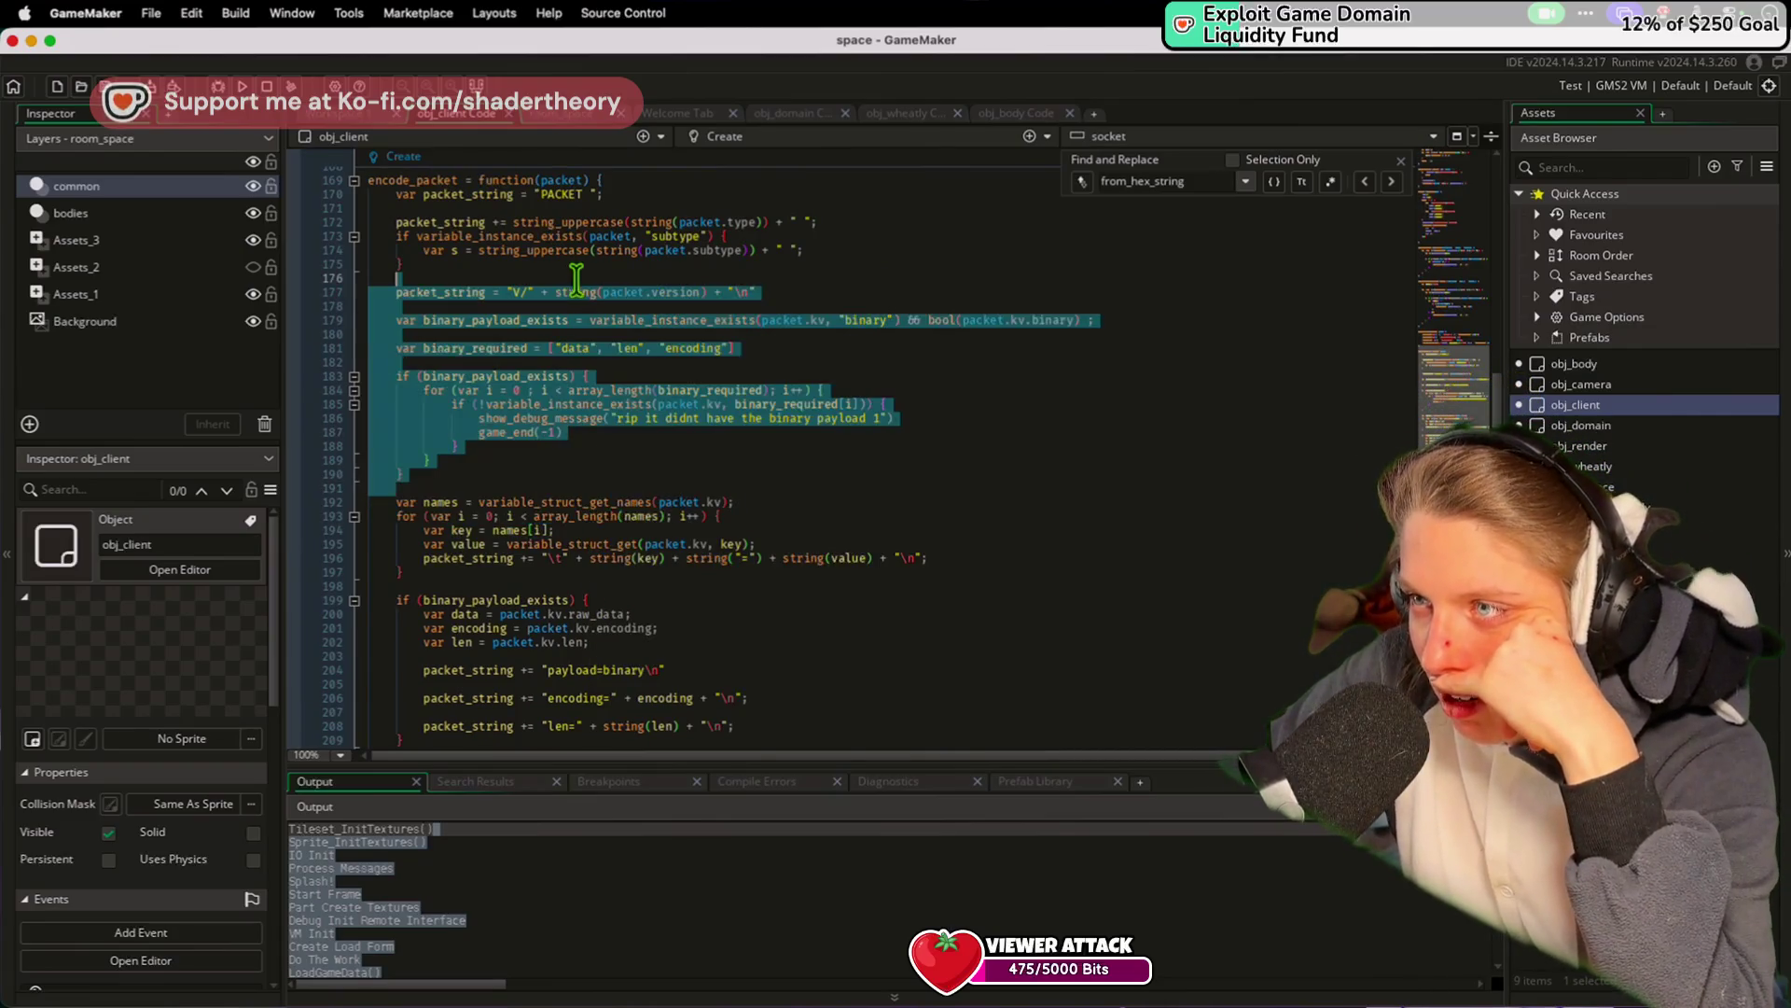
pyautogui.click(563, 250)
pyautogui.scroll(2, 567, 299)
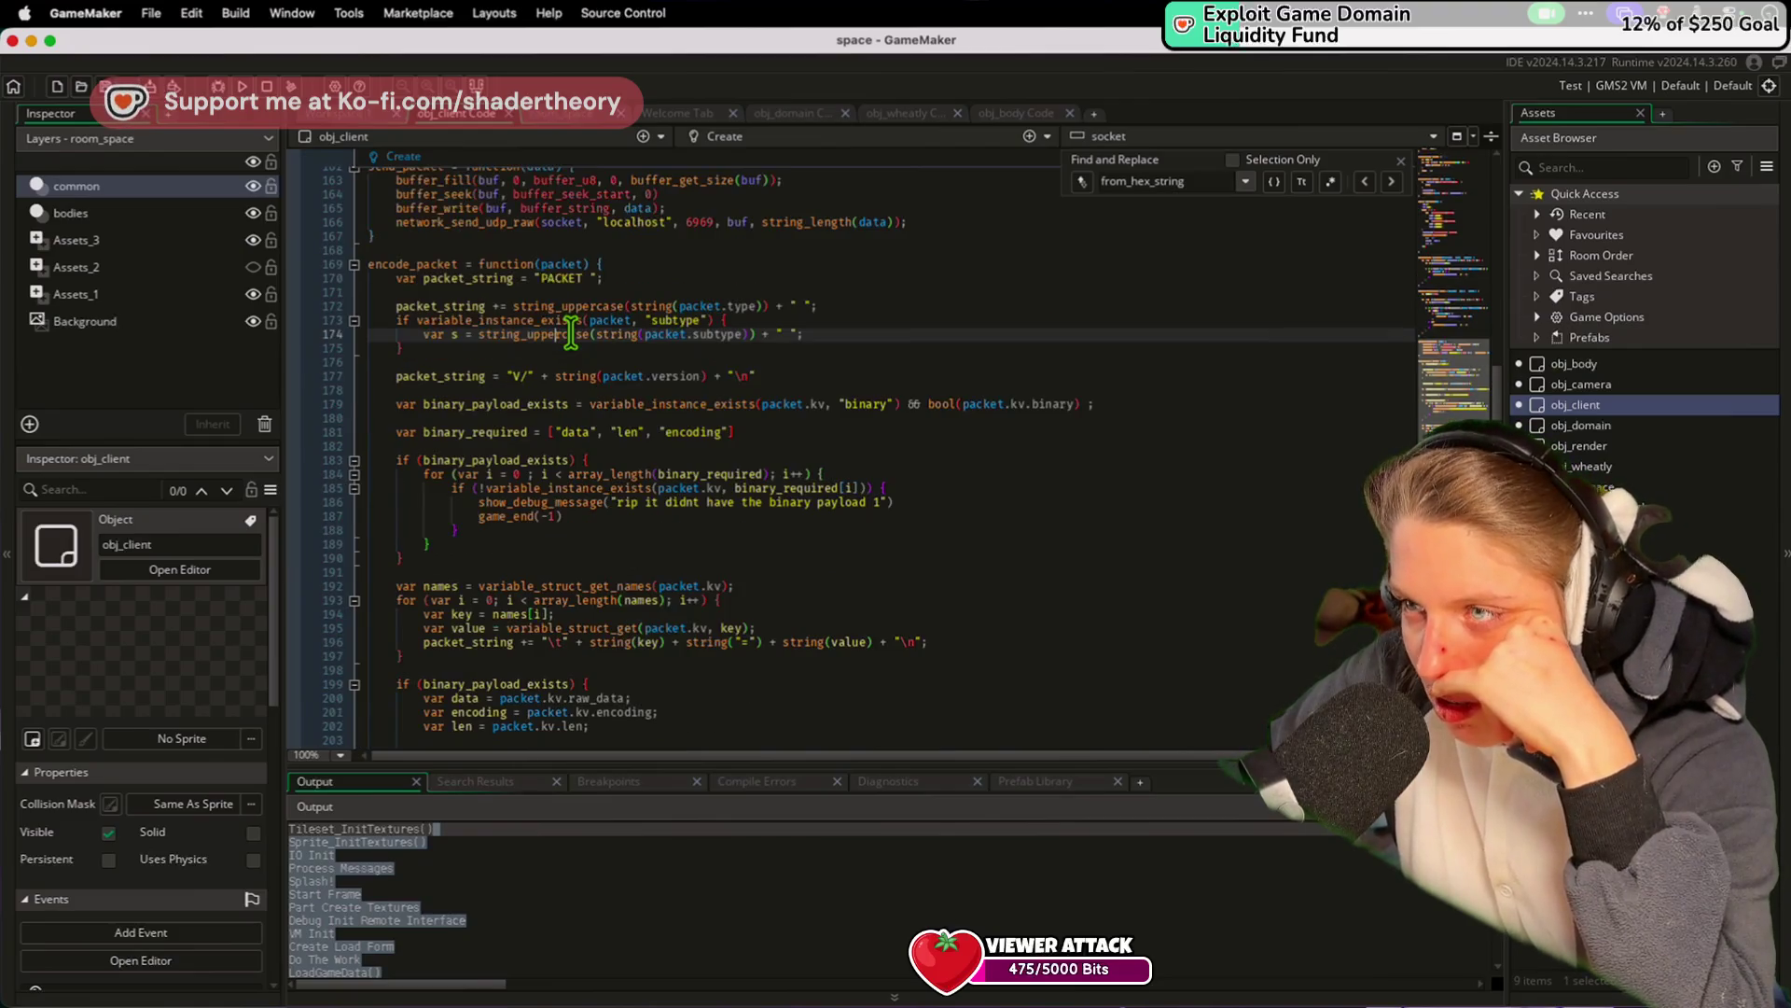
pyautogui.scroll(5, 571, 334)
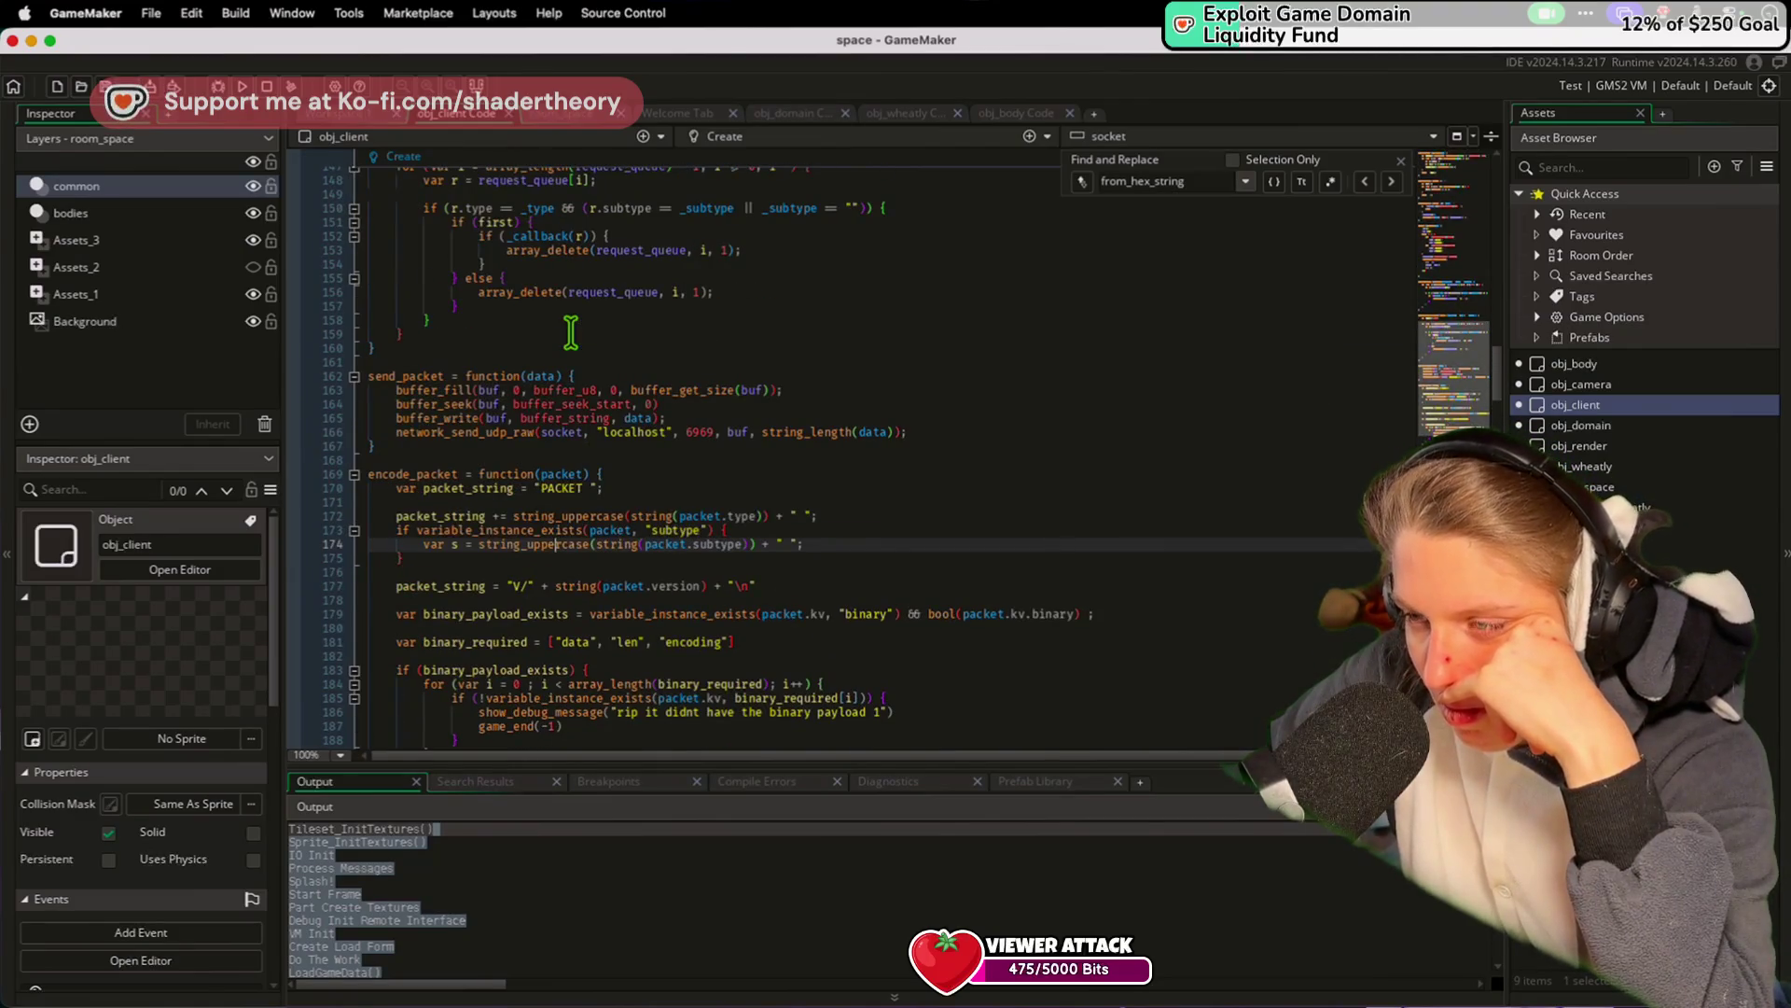
pyautogui.scroll(-11, 571, 333)
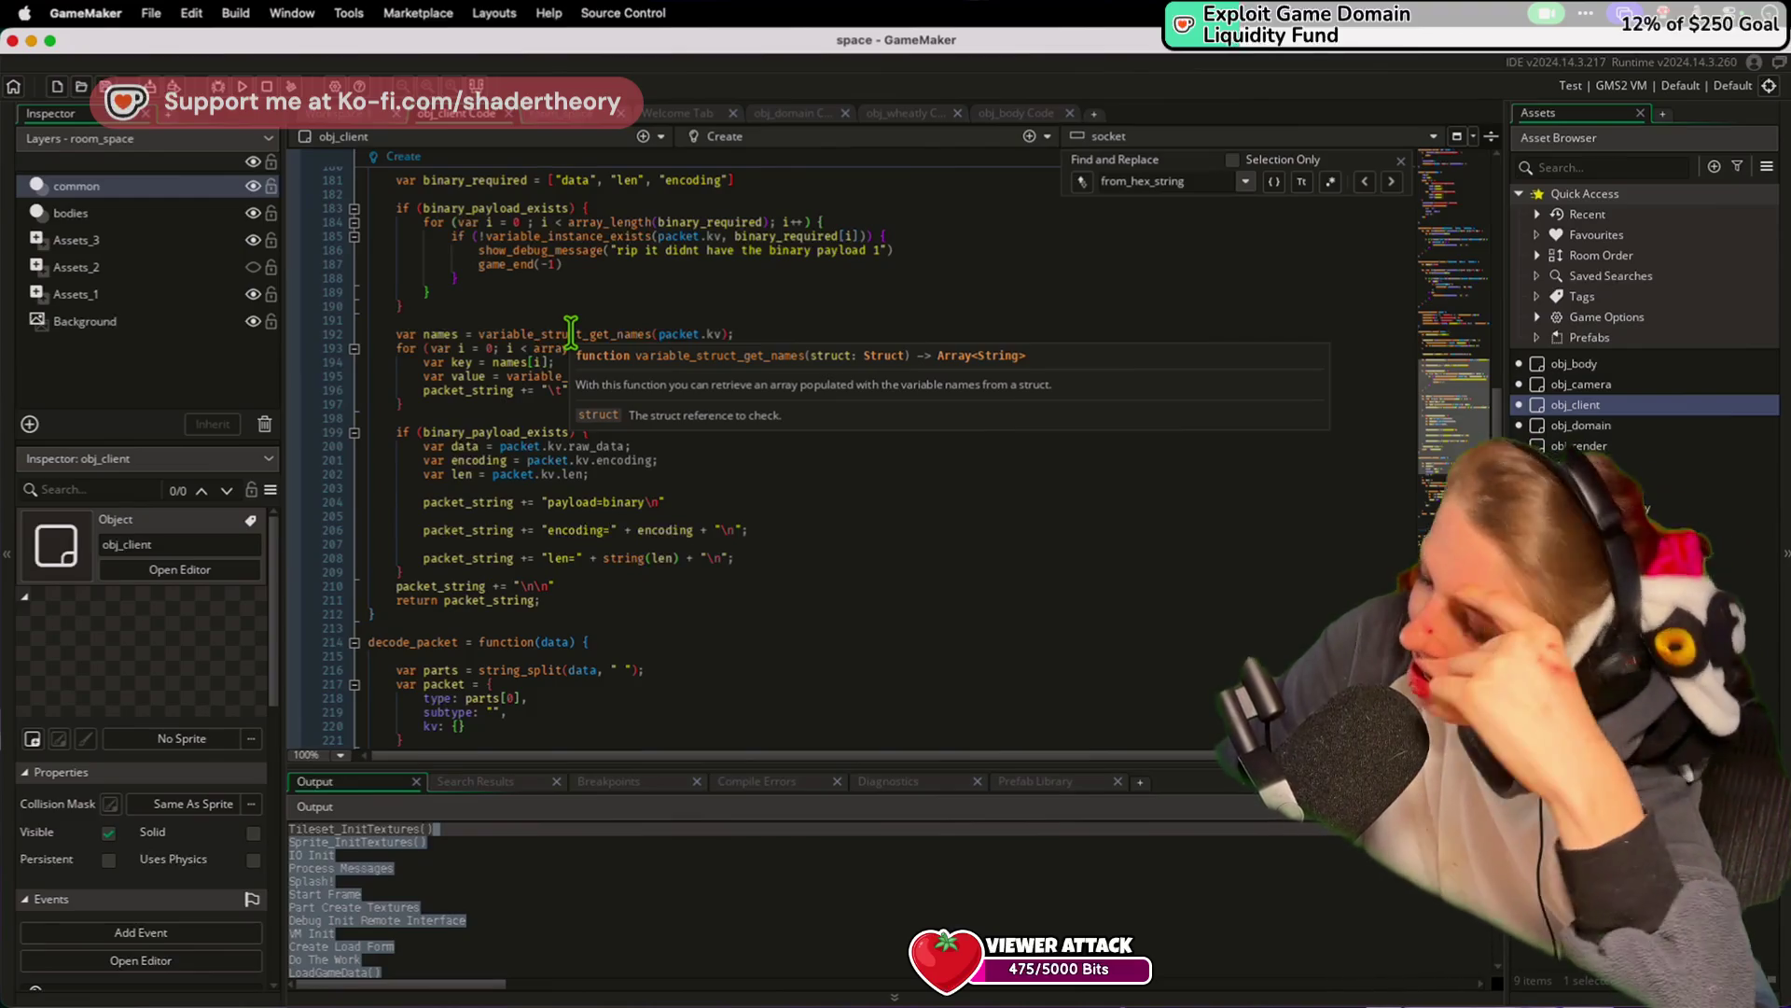
pyautogui.scroll(9, 514, 387)
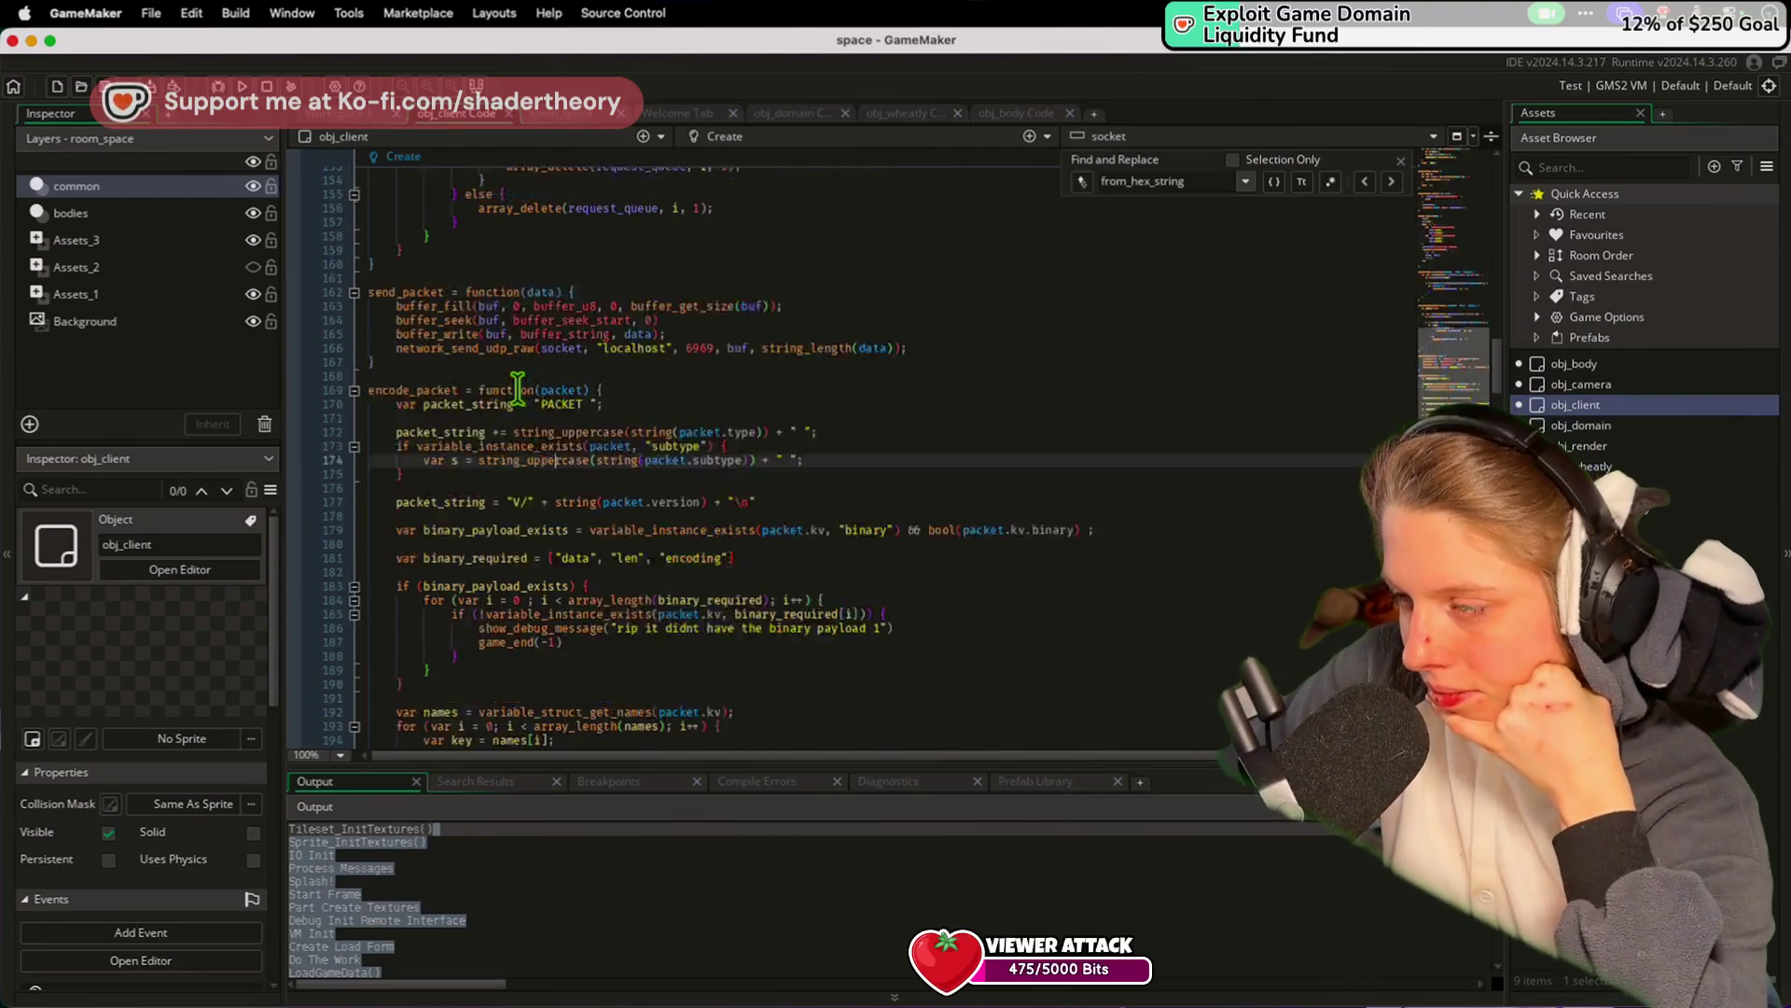
pyautogui.scroll(-5, 517, 387)
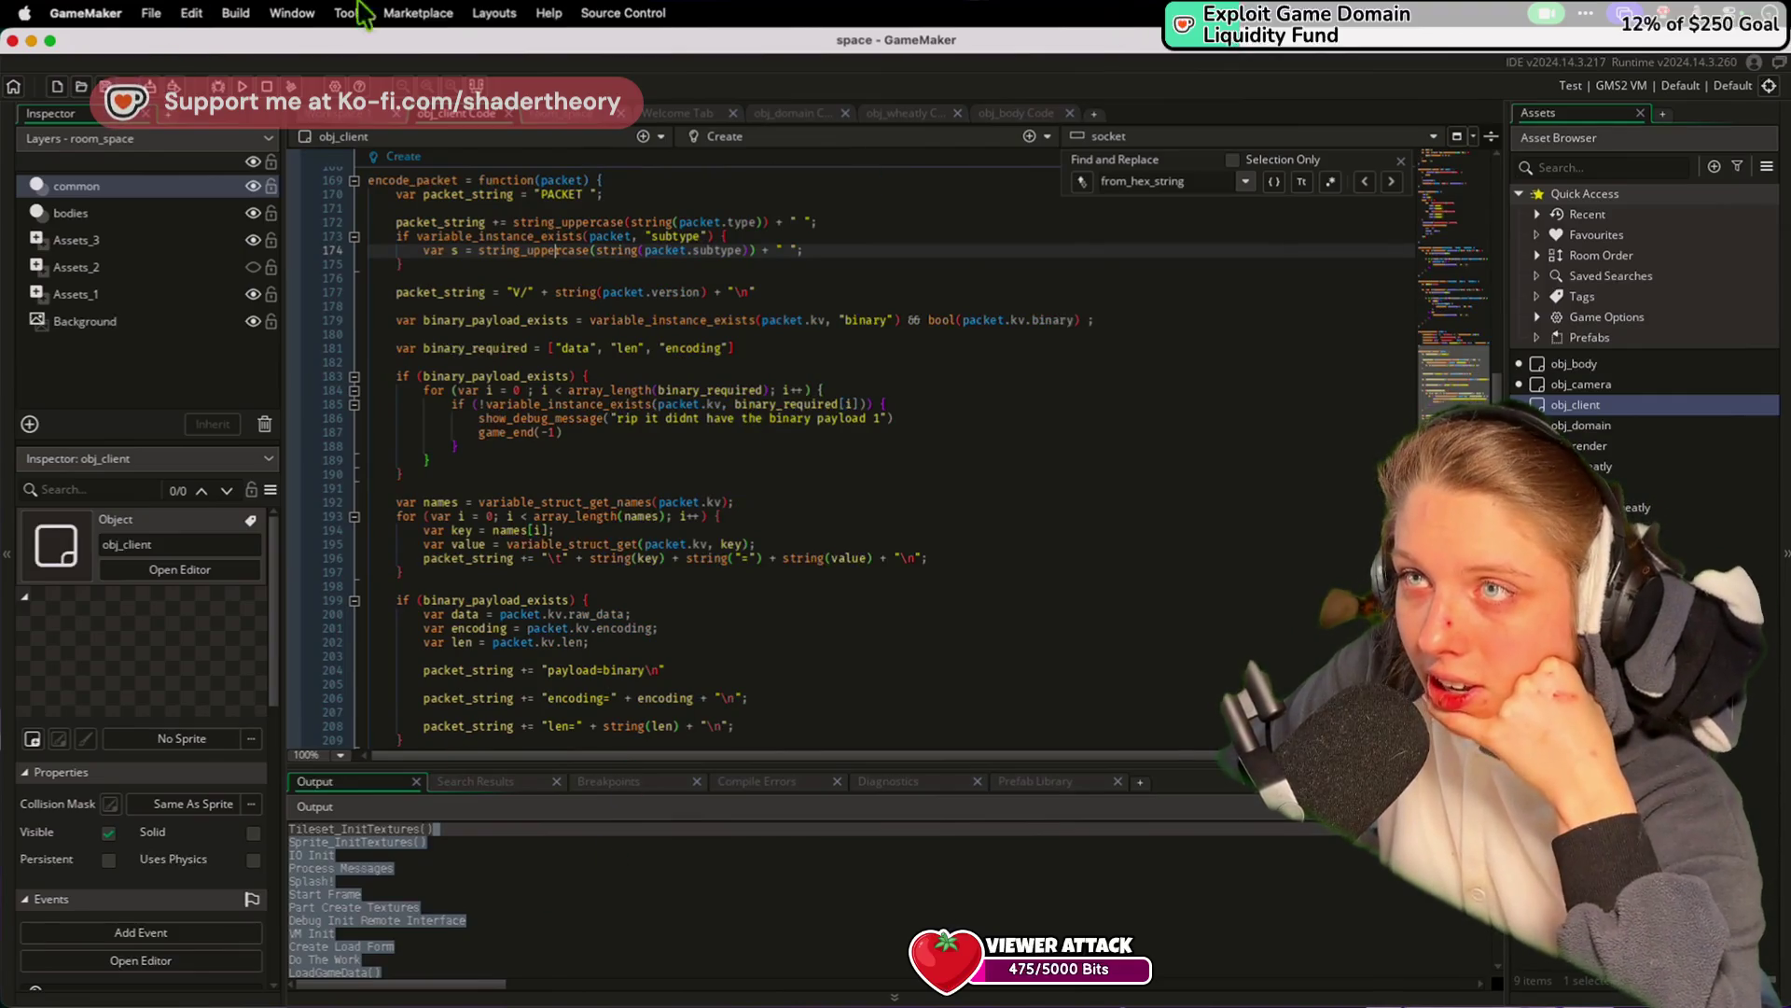
pyautogui.click(154, 13)
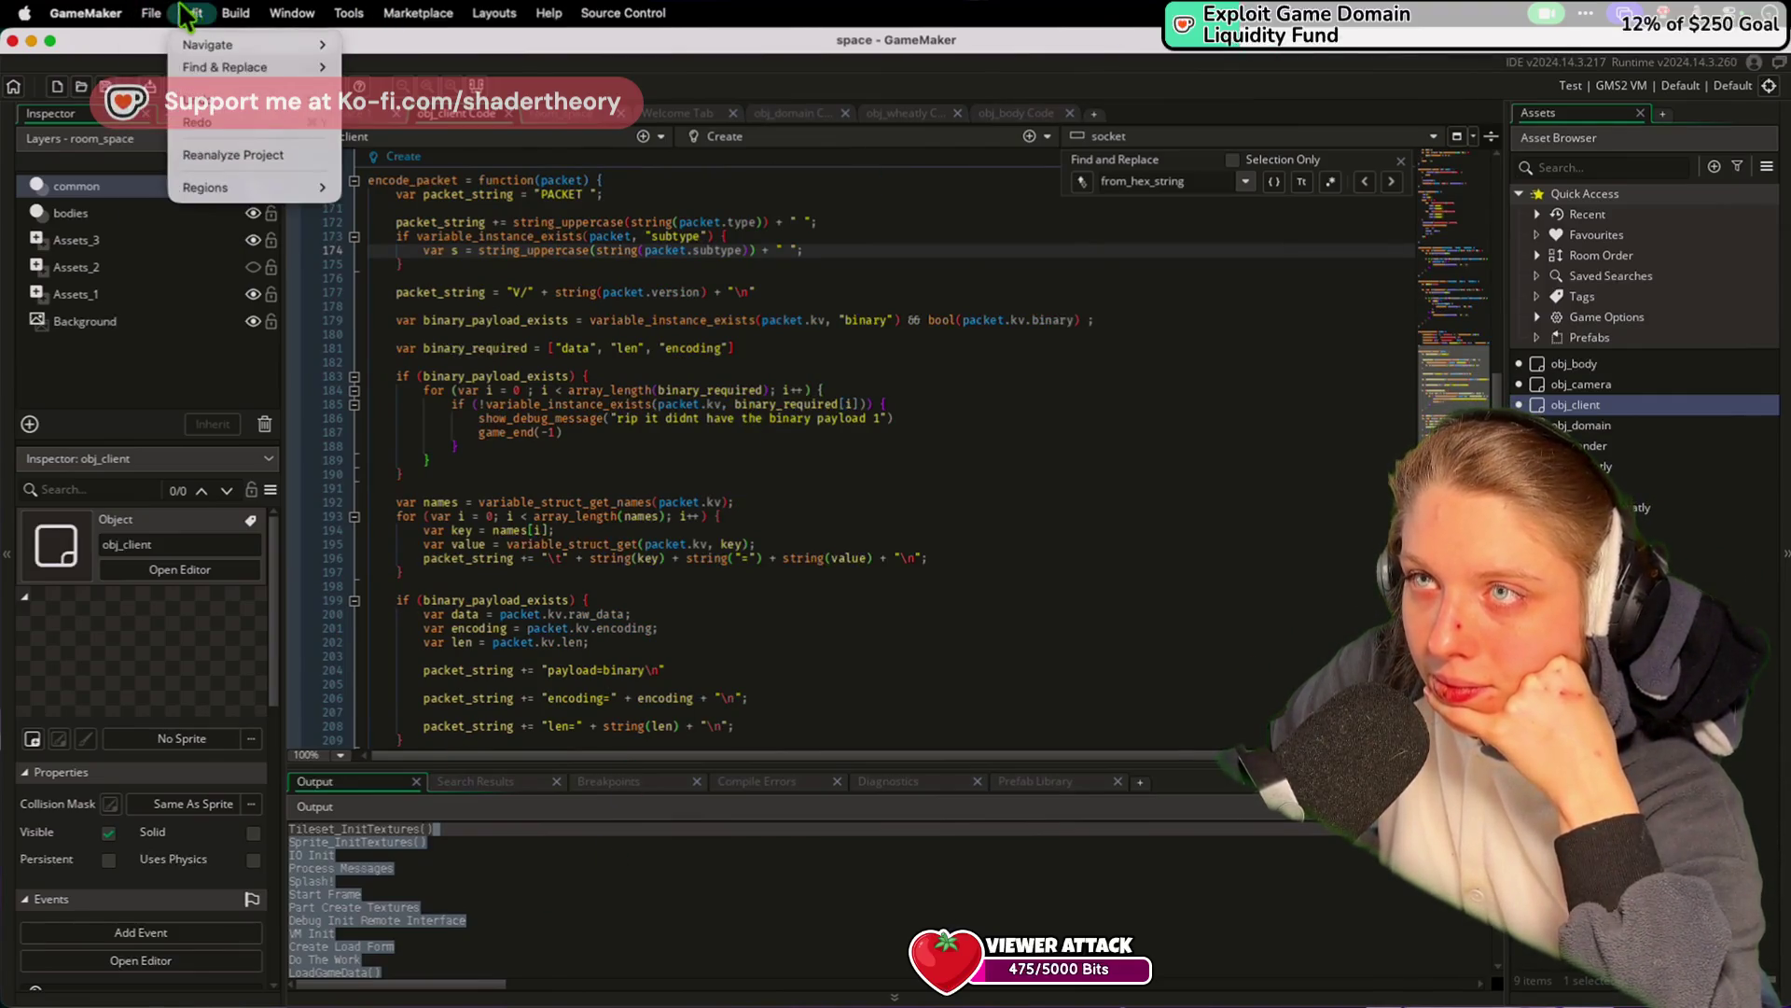
# - In a new Workspace 2, create note asset Note1 and start typing PACKET HELLO
pyautogui.click(1098, 126)
pyautogui.click(1098, 126)
pyautogui.rightClick(1051, 273)
pyautogui.moveTo(1084, 284)
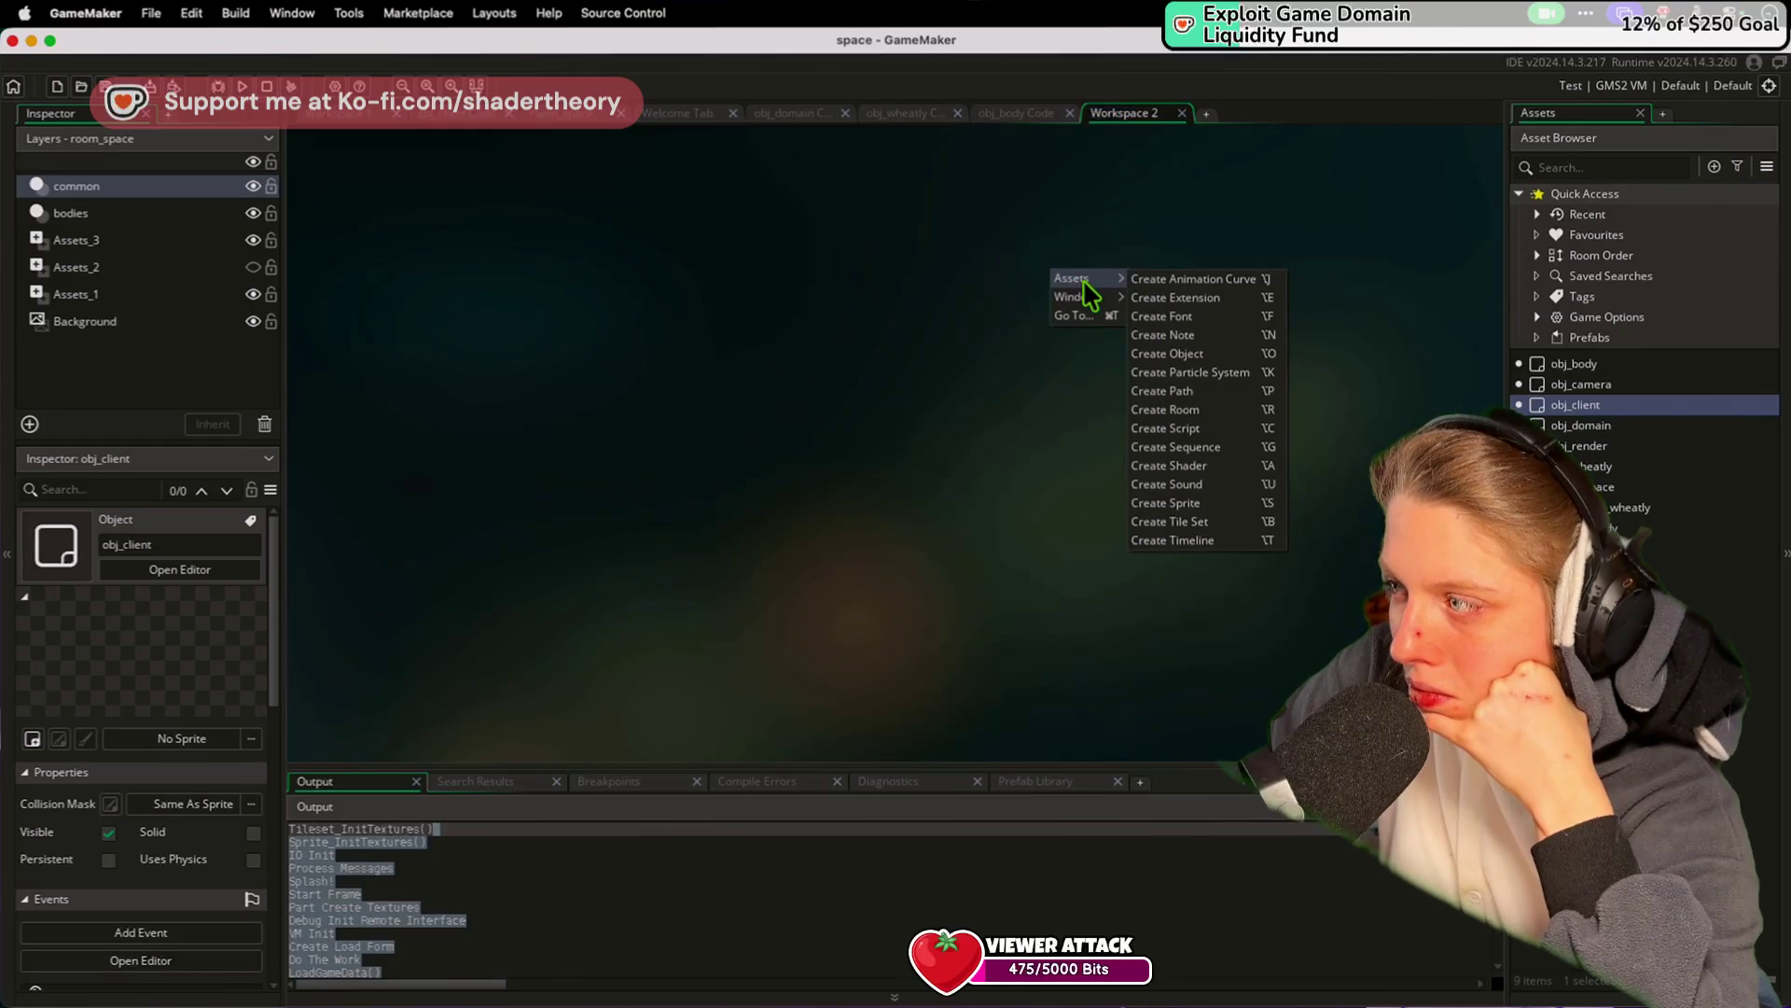
pyautogui.click(1173, 335)
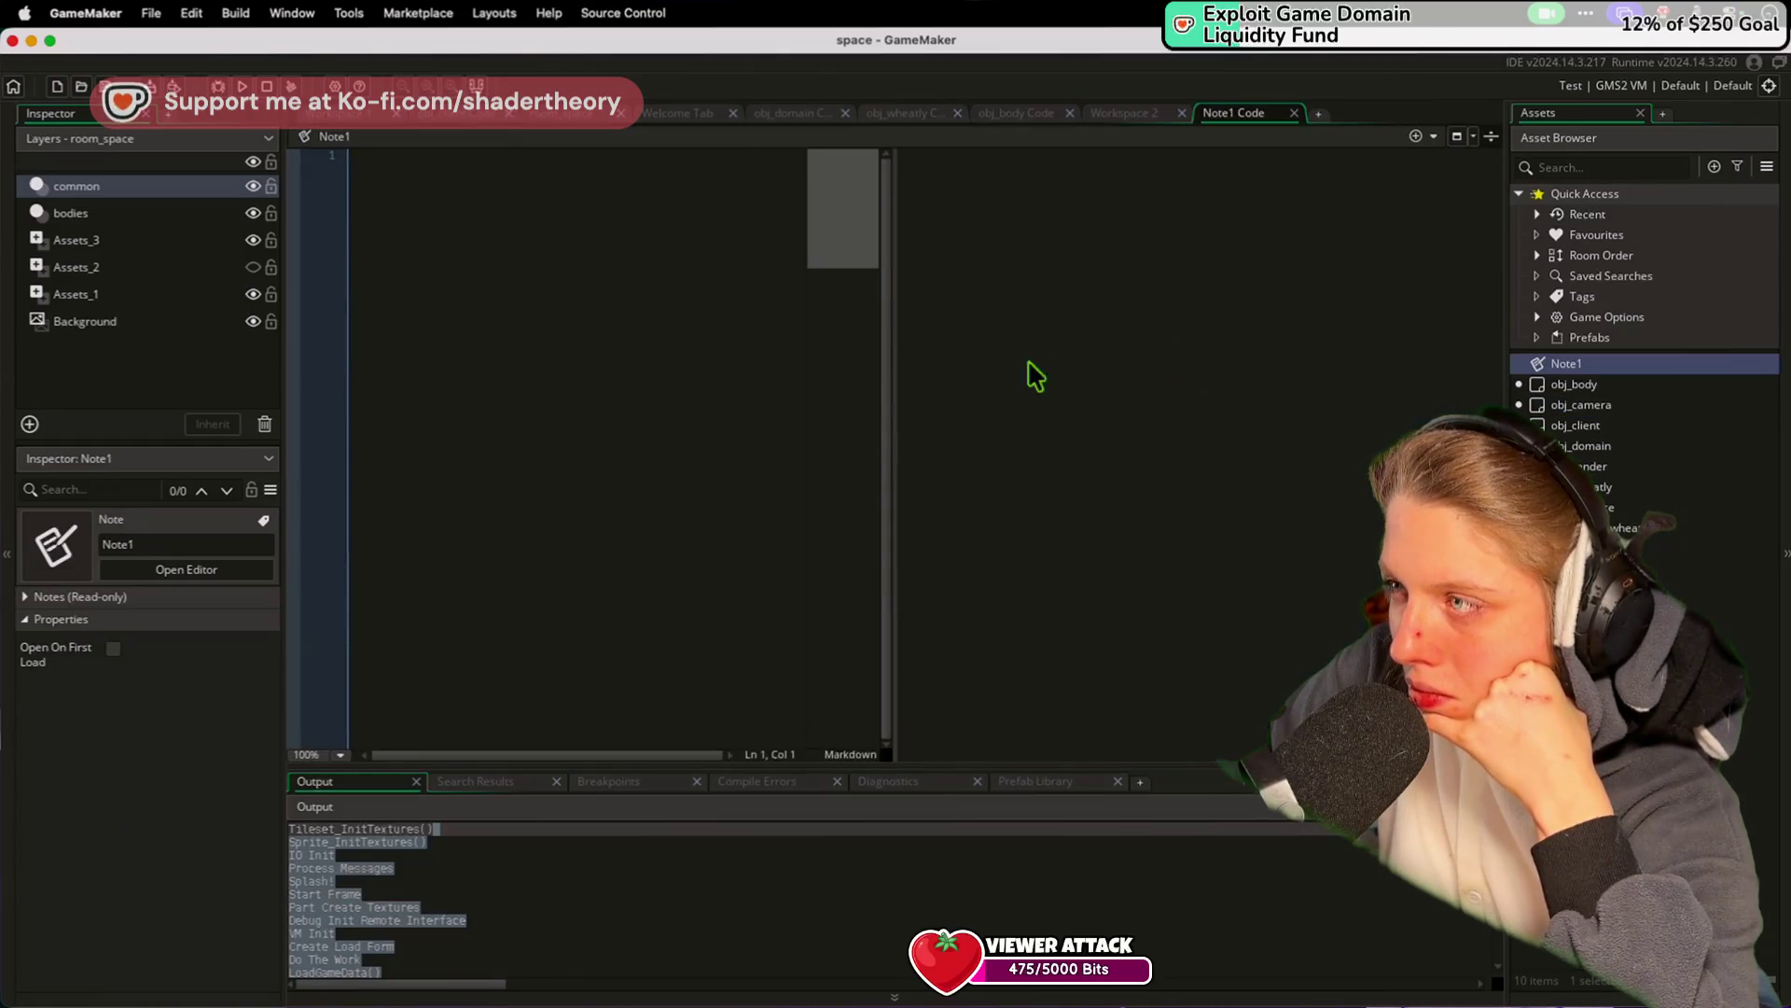
pyautogui.write('PACKET HELLO')
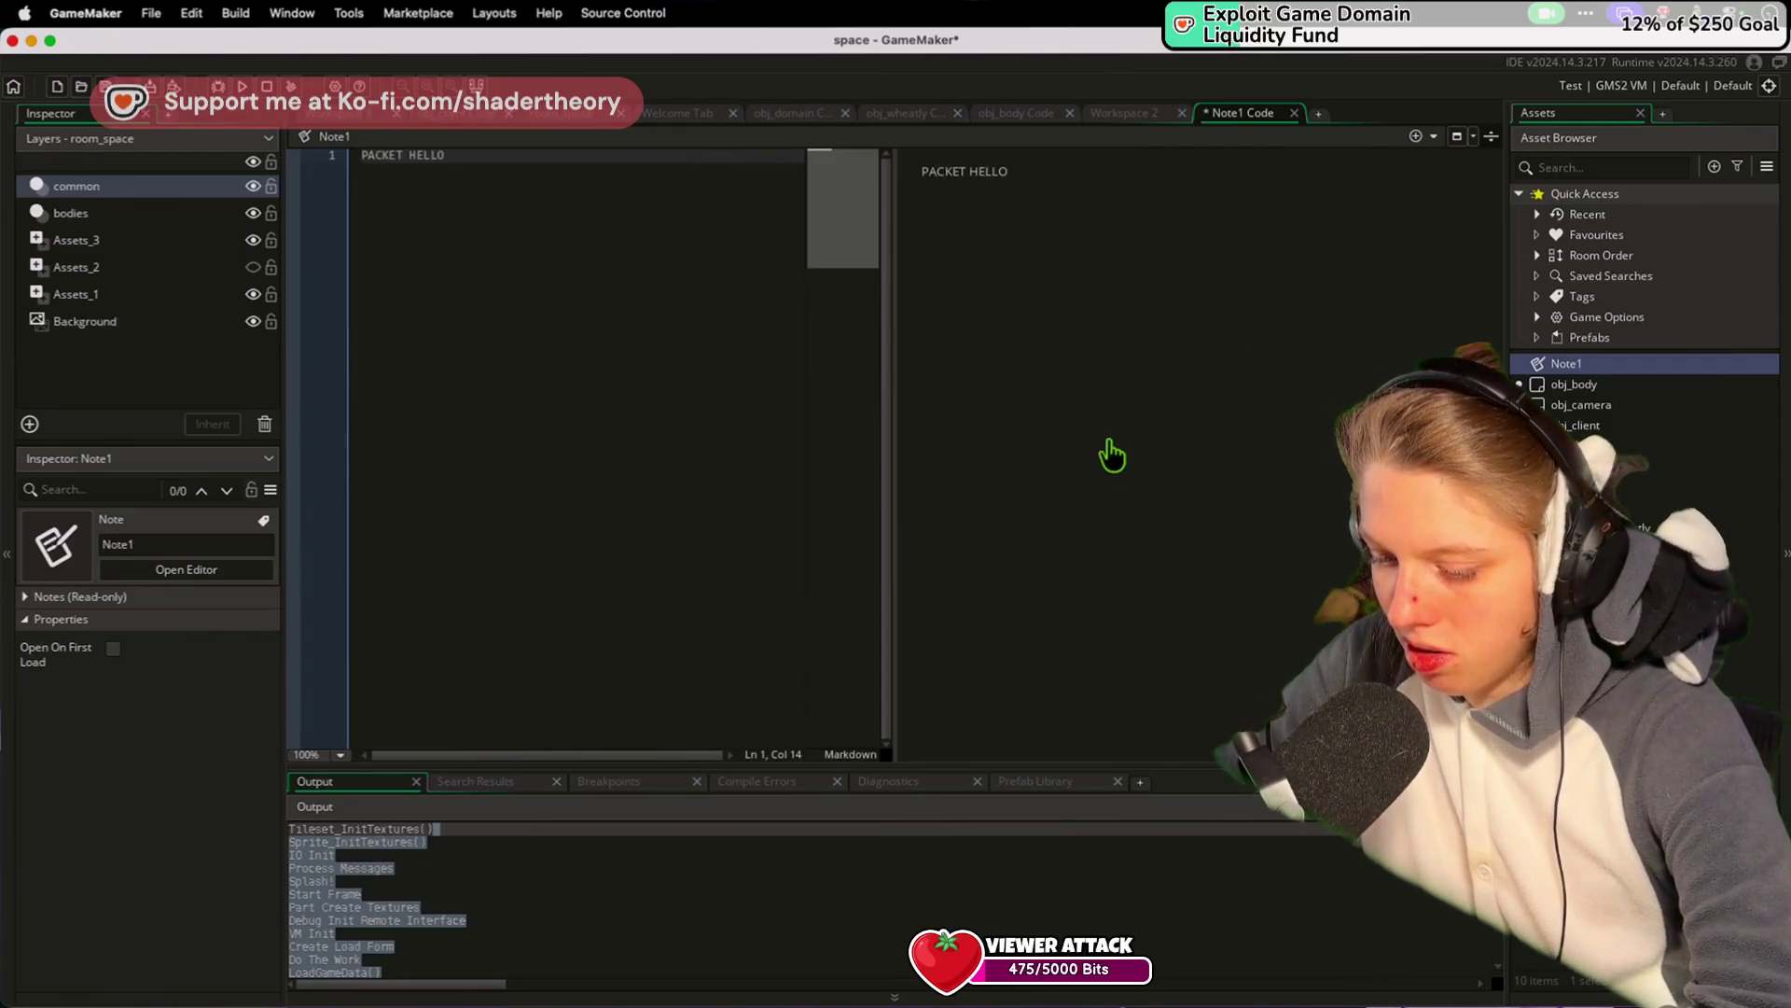
# - Search the server code in VS Code for hello, then reopen obj_client's Create code
pyautogui.press('super+Tab')
pyautogui.write('lo')
pyautogui.press('Return')
pyautogui.press('Return')
pyautogui.press('Return')
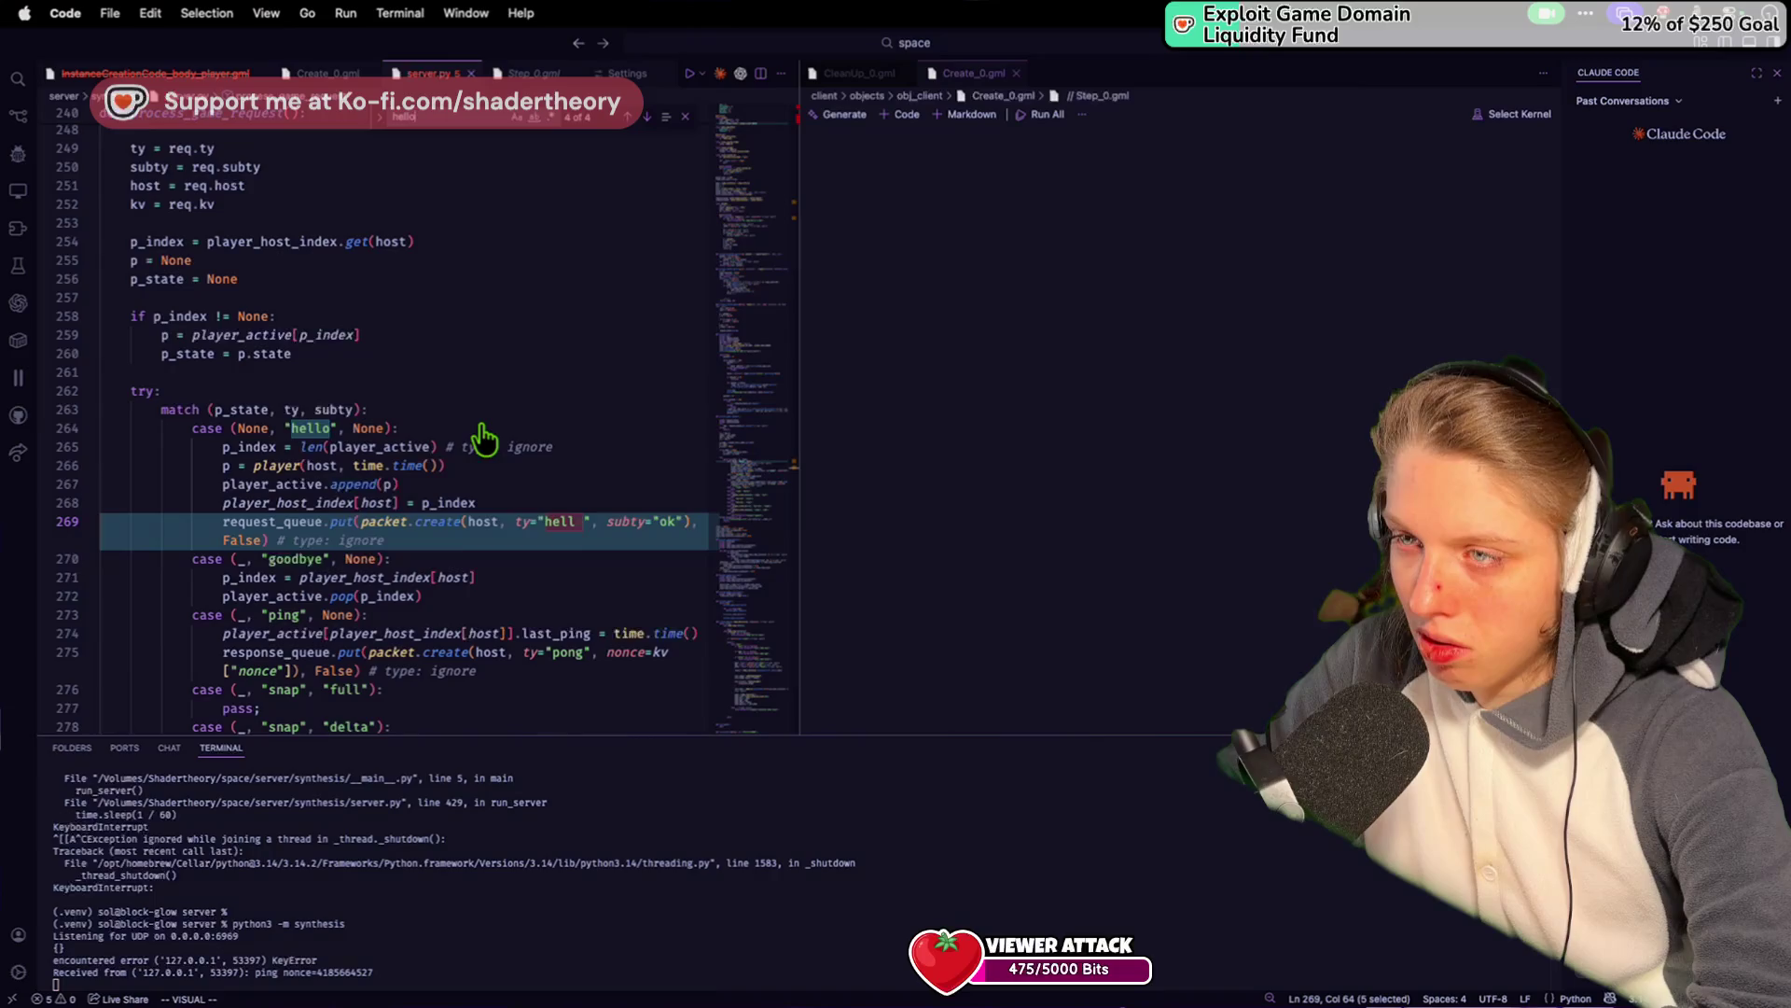
pyautogui.press('super+Tab')
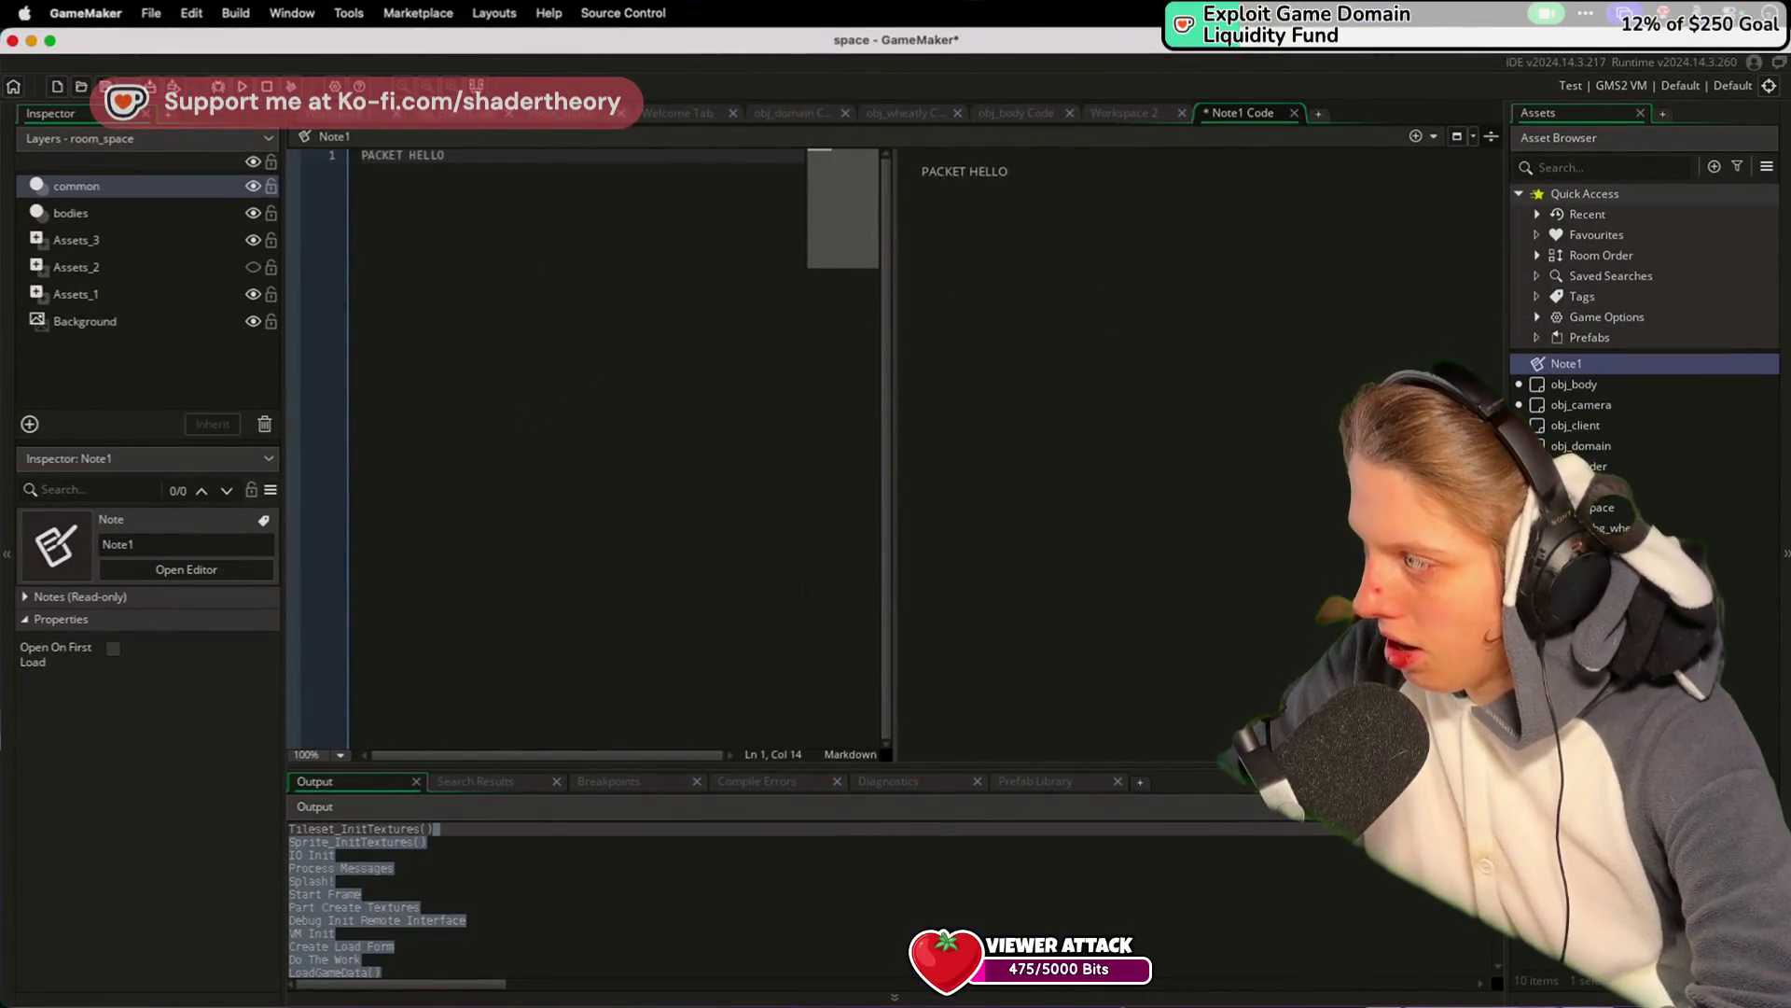
pyautogui.doubleClick(1576, 425)
pyautogui.click(940, 442)
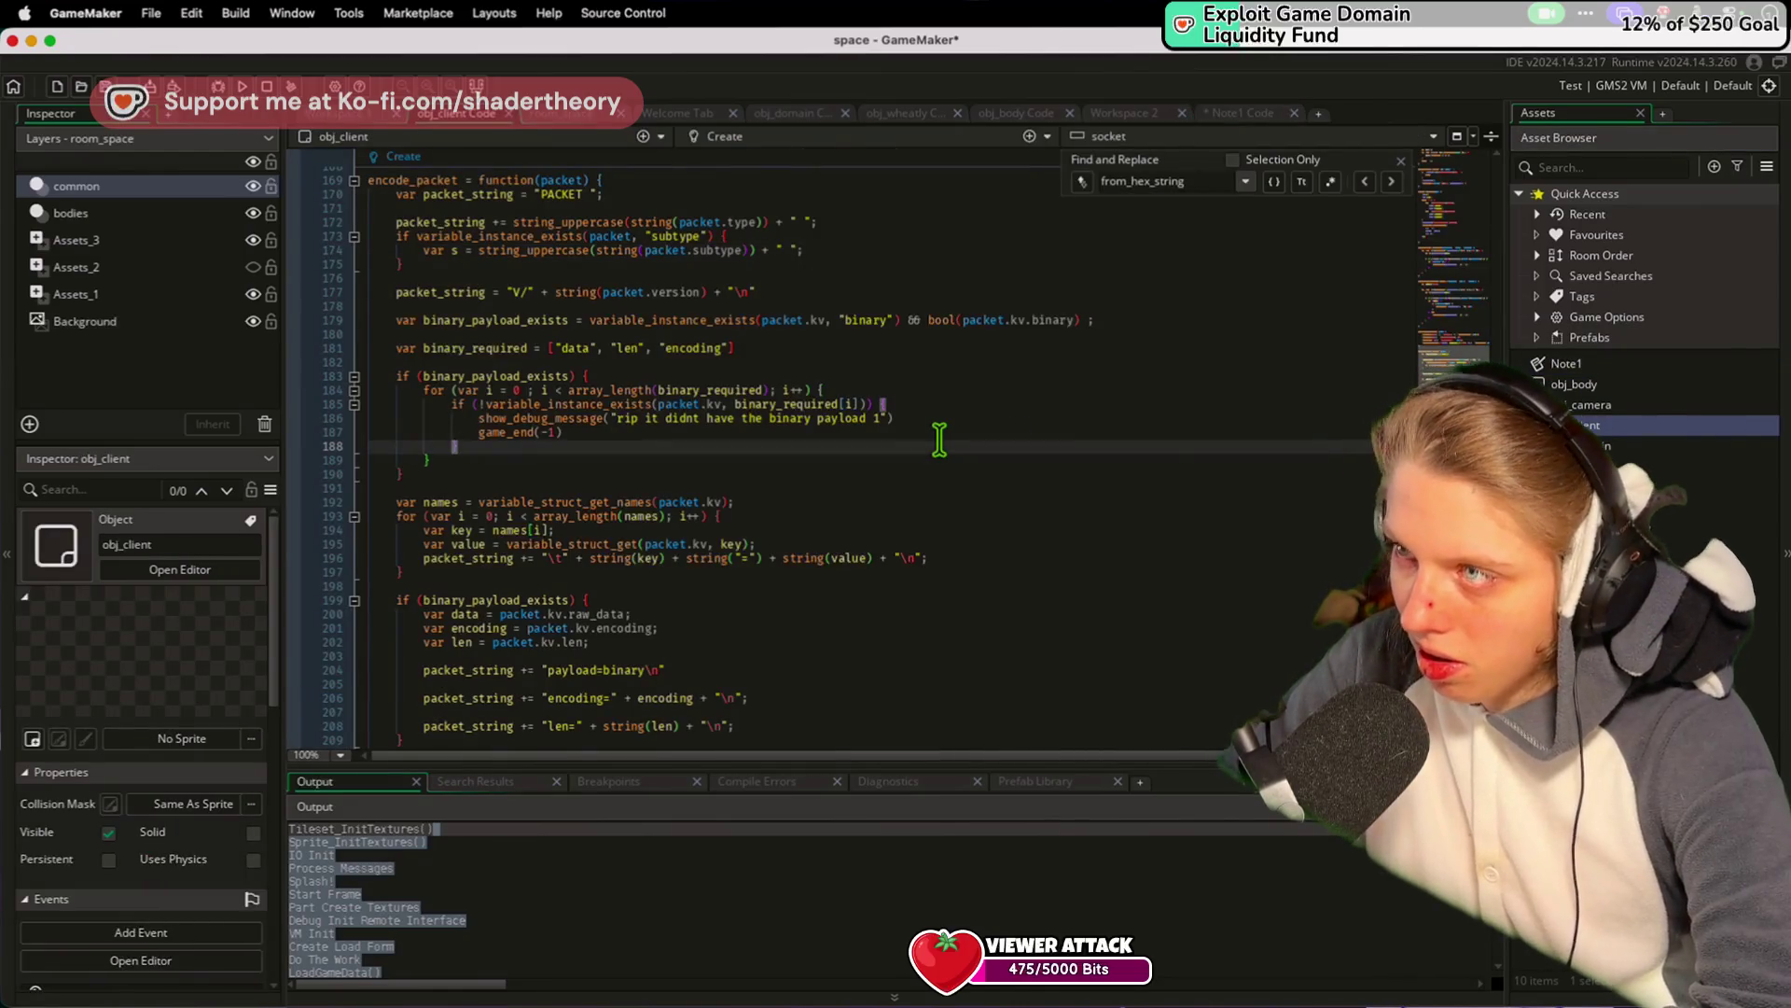
# - Remove stray characters on line 188 and step through 'hel' matches in obj_client's code
pyautogui.write('}h')
pyautogui.press('BackSpace')
pyautogui.press('BackSpace')
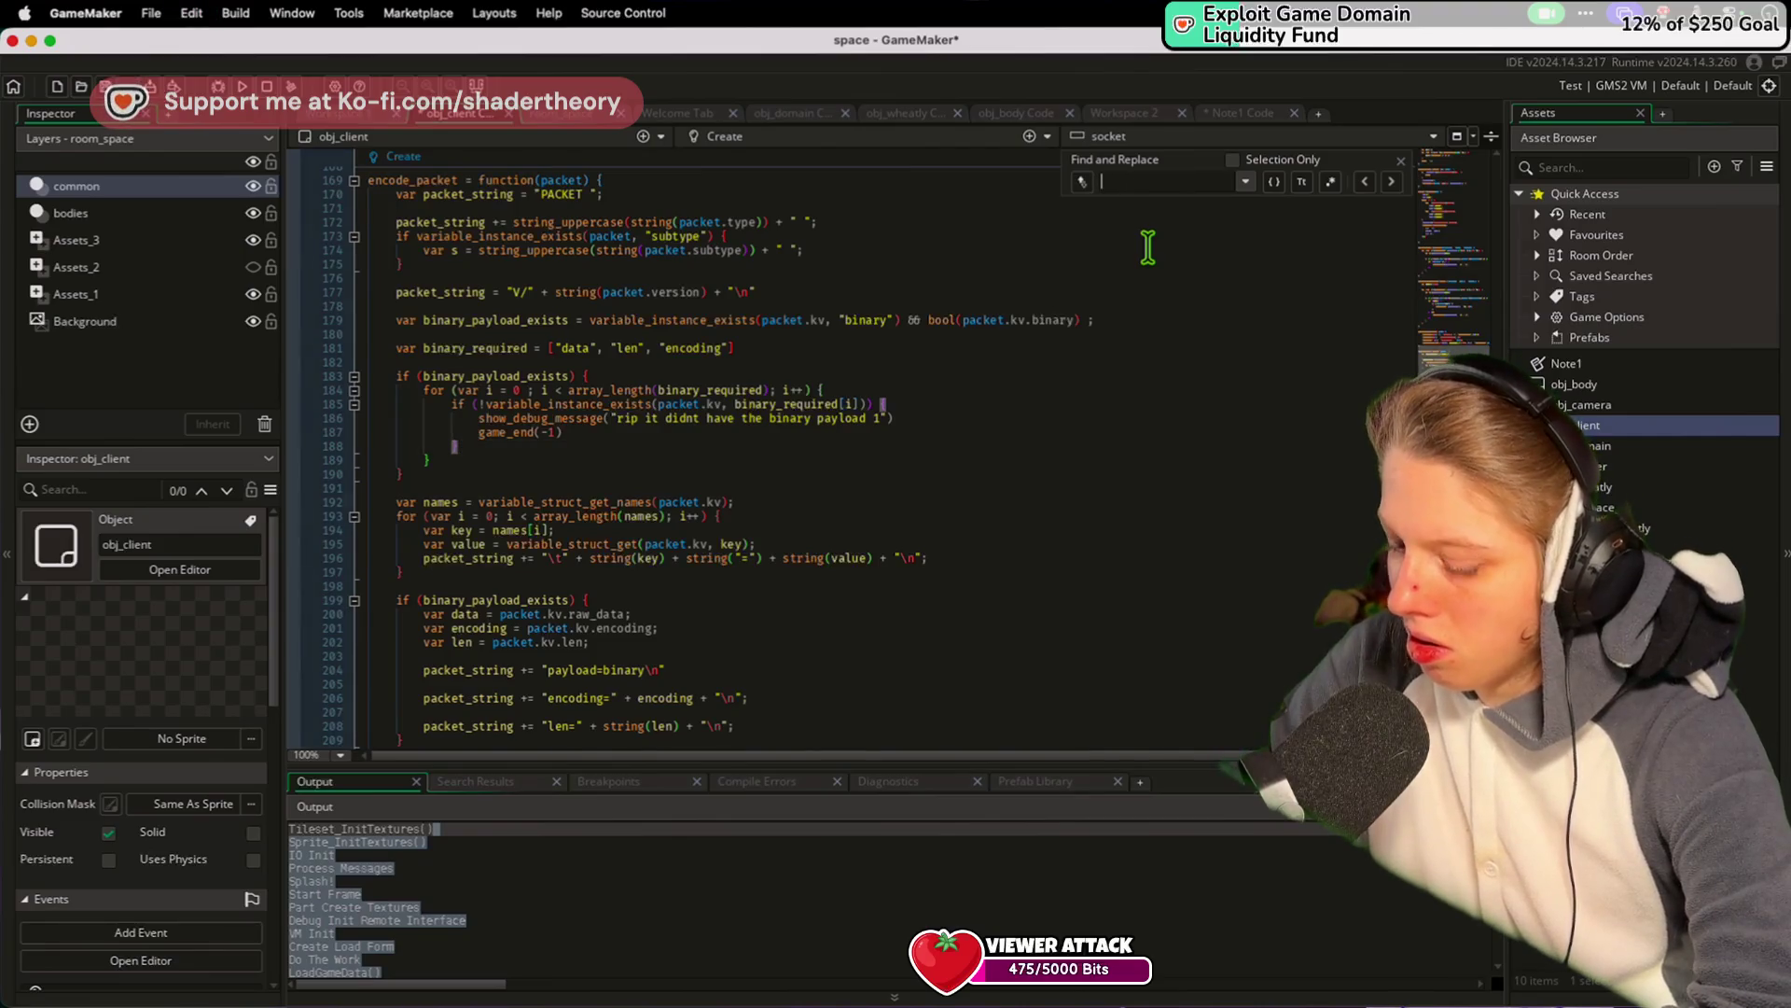
pyautogui.hotkey('ctrl', 'f')
pyautogui.write('hel')
pyautogui.press('Return')
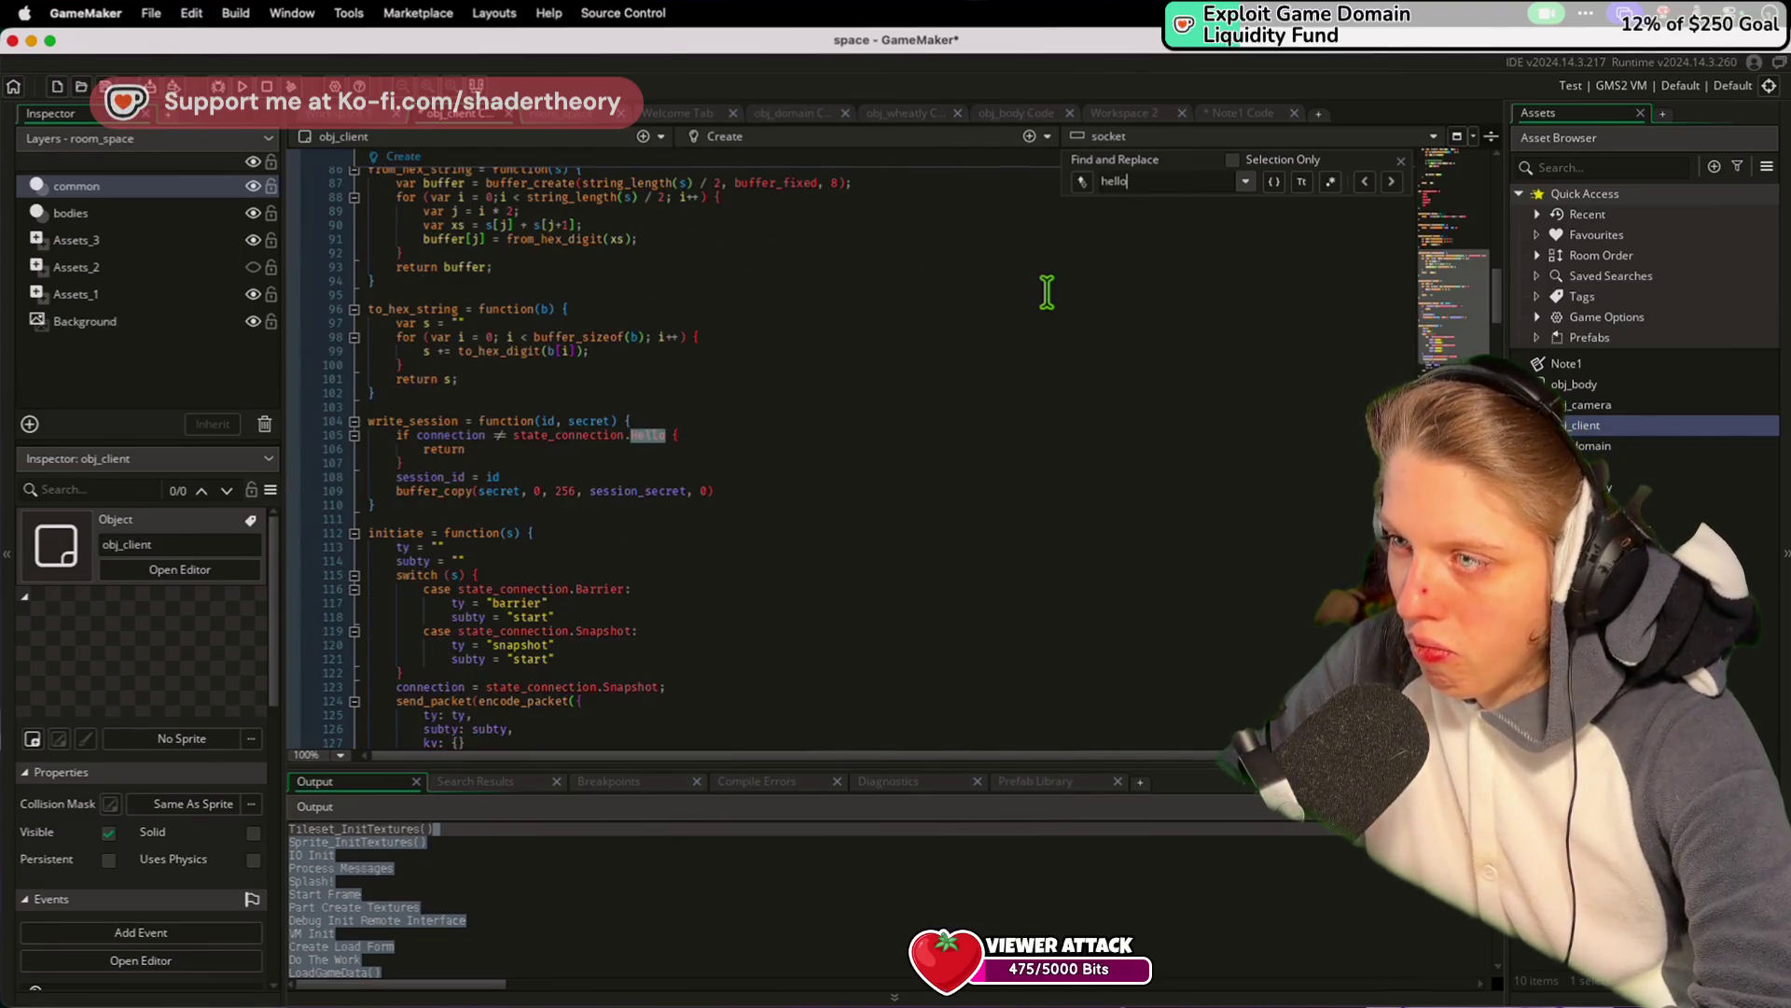
pyautogui.press('Return')
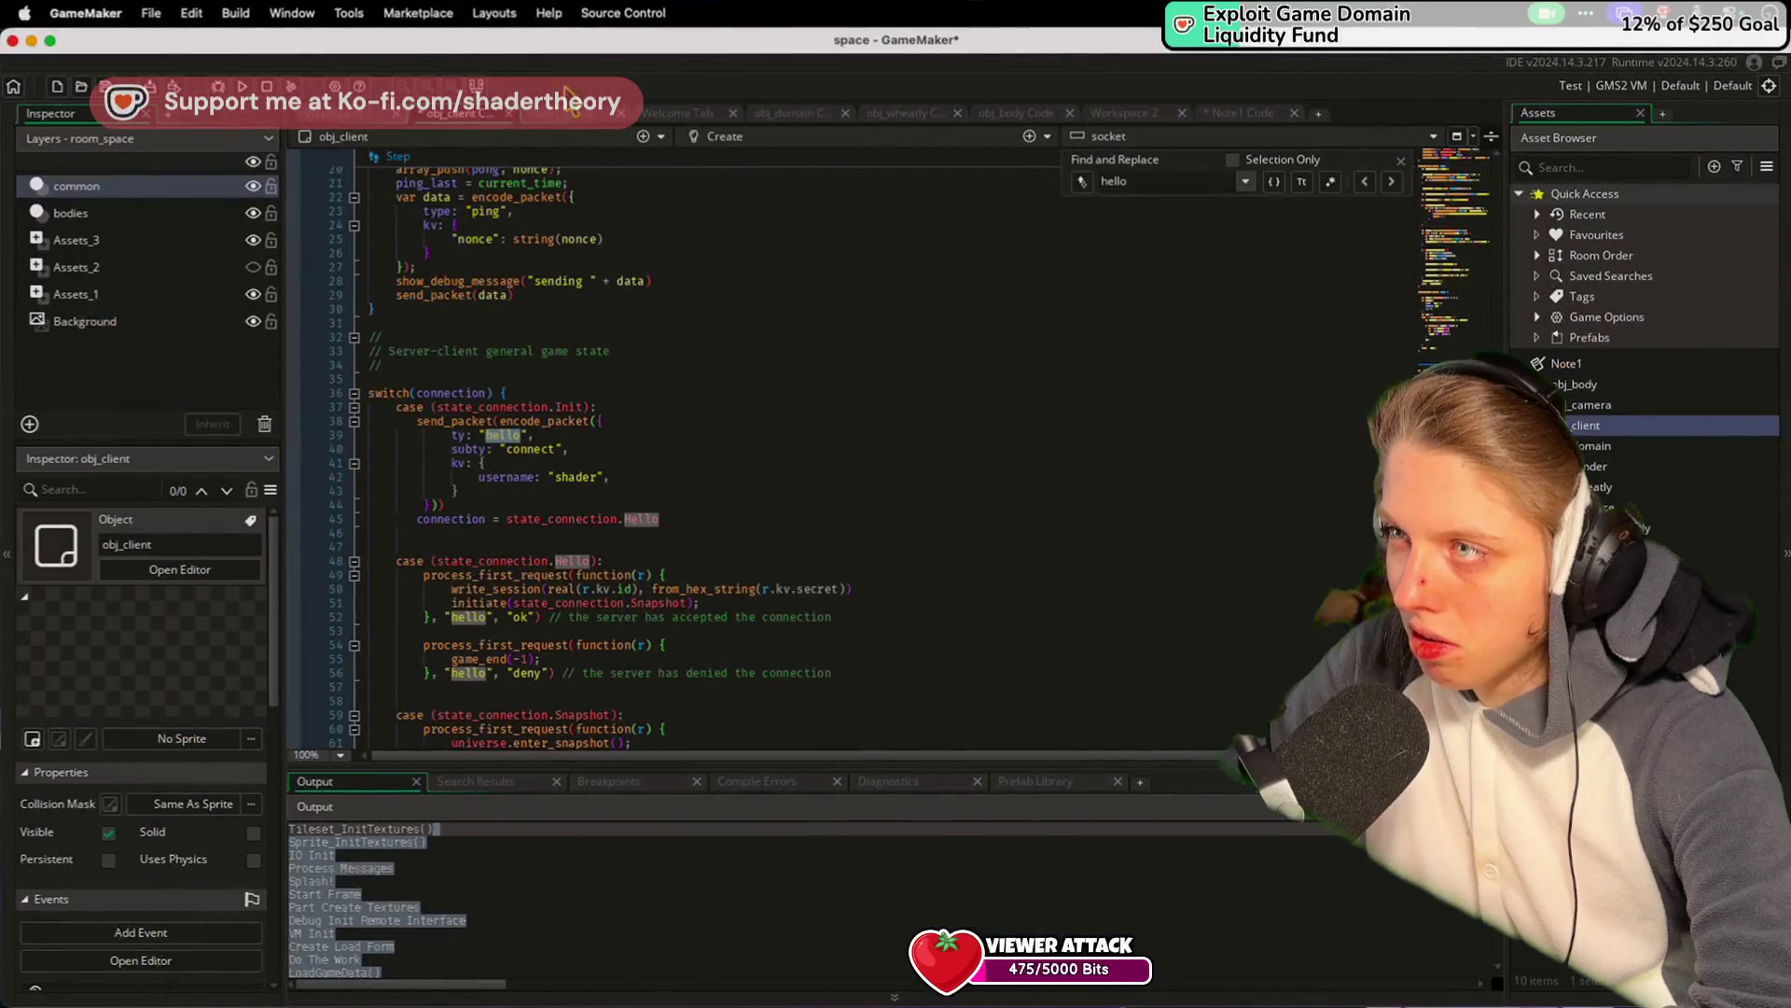
pyautogui.click(1213, 110)
pyautogui.write('PACKET HELLO C')
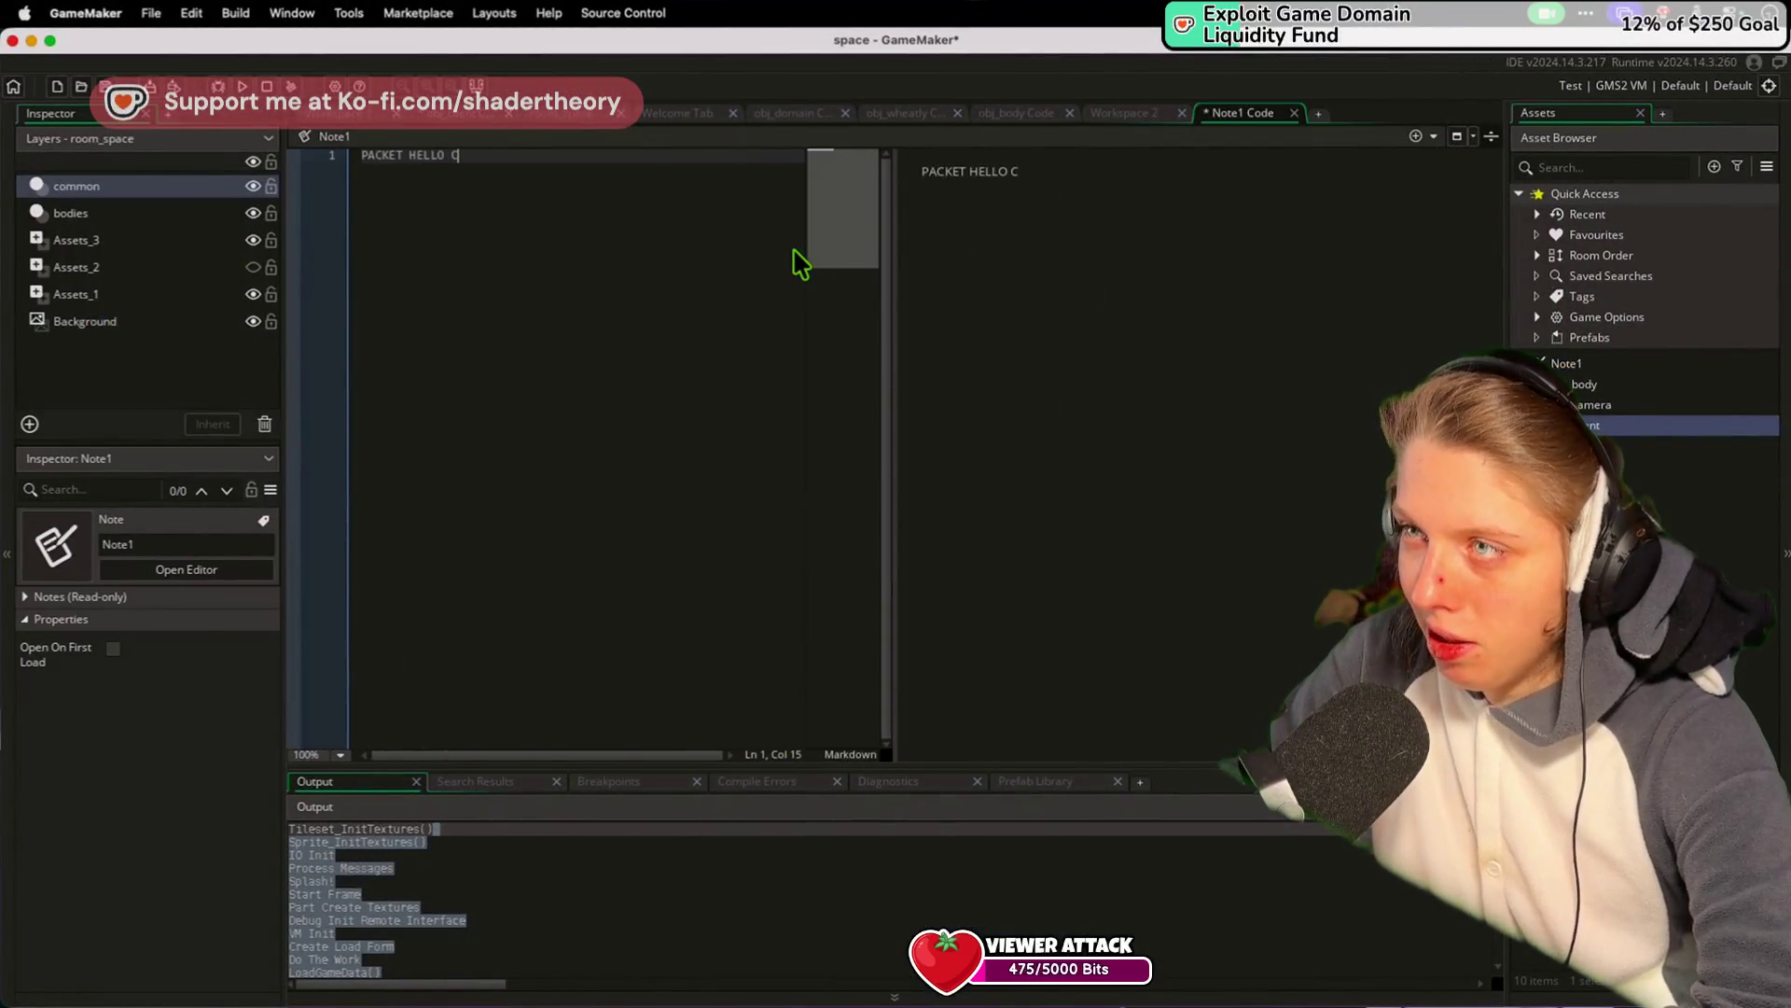
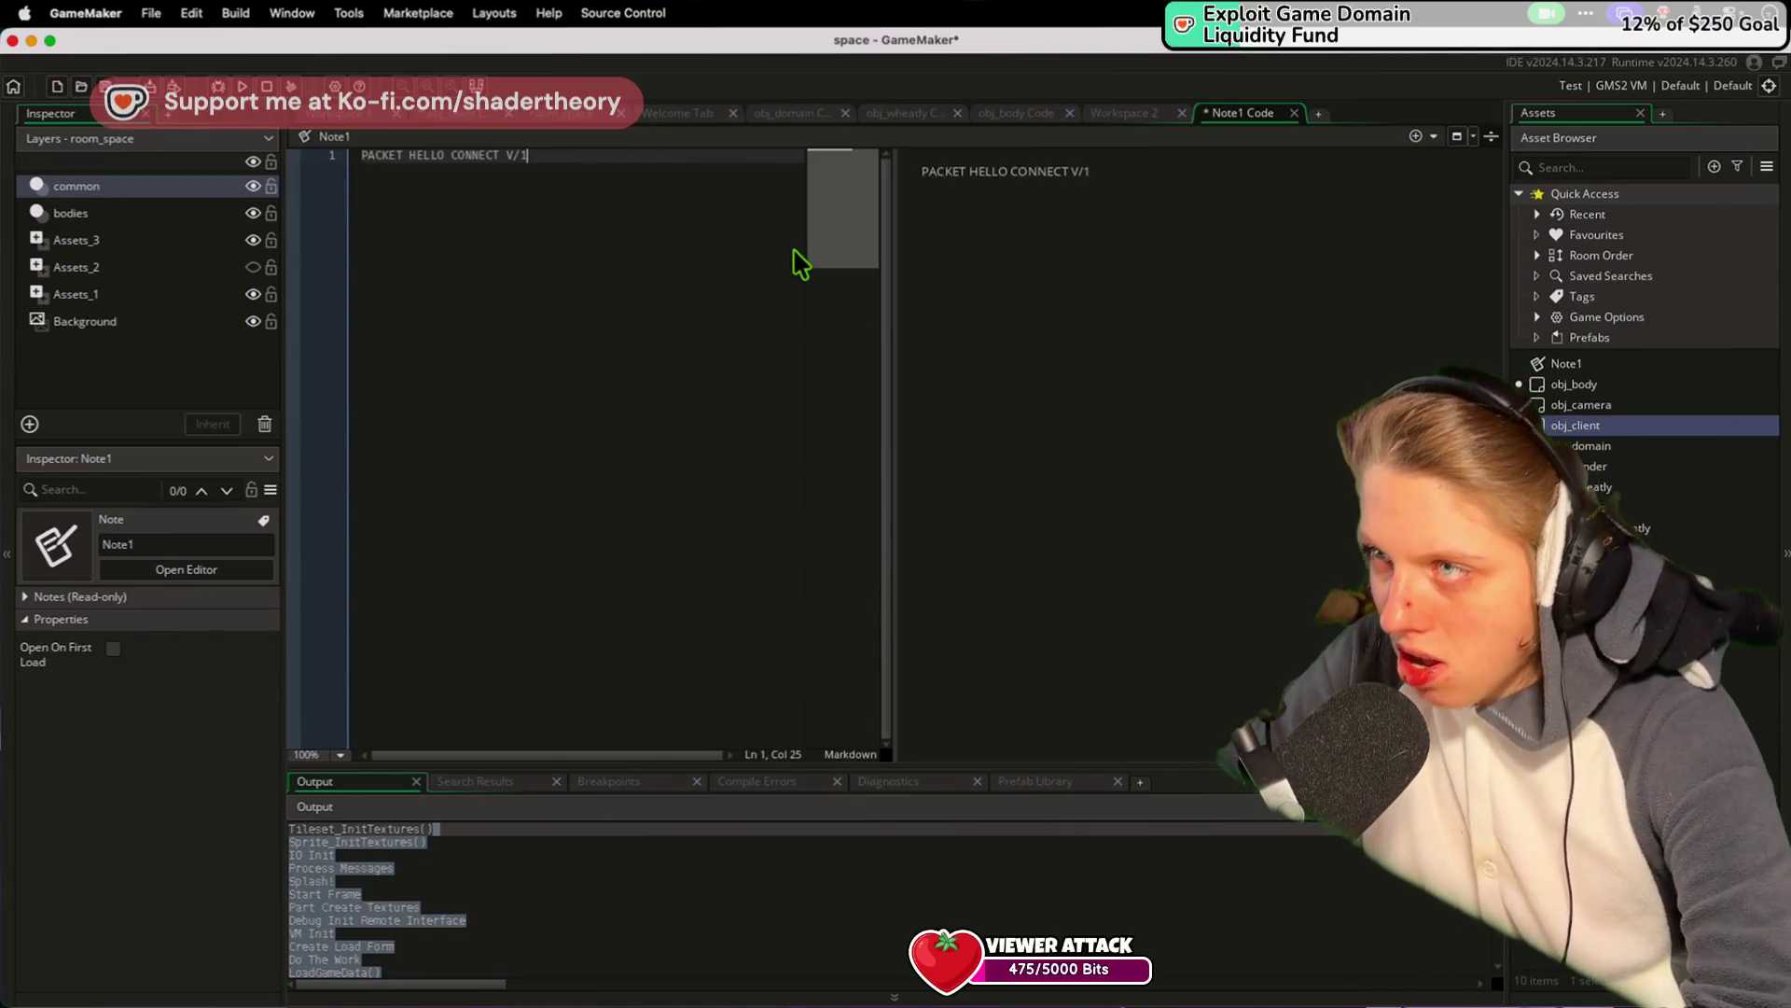
# - Complete the header PACKET HELLO CONNECT V/1 and add indented username and password lines
pyautogui.press('super+s')
pyautogui.press('Return')
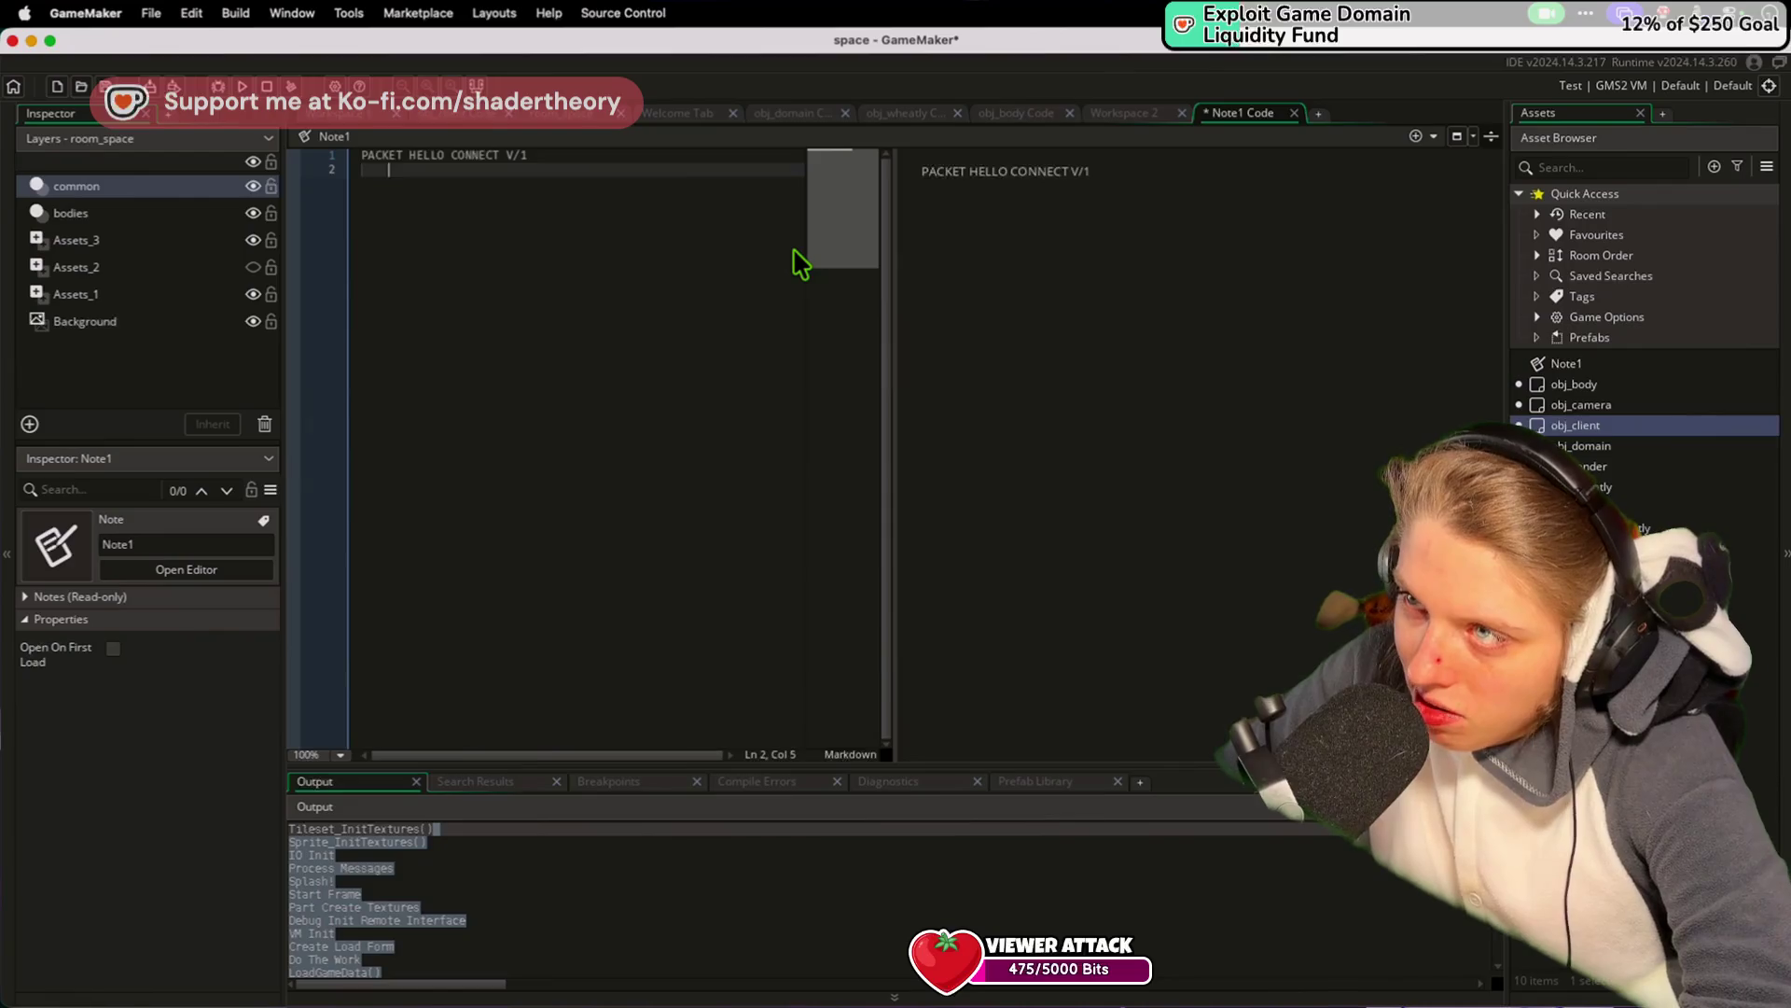
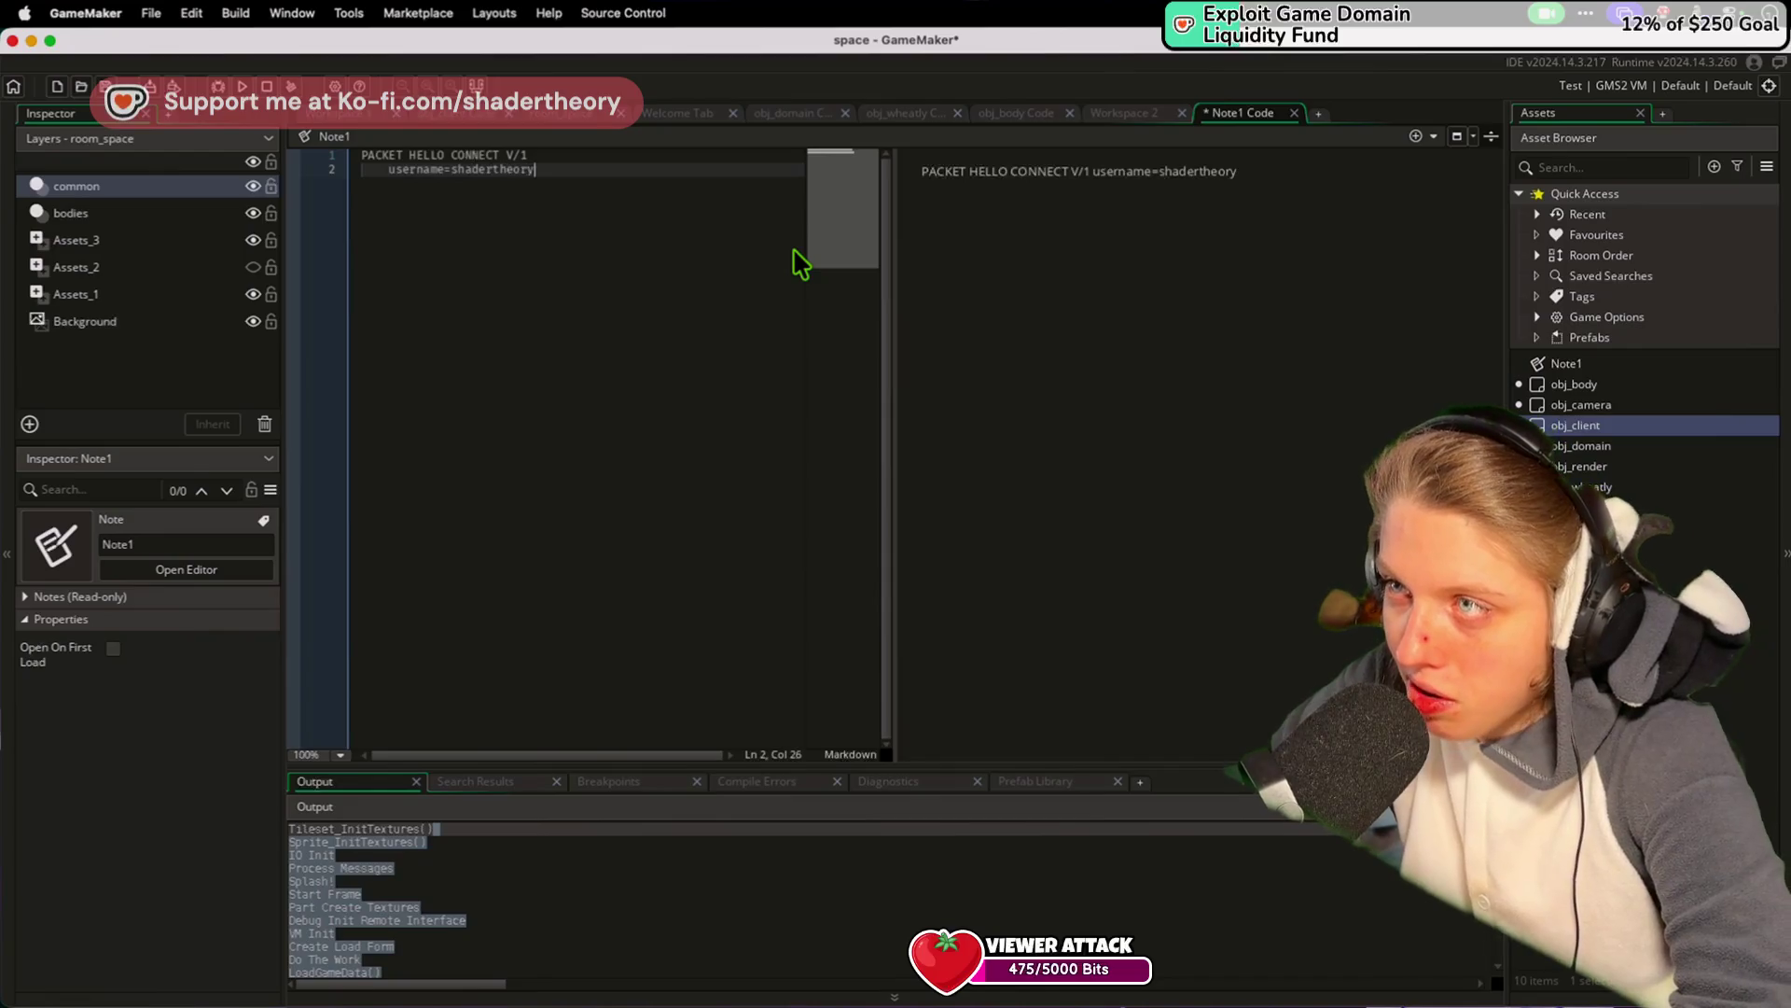
pyautogui.press('Return')
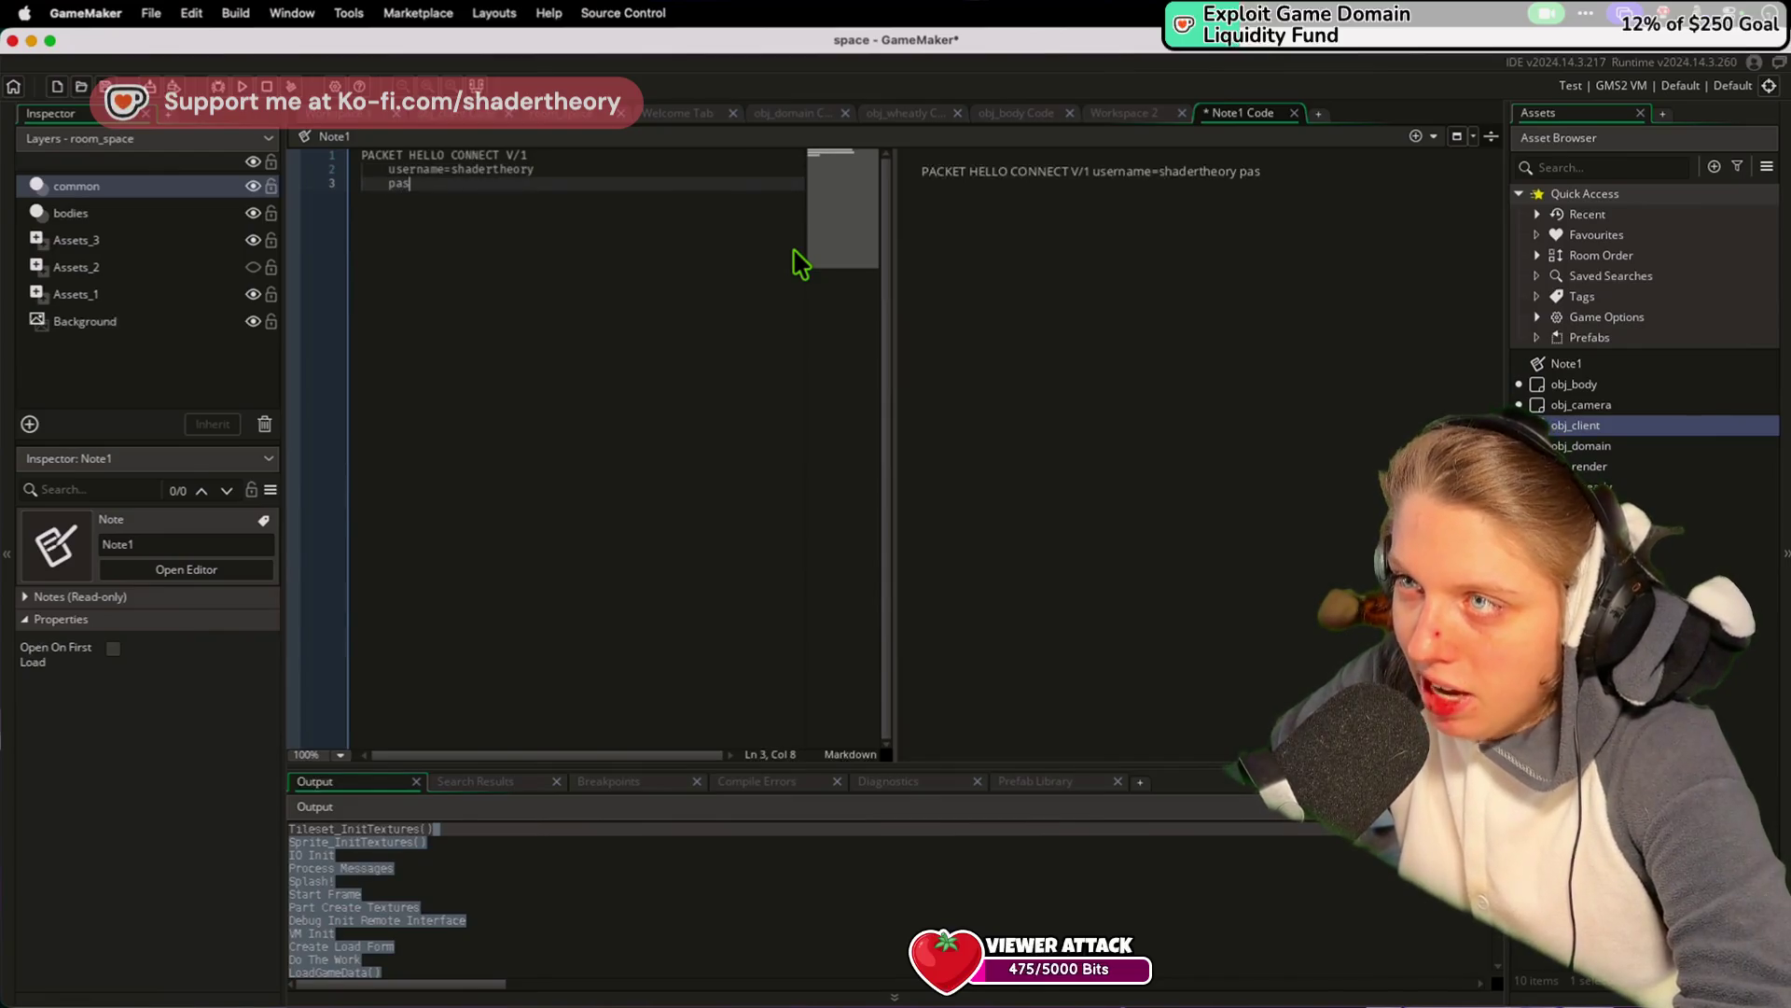
pyautogui.press('Return')
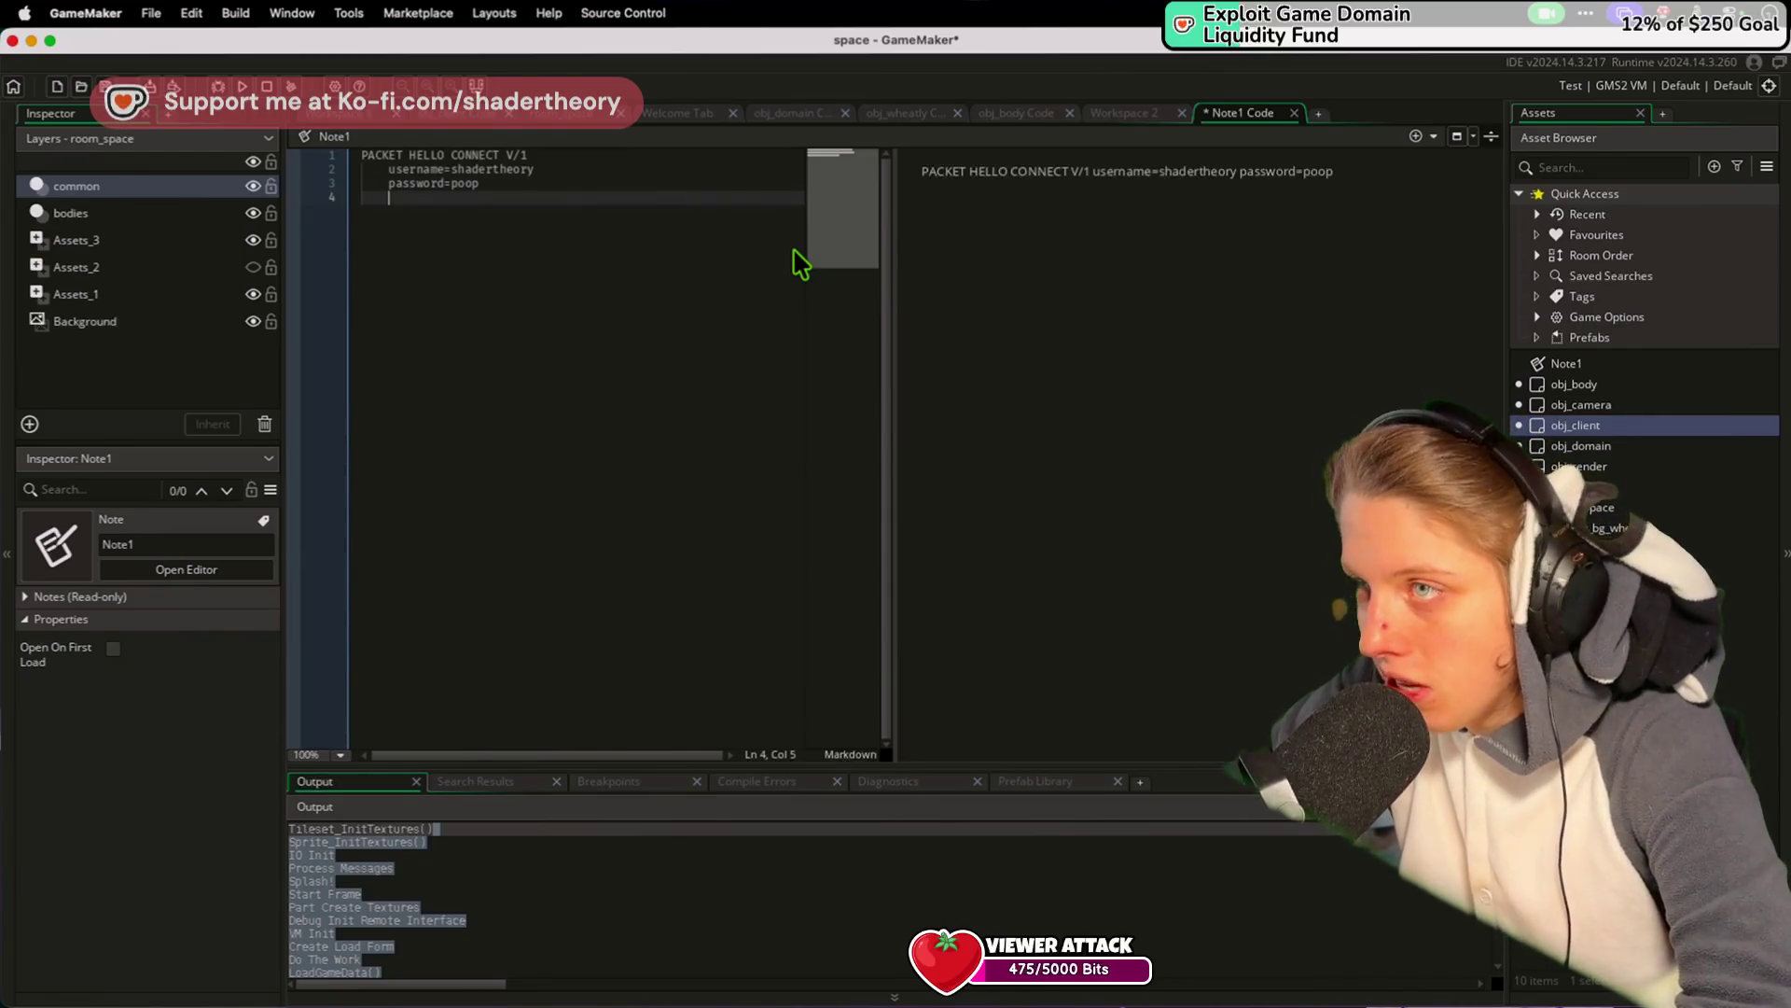
# - Add a blank unindented line and a line of random characters to Note1
pyautogui.press('Return')
pyautogui.press('BackSpace')
pyautogui.press('BackSpace')
pyautogui.press('BackSpace')
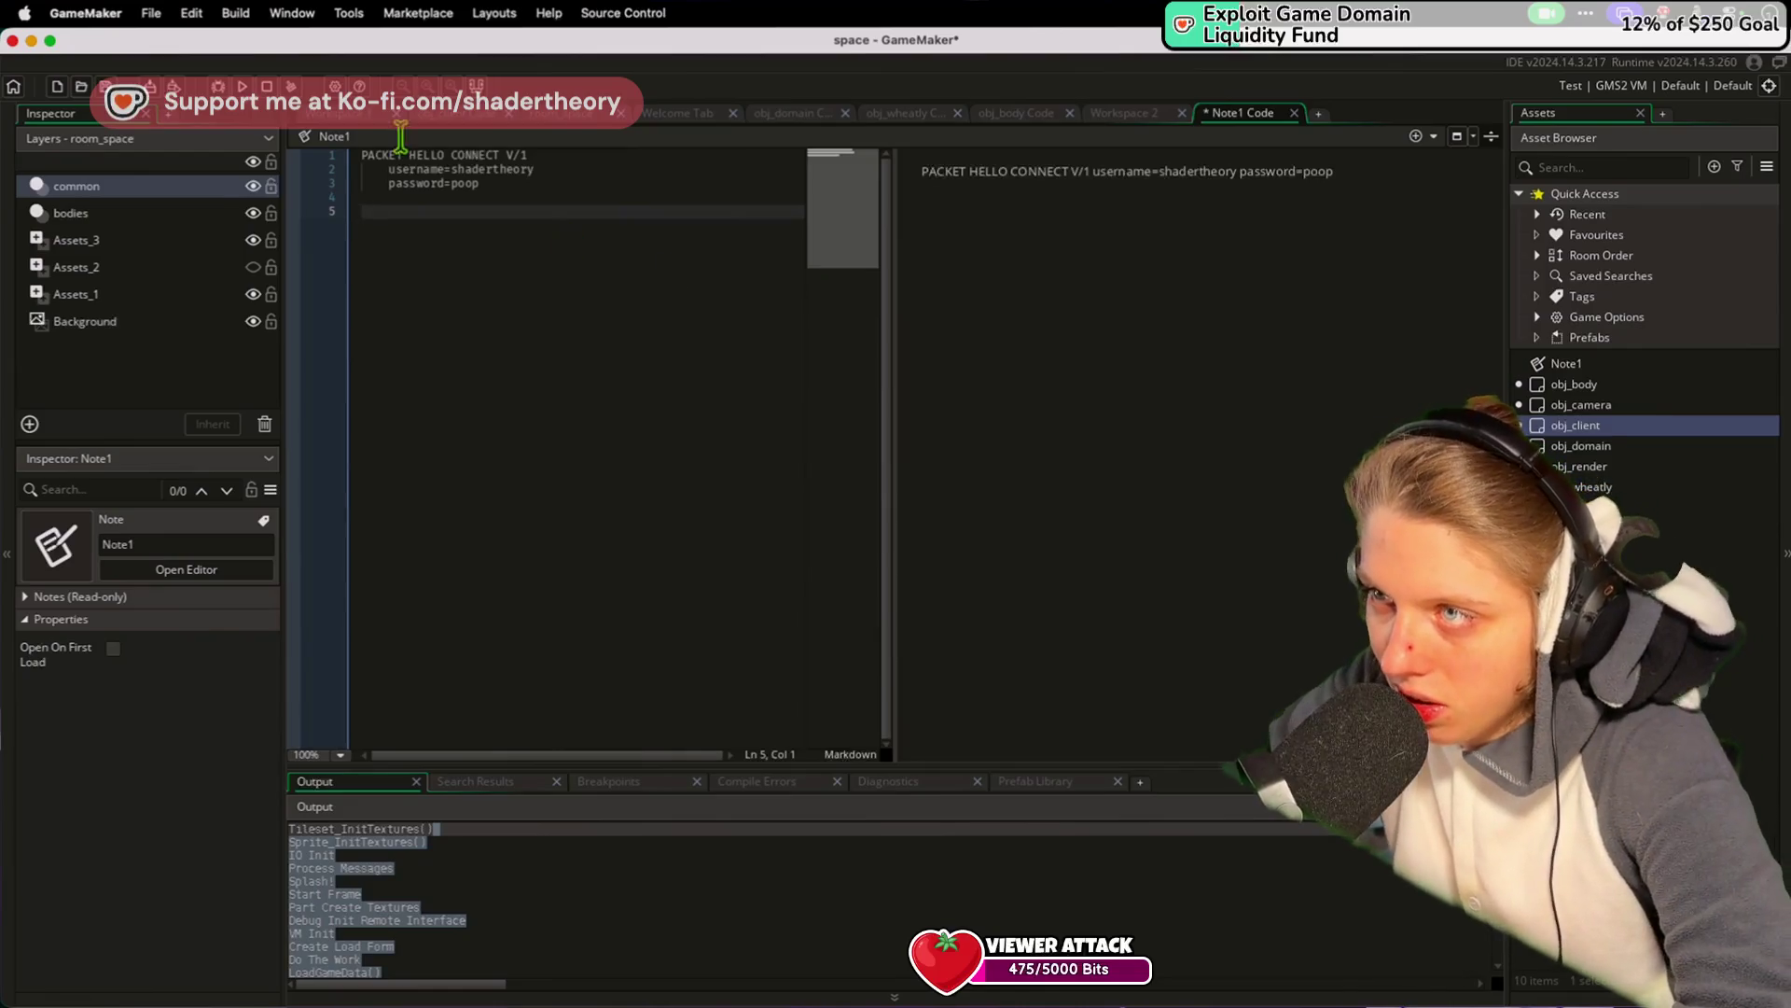
pyautogui.press('Return')
pyautogui.write('ai7hgerqiuoehlfnlkvsacgn,fyiu2kj3lr ef')
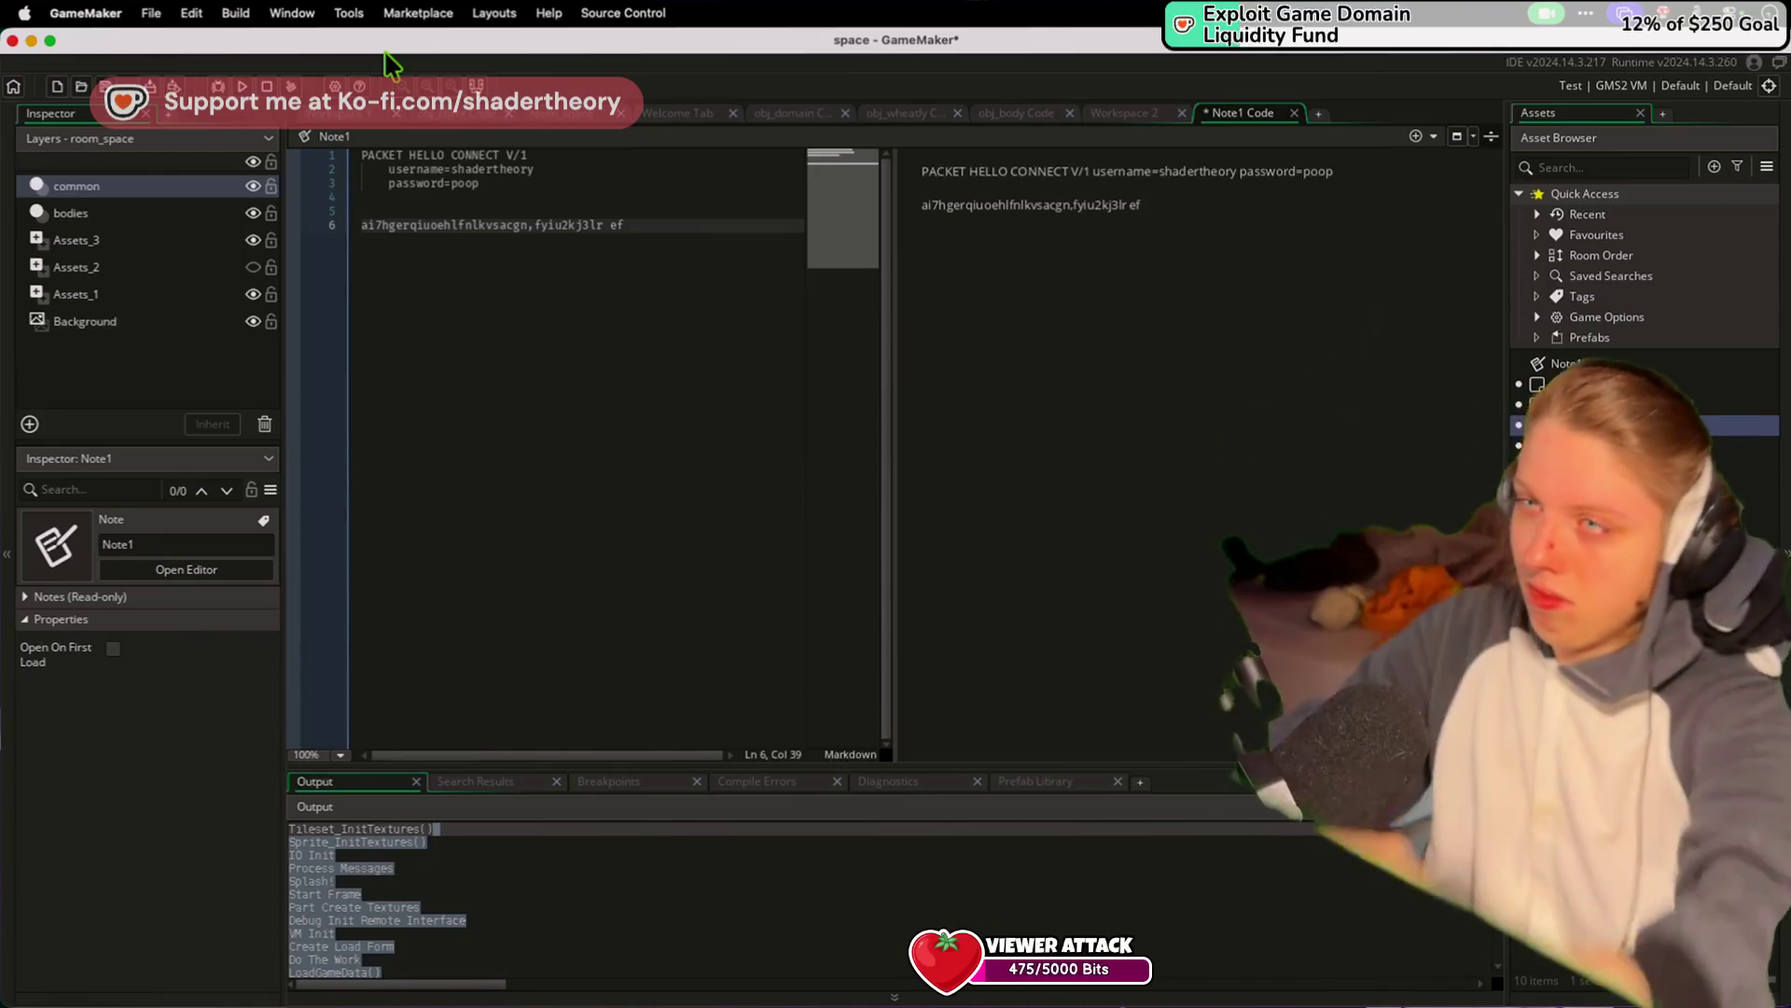
pyautogui.hotkey('ctrl', 't')
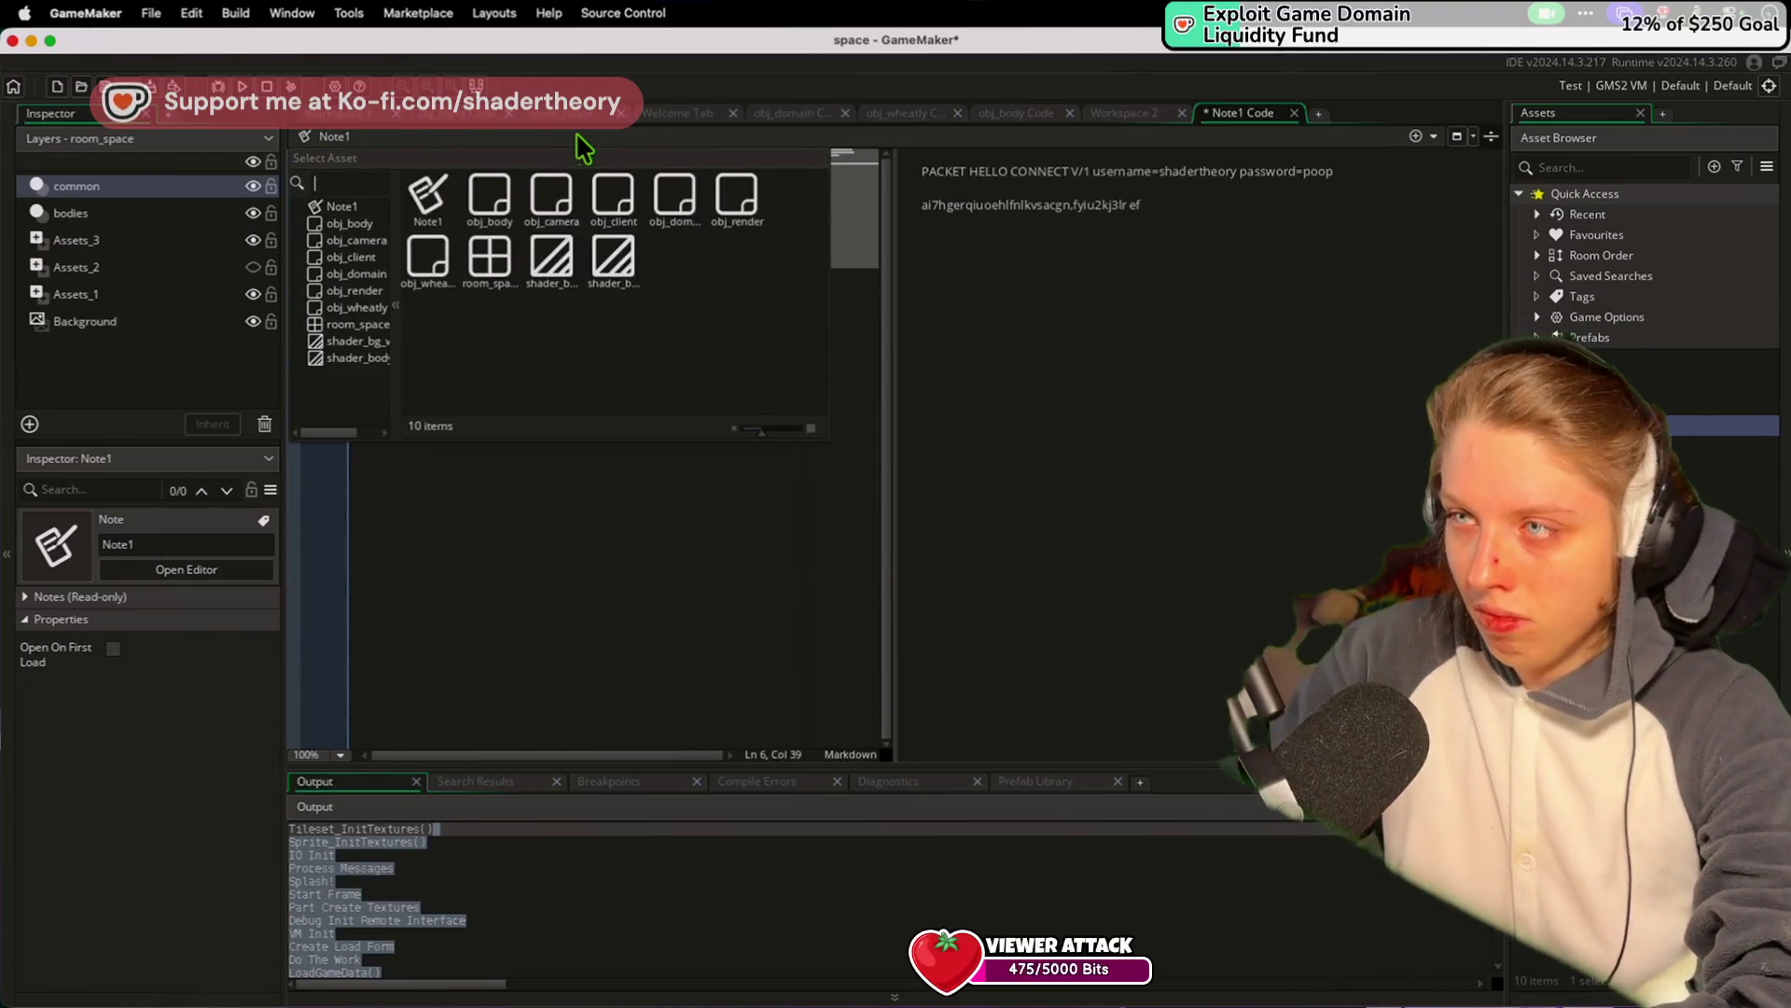
# - Dismiss the Select Asset popup and return to obj_client's code tab
pyautogui.press('Escape')
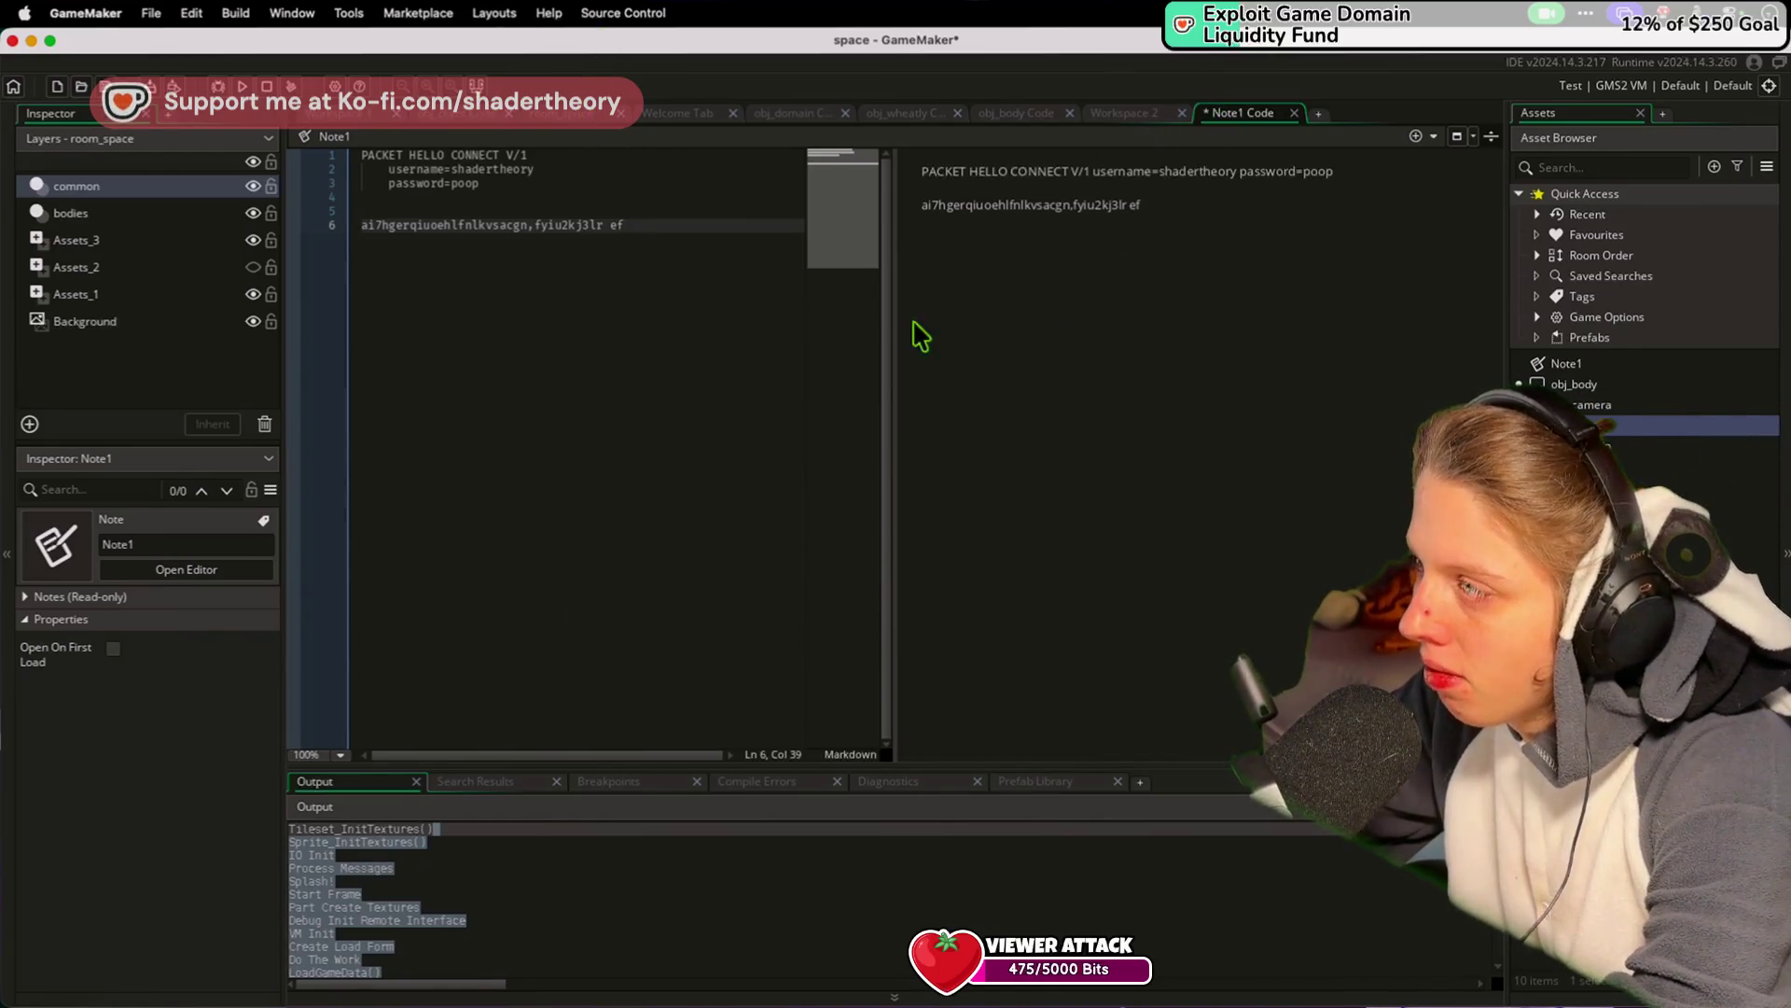
pyautogui.click(439, 117)
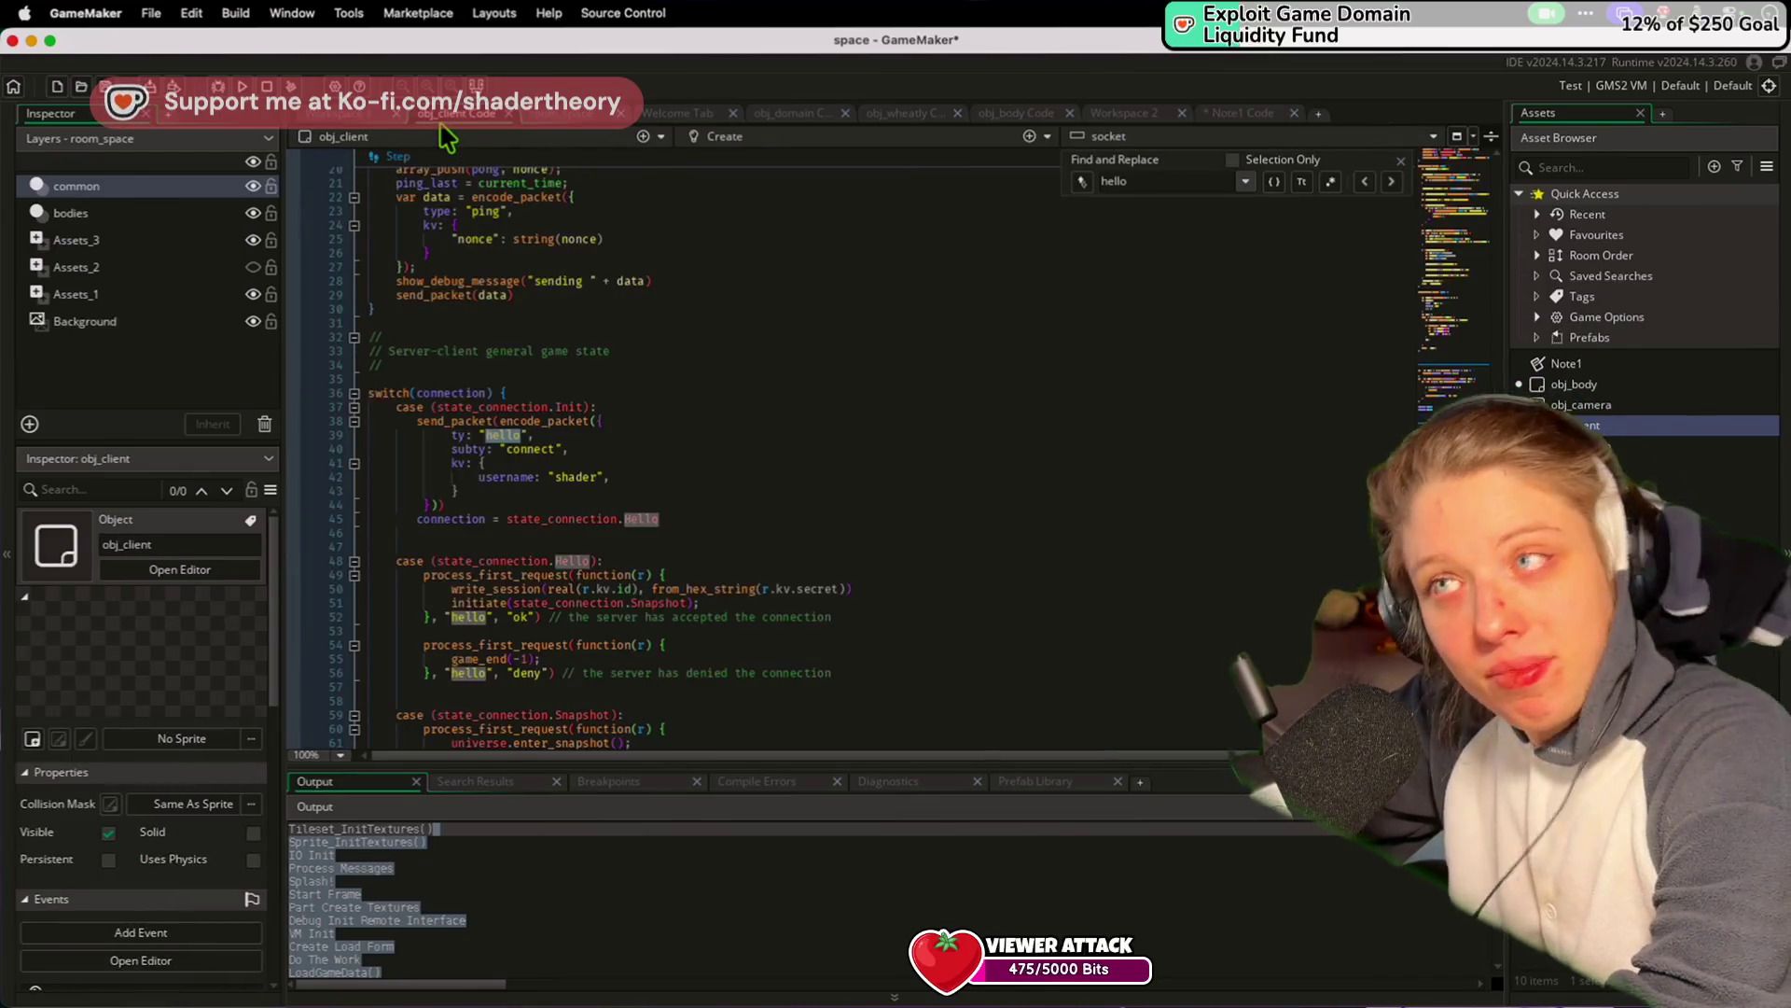
# - Review the ping-sending code in obj_client's Step event, then glance at obj_domain's Create code
pyautogui.moveTo(551, 393)
pyautogui.mouseDown()
pyautogui.moveTo(635, 282)
pyautogui.moveTo(774, 250)
pyautogui.mouseUp()
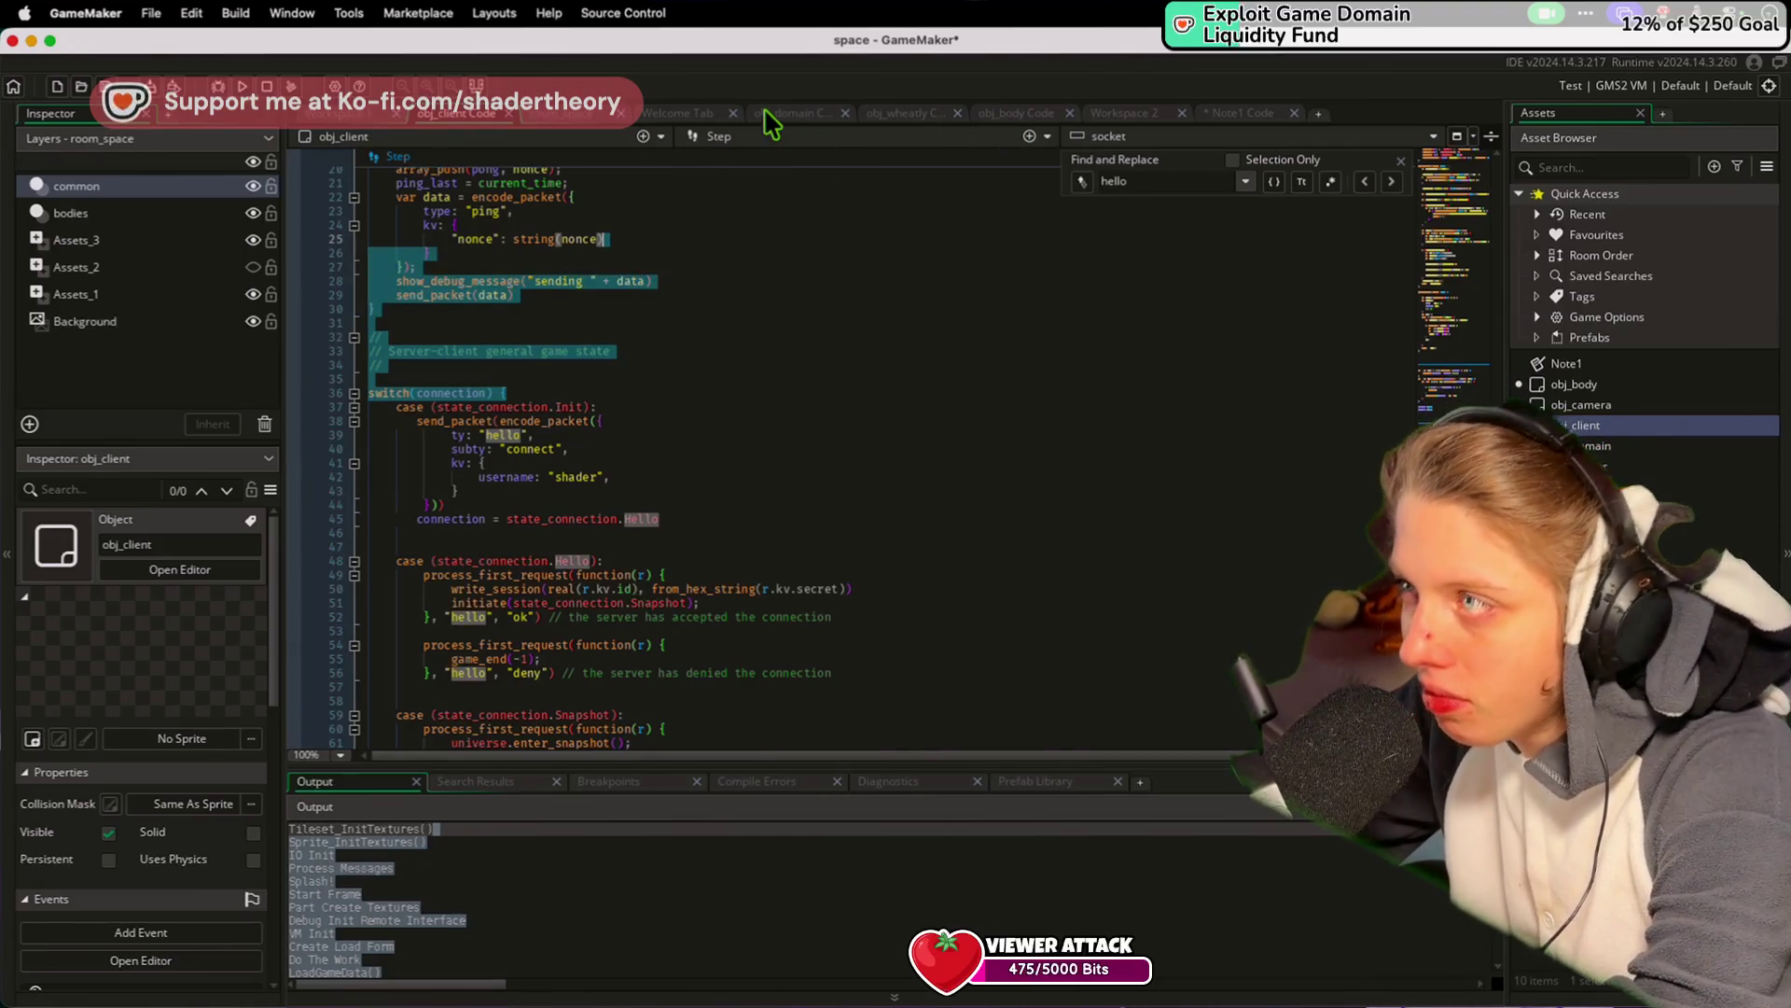
pyautogui.click(574, 516)
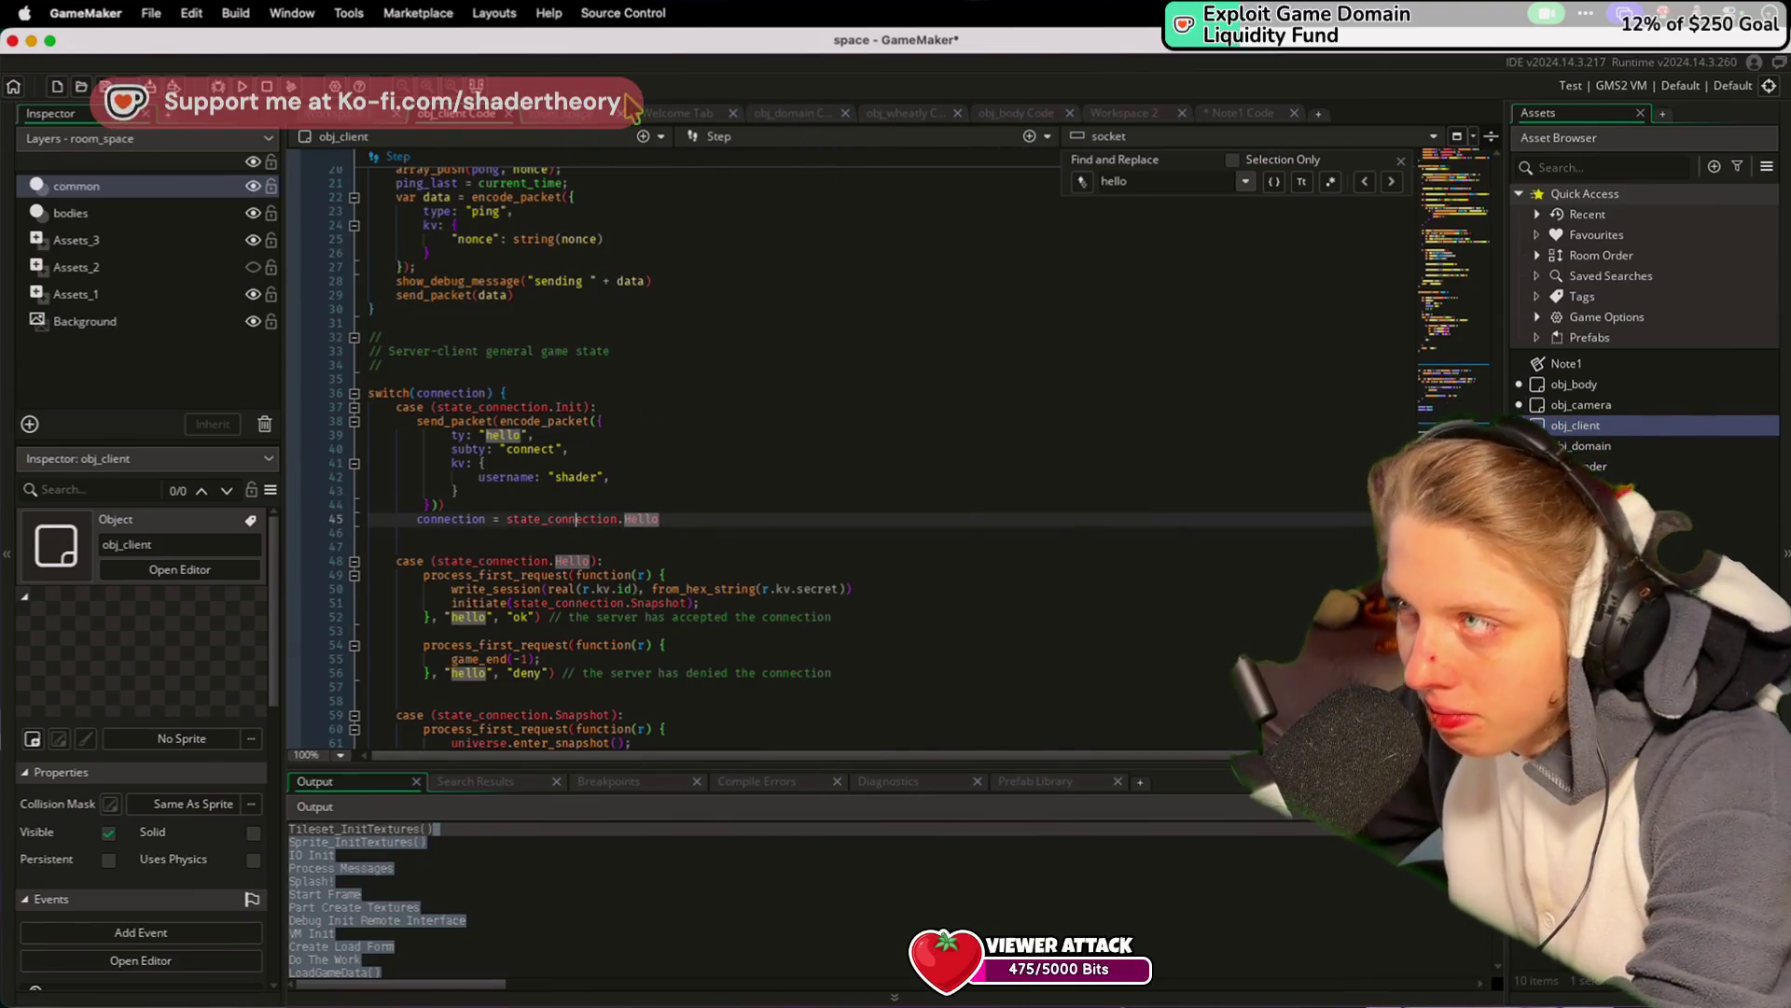
pyautogui.click(793, 113)
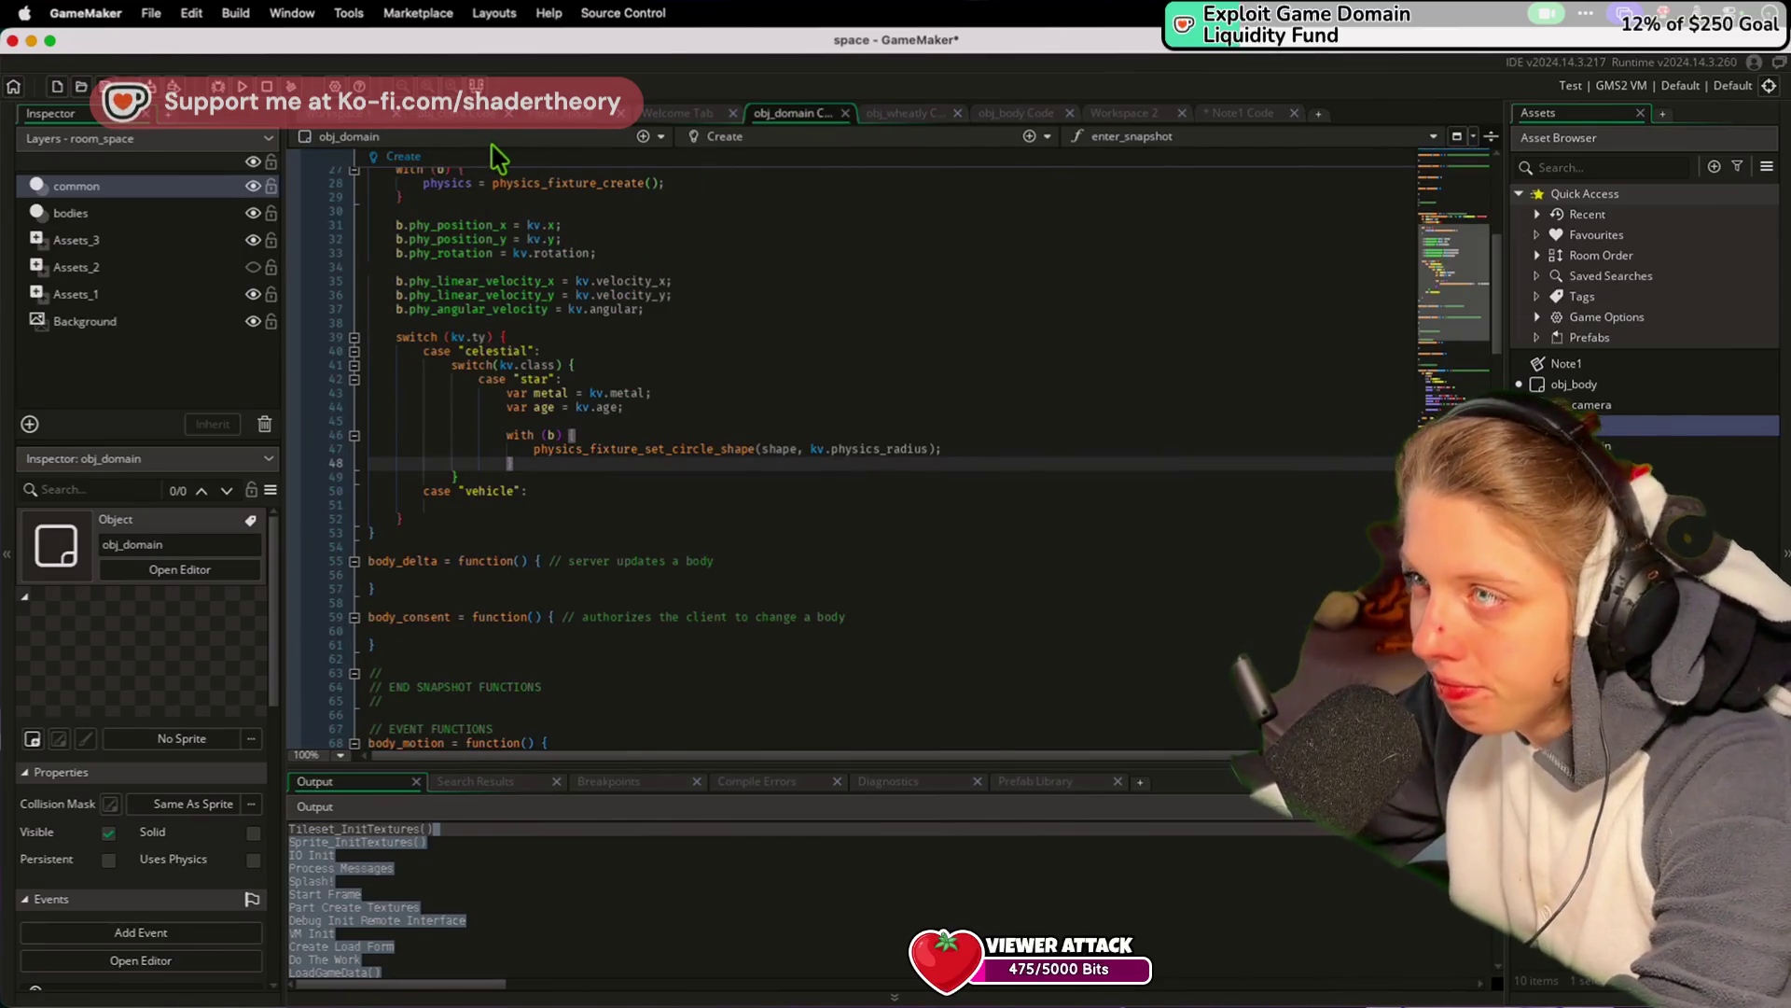
# - Return to obj_client's code and put the caret on empty line 178 inside encode_packet
pyautogui.click(476, 113)
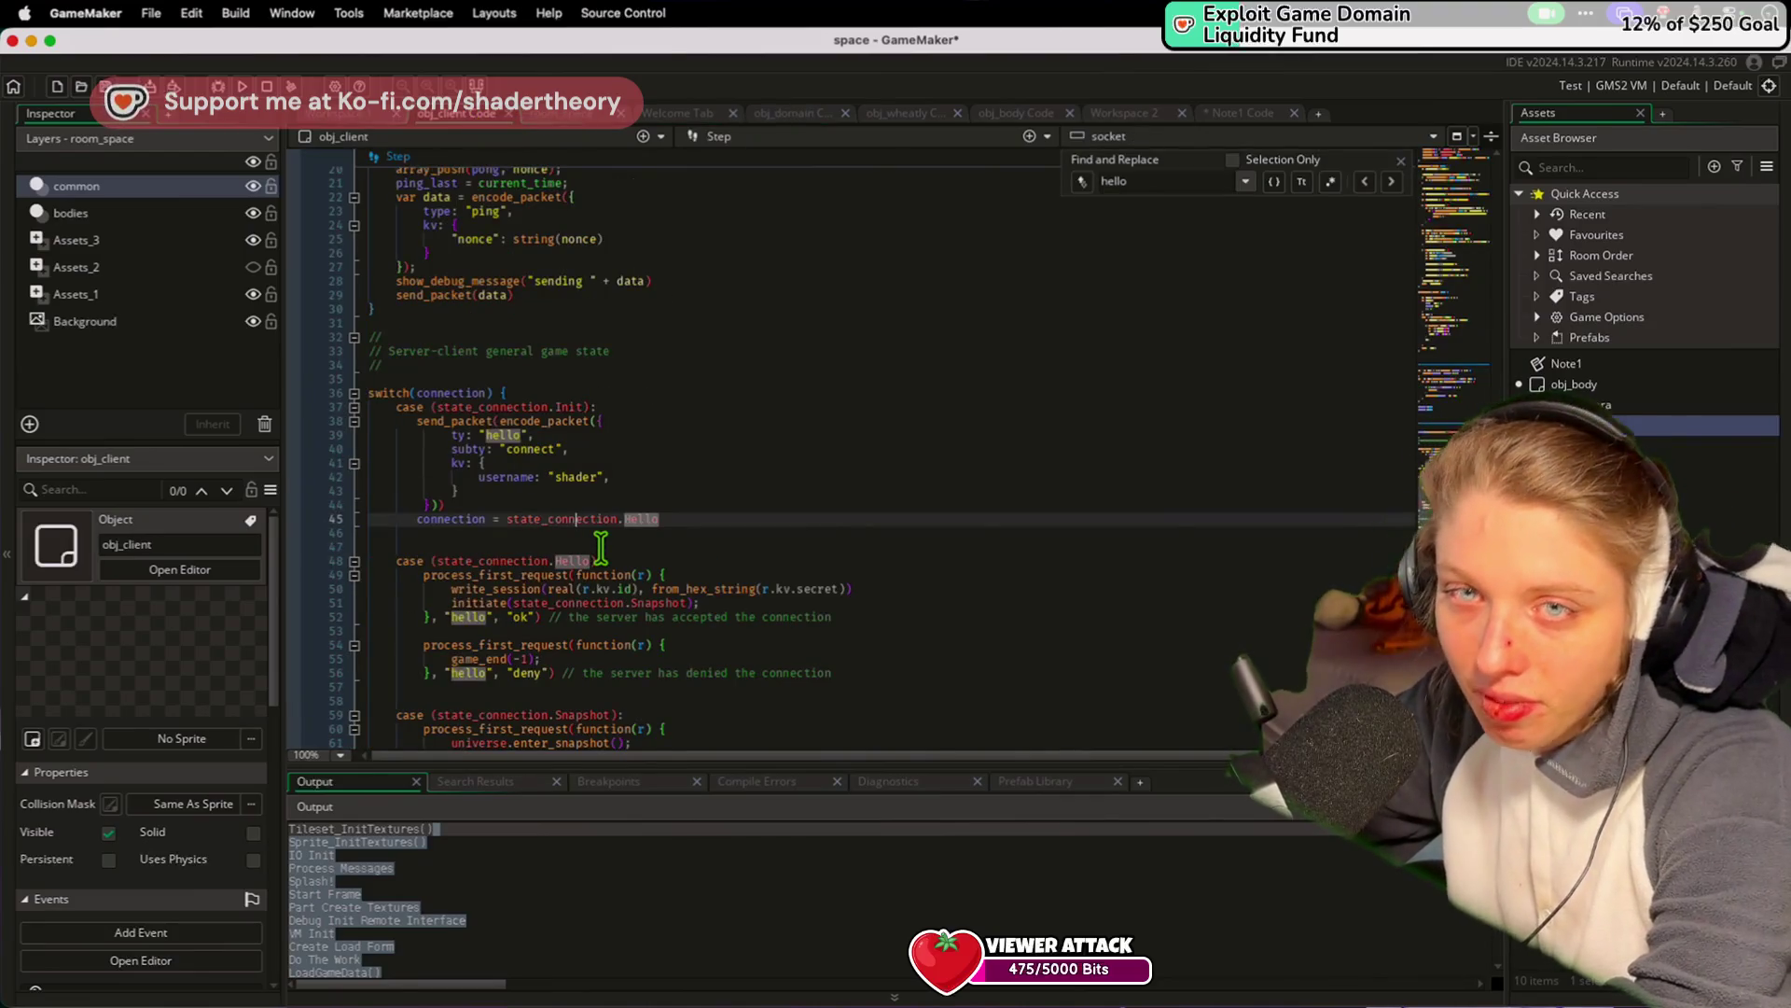
pyautogui.scroll(-14, 602, 549)
pyautogui.scroll(20, 601, 547)
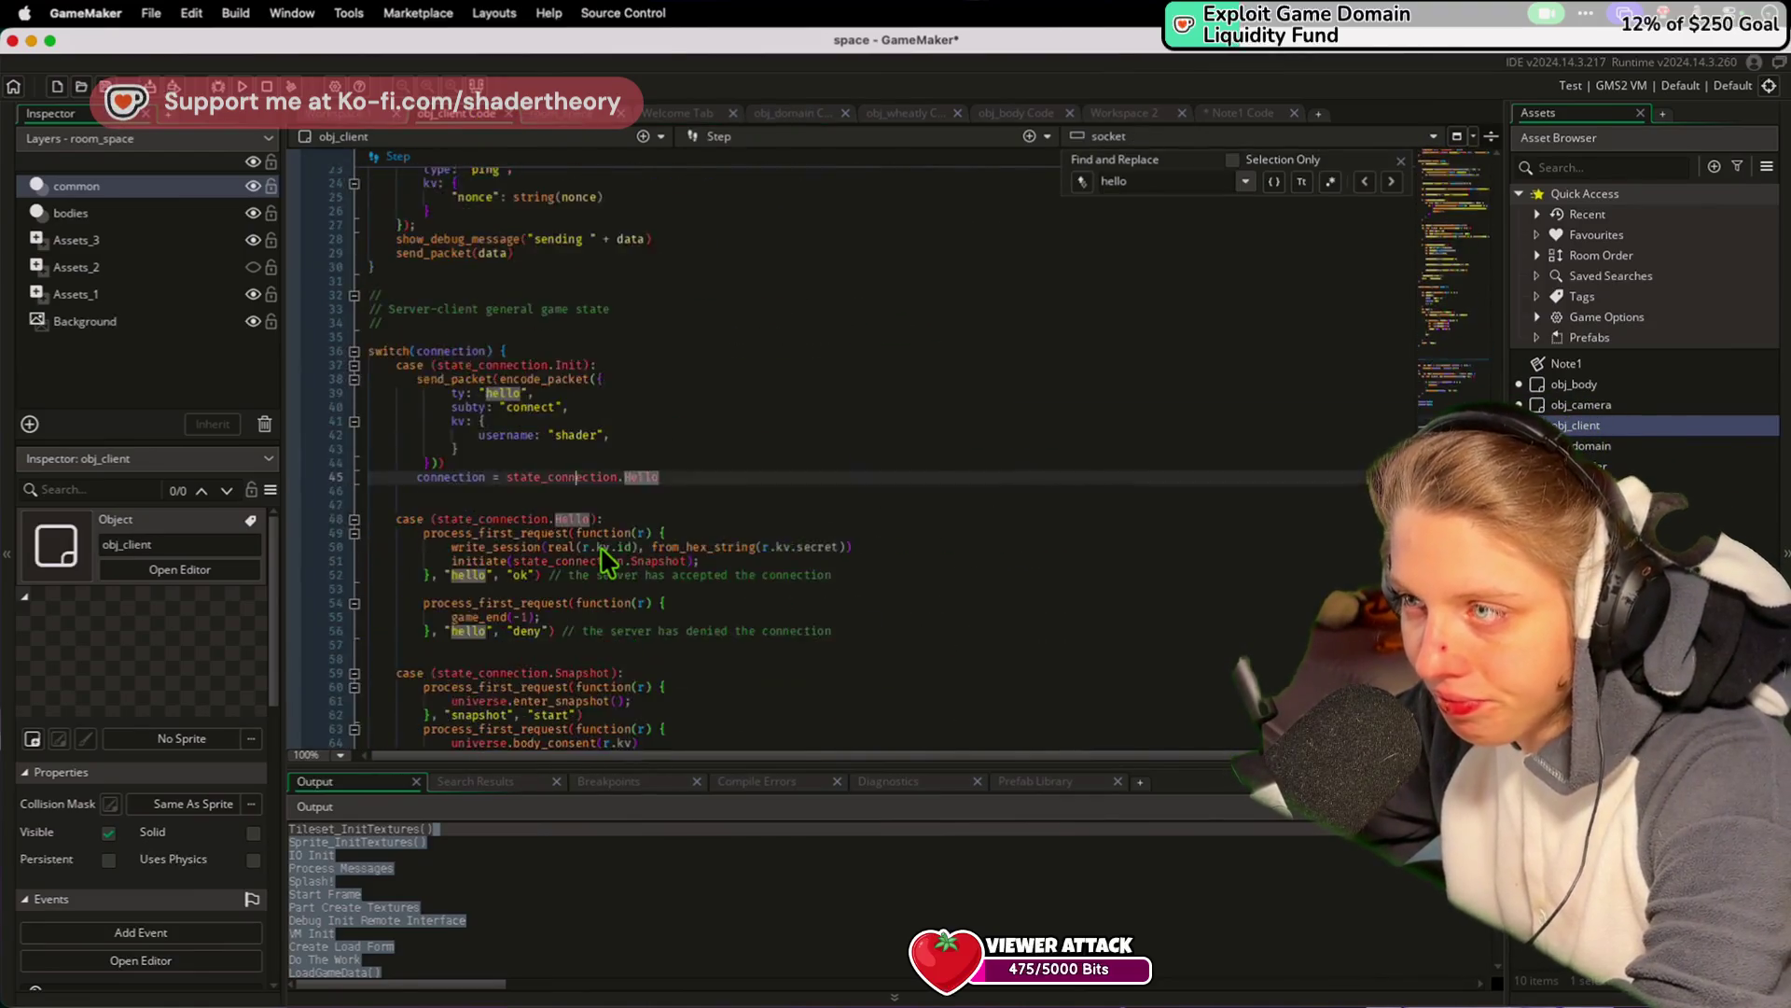
pyautogui.scroll(20, 601, 546)
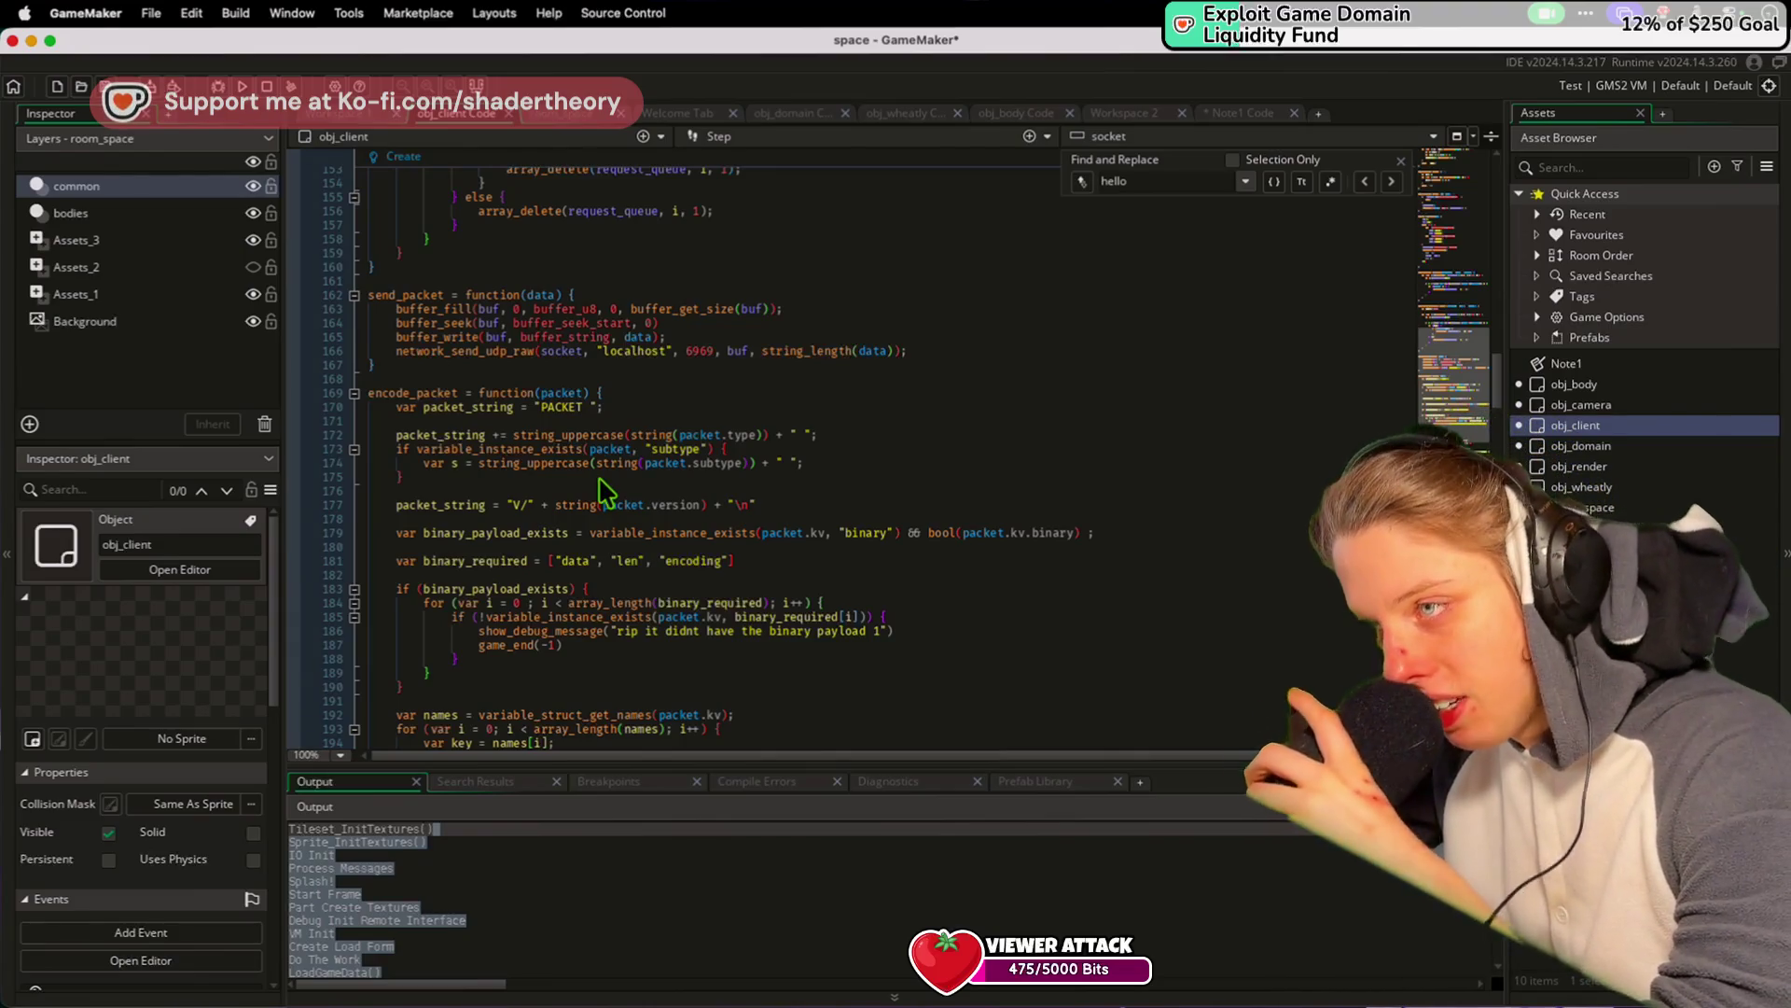
pyautogui.scroll(-1, 602, 490)
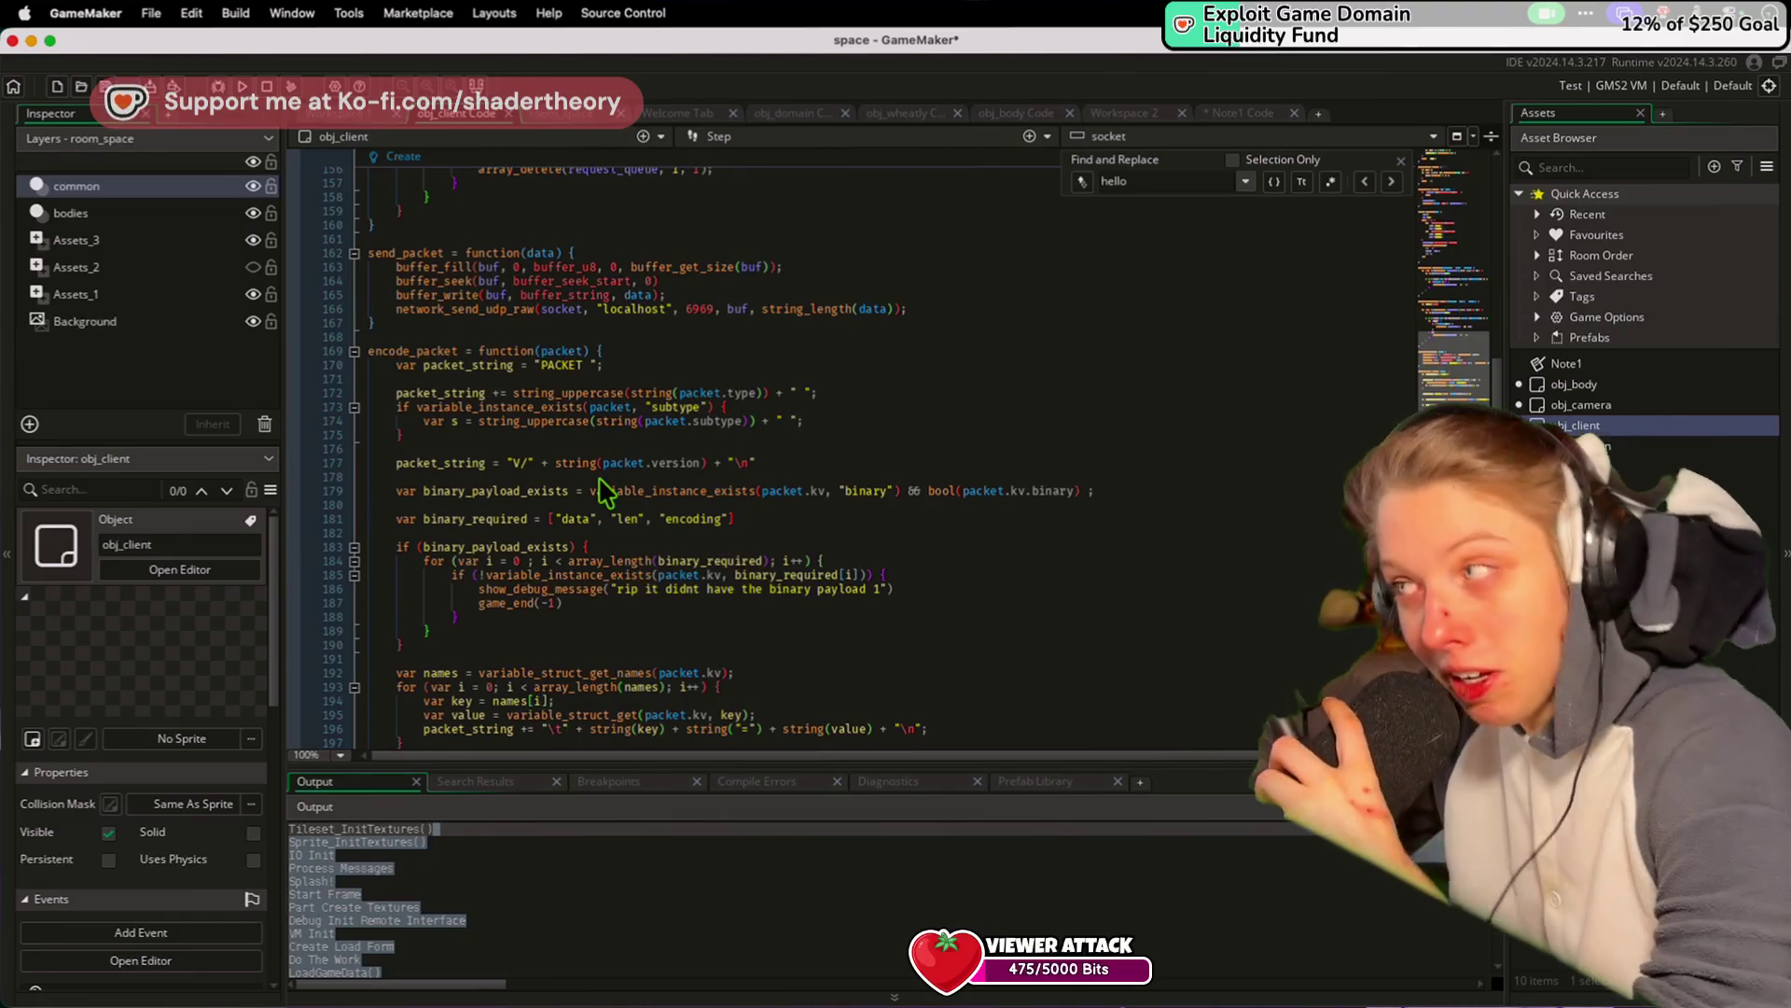
pyautogui.click(599, 477)
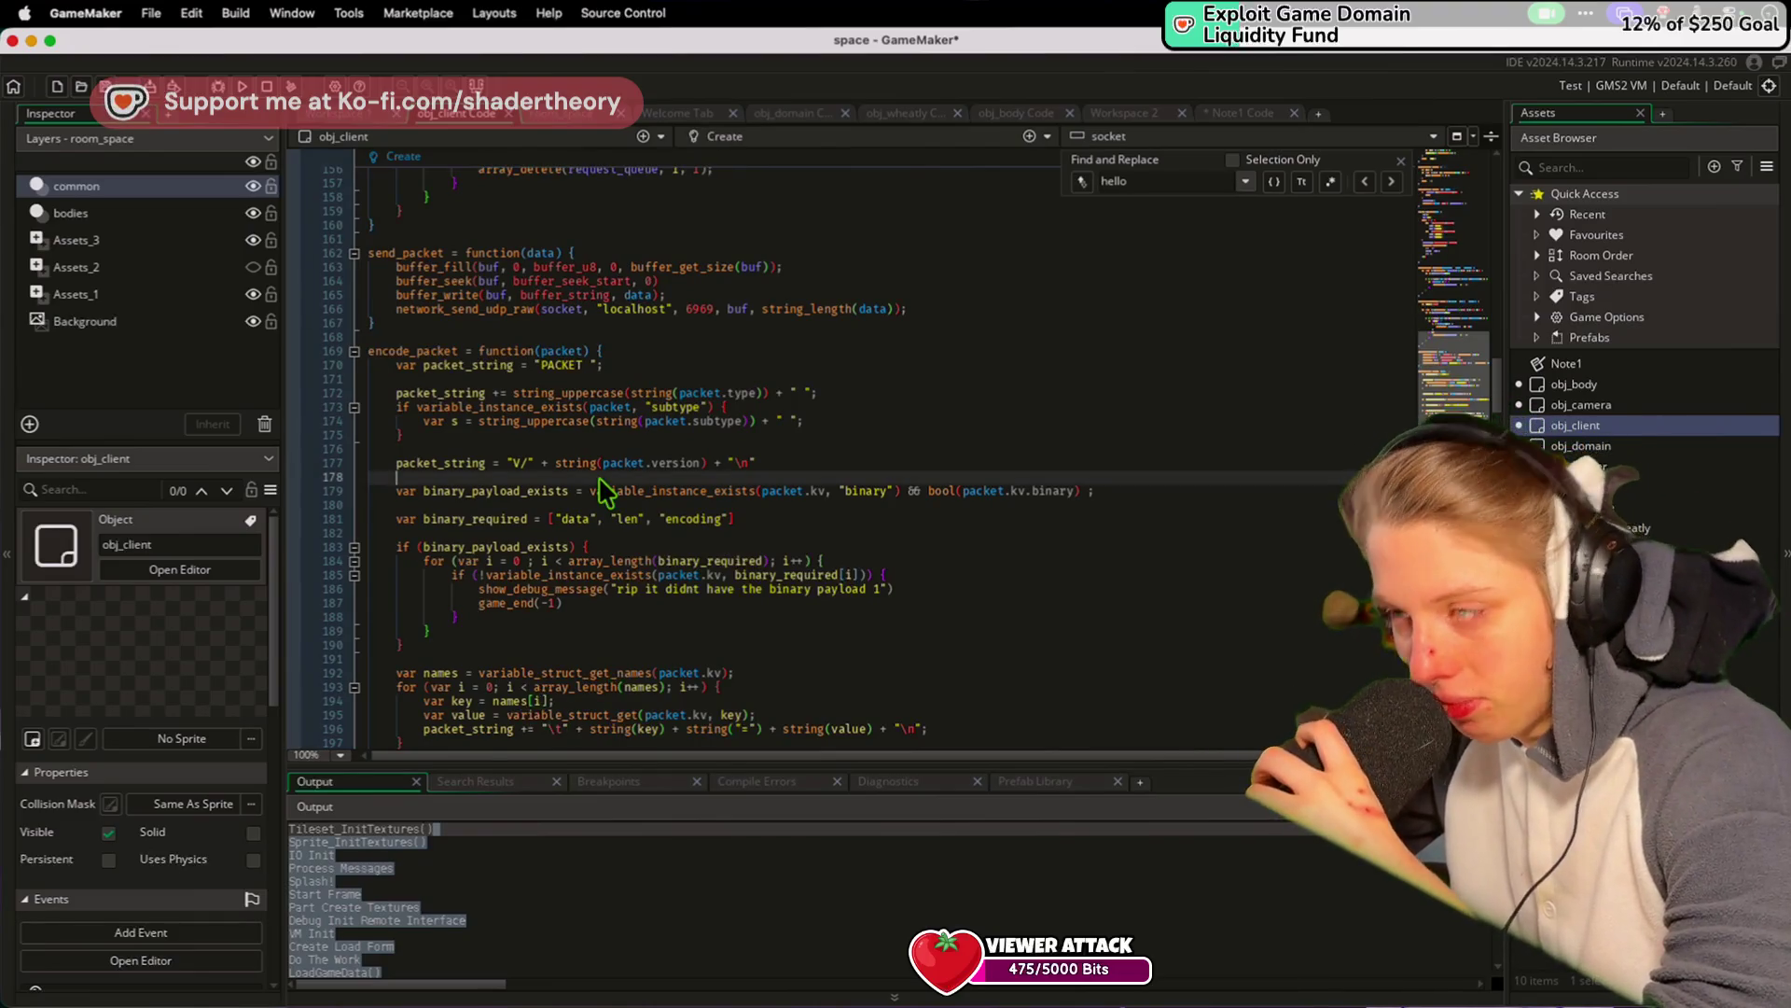
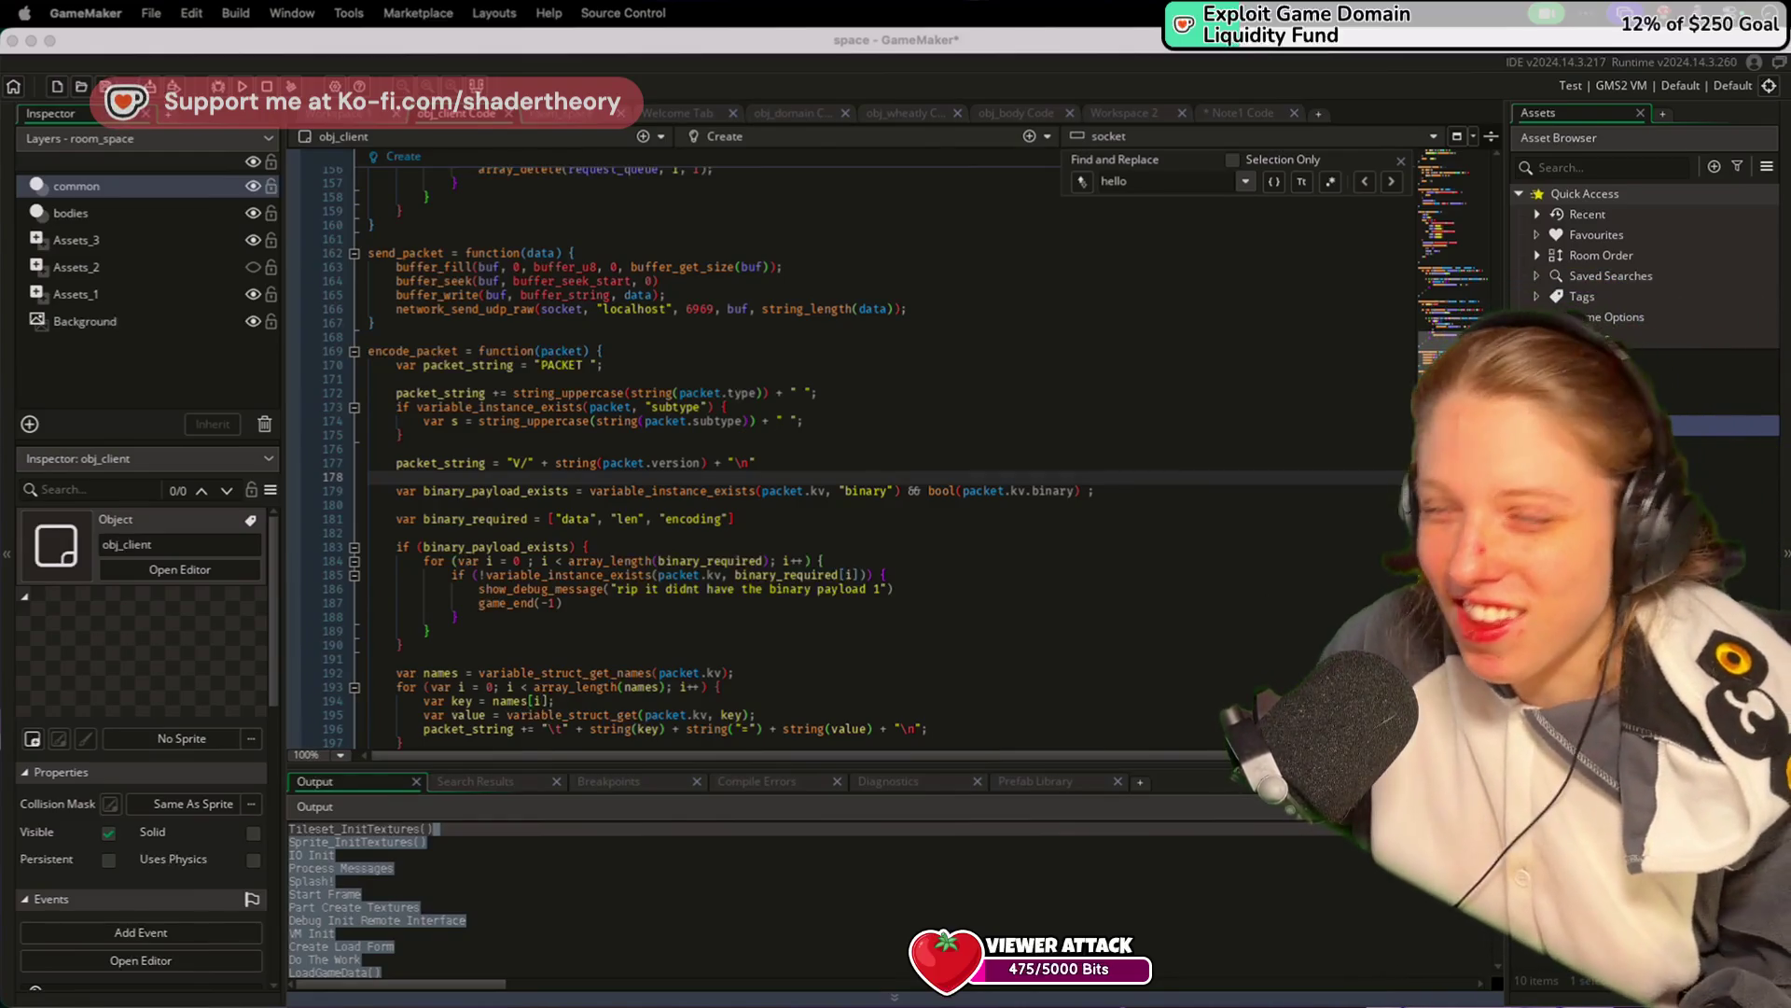
# - Add a 'version: 0,' field to decode_packet's packet struct and save the project
pyautogui.scroll(-15, 792, 458)
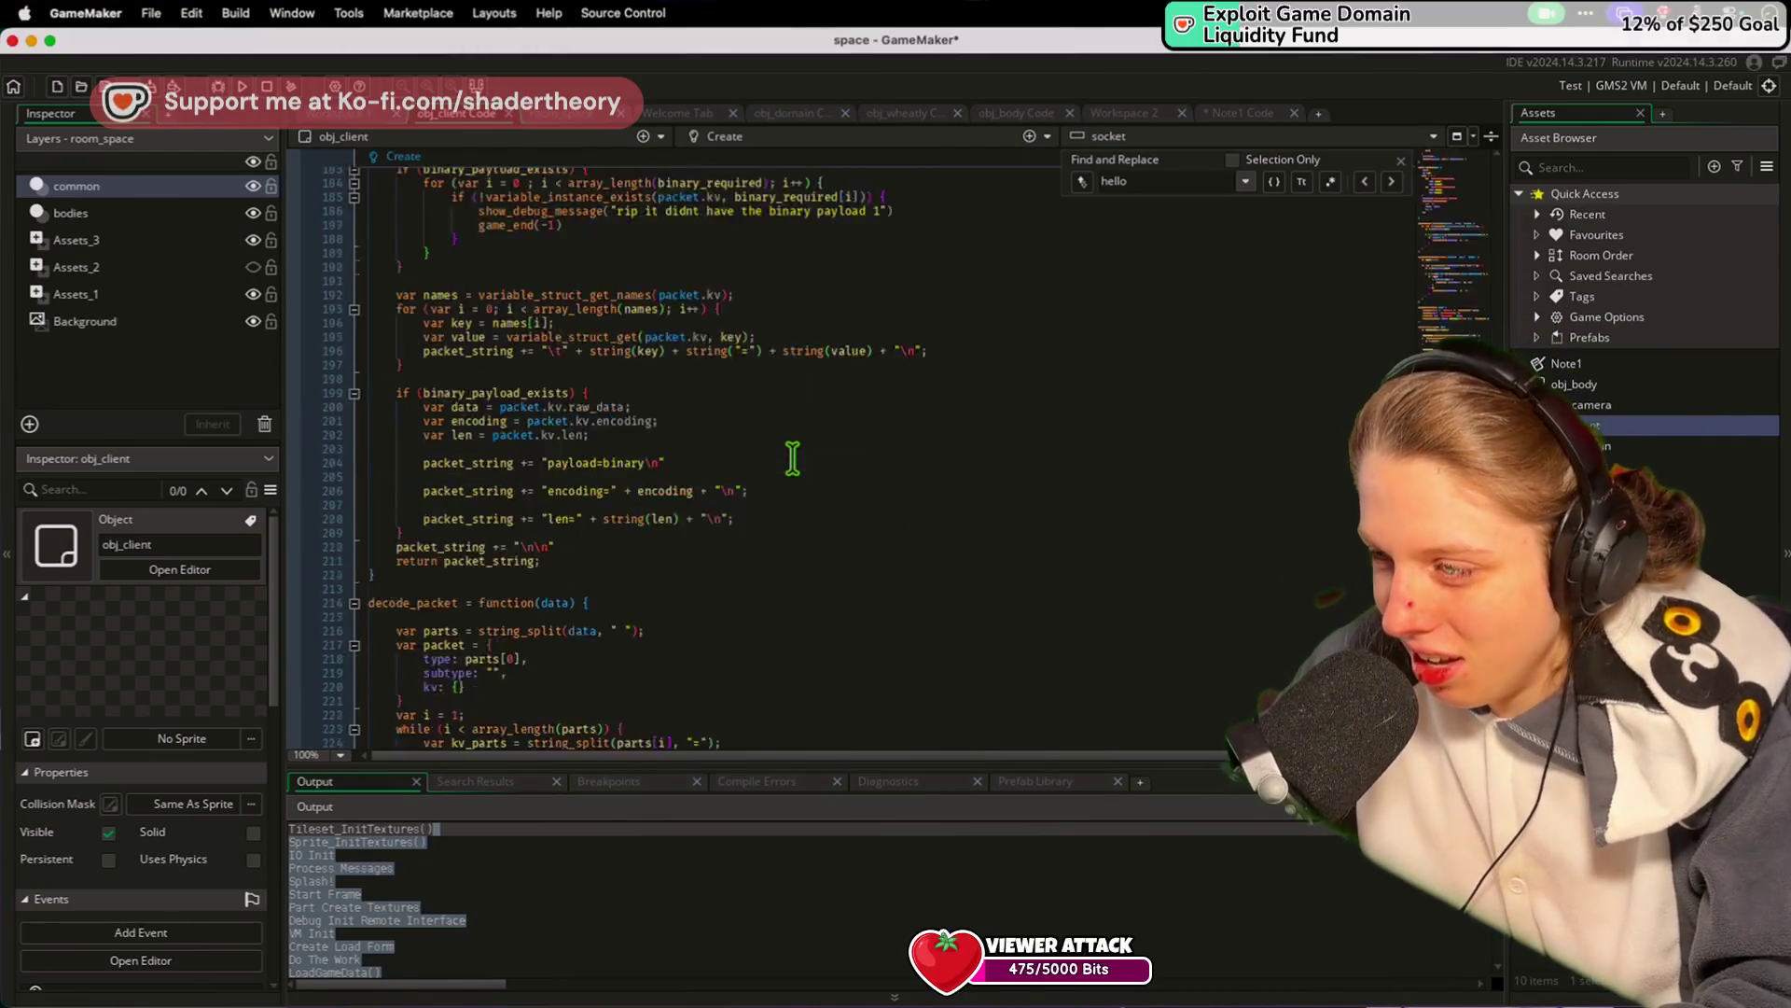
pyautogui.scroll(7, 792, 458)
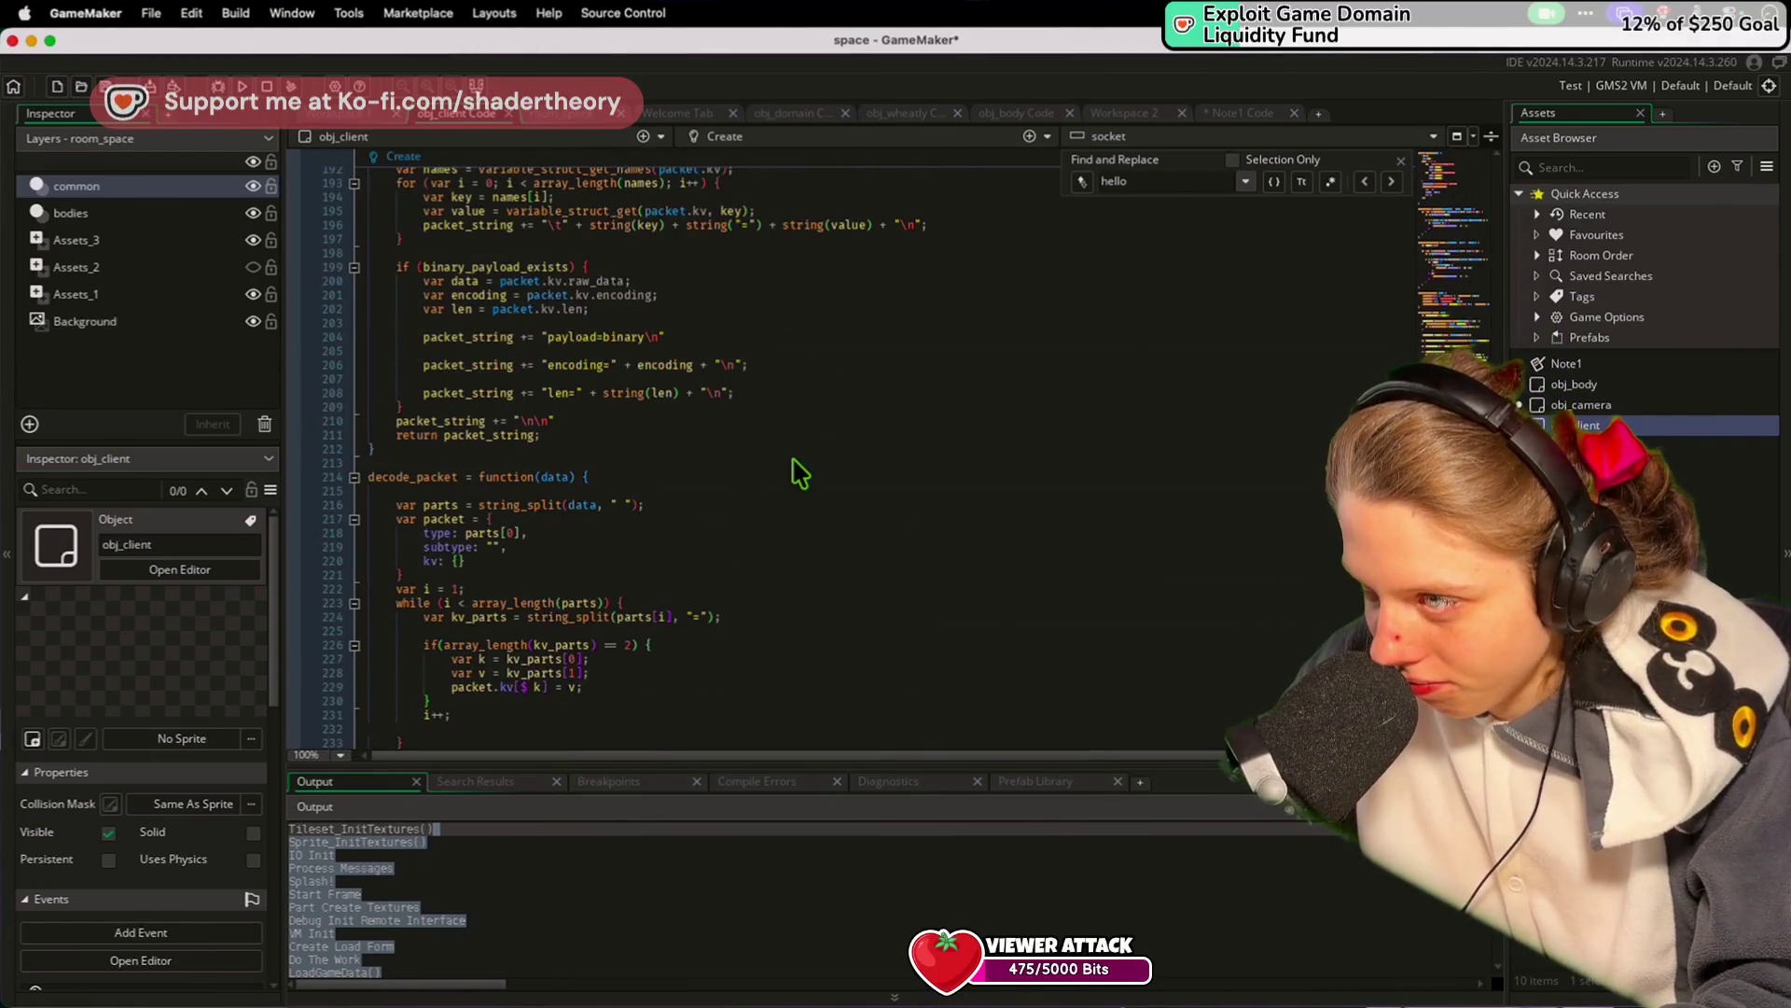
pyautogui.click(707, 647)
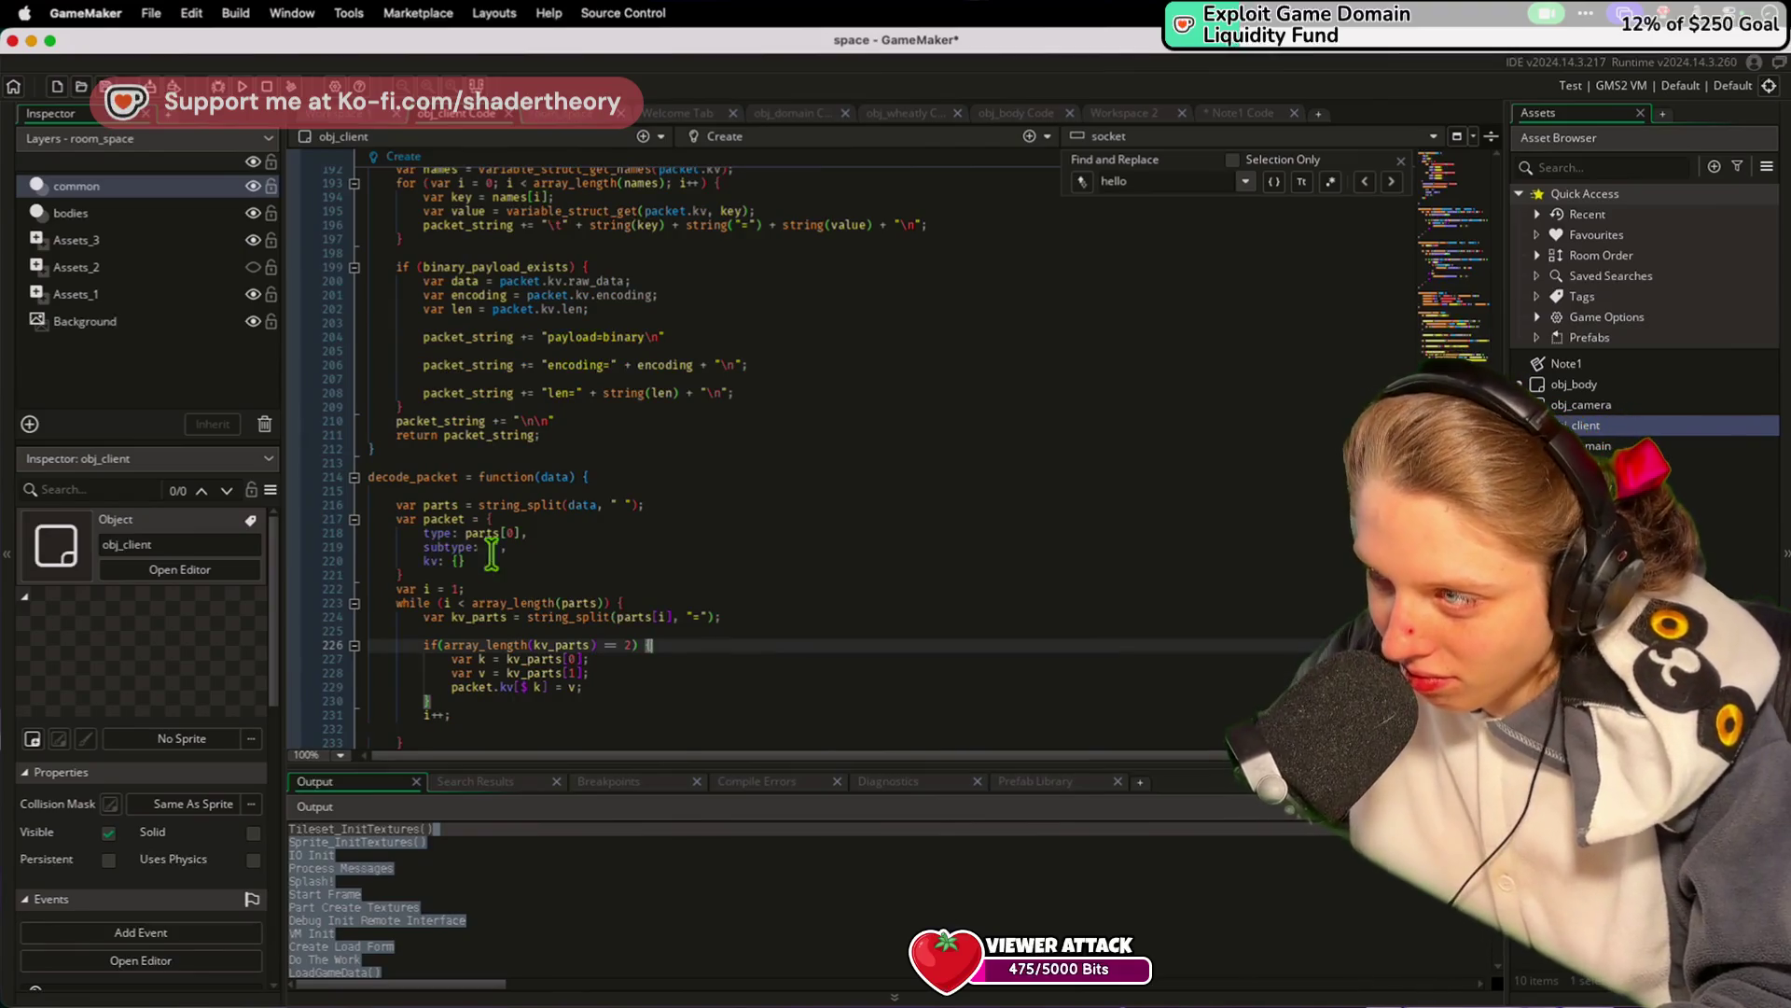
pyautogui.click(564, 507)
pyautogui.click(585, 530)
pyautogui.press('Return')
pyautogui.write('sion: 0')
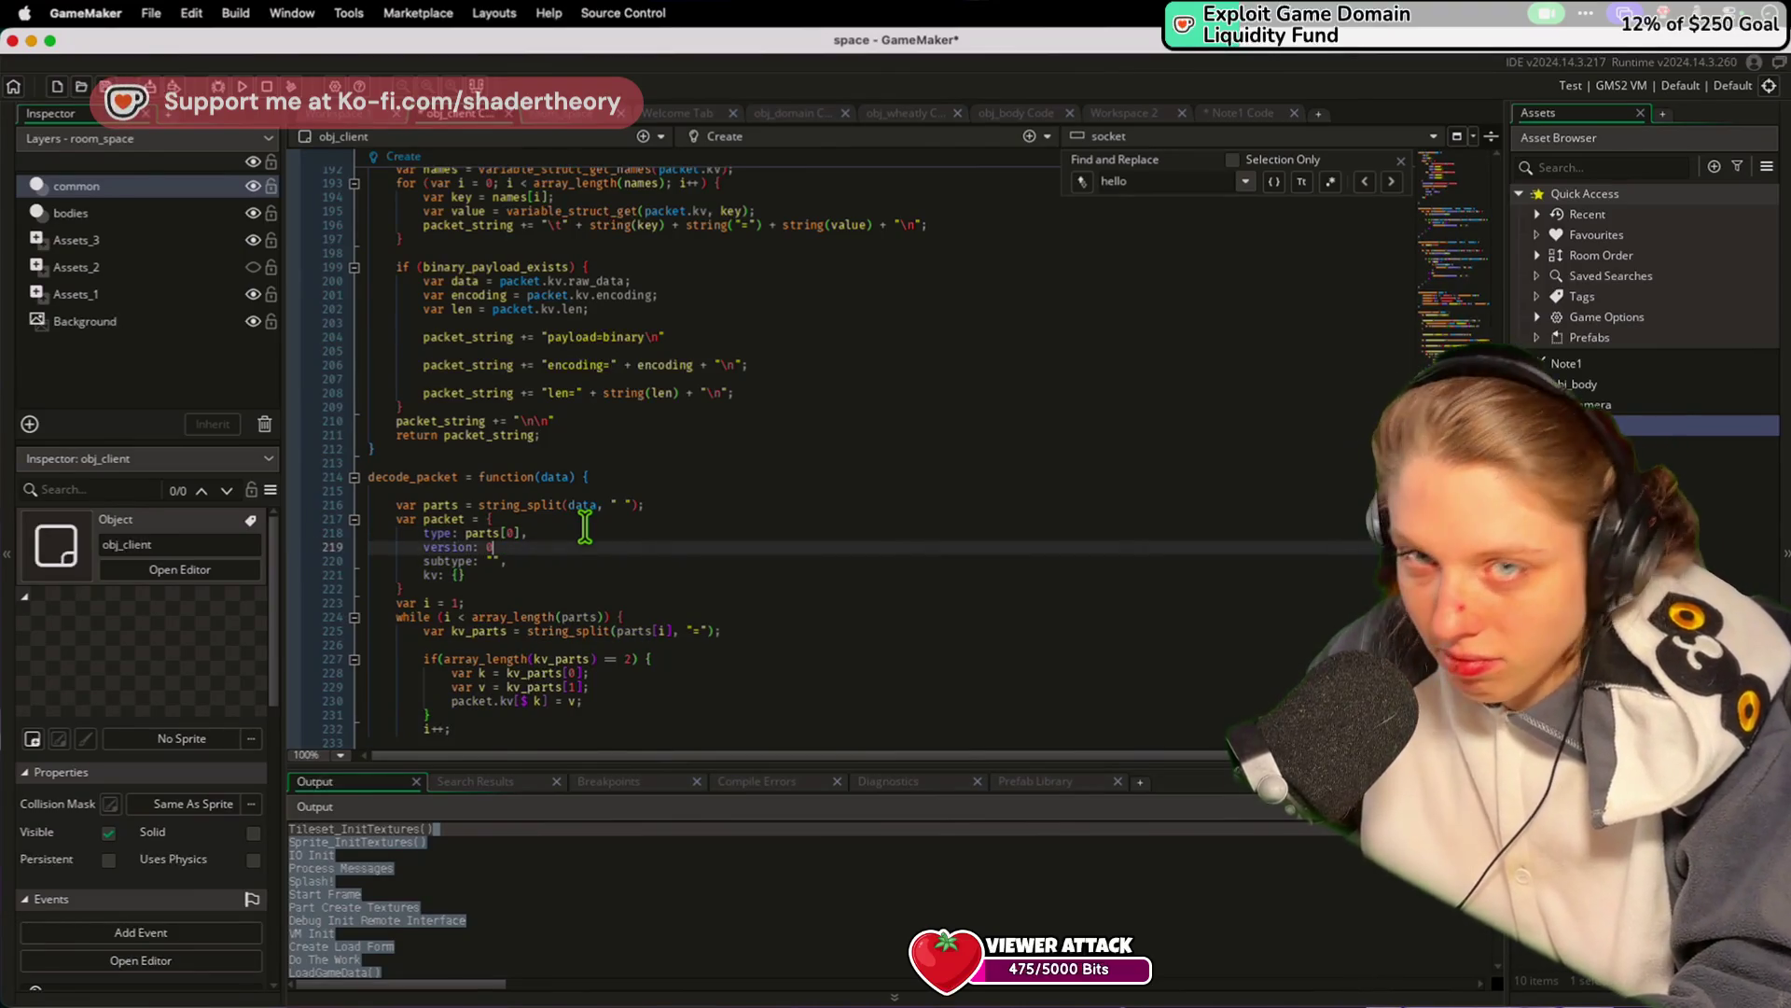
pyautogui.write(',')
pyautogui.click(578, 575)
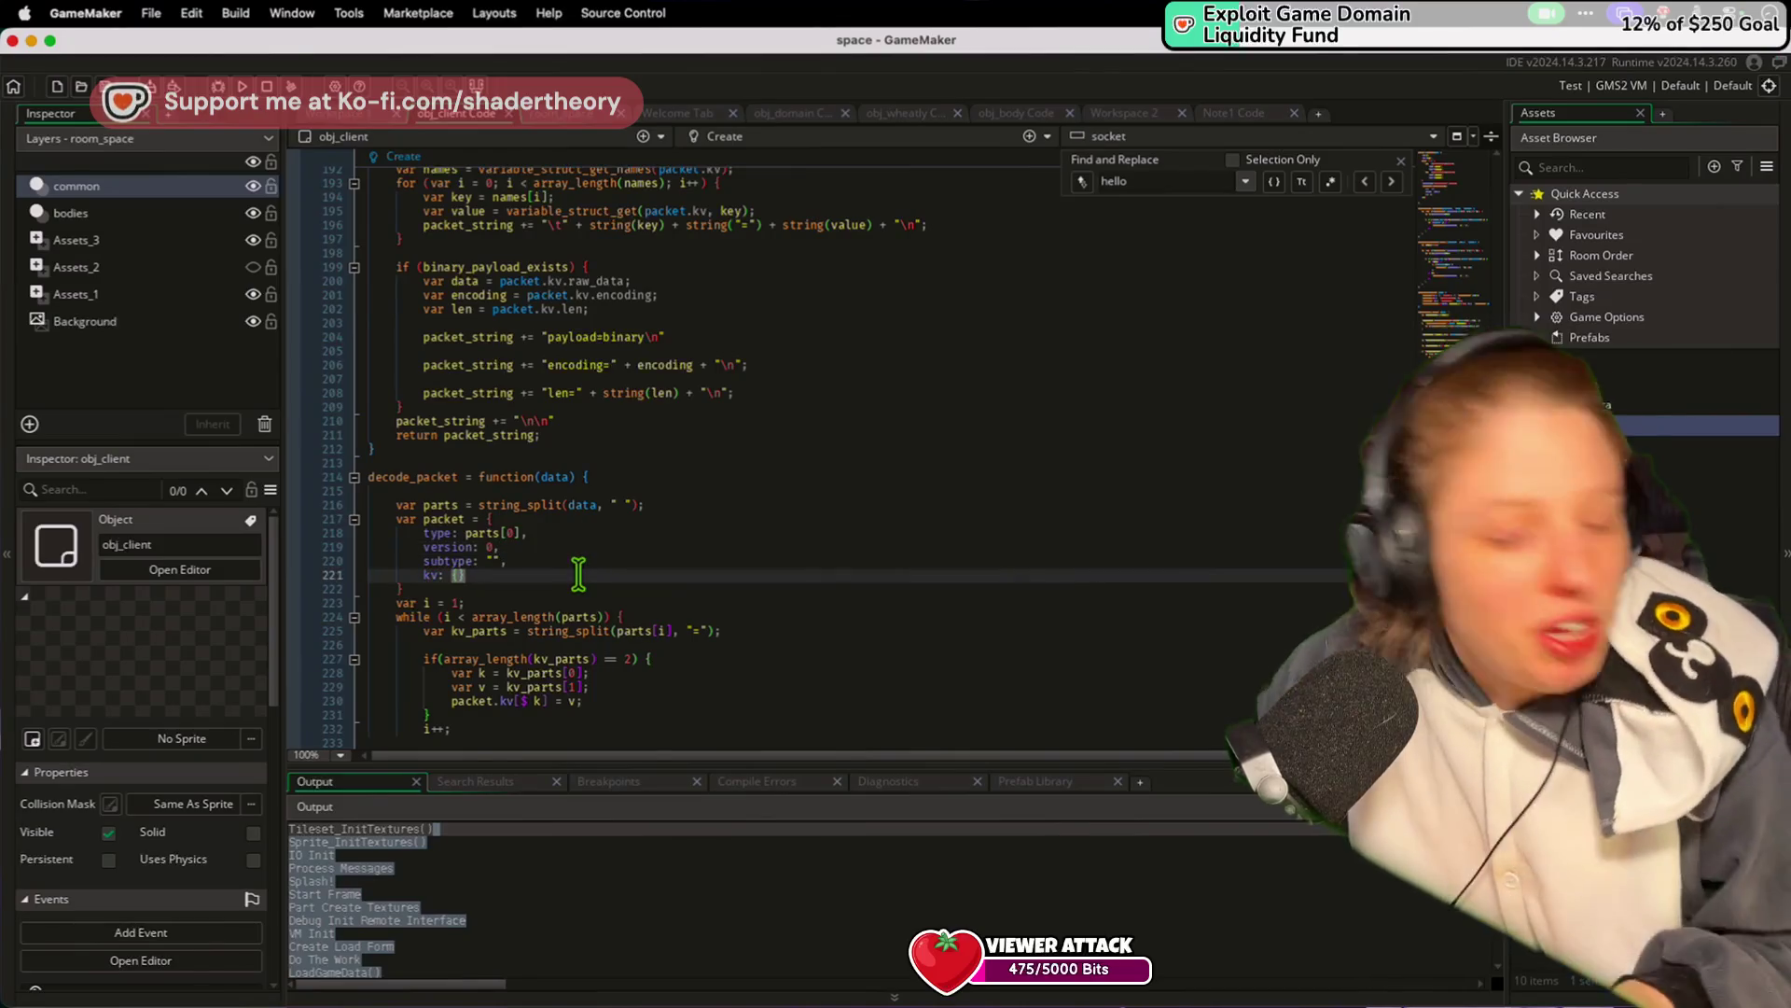
pyautogui.click(648, 588)
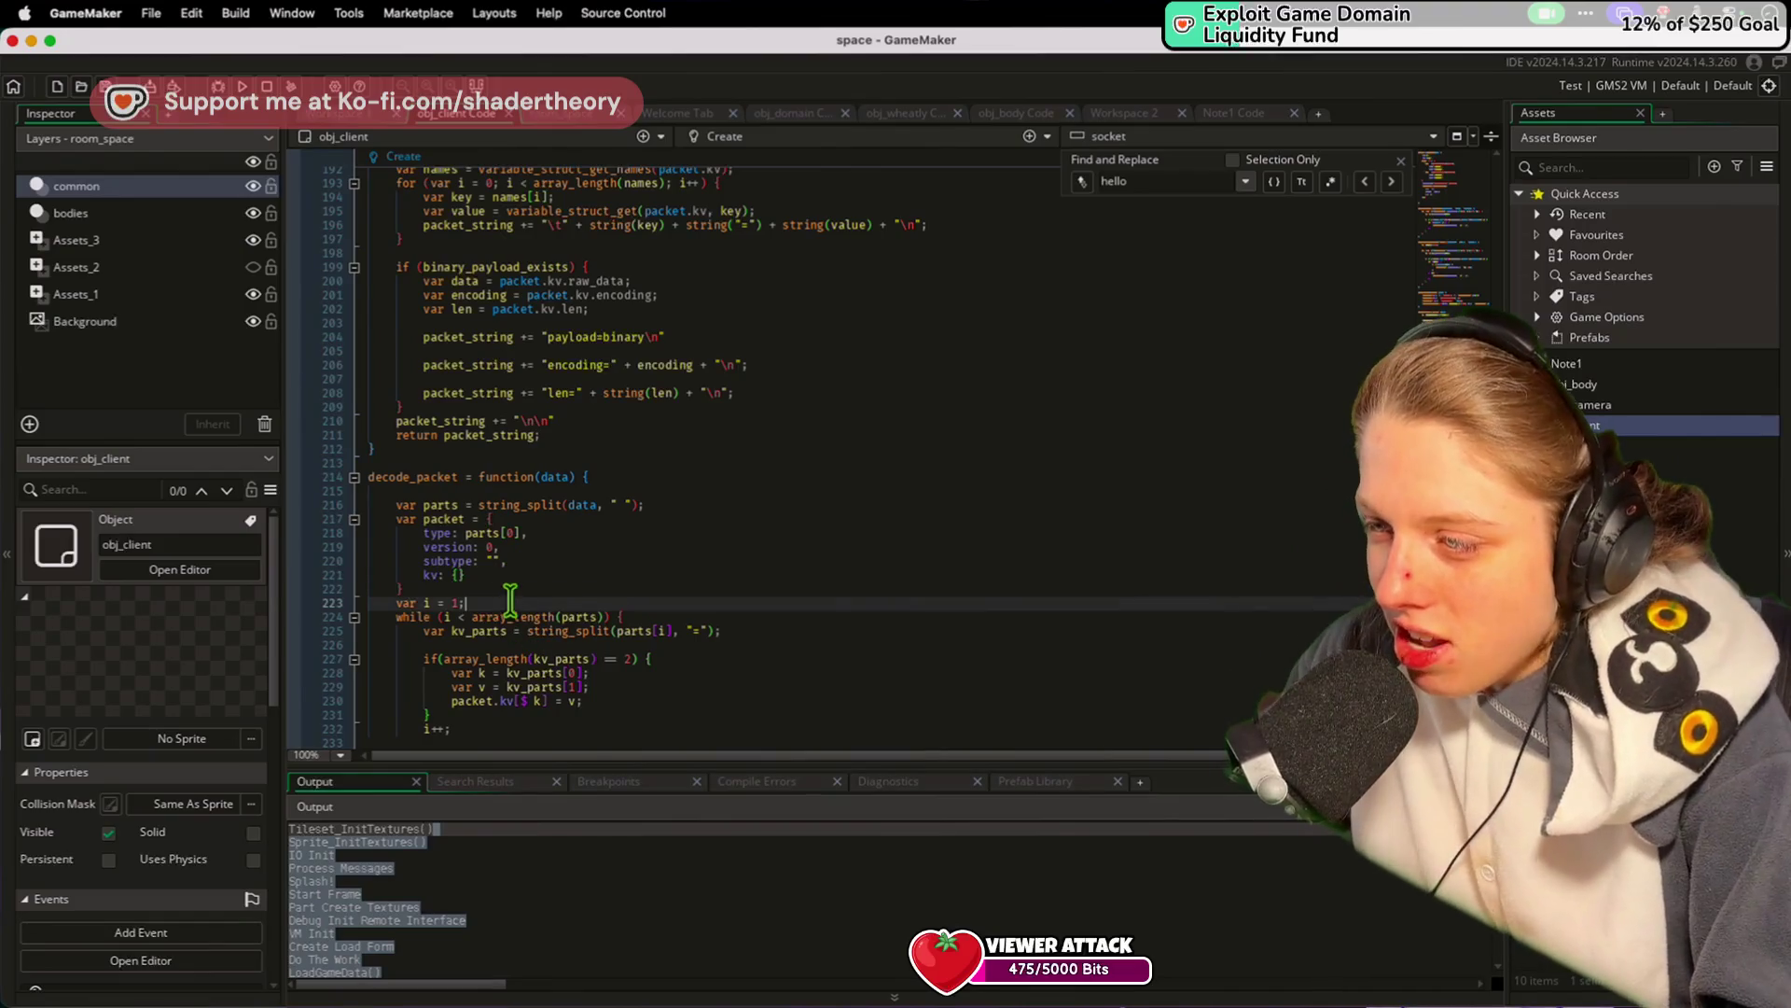
pyautogui.press('Return')
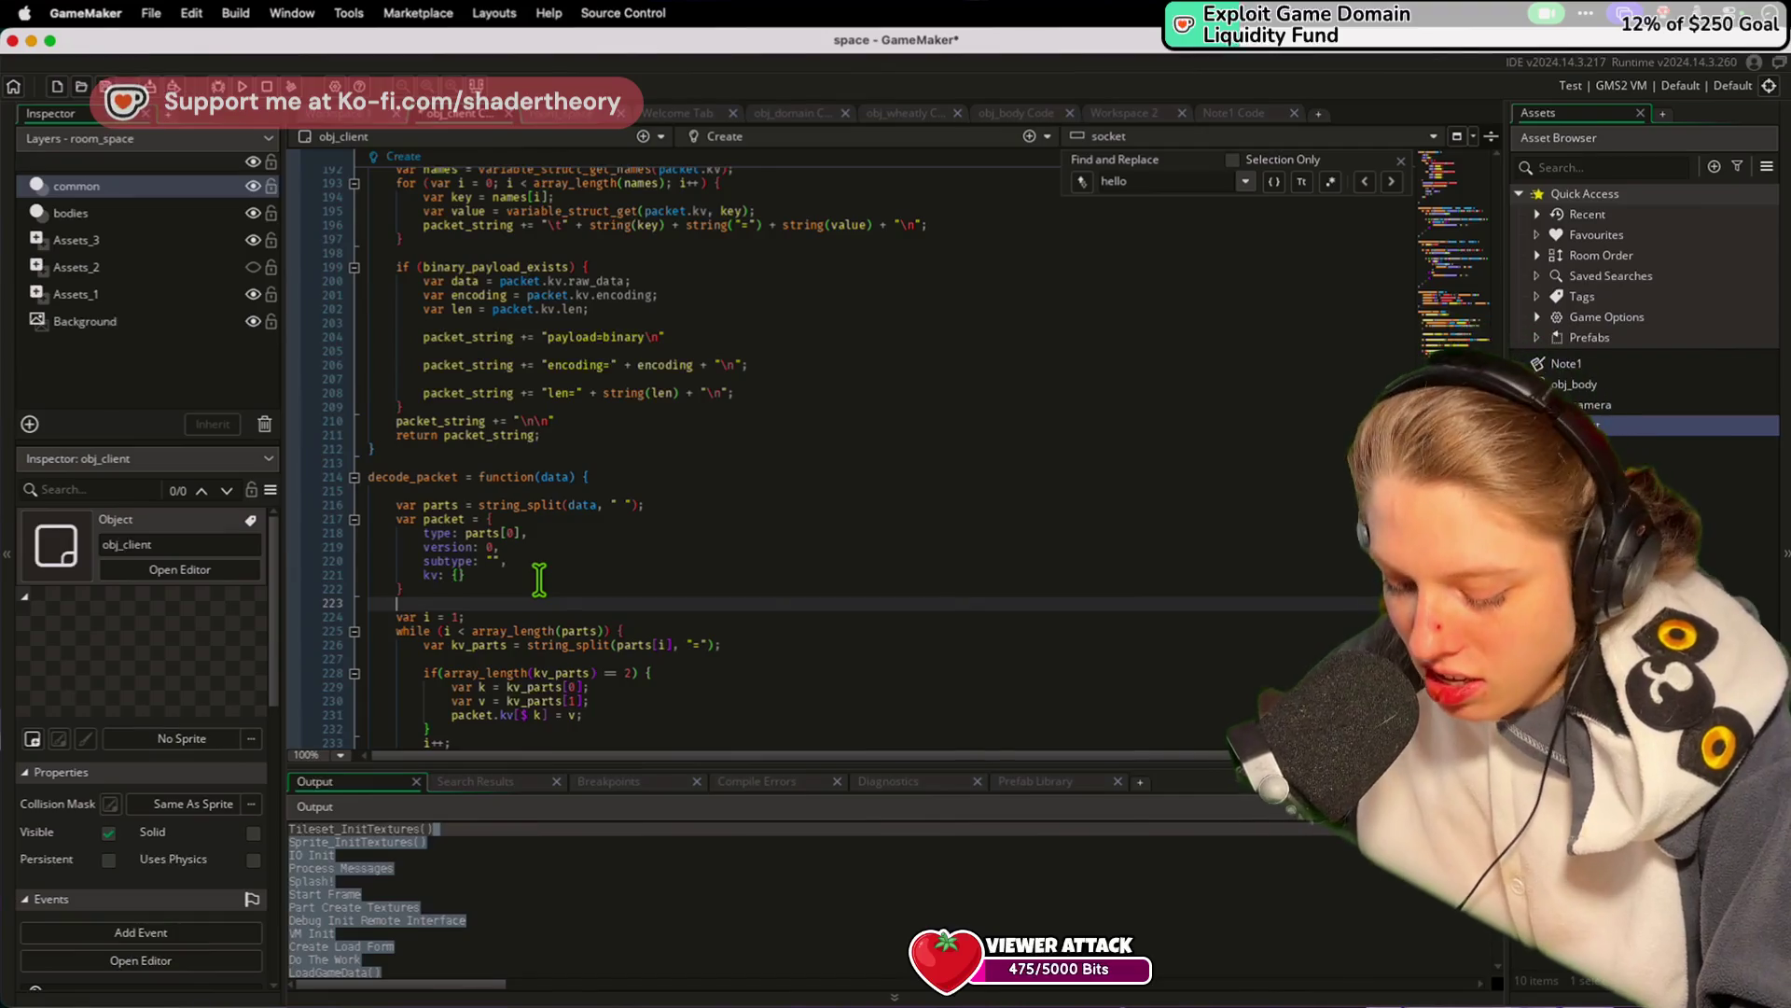
pyautogui.press('BackSpace')
pyautogui.hotkey('ctrl', 's')
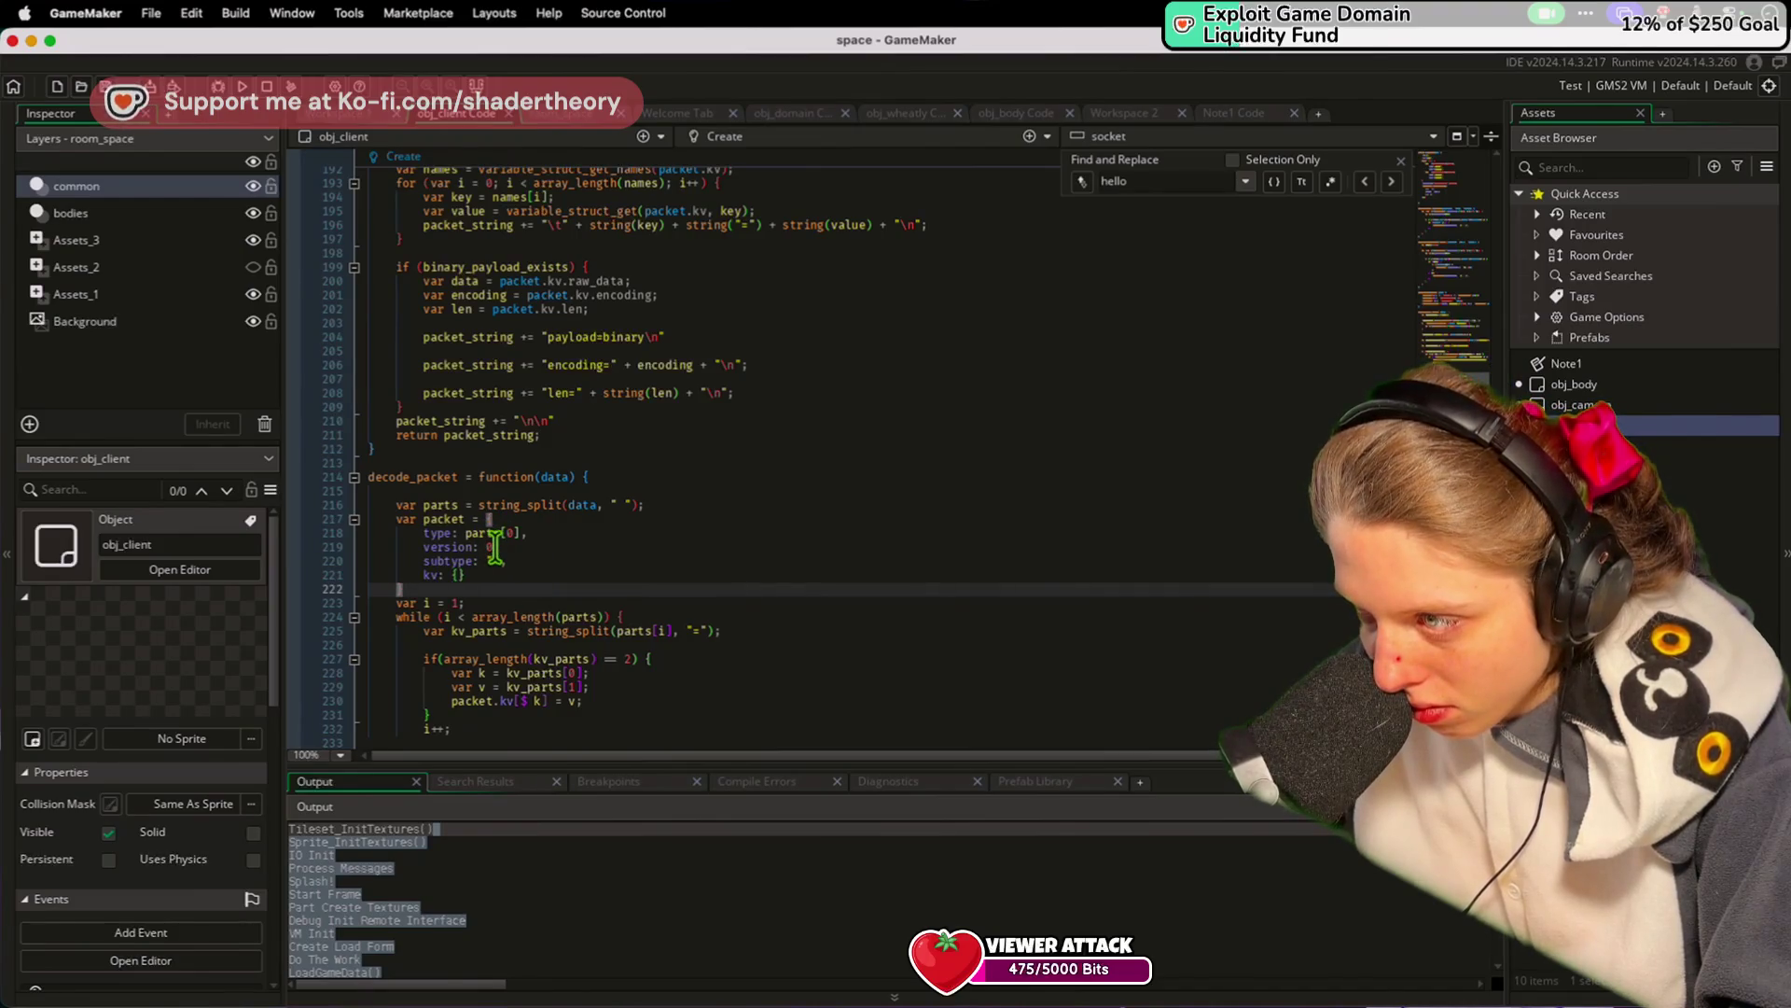
# - Change string_split's separator from " " to "\n" and save
pyautogui.click(625, 501)
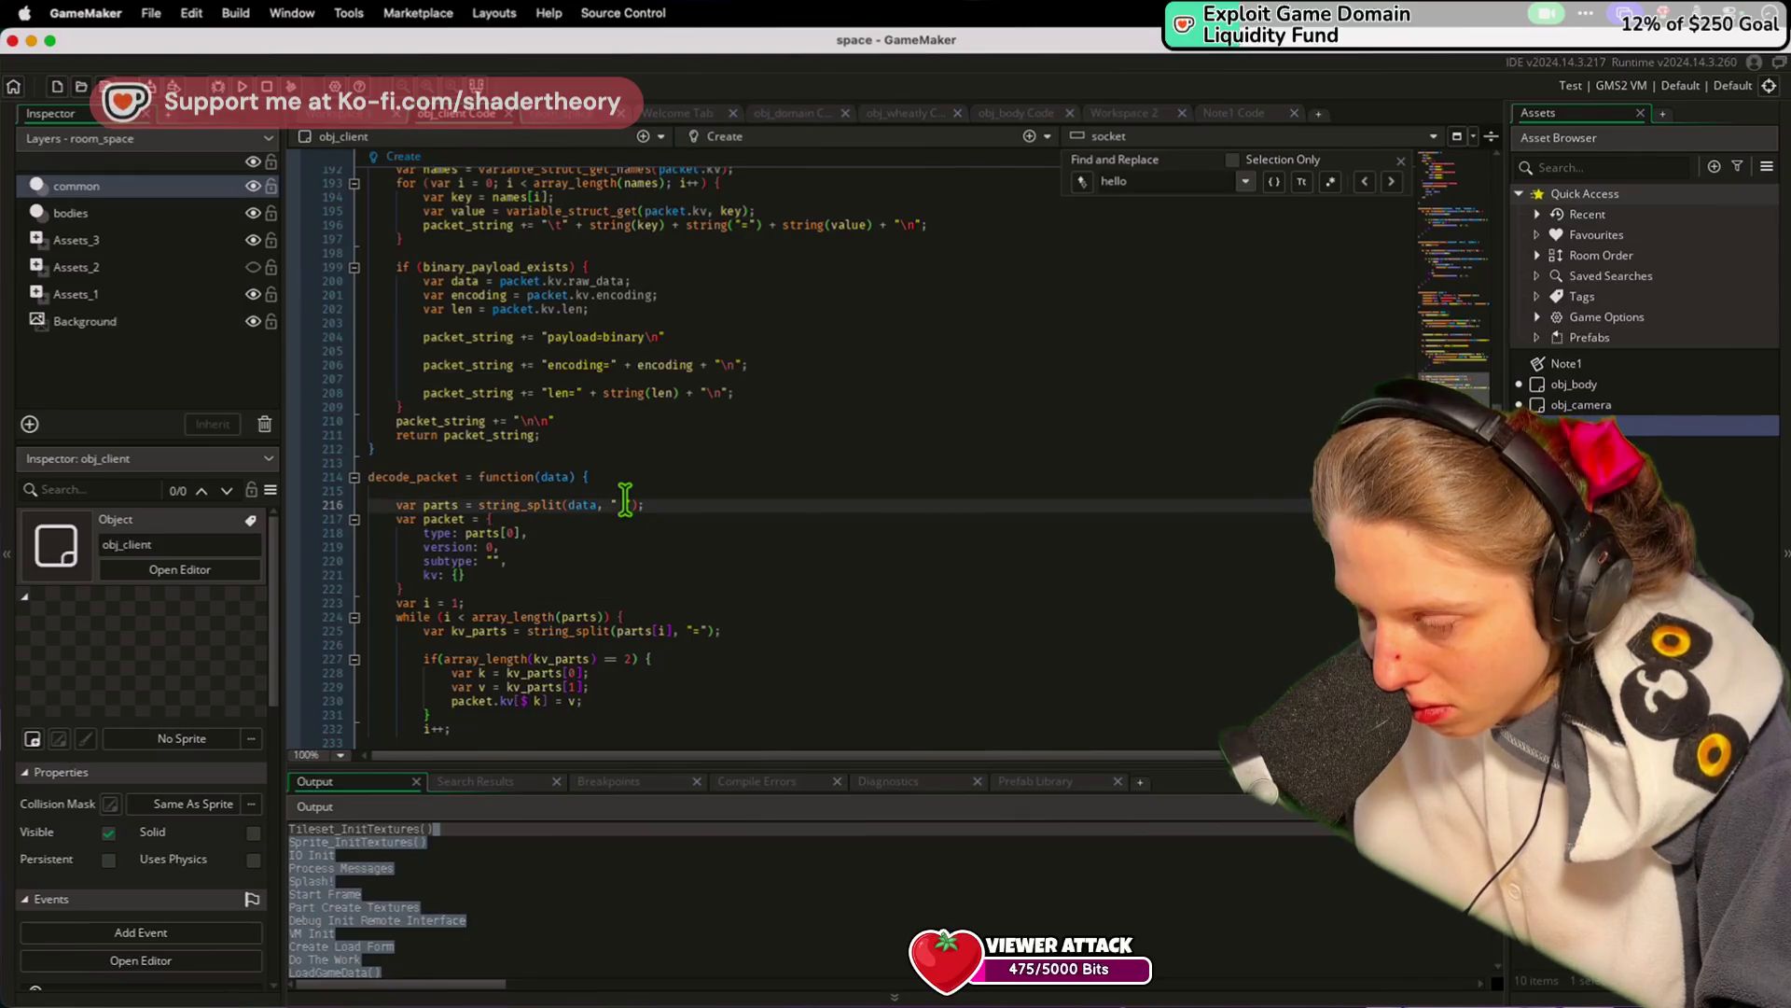
pyautogui.moveTo(638, 504); pyautogui.dragTo(495, 507)
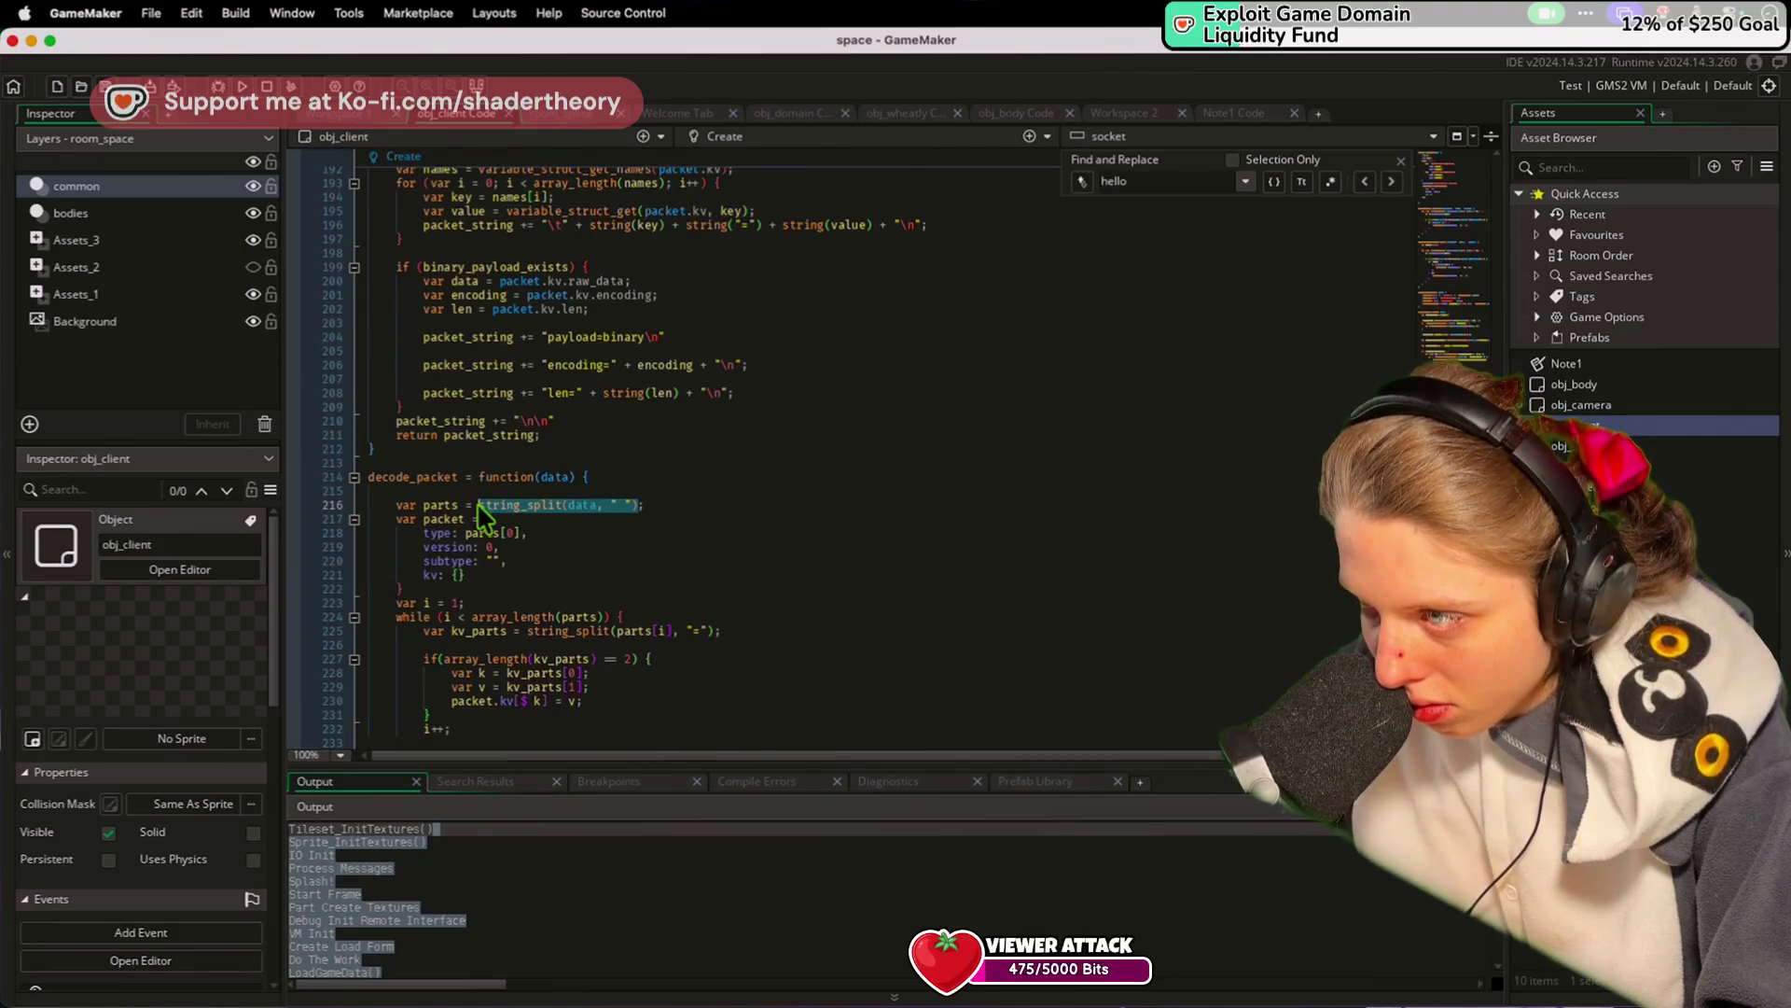
pyautogui.click(501, 490)
pyautogui.write('v')
pyautogui.press('Escape')
pyautogui.write('ar header = a')
pyautogui.press('BackSpace')
pyautogui.press('BackSpace')
pyautogui.press('BackSpace')
pyautogui.press('BackSpace')
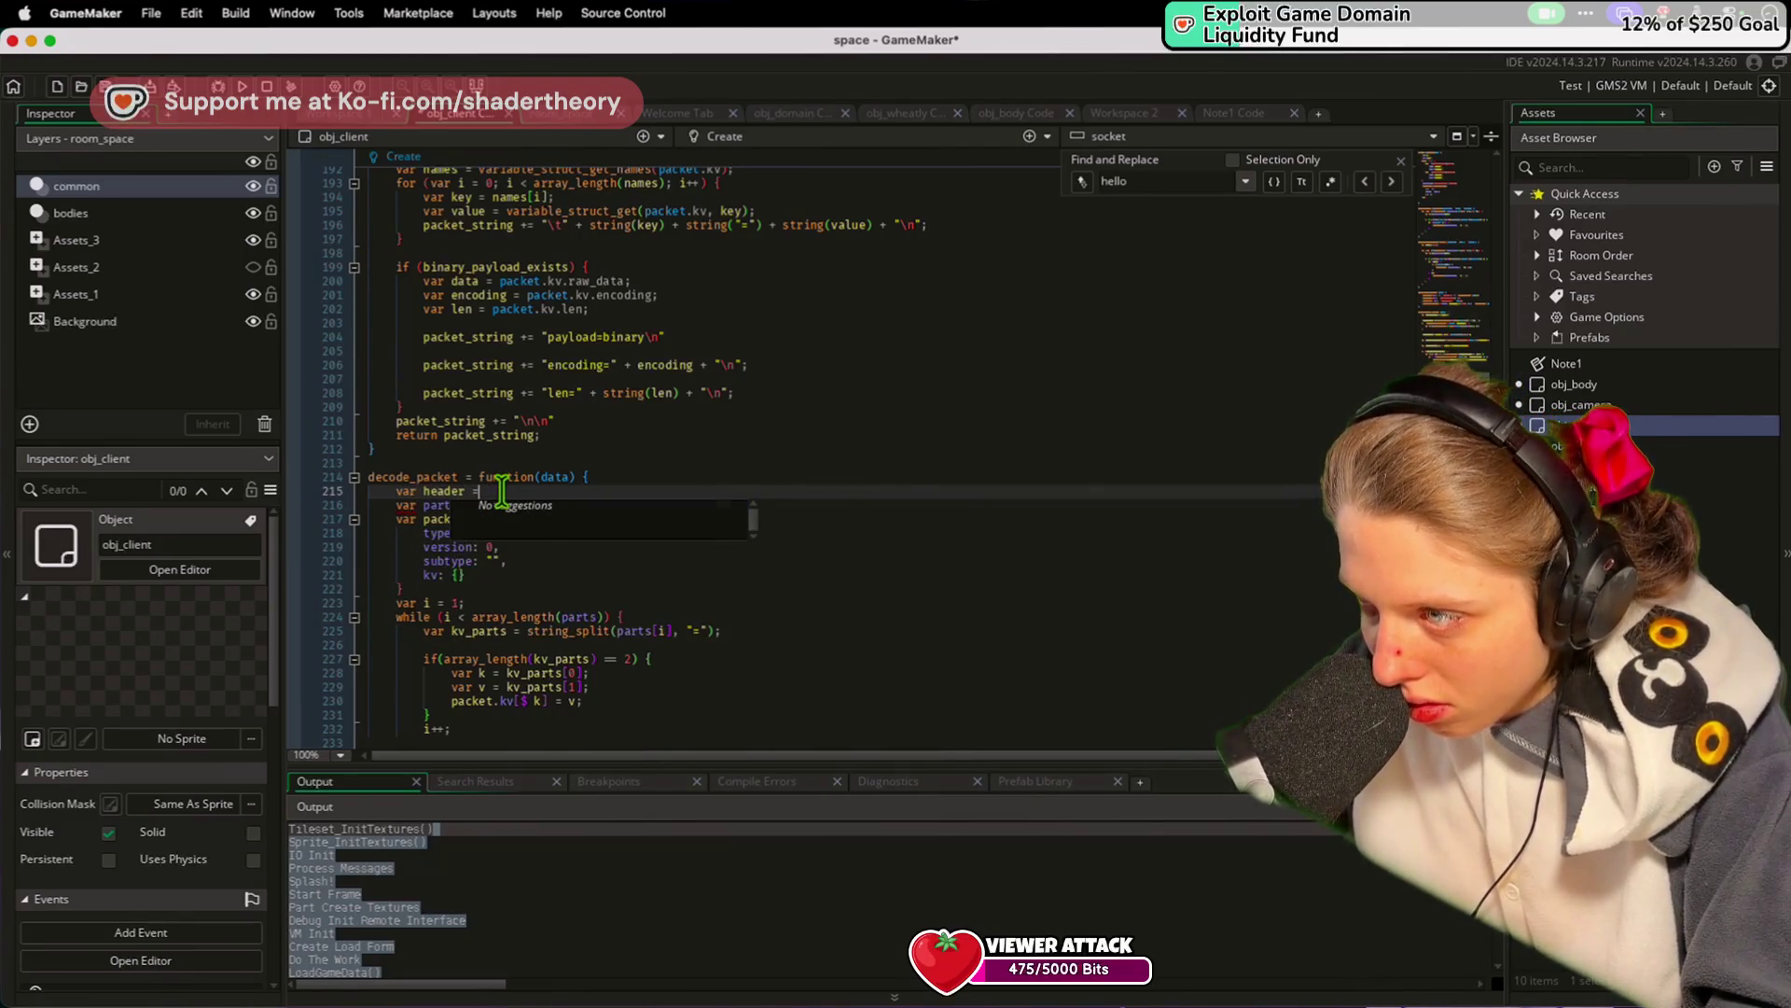
pyautogui.press('Delete')
pyautogui.press('Delete')
pyautogui.press('Delete')
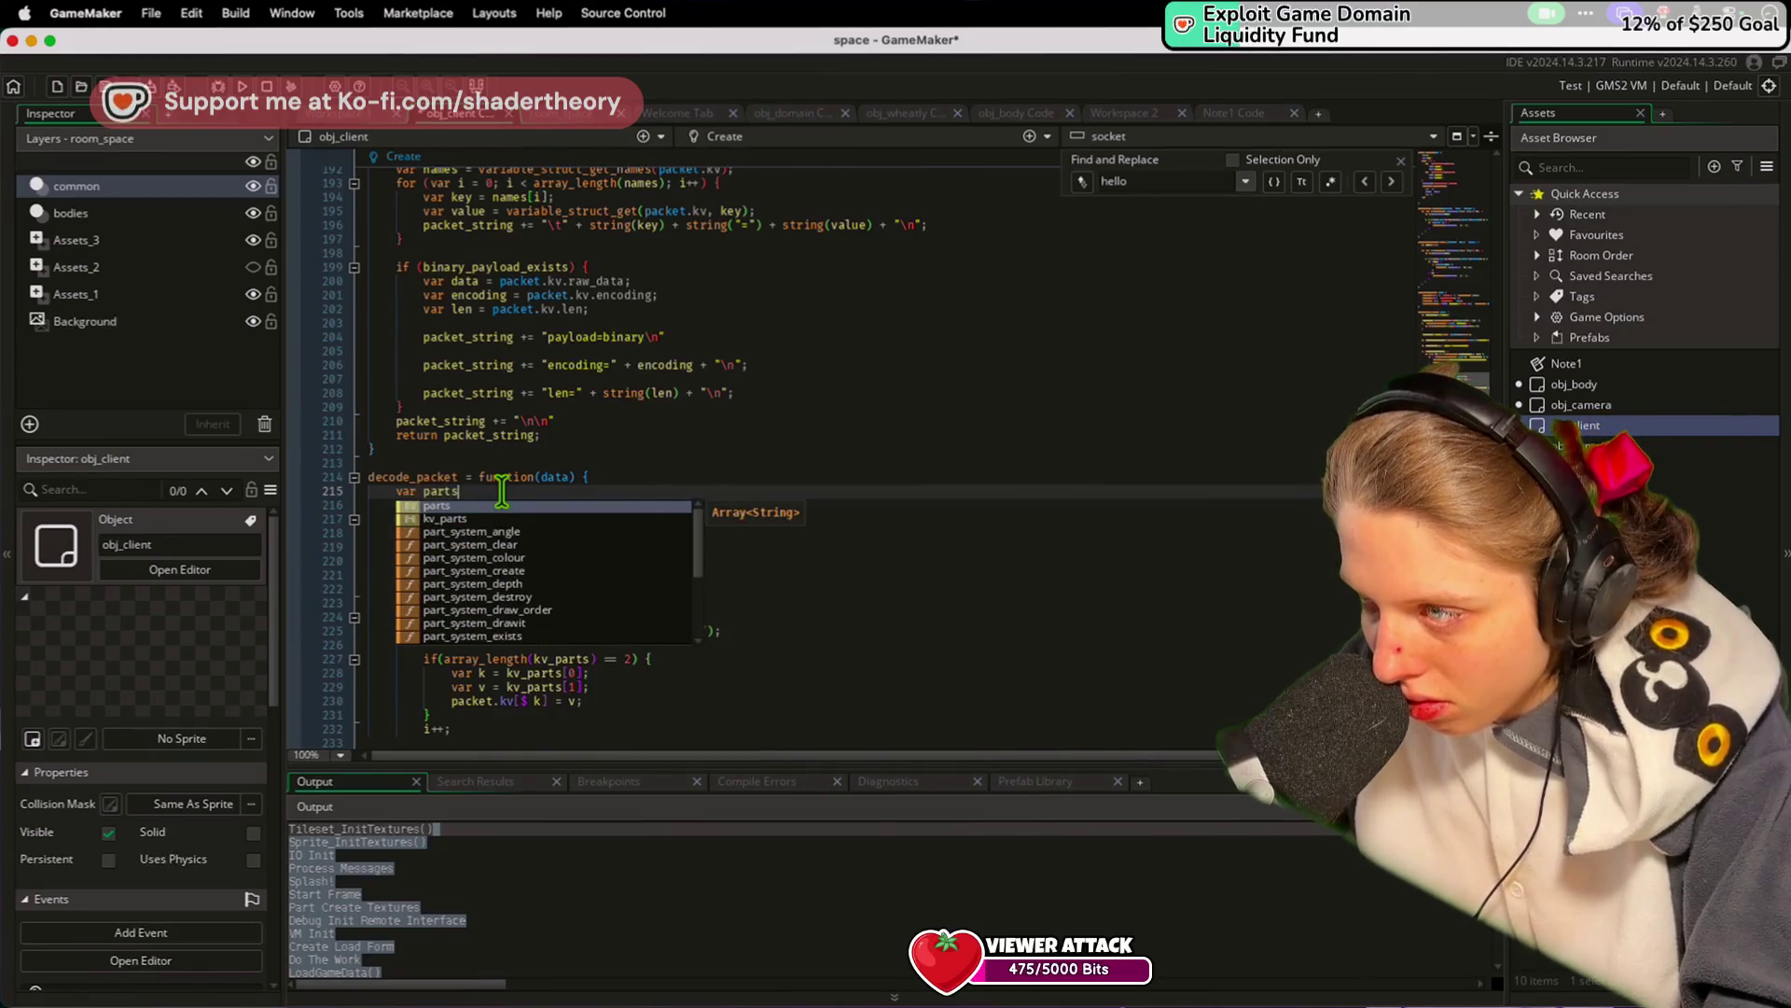
pyautogui.press('Escape')
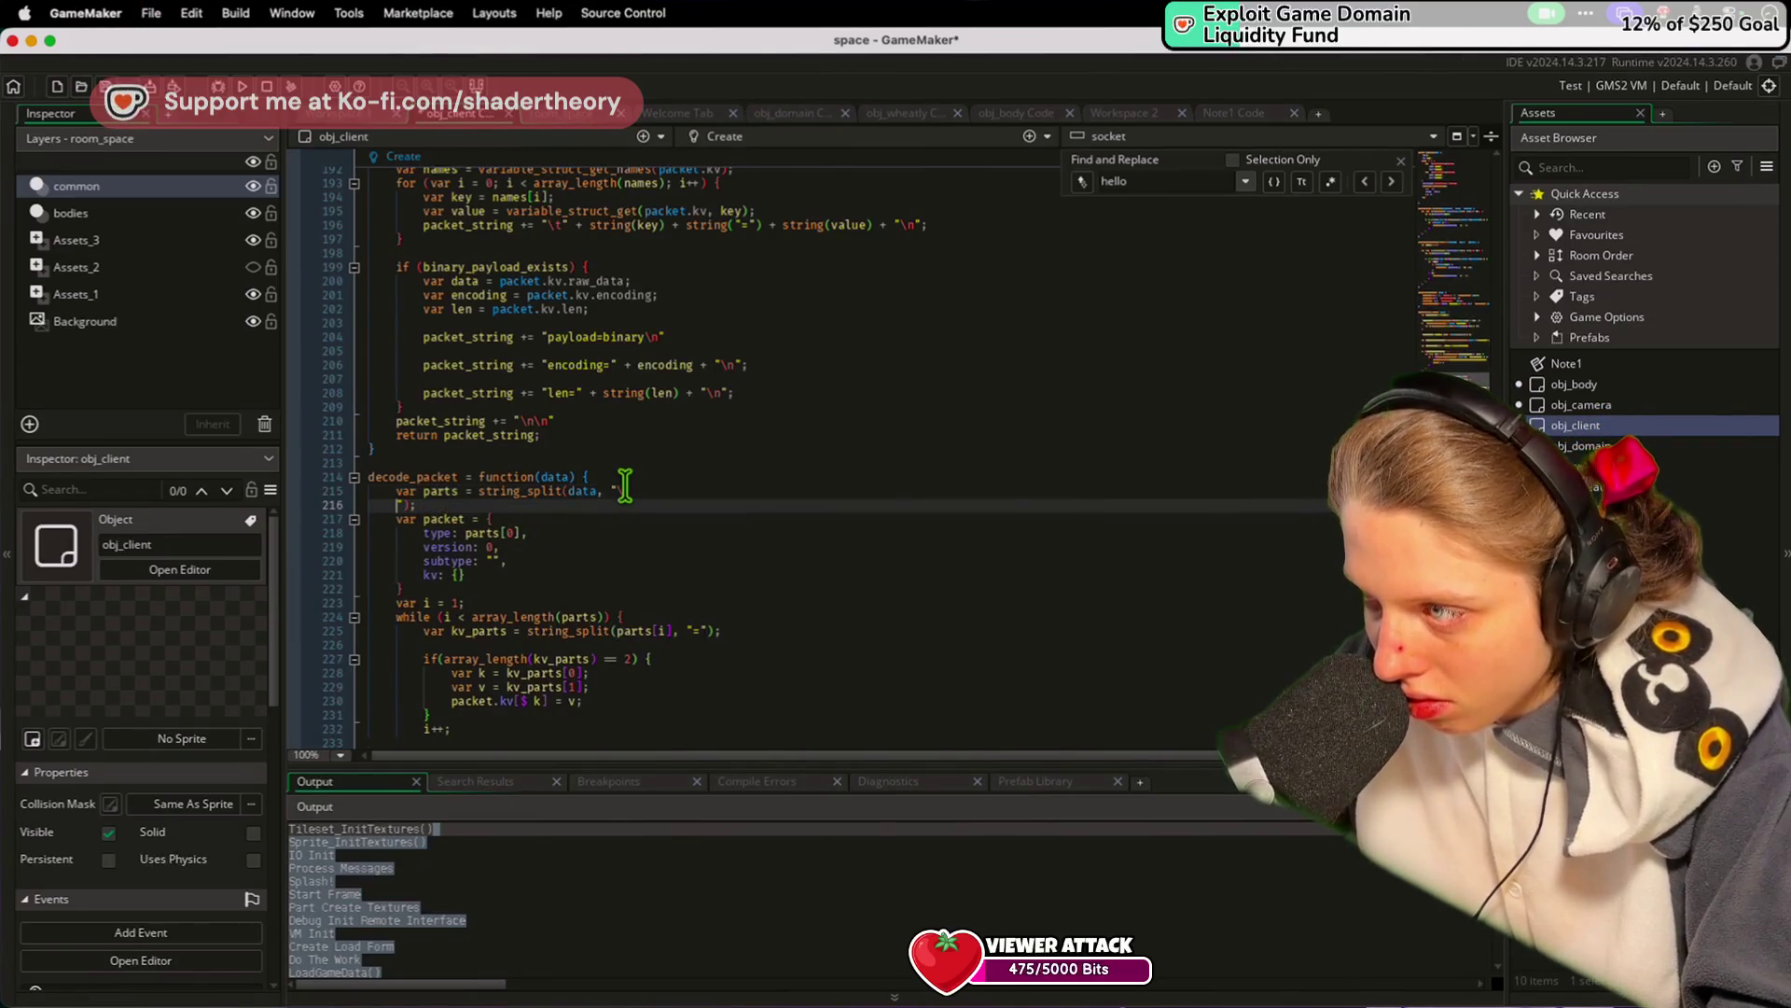
pyautogui.write('\\n')
pyautogui.click(666, 492)
pyautogui.press('super+s')
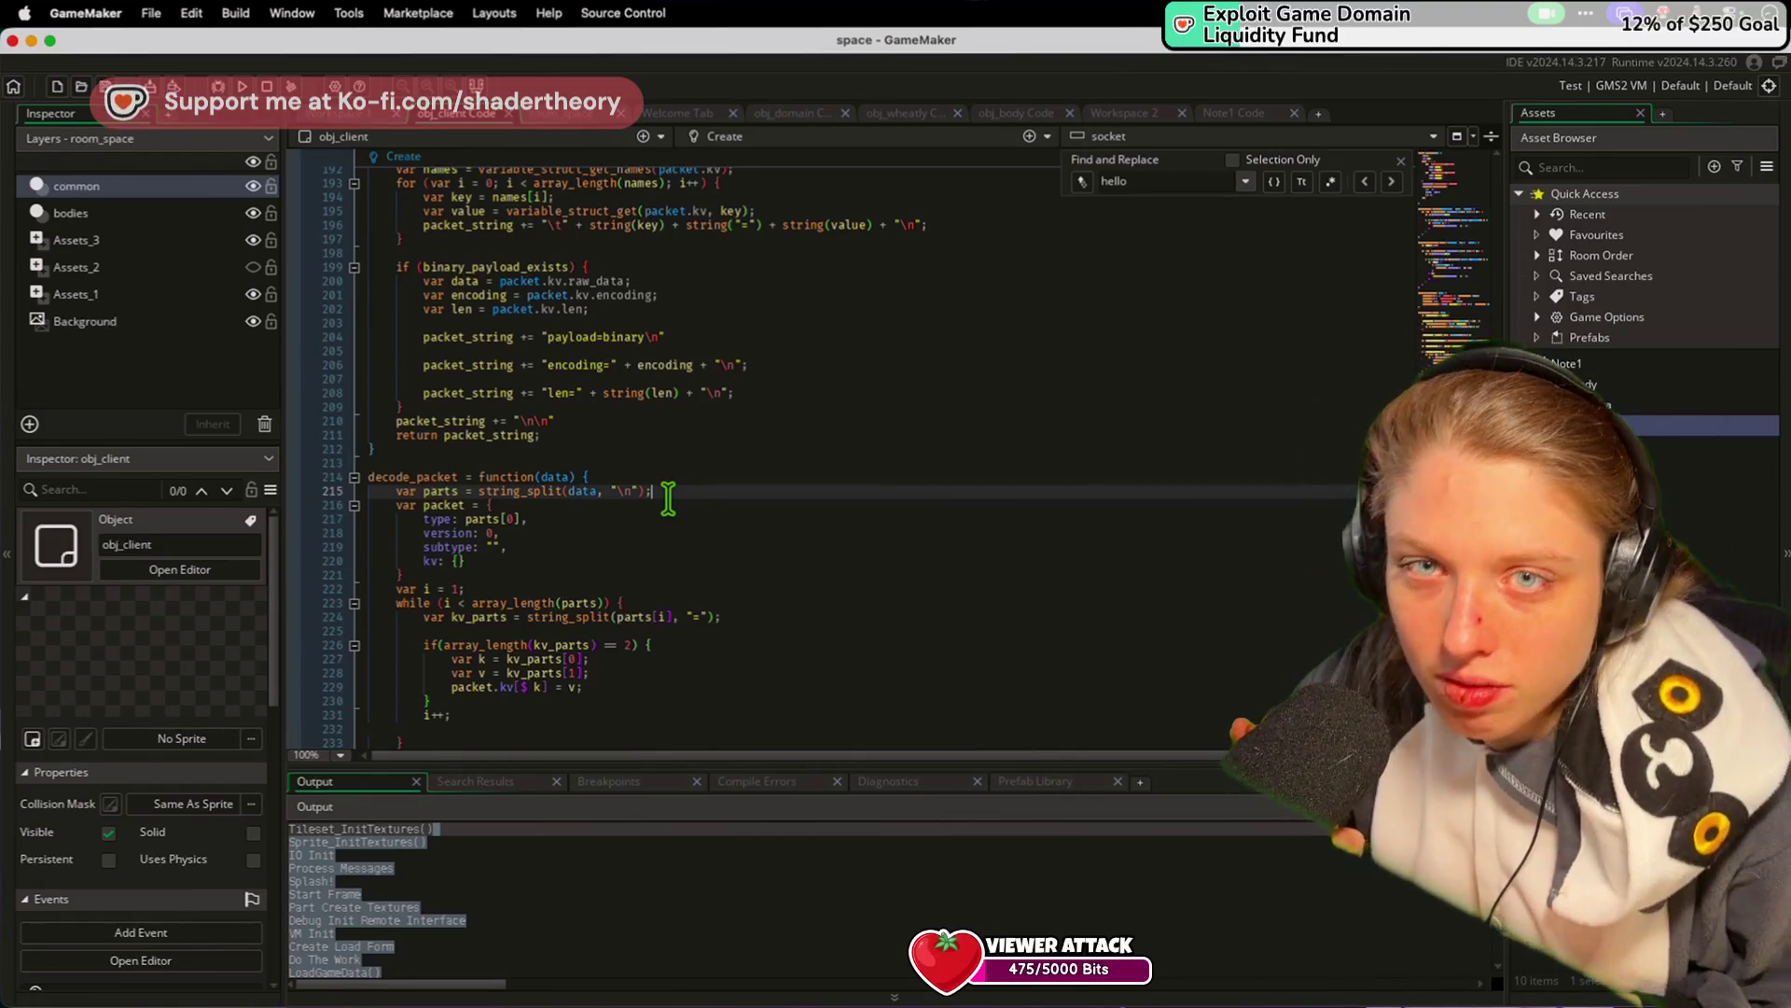
# - Paste the header-splitting lines and add an if (array_length(header_parts) == 3) block with an else
pyautogui.press('super+v')
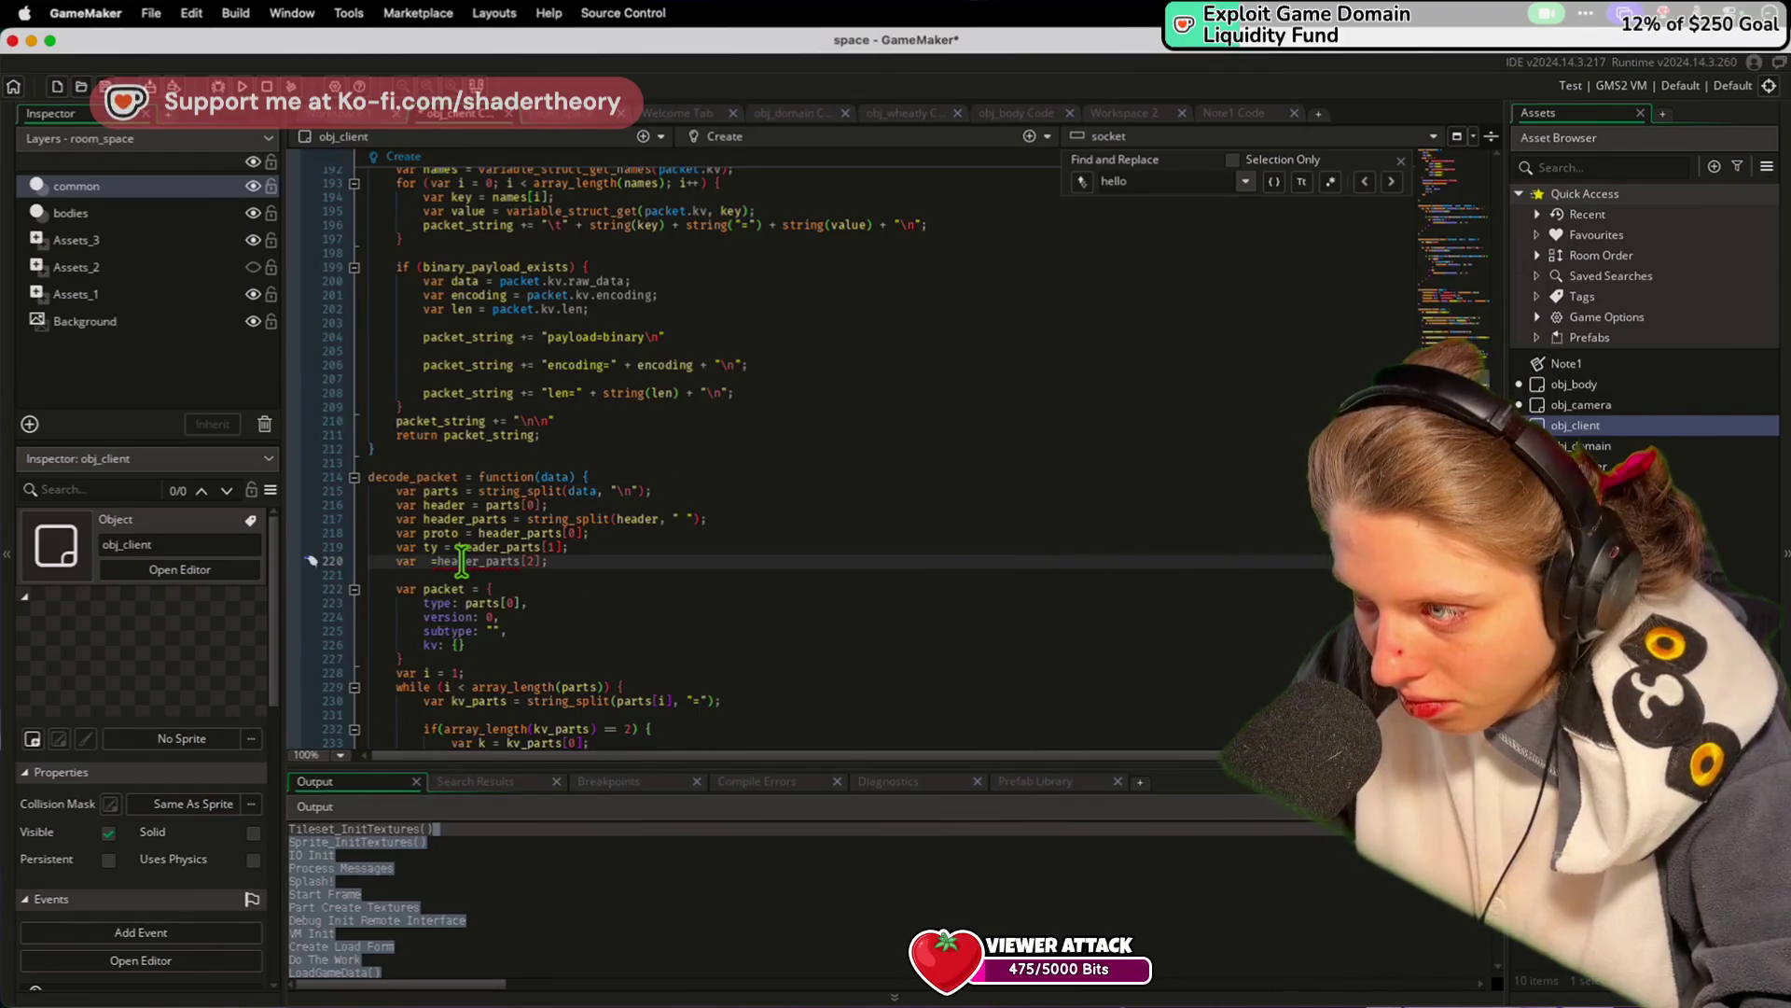
pyautogui.write('ubty')
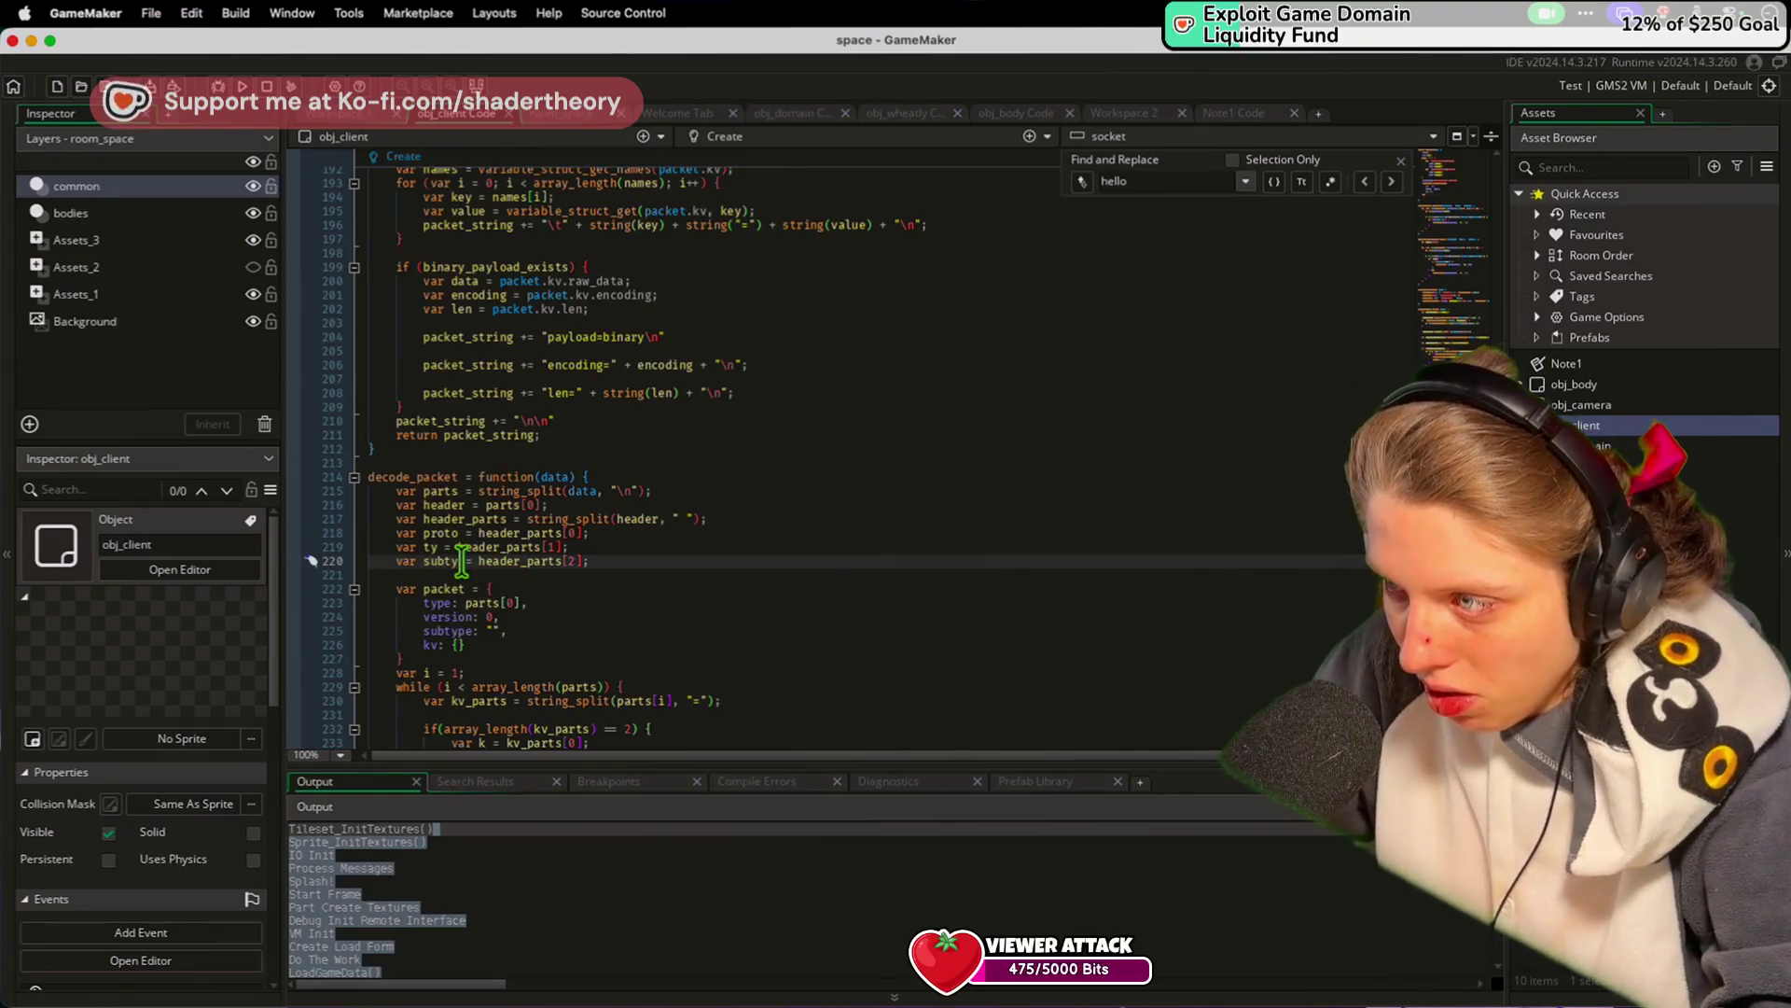
pyautogui.press('End')
pyautogui.press('Return')
pyautogui.press('Return')
pyautogui.write('if ')
pyautogui.write('array')
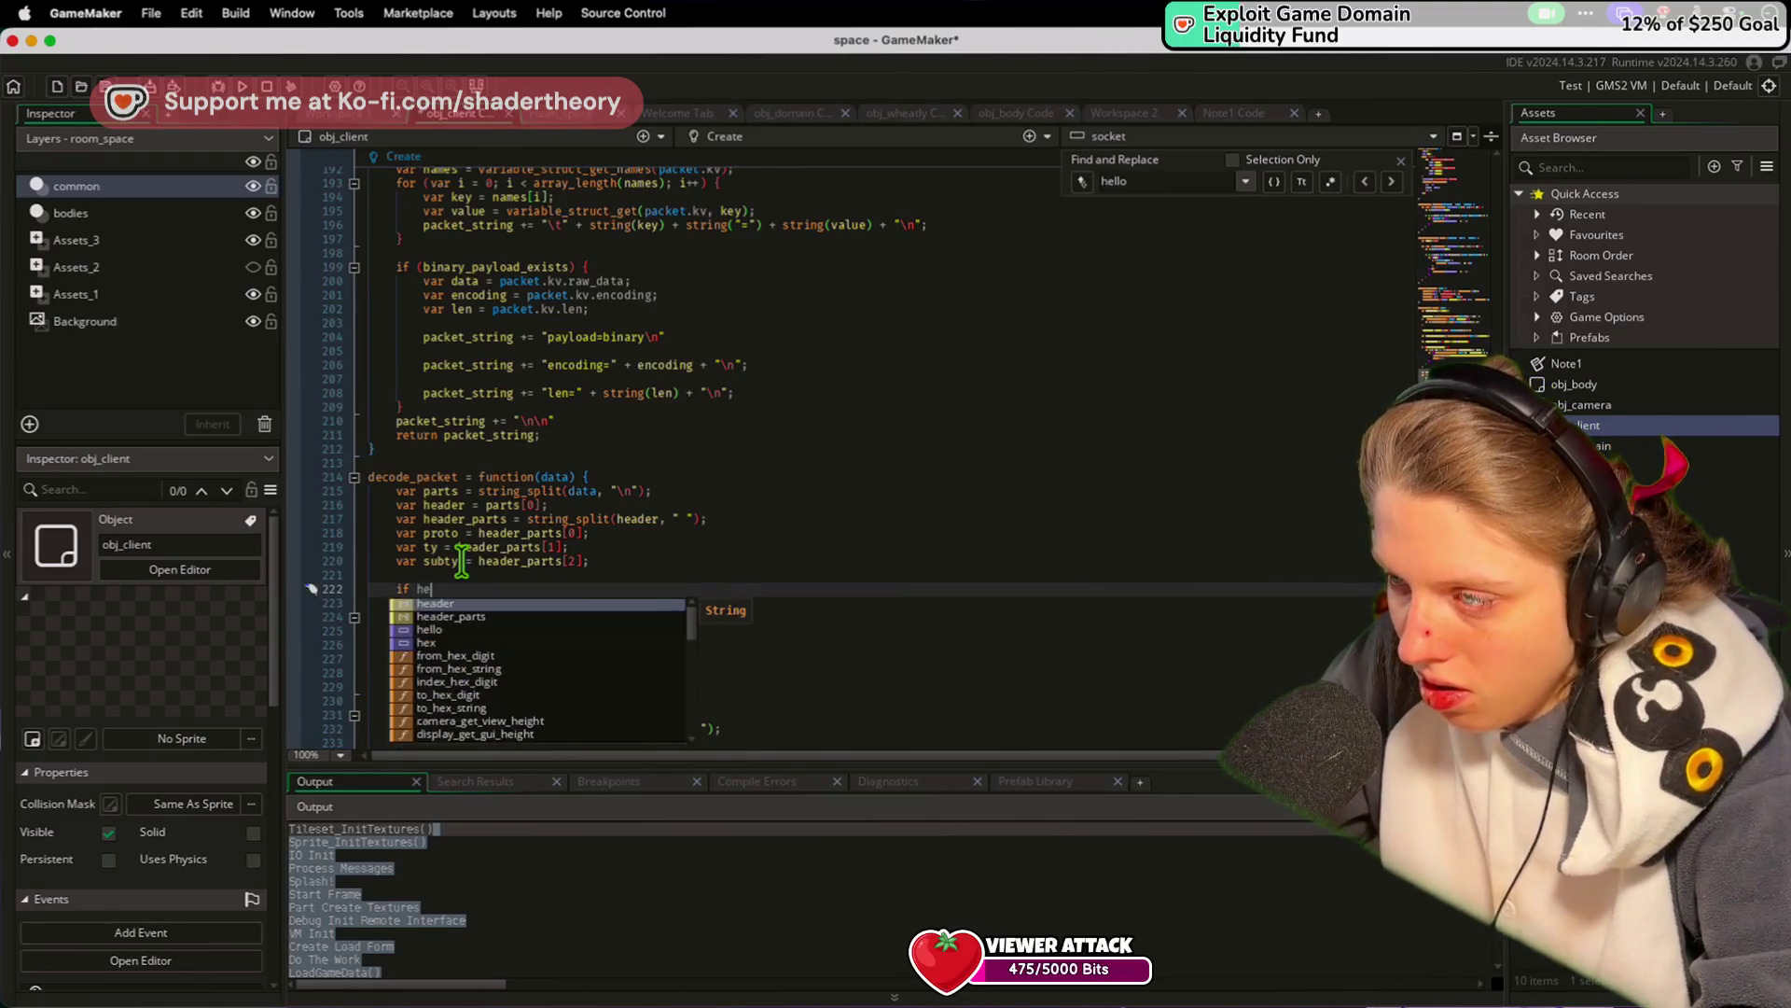
pyautogui.write('_le')
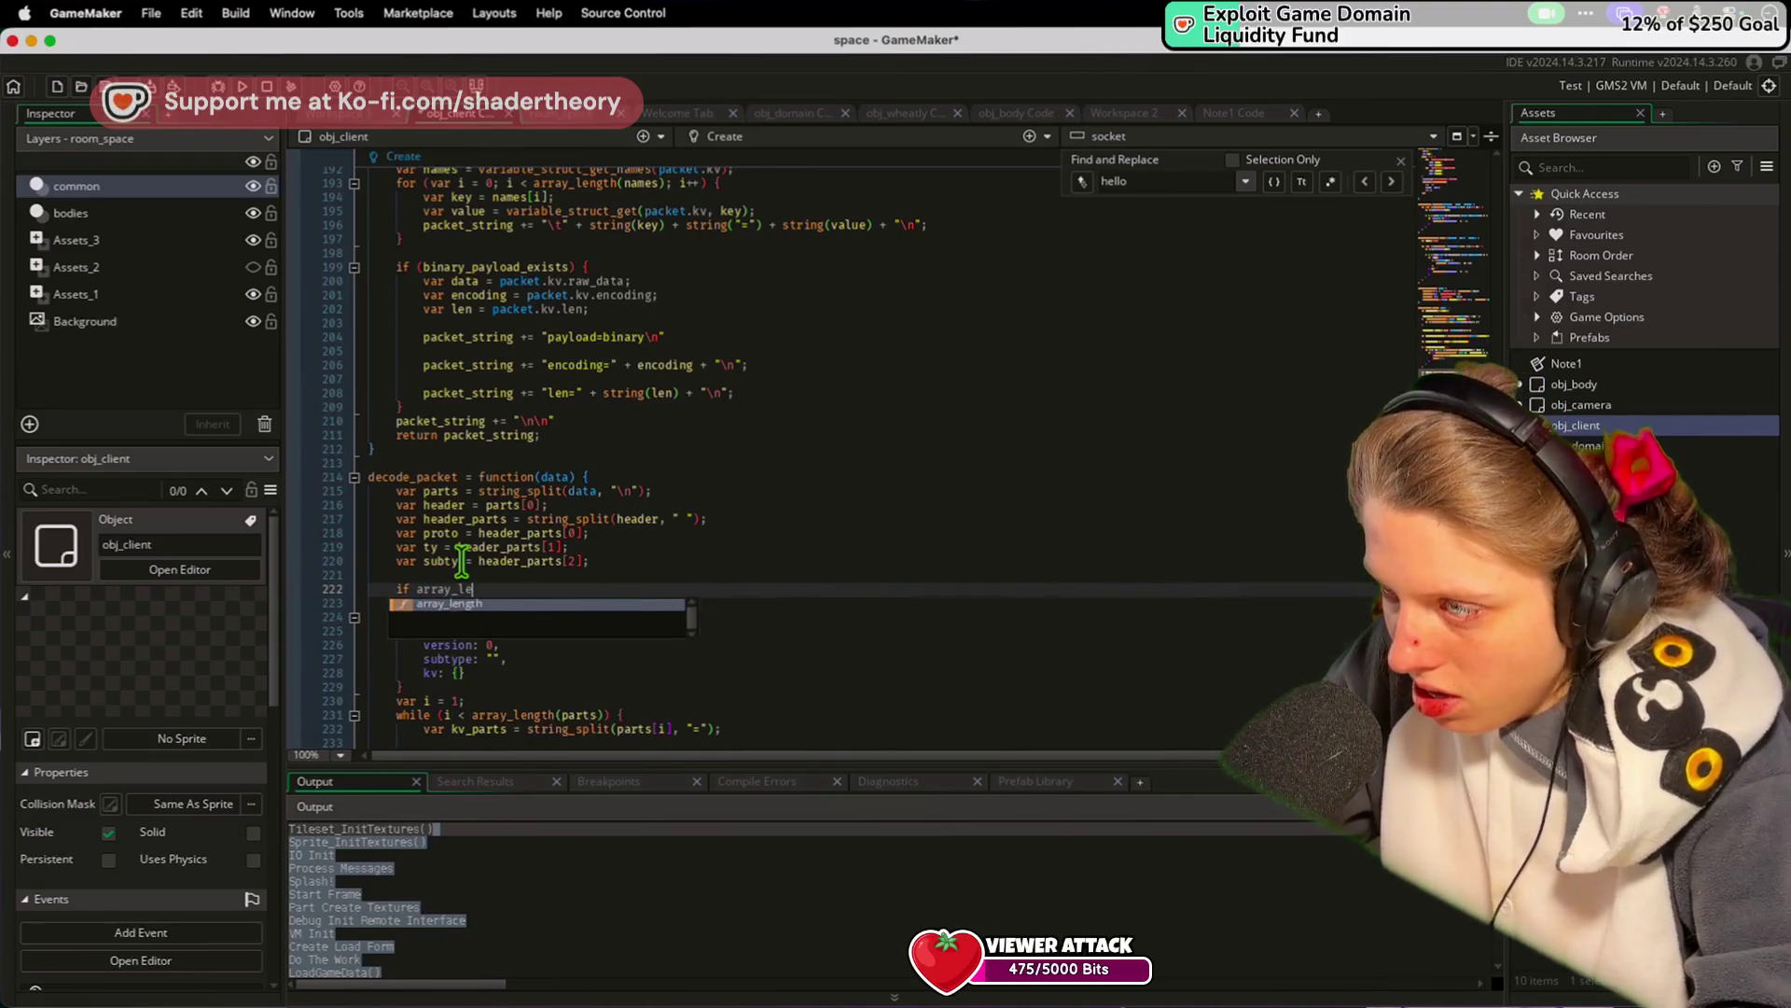
pyautogui.write('ngth(header_parts, ')
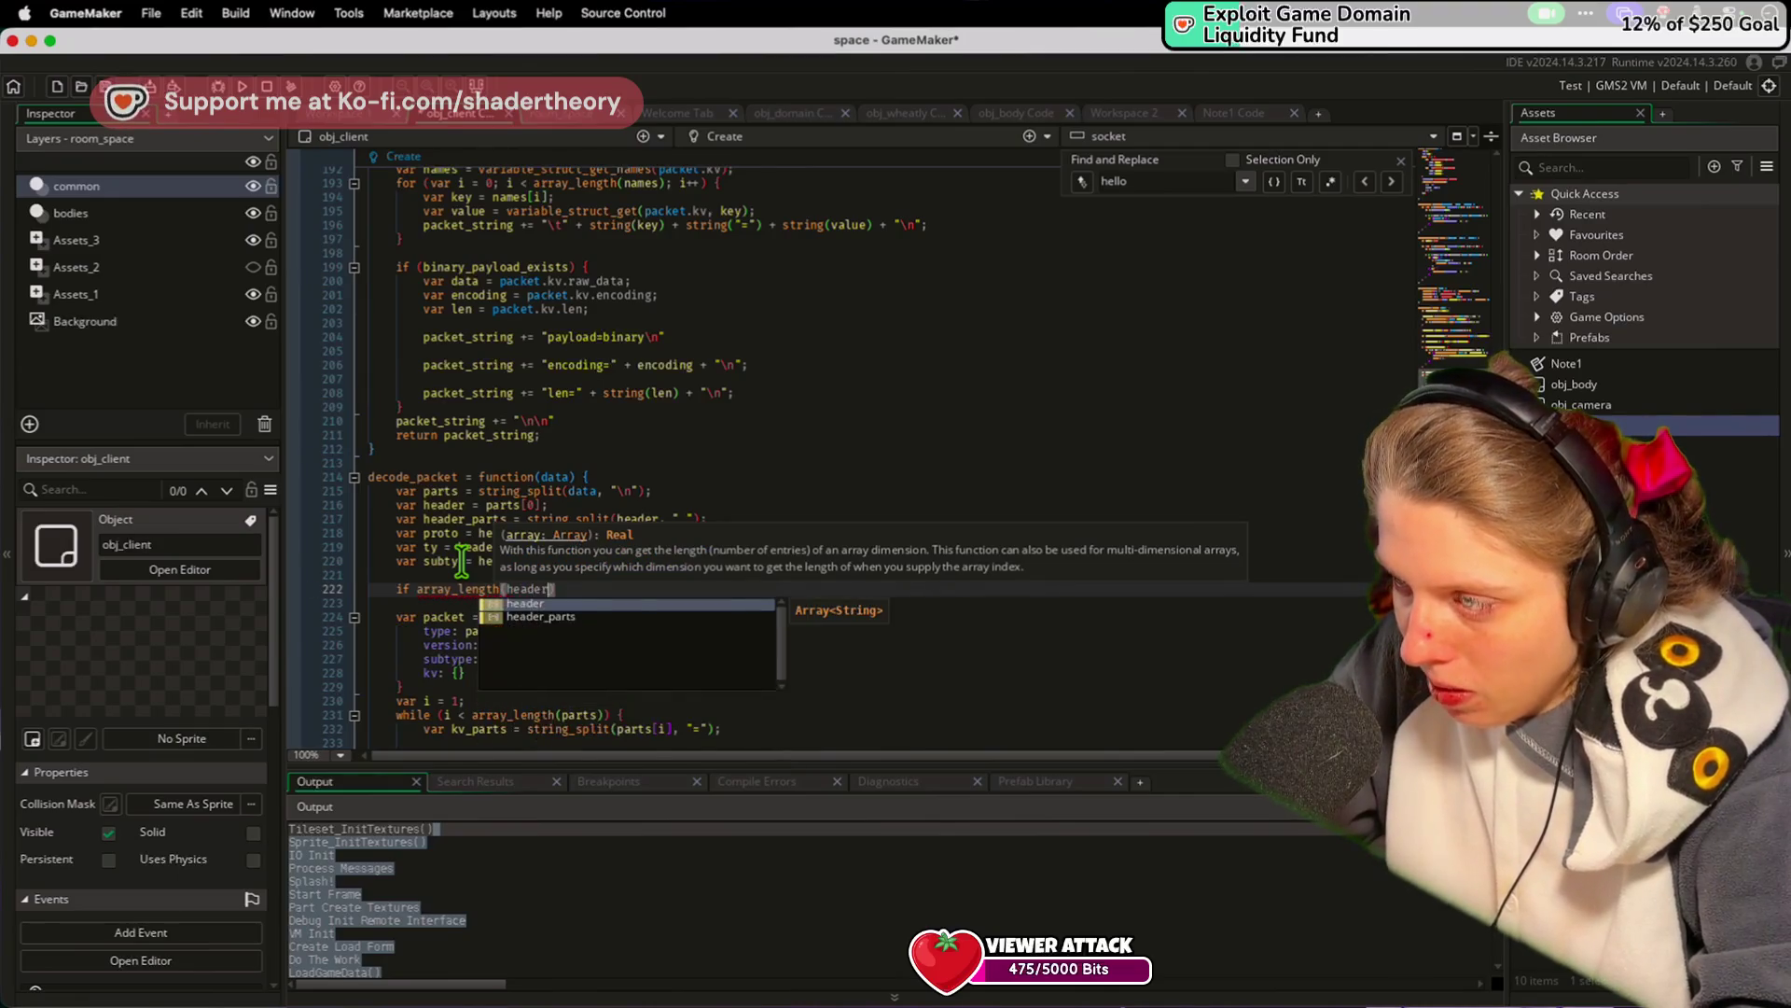
pyautogui.write('3')
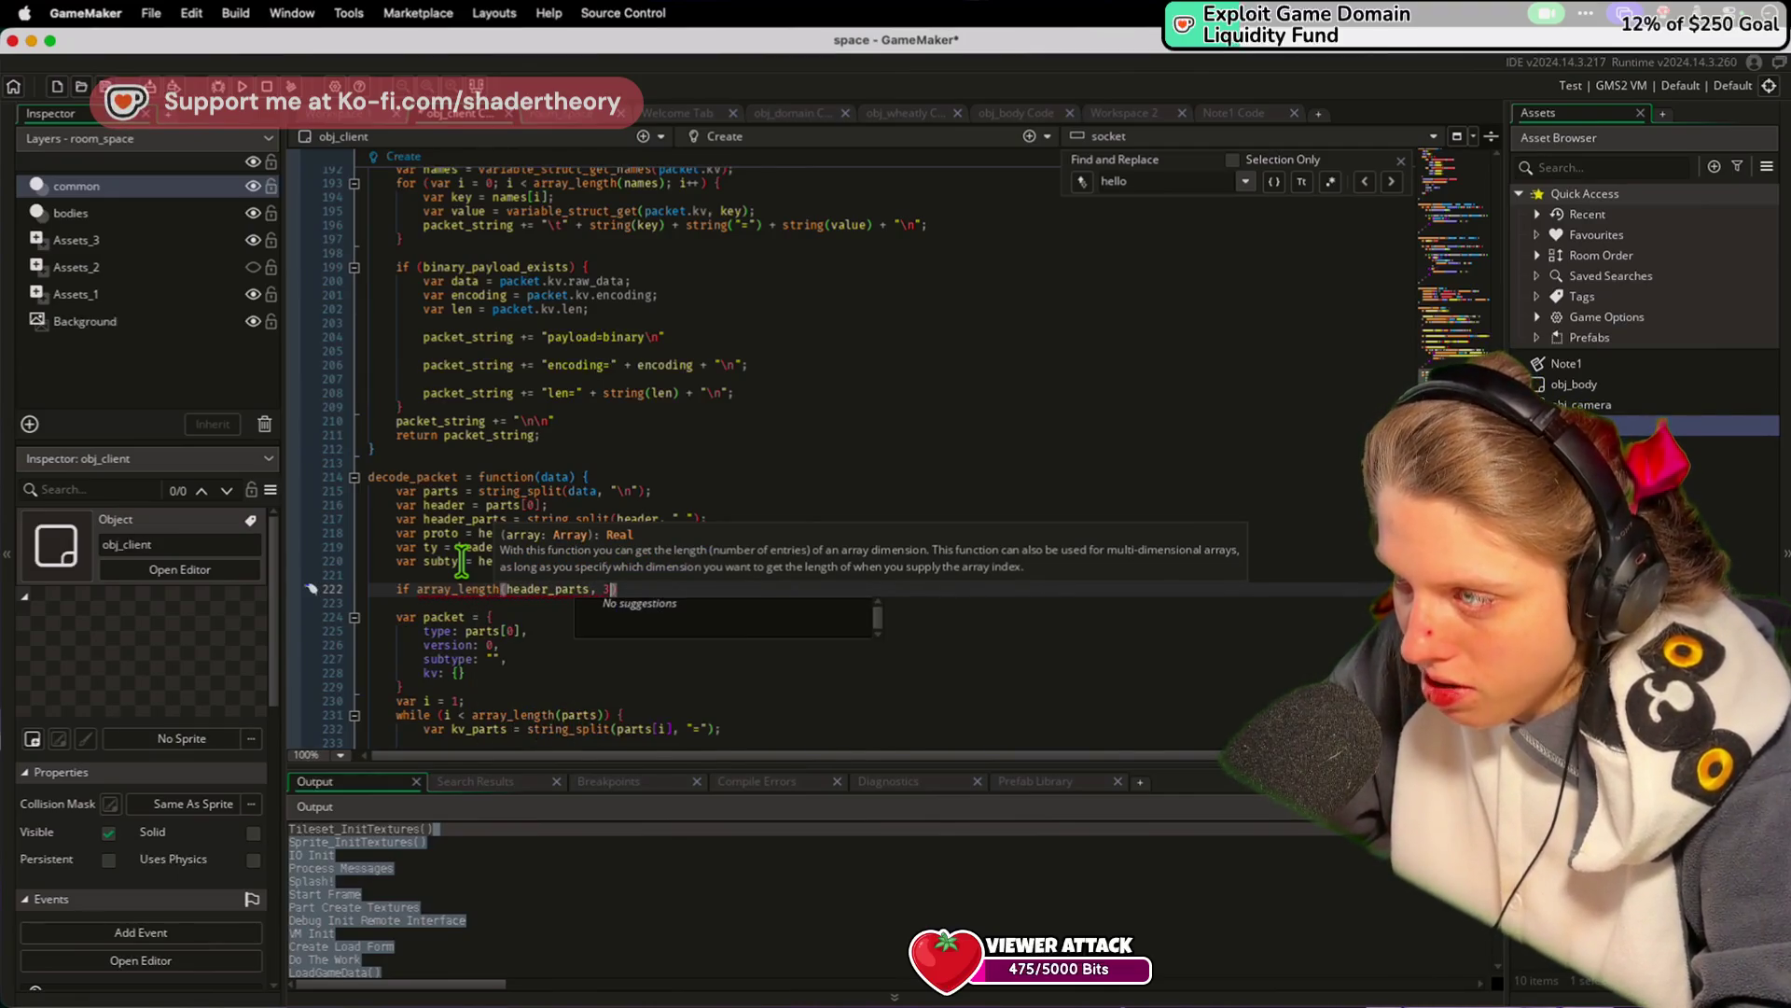
pyautogui.press('BackSpace')
pyautogui.press('BackSpace')
pyautogui.press('BackSpace')
pyautogui.write(') ==')
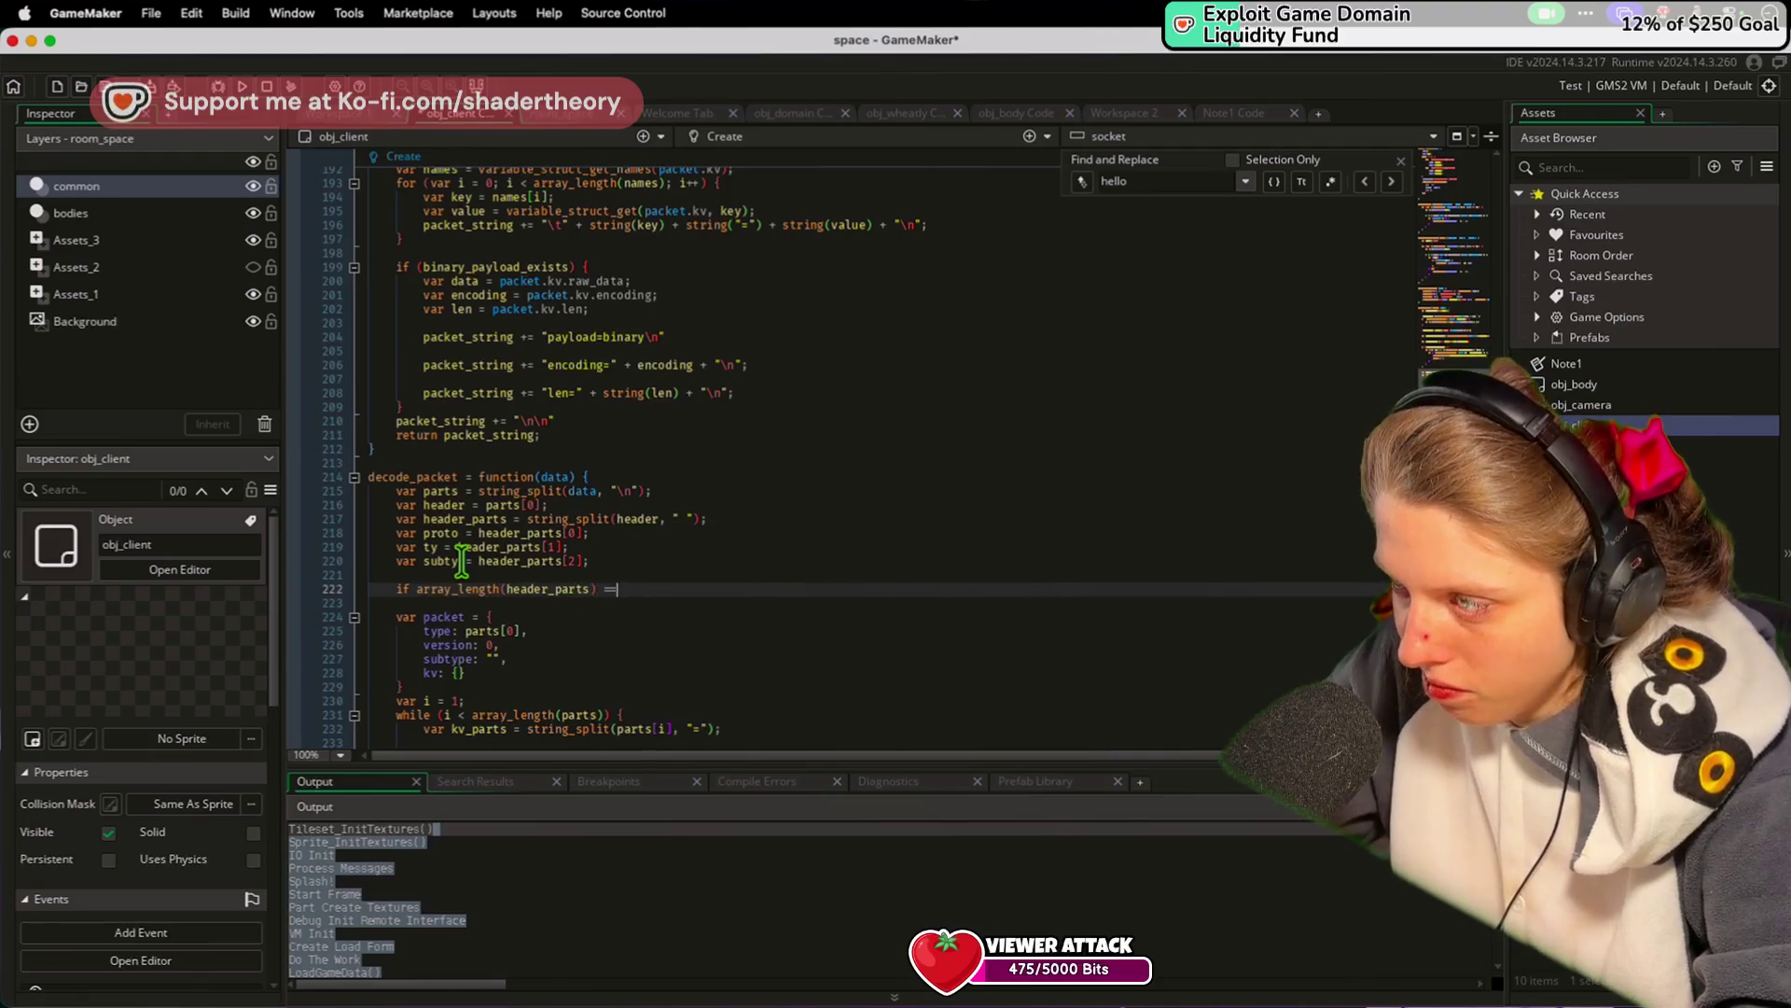
pyautogui.write(' 3 {')
pyautogui.press('Return')
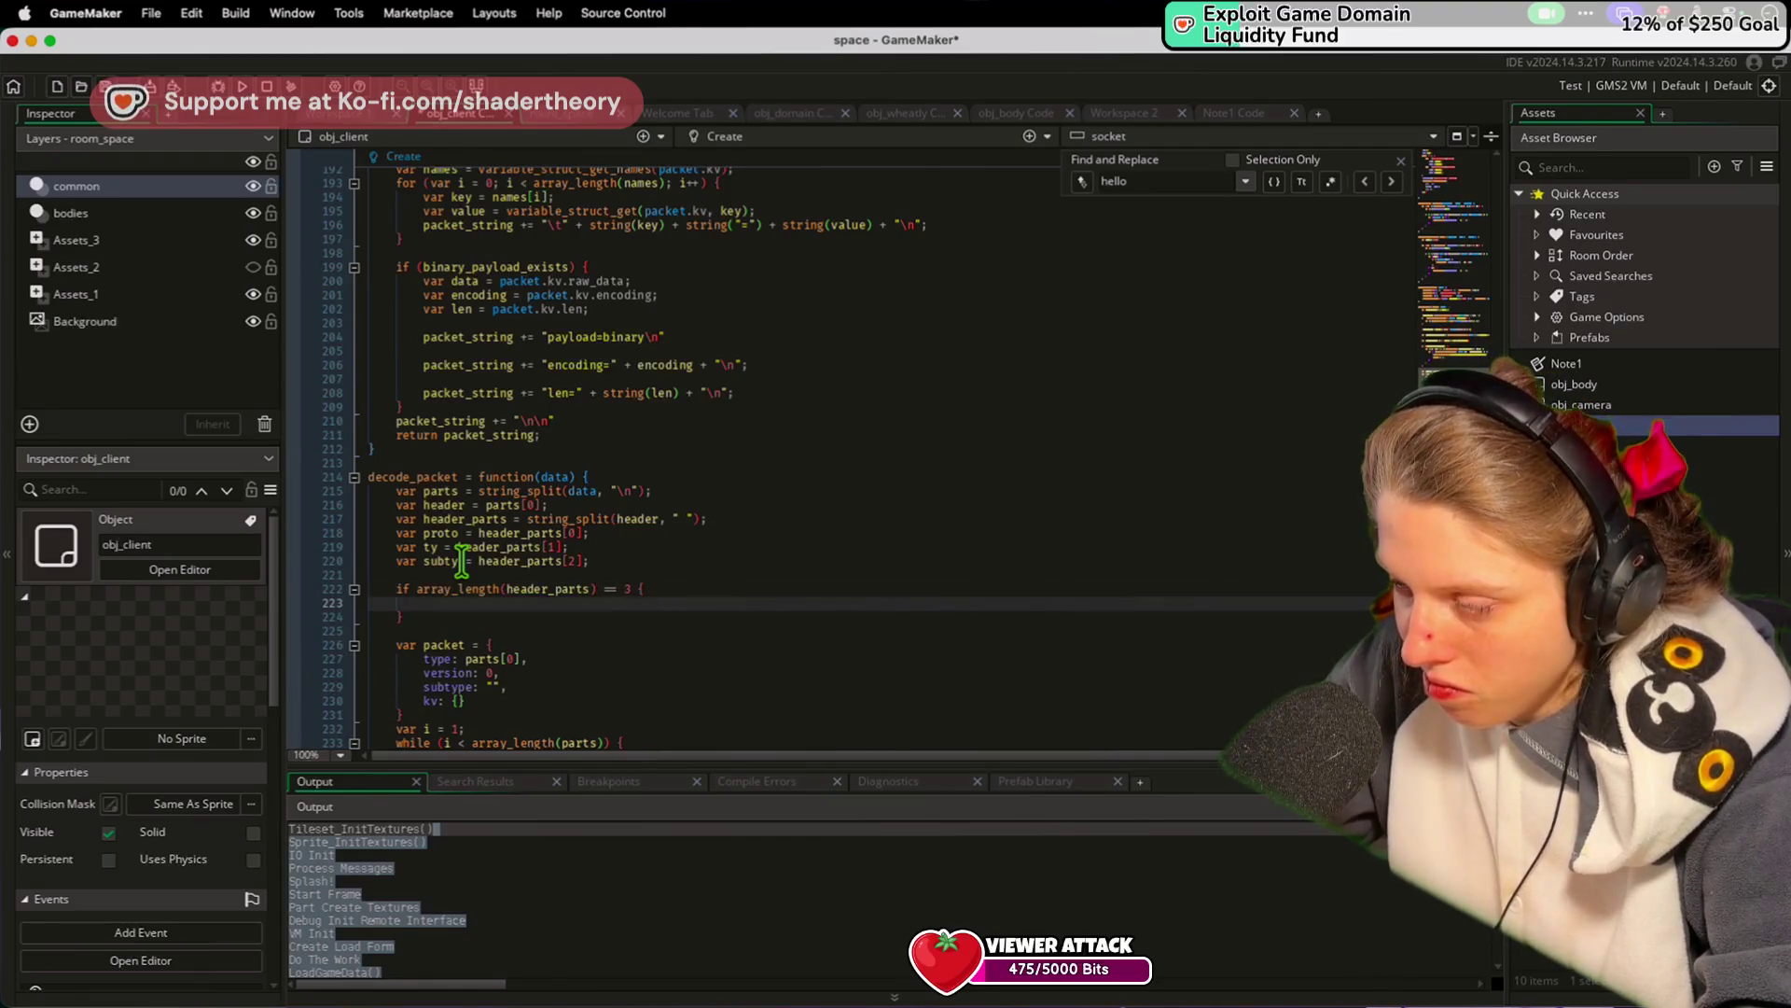
pyautogui.press('Down')
pyautogui.write('else {')
pyautogui.press('Return')
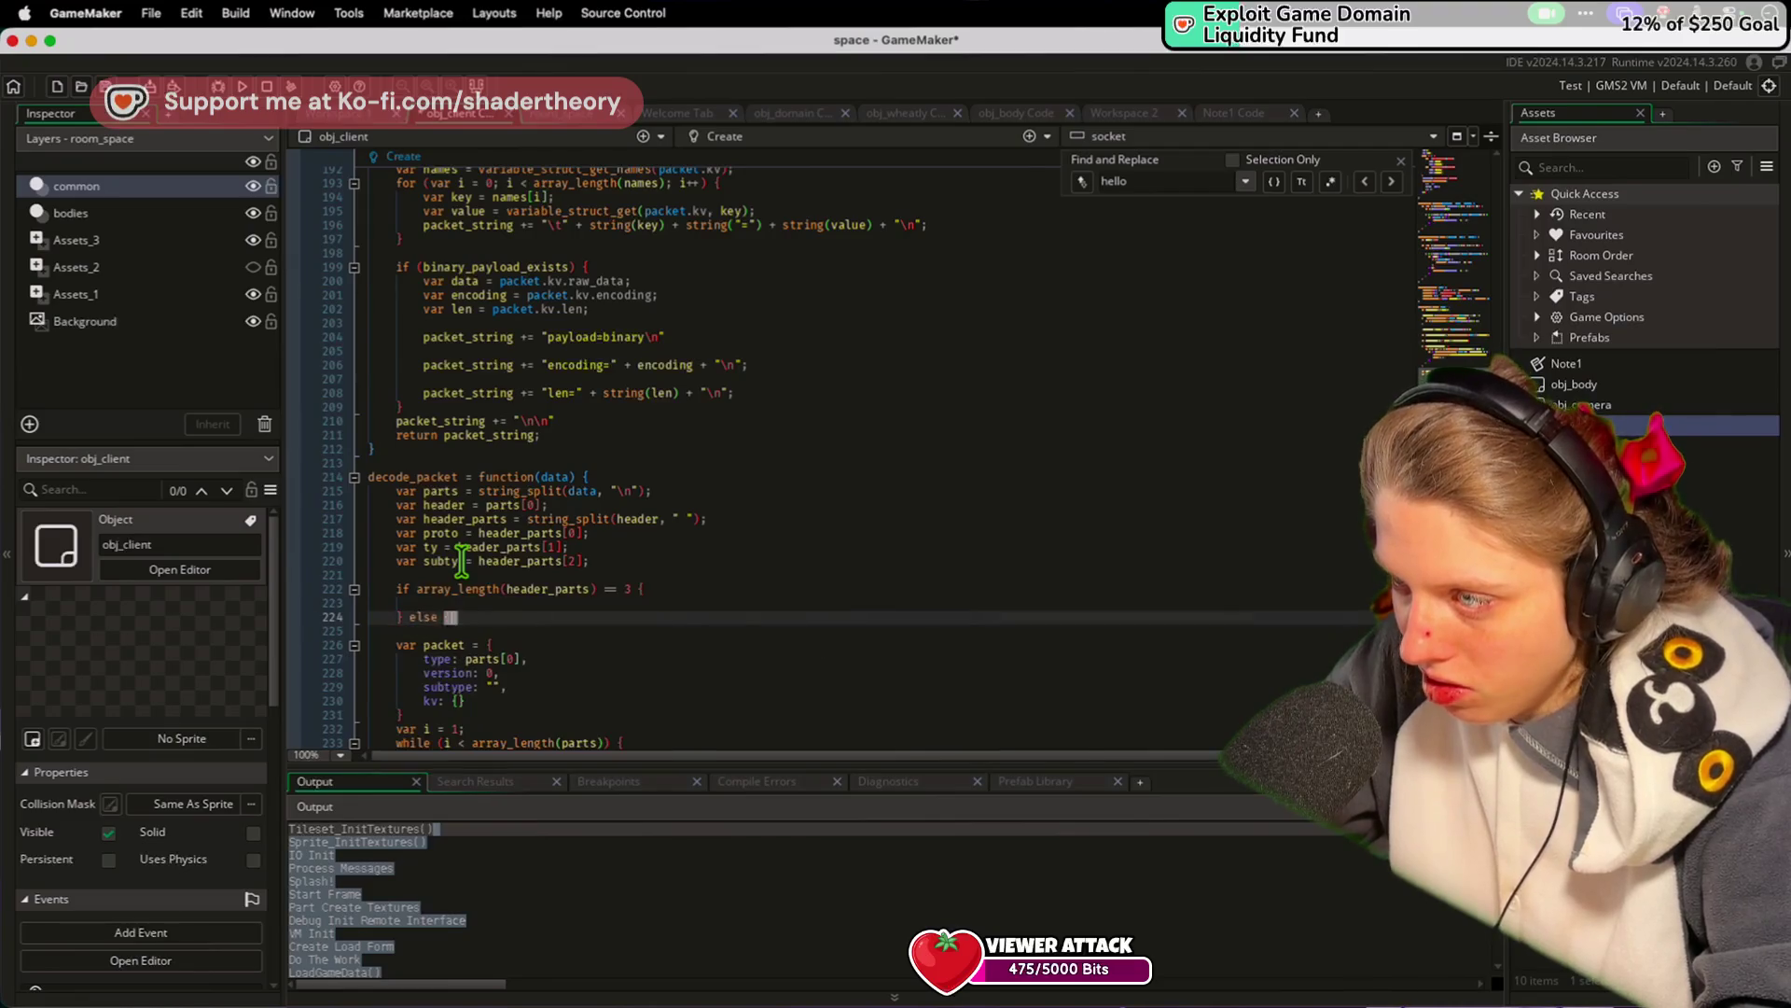
# - Turn the else into an else-if for 4 header parts, followed by a final else block
pyautogui.moveTo(417, 589); pyautogui.dragTo(630, 589)
pyautogui.hotkey('ctrl', 'c')
pyautogui.click(445, 617)
pyautogui.hotkey('ctrl', 'v')
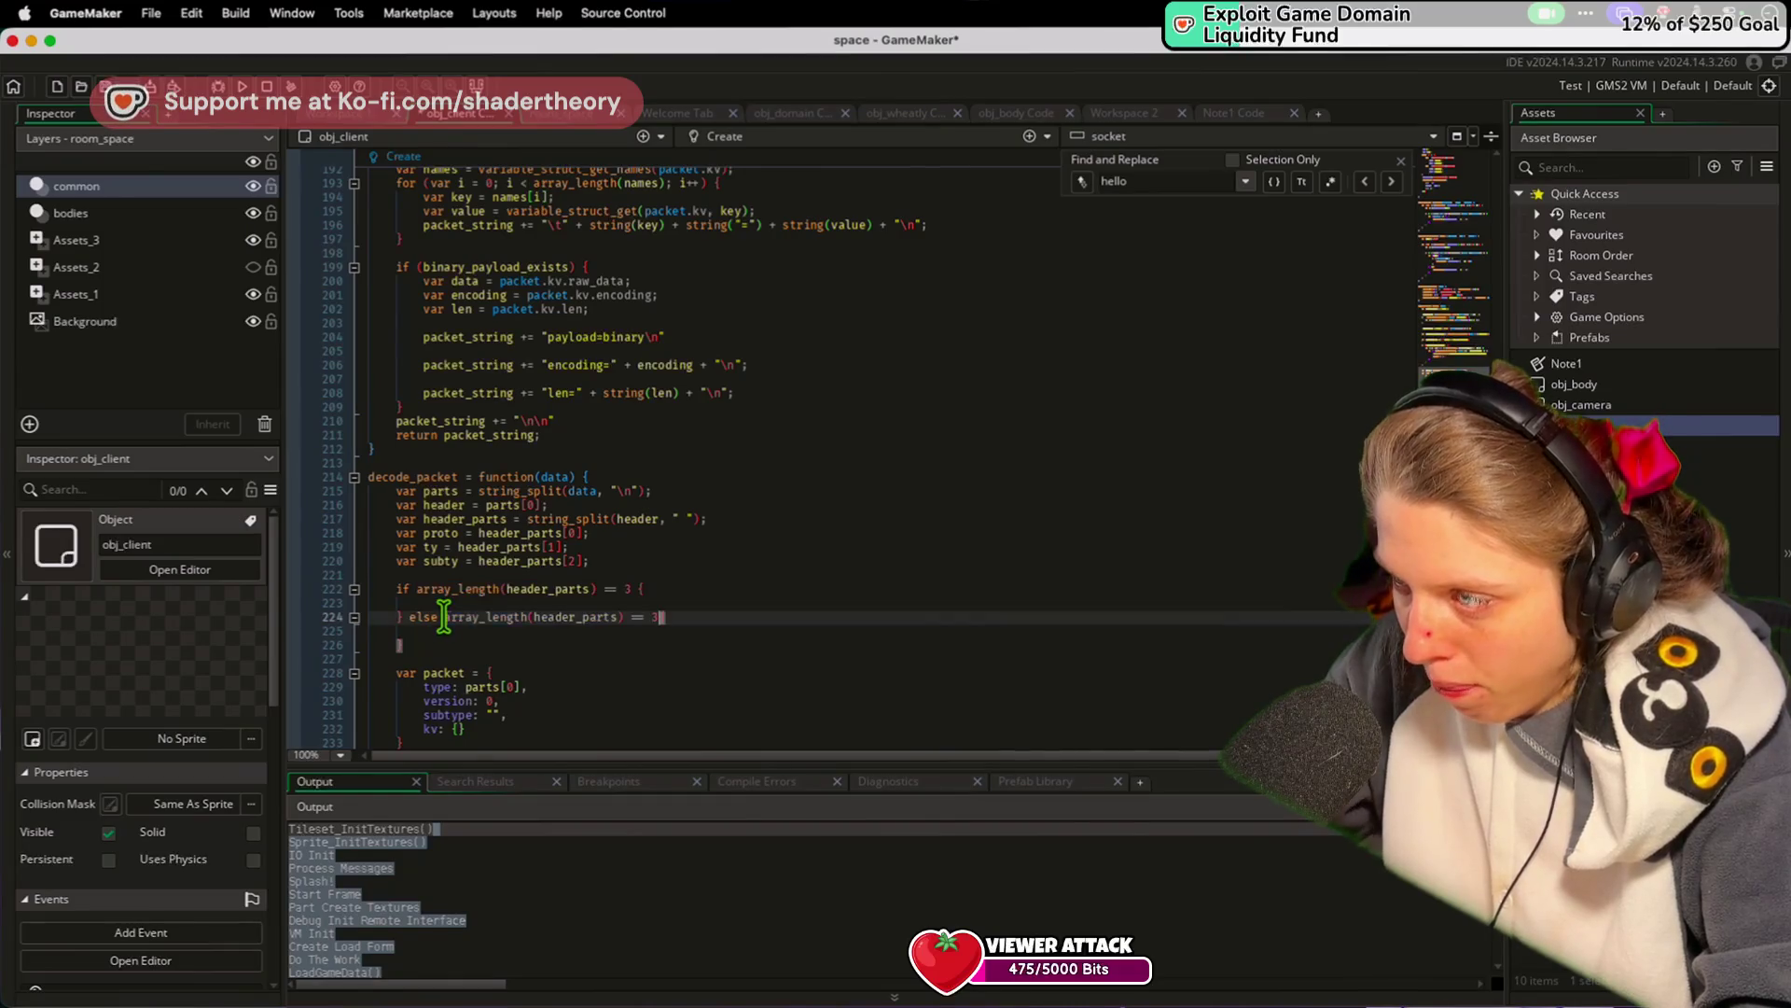
pyautogui.write('{')
pyautogui.press('Down')
pyautogui.press('Down')
pyautogui.write('else {')
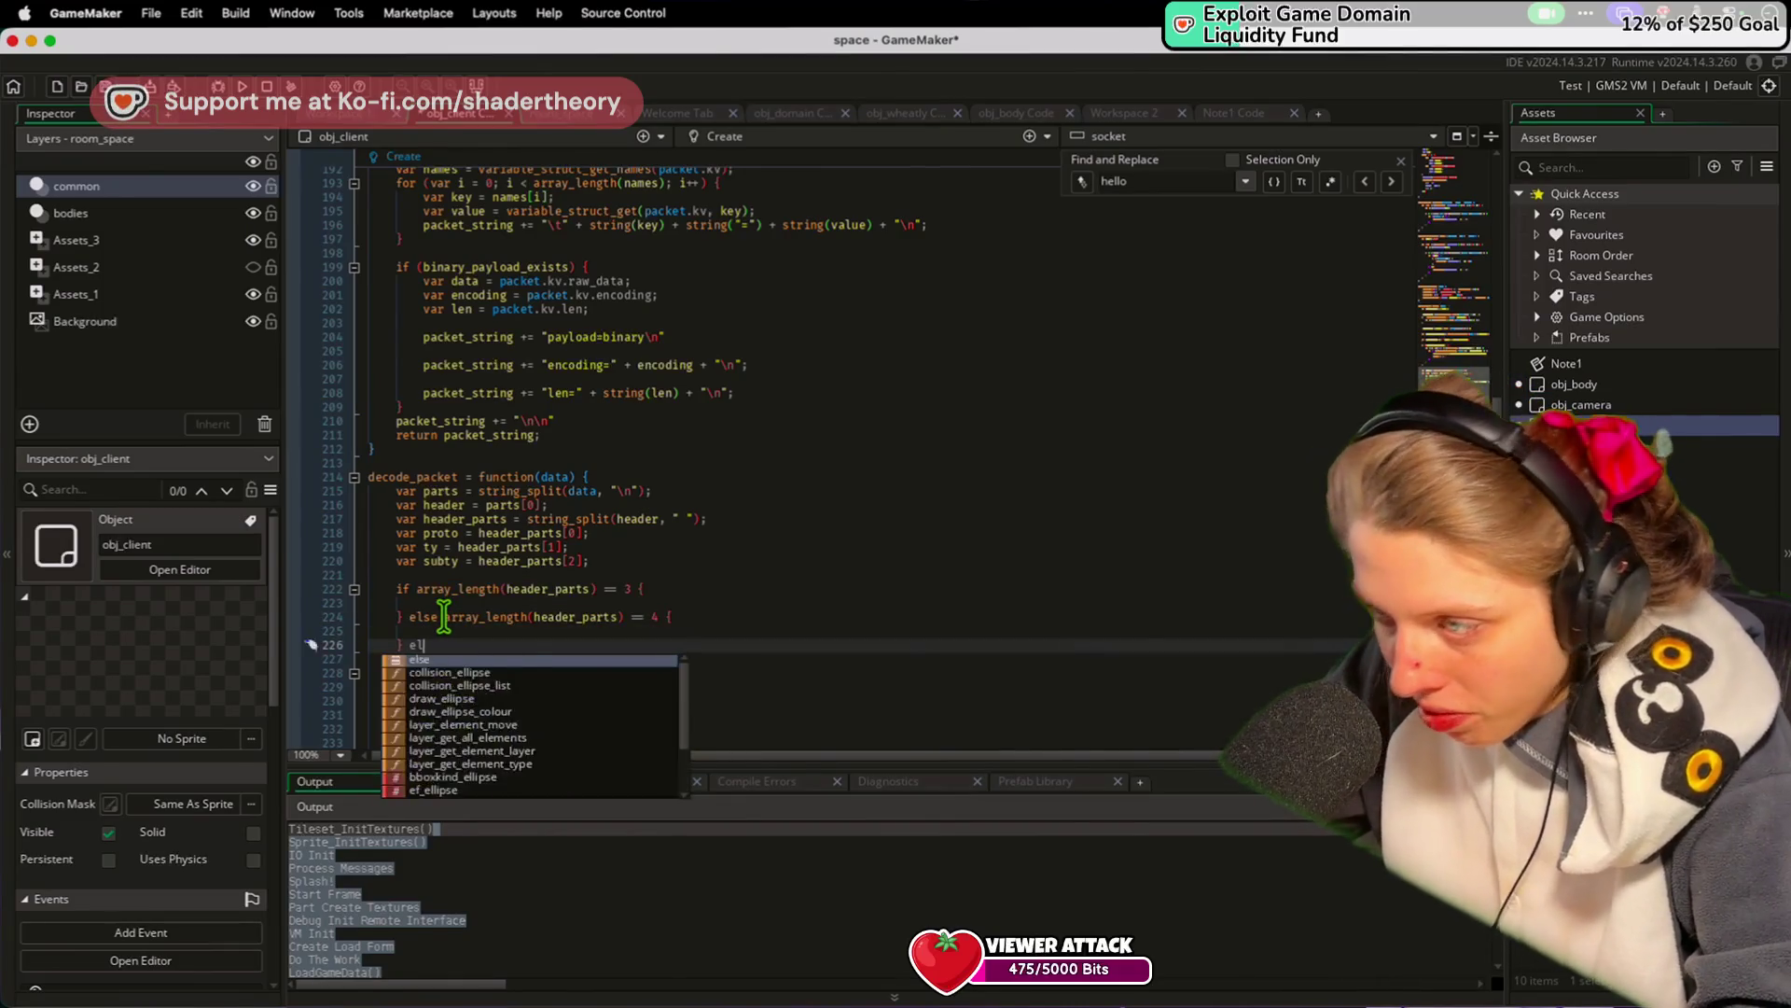
pyautogui.press('Return')
# - In the final else, add show_debug_message("bad packet") and game_end(-1), then save
pyautogui.click(468, 603)
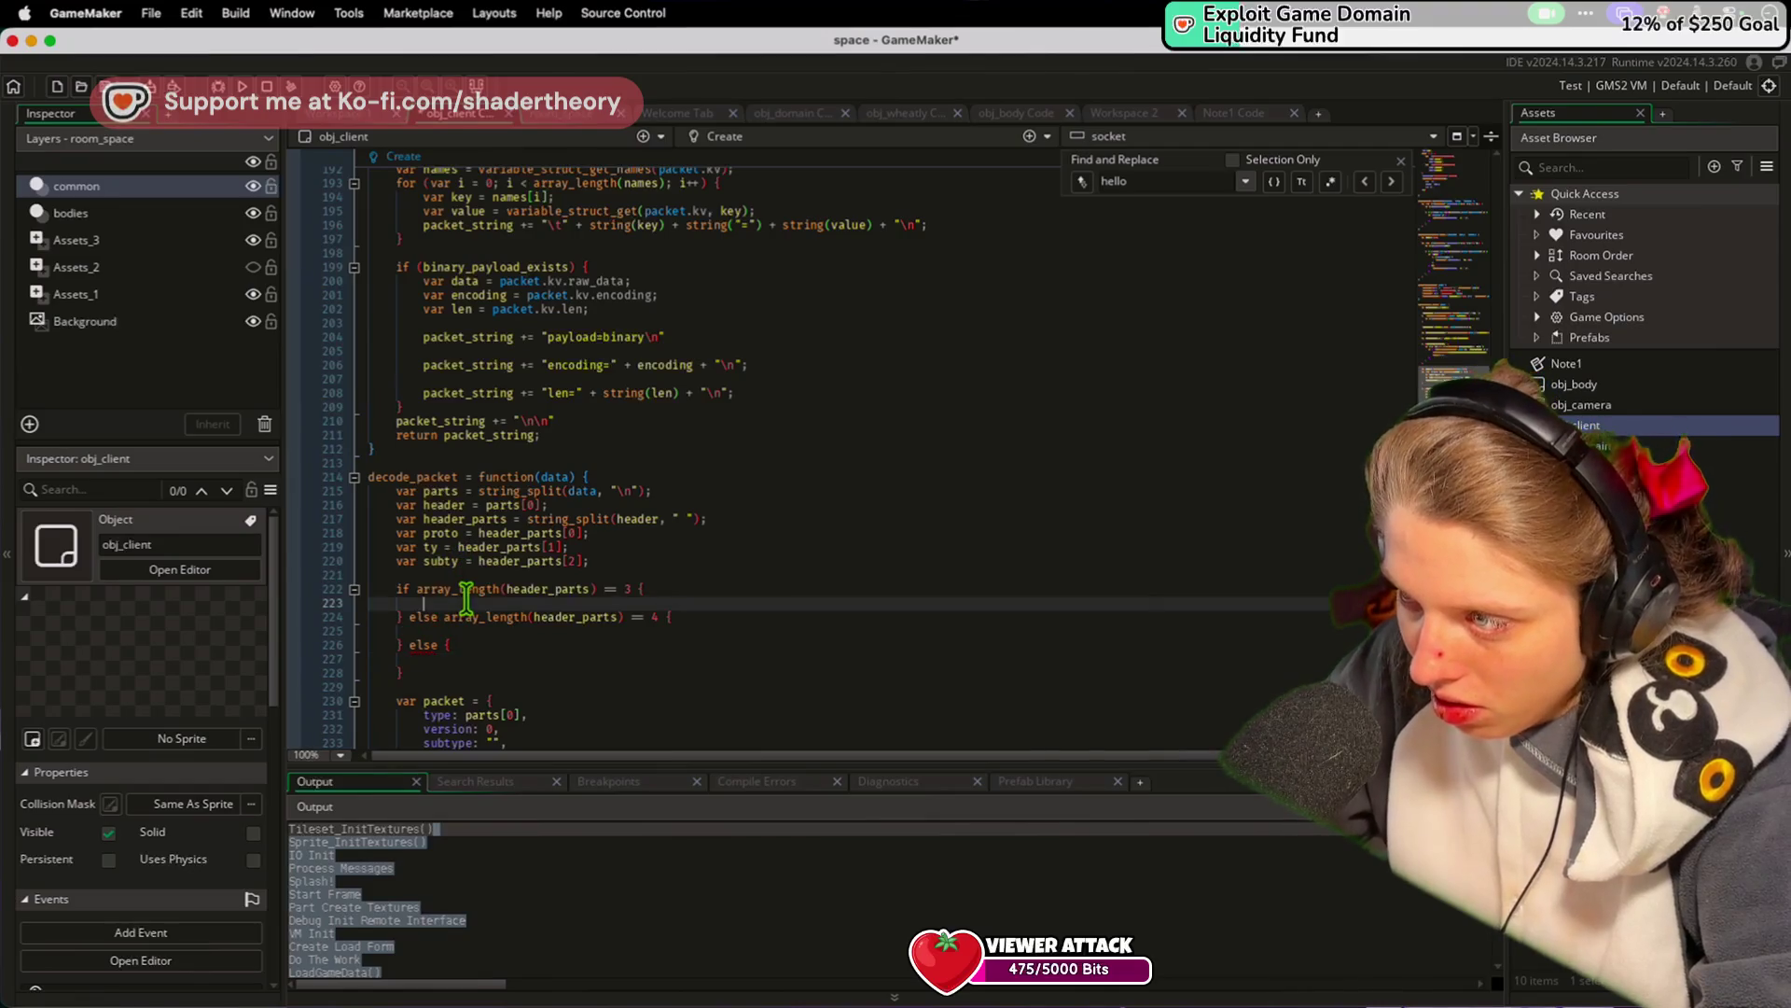
pyautogui.click(475, 657)
pyautogui.write('show_debug_message("')
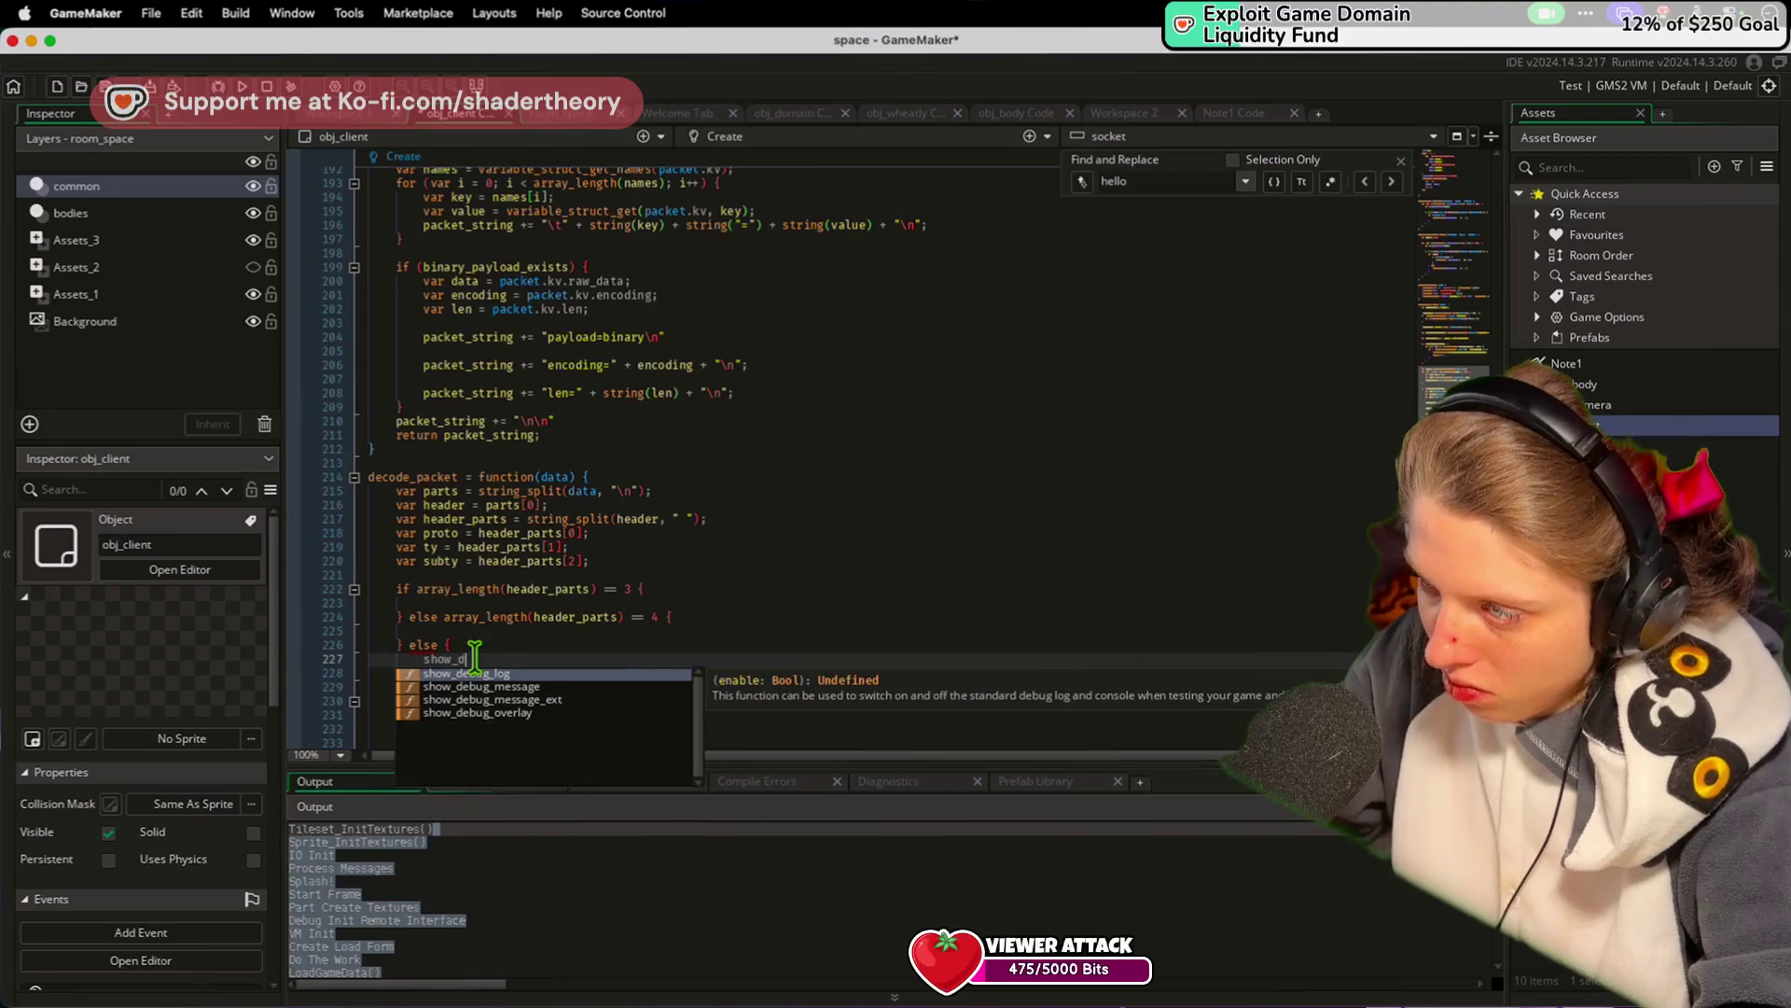
pyautogui.write('bad packet");')
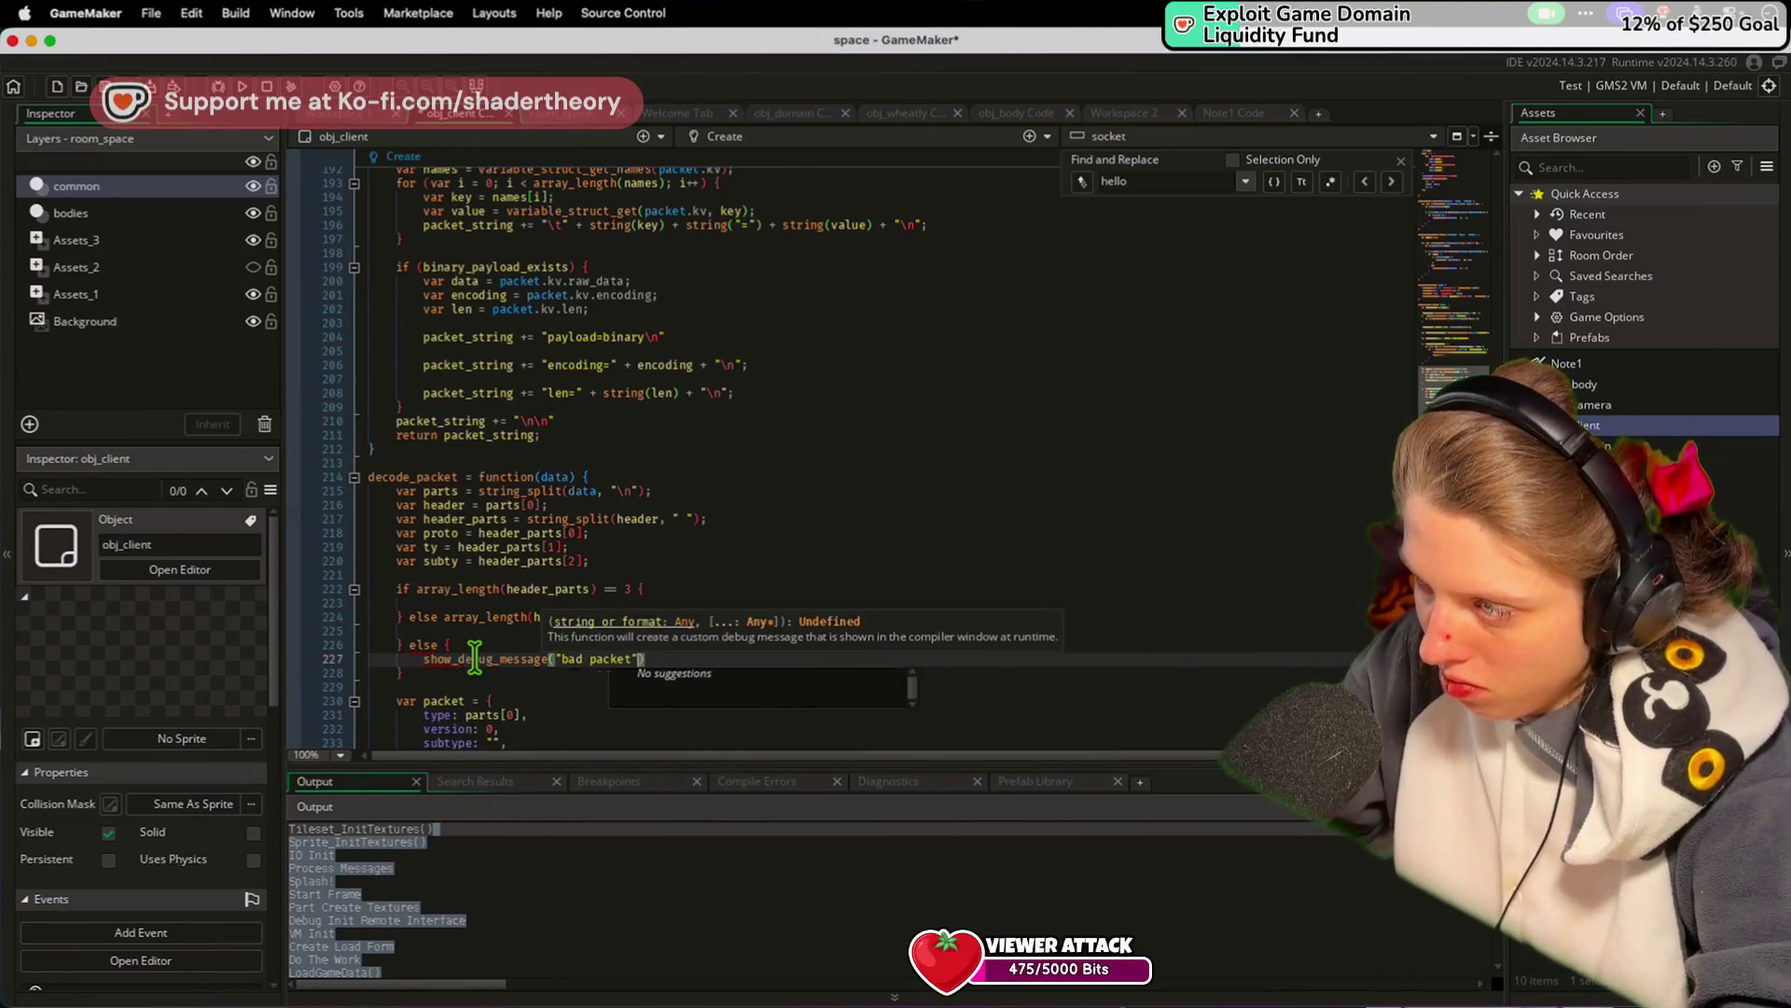
pyautogui.press('Return')
pyautogui.write('game_e')
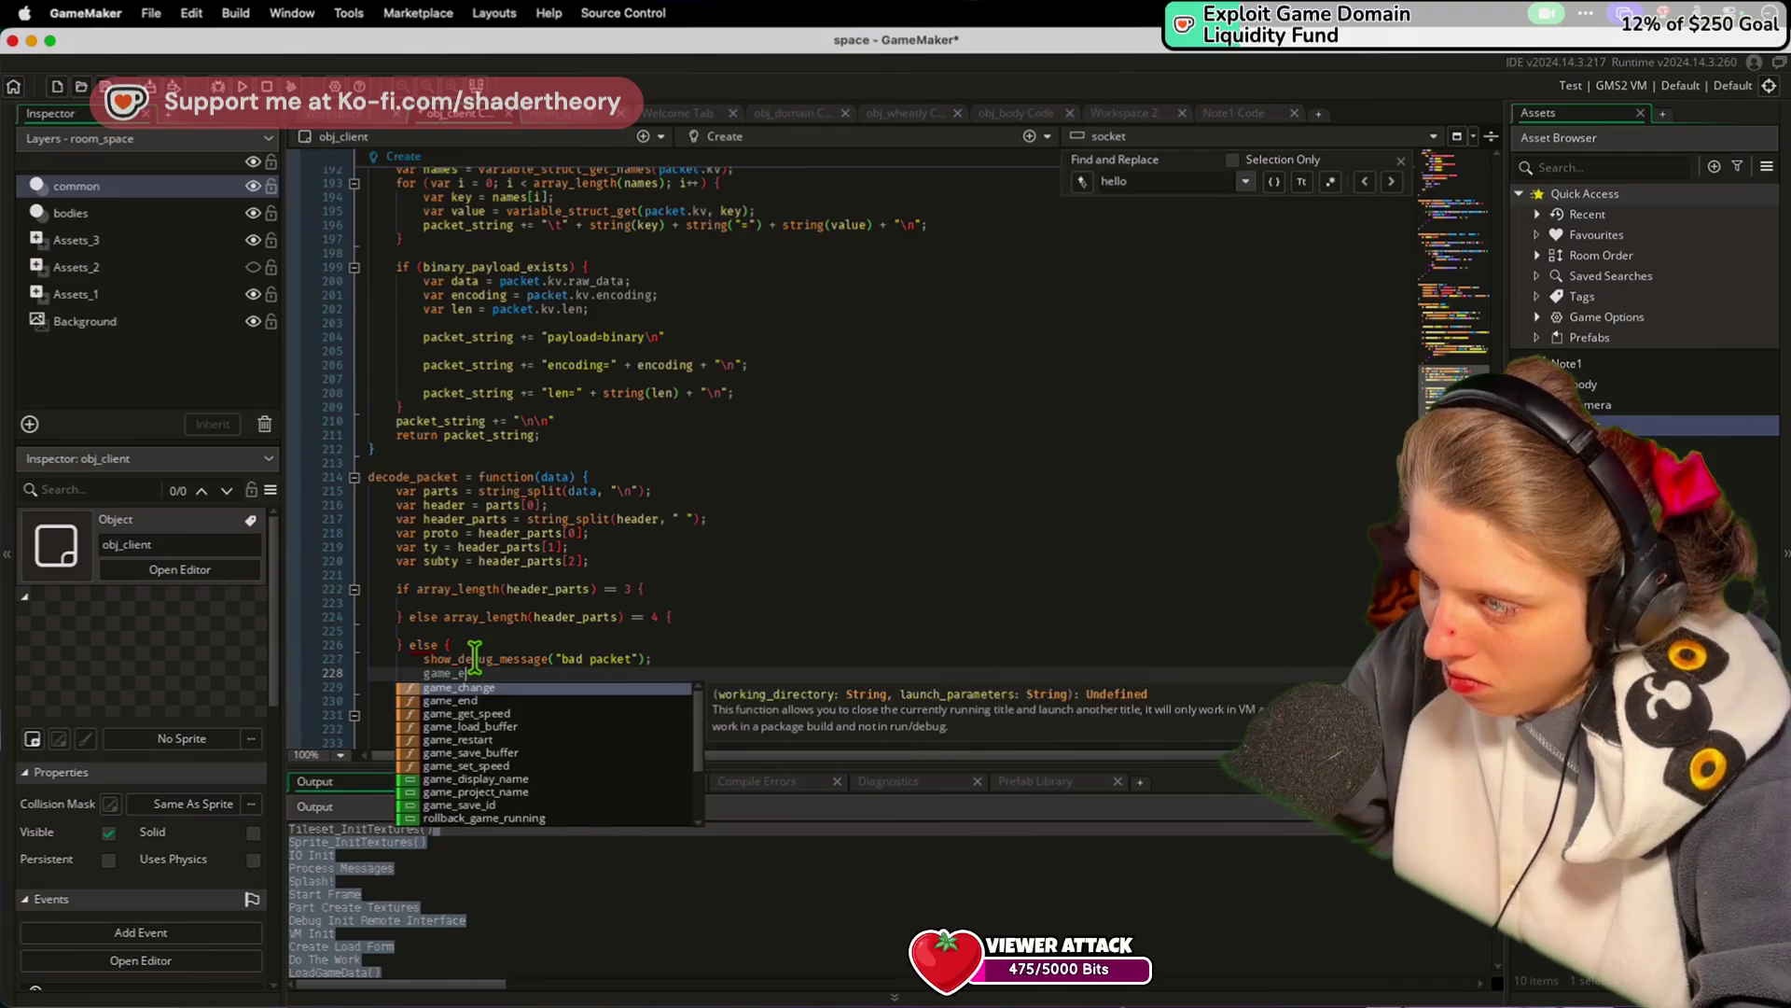
pyautogui.write('nd(-1)')
pyautogui.press('super+s')
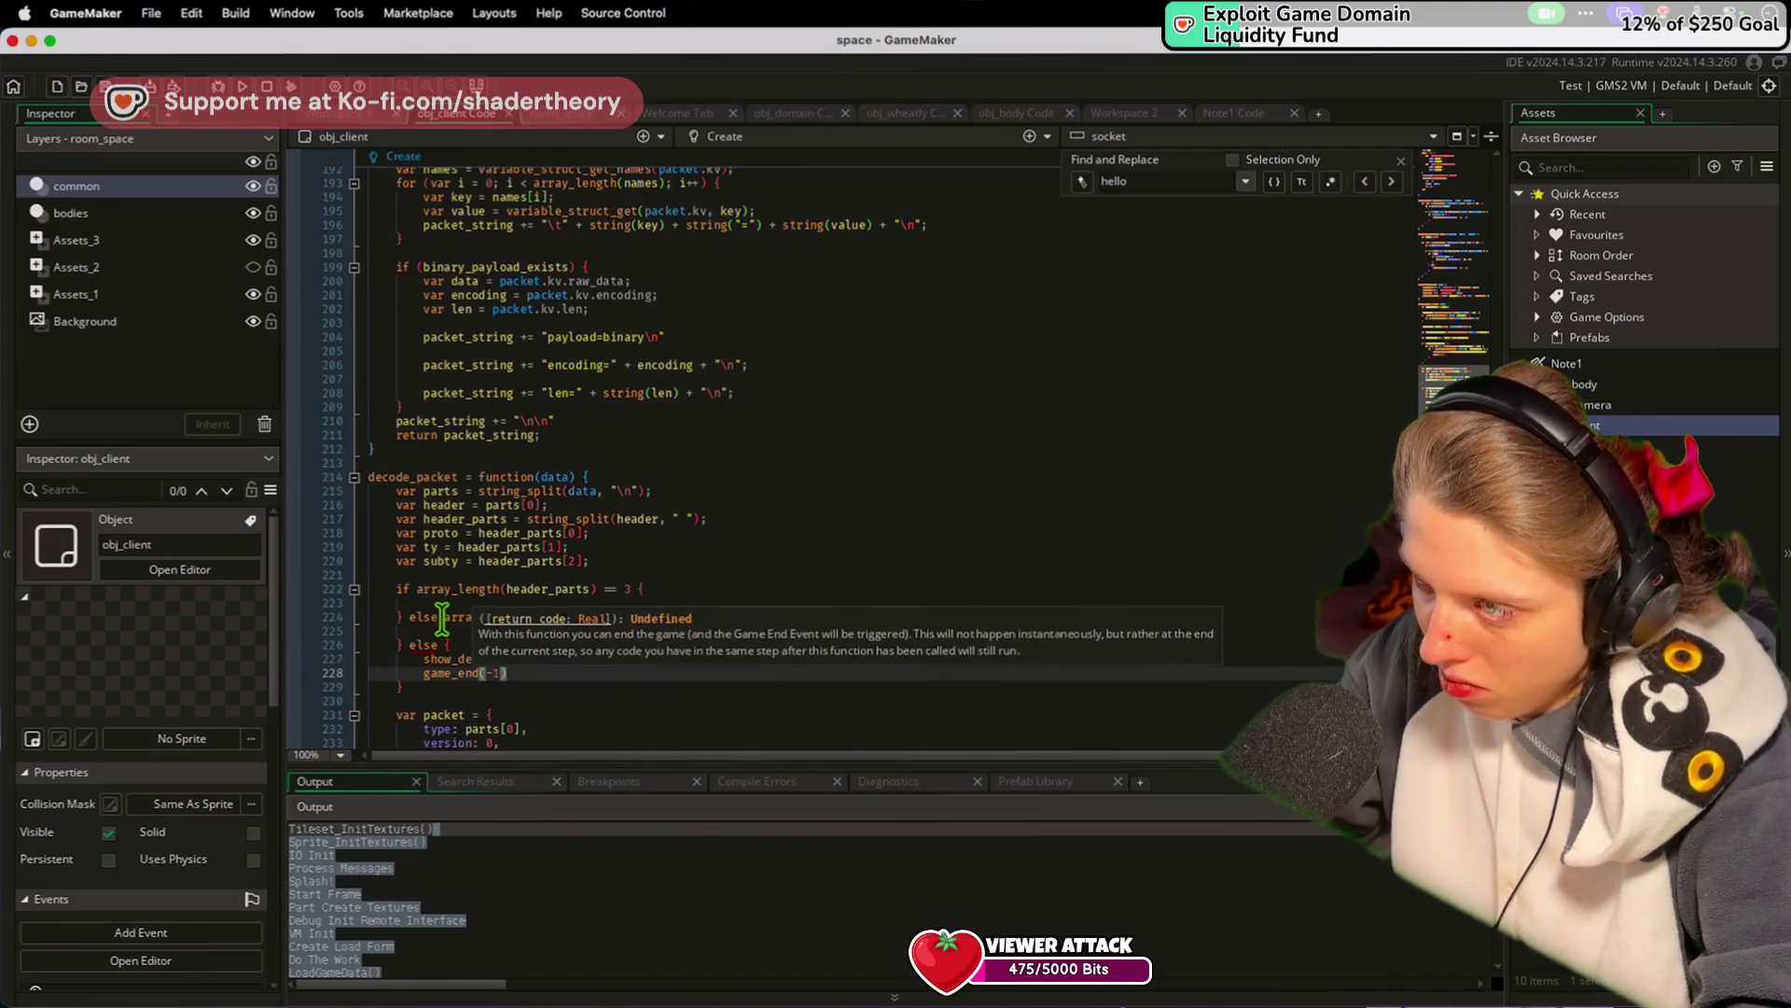
# - Declare var version = 0 above the header check and save
pyautogui.click(442, 619)
pyautogui.click(448, 591)
pyautogui.click(509, 574)
pyautogui.write('var ')
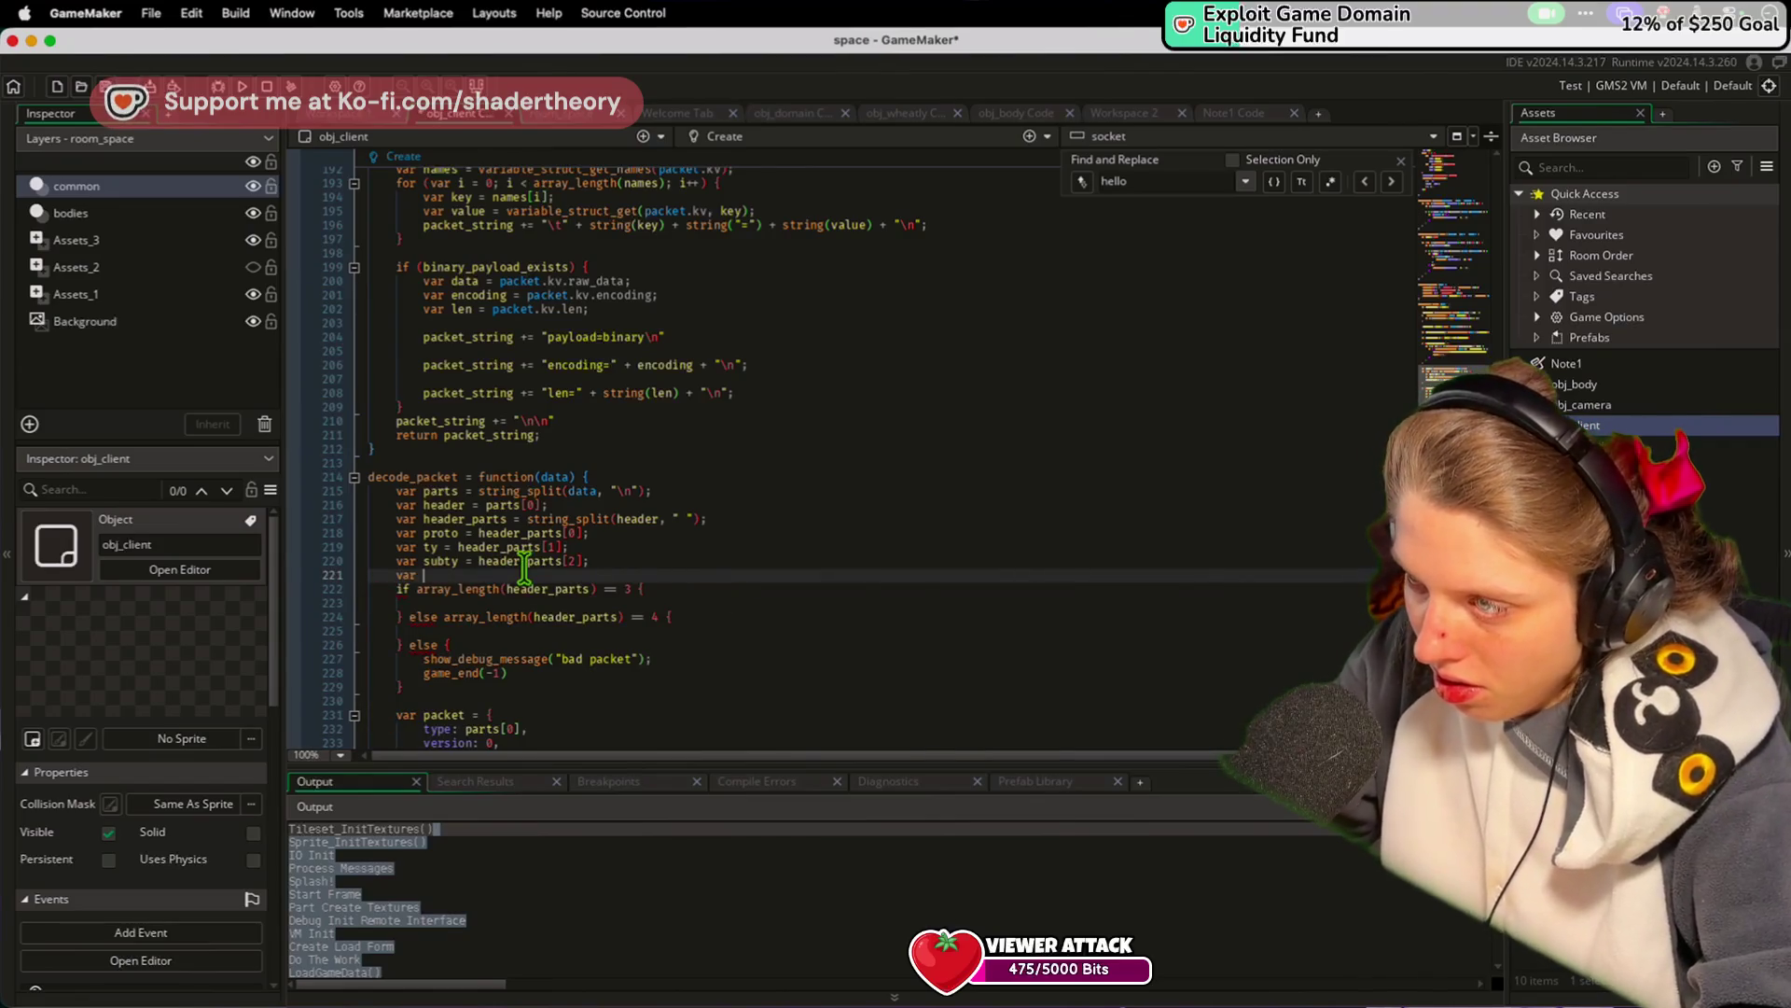
pyautogui.write('version = ""')
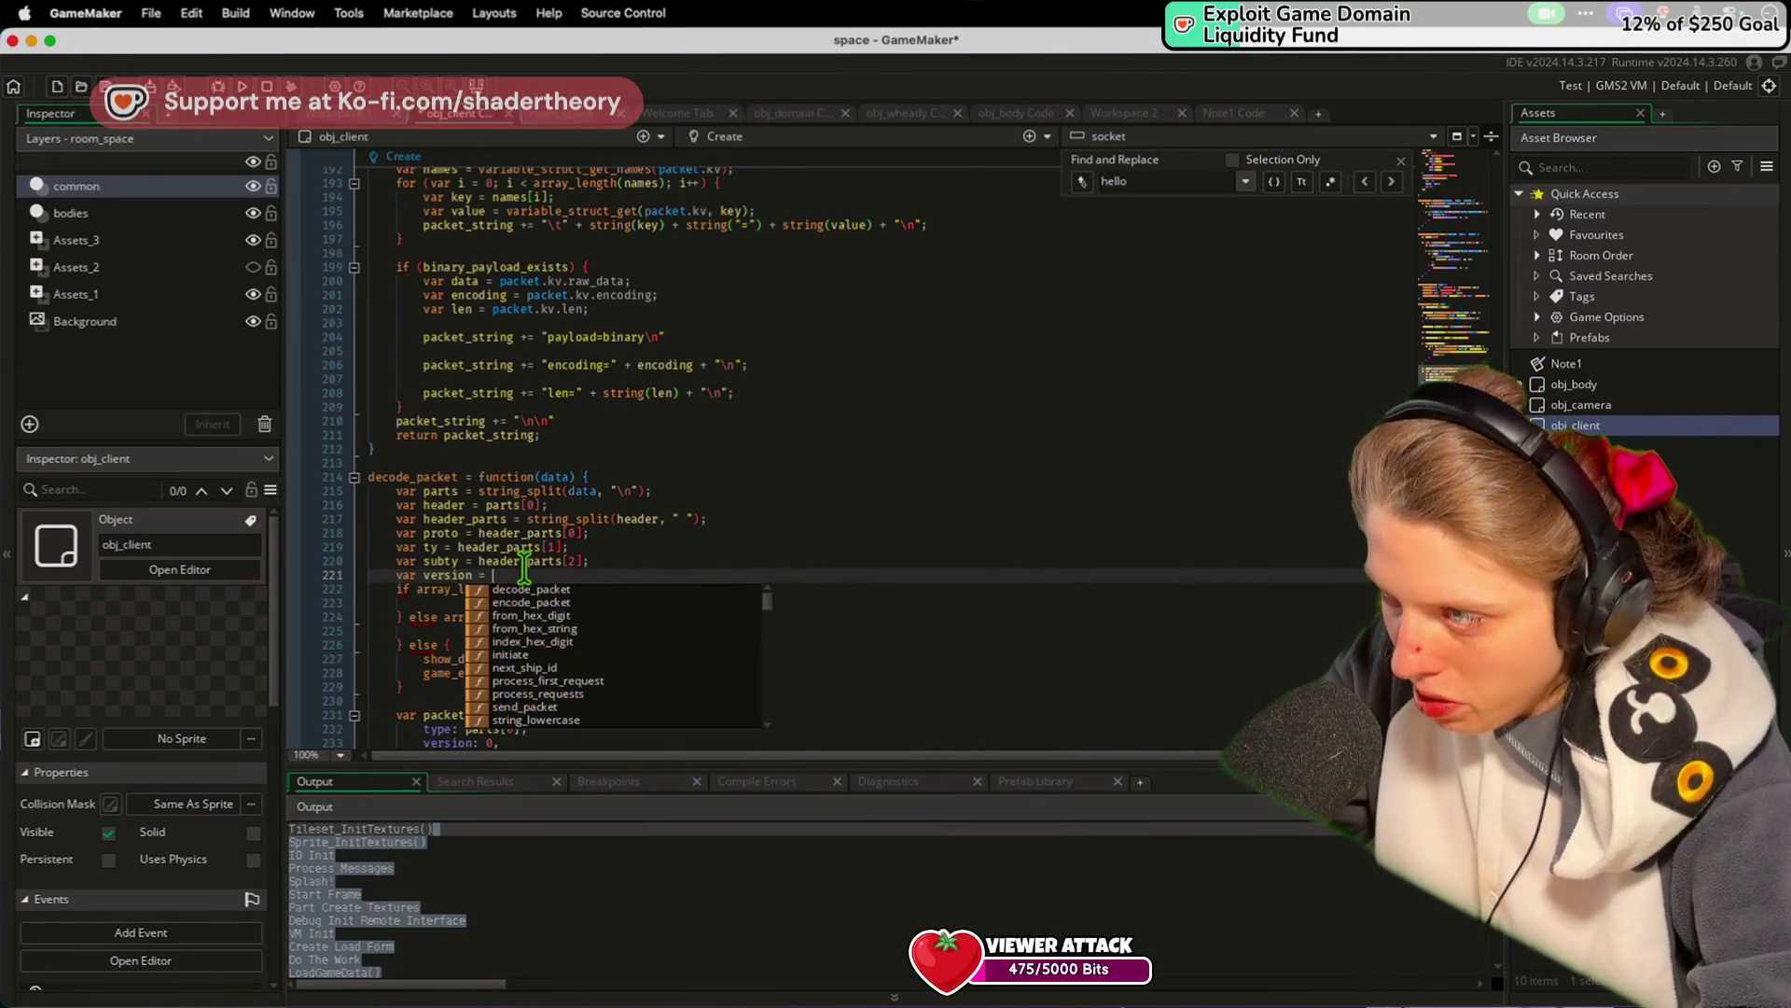
pyautogui.press('super+s')
pyautogui.press('BackSpace')
pyautogui.press('BackSpace')
pyautogui.write('0')
pyautogui.press('Up')
pyautogui.press('End')
pyautogui.press('Return')
pyautogui.write('var')
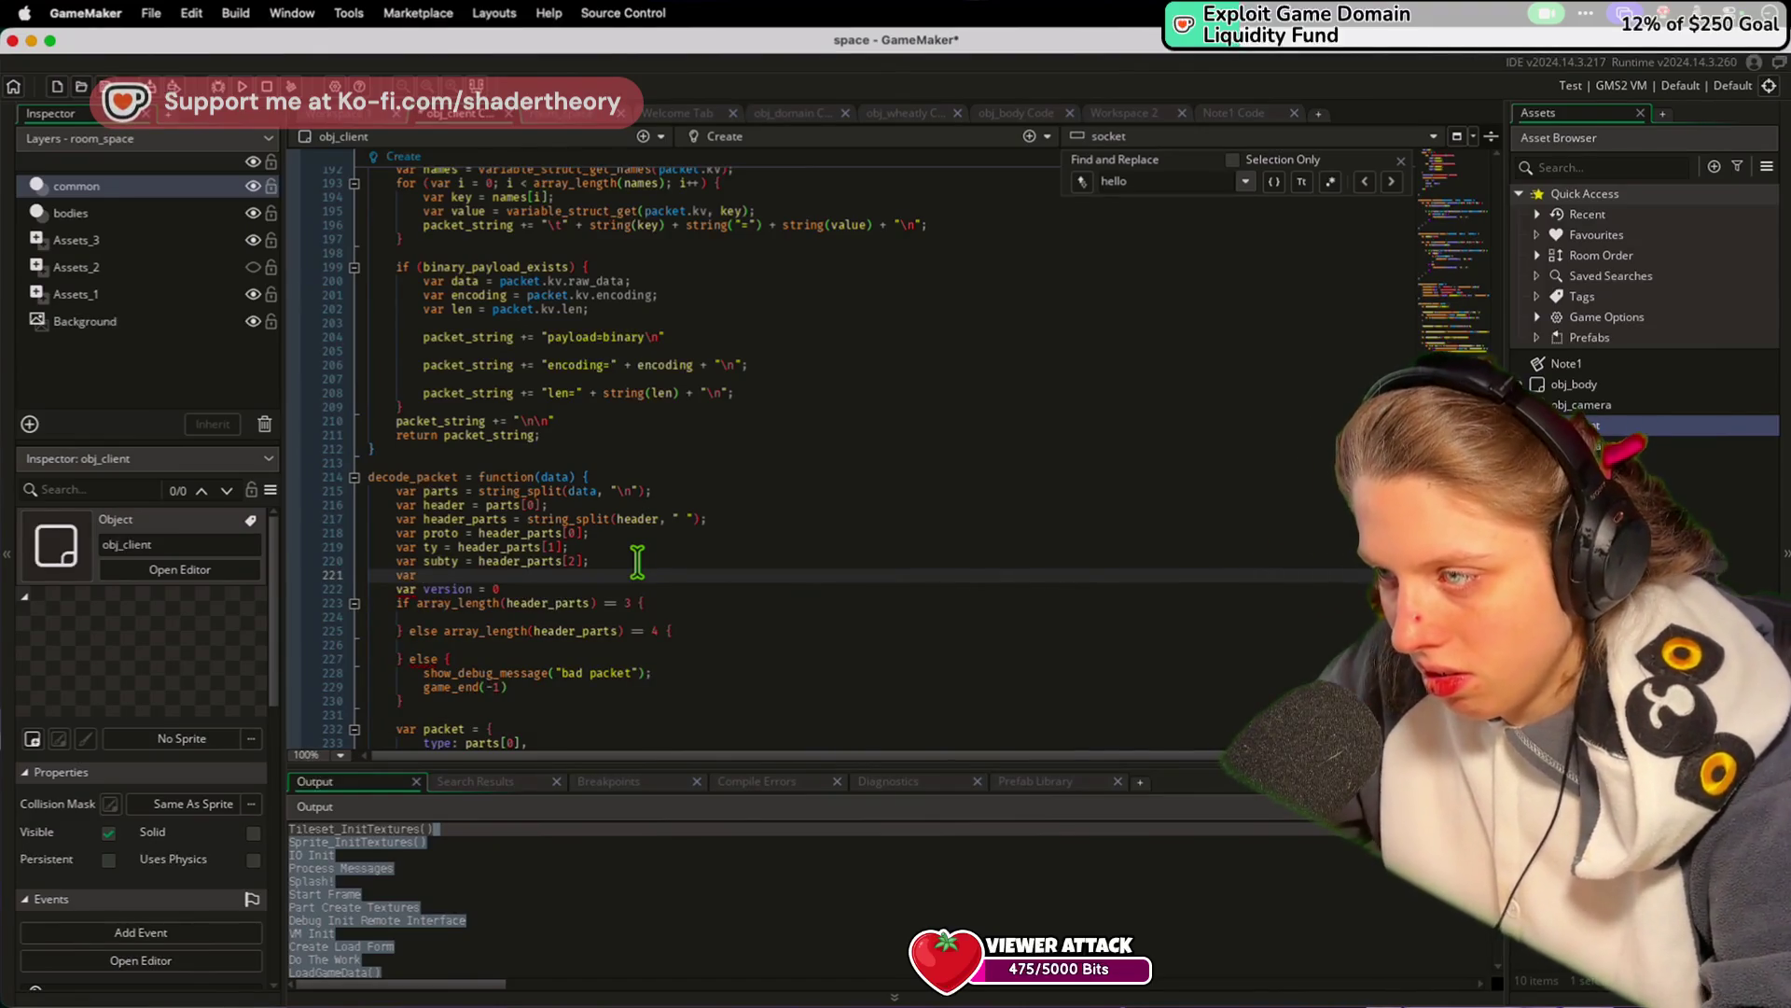
pyautogui.press('super+z')
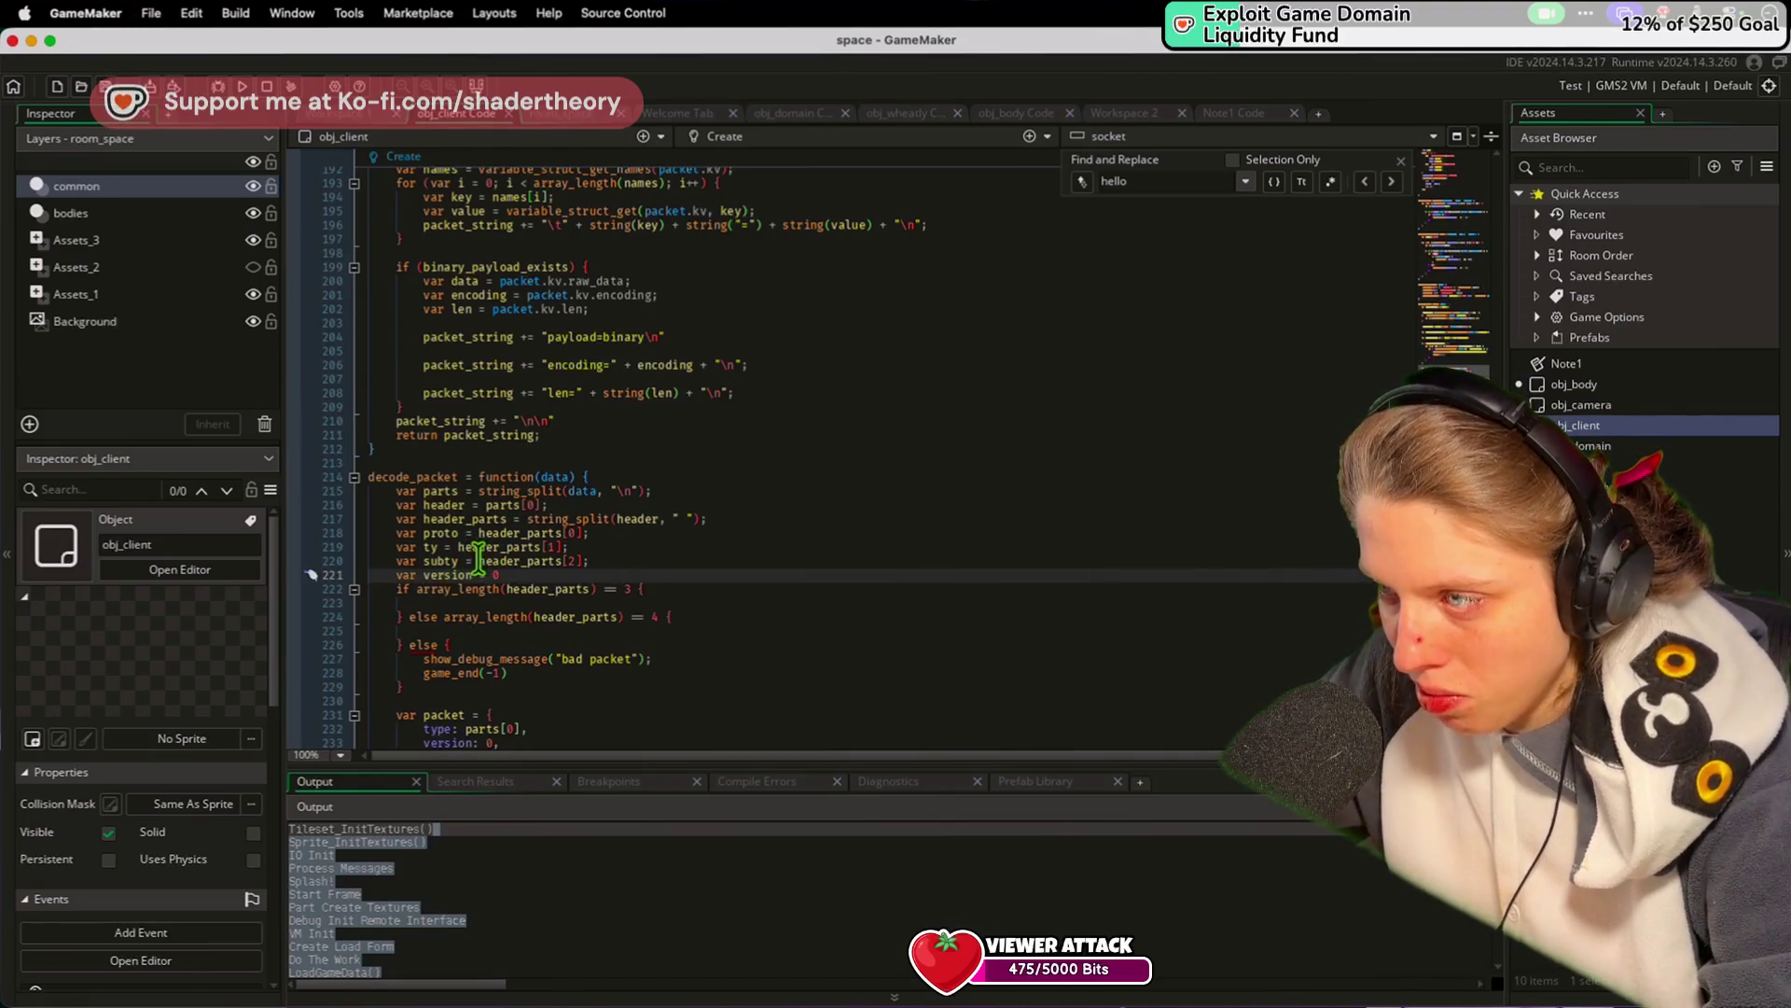
# - Default subty to "" and start a subty assignment in the three-part branch
pyautogui.moveTo(479, 559); pyautogui.dragTo(582, 560)
pyautogui.write('""')
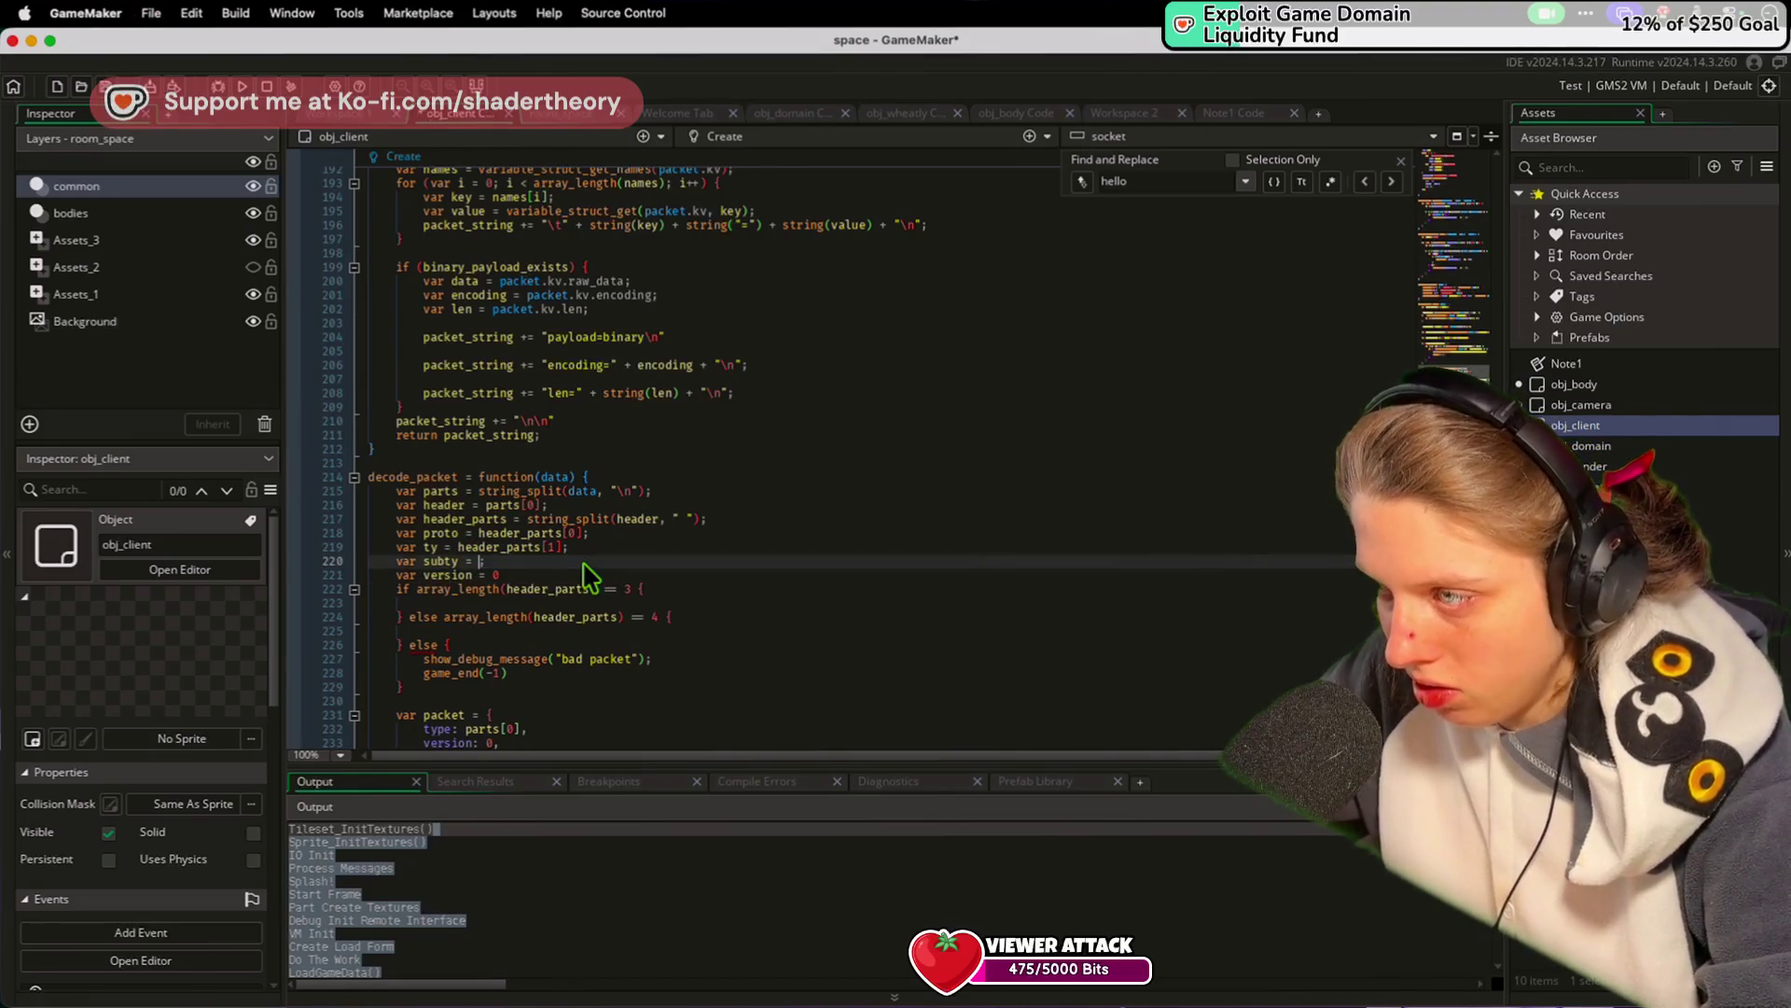
pyautogui.click(557, 590)
pyautogui.click(560, 605)
pyautogui.write('subty =')
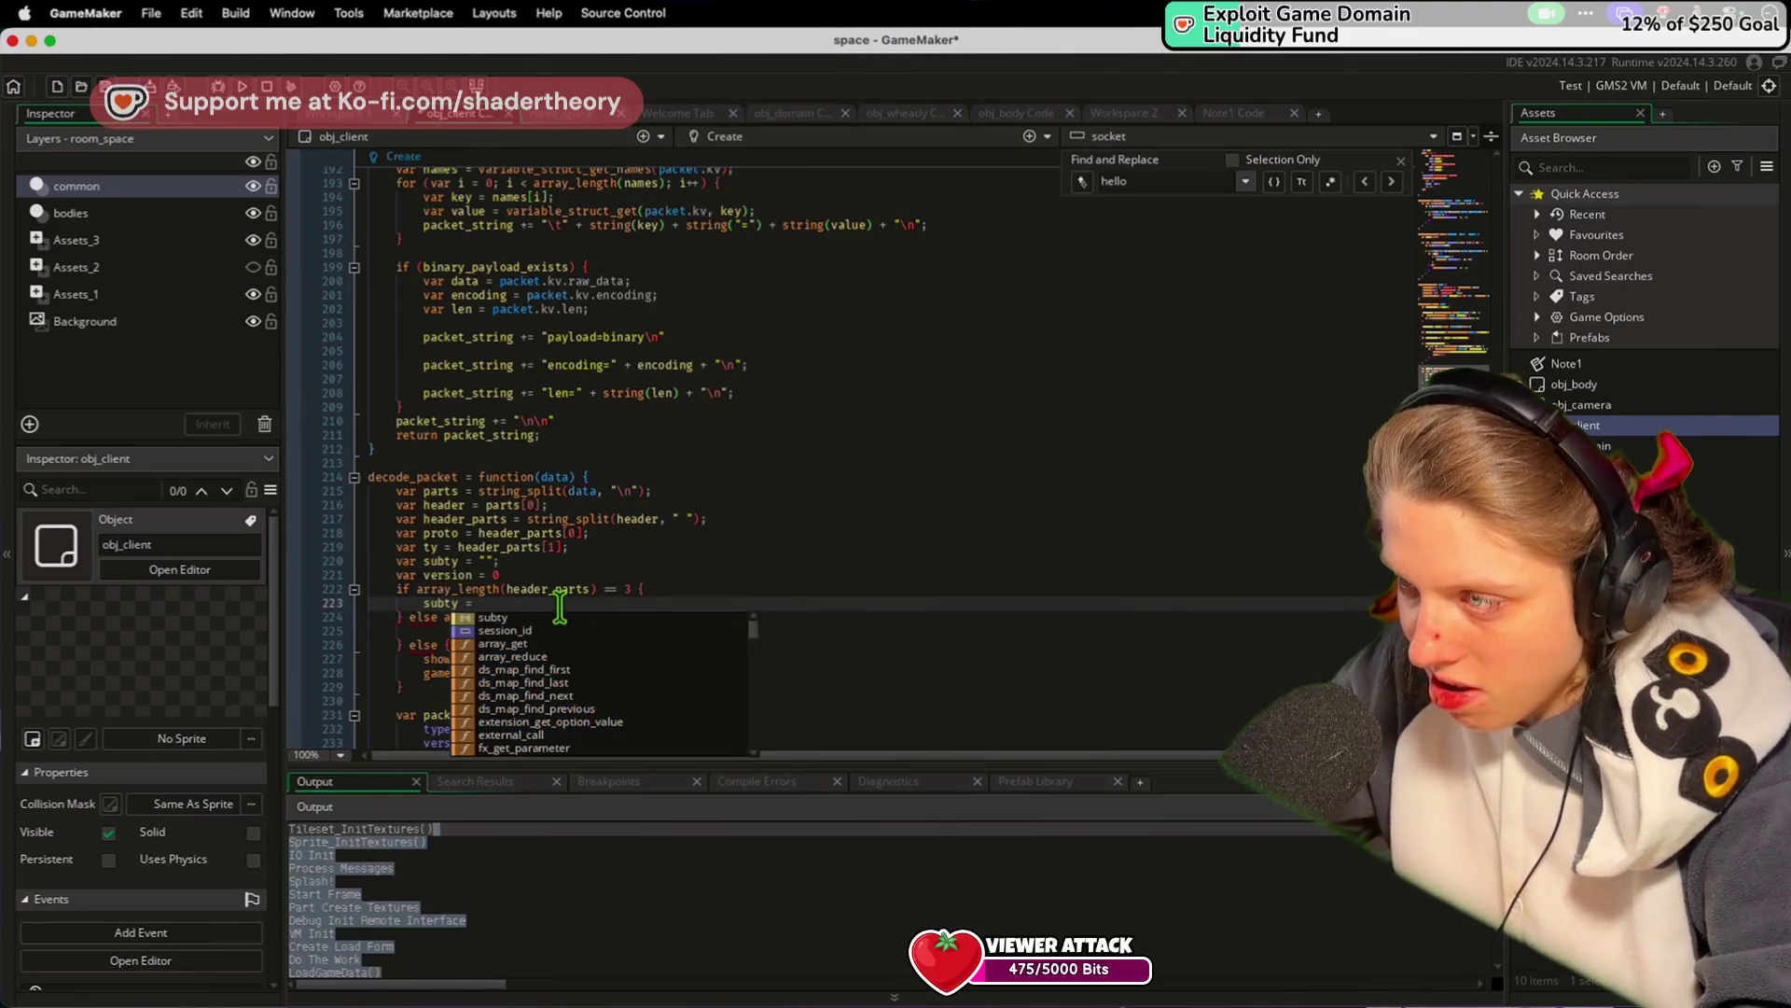
# - Replace the subty line with version_parts = string_split(header_parts[2], "V/") in the three-part branch
pyautogui.press('BackSpace')
pyautogui.press('BackSpace')
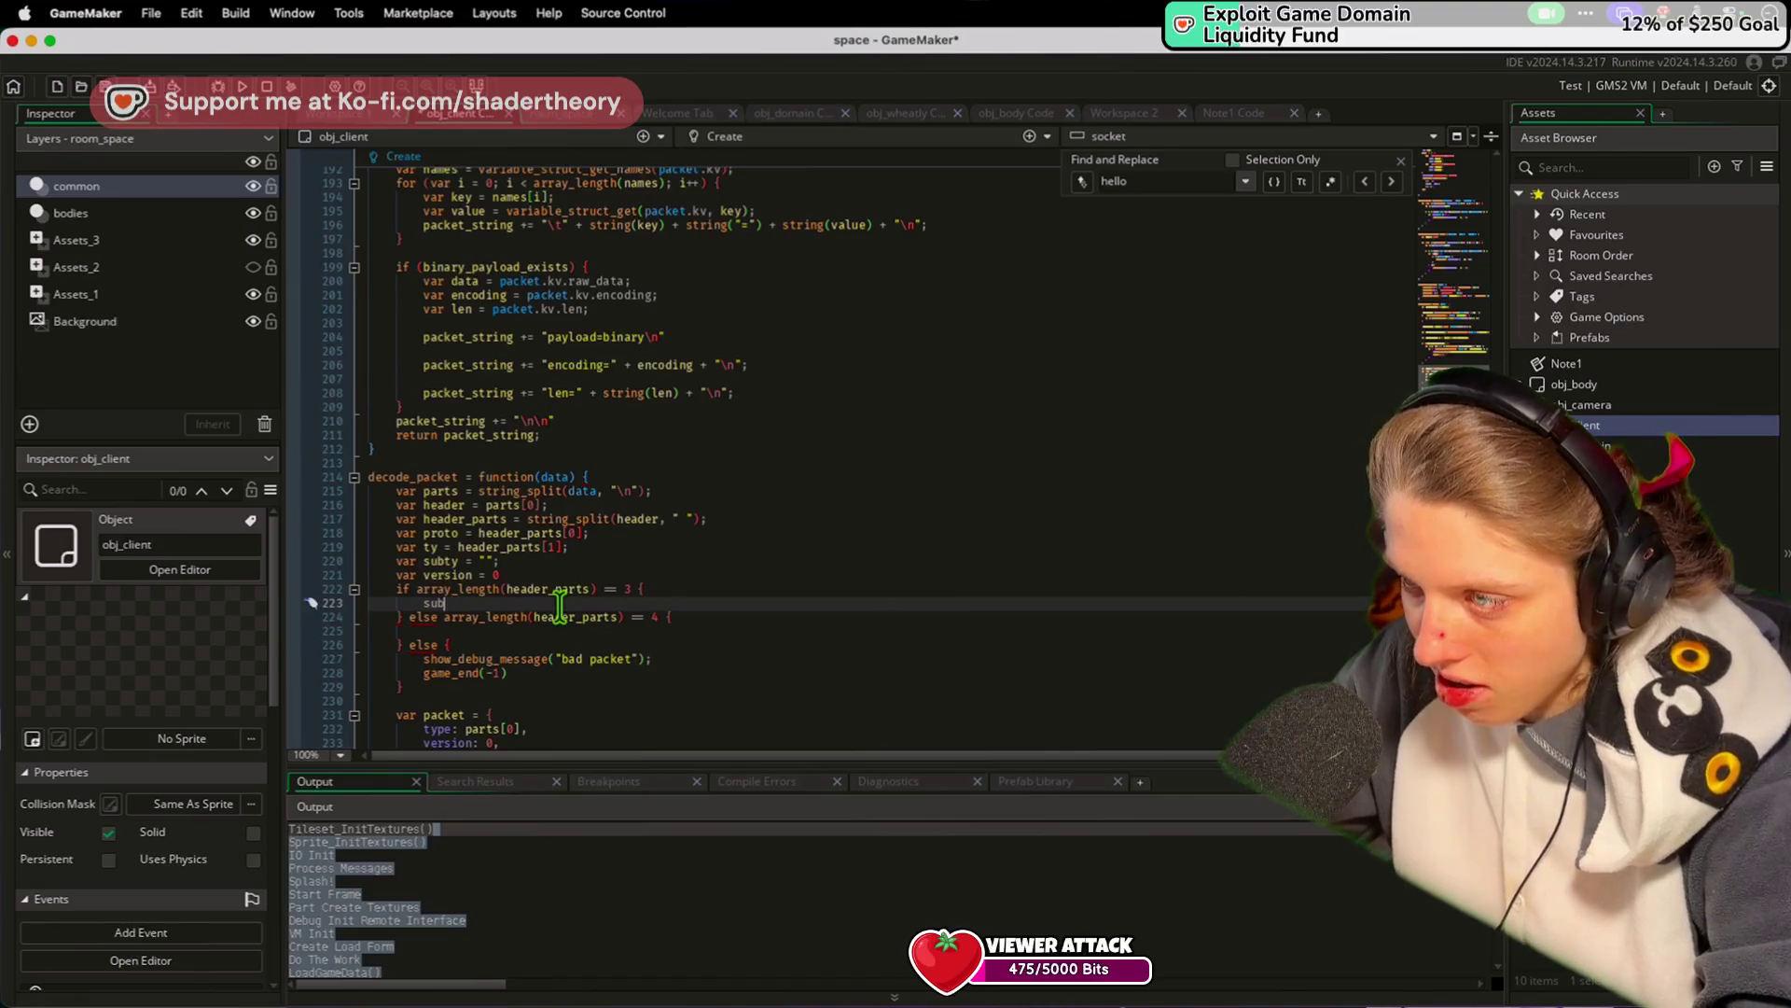
pyautogui.press('BackSpace')
pyautogui.press('BackSpace')
pyautogui.press('BackSpace')
pyautogui.press('Return')
pyautogui.write('version =')
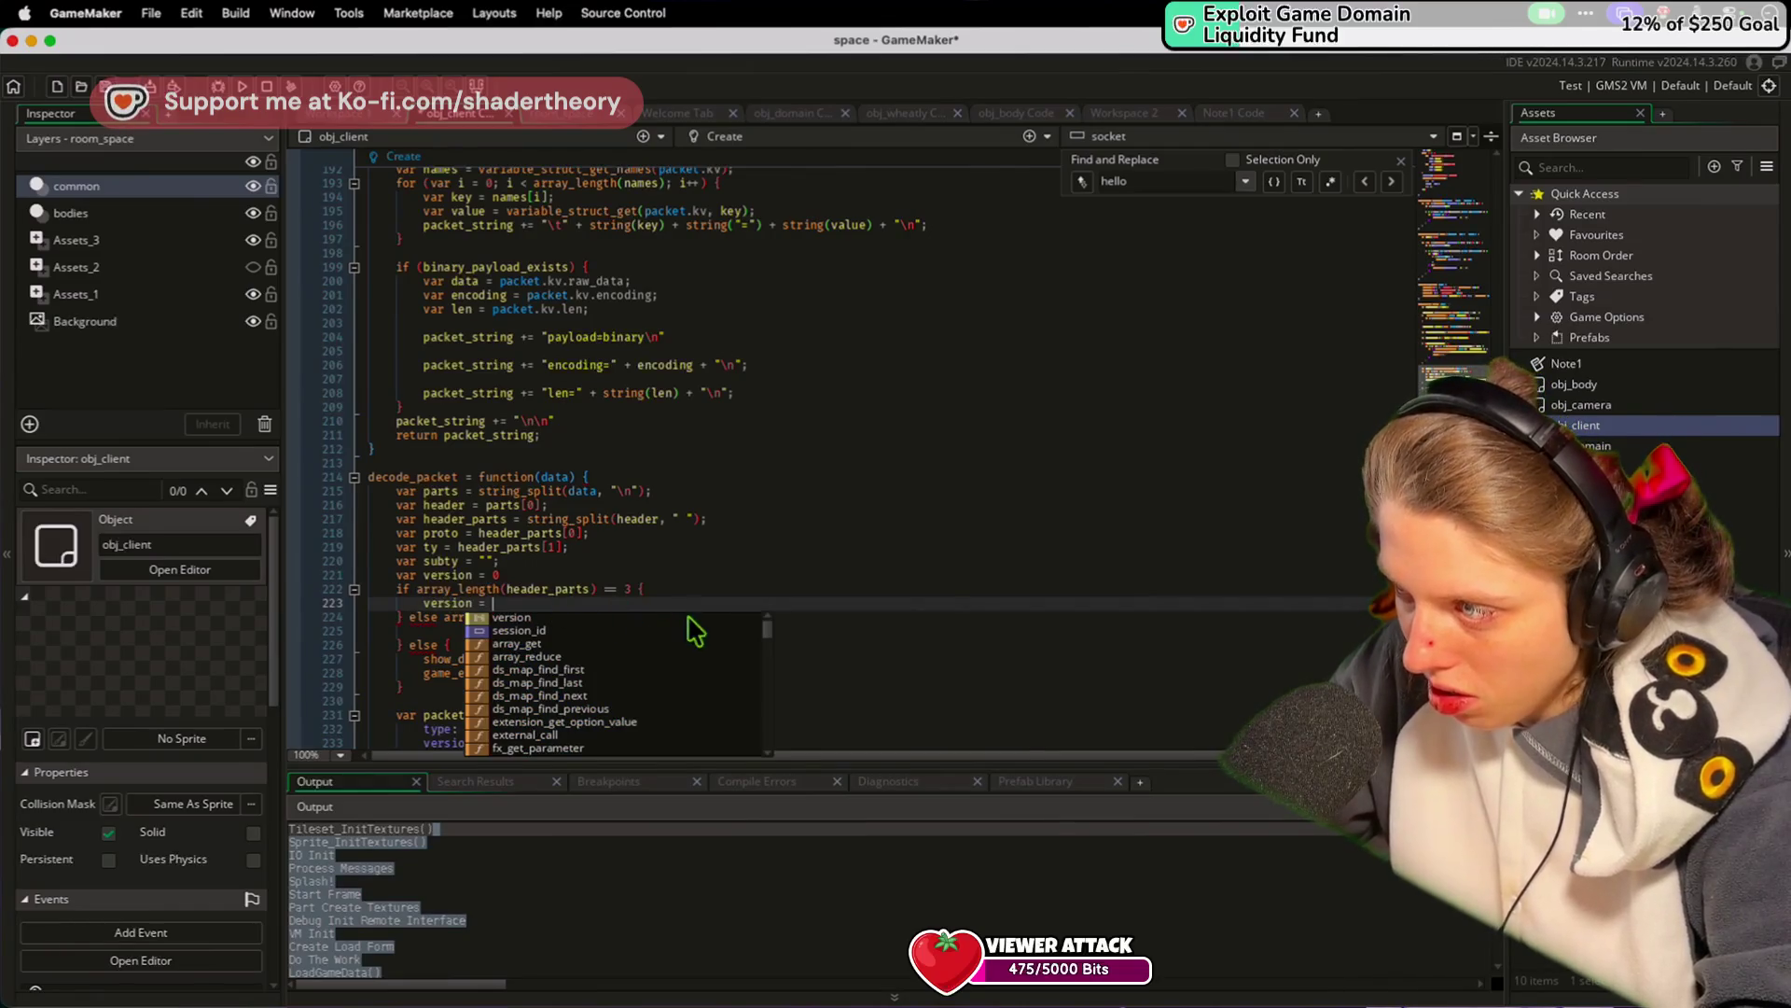
pyautogui.click(673, 589)
pyautogui.press('Return')
pyautogui.write('version_parts = ')
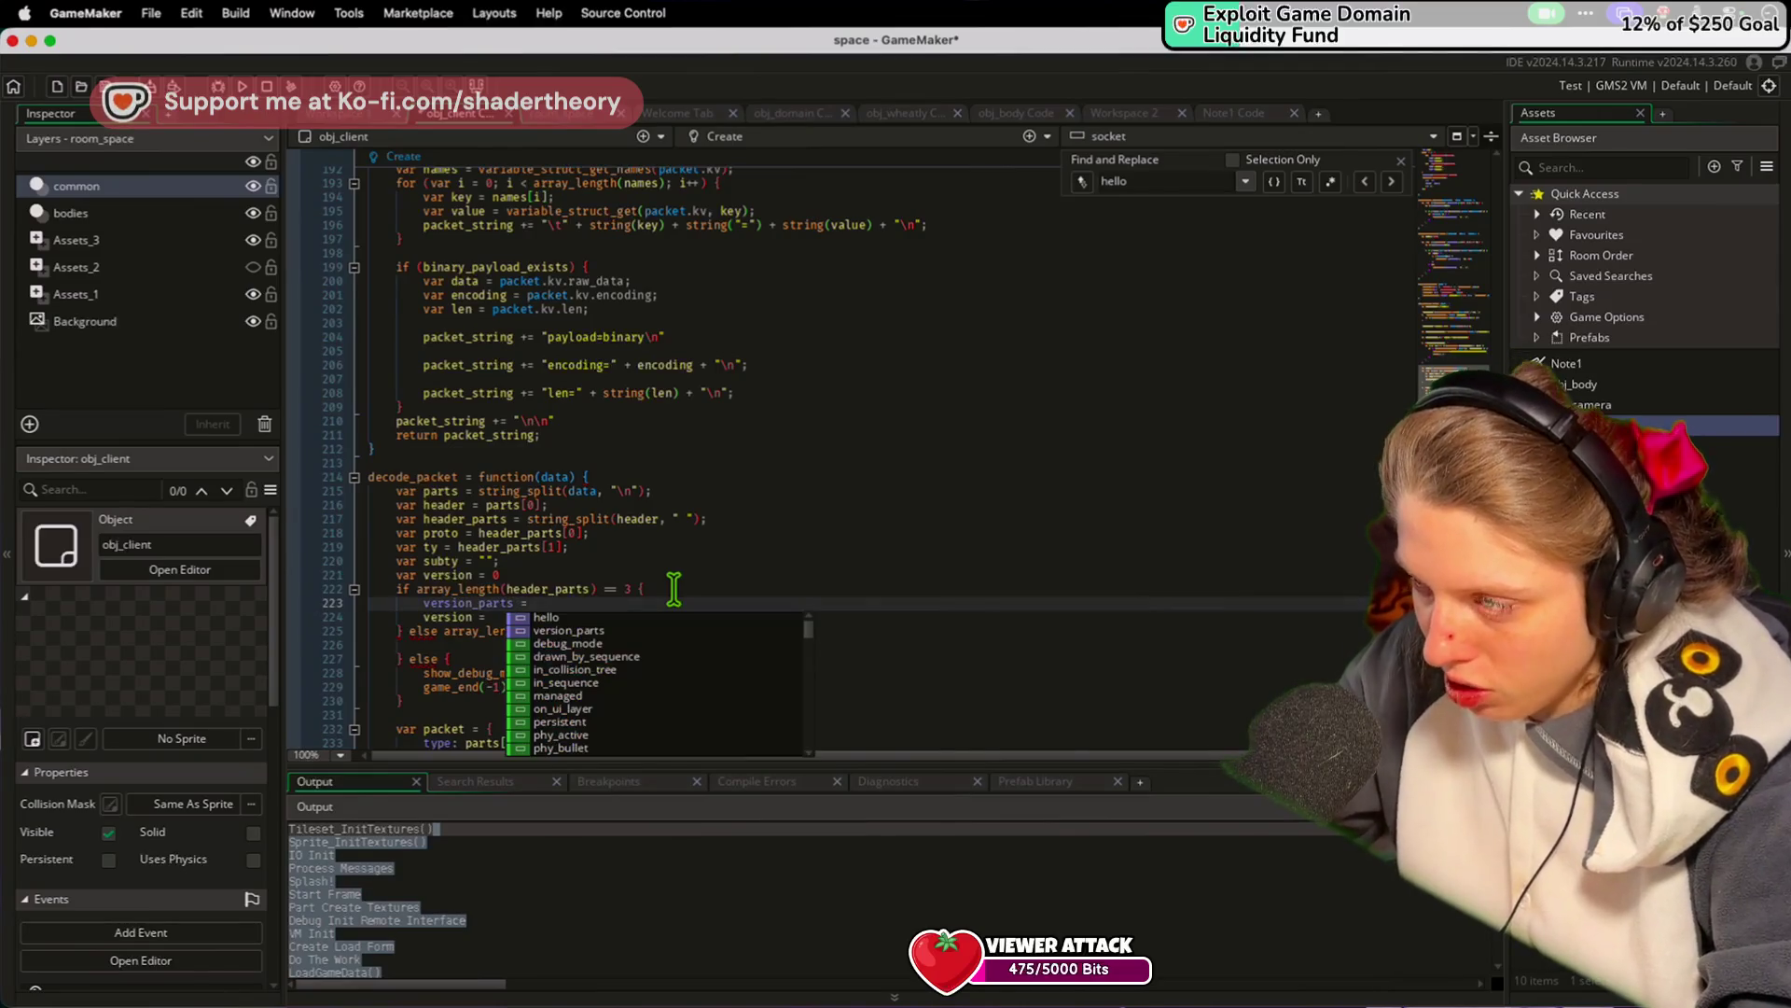
pyautogui.write('string_')
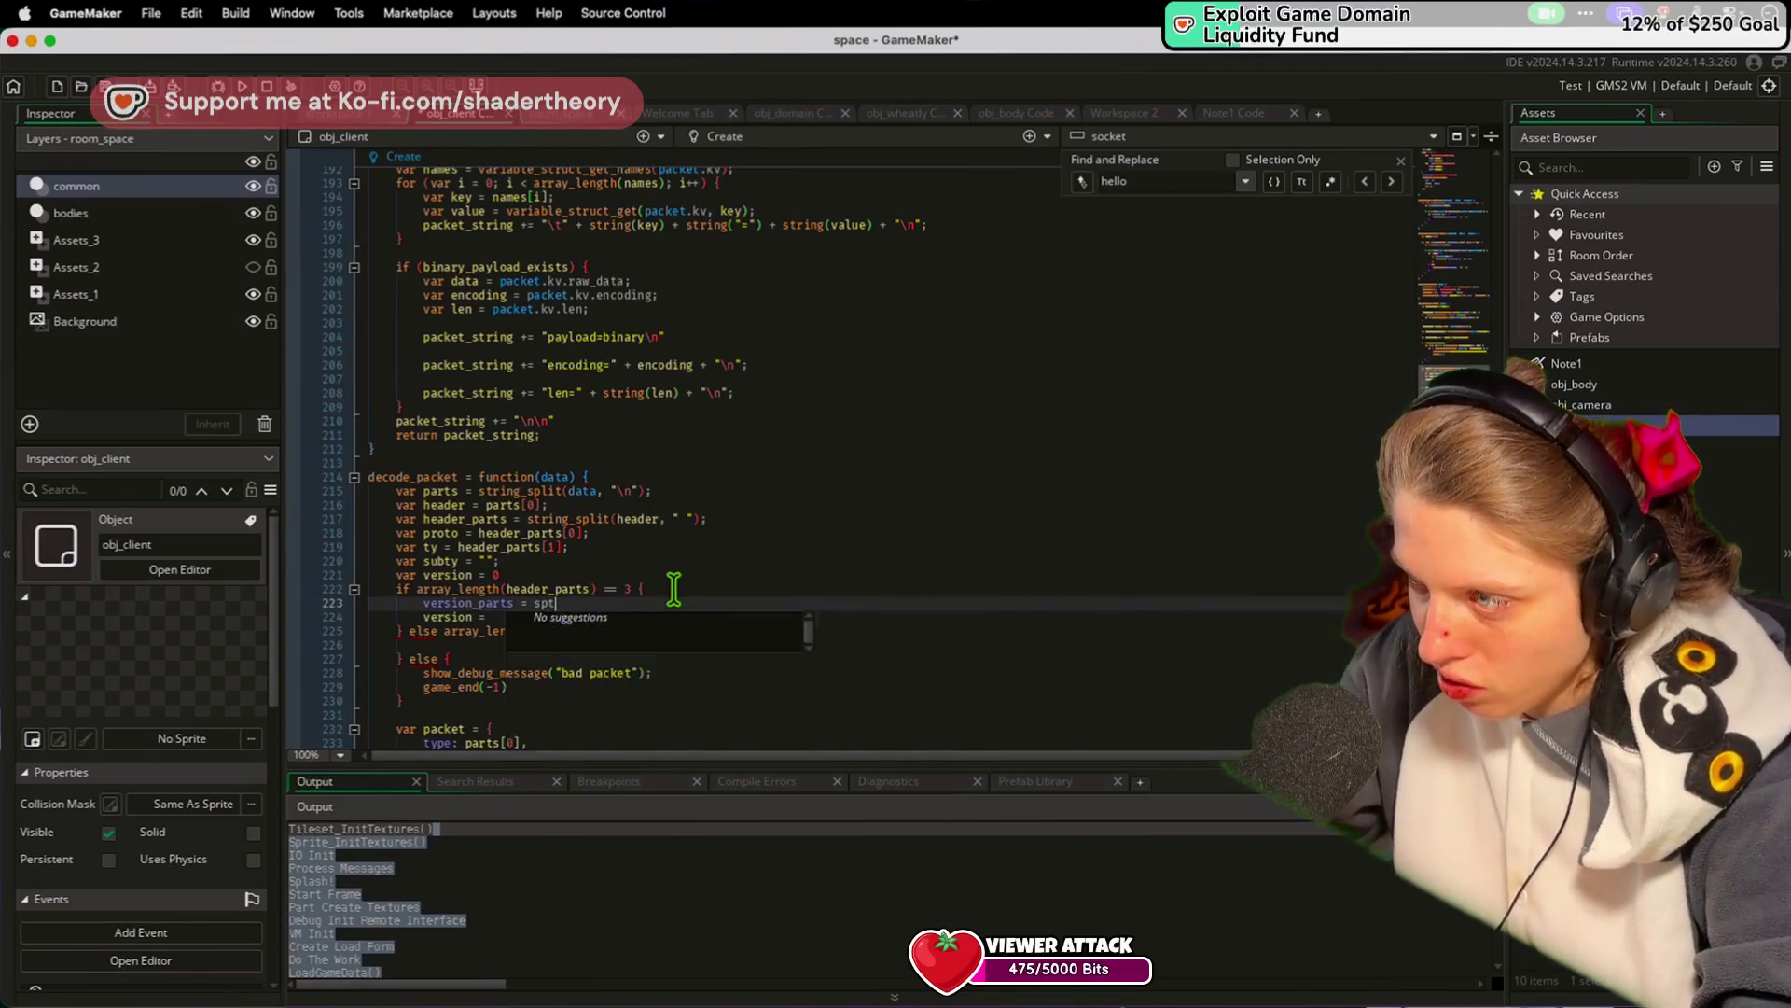
pyautogui.write('spli')
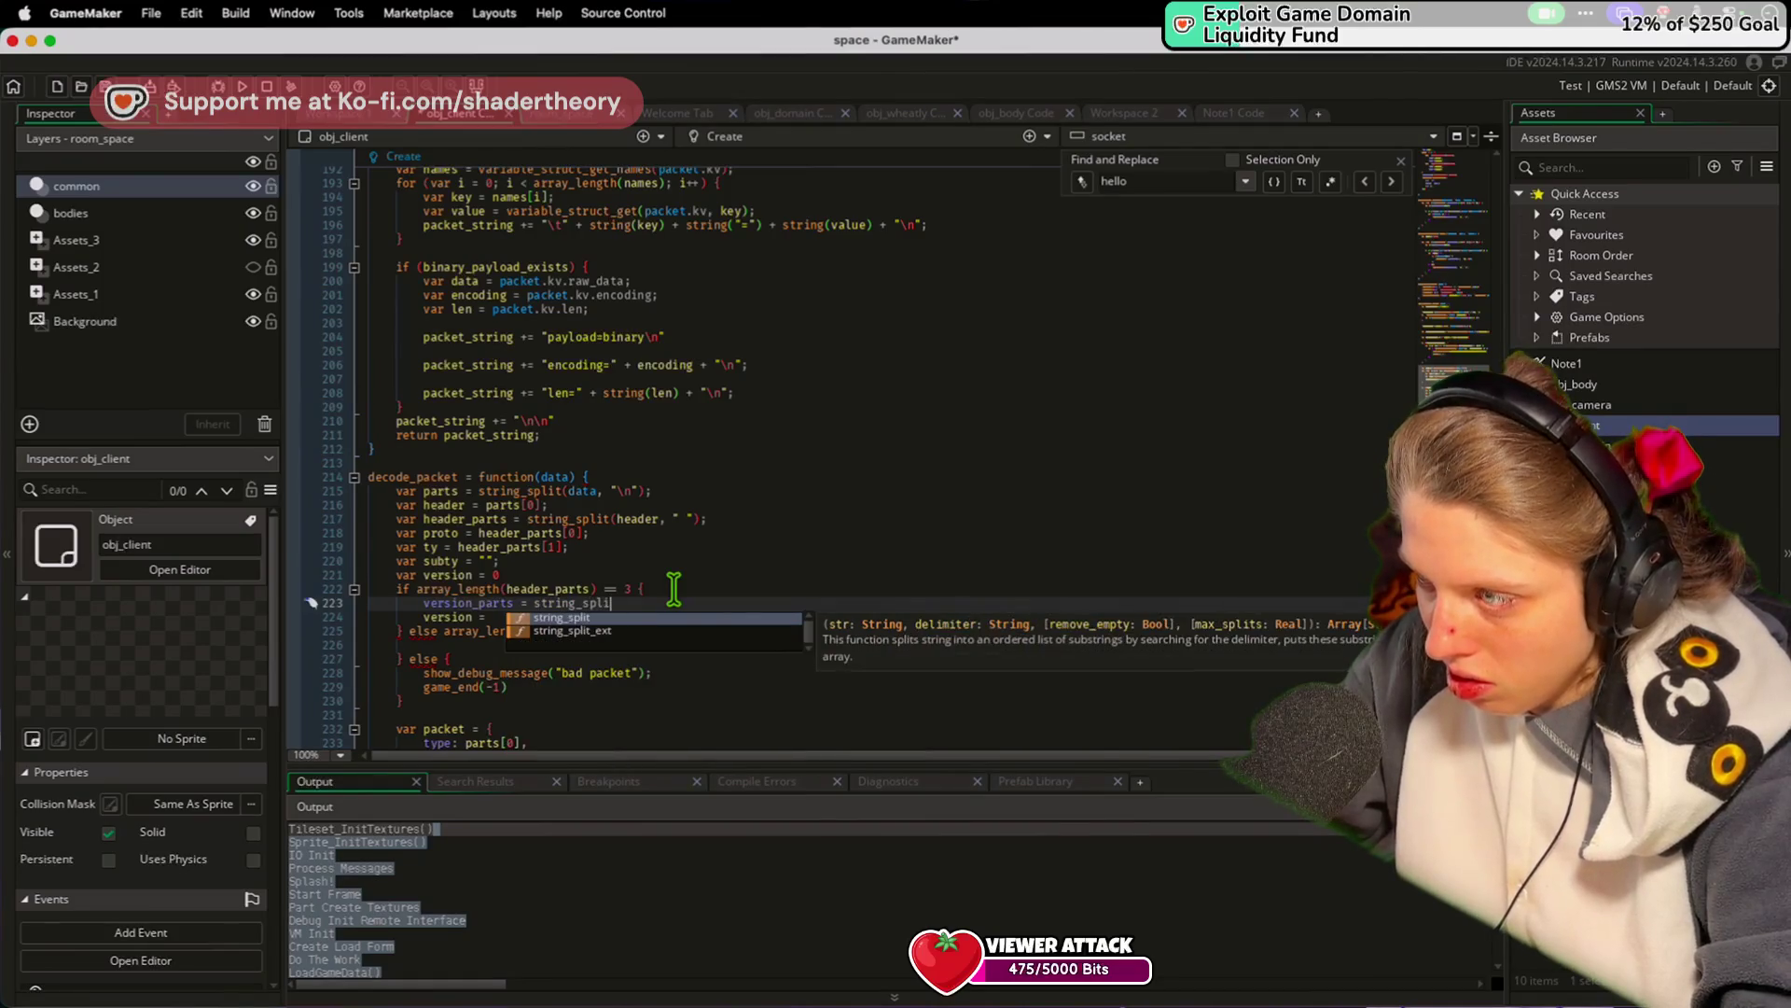
pyautogui.press('Return')
pyautogui.write('"')
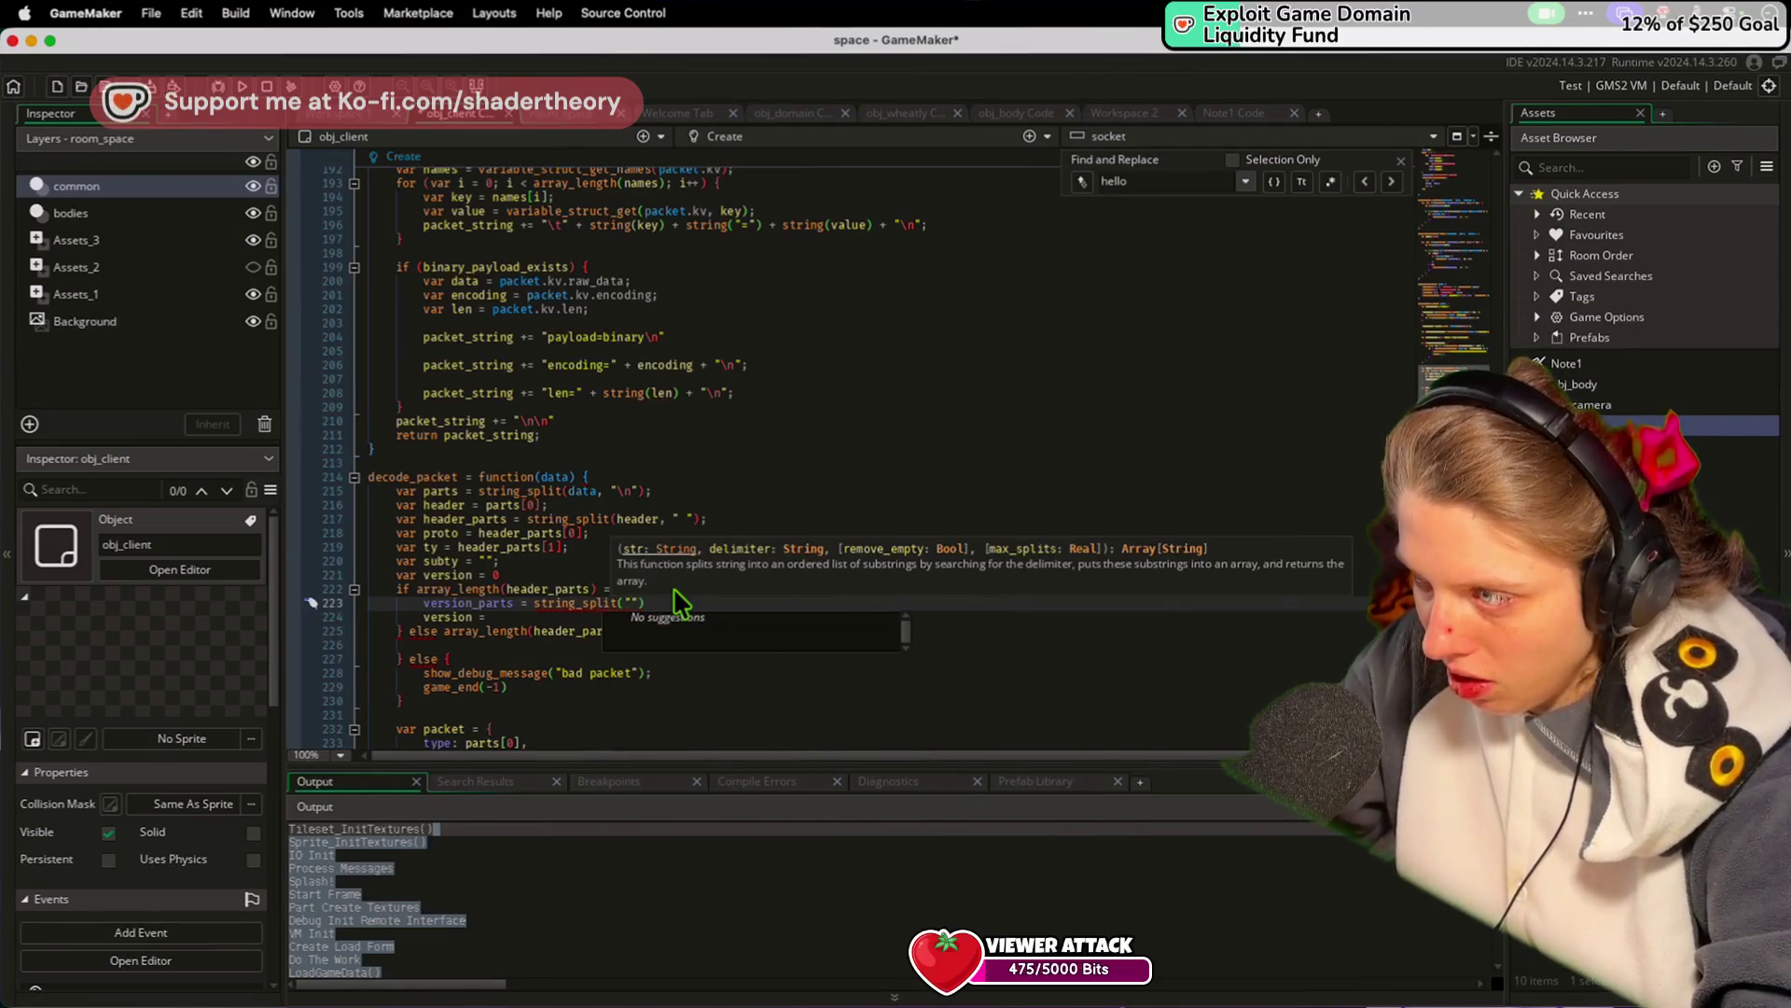
pyautogui.write('V/')
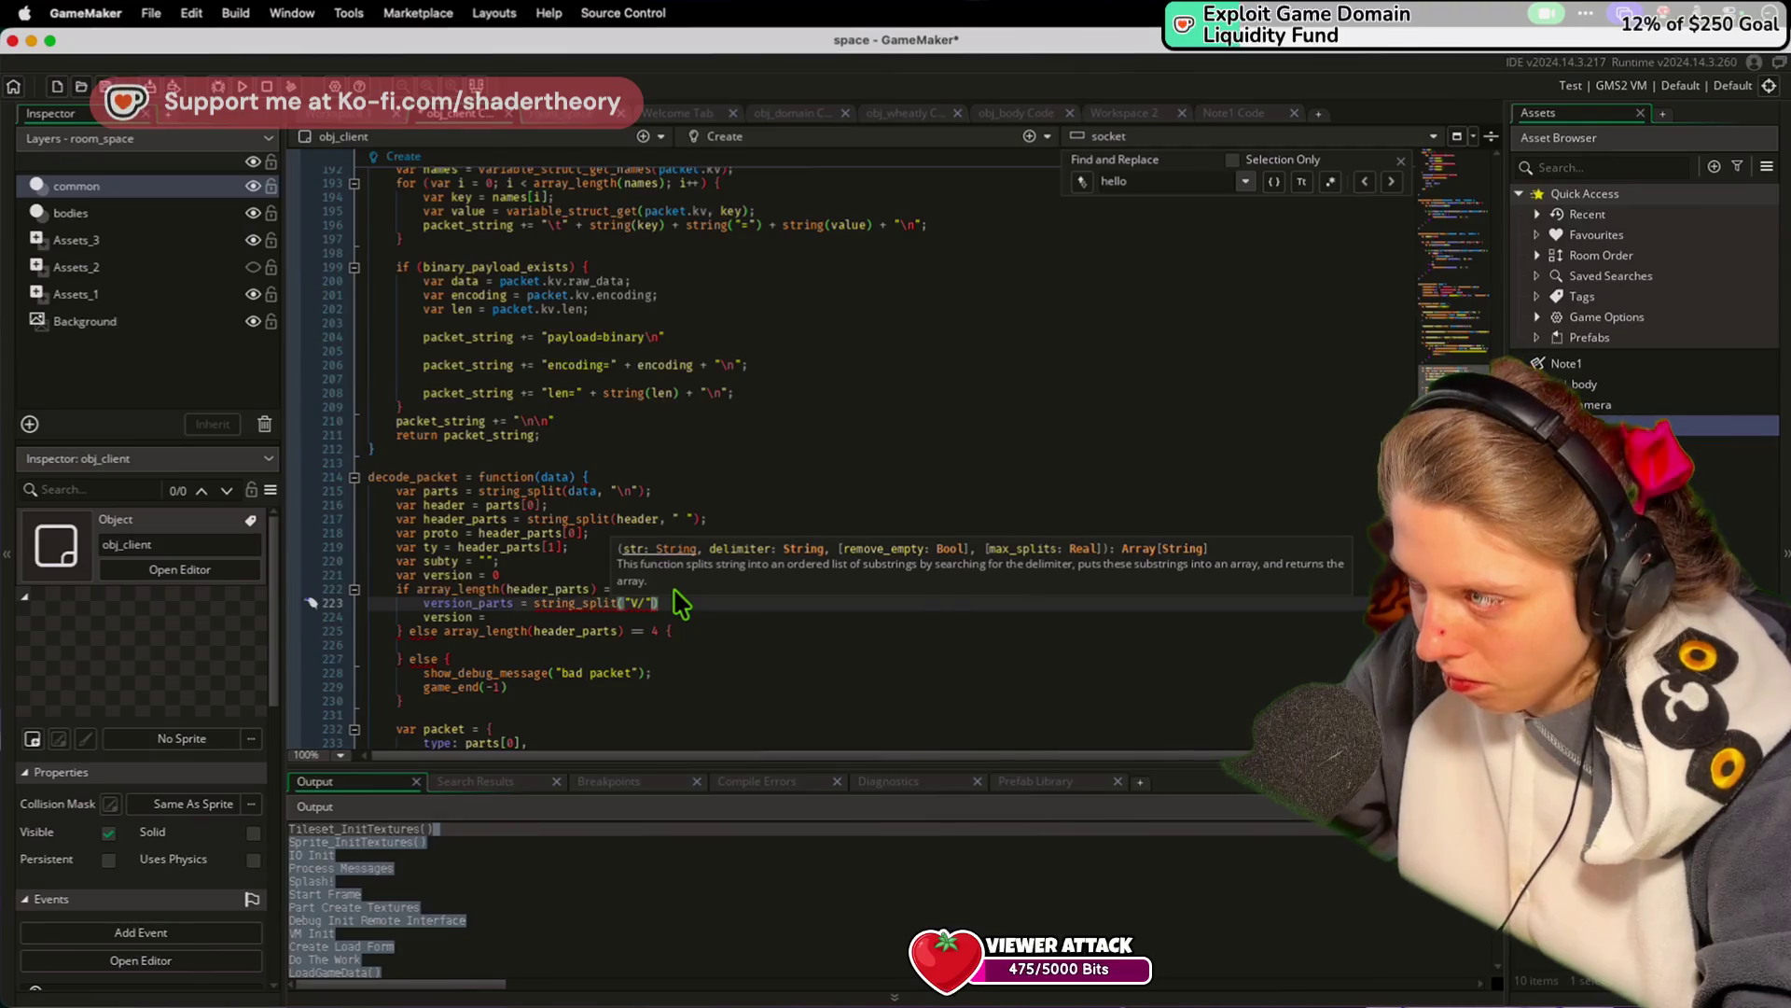
pyautogui.press('Right')
pyautogui.write(';')
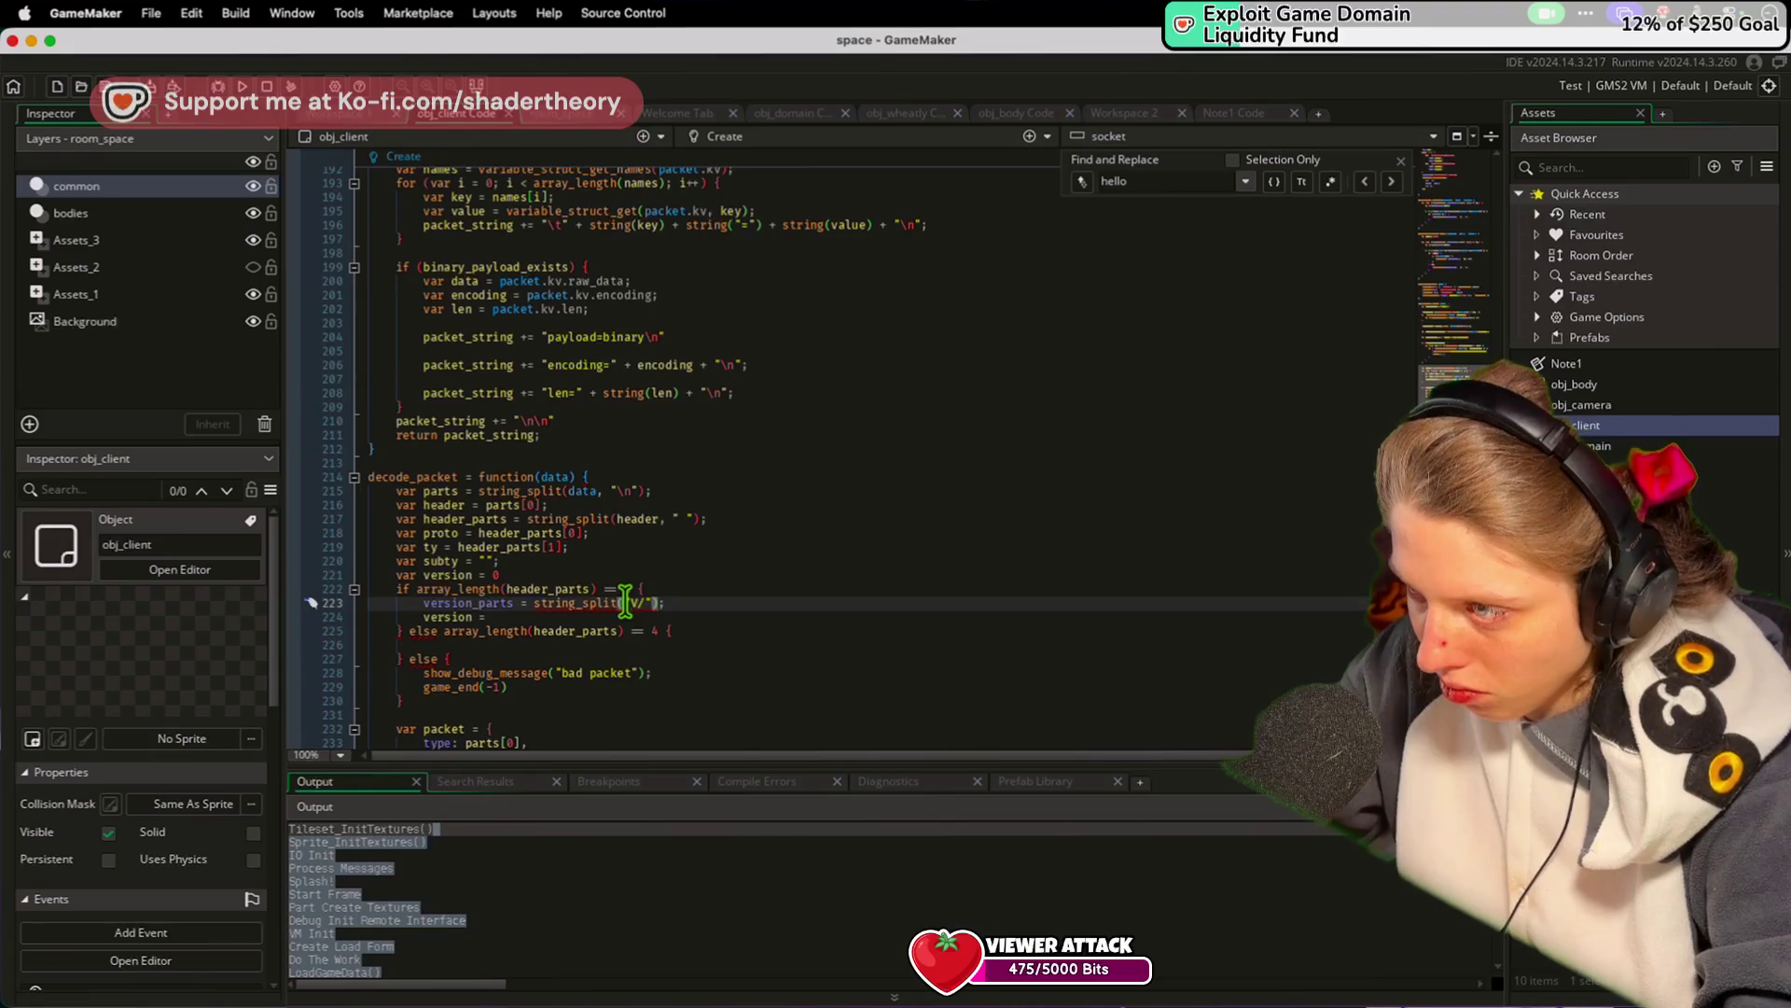
pyautogui.write('header')
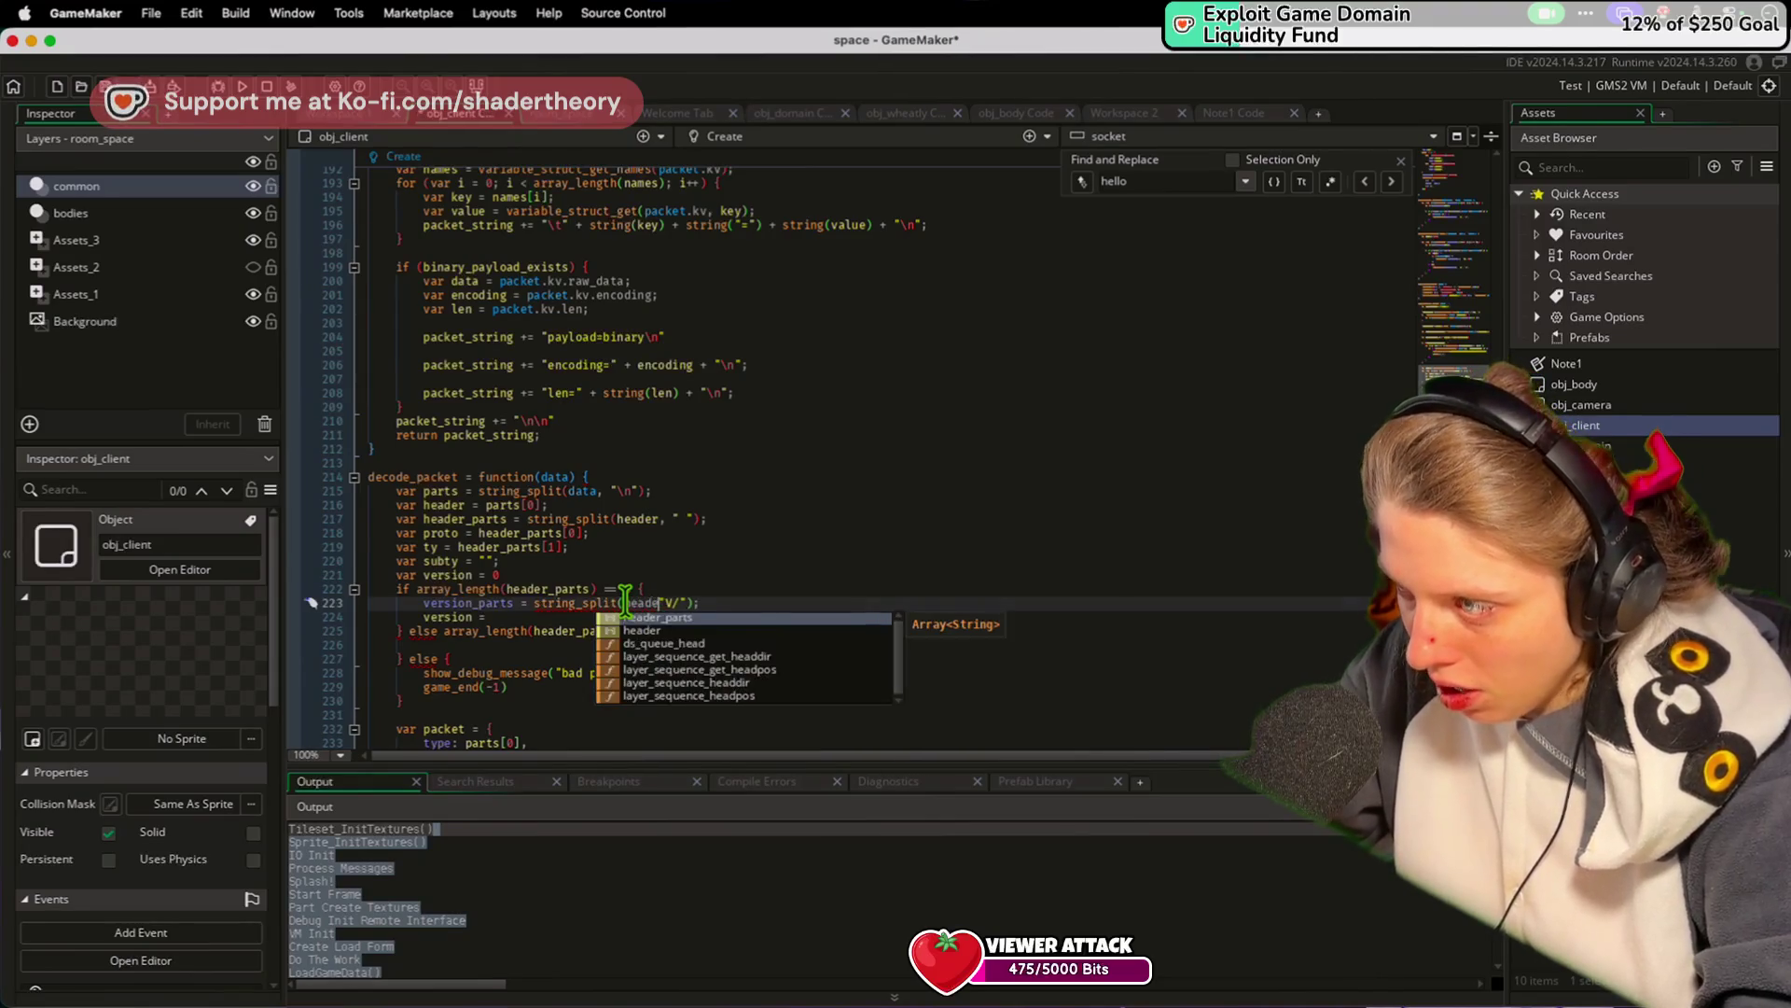
pyautogui.write('[2')
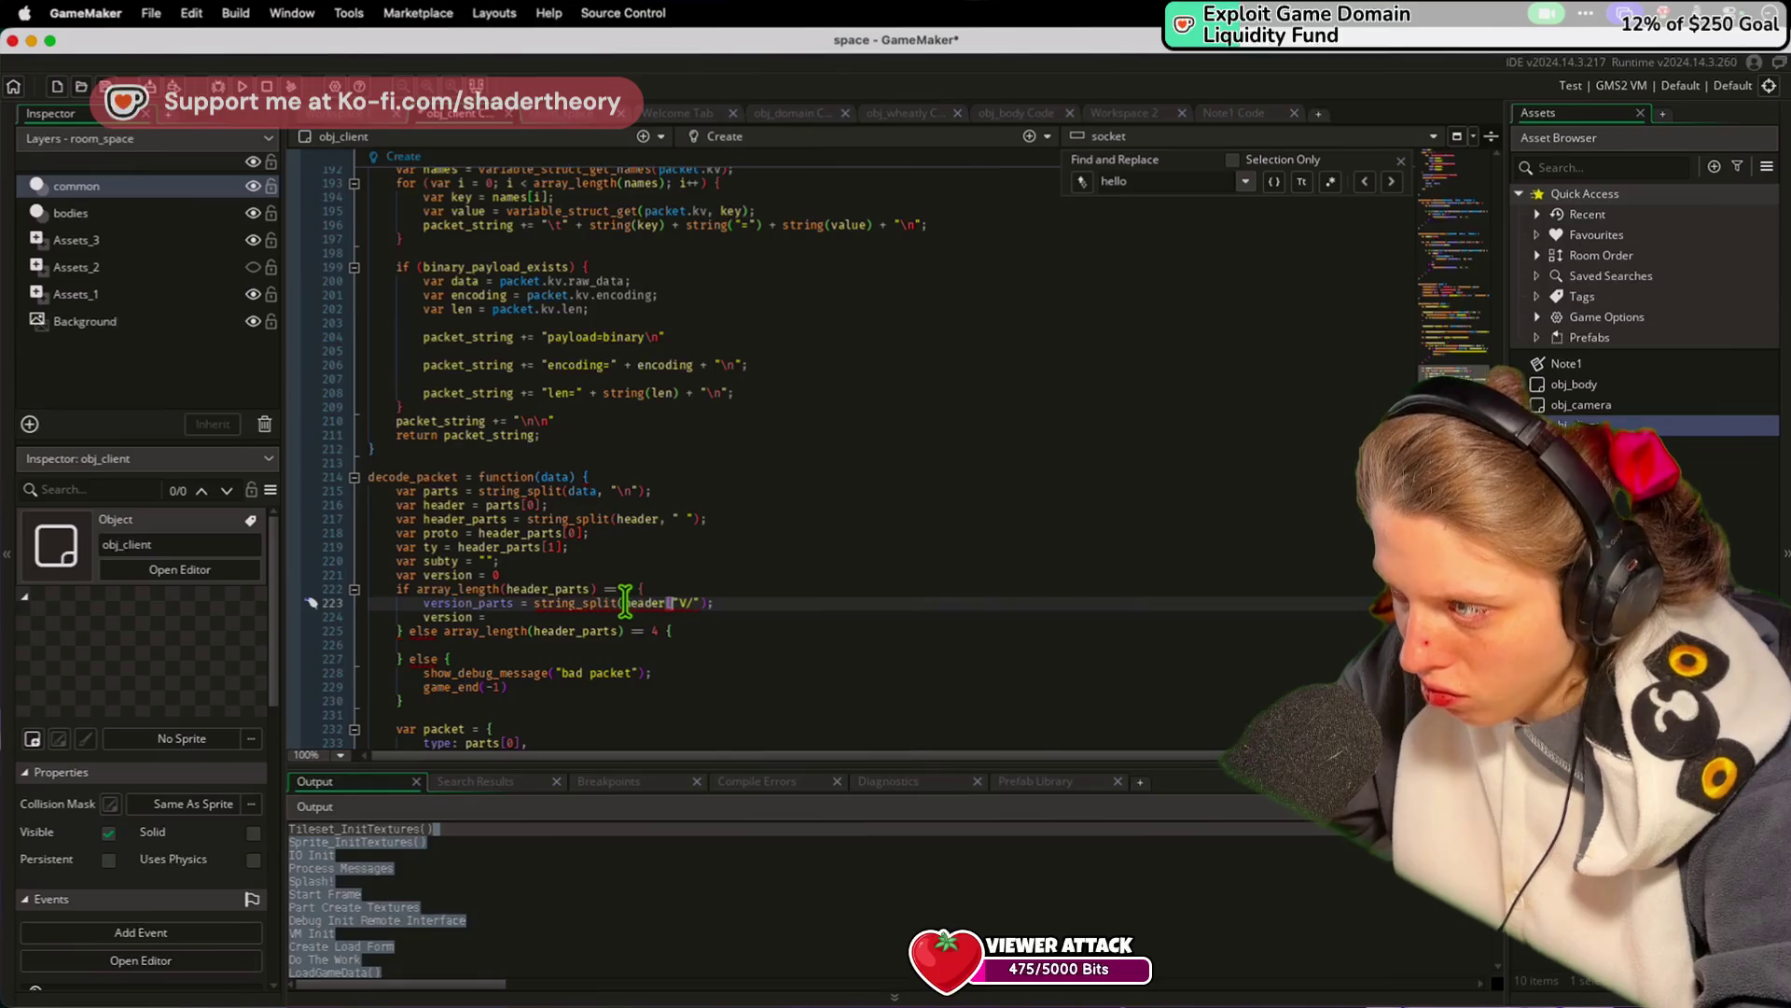
pyautogui.write('parts')
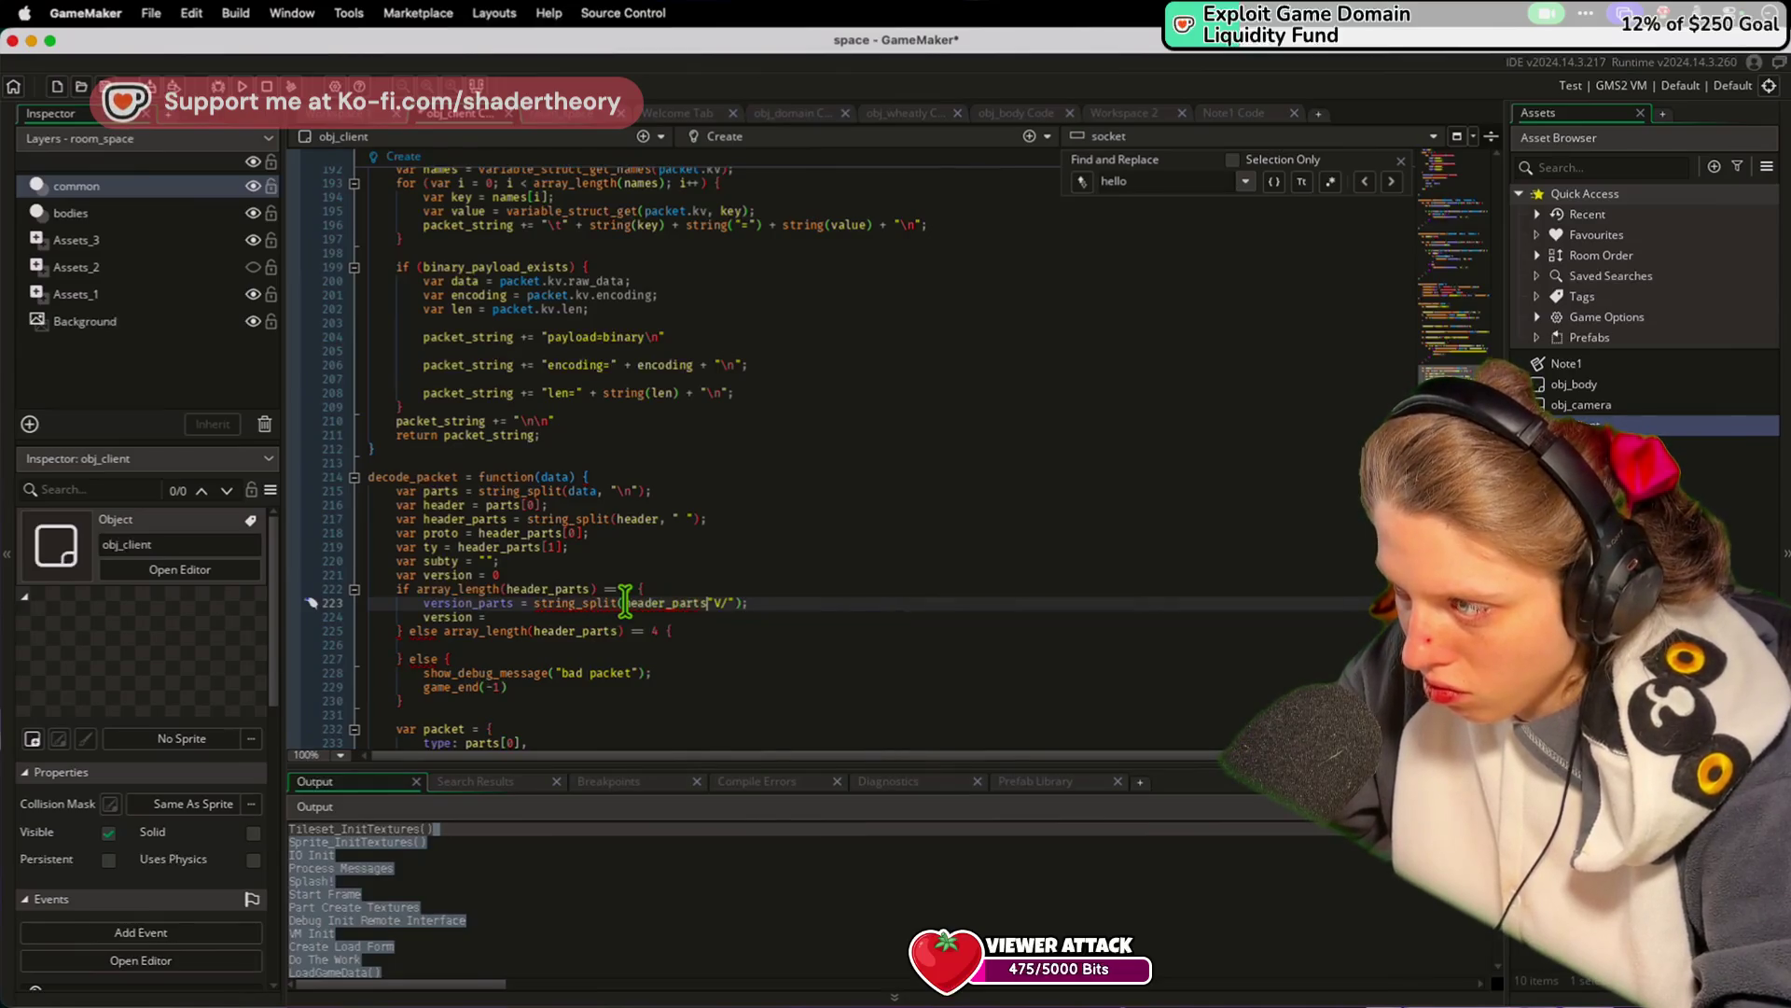
pyautogui.write('[2],')
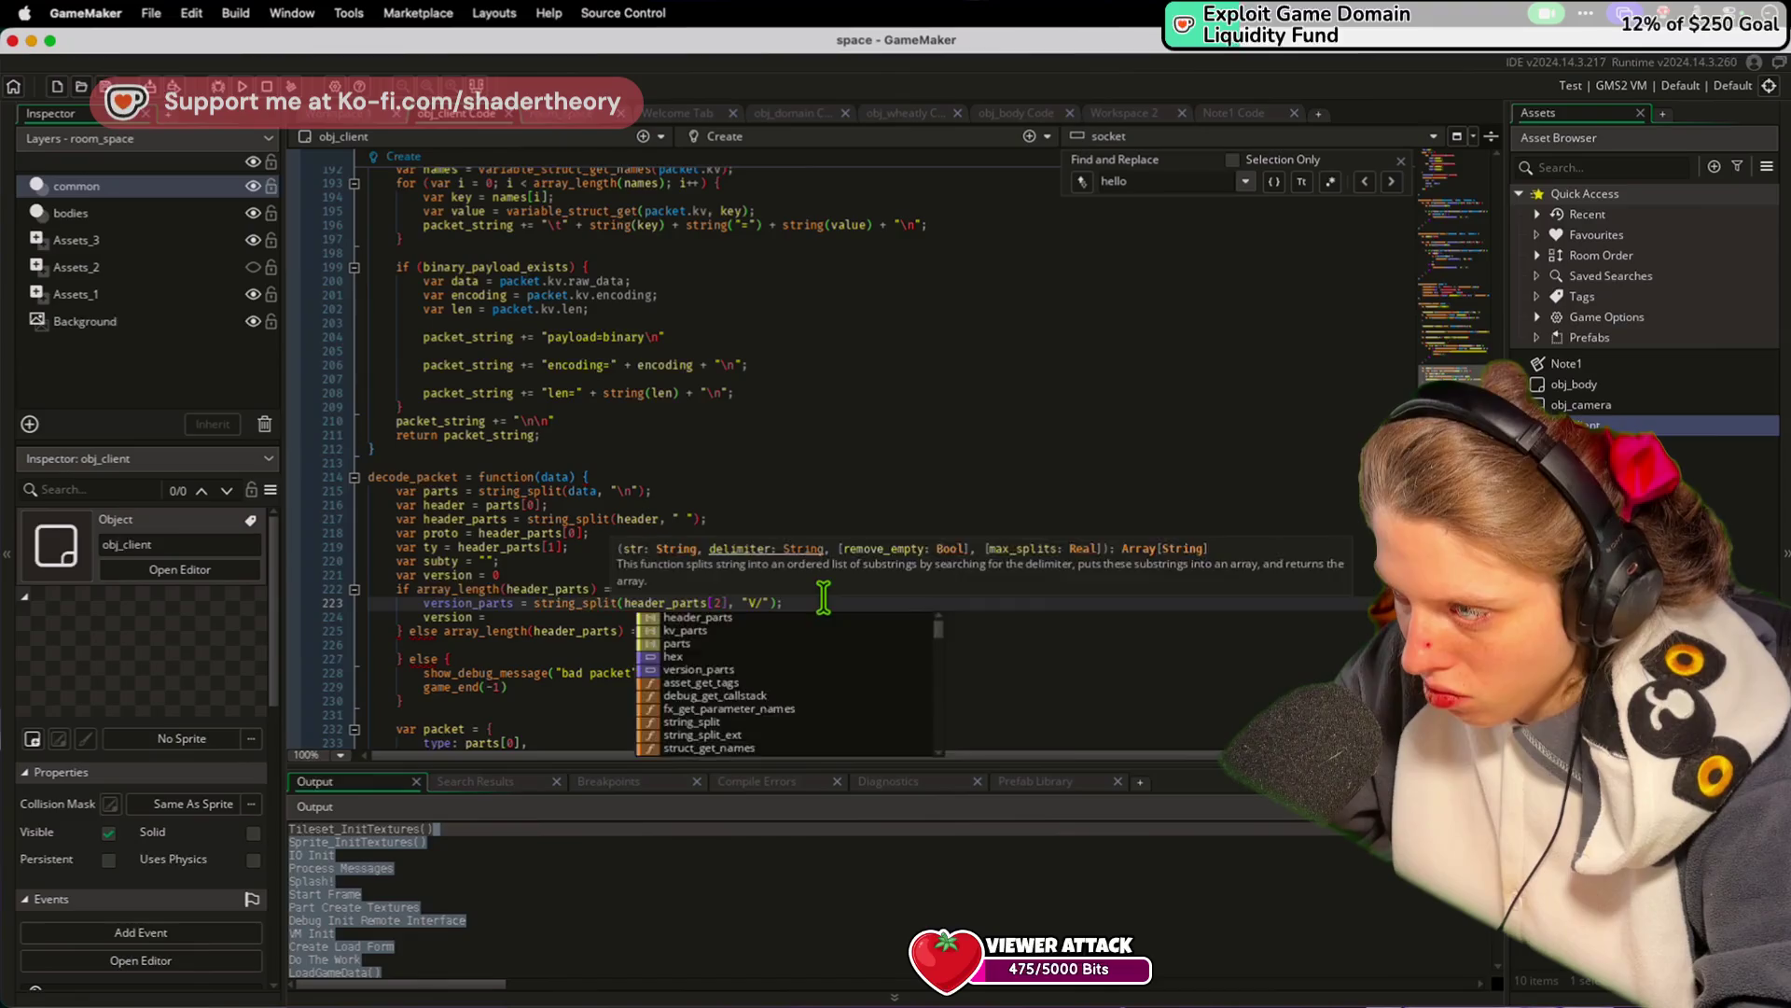
# - Set version = version_parts[0] and select both version lines
pyautogui.click(730, 631)
pyautogui.click(746, 620)
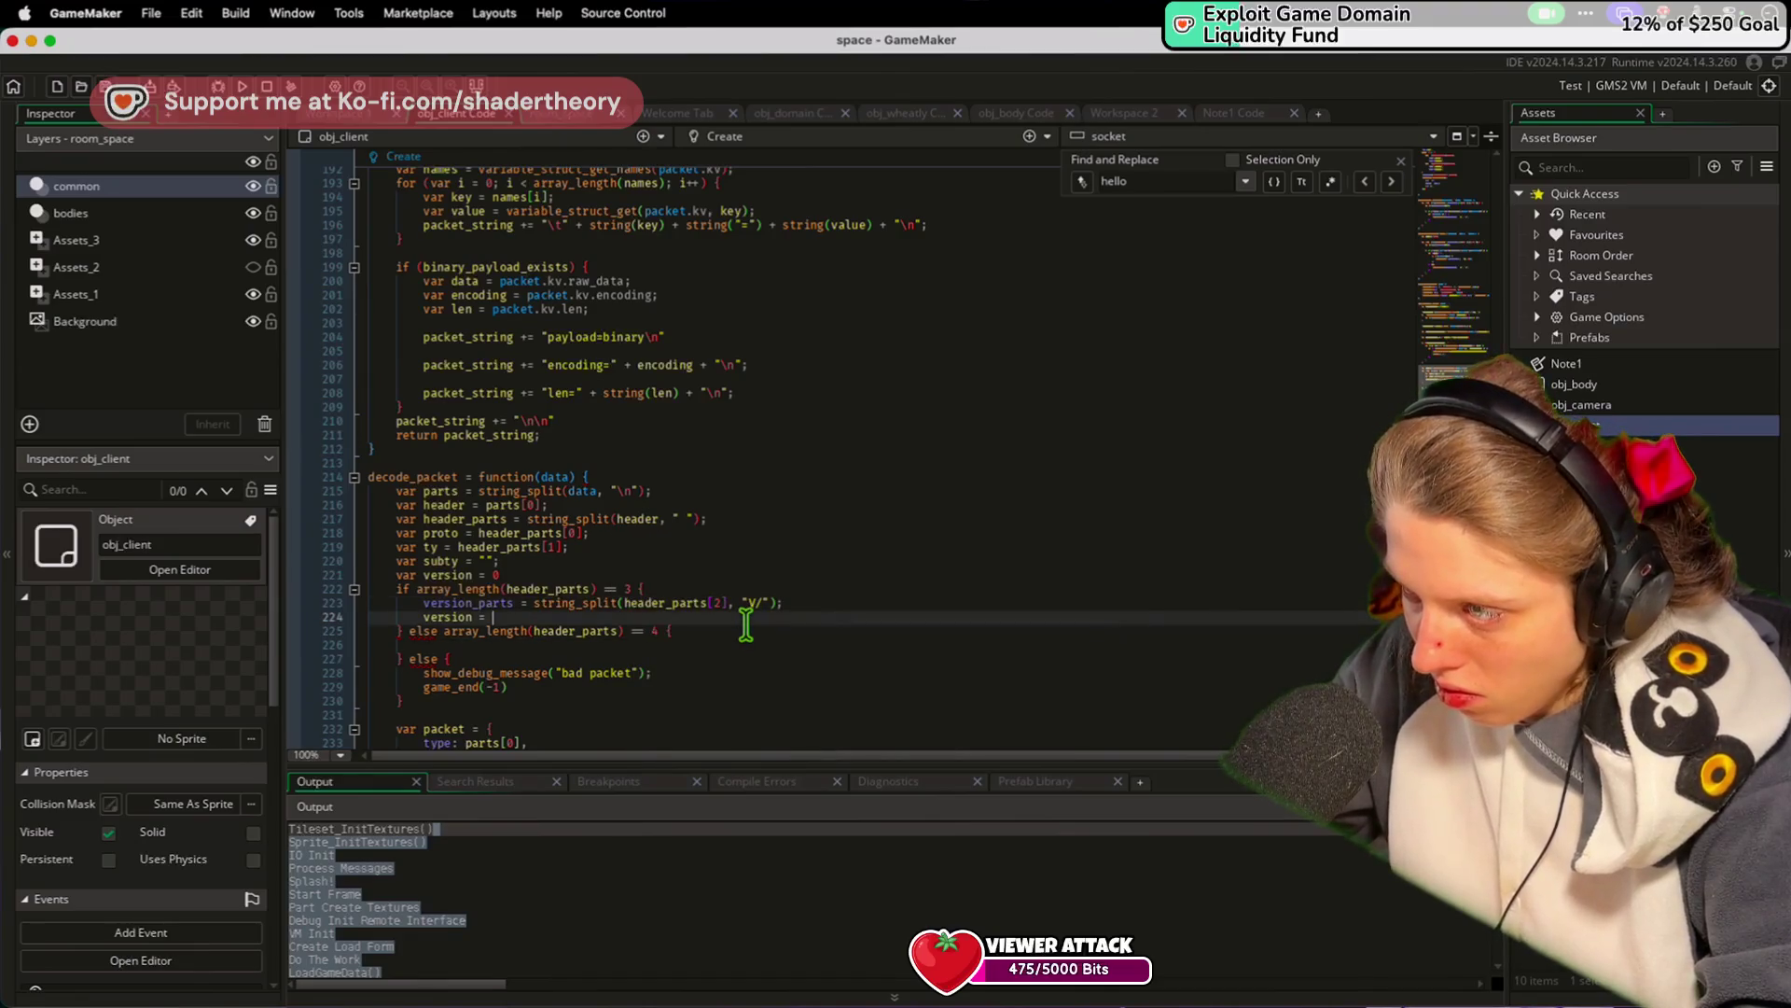
pyautogui.write('version_parts[0]')
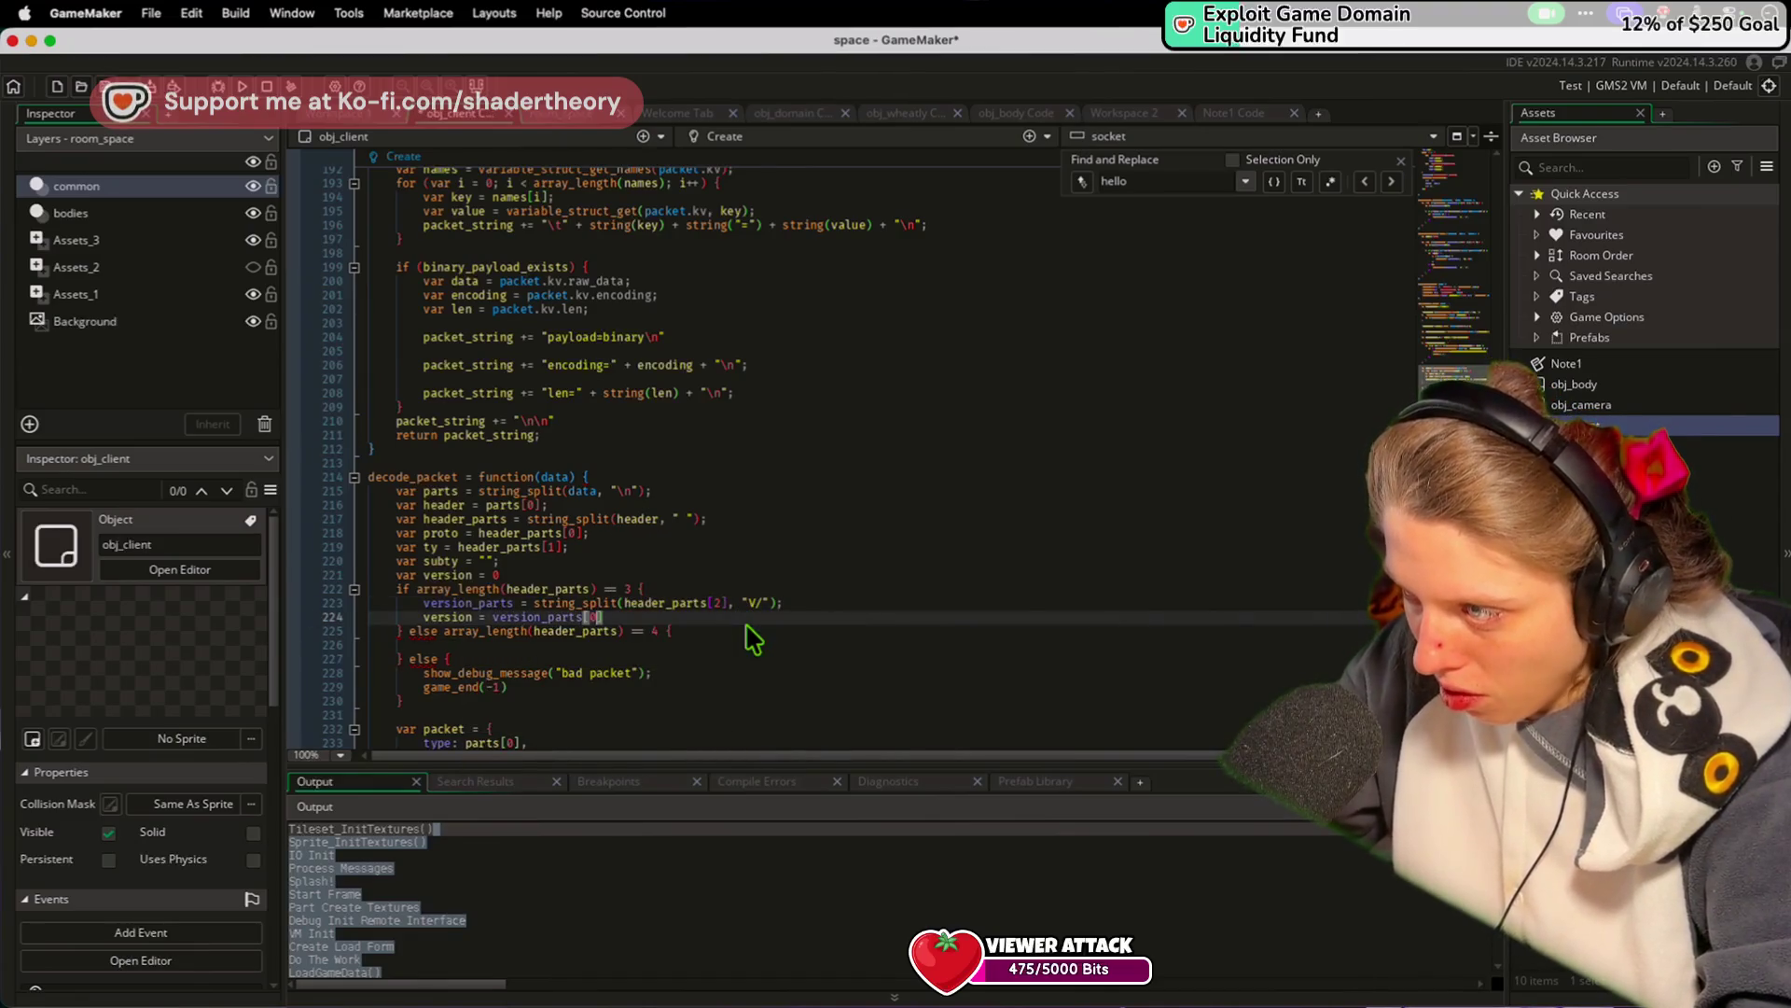
pyautogui.press('Down')
pyautogui.press('Down')
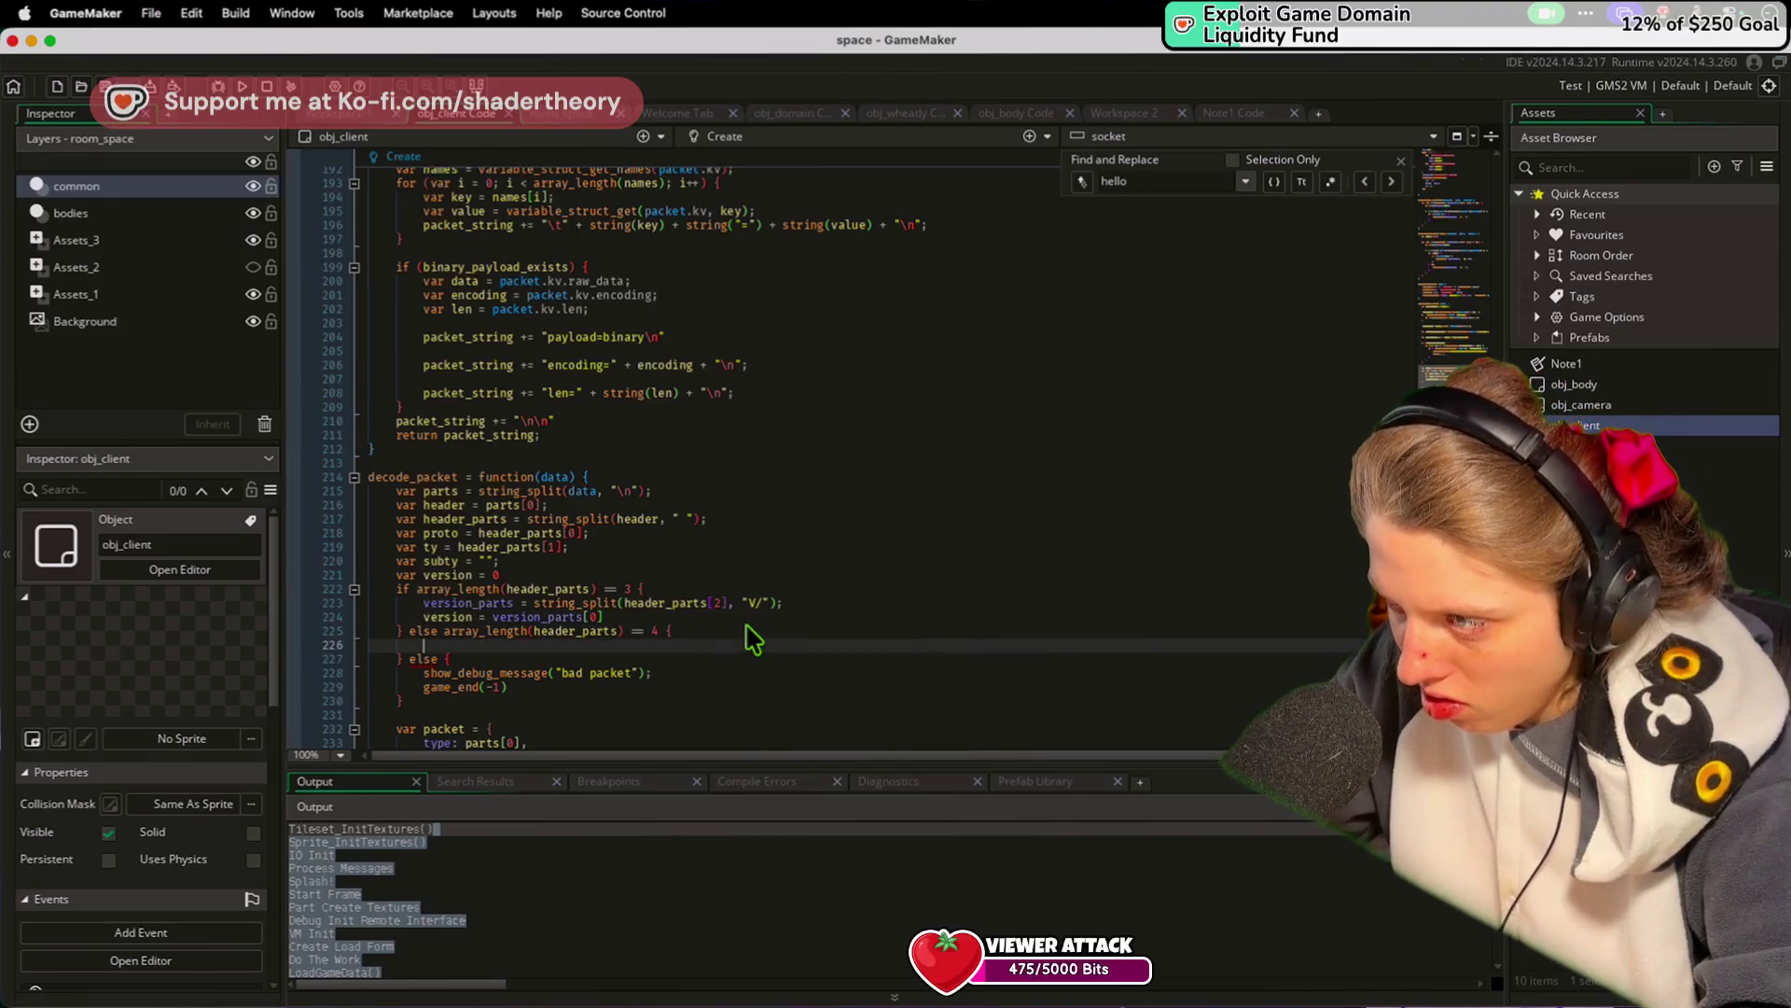
pyautogui.moveTo(604, 617); pyautogui.dragTo(435, 611)
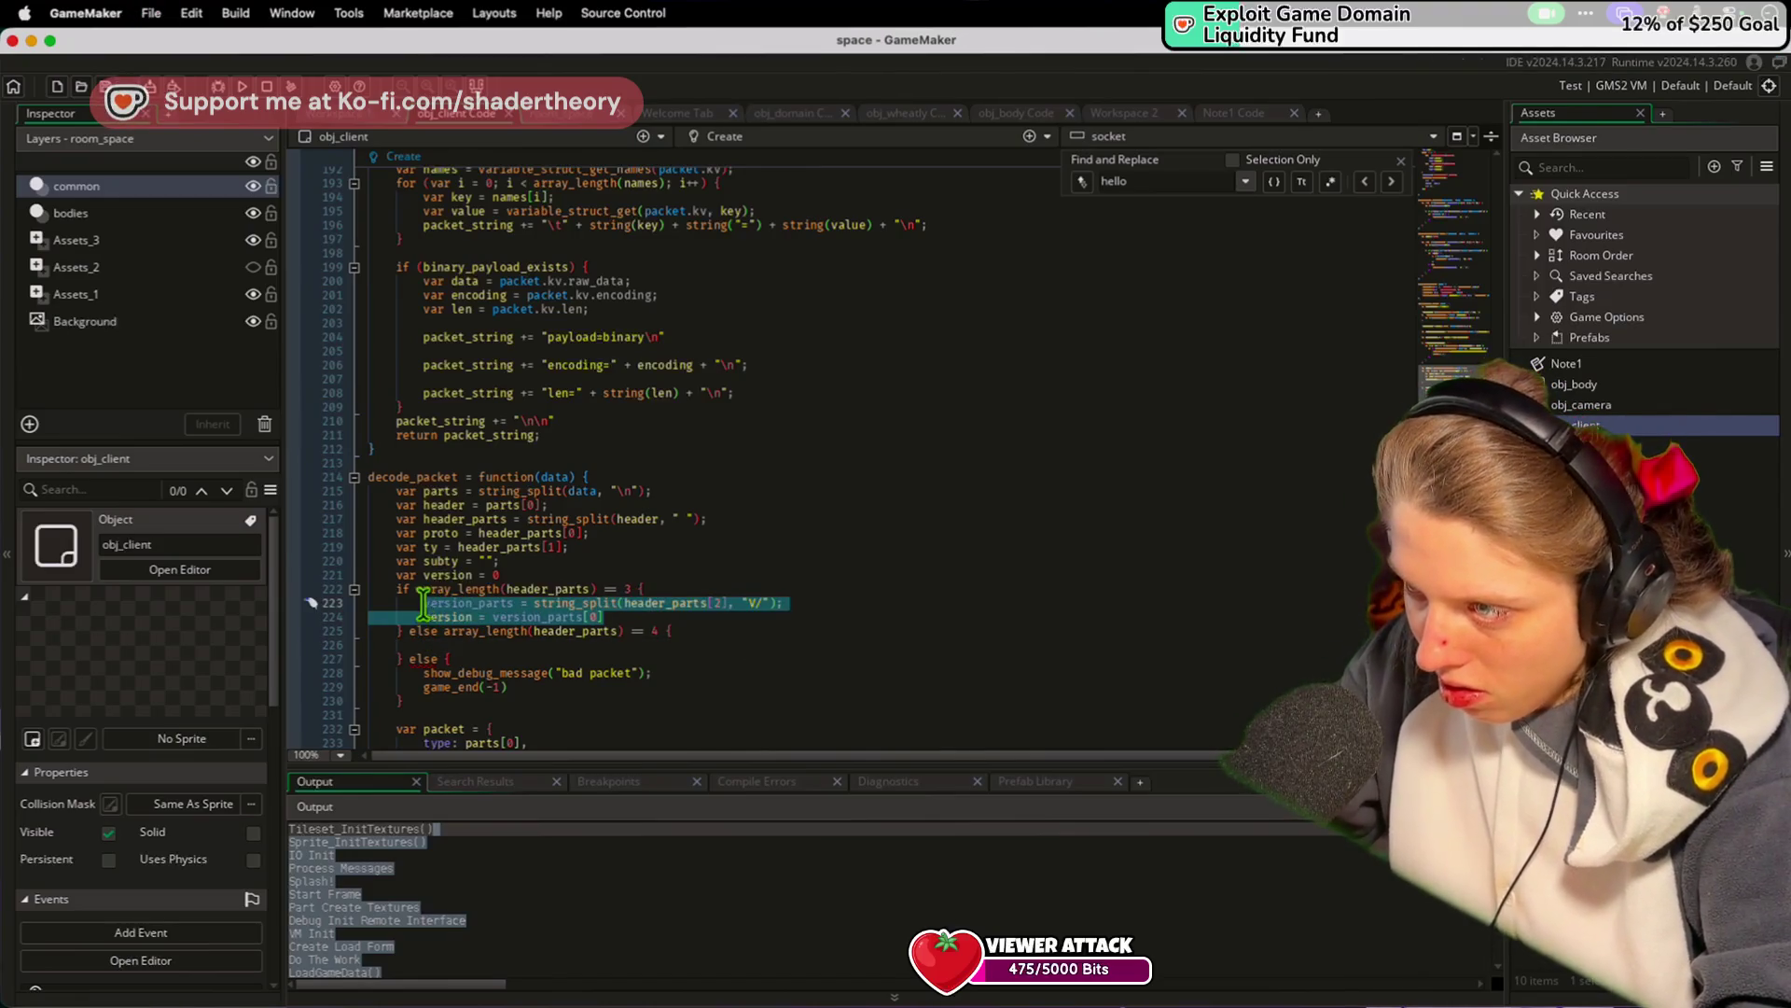
# - Copy the two version lines, then undo a trial paste into the four-part branch
pyautogui.hotkey('ctrl', 'c')
pyautogui.click(452, 641)
pyautogui.hotkey('ctrl', 'v')
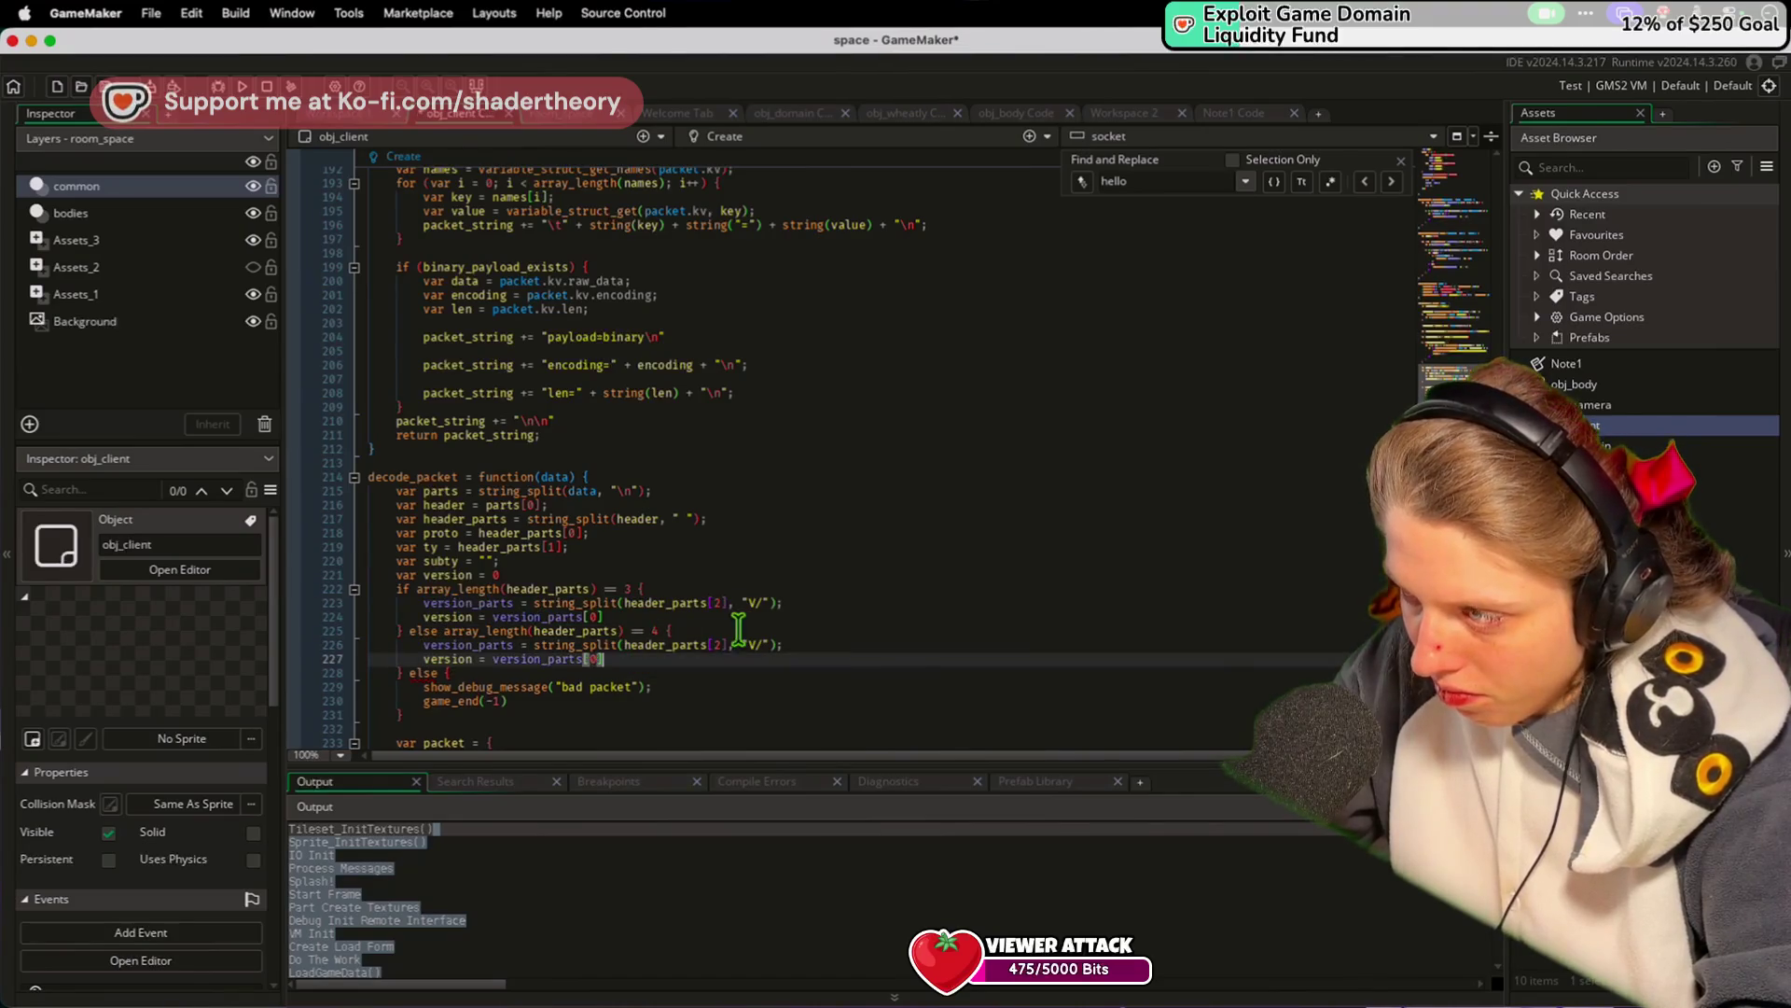
pyautogui.hotkey('ctrl', 'z')
pyautogui.hotkey('ctrl', 'z')
pyautogui.hotkey('ctrl', 'z')
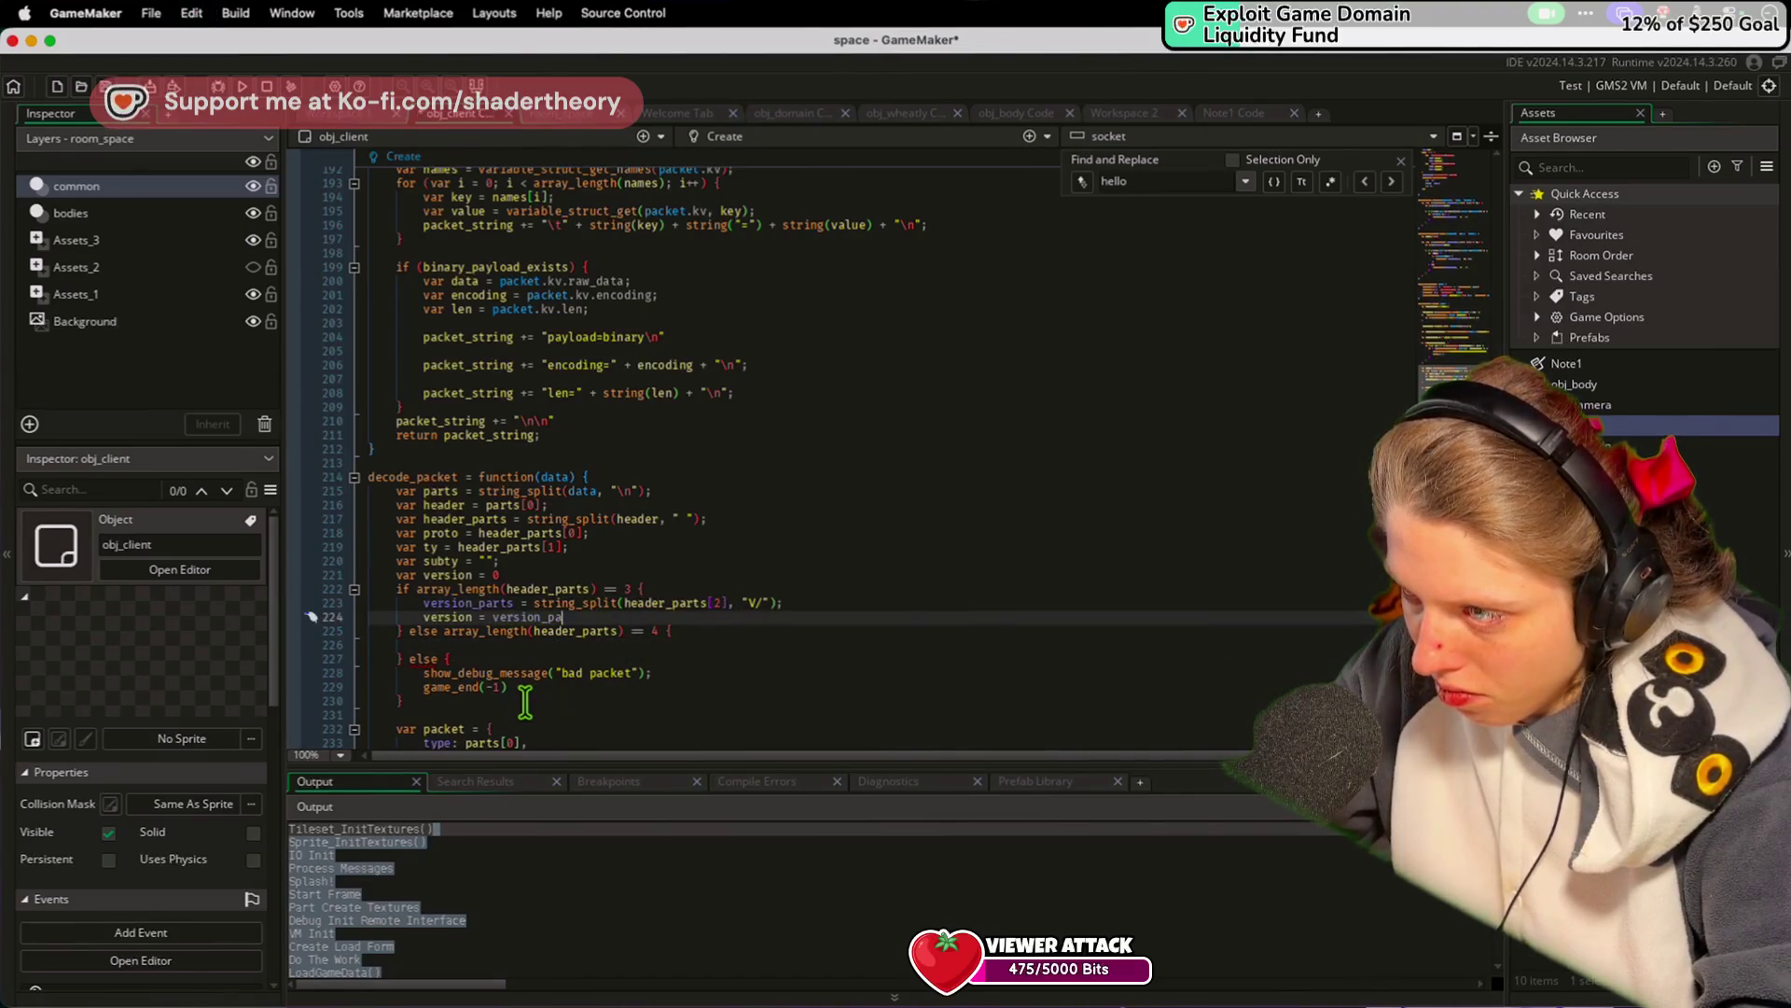
pyautogui.write('p')
pyautogui.press('BackSpace')
pyautogui.press('BackSpace')
pyautogui.press('BackSpace')
pyautogui.write('[2')
pyautogui.hotkey('ctrl', 'z')
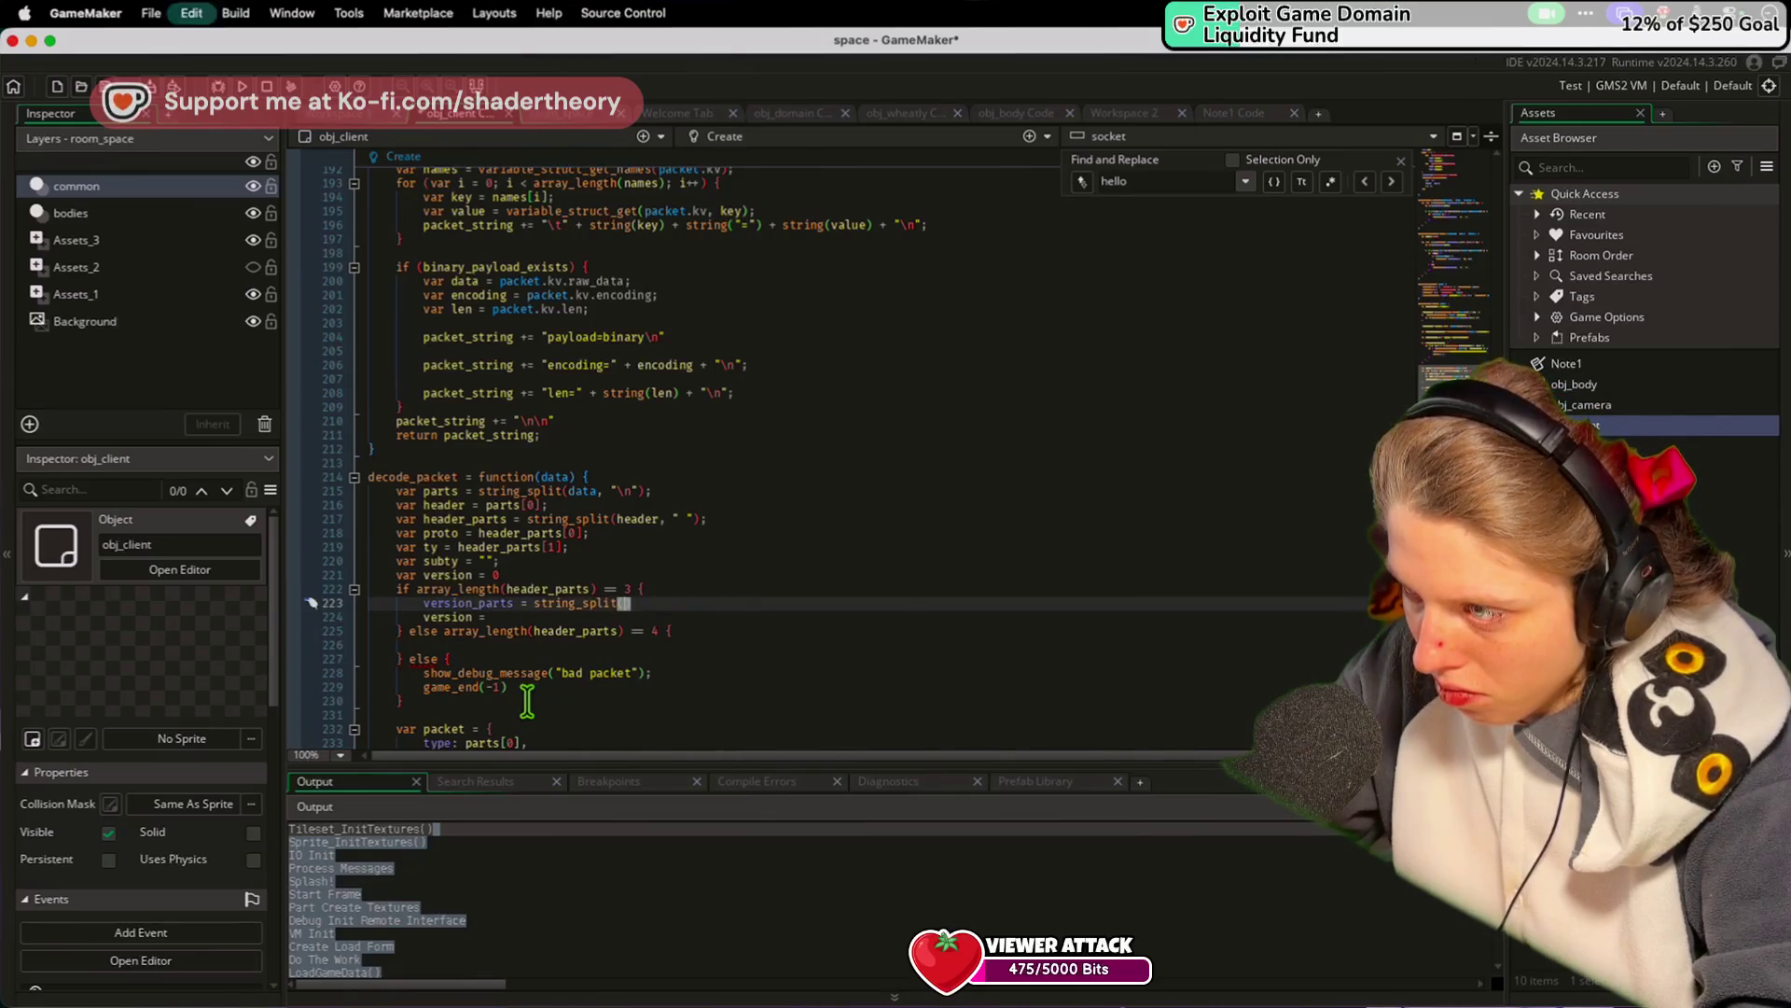
# - Set version_i = 2 in the three-part branch and version_i = 3 in the four-part branch
pyautogui.click(516, 618)
pyautogui.press('Return')
pyautogui.write('v')
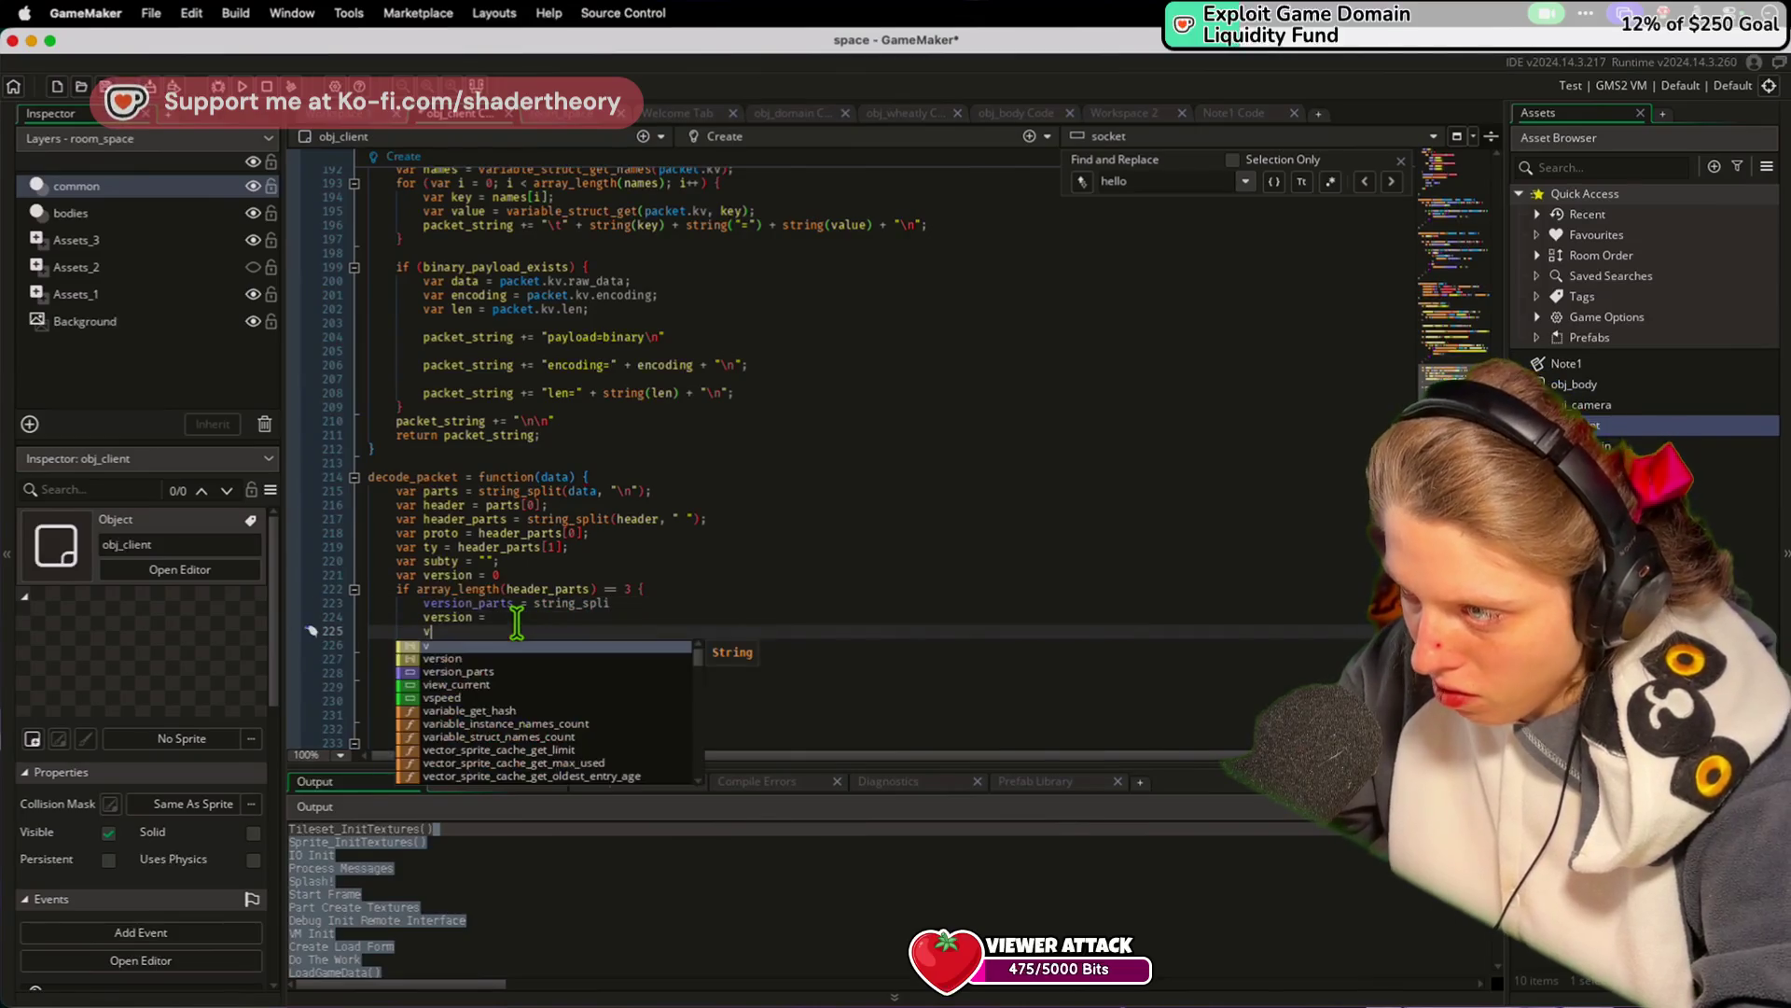
pyautogui.write('ersion_i =')
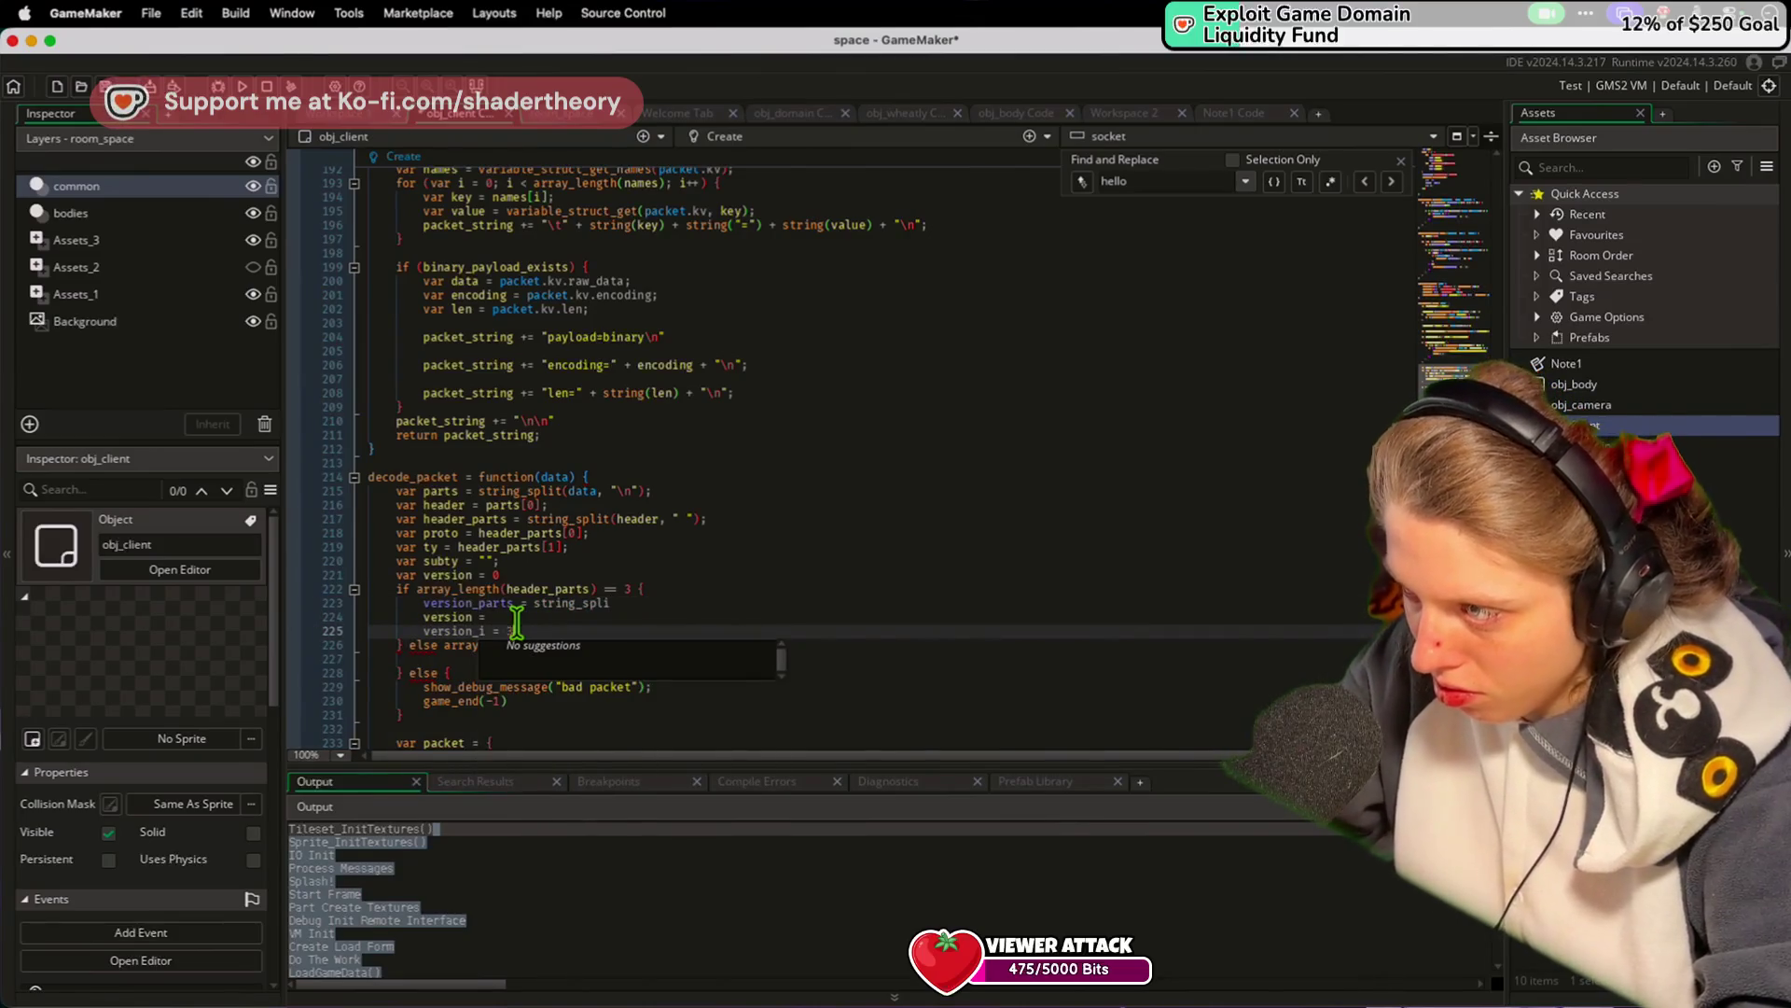
pyautogui.write('2')
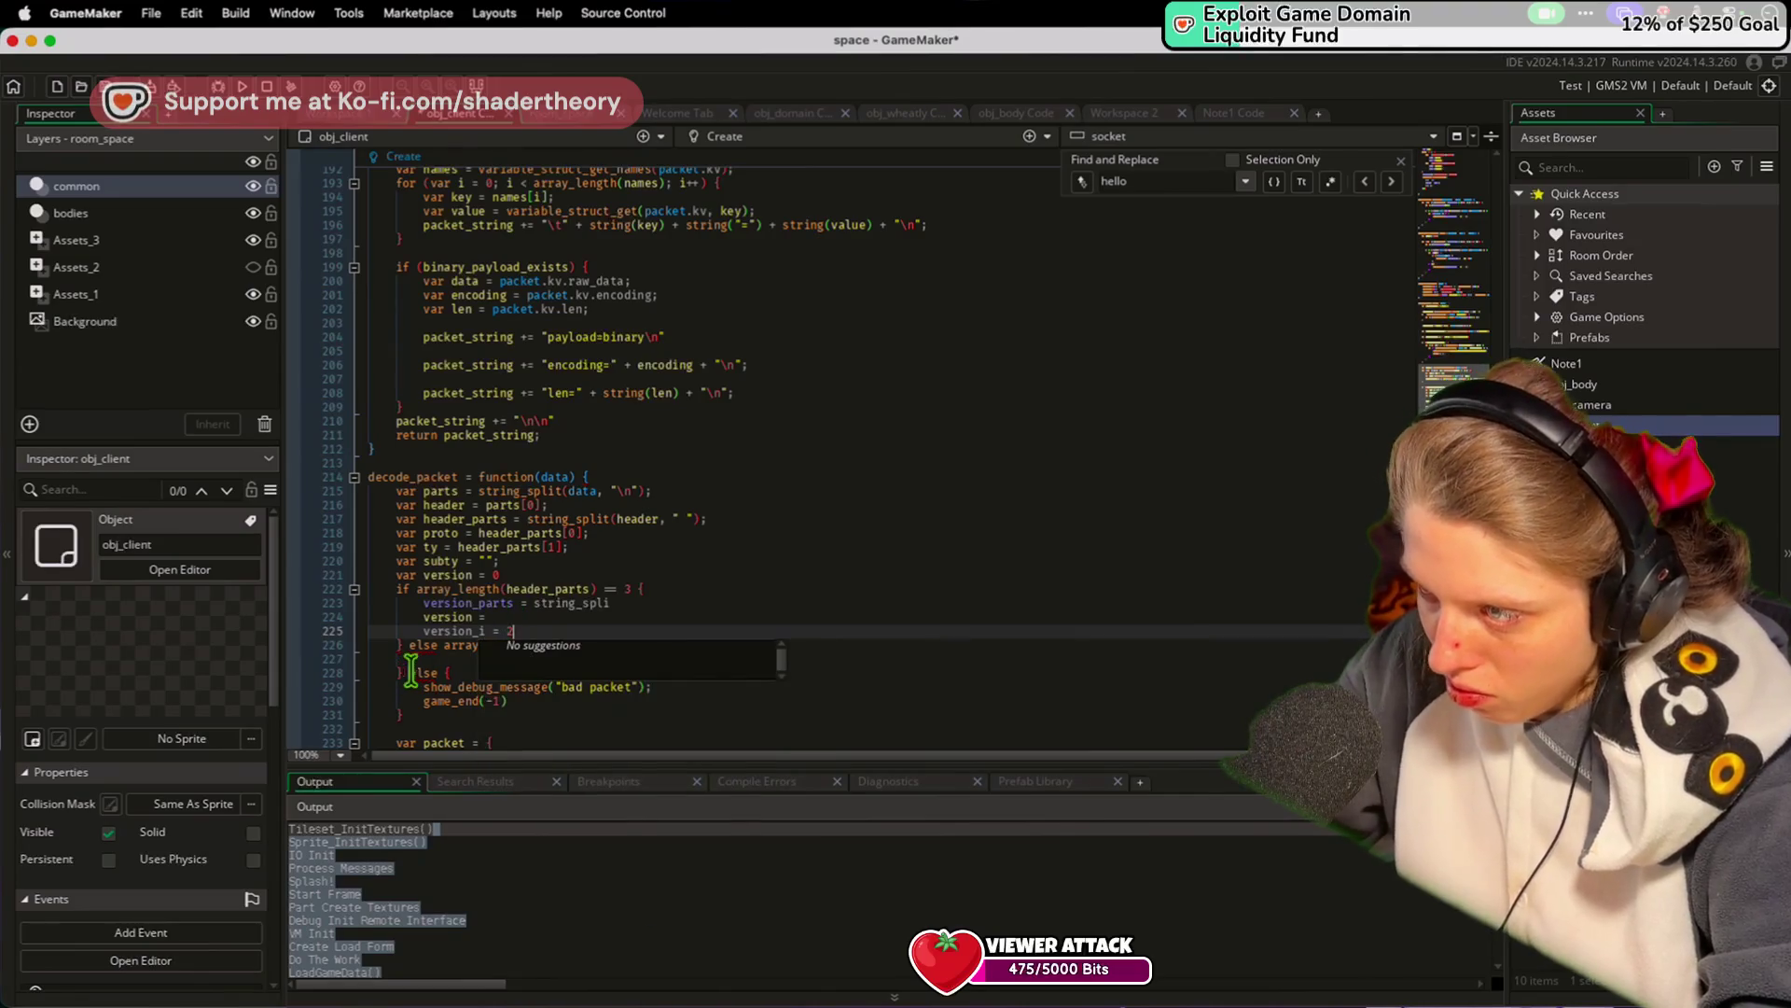
pyautogui.click(448, 659)
pyautogui.write('version_i = 3')
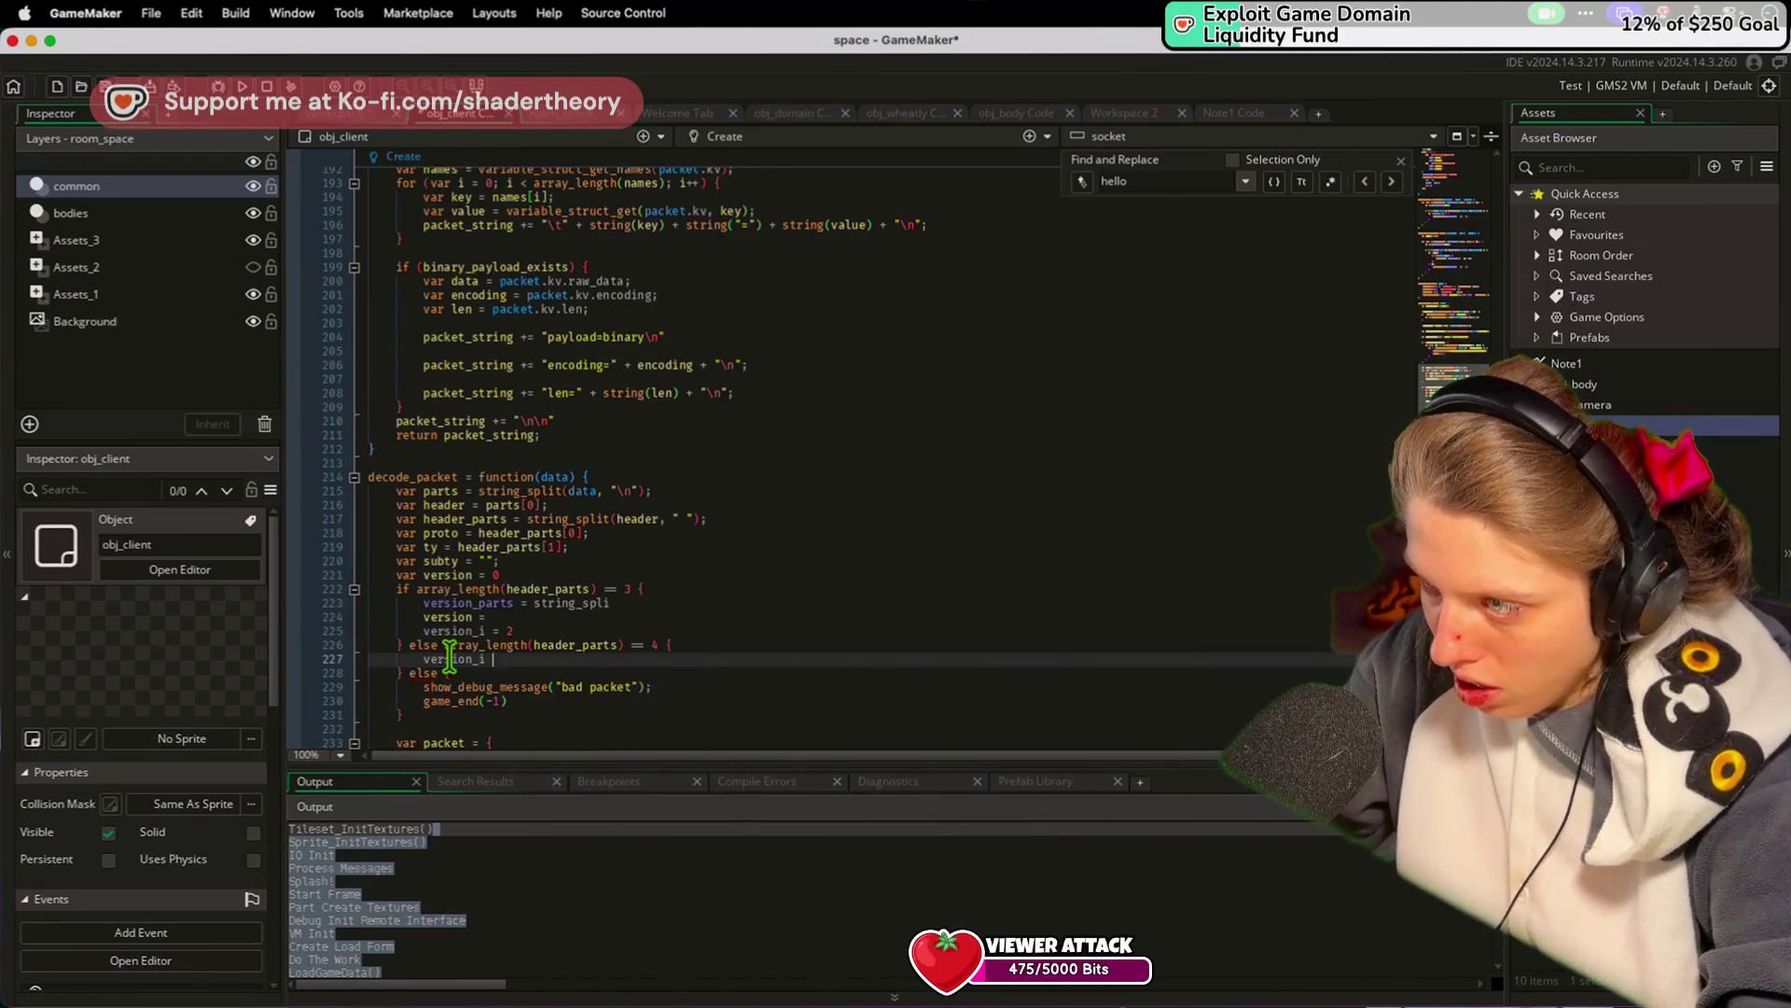
pyautogui.press('Up')
pyautogui.press('Up')
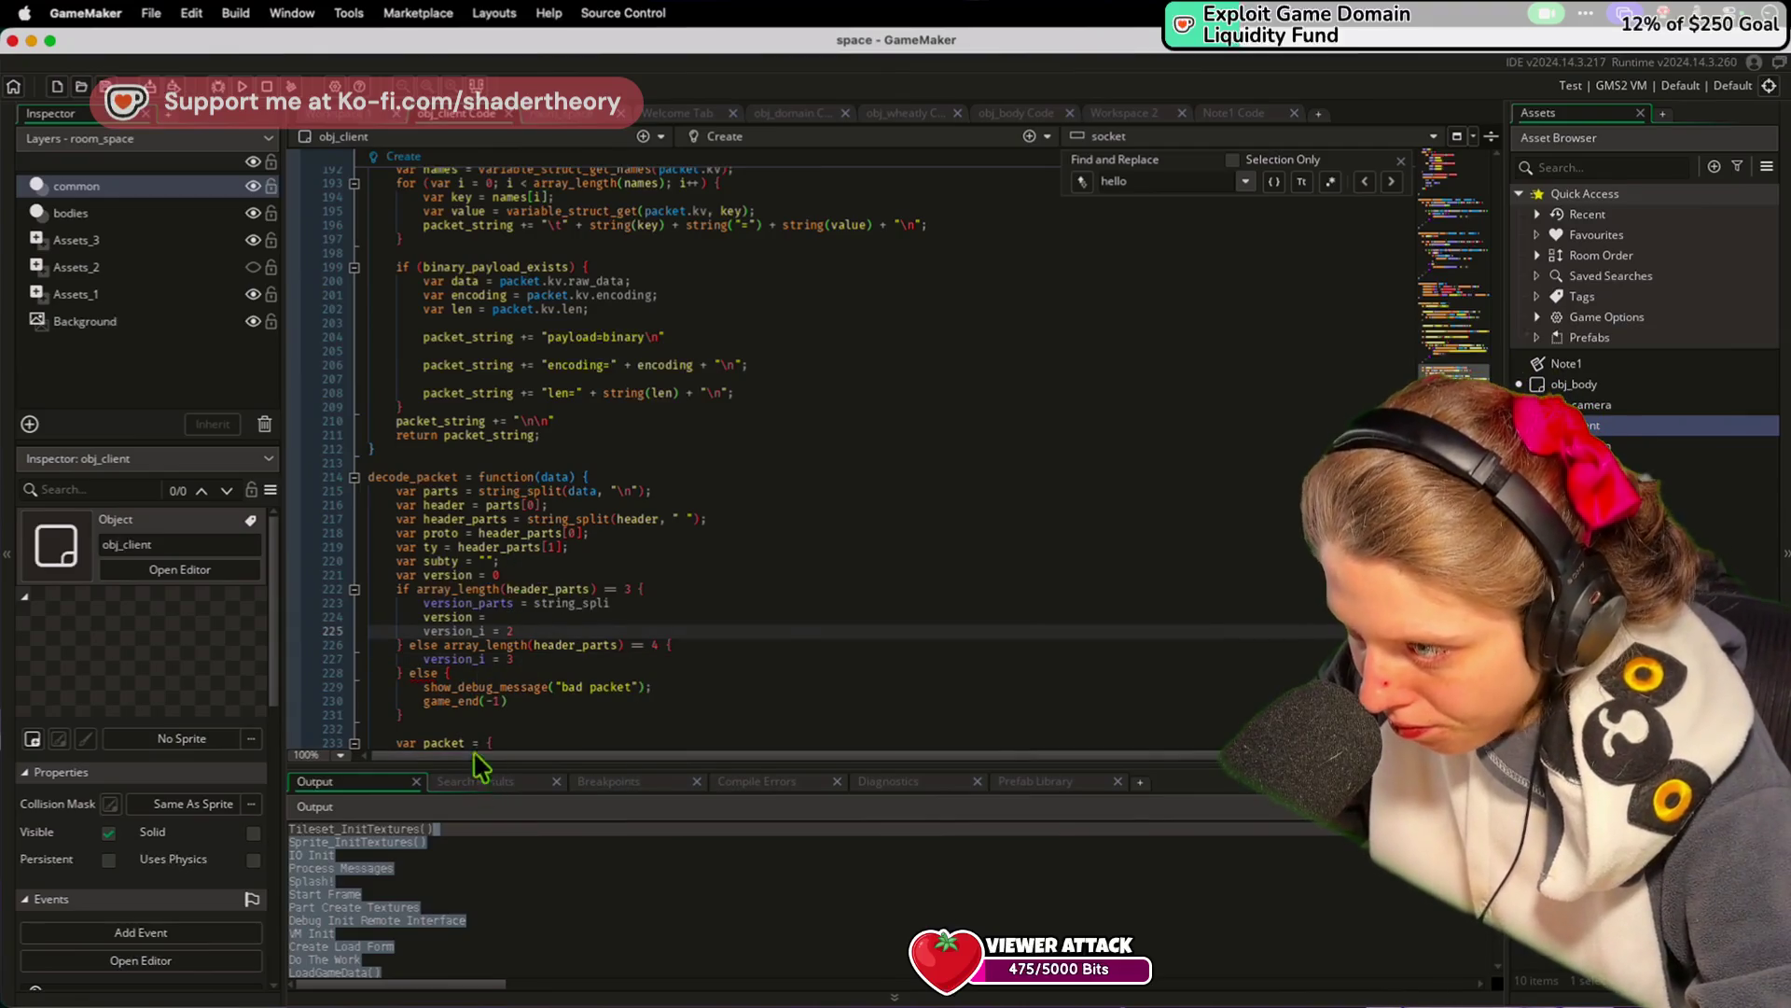
# - Paste the version-splitting lines after the branches using header_parts[version_i], deleting the leftover version line
pyautogui.click(451, 716)
pyautogui.press('Return')
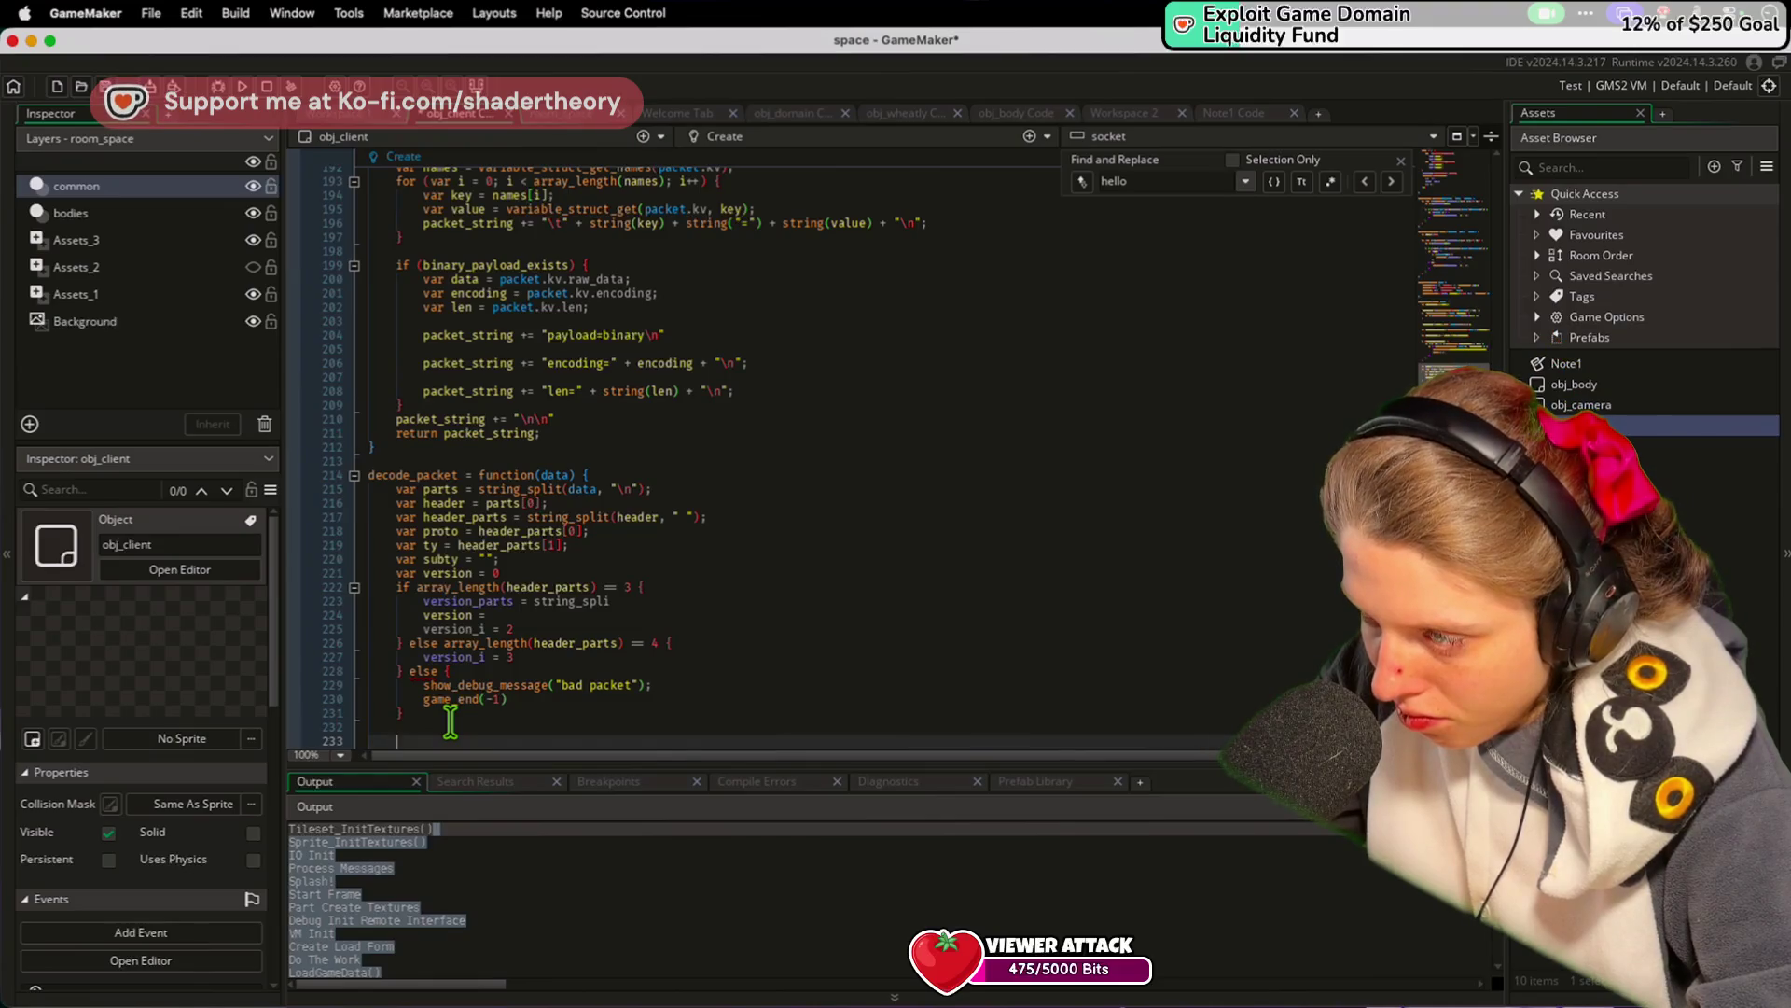
pyautogui.hotkey('ctrl', 'v')
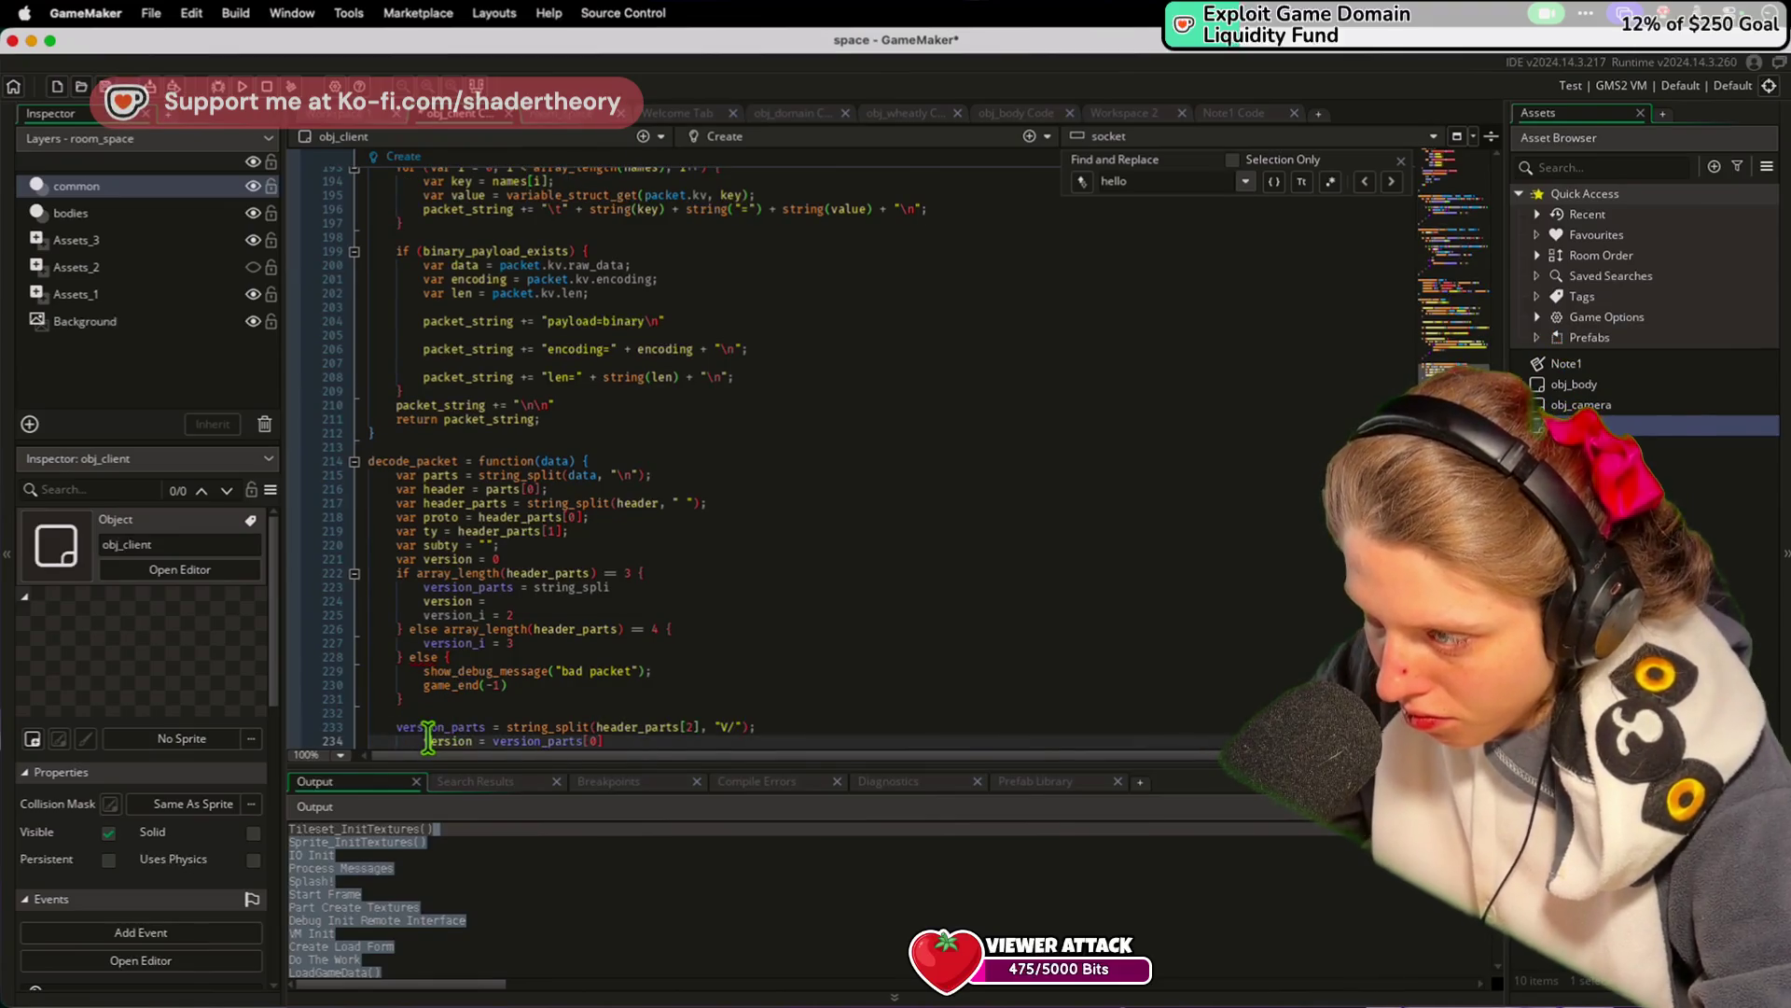
pyautogui.doubleClick(694, 727)
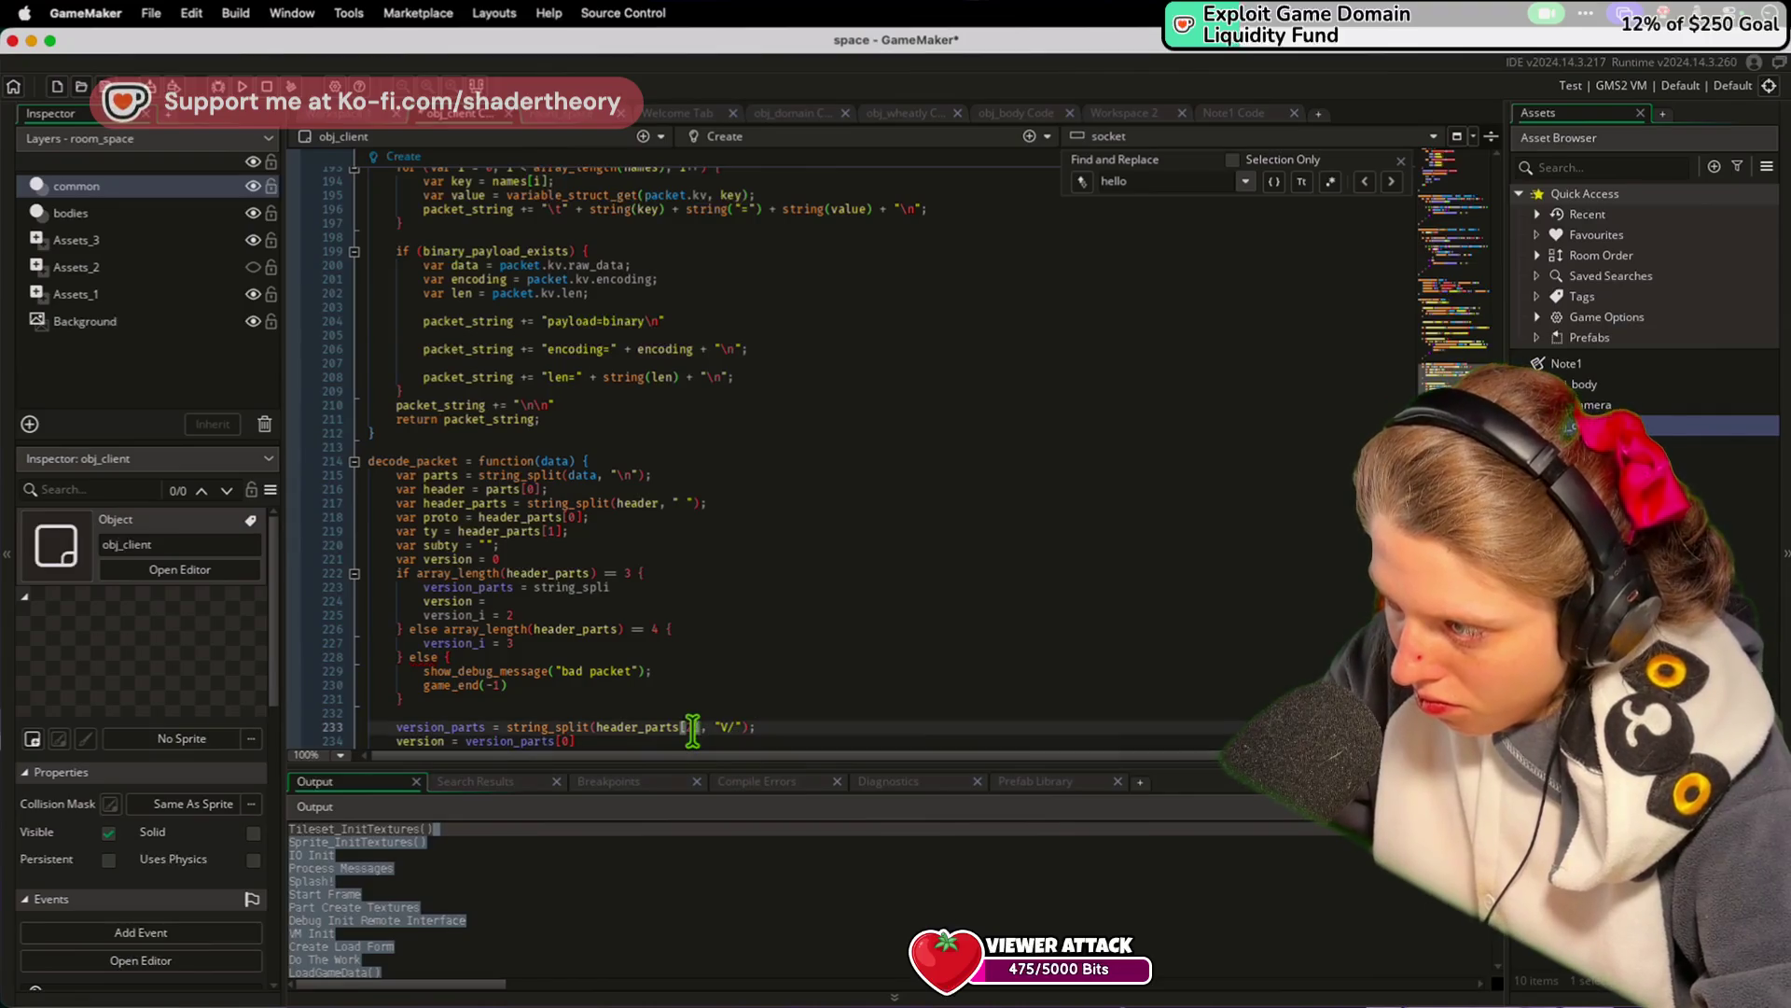
pyautogui.write('version_i')
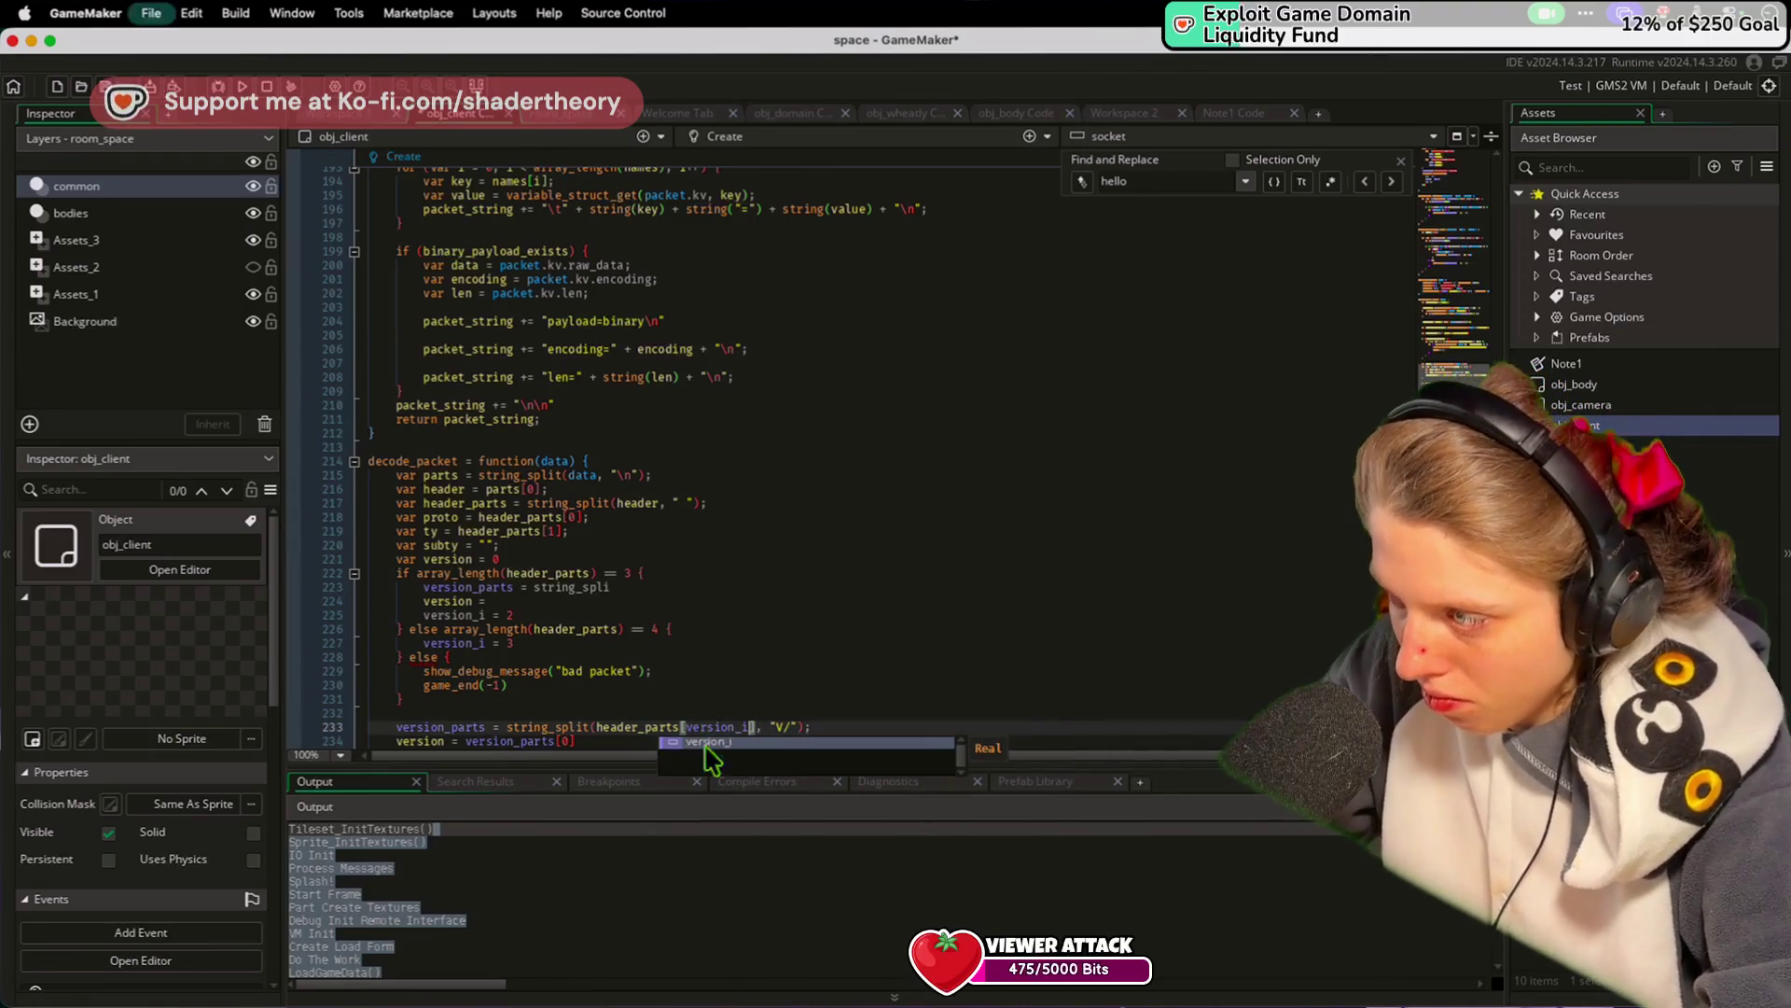
pyautogui.click(535, 601)
pyautogui.hotkey('ctrl', 'd')
# - Declare var version_i = 0 just below var version = 0
pyautogui.click(593, 534)
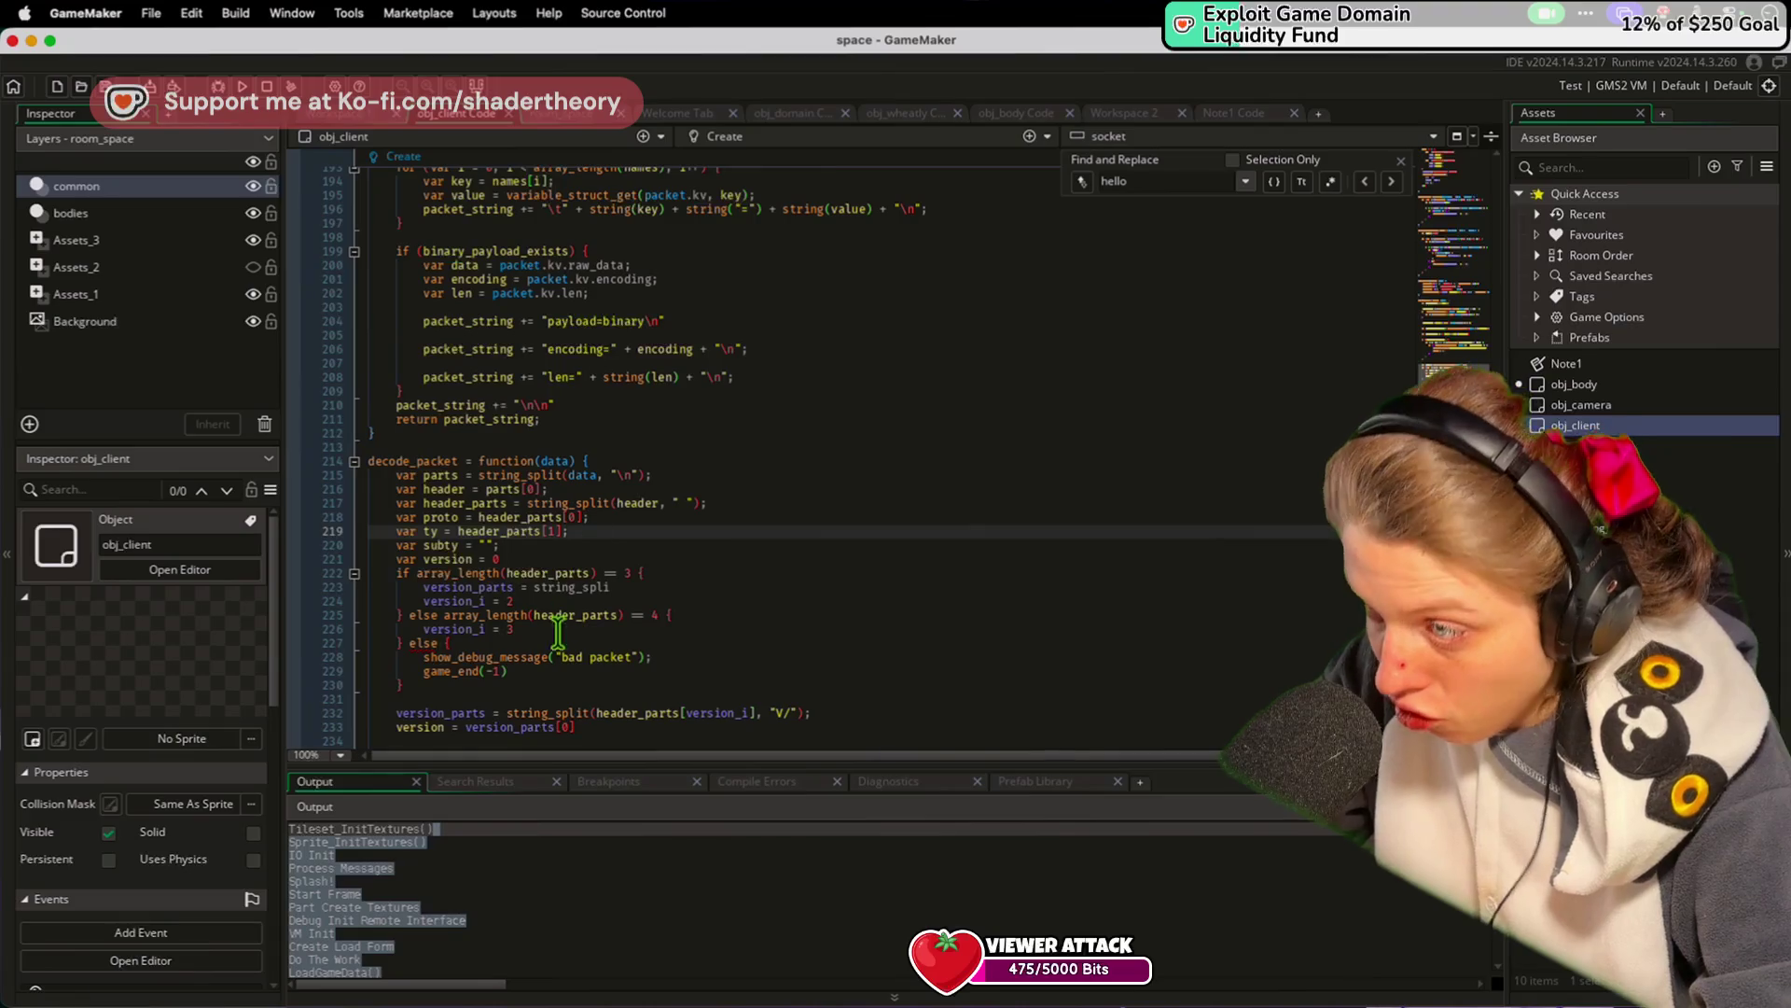
pyautogui.click(558, 640)
pyautogui.click(490, 625)
pyautogui.click(532, 558)
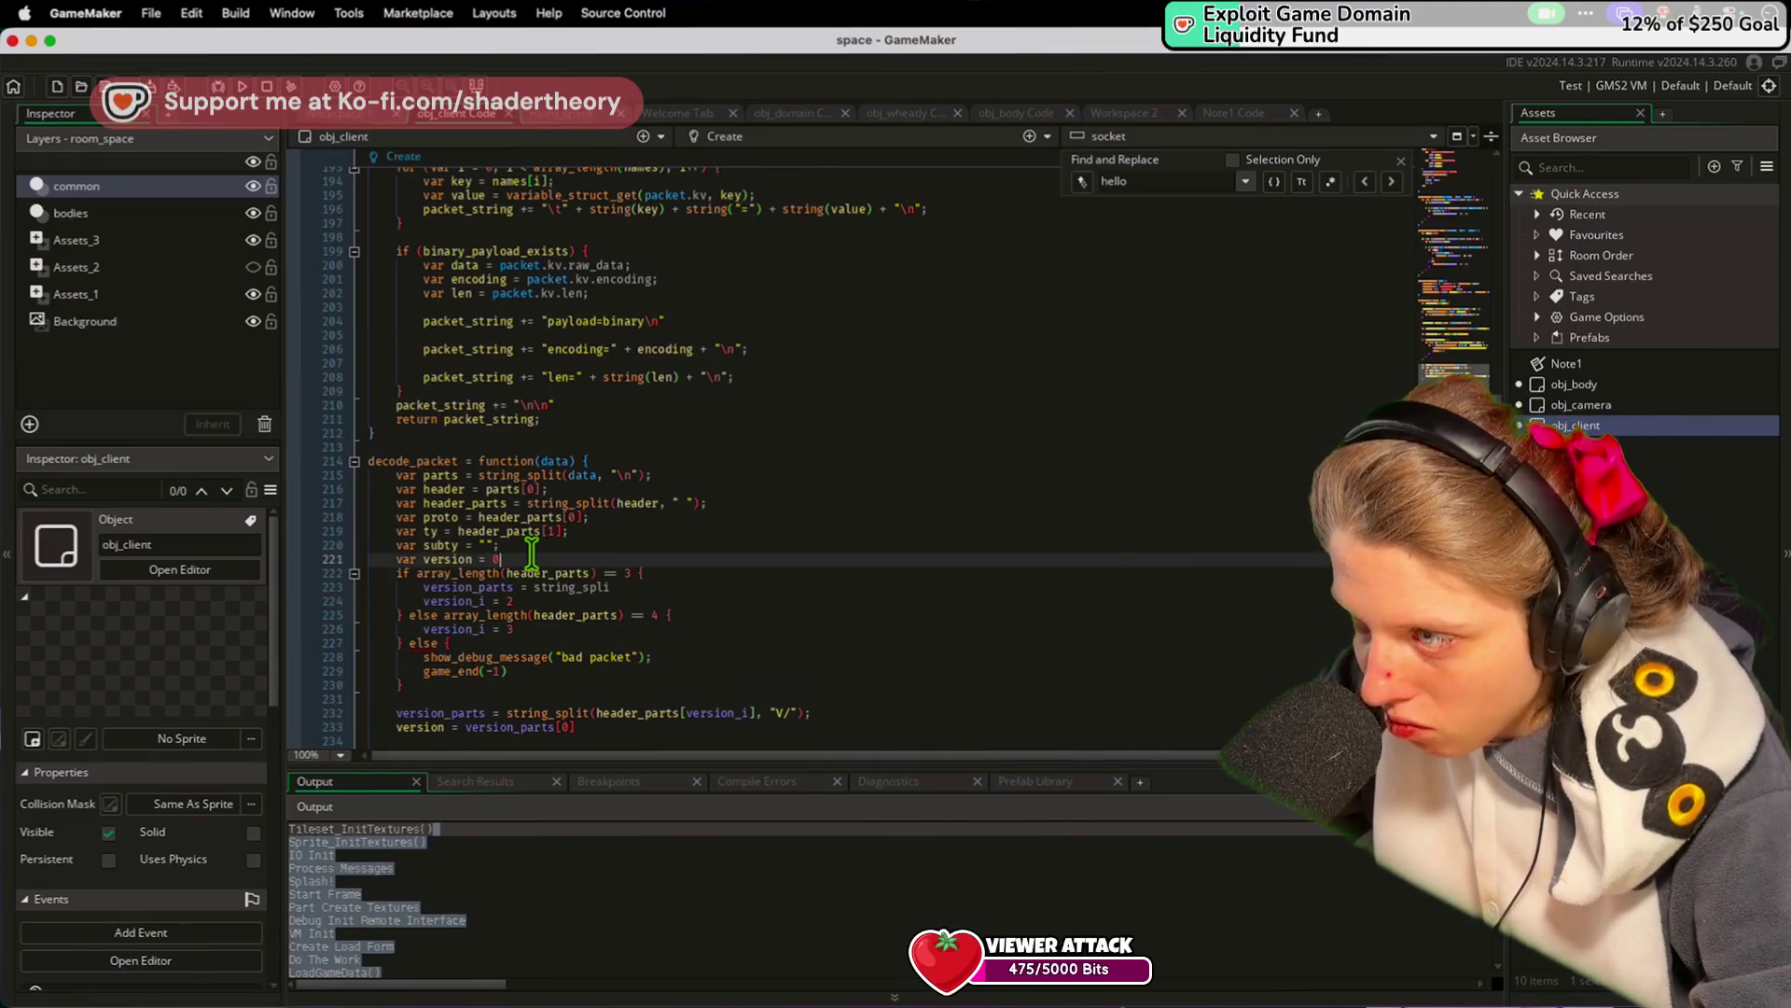
pyautogui.press('Return')
pyautogui.write('var version_')
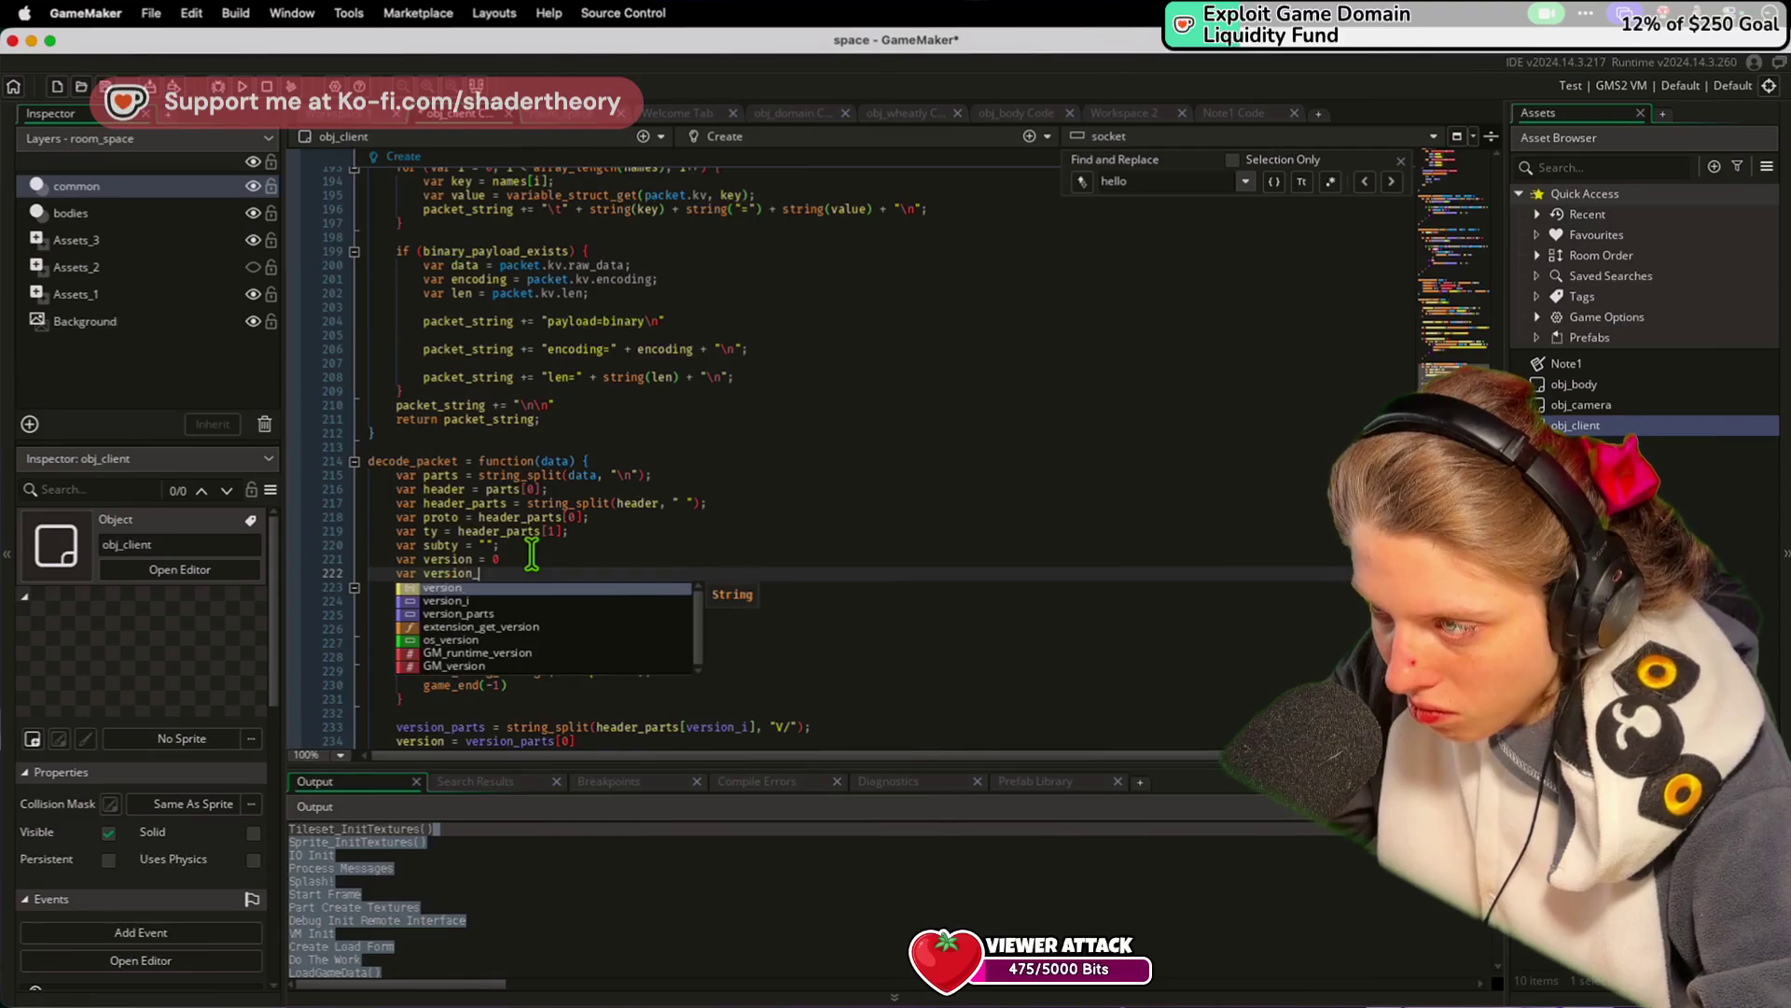
pyautogui.write('i = 0')
pyautogui.click(556, 545)
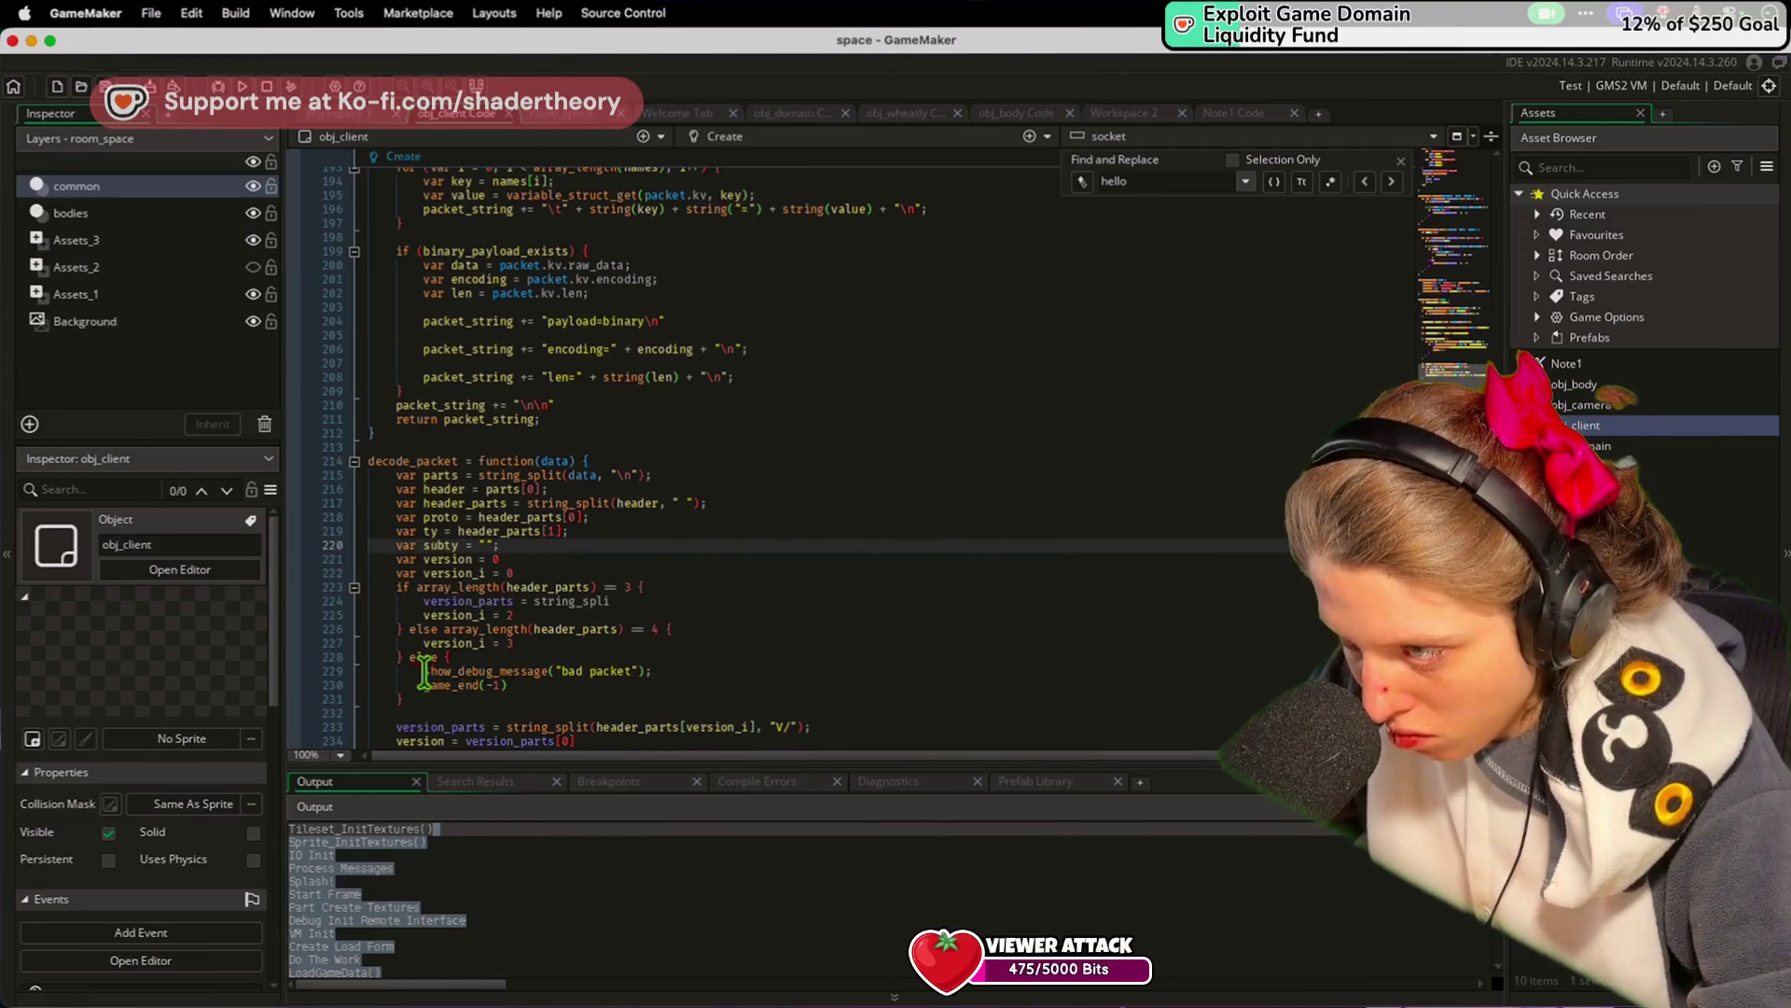
pyautogui.moveTo(417, 653)
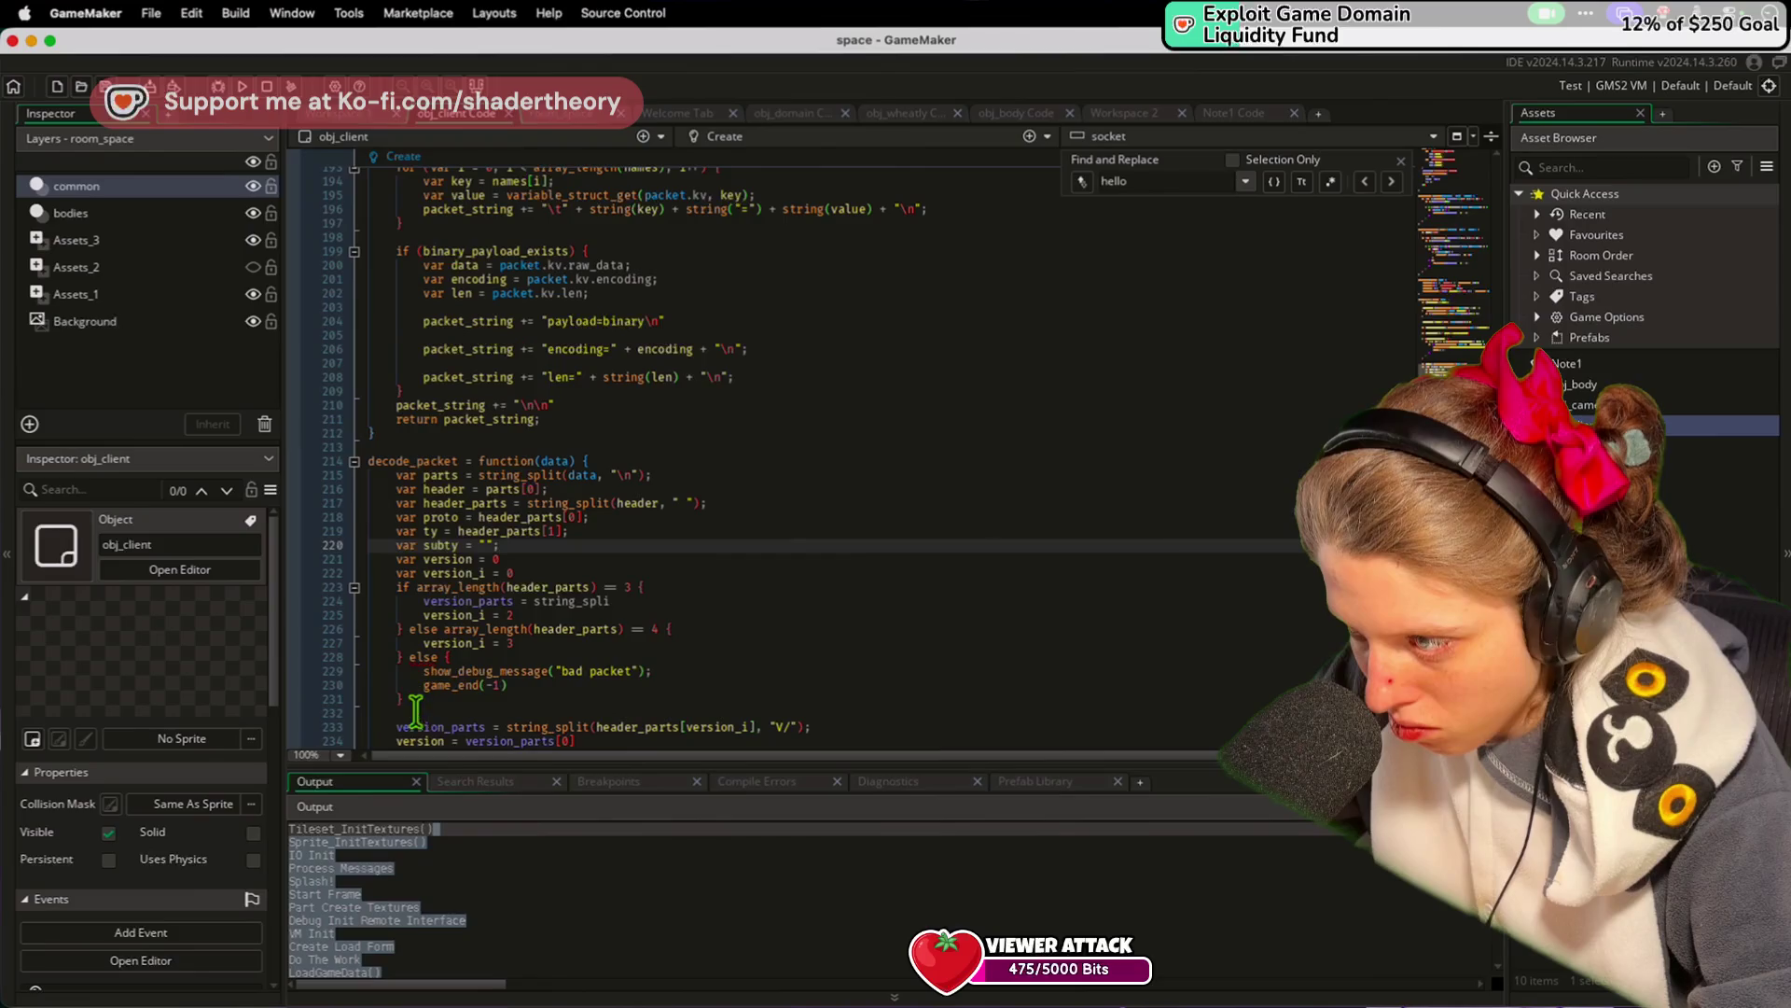
pyautogui.moveTo(422, 698); pyautogui.dragTo(407, 658)
# - Keep the bad-packet else block and make the second else an 'else if' for 4 parts
pyautogui.press('BackSpace')
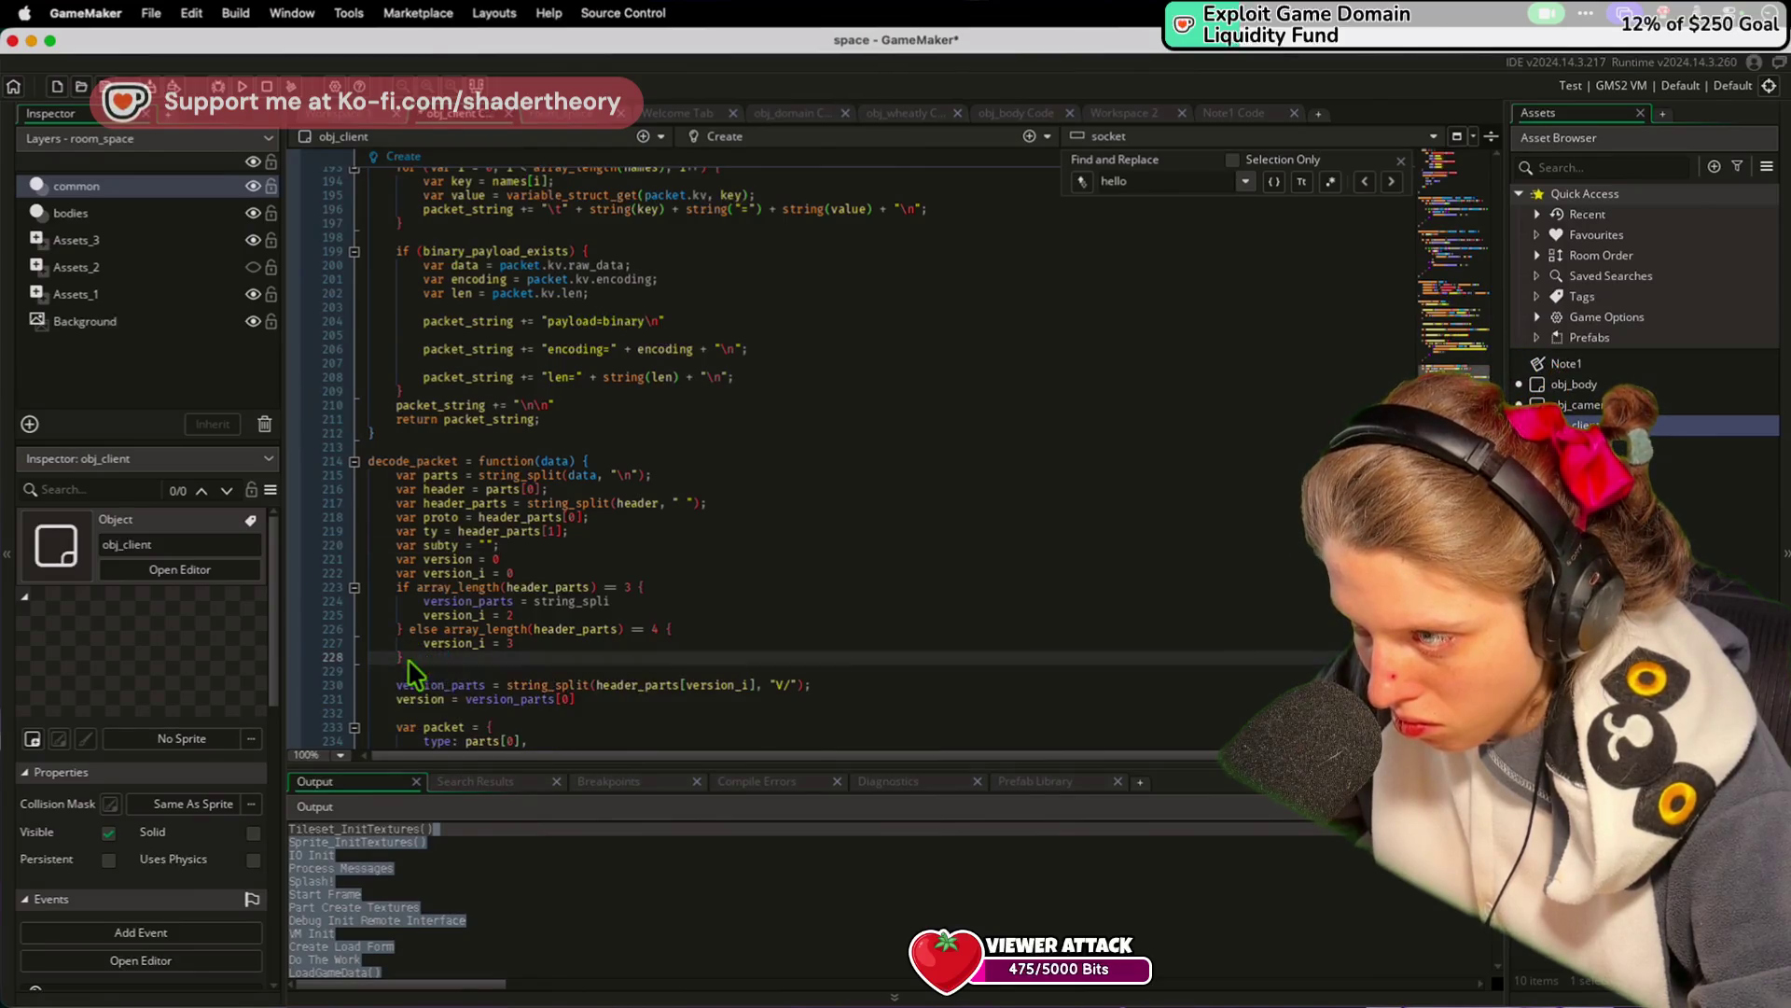
pyautogui.press('super+z')
pyautogui.click(439, 628)
pyautogui.write('if')
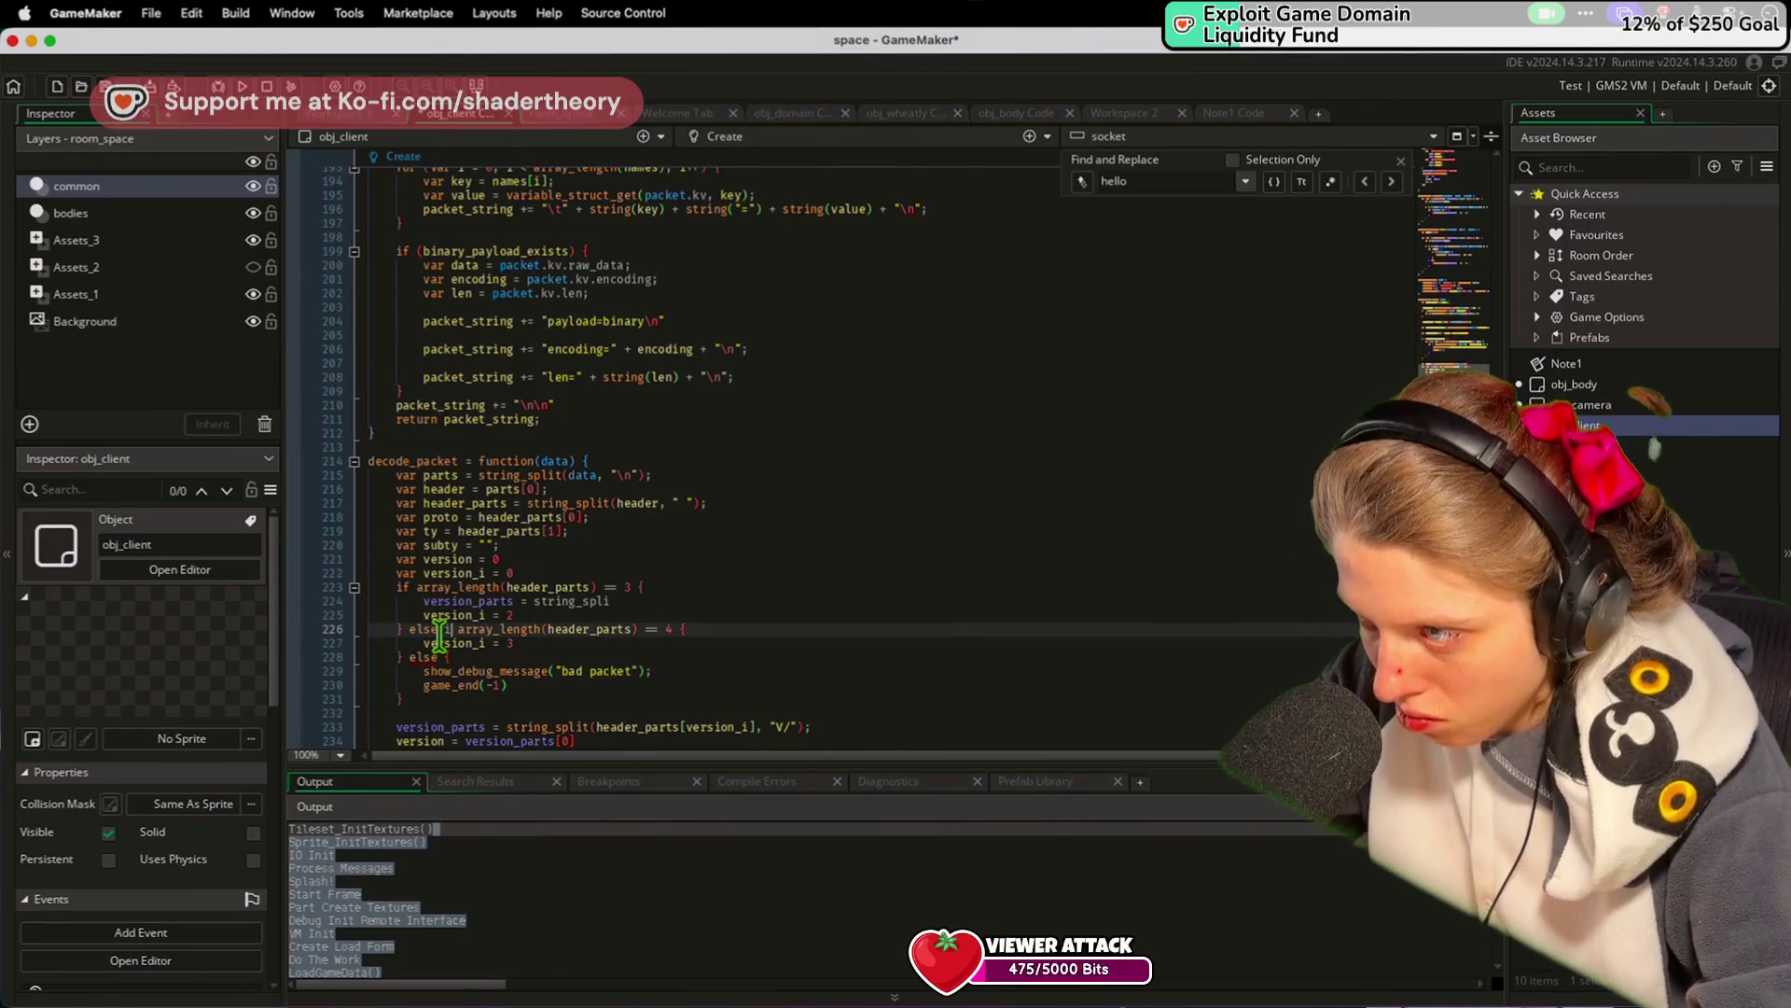
pyautogui.click(553, 588)
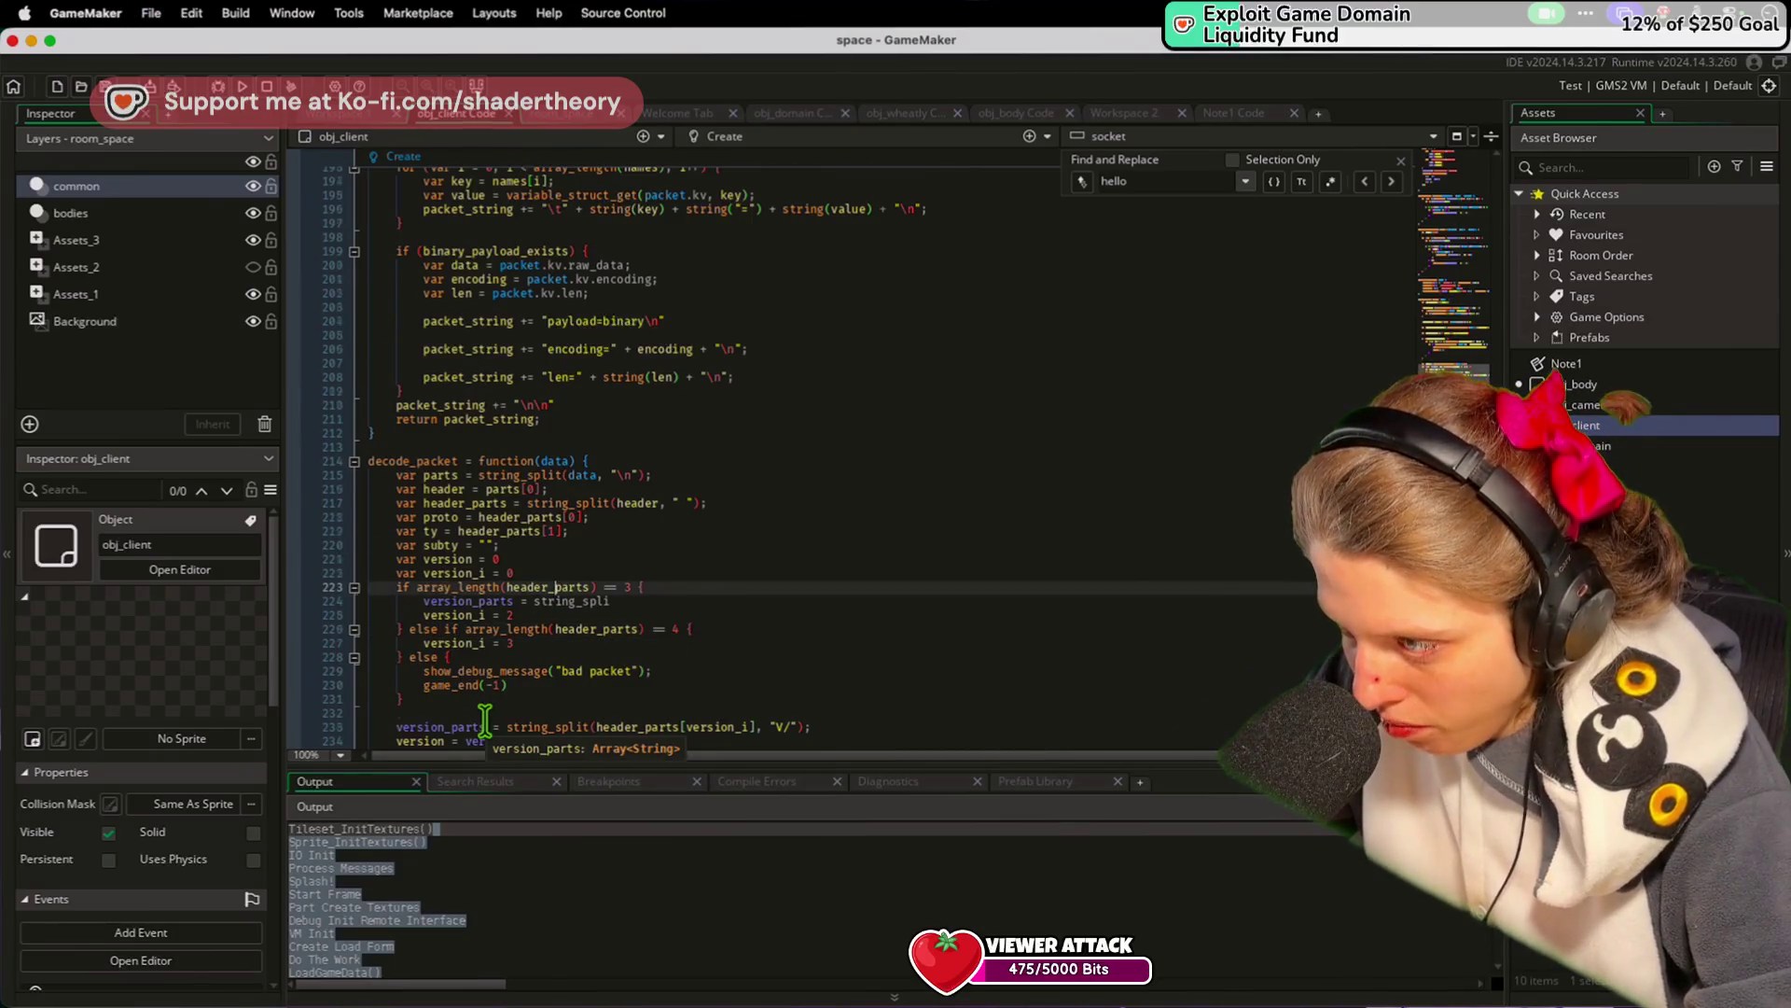
pyautogui.scroll(-2, 485, 718)
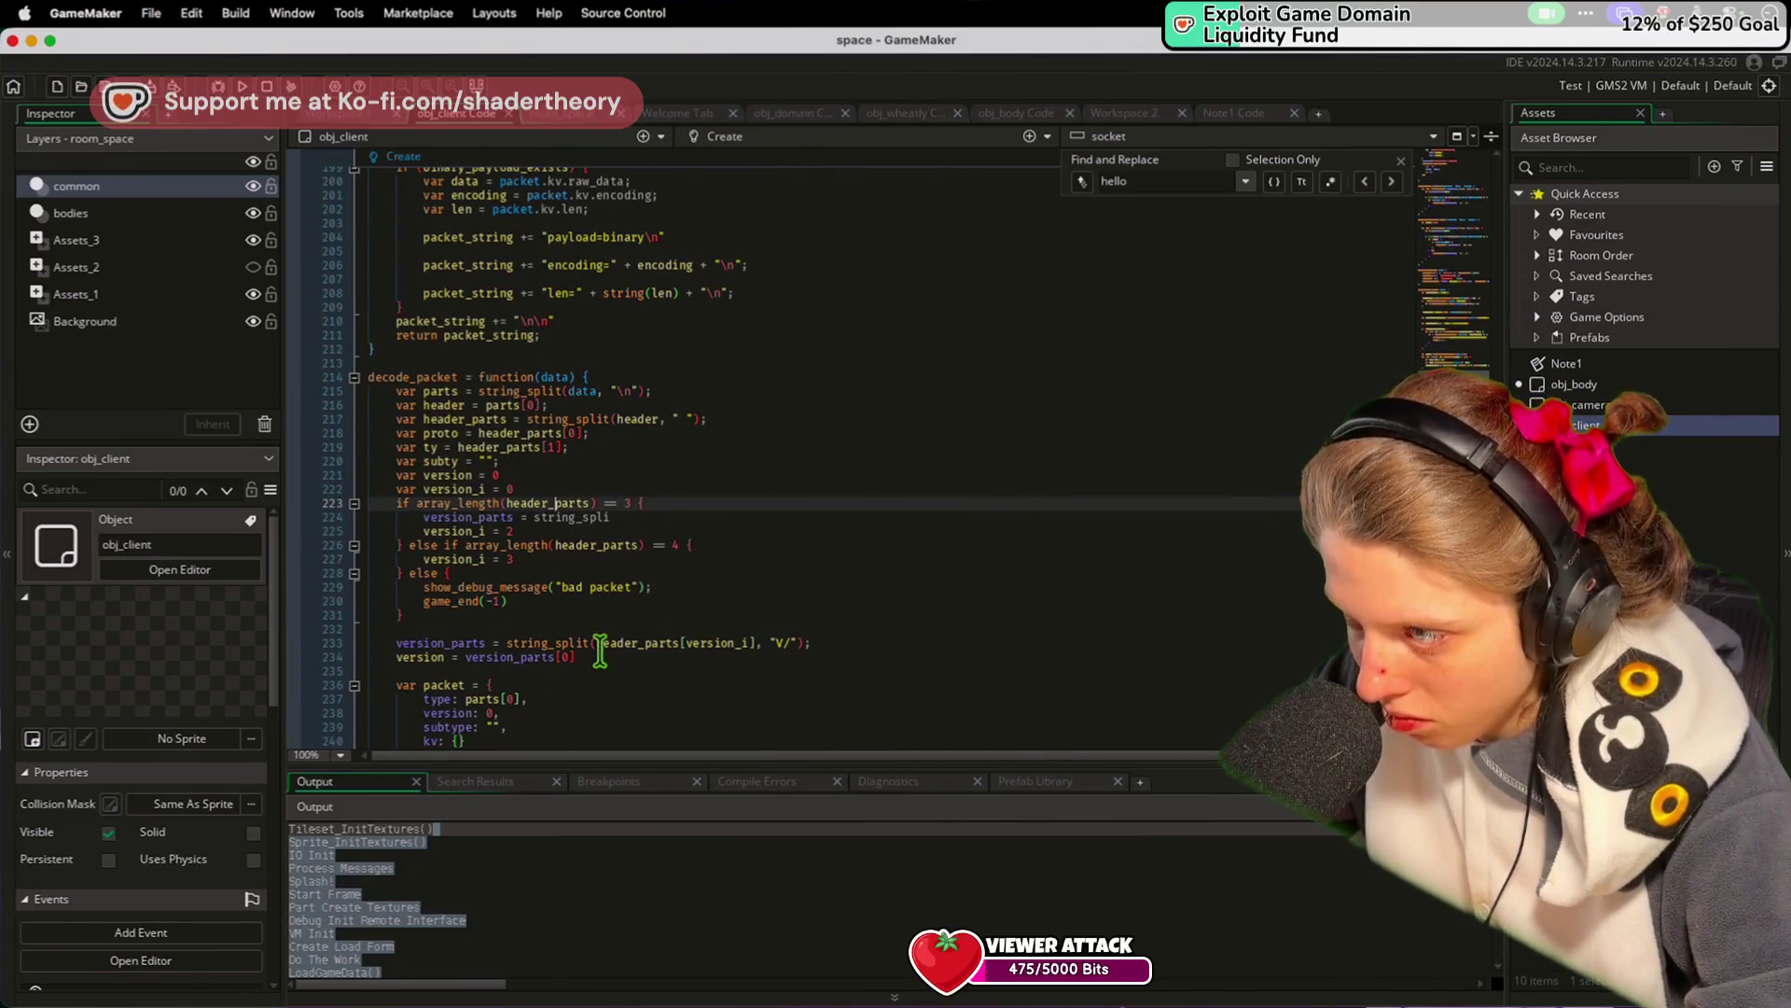
# - Add subty = header_parts[2] after version_i = 3 in the four-part branch
pyautogui.click(613, 562)
pyautogui.press('Return')
pyautogui.write('subty')
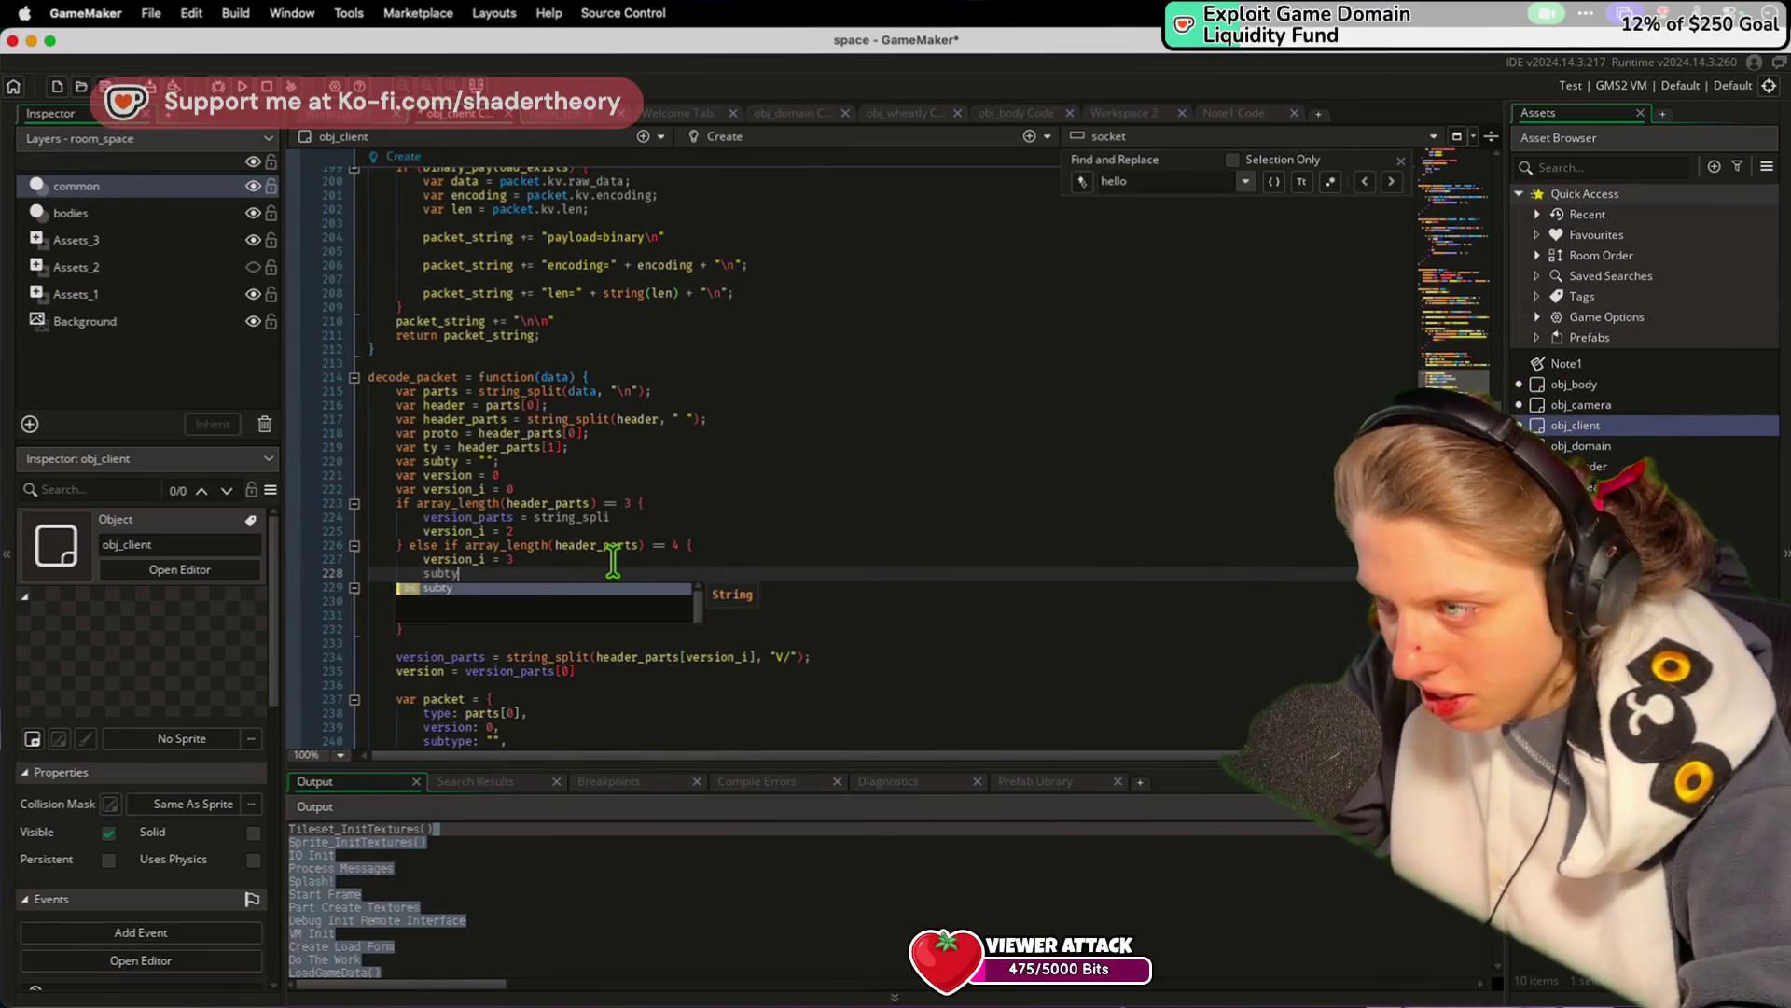
pyautogui.write(' = header_par')
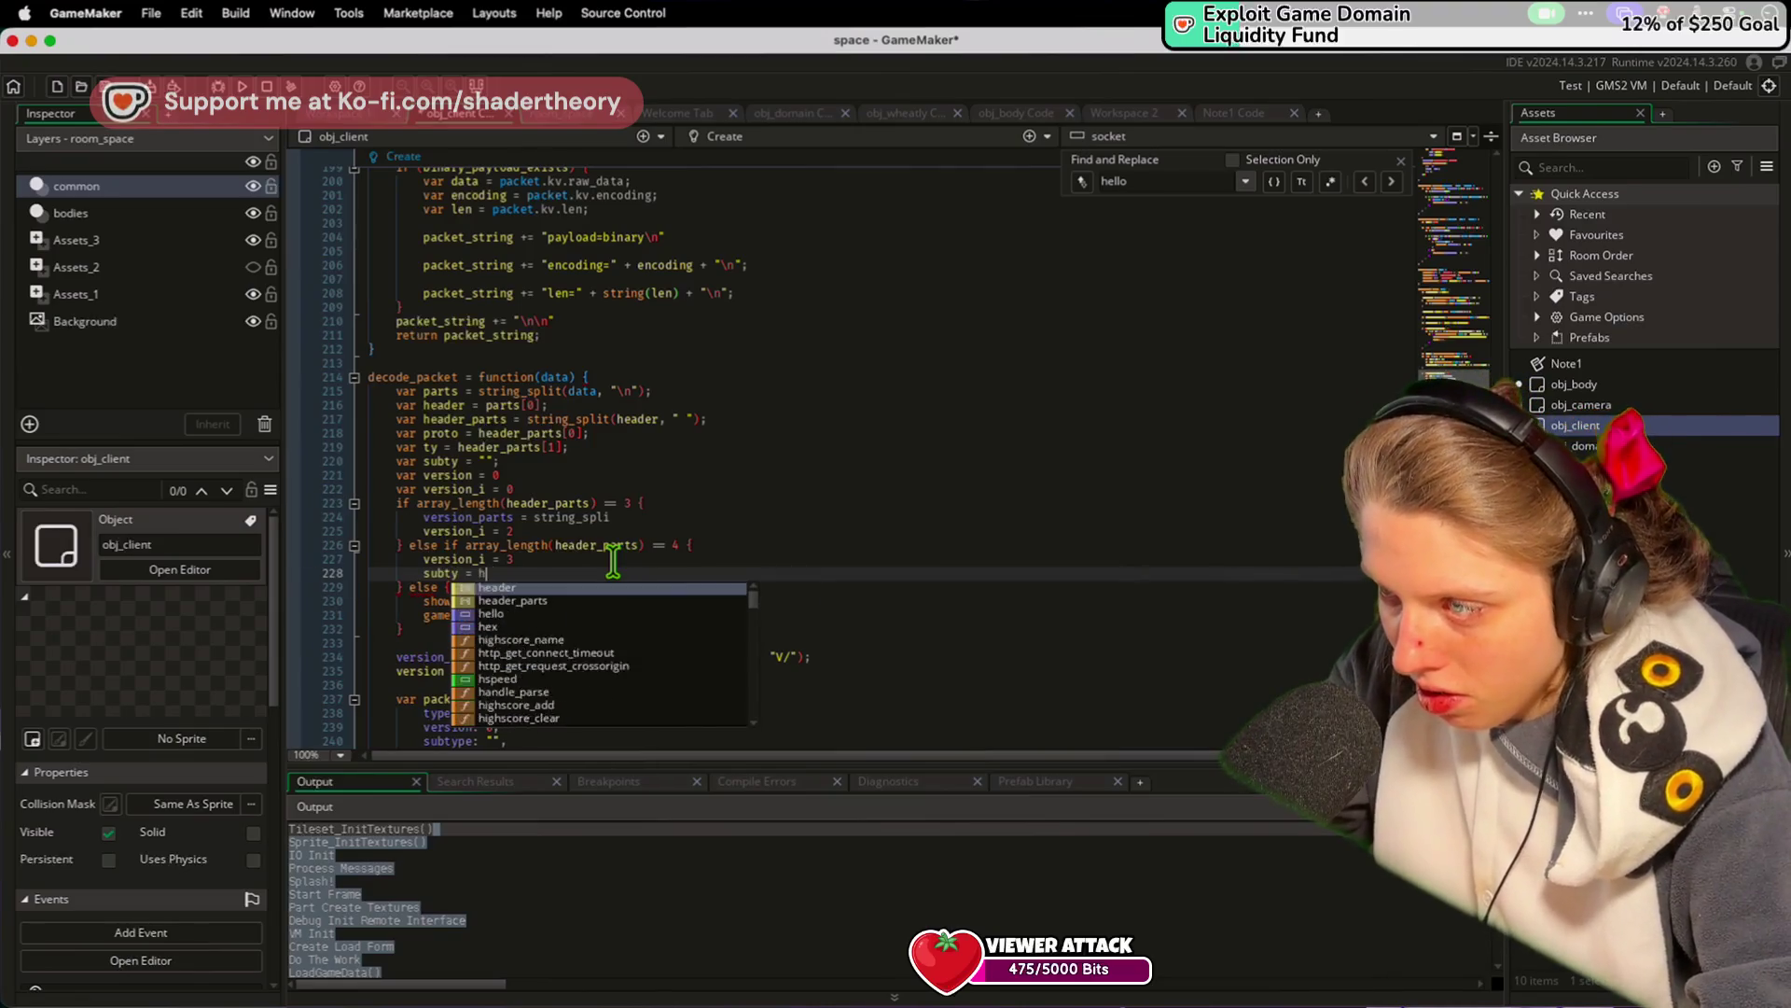
pyautogui.write('ts[2]')
pyautogui.click(619, 510)
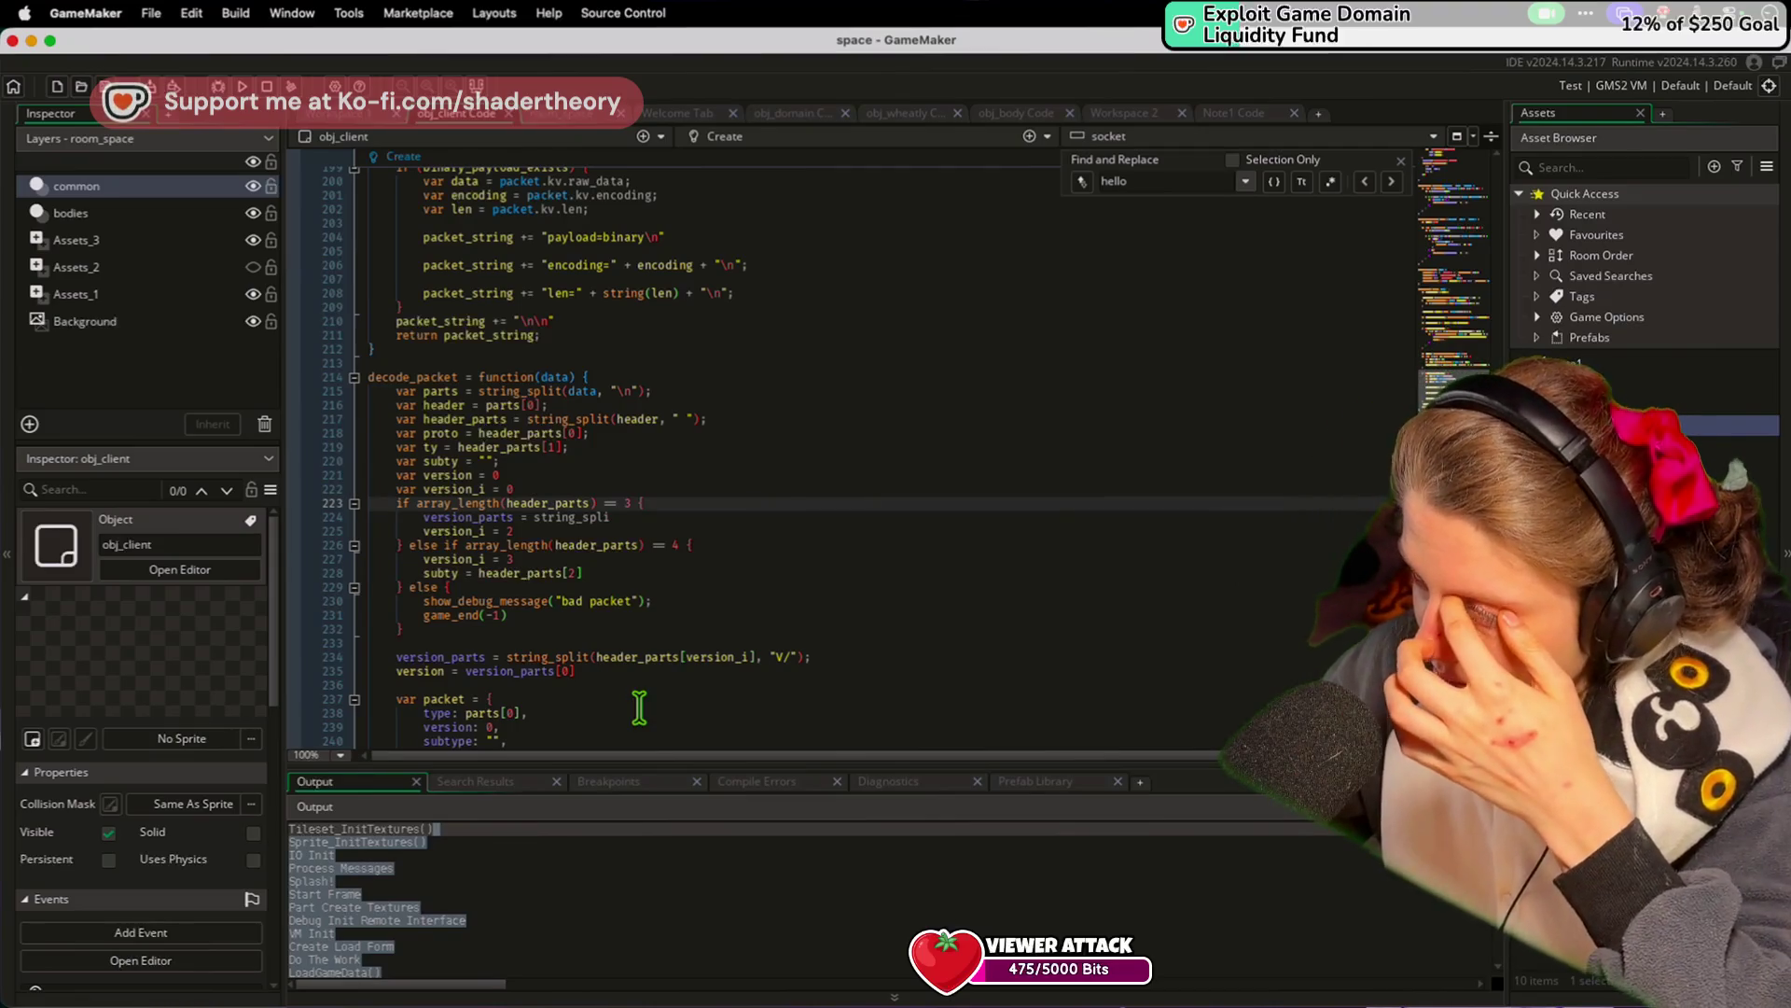
pyautogui.scroll(-7, 639, 707)
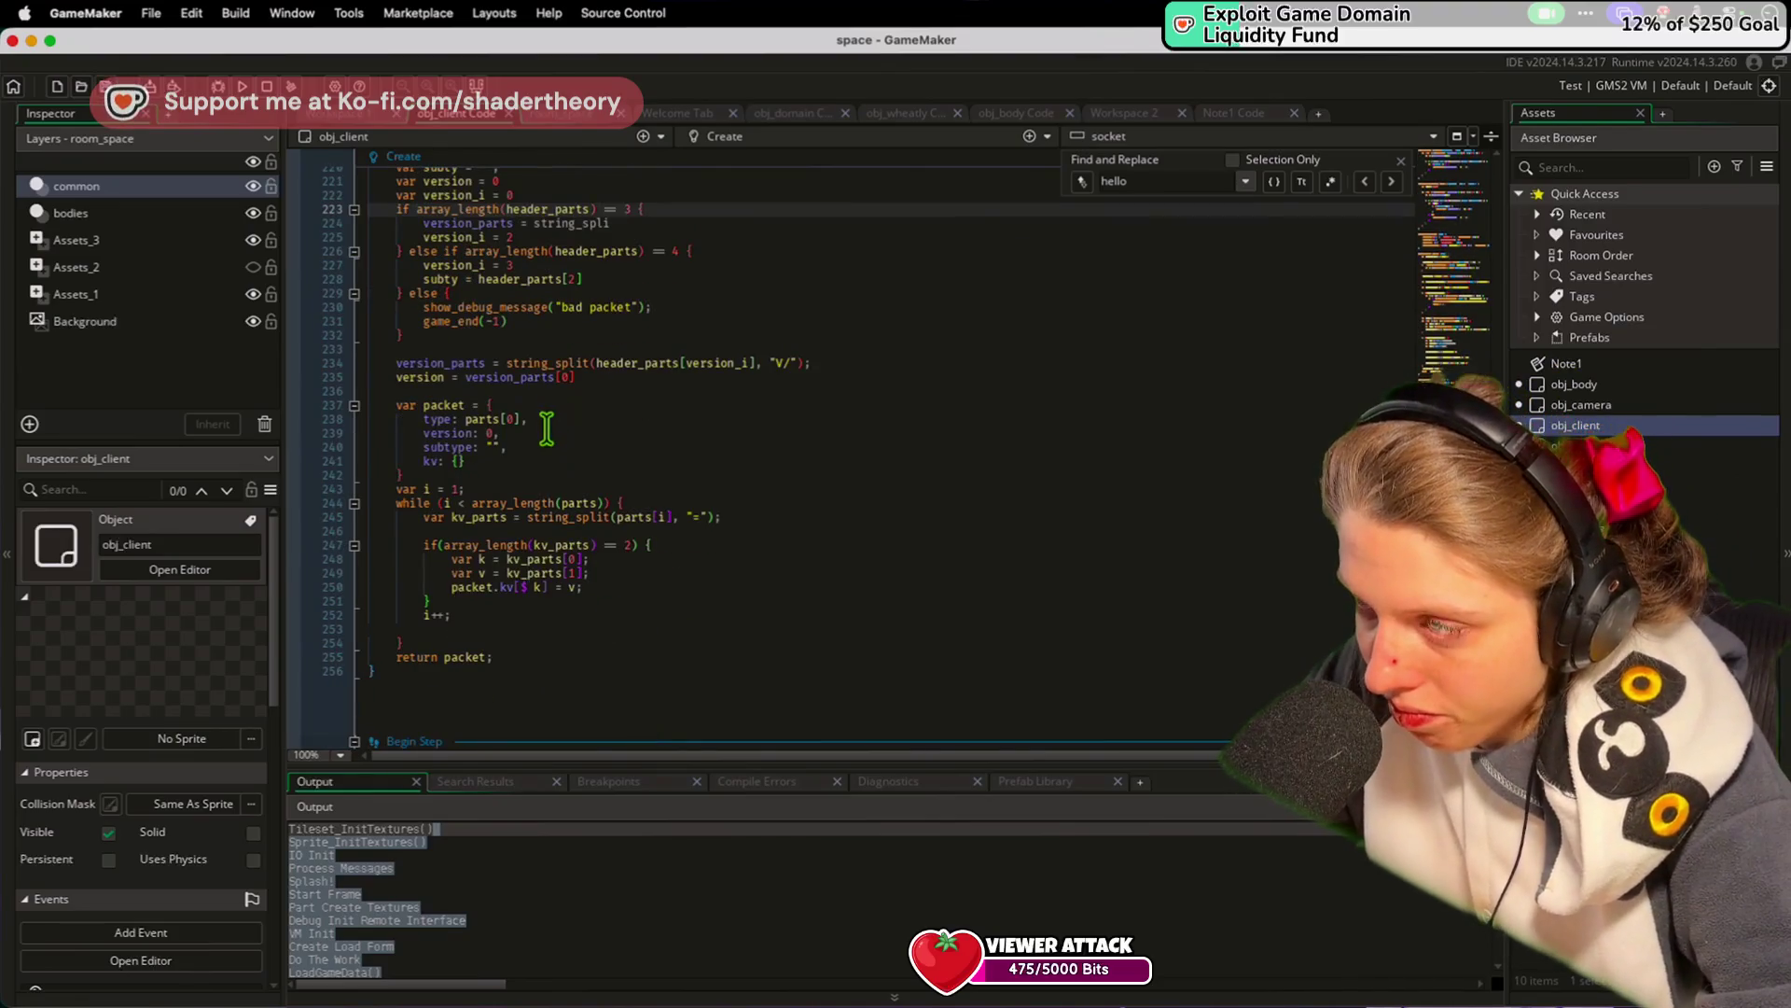
# - Set the packet struct's subtype value to subty and its type value to ty
pyautogui.click(548, 433)
pyautogui.press('Return')
pyautogui.scroll(4, 547, 433)
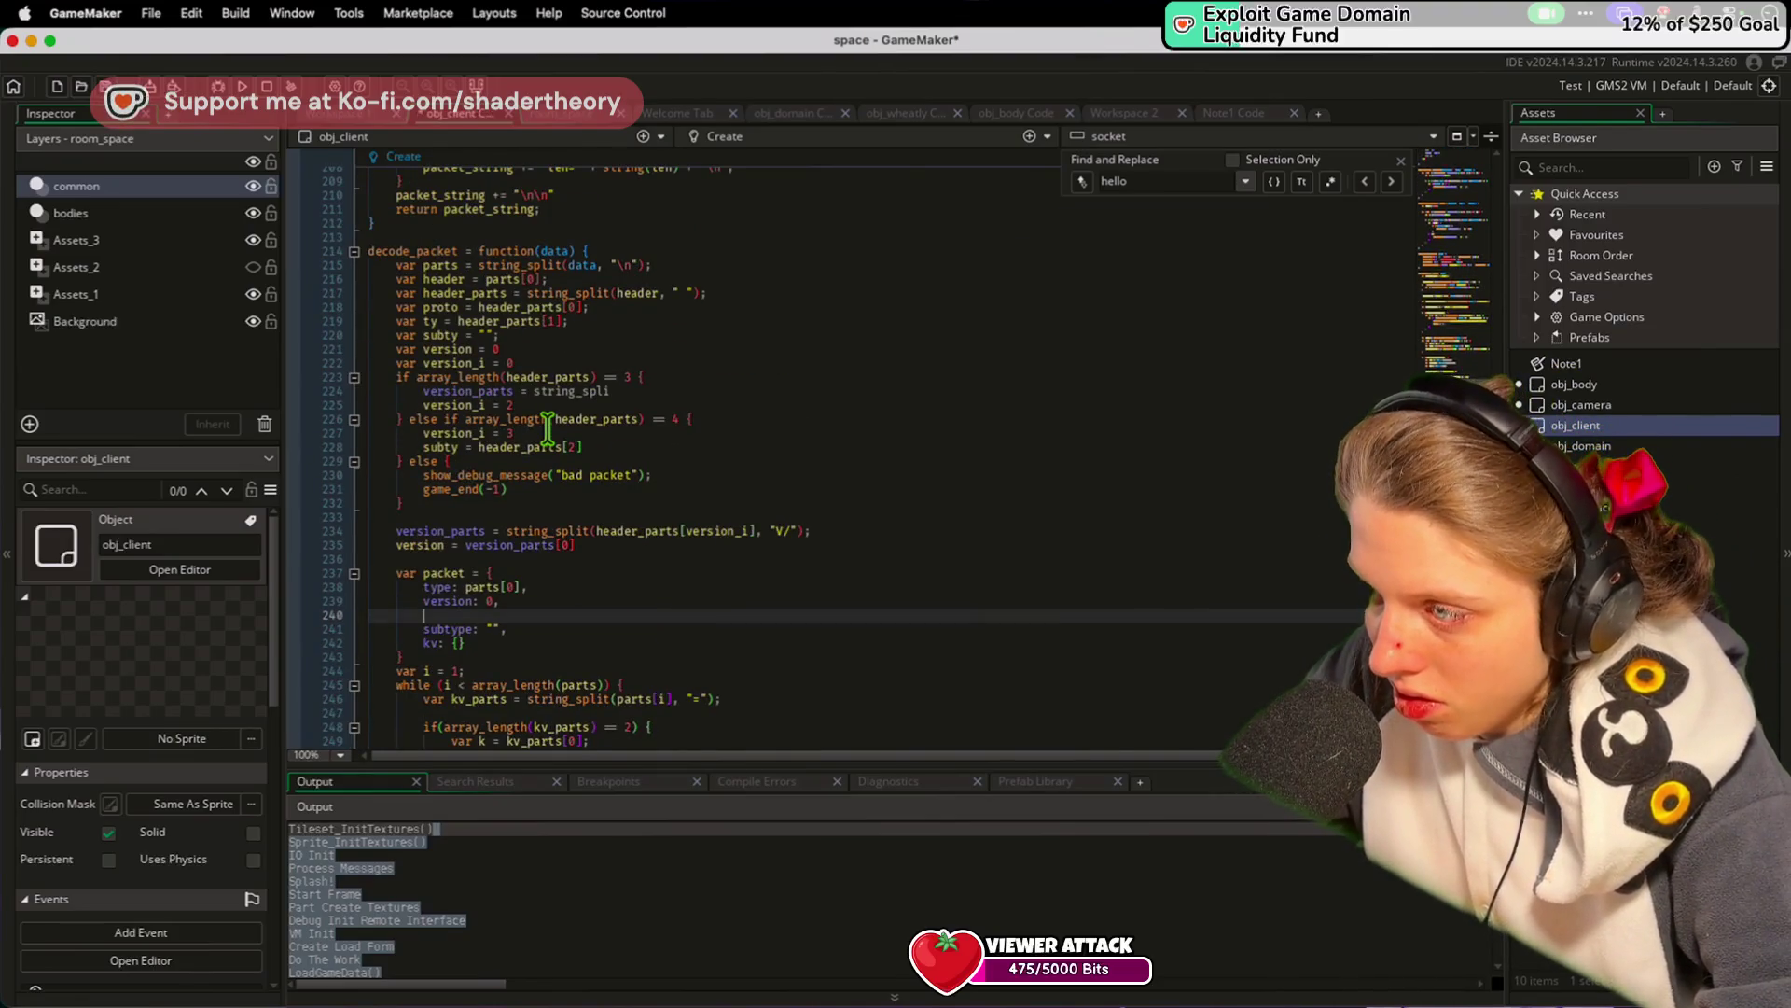
pyautogui.press('BackSpace')
pyautogui.doubleClick(503, 612)
pyautogui.write('subt')
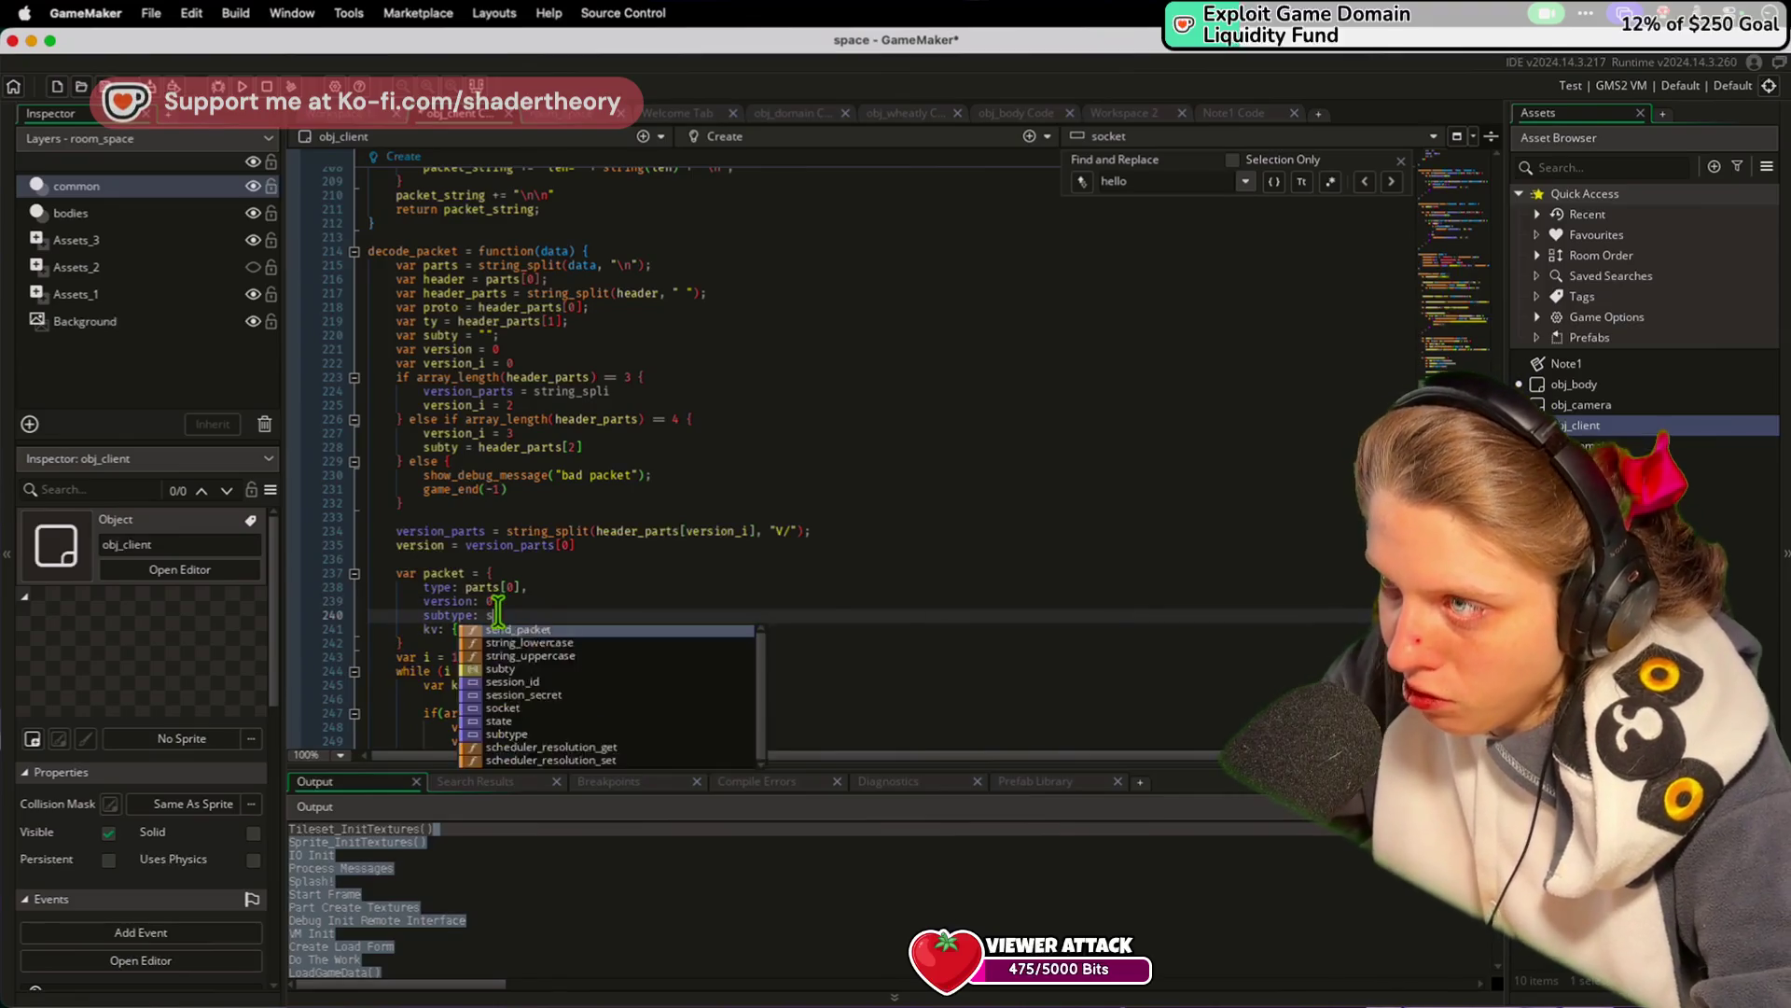
pyautogui.write('y,')
pyautogui.doubleClick(500, 587)
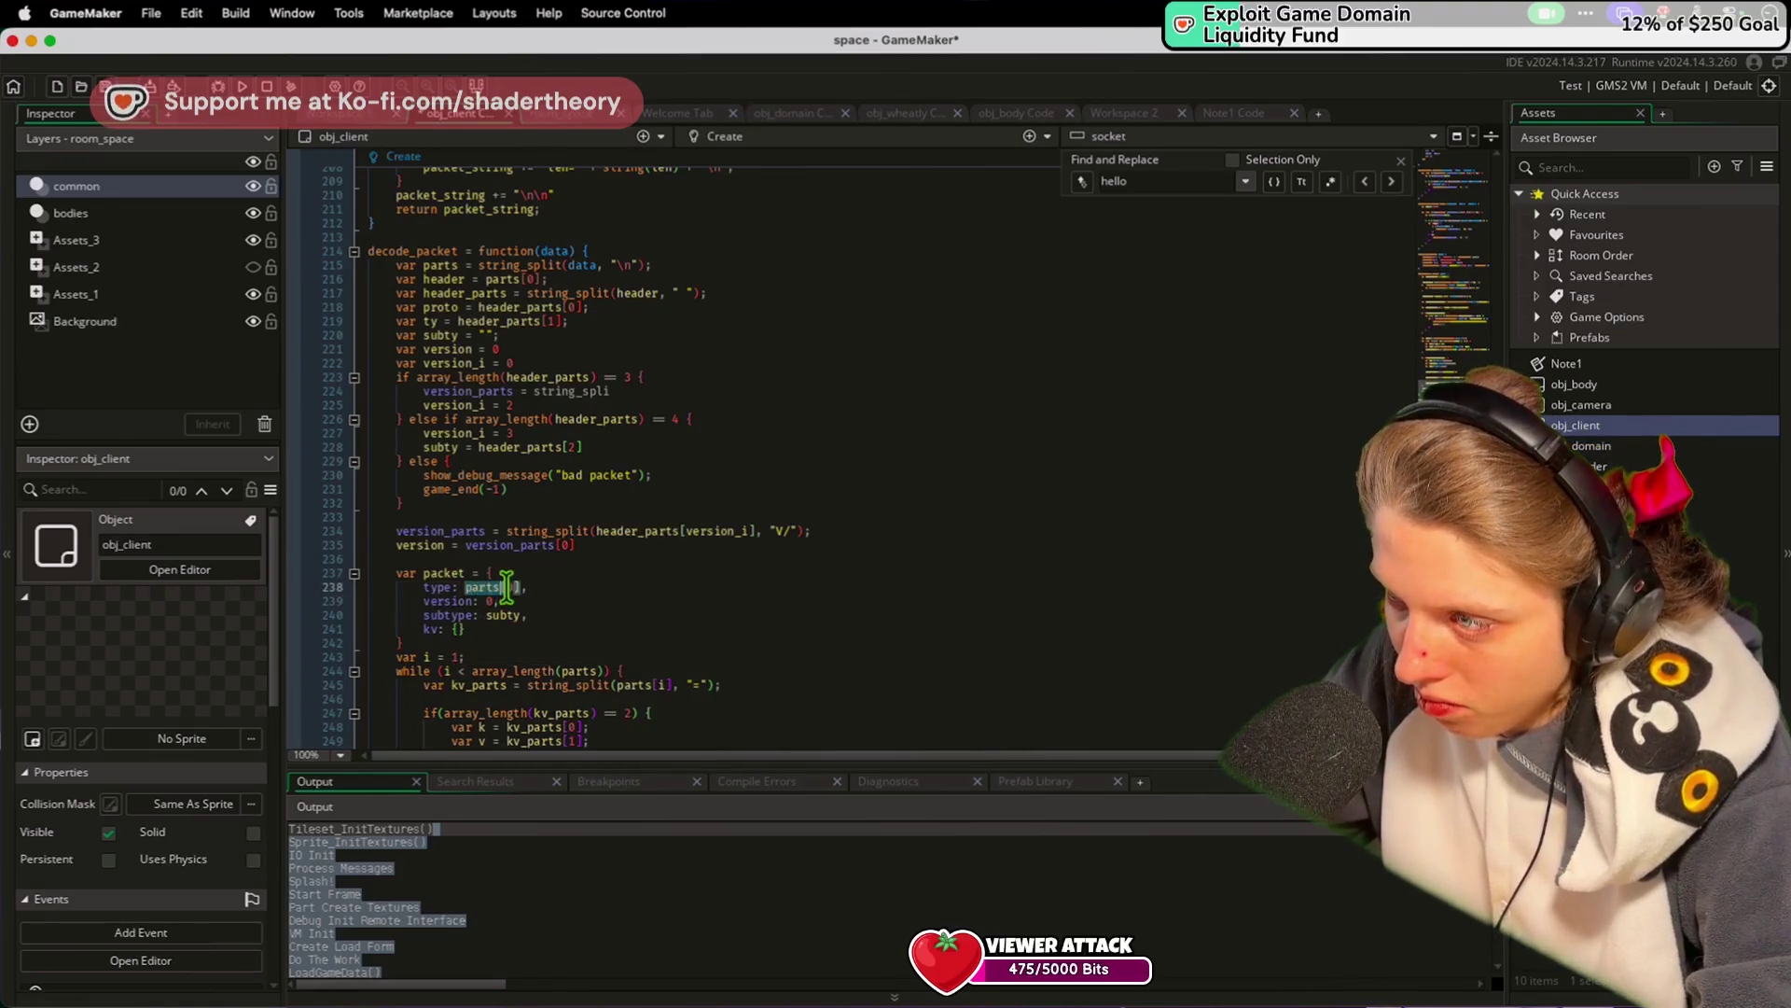
pyautogui.write('ty')
pyautogui.click(553, 559)
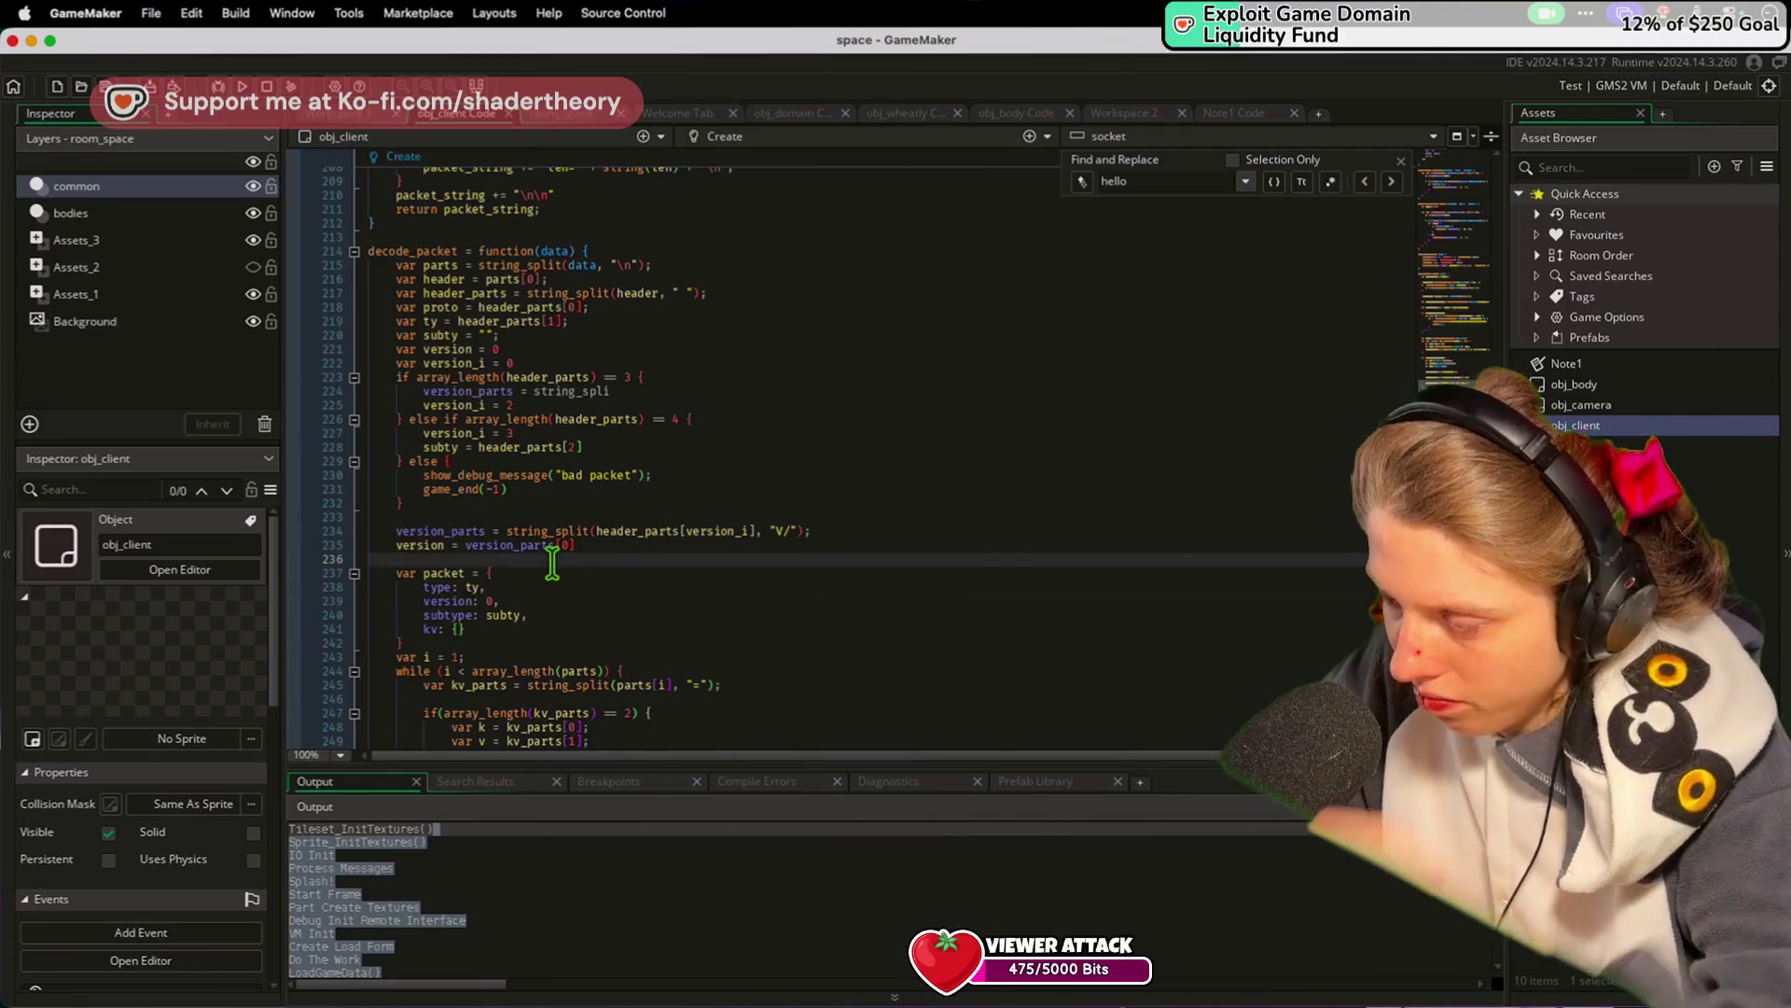
pyautogui.scroll(-4, 553, 563)
pyautogui.click(552, 628)
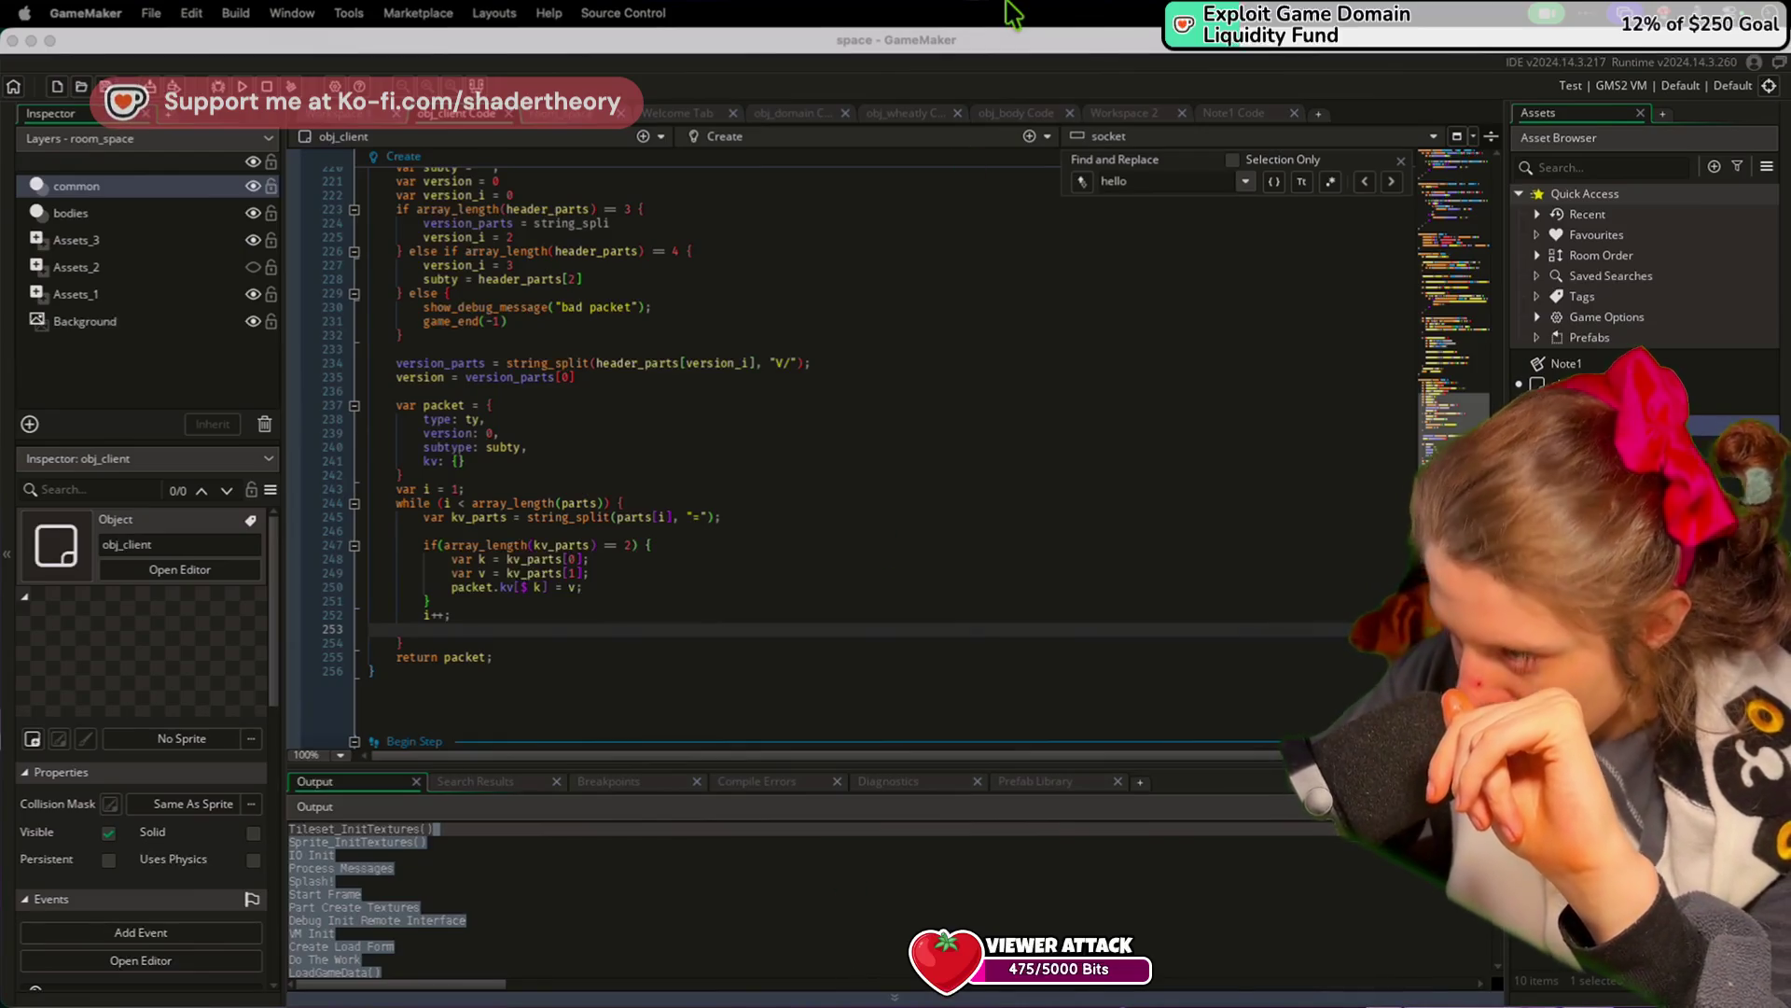
# - Switch from GameMaker to the Discord window
pyautogui.press('super+Tab')
# - Move the Discord window and play the posted spaceship clip in full screen
pyautogui.moveTo(860, 68)
pyautogui.mouseDown()
pyautogui.moveTo(484, 280)
pyautogui.moveTo(501, 116)
pyautogui.mouseUp()
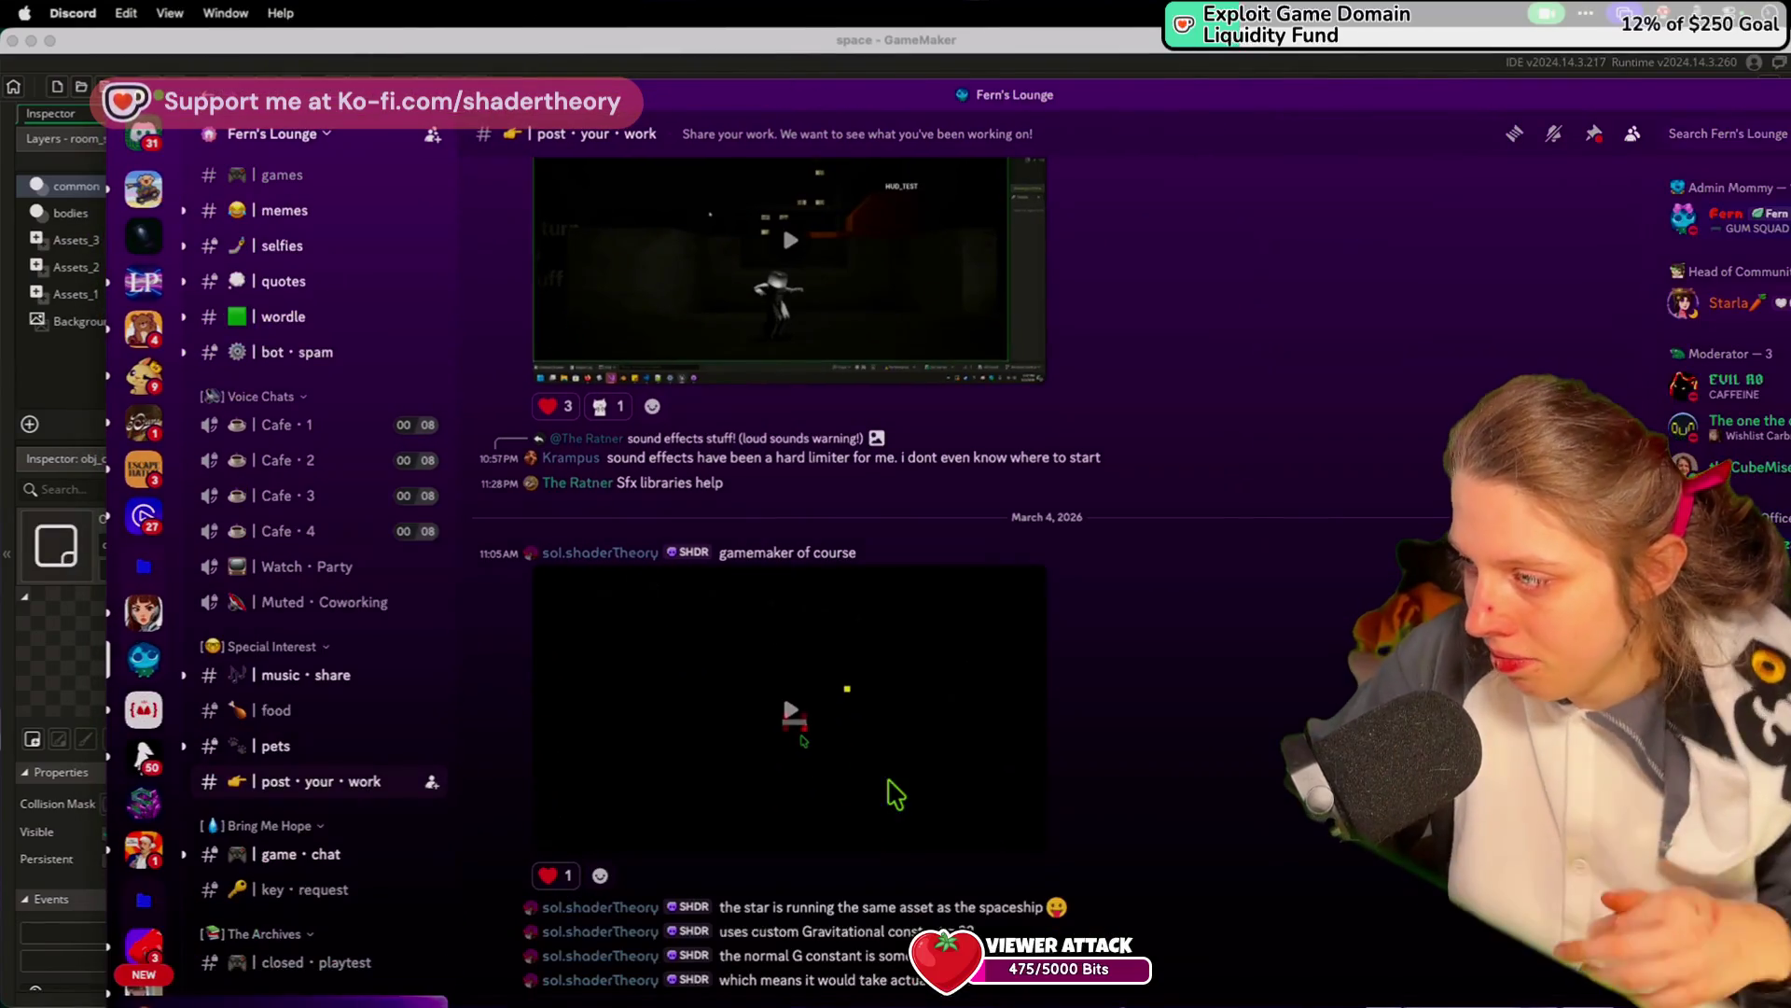
pyautogui.click(758, 711)
pyautogui.click(1024, 842)
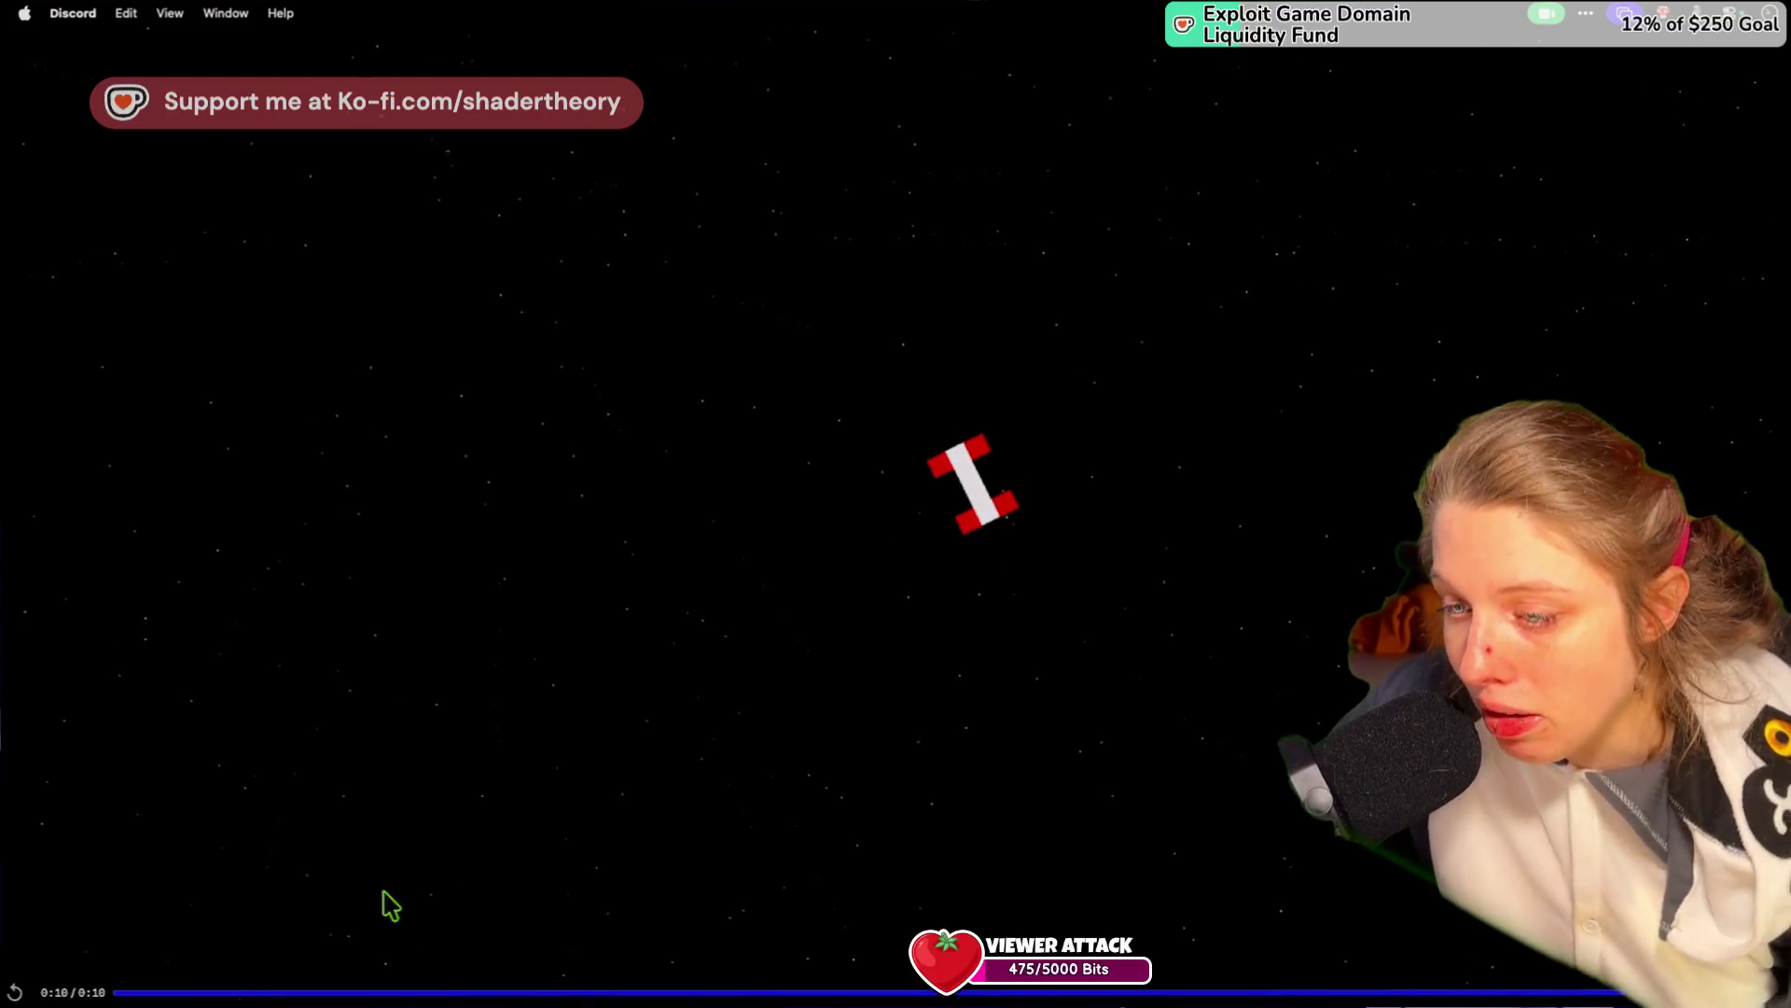
pyautogui.click(300, 993)
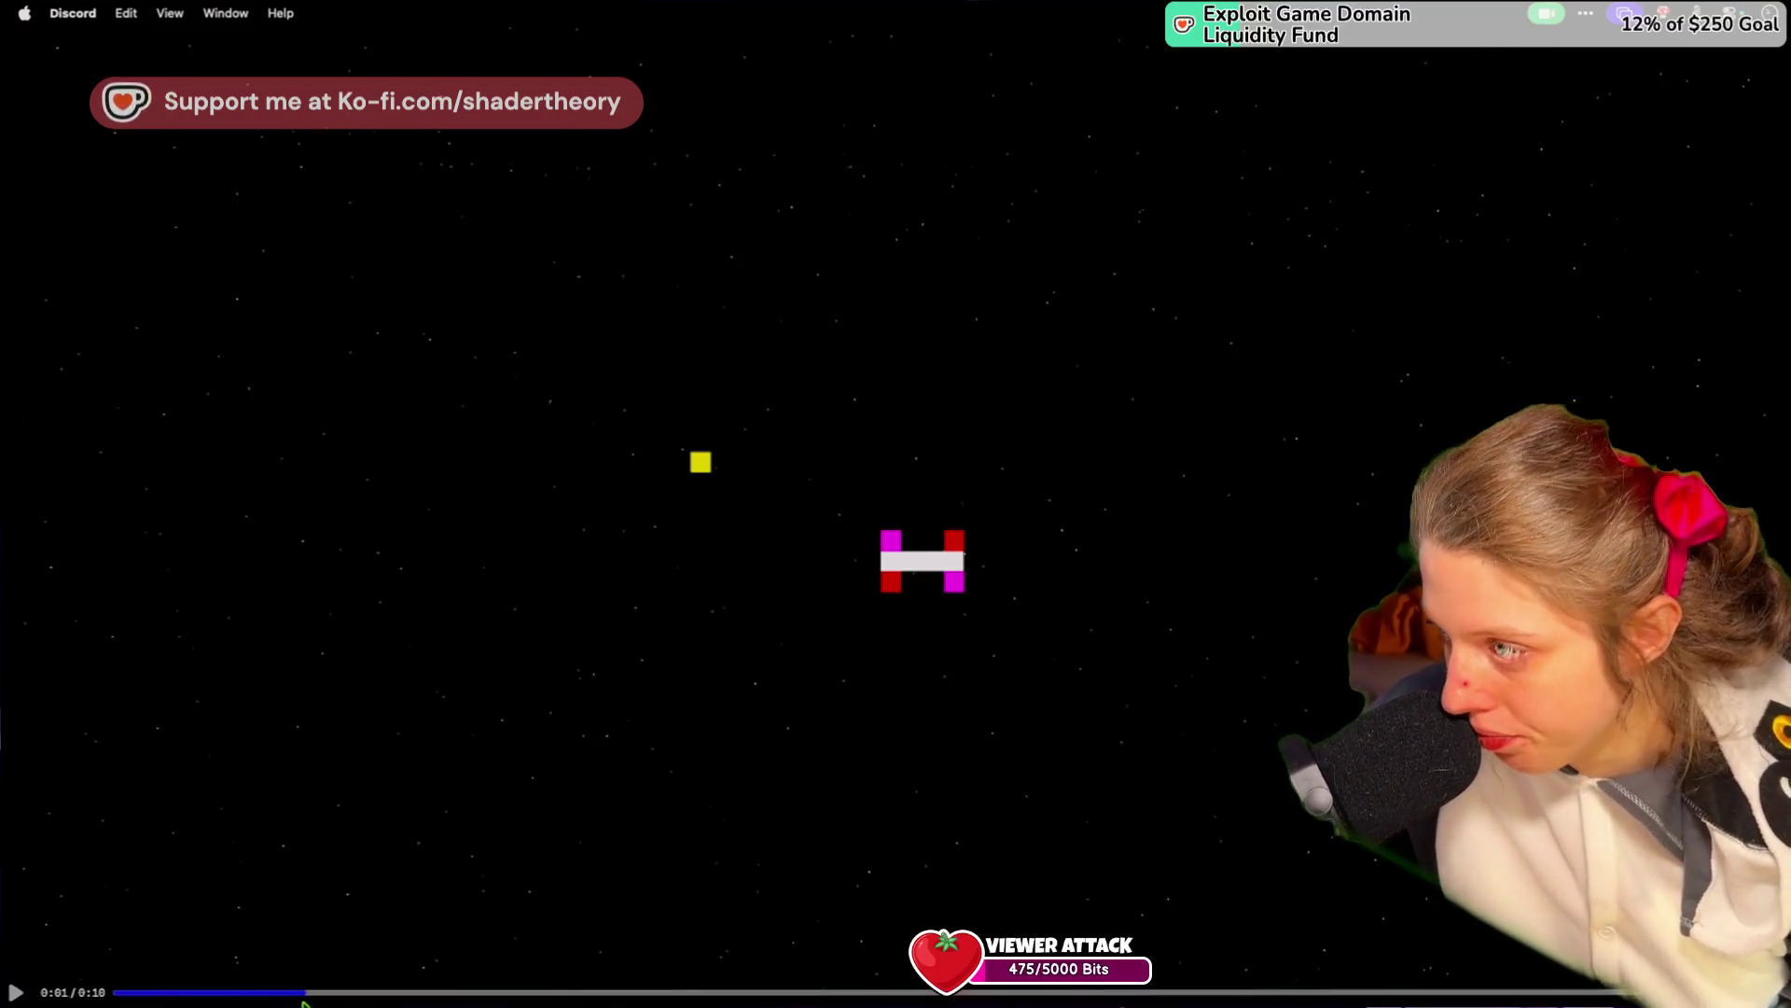
pyautogui.click(477, 871)
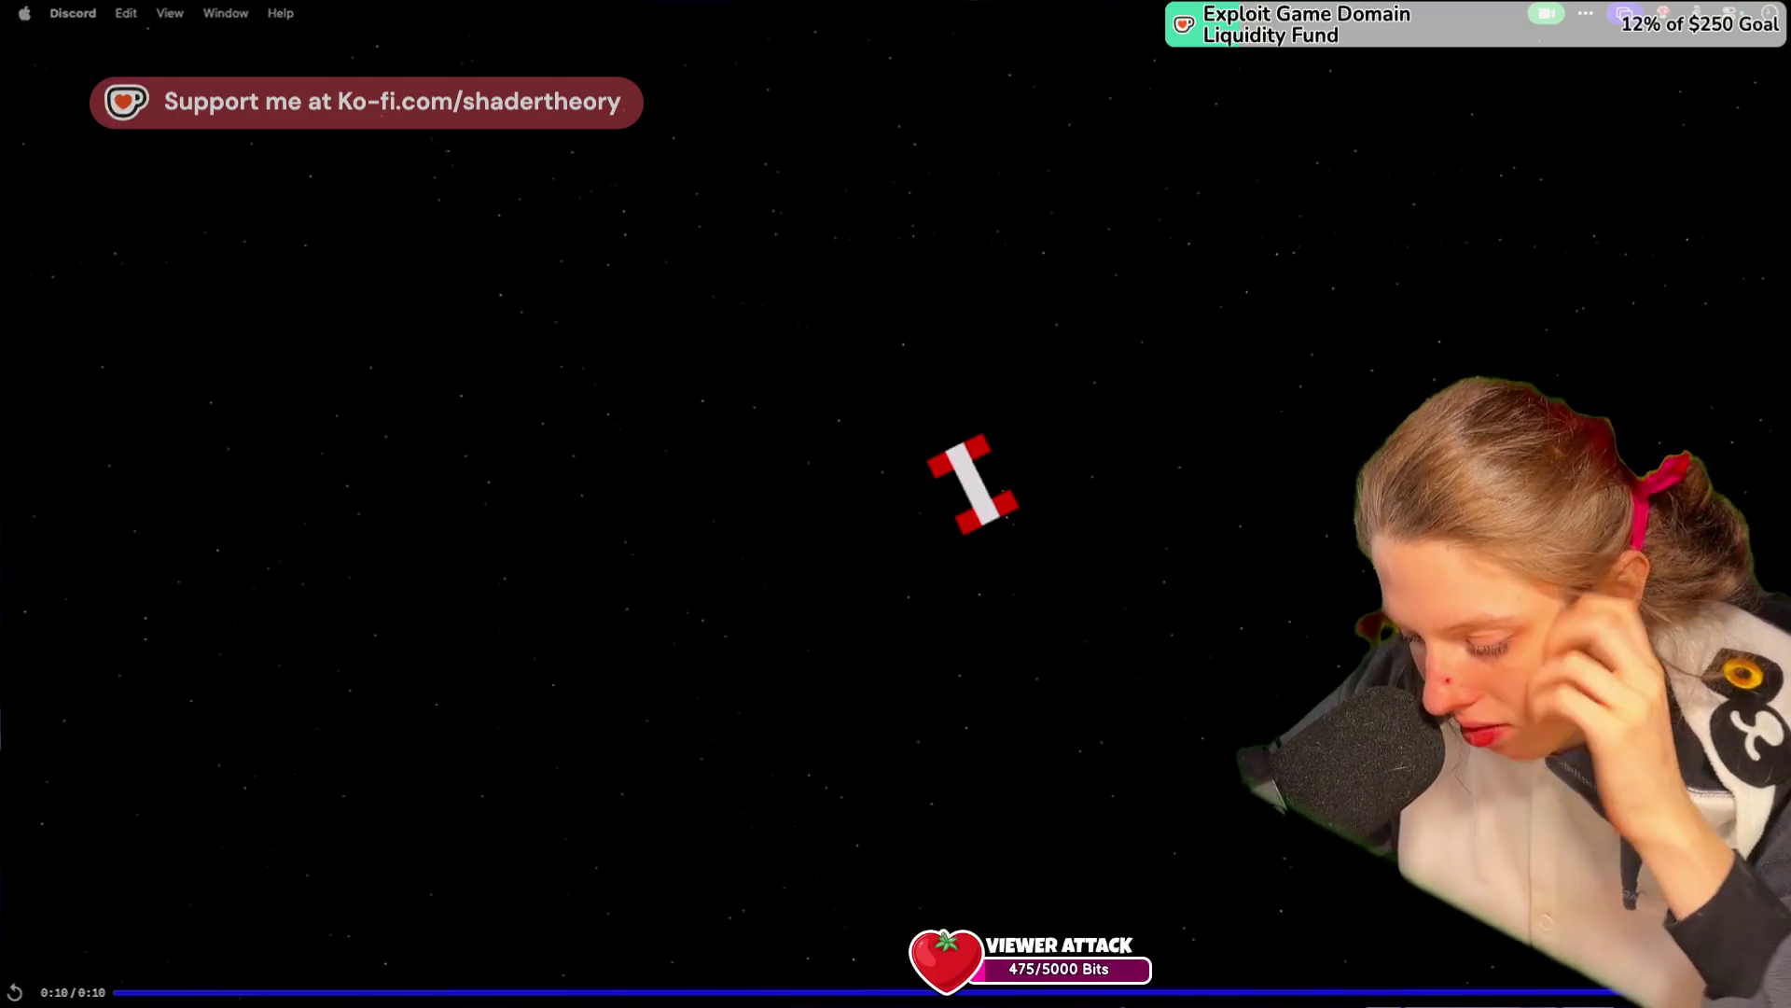
# - Review the barrier stop, snap full and snapshot ack cases in server.py
pyautogui.press('super+Tab')
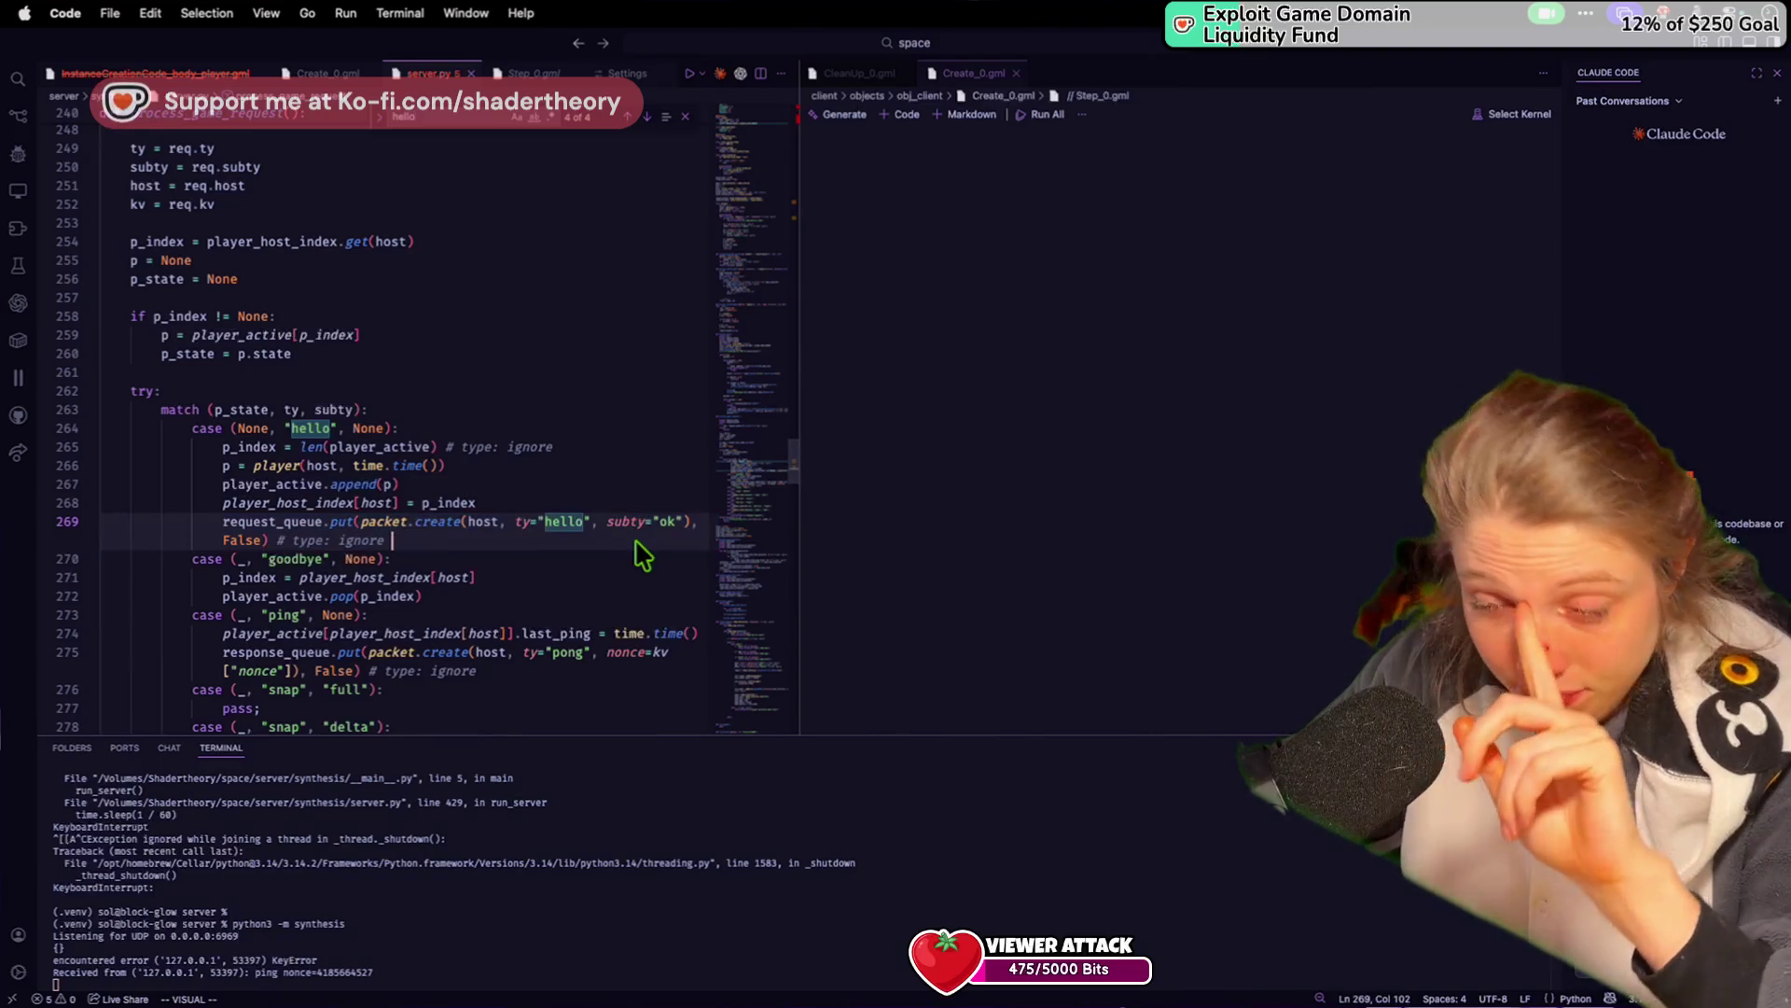
pyautogui.scroll(-8, 569, 630)
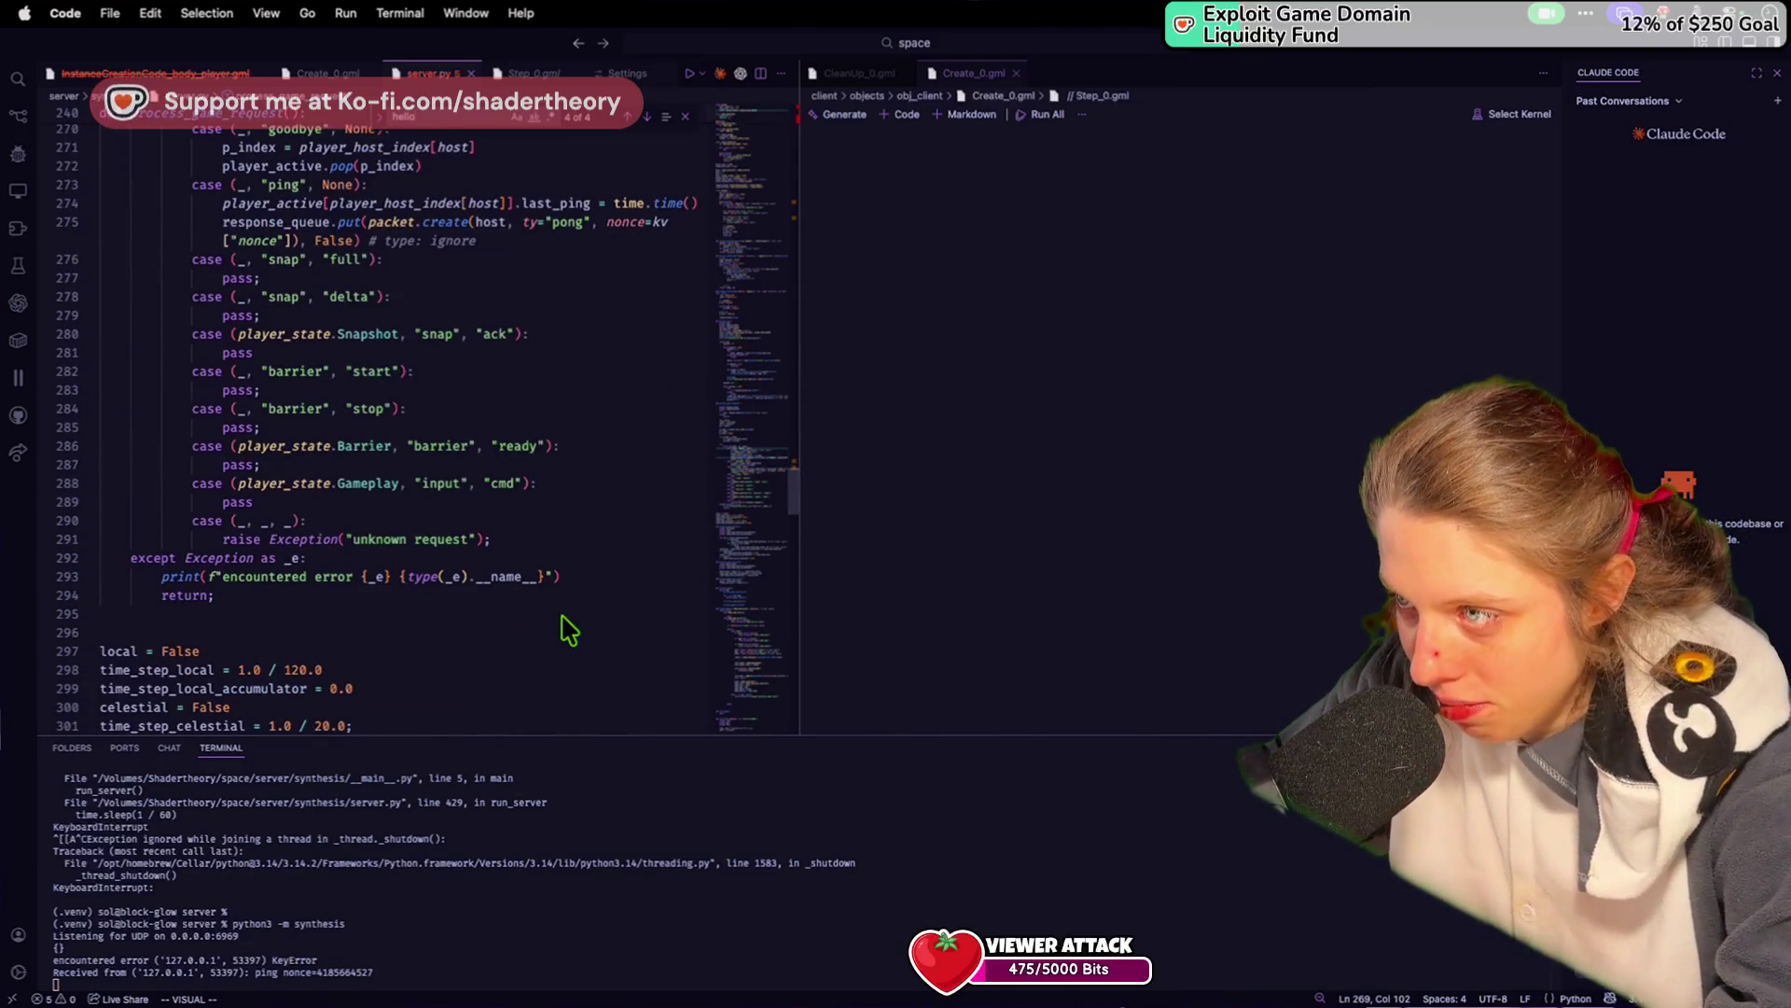
pyautogui.scroll(3, 569, 631)
pyautogui.click(564, 533)
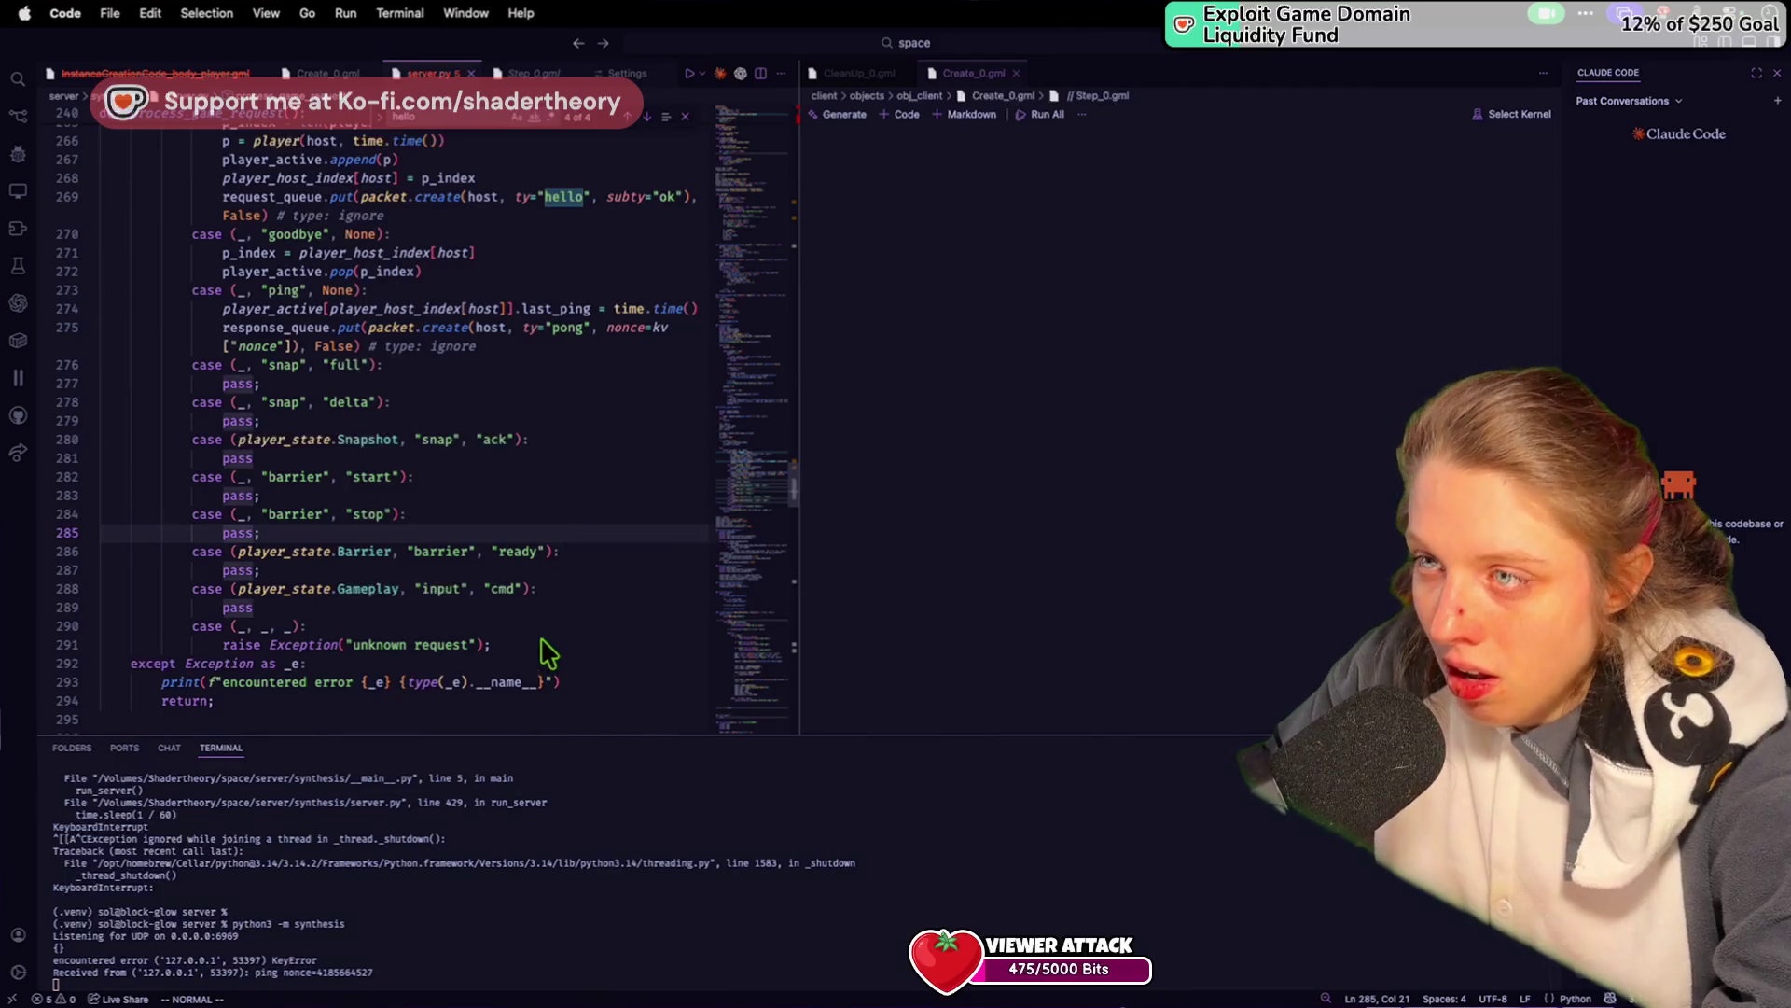
pyautogui.scroll(2, 517, 372)
pyautogui.click(494, 417)
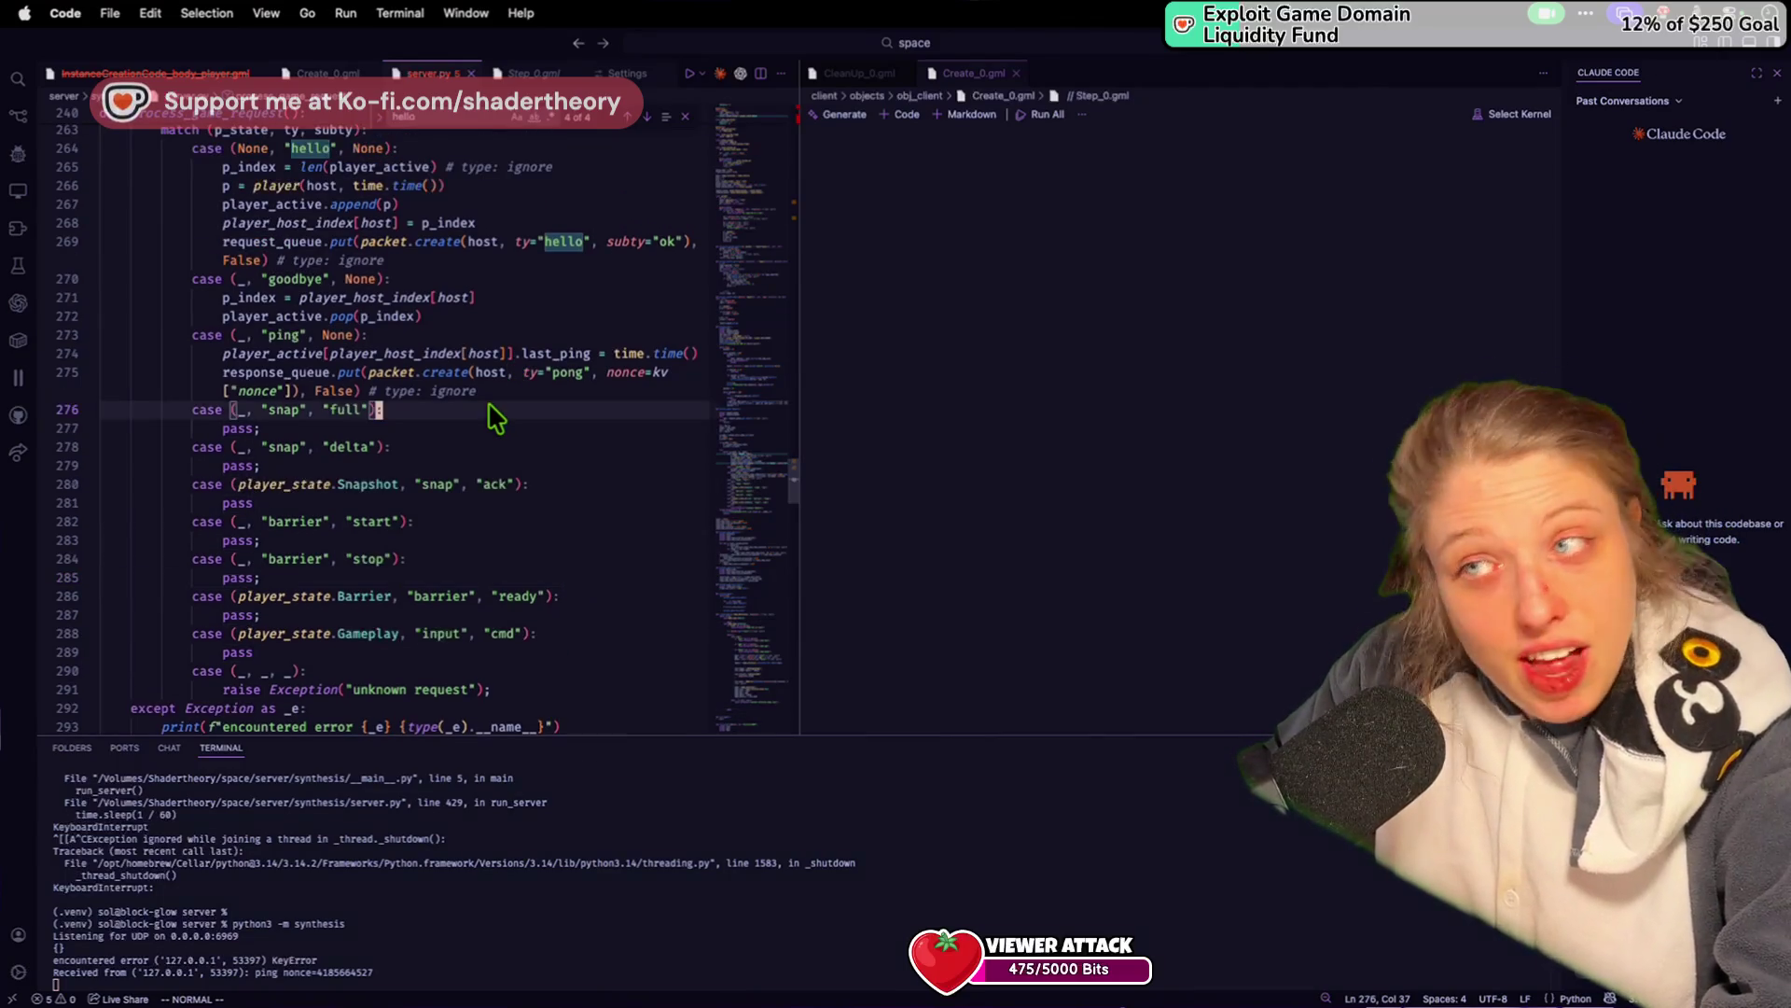
pyautogui.click(534, 485)
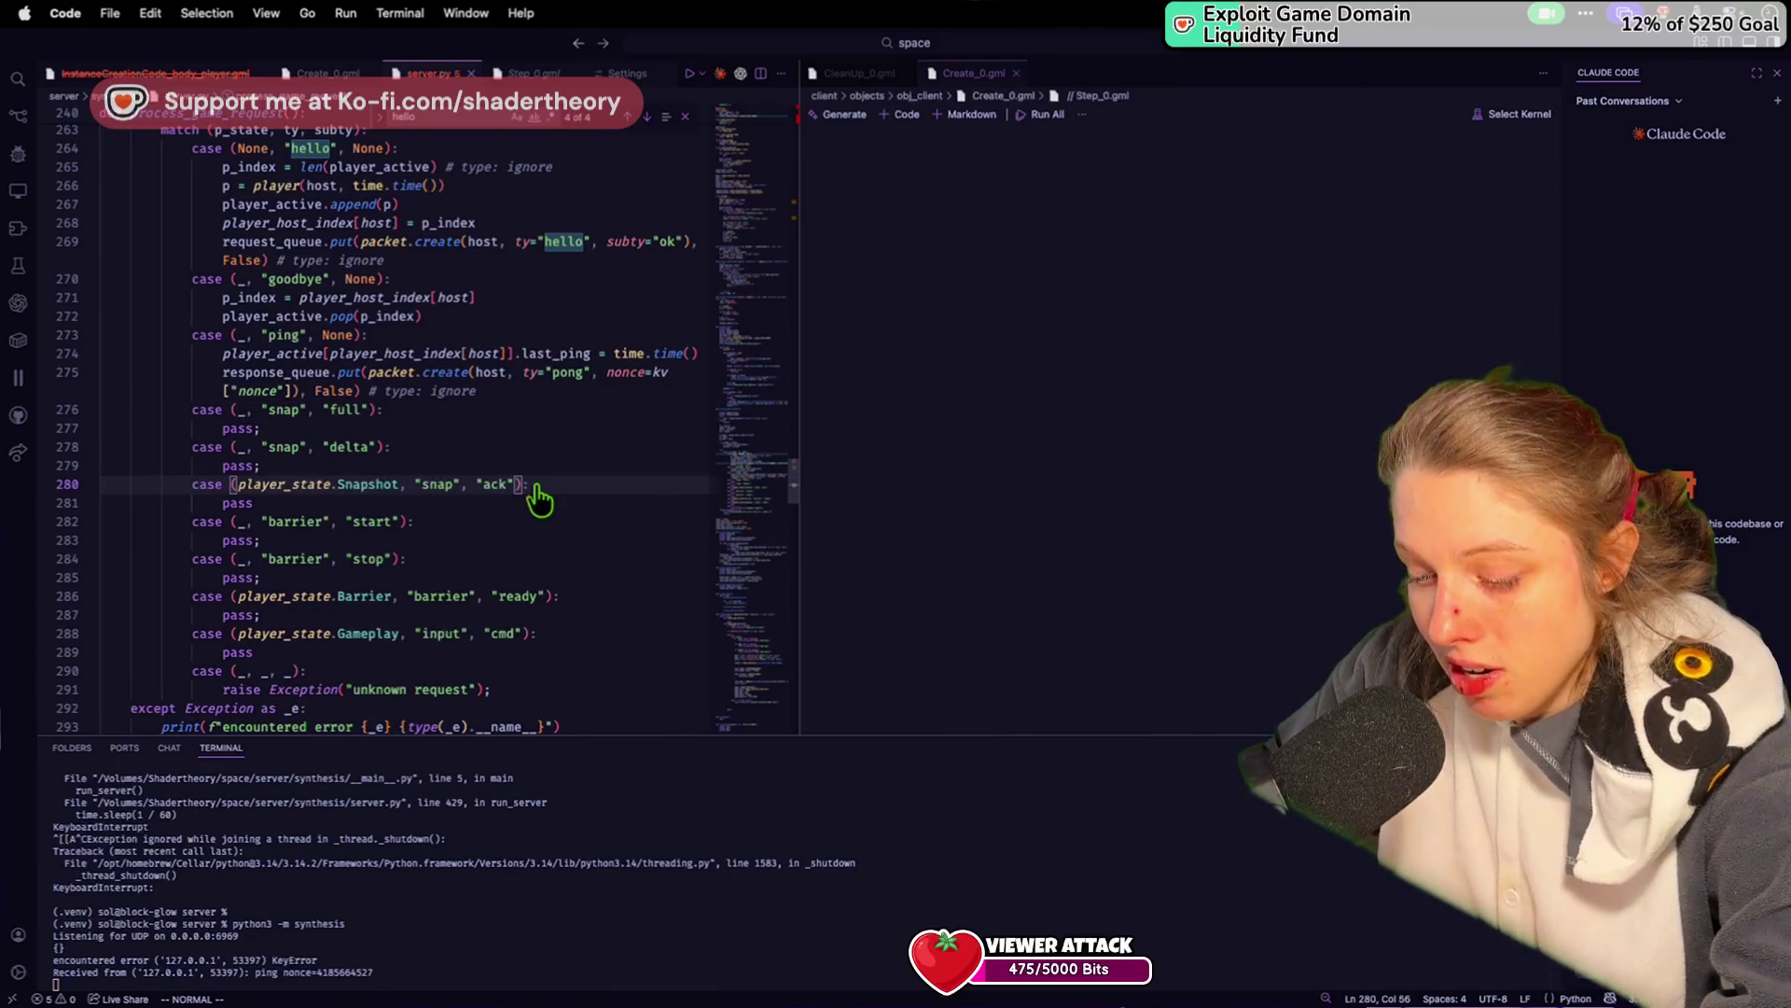
# - Return to GameMaker's obj_client code, past Discord
pyautogui.press('super+Tab')
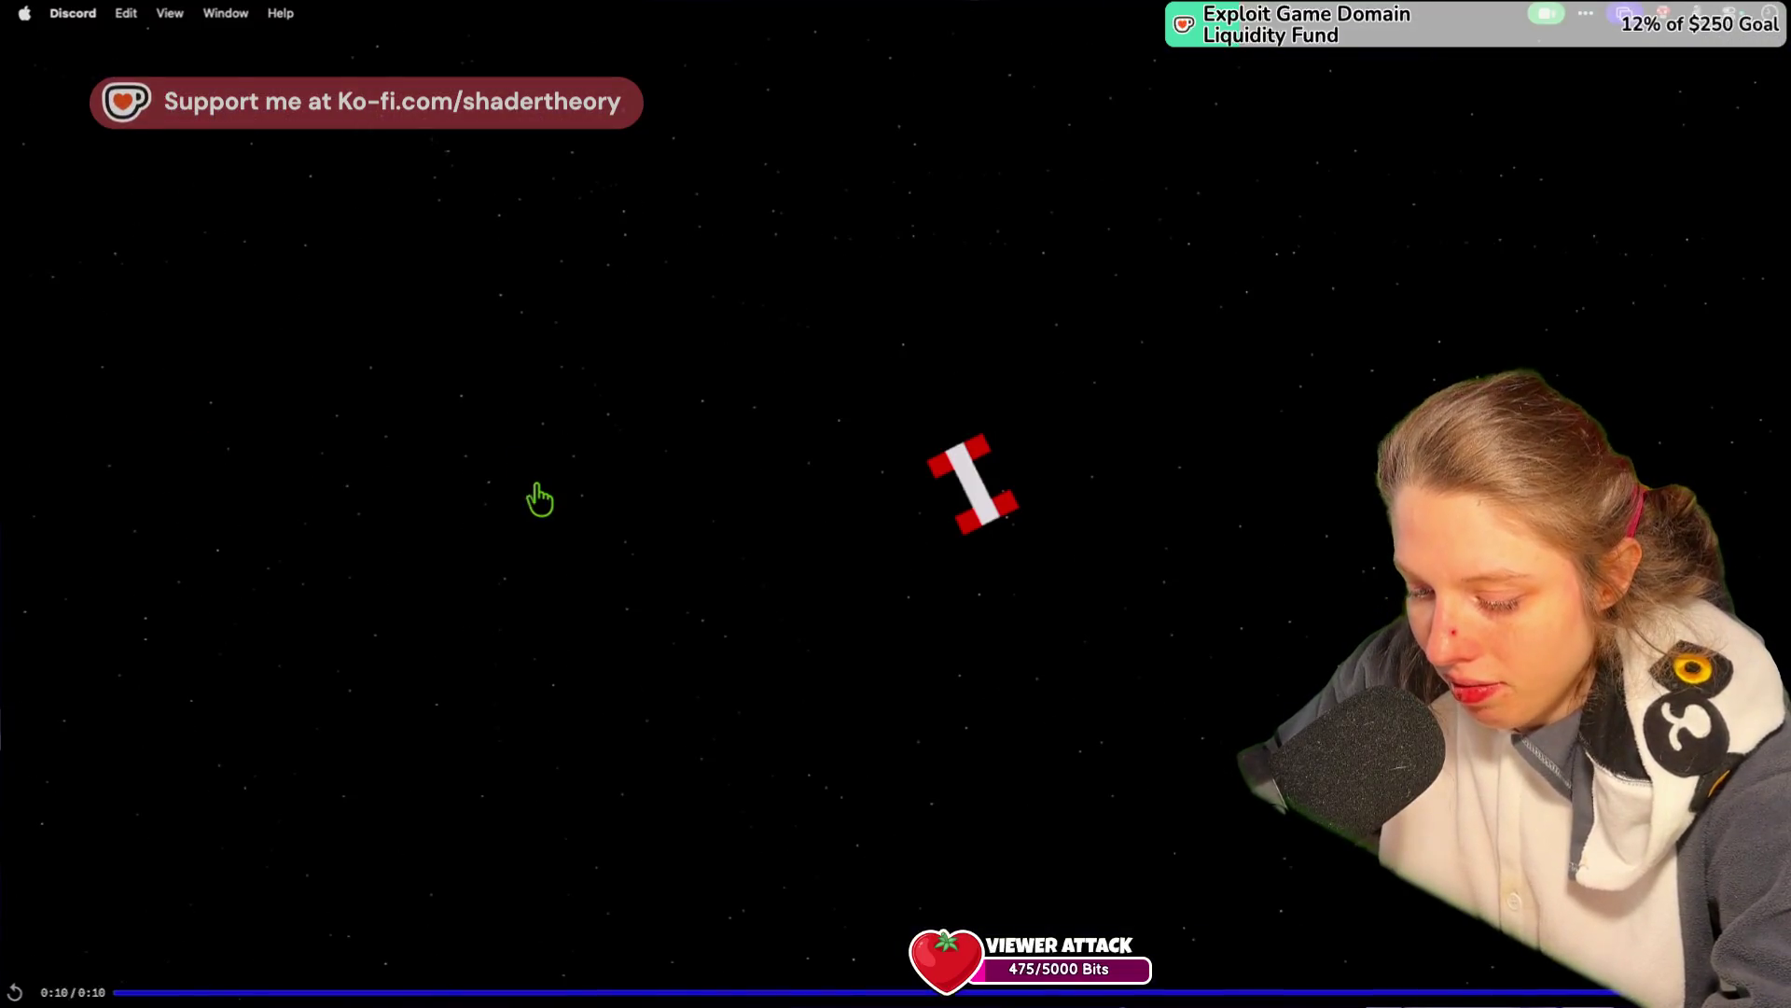
pyautogui.press('super+Tab')
pyautogui.scroll(-20, 566, 501)
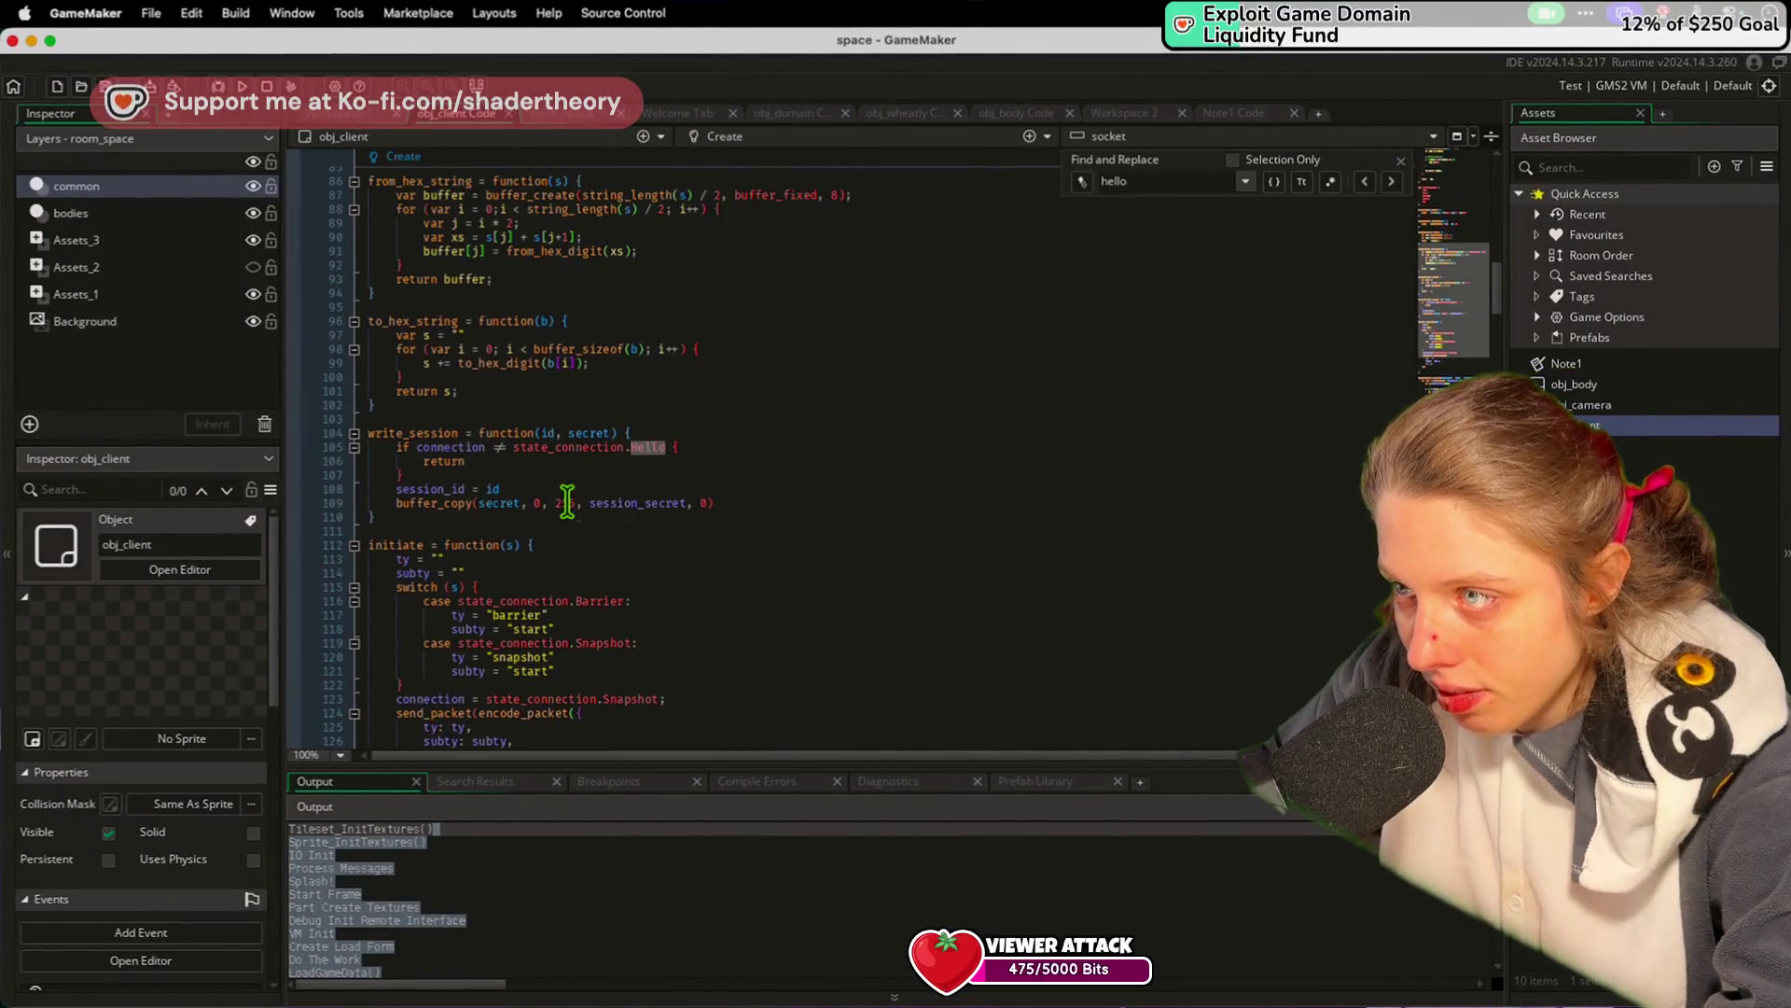
# - Open an empty line right after universe.exit_snapshot() in obj_client's Step code
pyautogui.scroll(10, 574, 513)
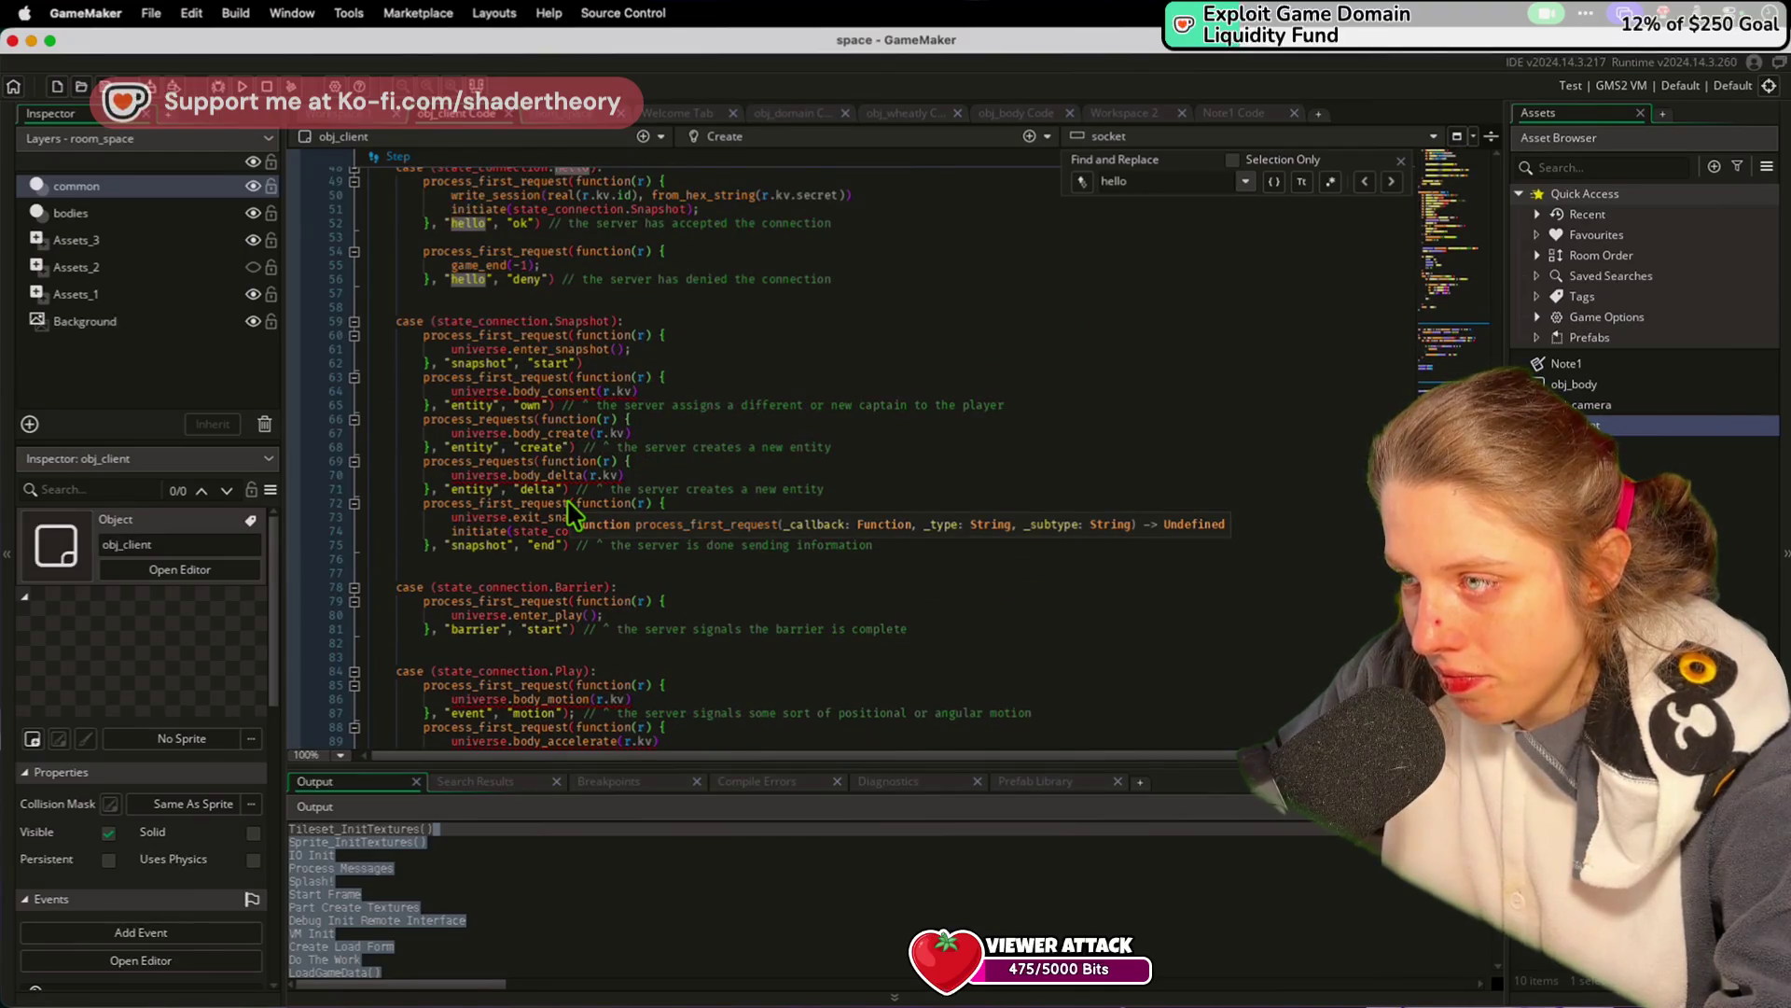
pyautogui.scroll(2, 573, 513)
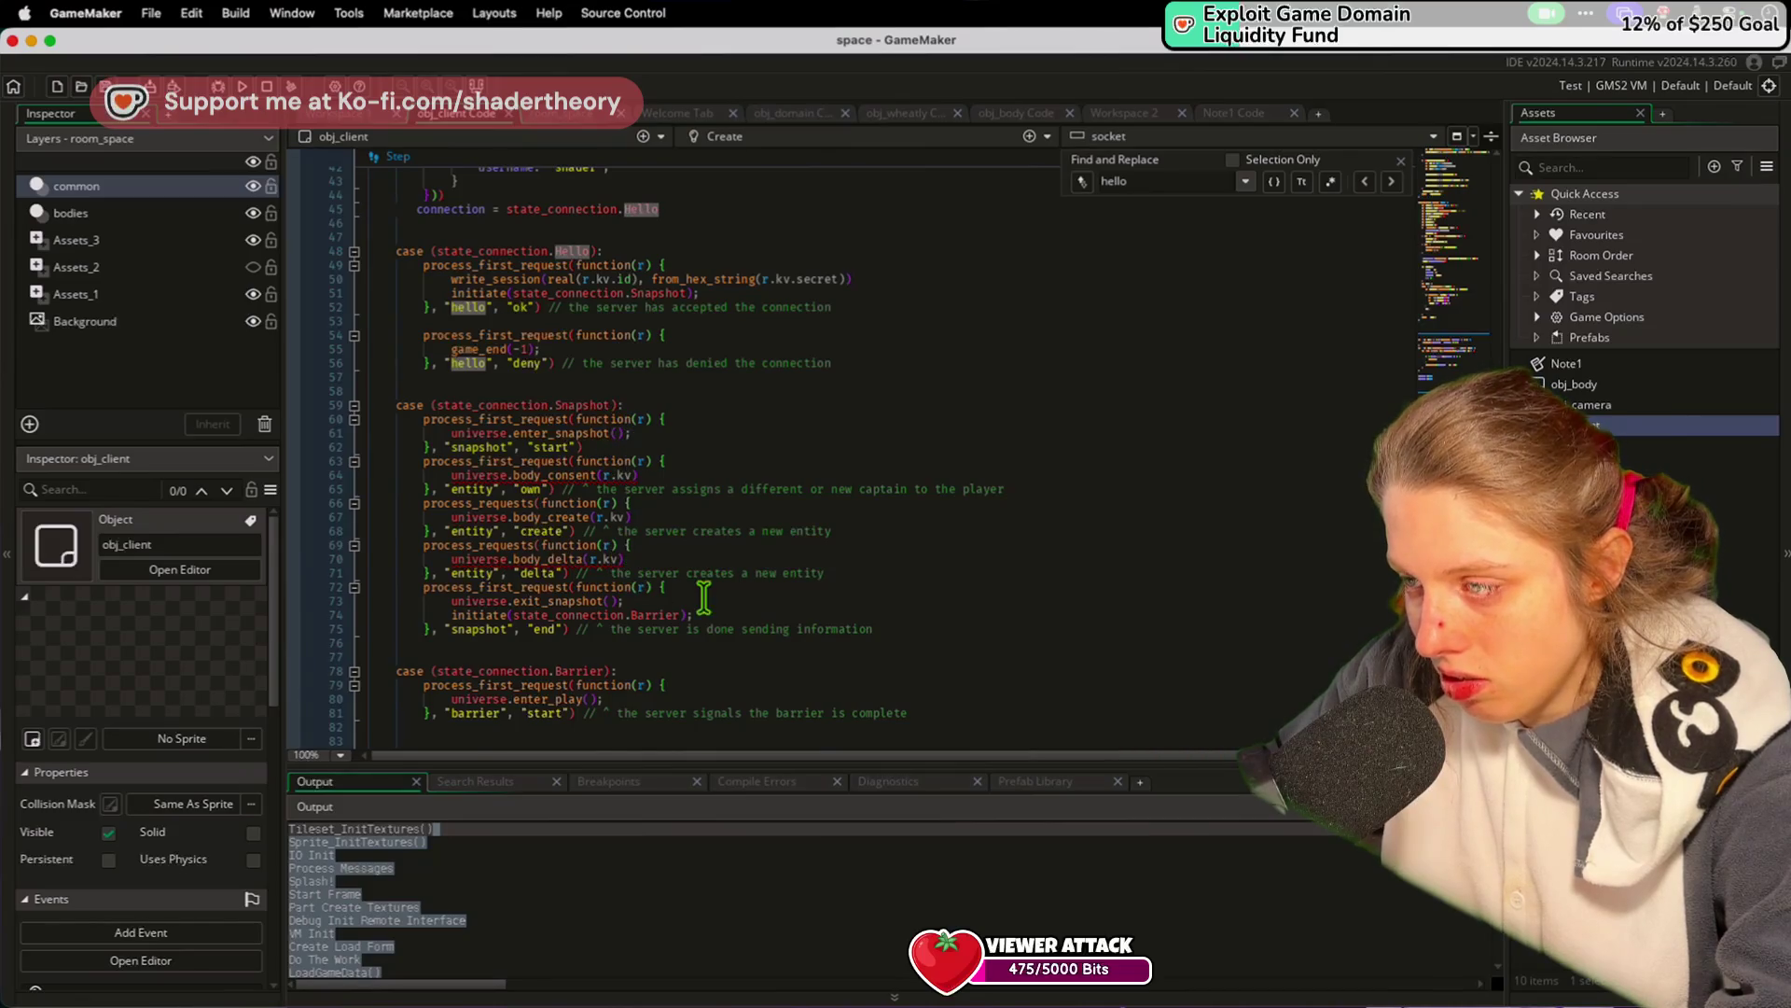
pyautogui.click(728, 614)
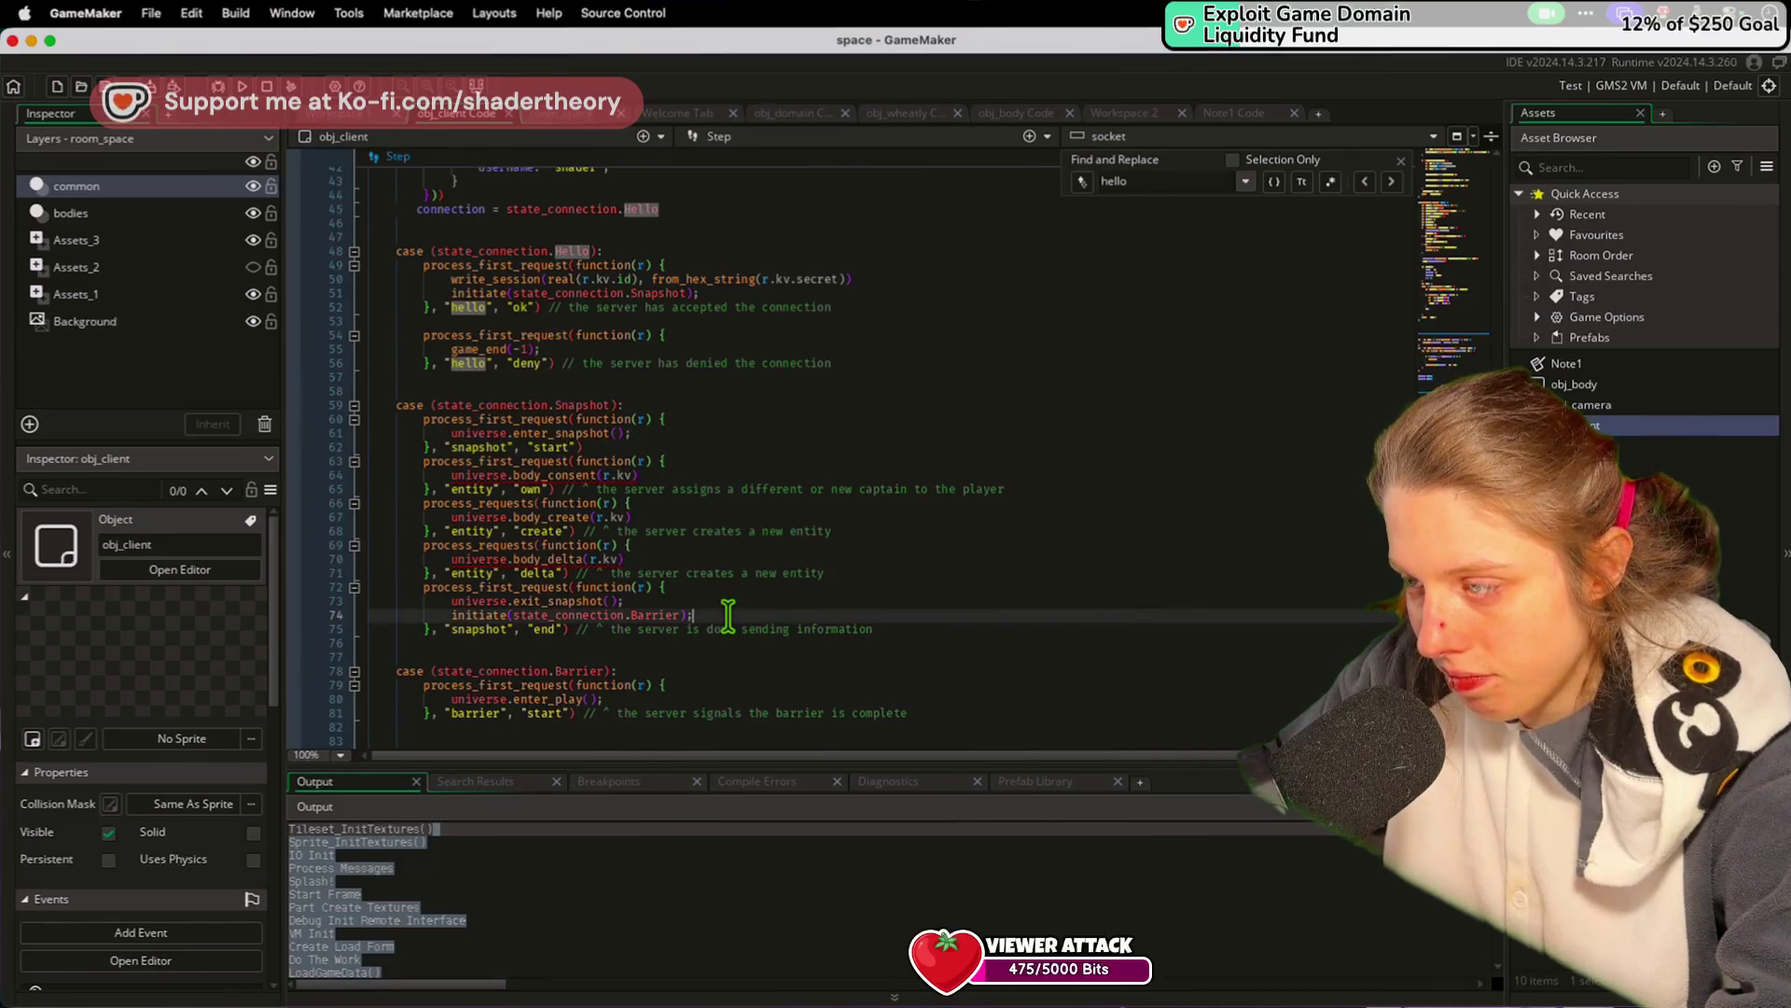
pyautogui.press('Return')
pyautogui.press('BackSpace')
pyautogui.press('Up')
pyautogui.press('Return')
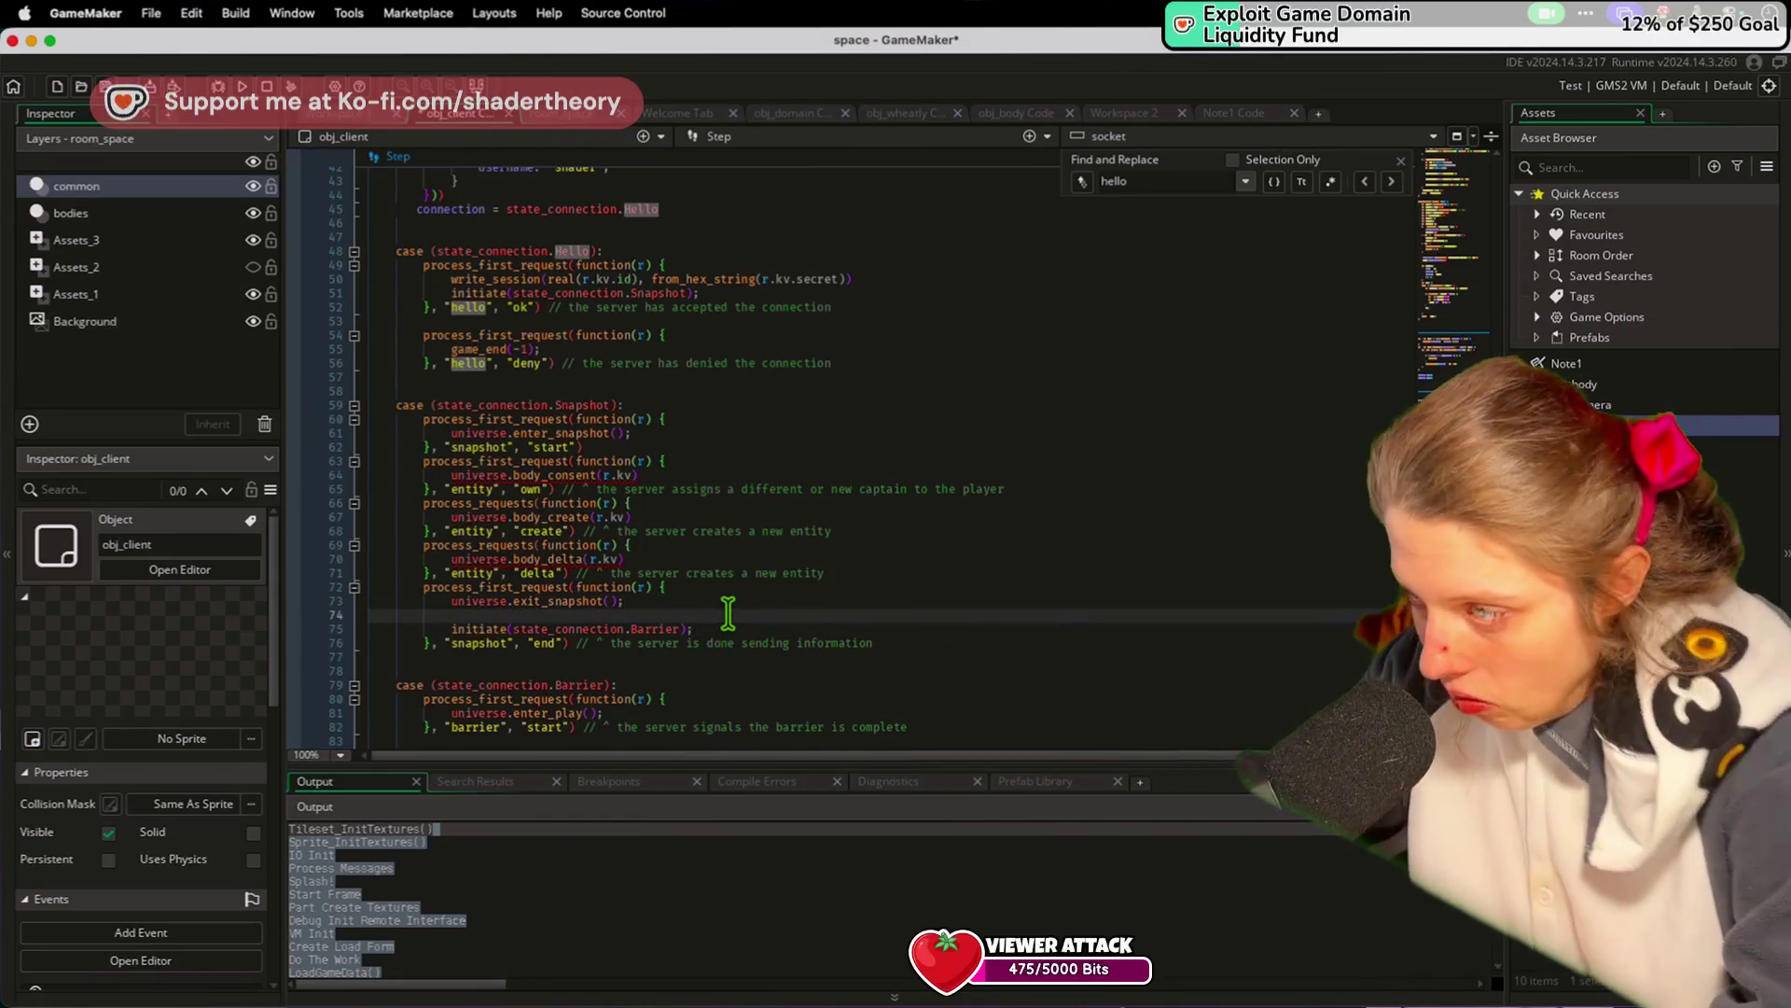
# - Start a send_packet(encode_packet({ ... })) call with ty and subty fields
pyautogui.write('send_packet(')
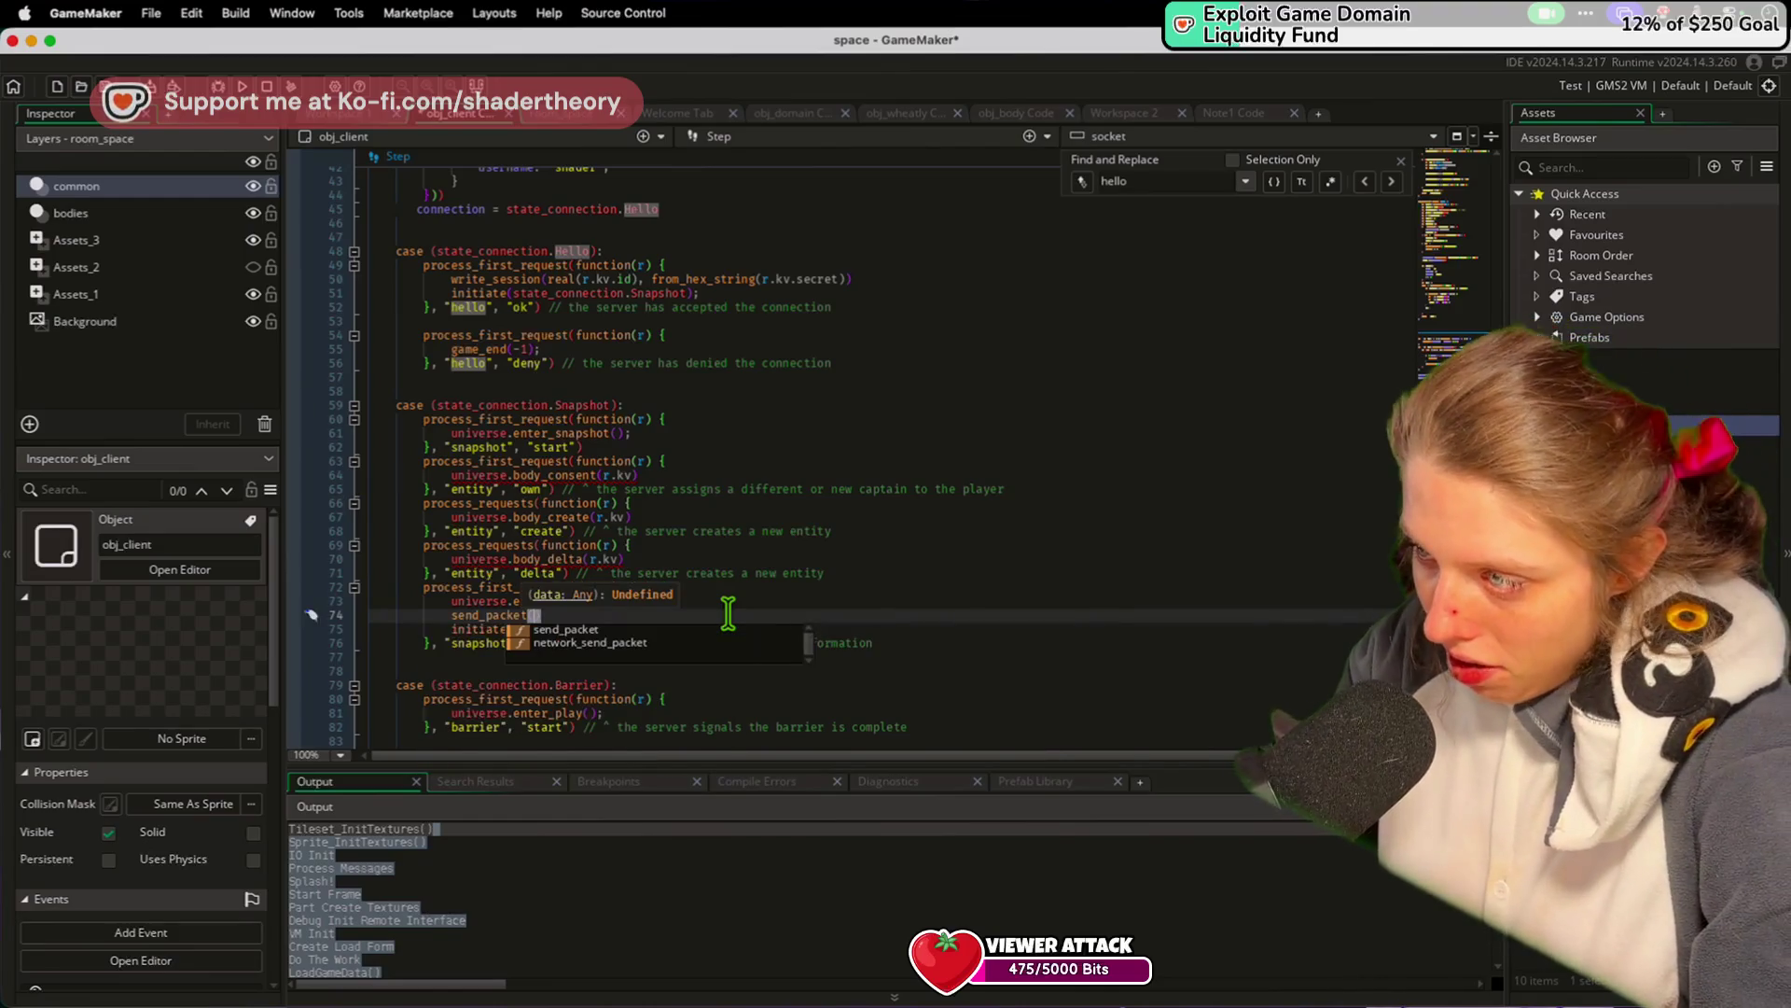
pyautogui.write('enco')
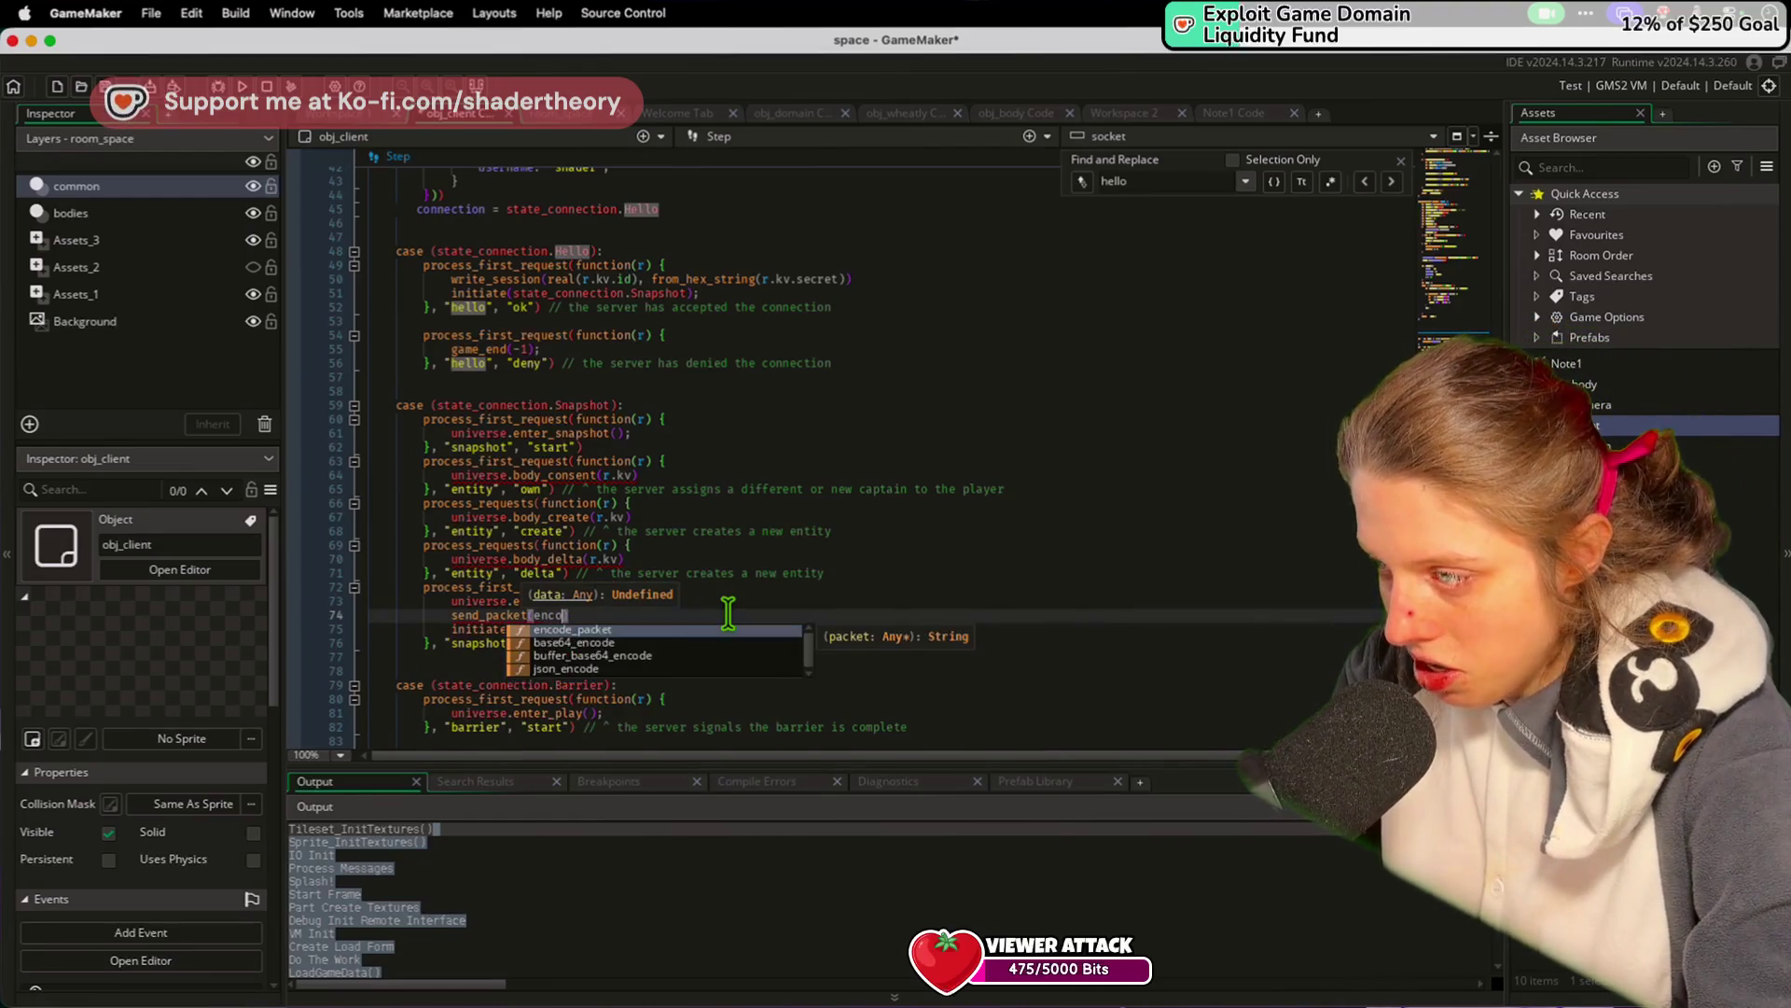
pyautogui.write('de_packet(packet')
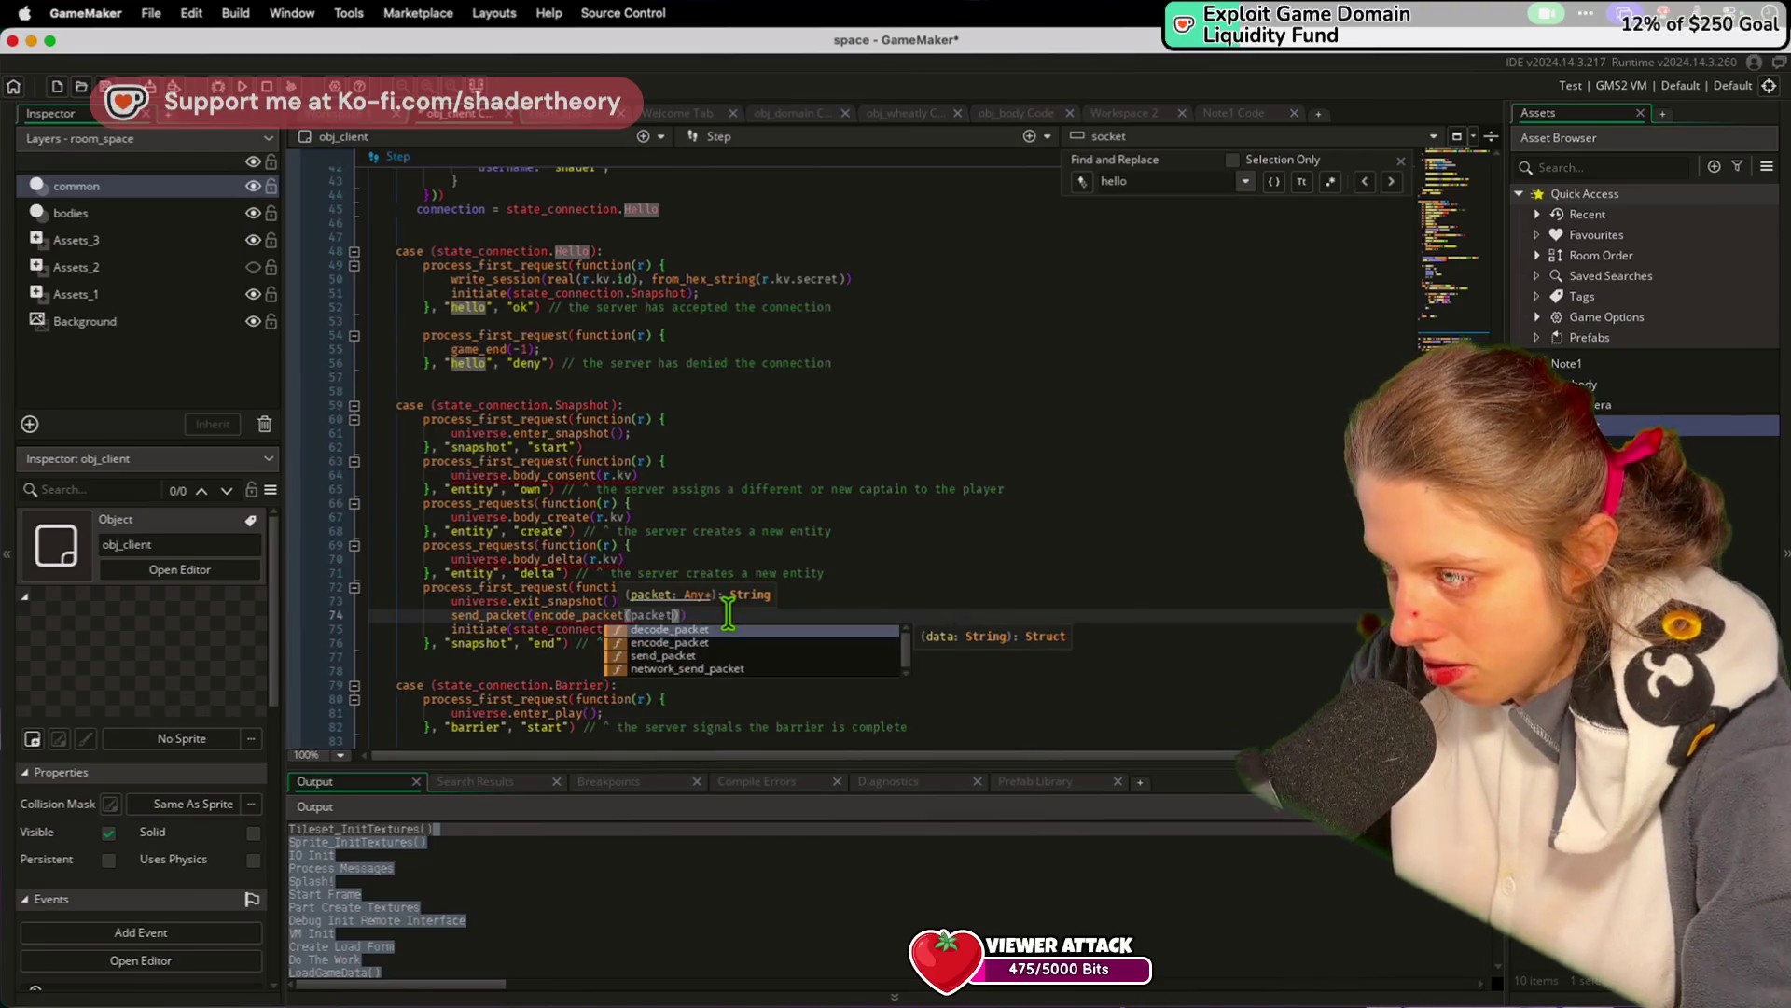
pyautogui.press('BackSpace')
pyautogui.press('BackSpace')
pyautogui.press('BackSpace')
pyautogui.write('{')
pyautogui.press('Return')
pyautogui.write('ty: "snapshot')
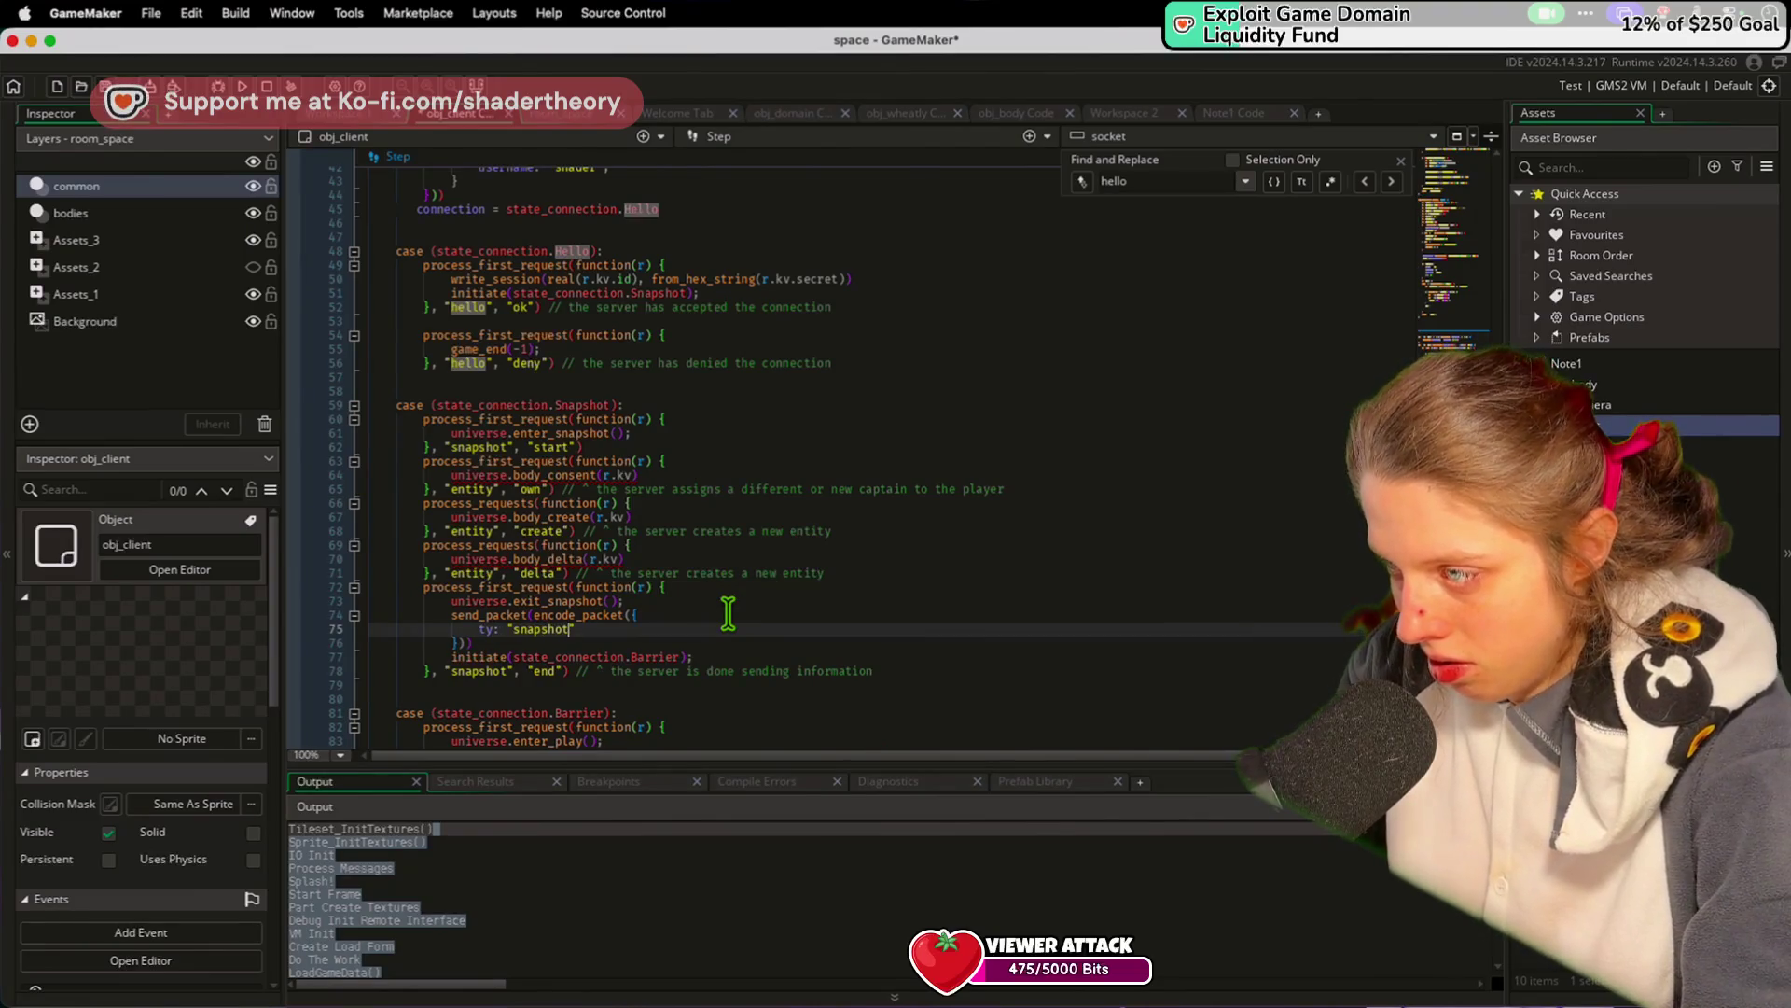
pyautogui.press('Return')
pyautogui.write('subty: "')
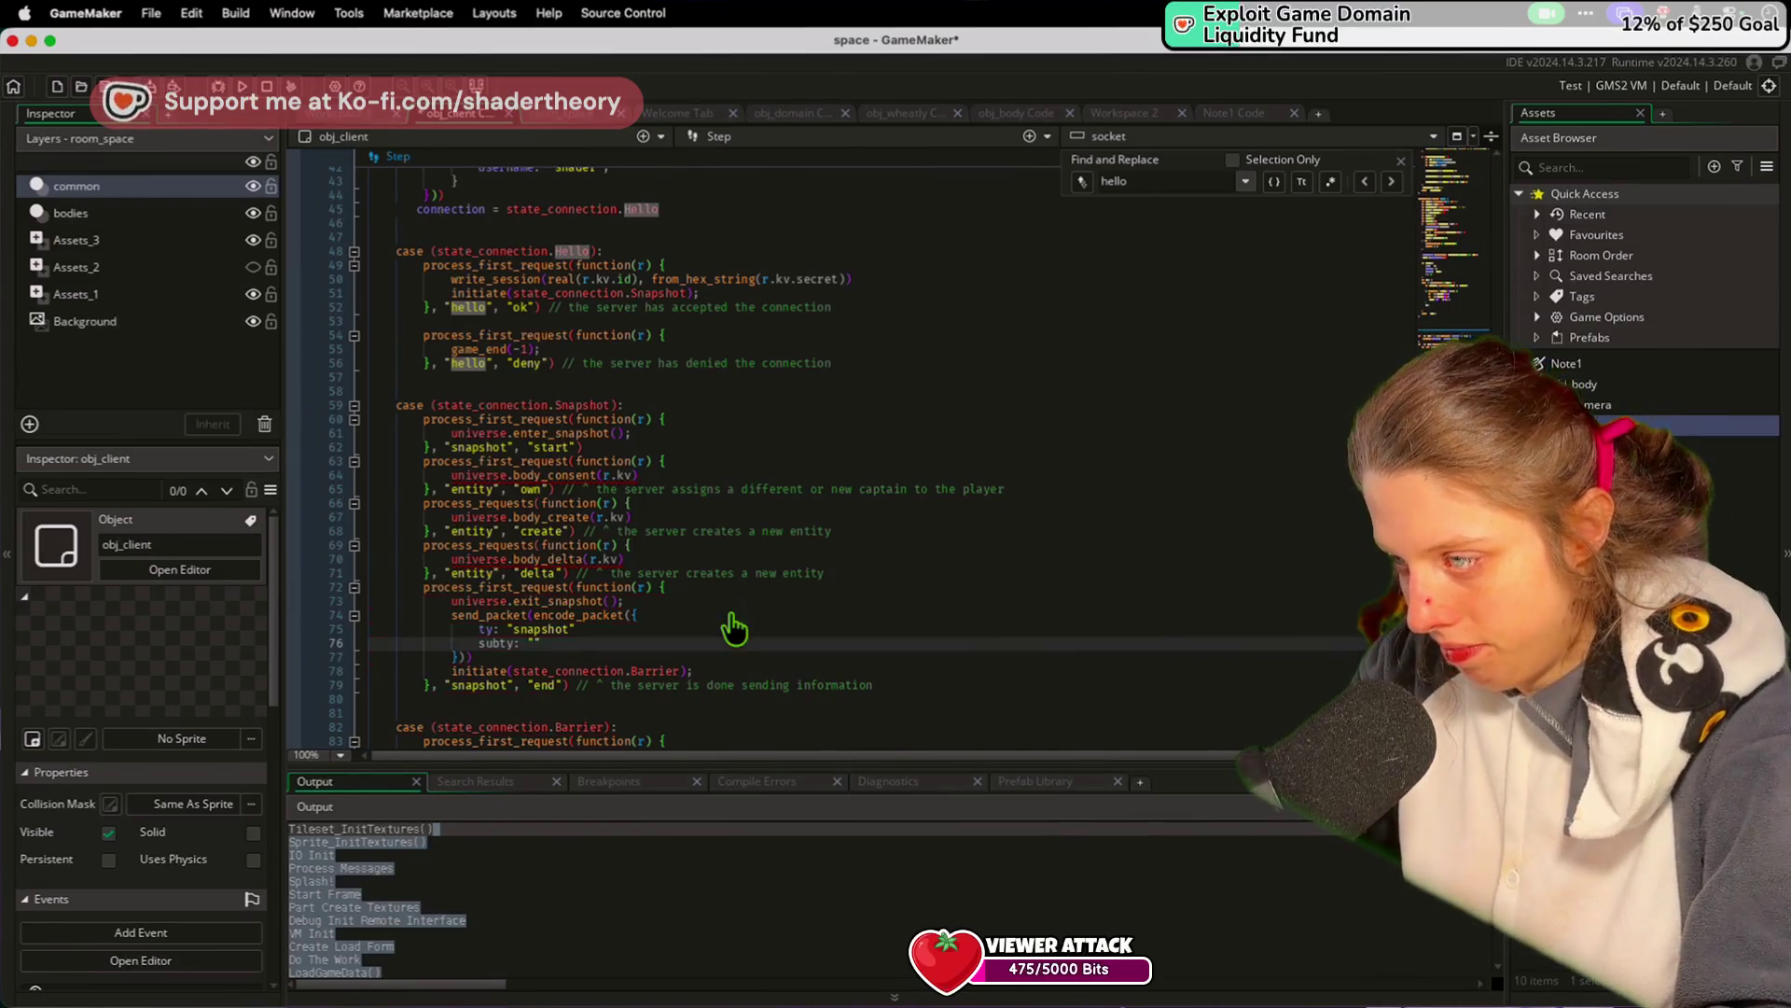
pyautogui.press('super+Tab')
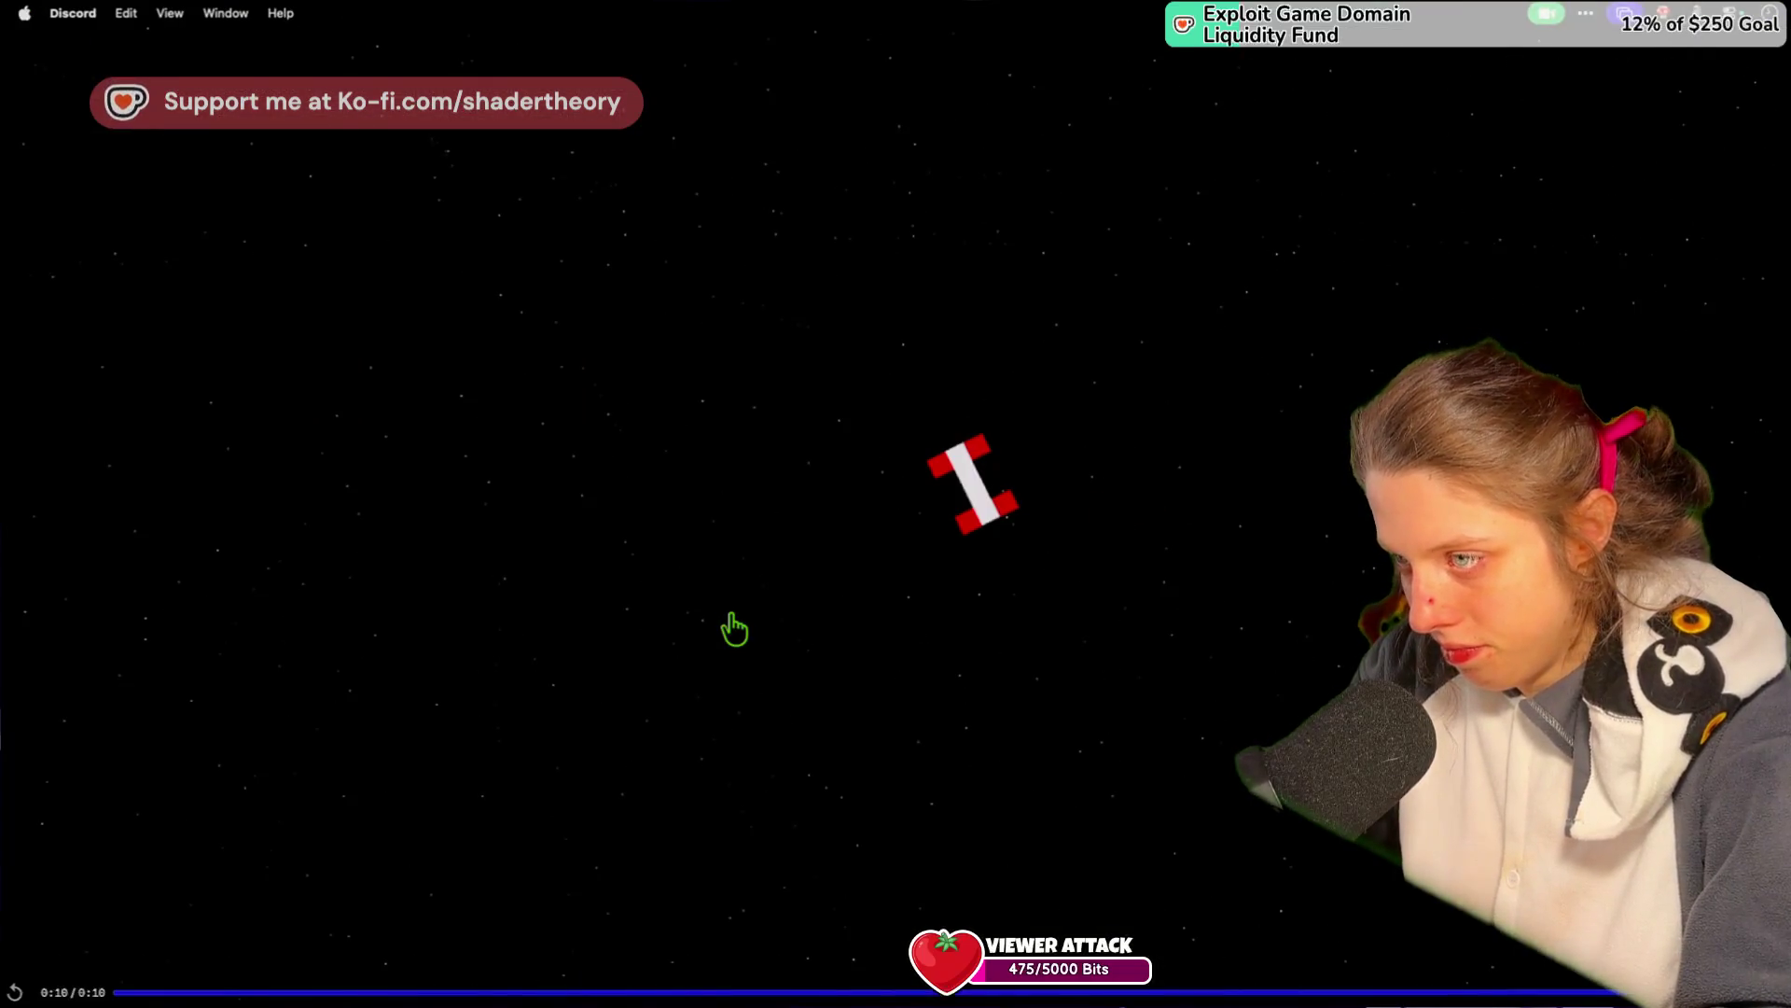
# - Inspect server.py's packet loop, ping response line and snapshot ack case in VS Code
pyautogui.press('super+Tab')
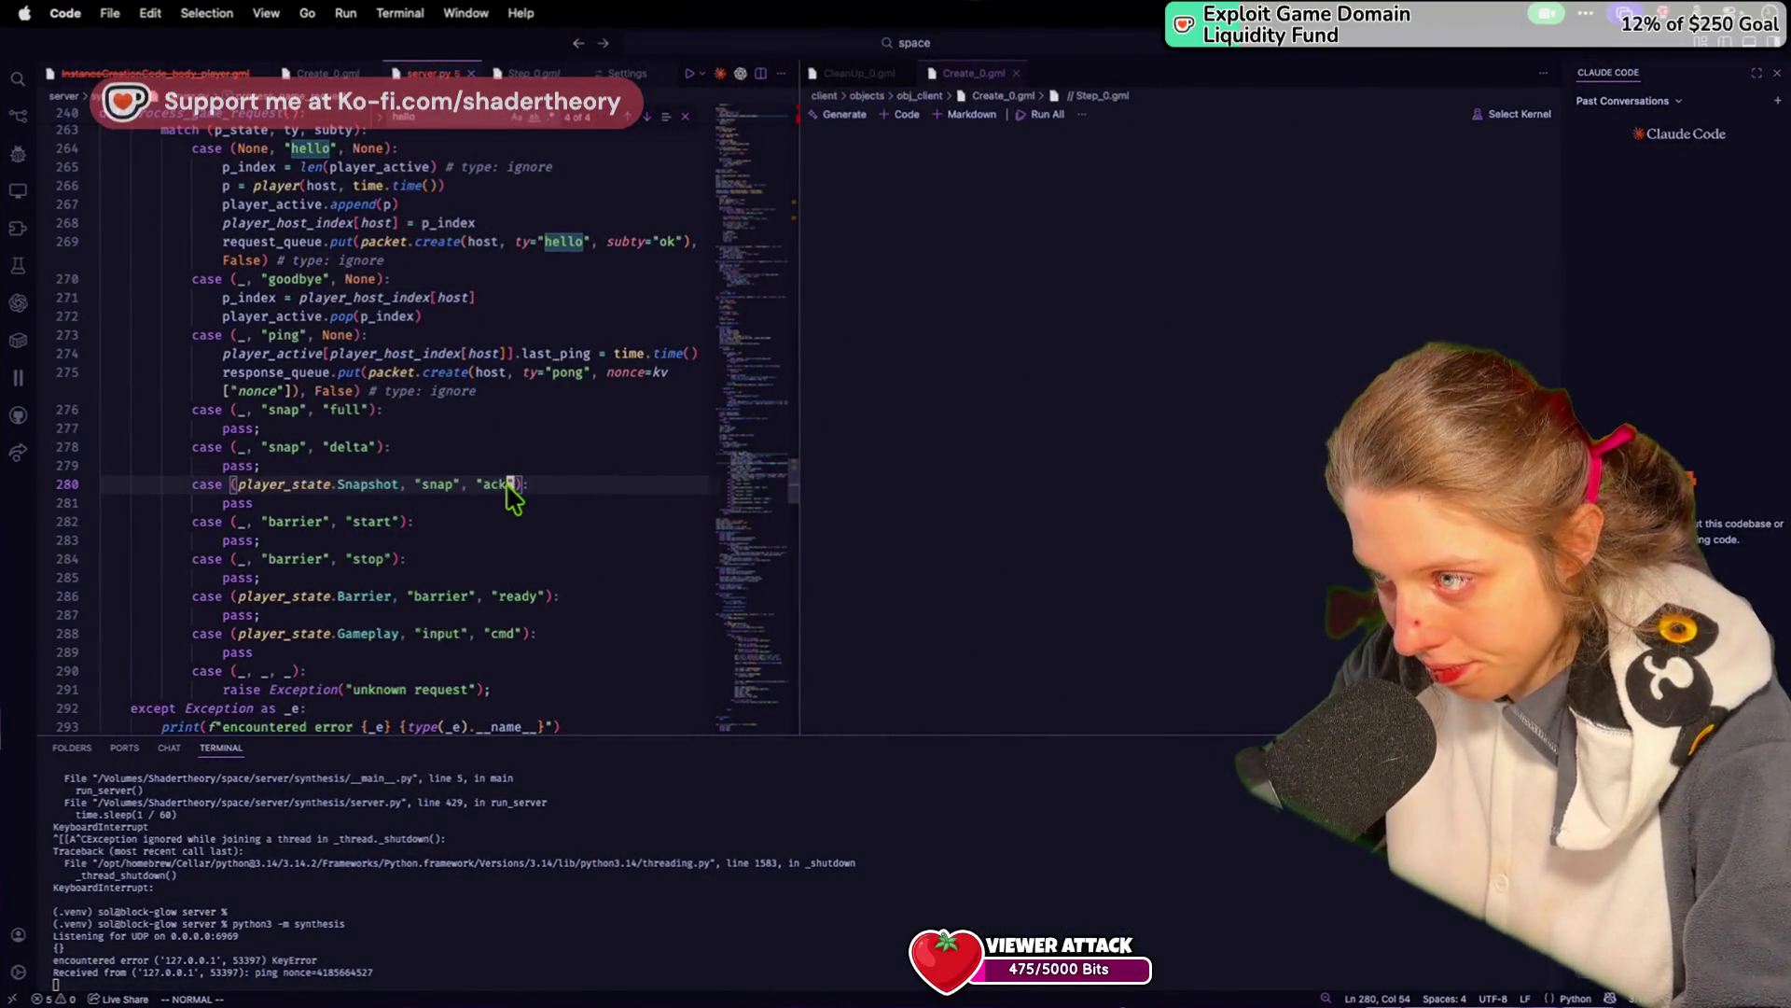
pyautogui.press('u')
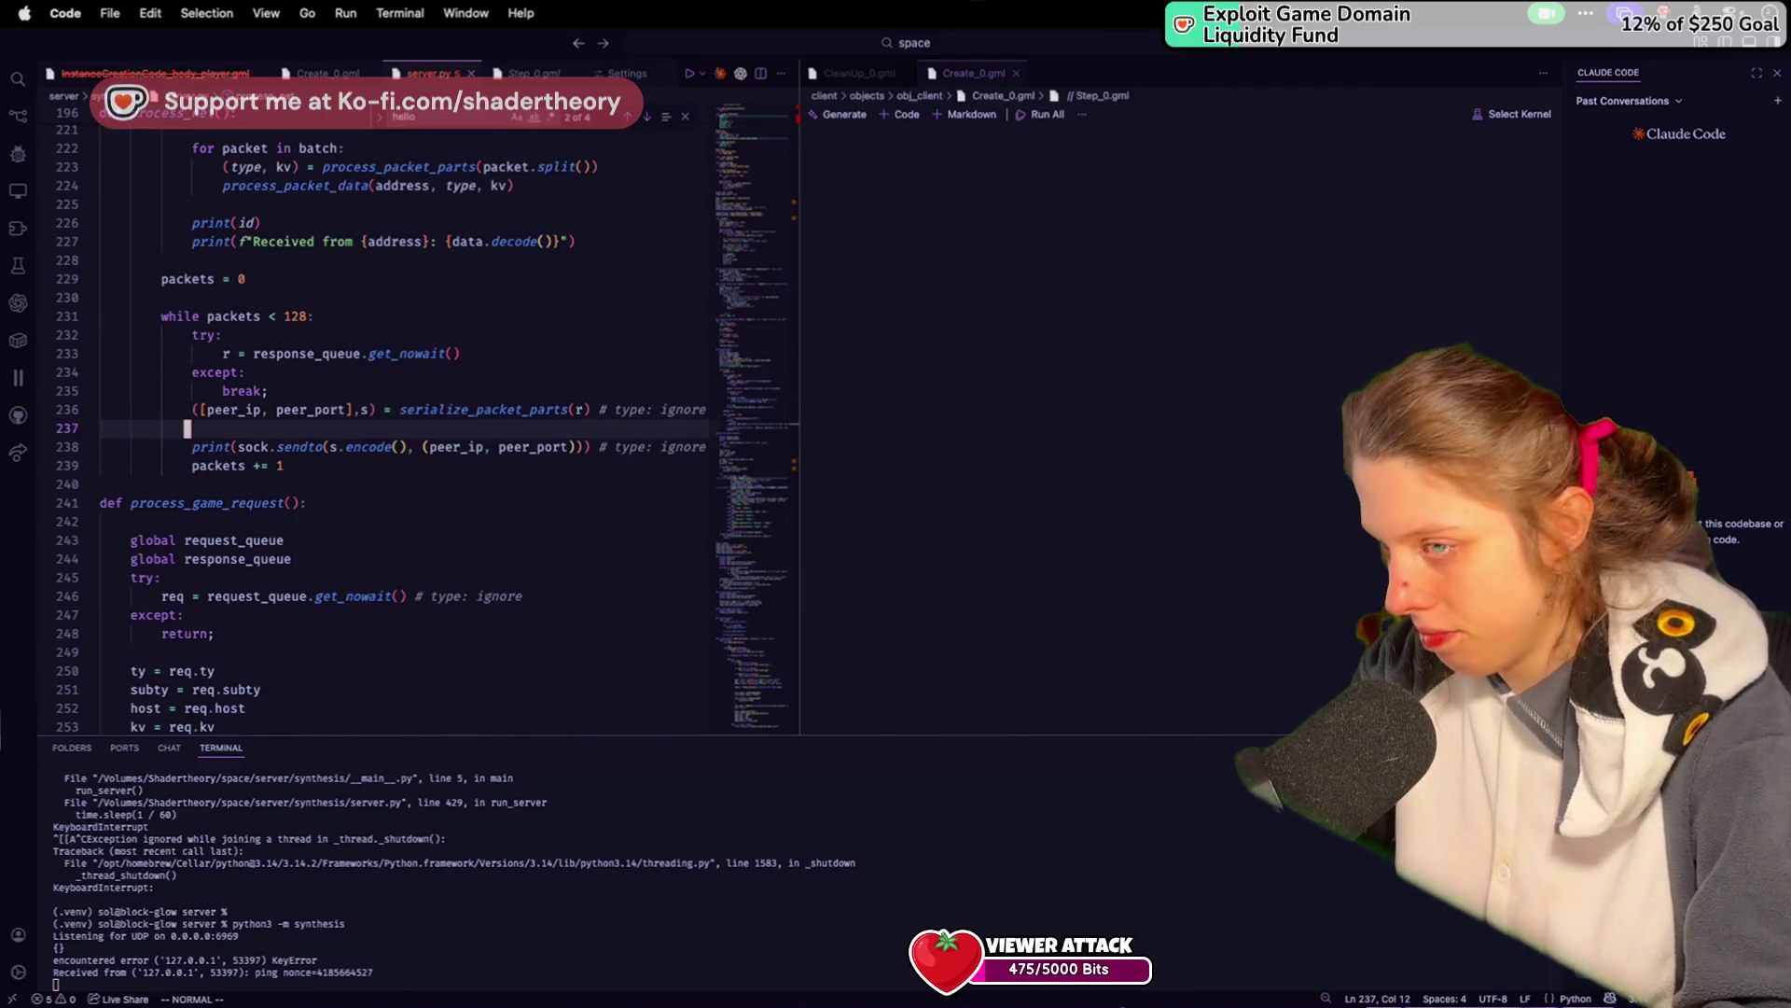
pyautogui.press('n')
pyautogui.scroll(-10, 405, 420)
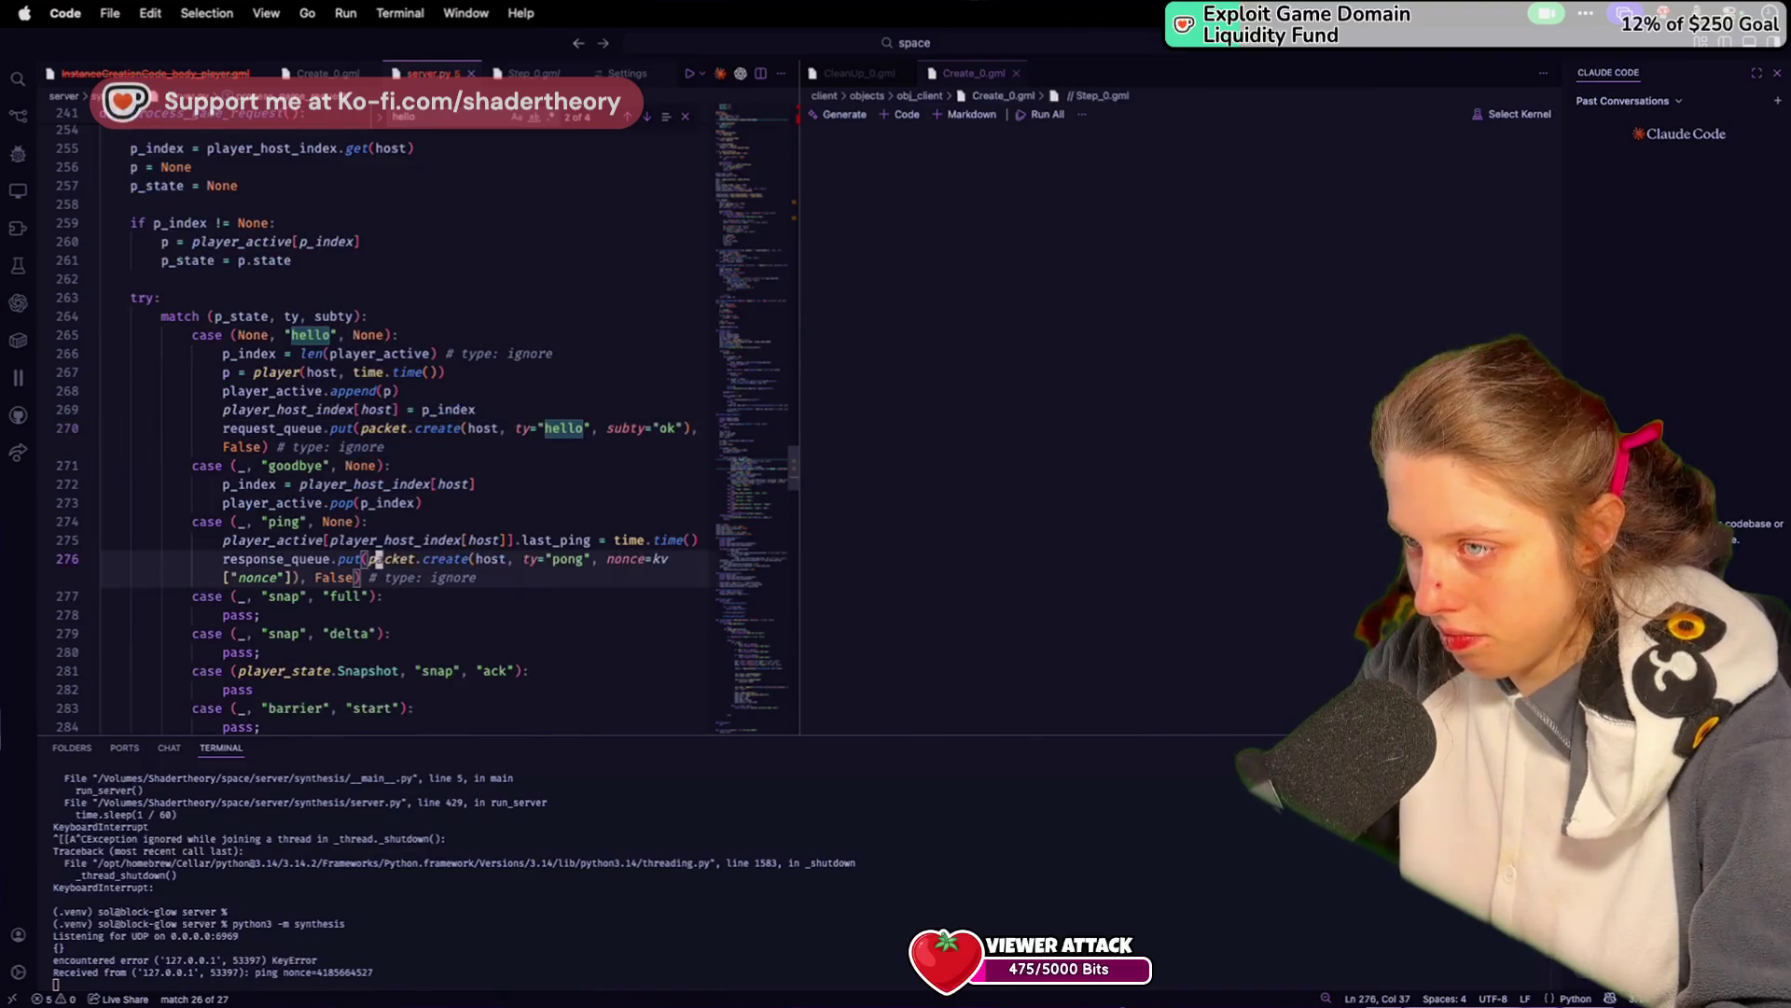
pyautogui.click(364, 504)
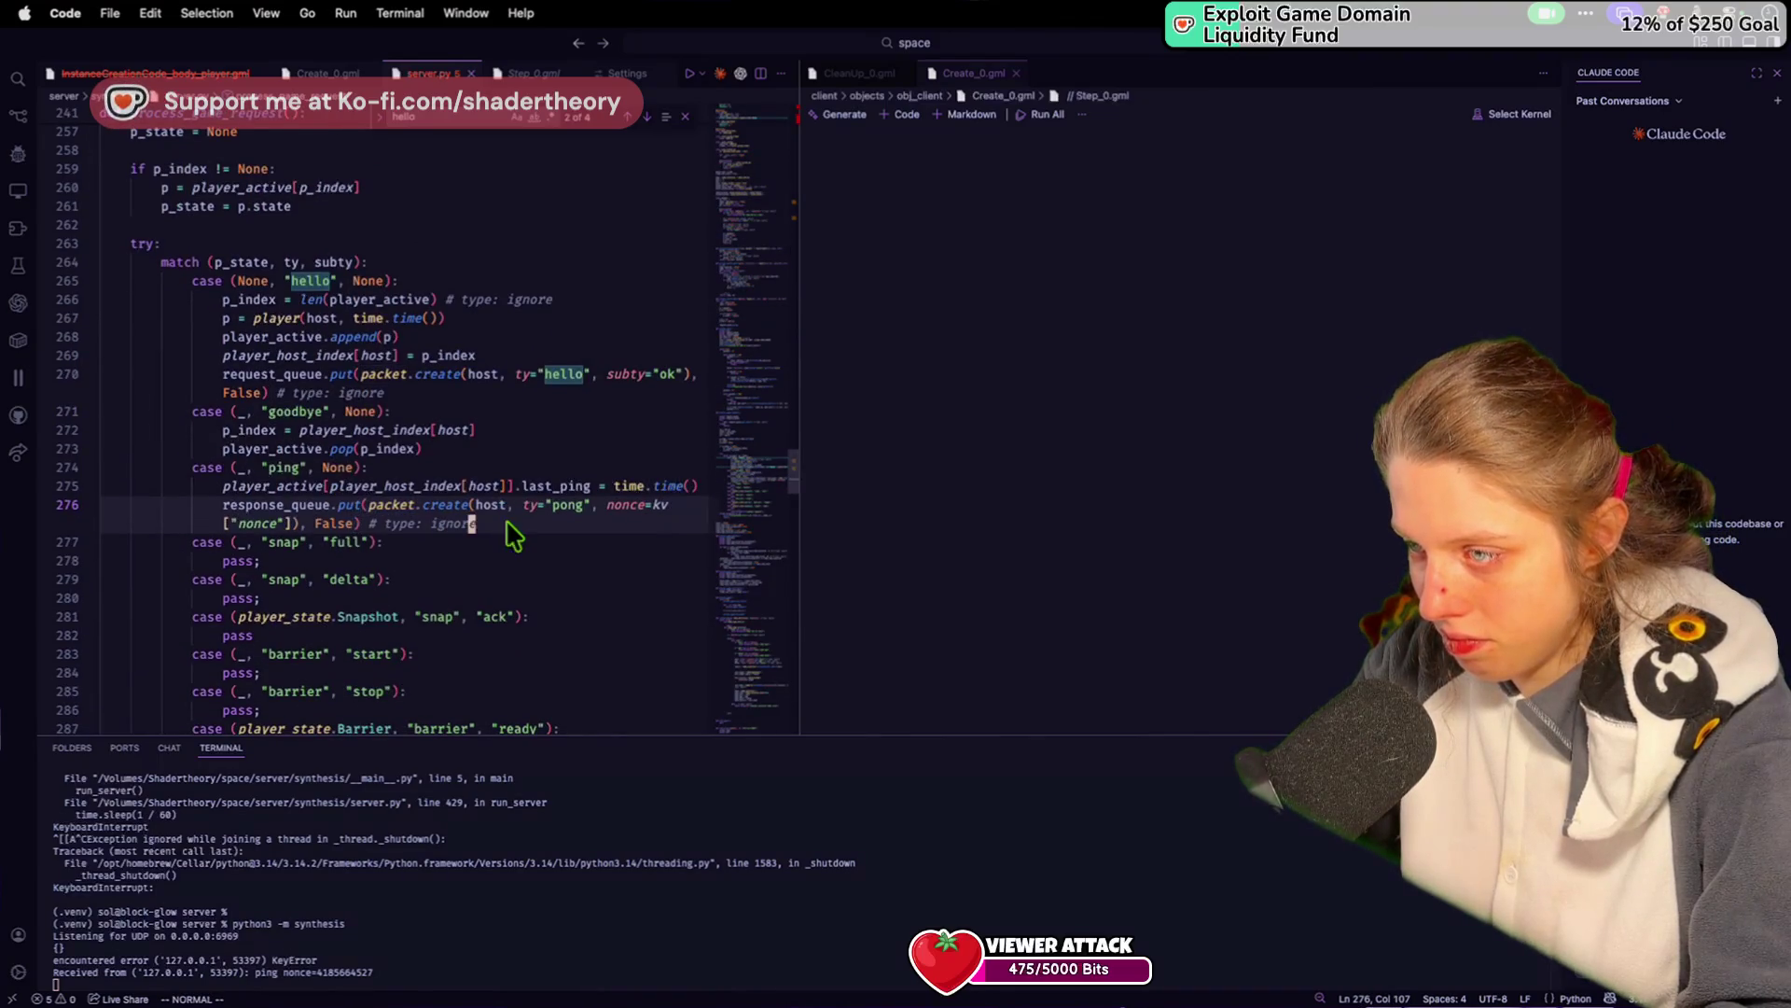
pyautogui.press('super+Tab')
pyautogui.press('super+Tab')
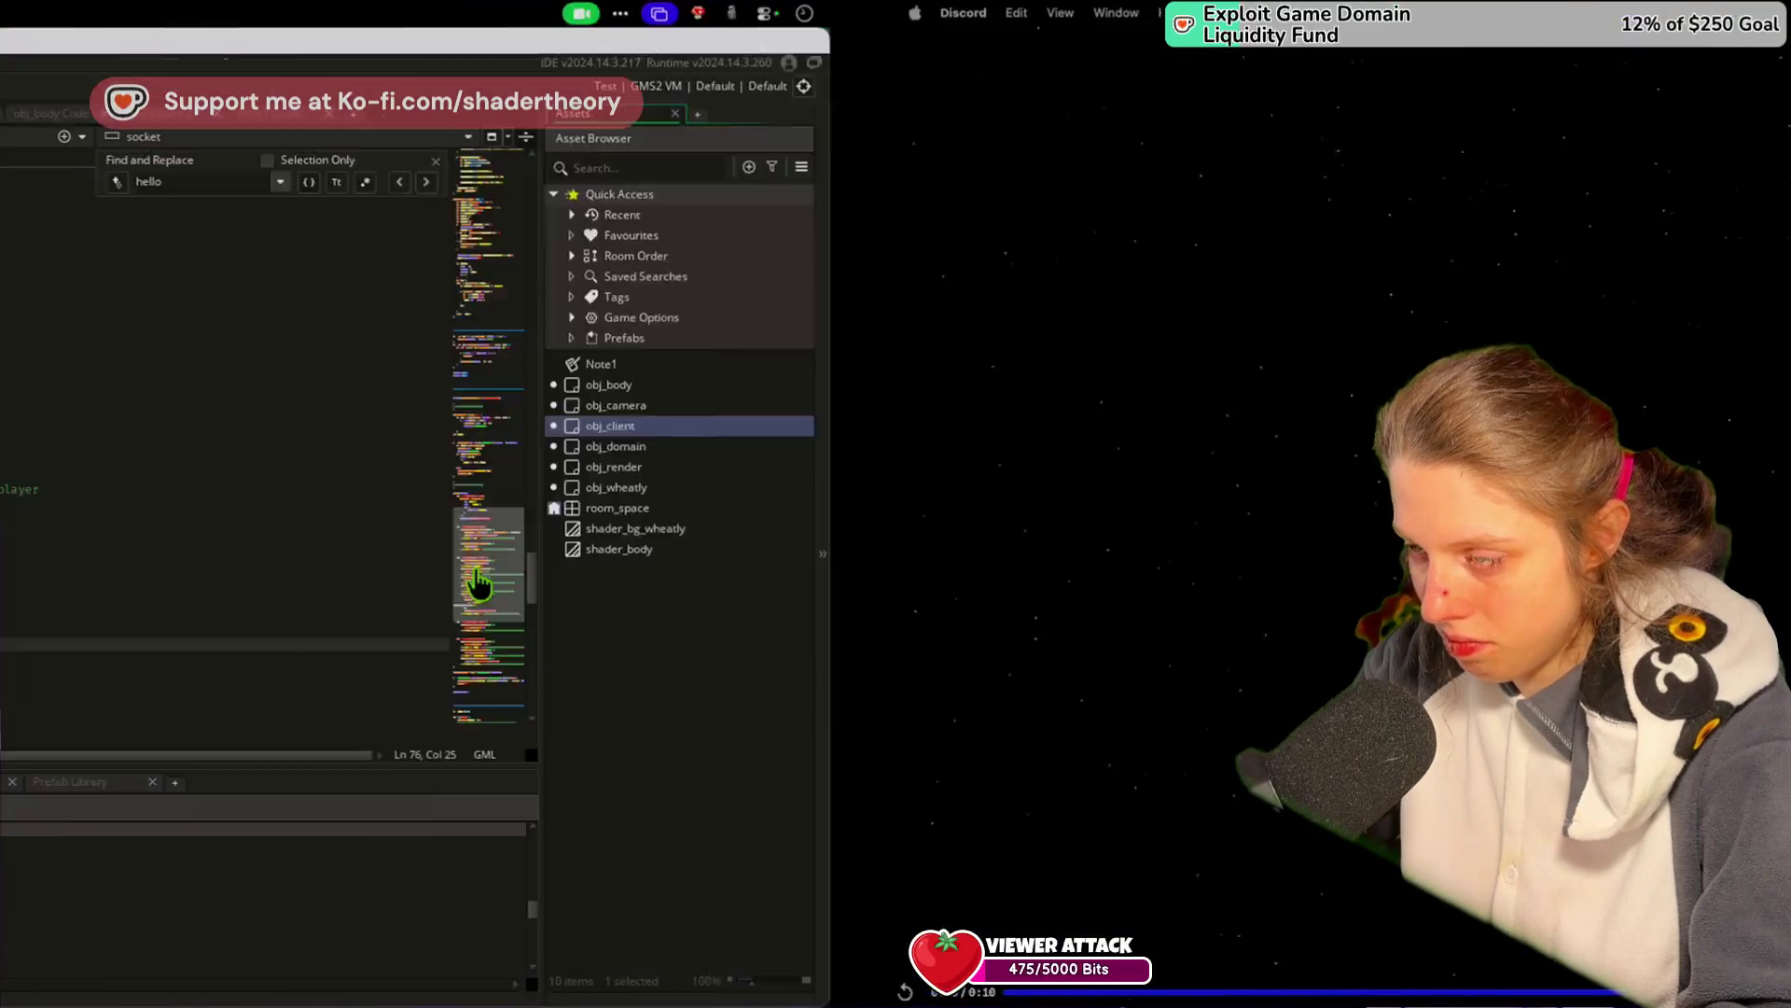
# - Fill in the packet's subty as "ack" and add version: 0
pyautogui.write('ack",')
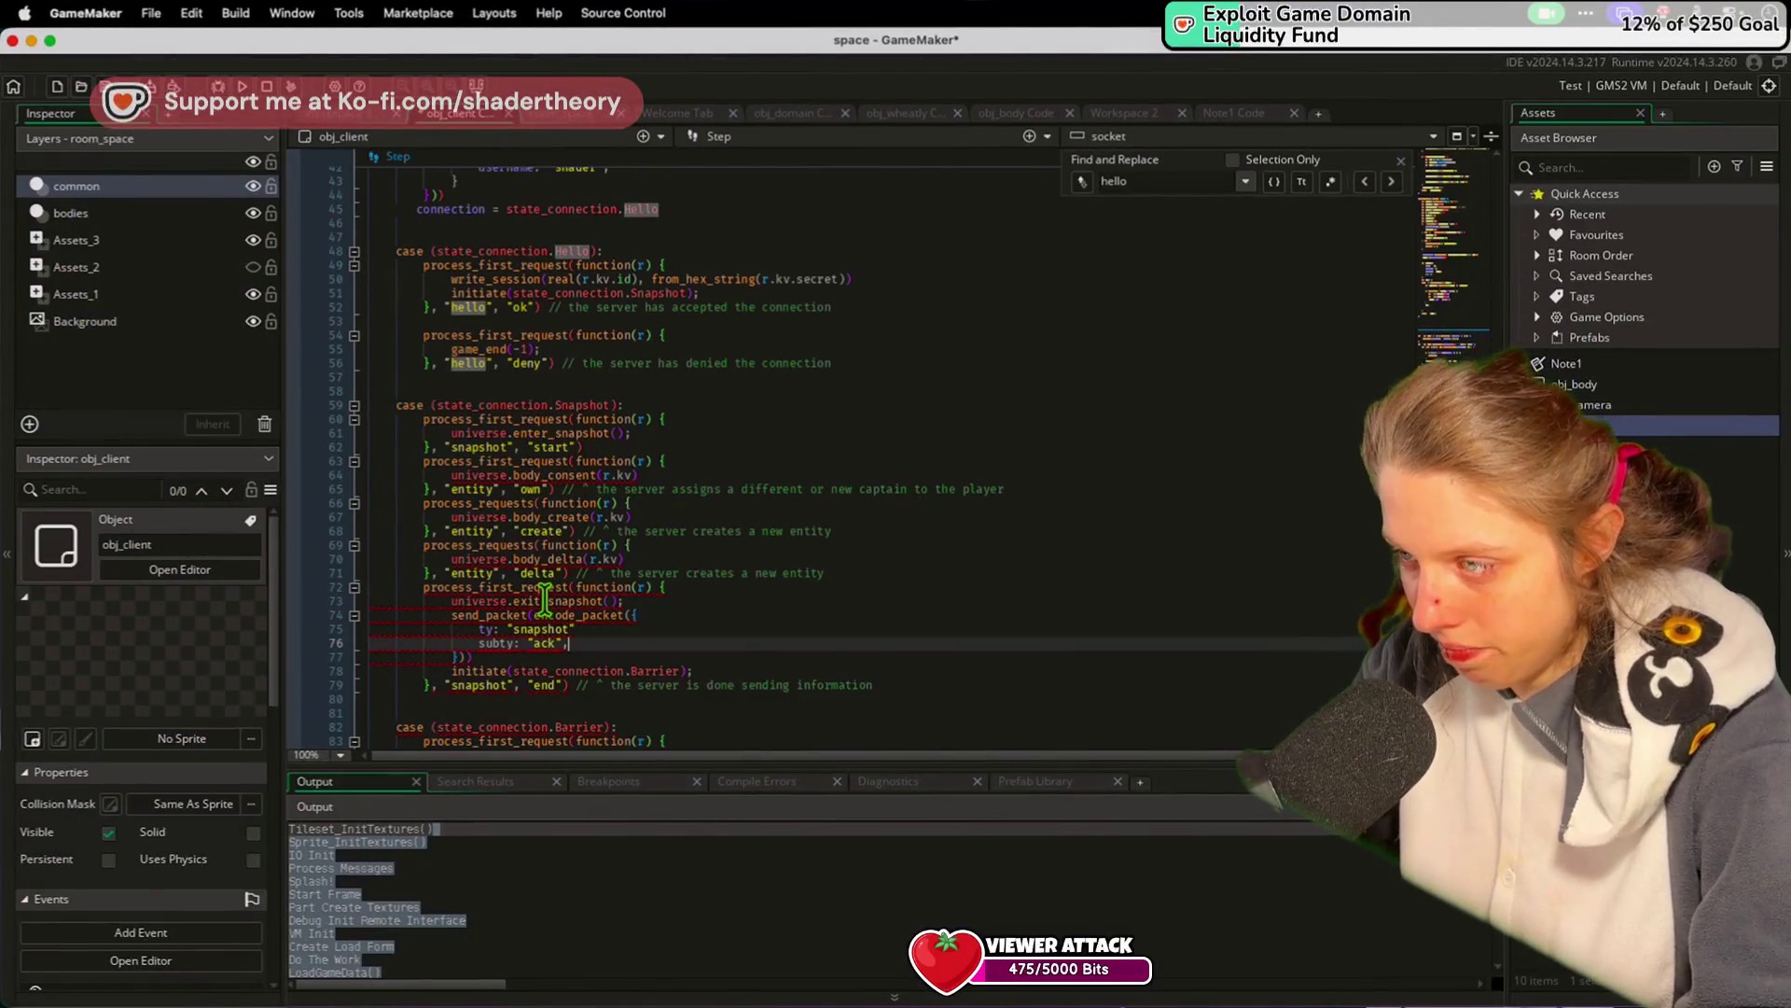
pyautogui.press('Return')
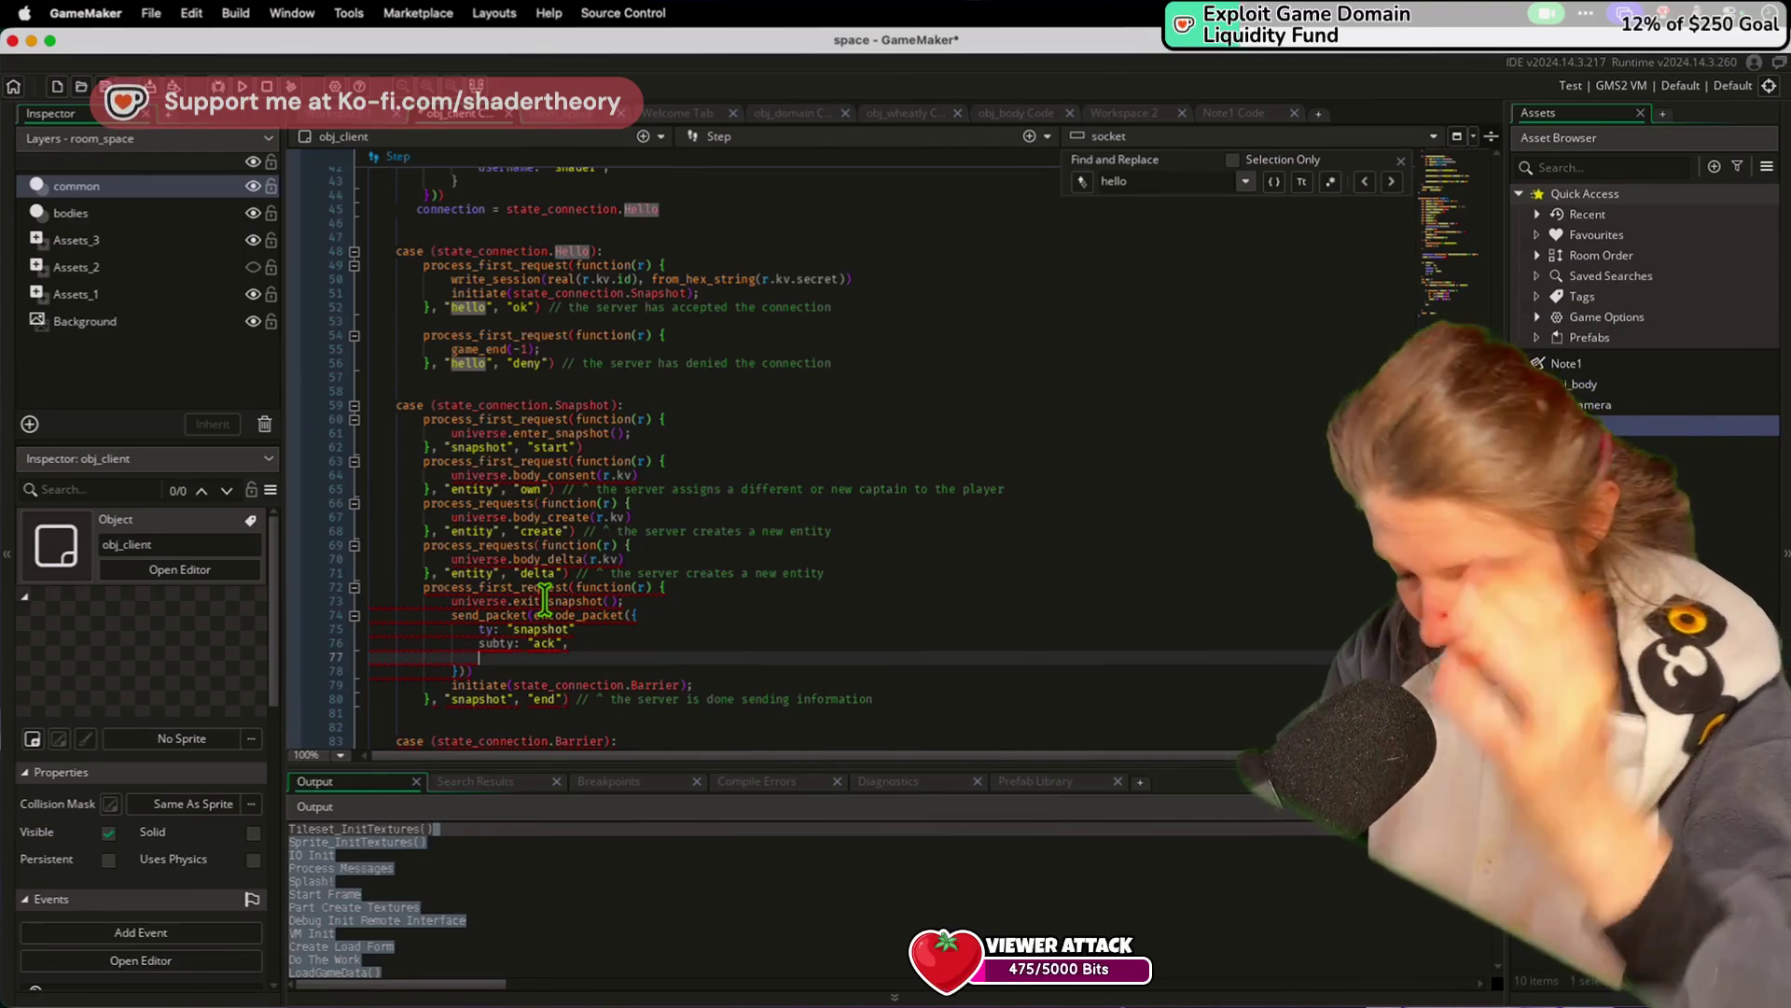
pyautogui.write('version: 0,')
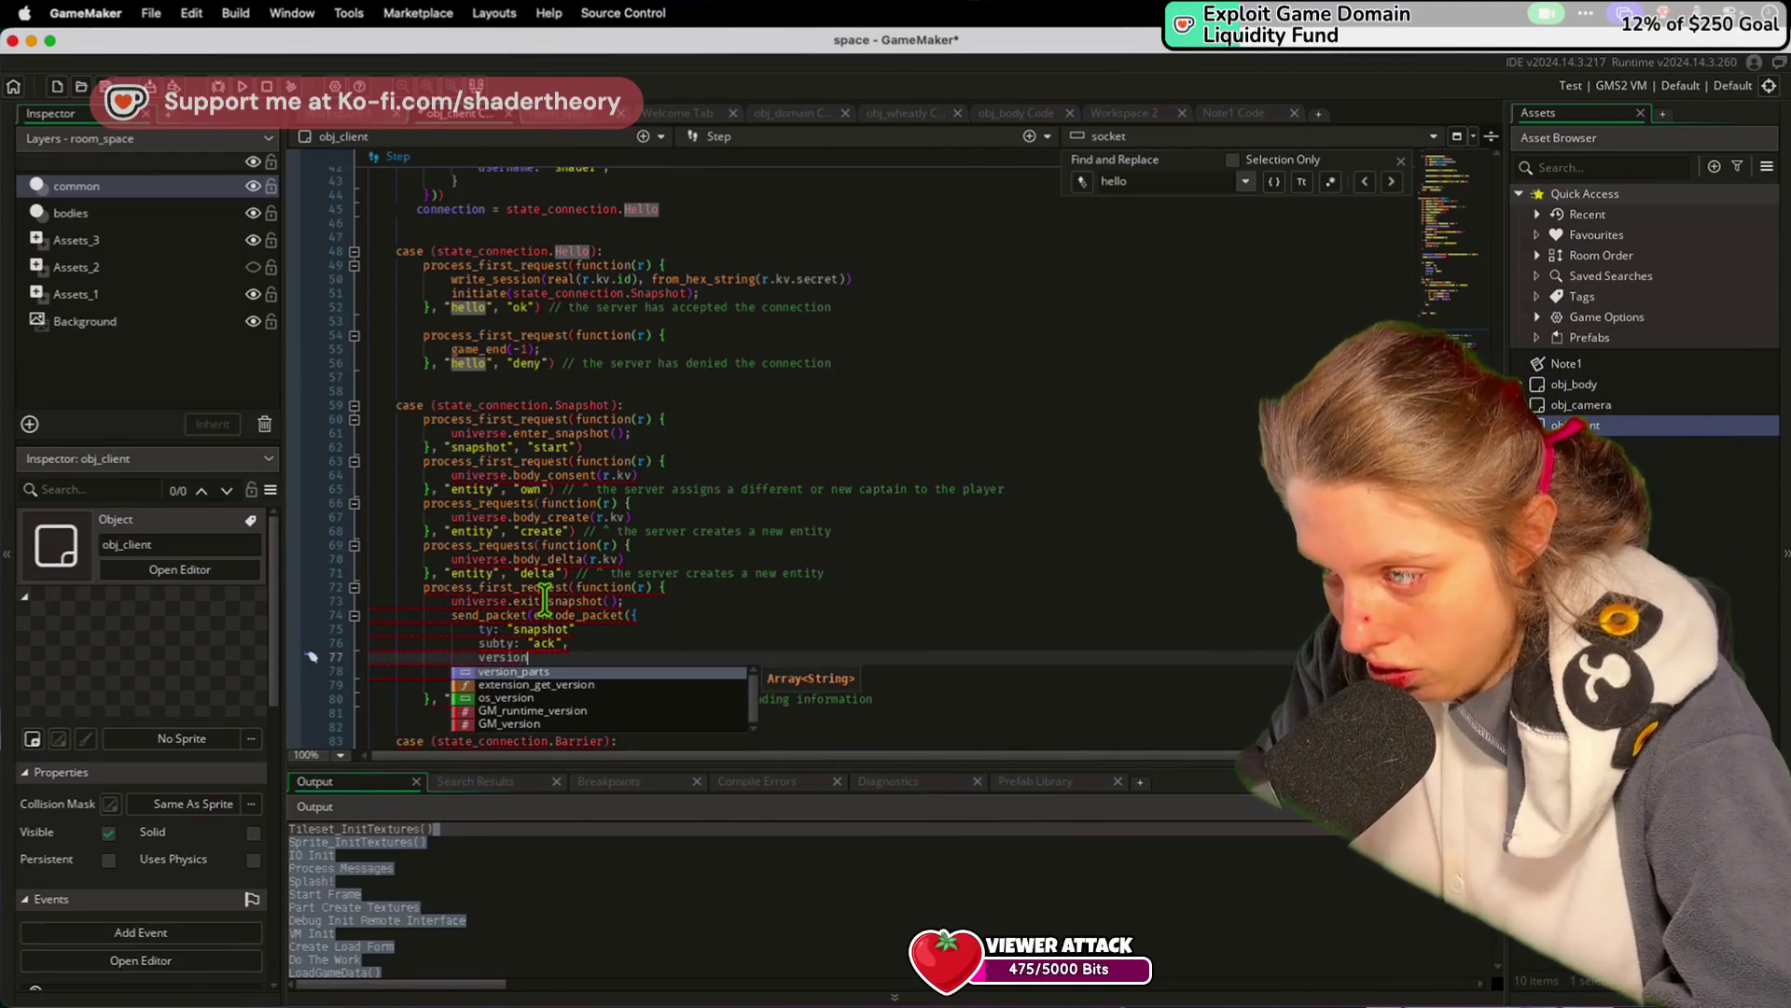
pyautogui.press('Return')
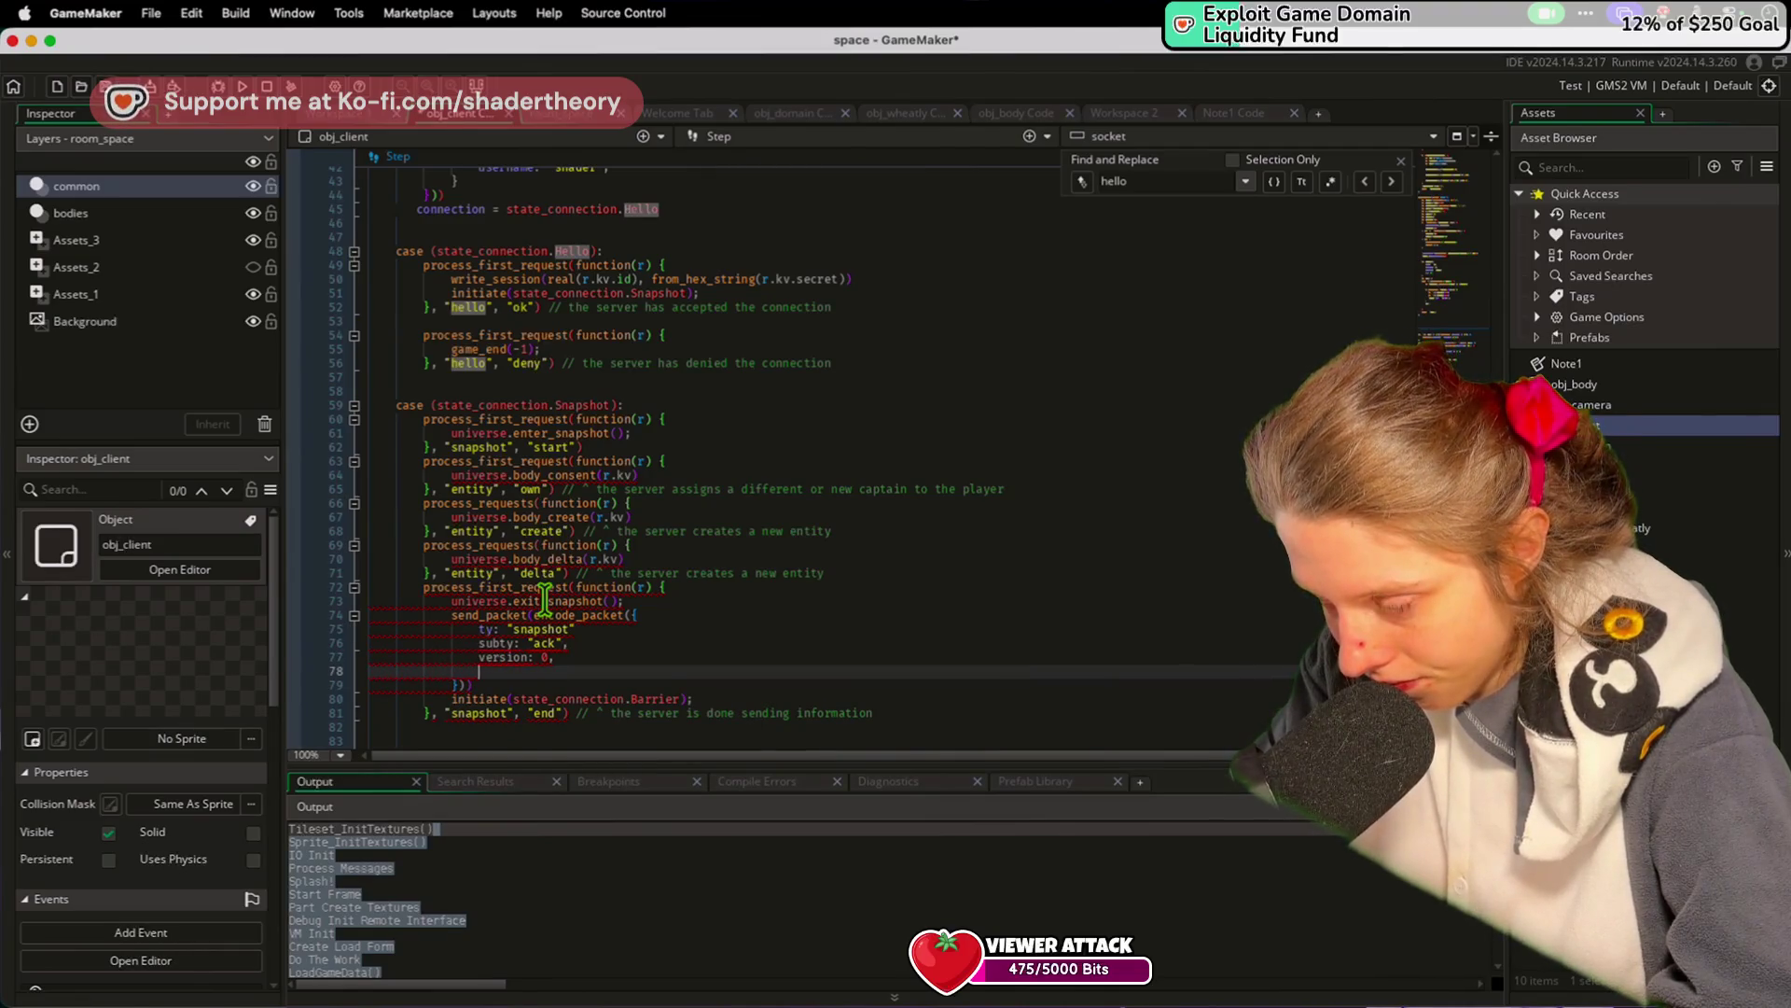
# - Try a host field in the packet, then delete the unfinished host line
pyautogui.write('v')
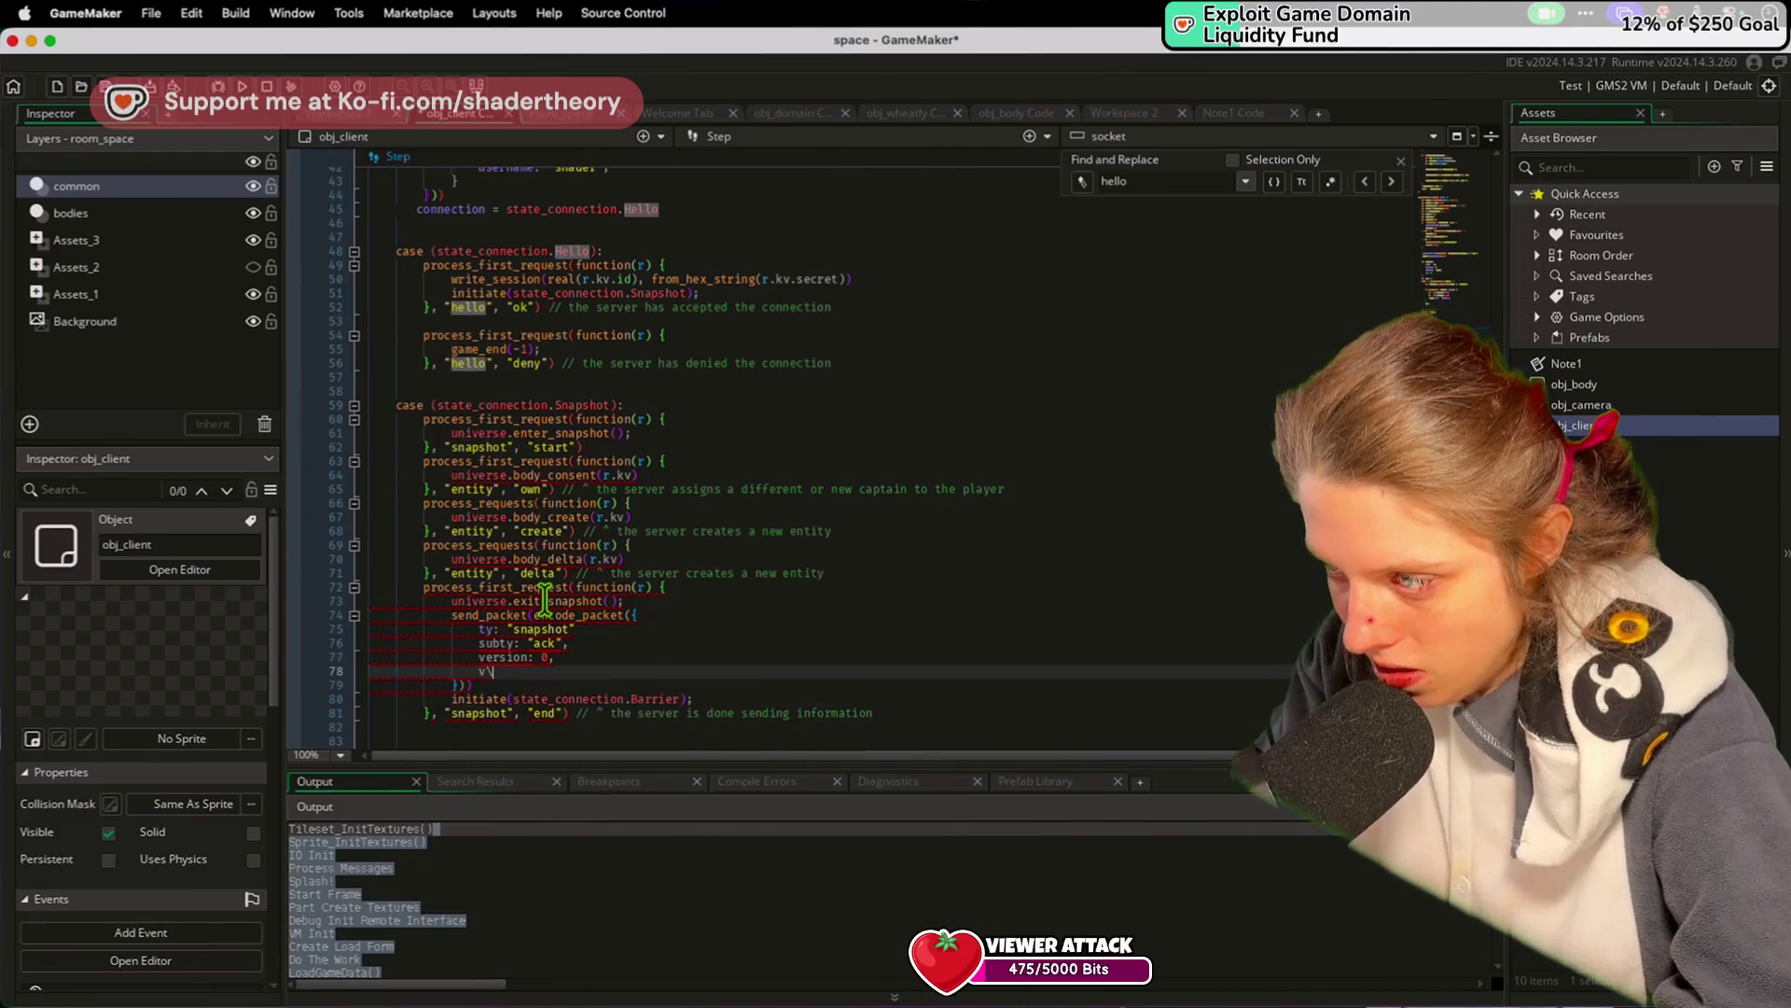
pyautogui.write('v')
pyautogui.press('BackSpace')
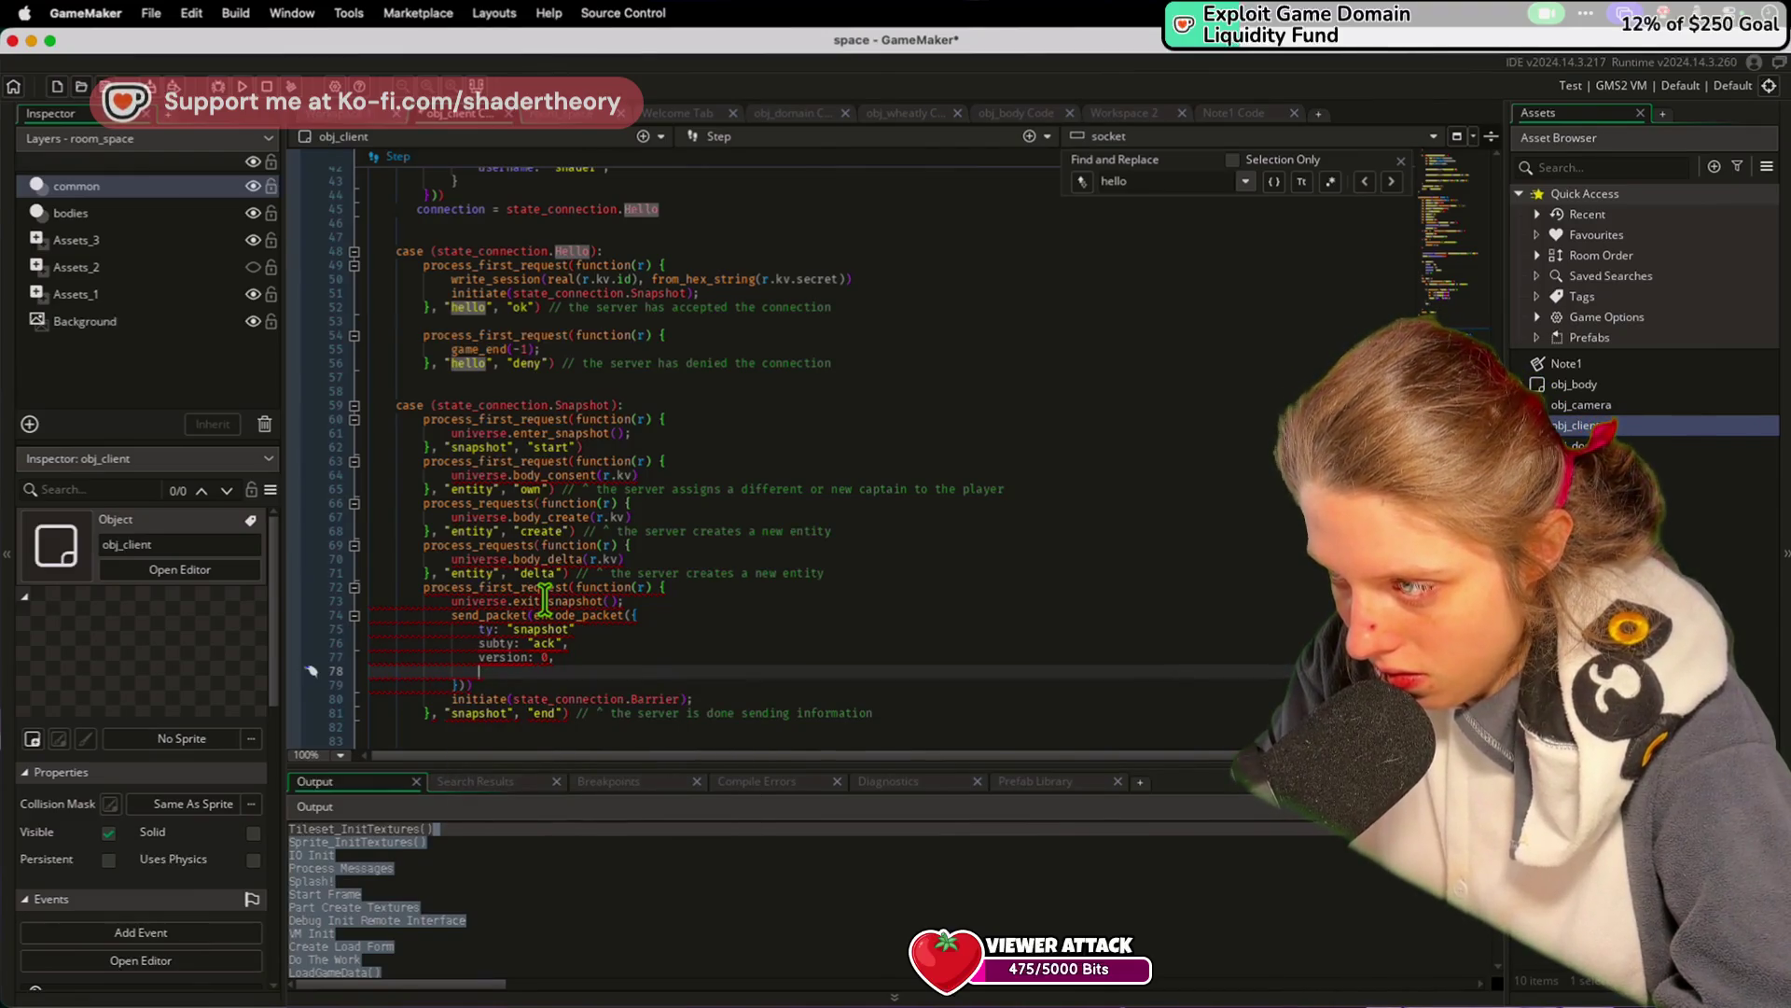
pyautogui.write('host:')
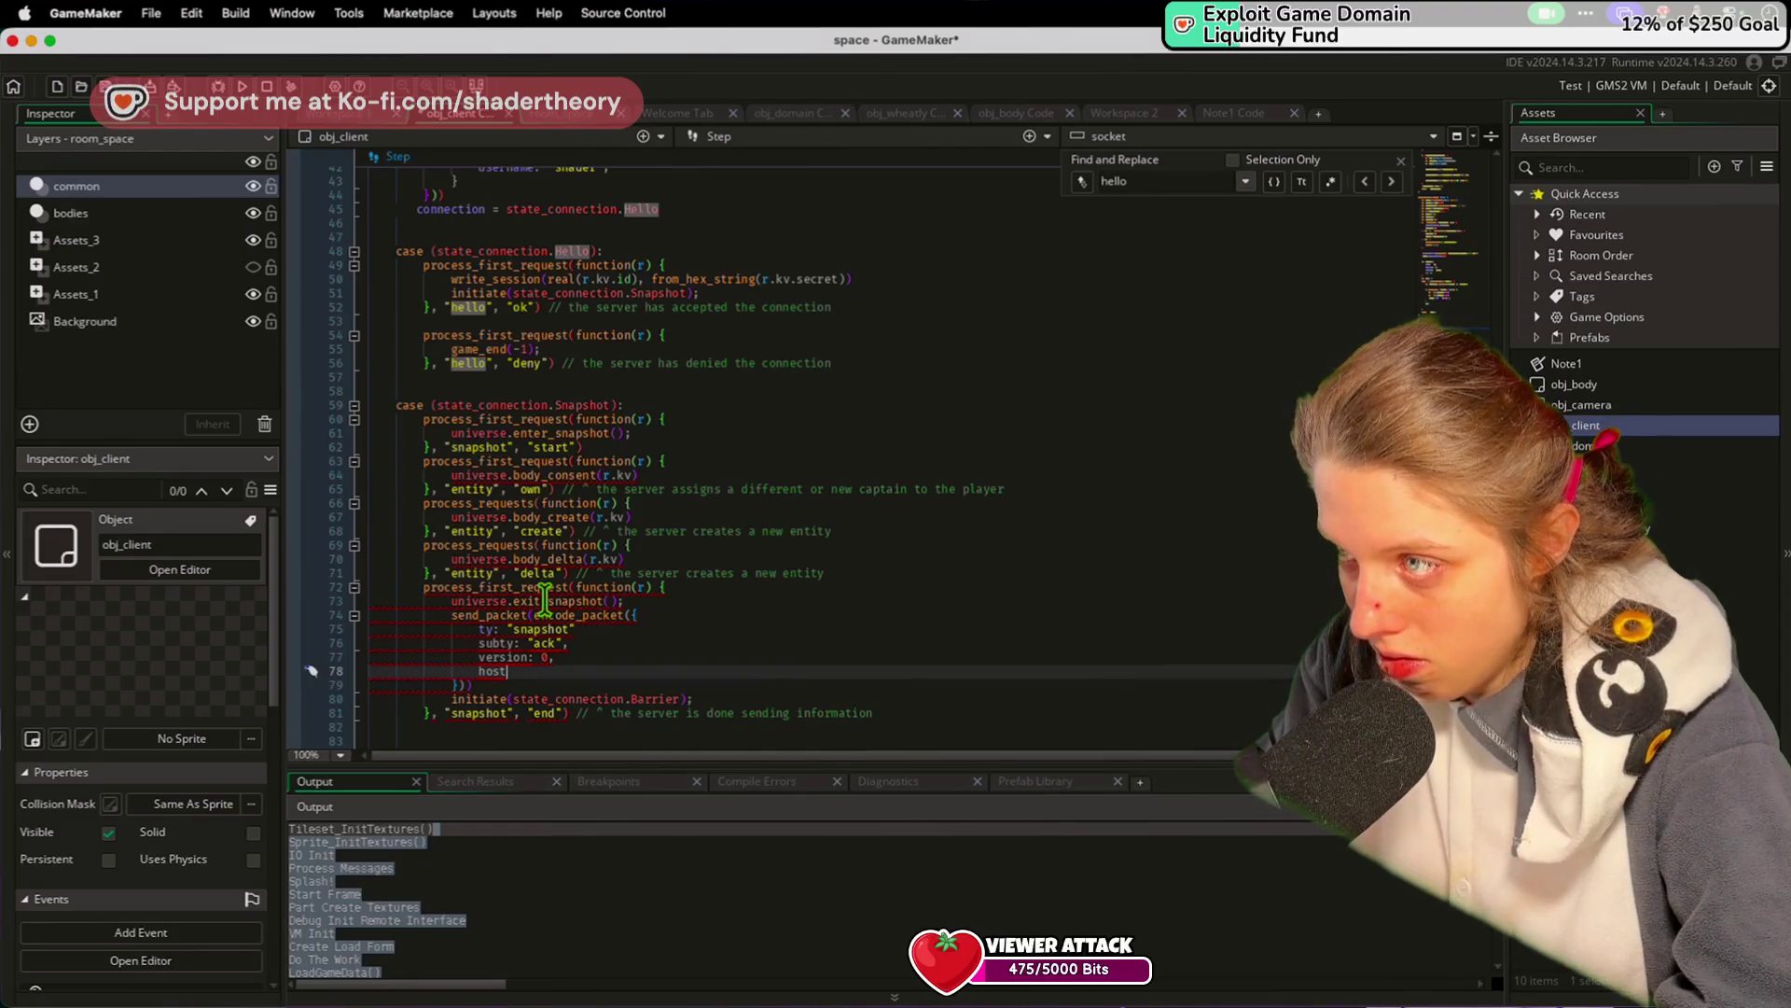
pyautogui.scroll(8, 545, 600)
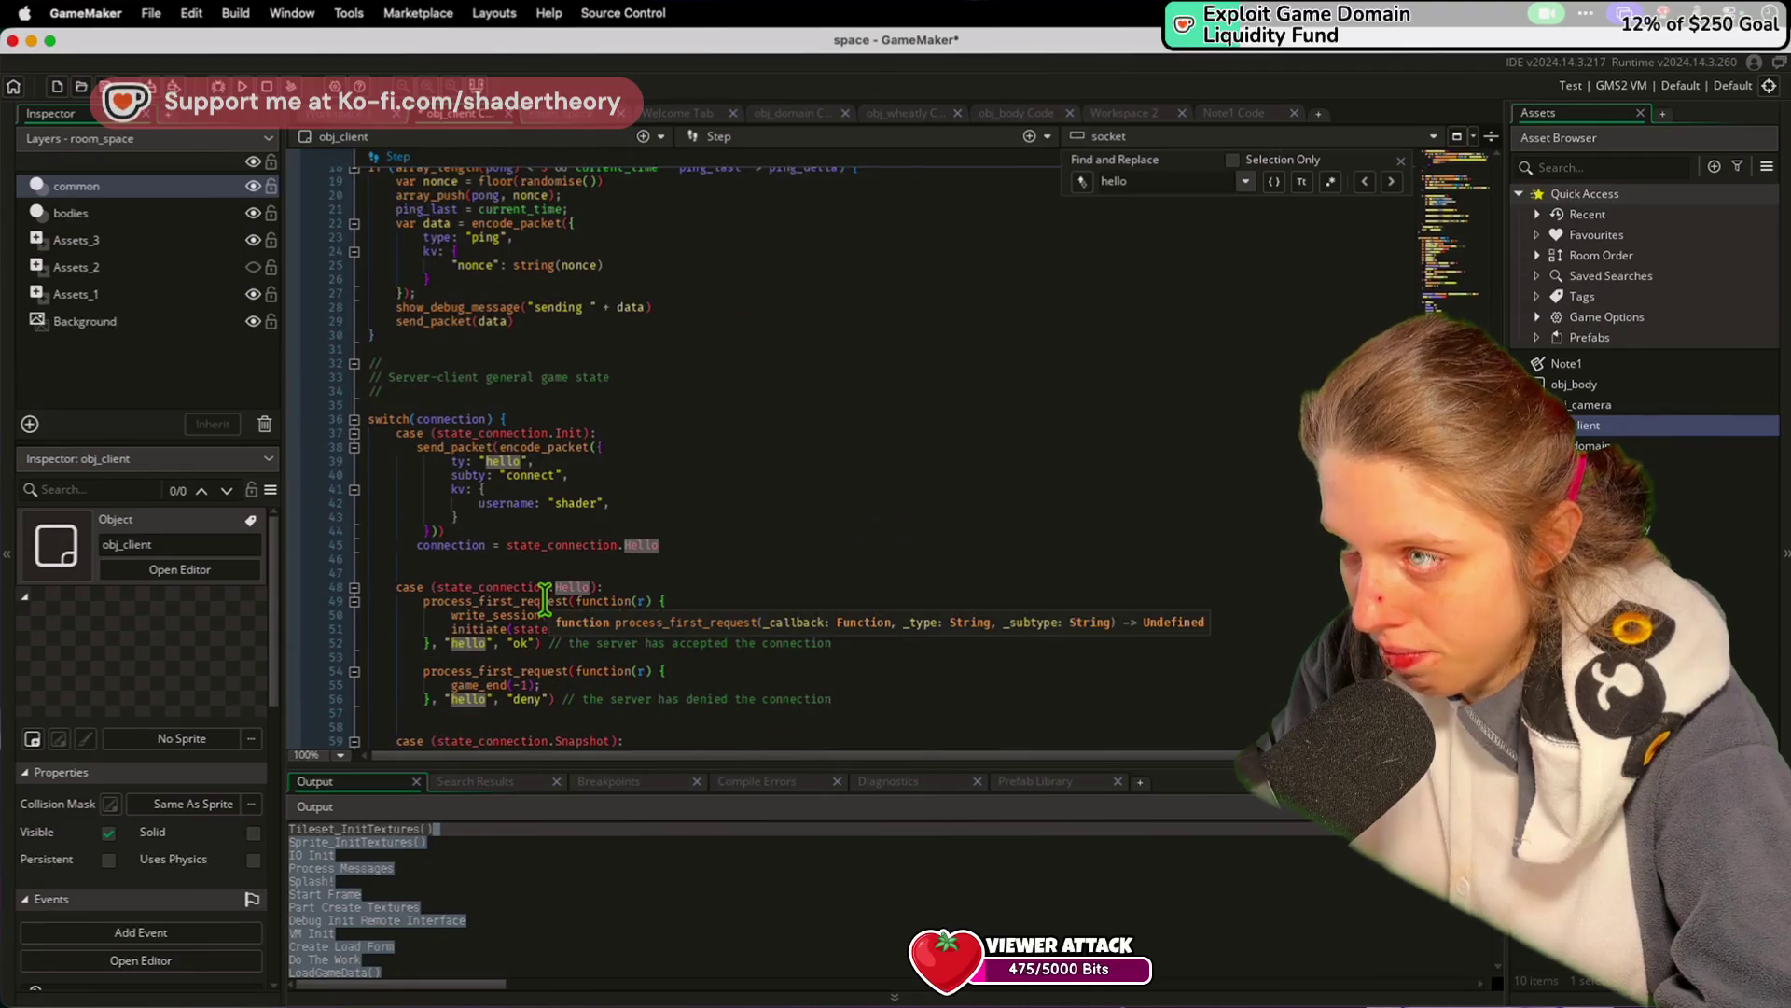
pyautogui.scroll(4, 545, 600)
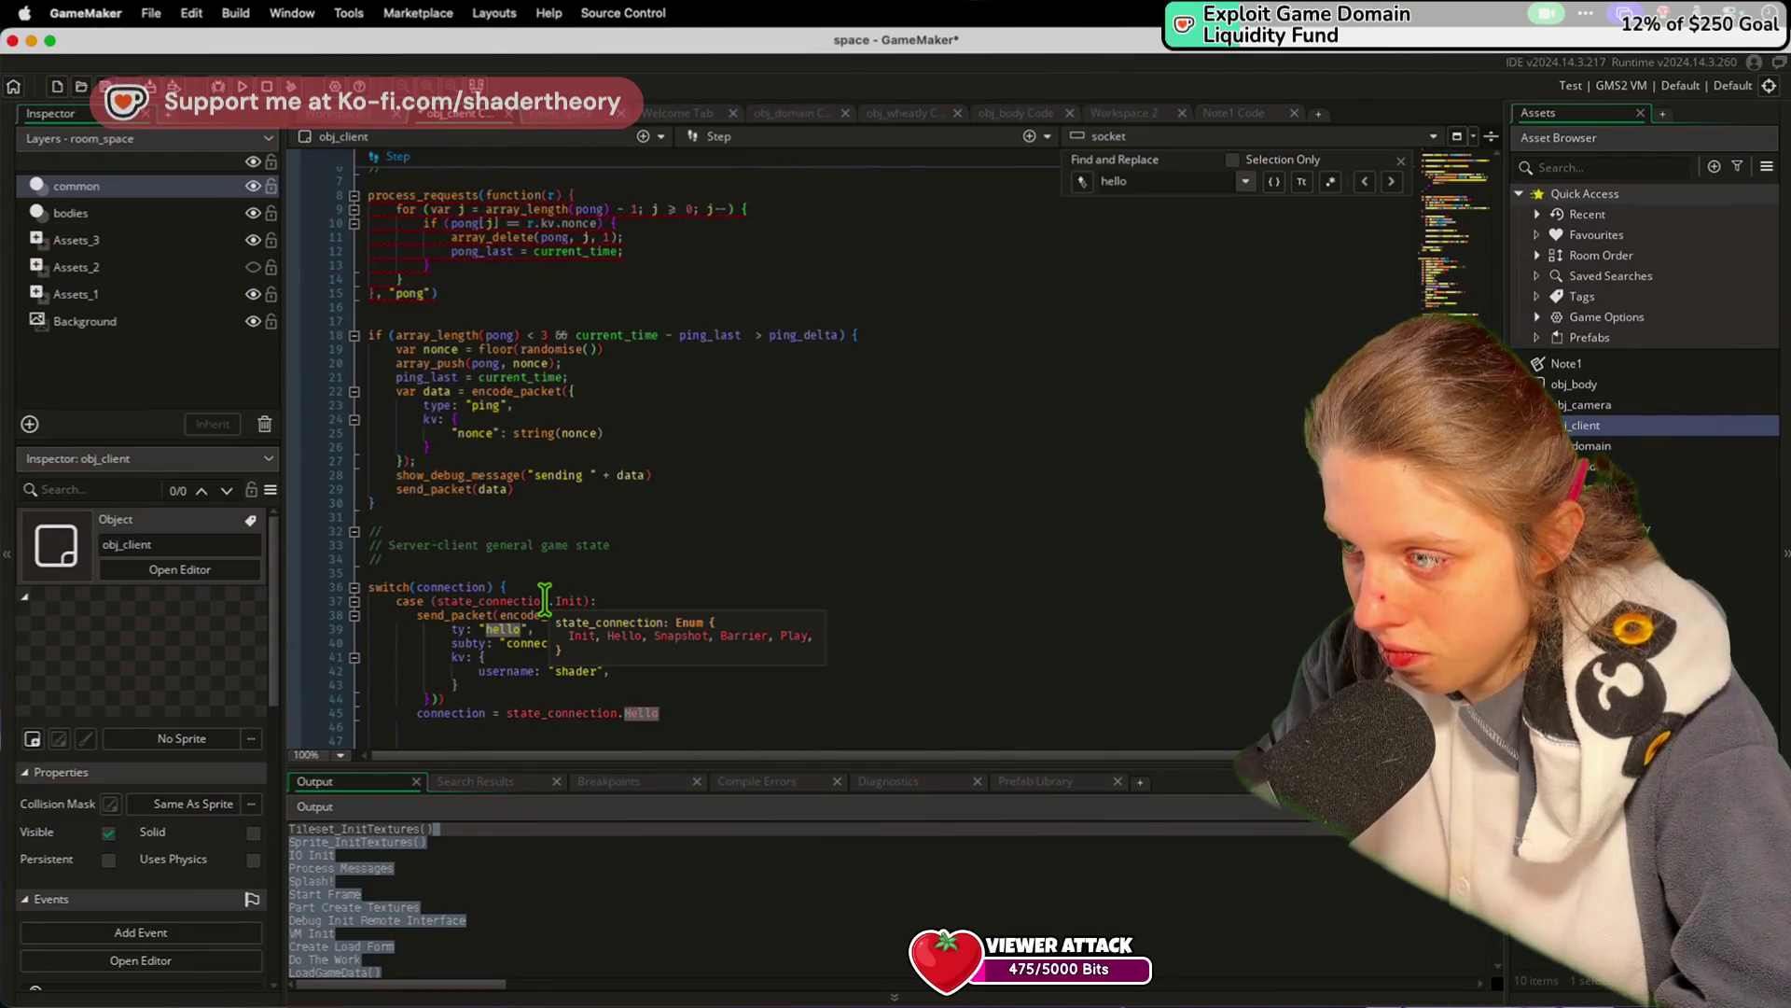
pyautogui.scroll(-3, 545, 600)
pyautogui.scroll(-10, 545, 600)
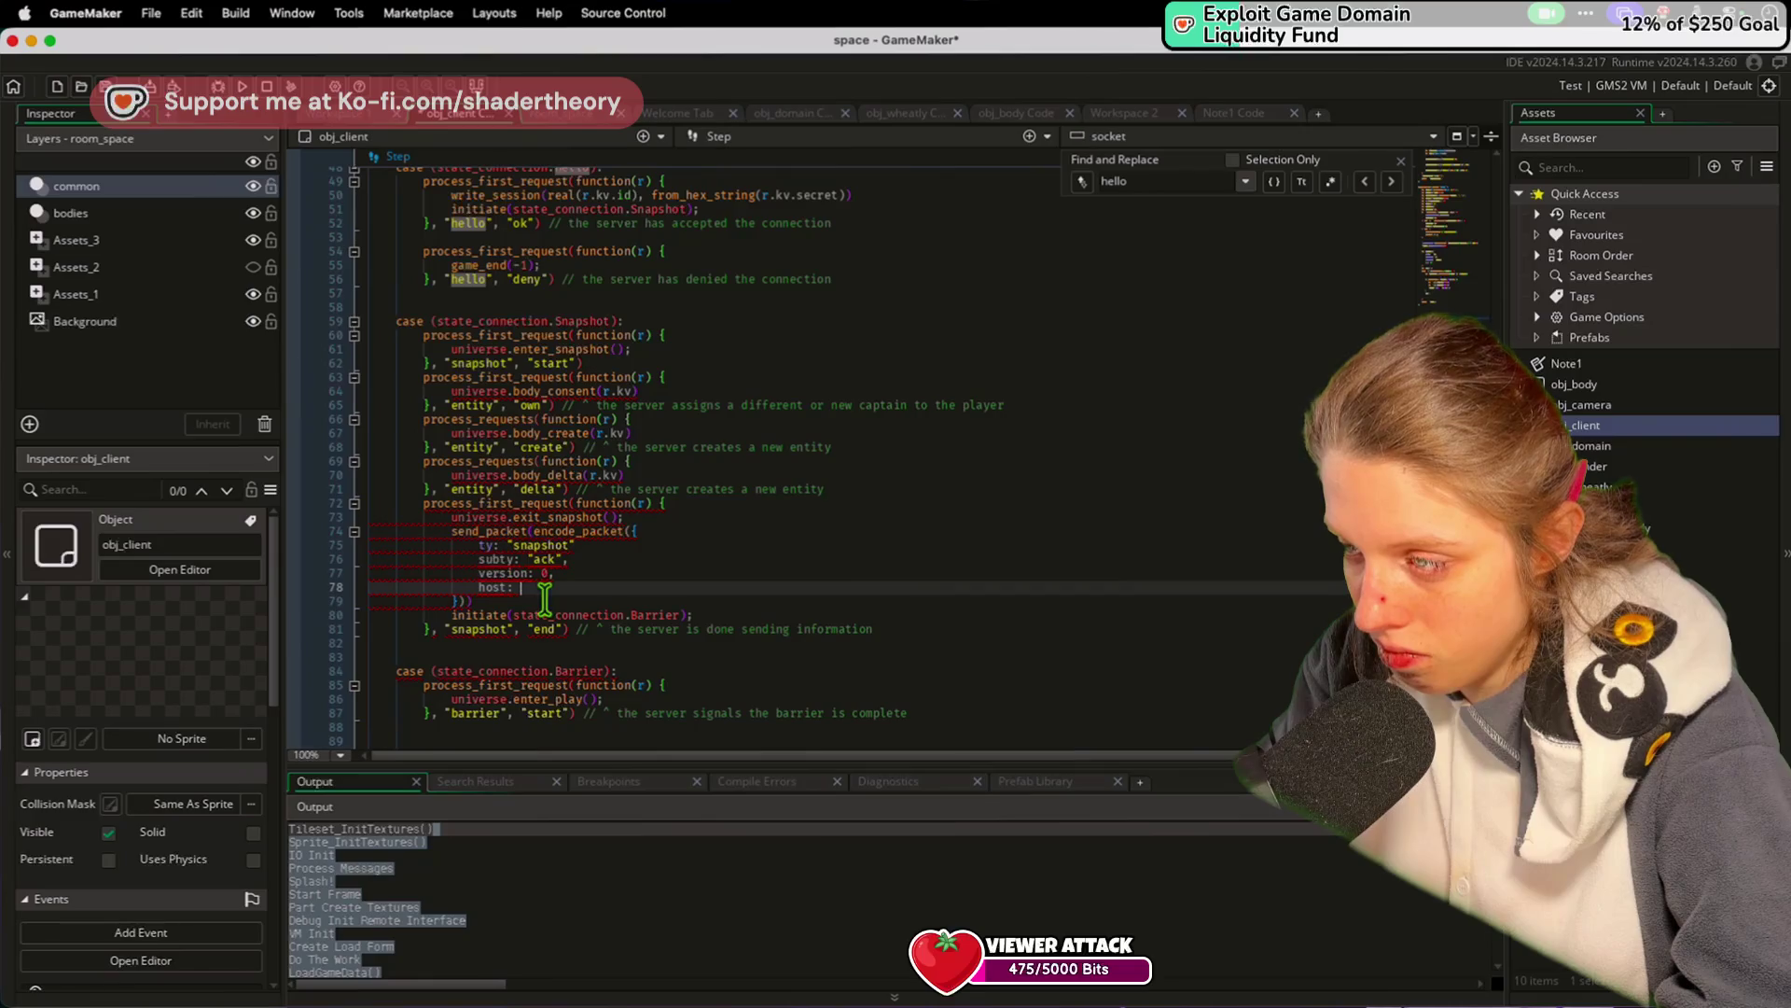
pyautogui.write('"')
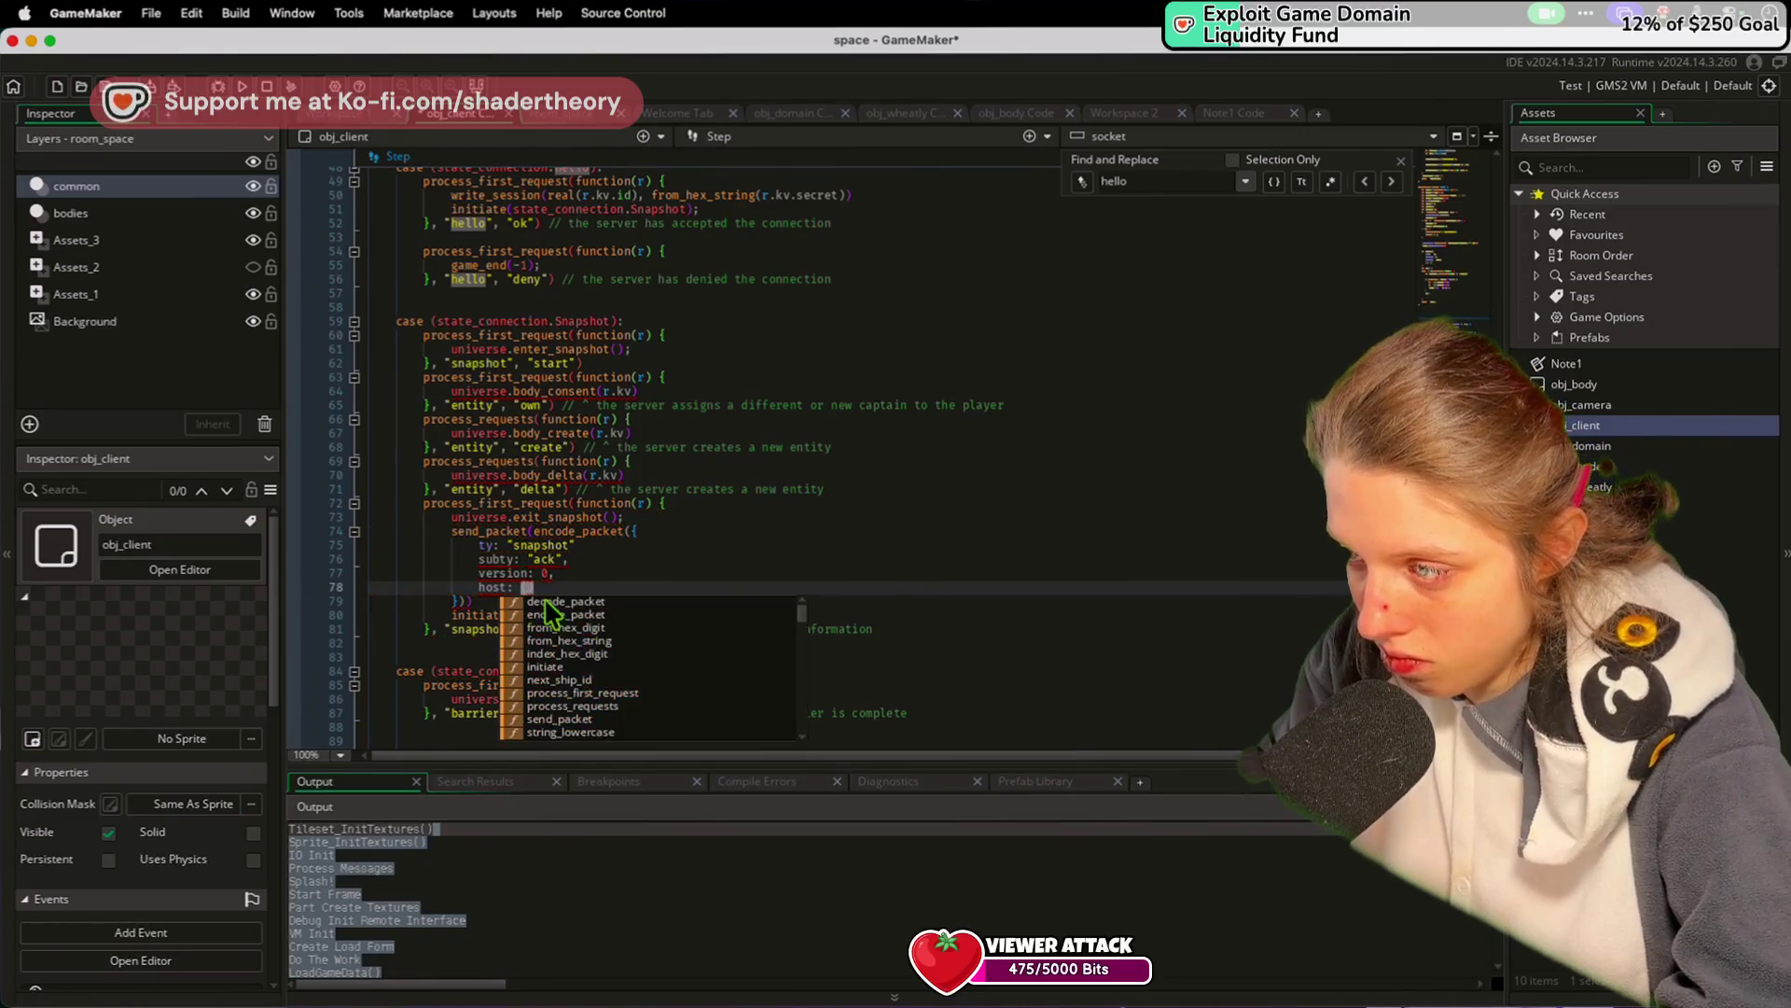
pyautogui.write('12"')
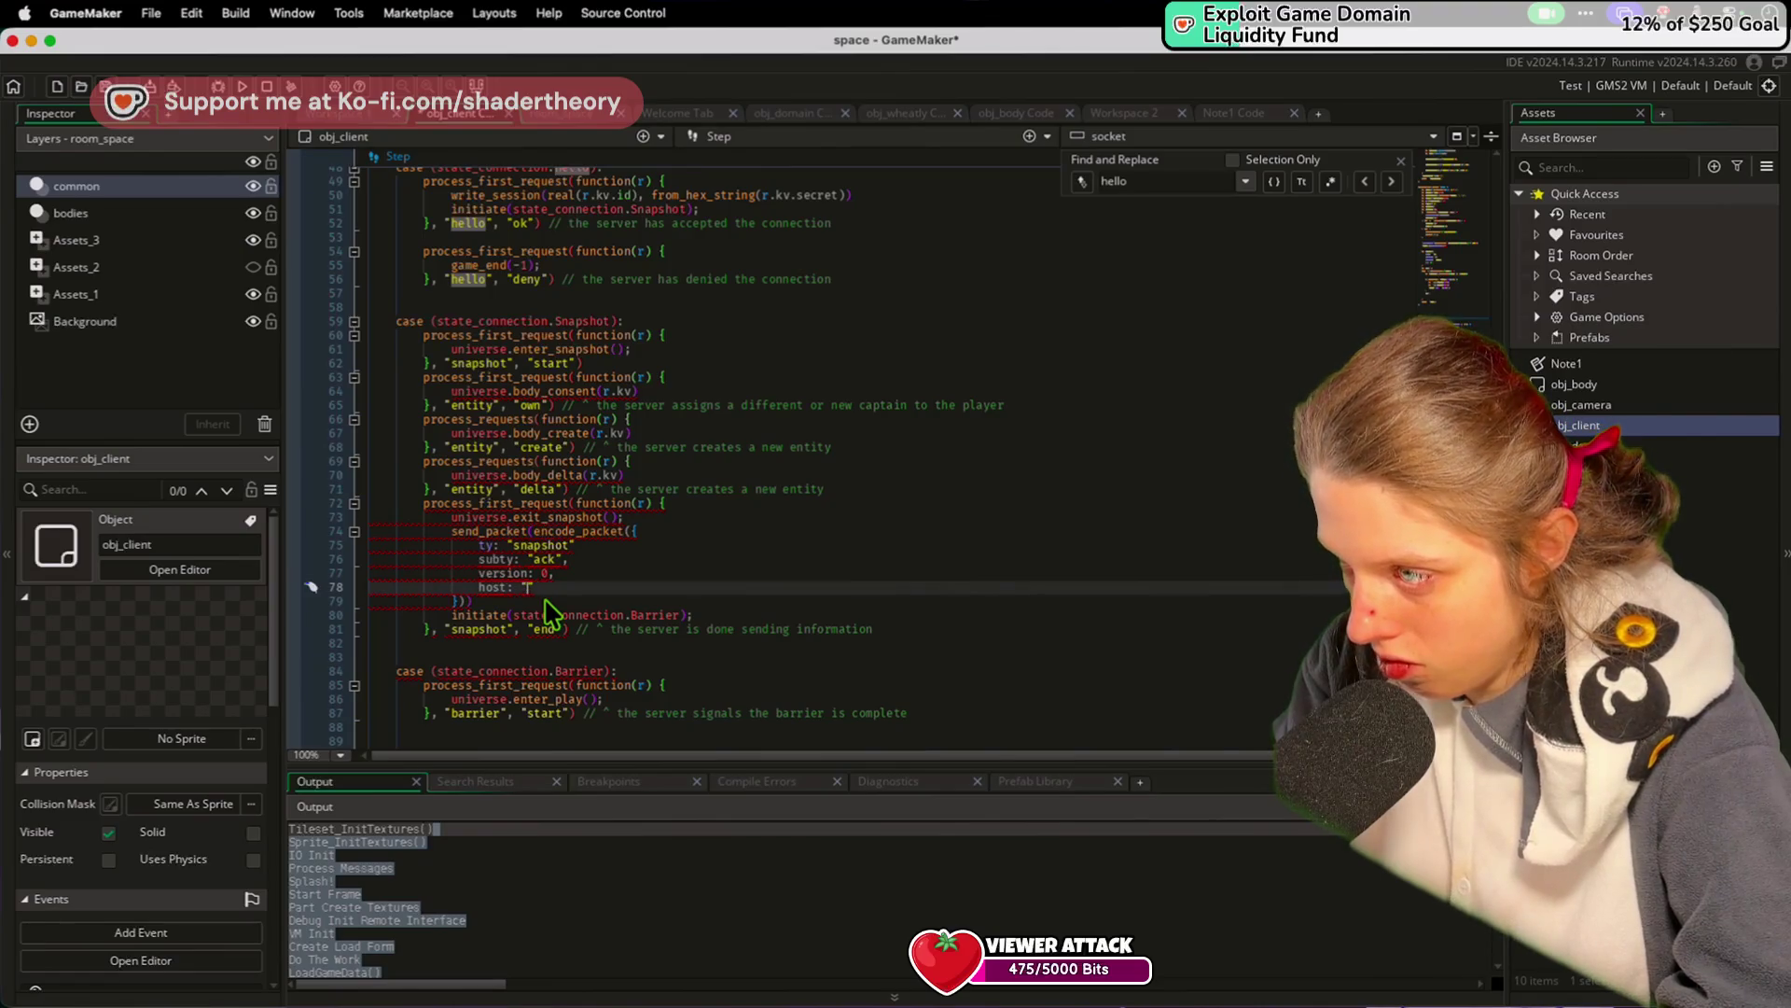
pyautogui.press('BackSpace')
pyautogui.press('BackSpace')
pyautogui.press('BackSpace')
pyautogui.hotkey('ctrl', 'shift', 'k')
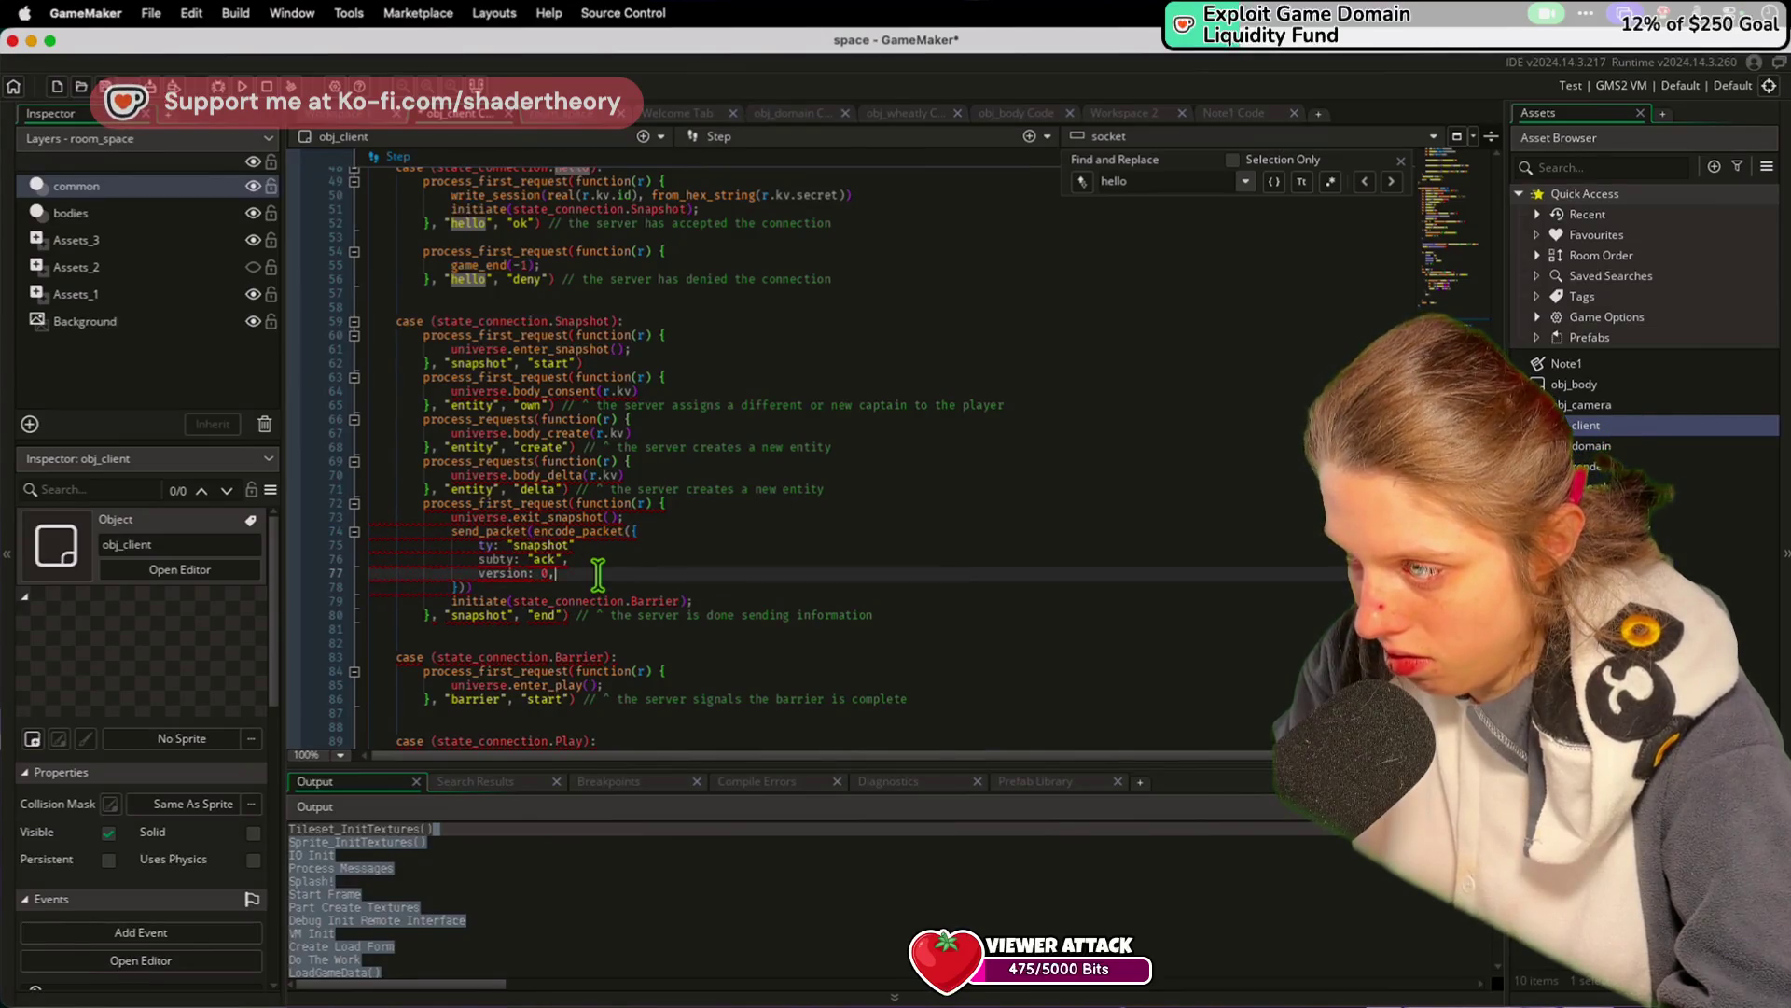
# - Add a kv field below version and save the Step code
pyautogui.press('Up')
pyautogui.press('End')
pyautogui.press('Return')
pyautogui.write('kv:')
pyautogui.press('cmd+s')
# - Search the Step code for matching handlers and scroll through them
pyautogui.click(537, 532)
pyautogui.write('so')
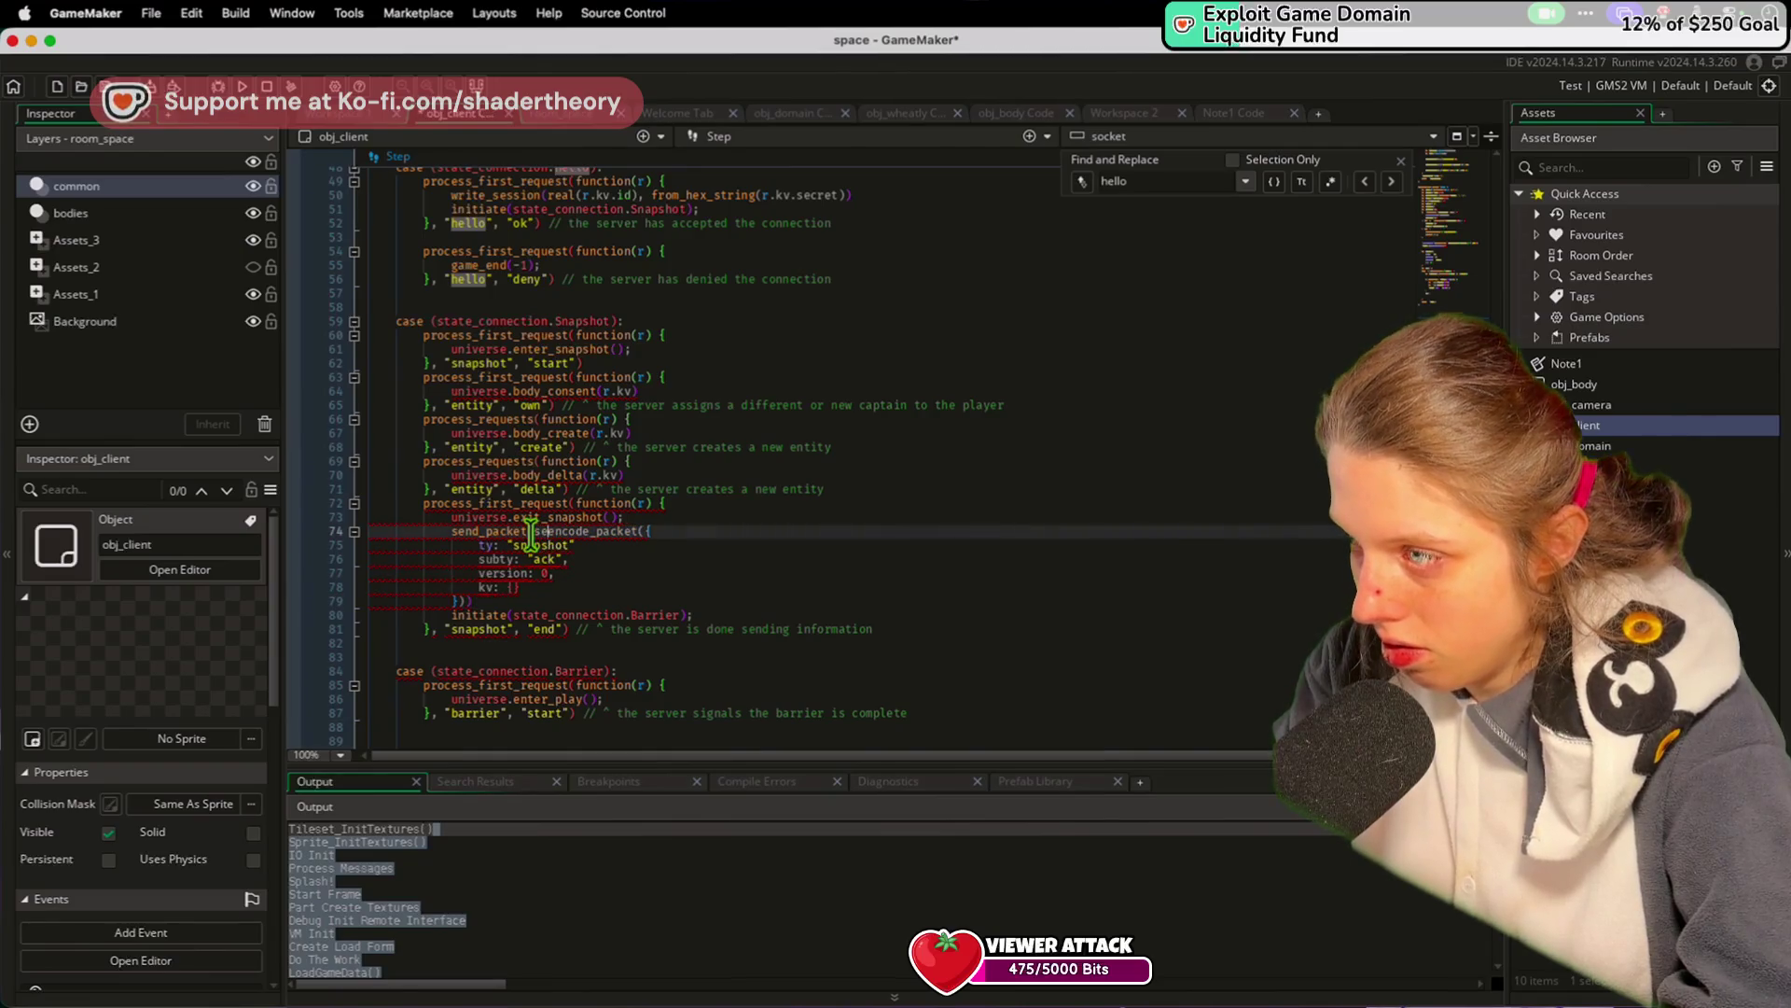
pyautogui.press('cmd+g')
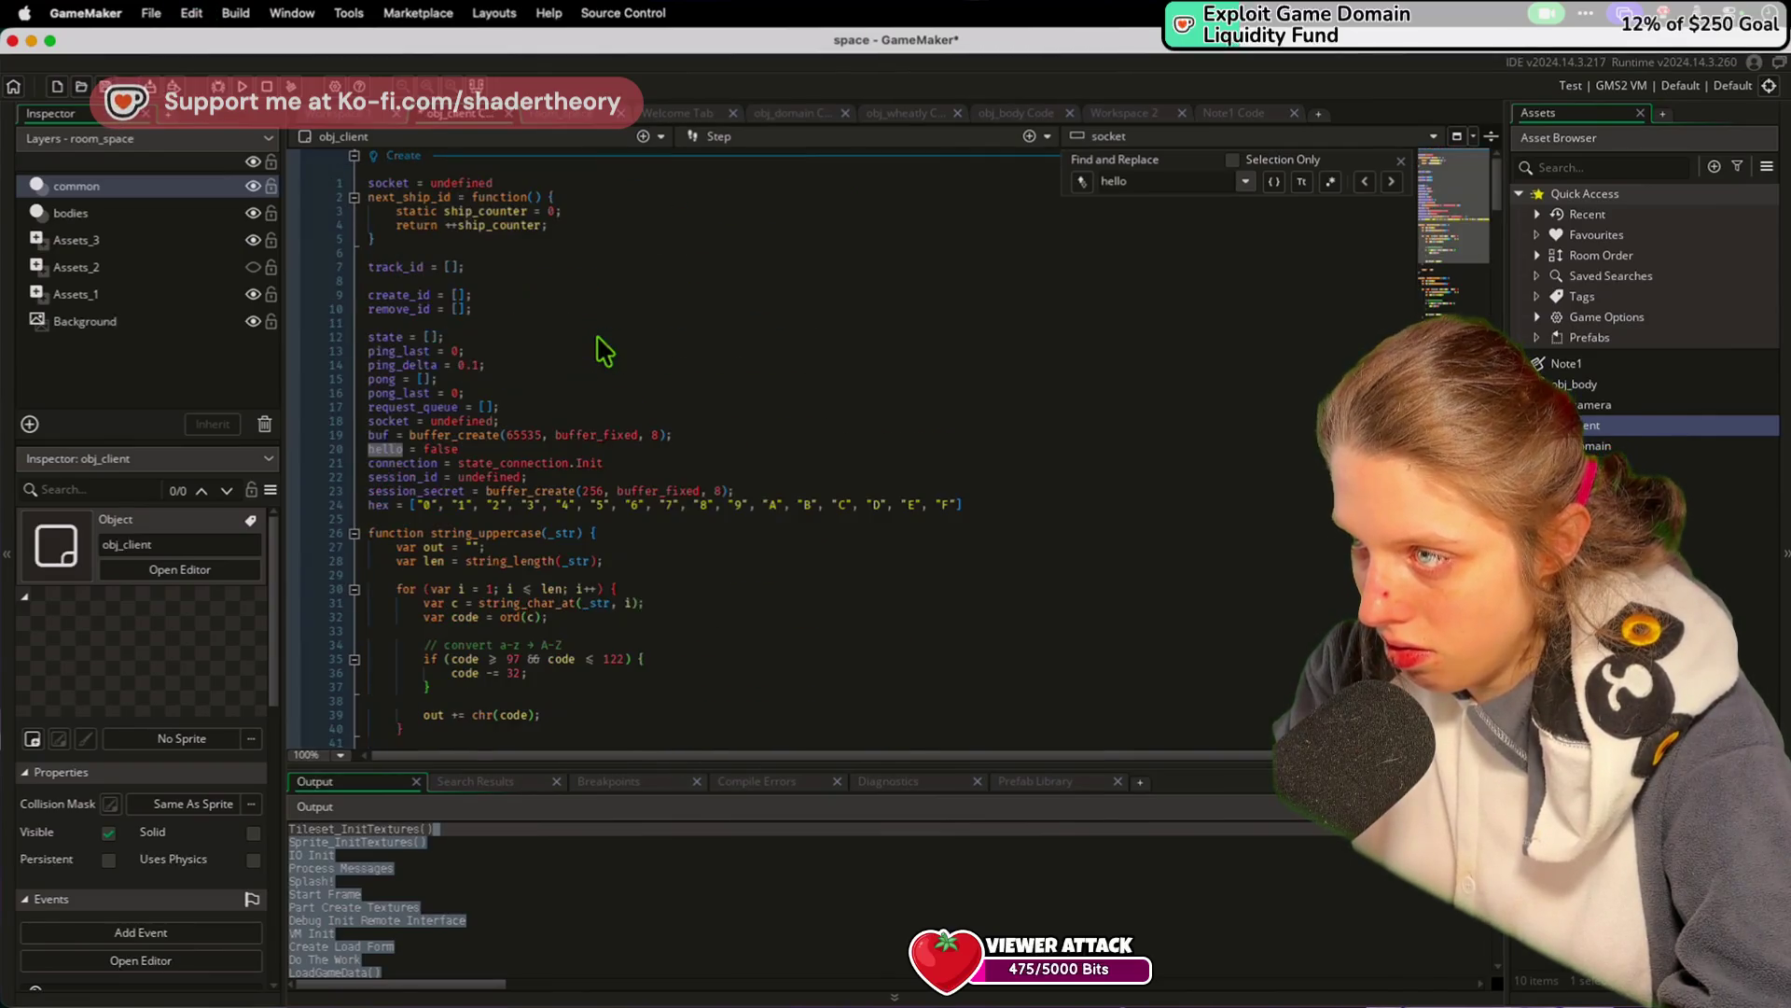
pyautogui.scroll(-20, 597, 338)
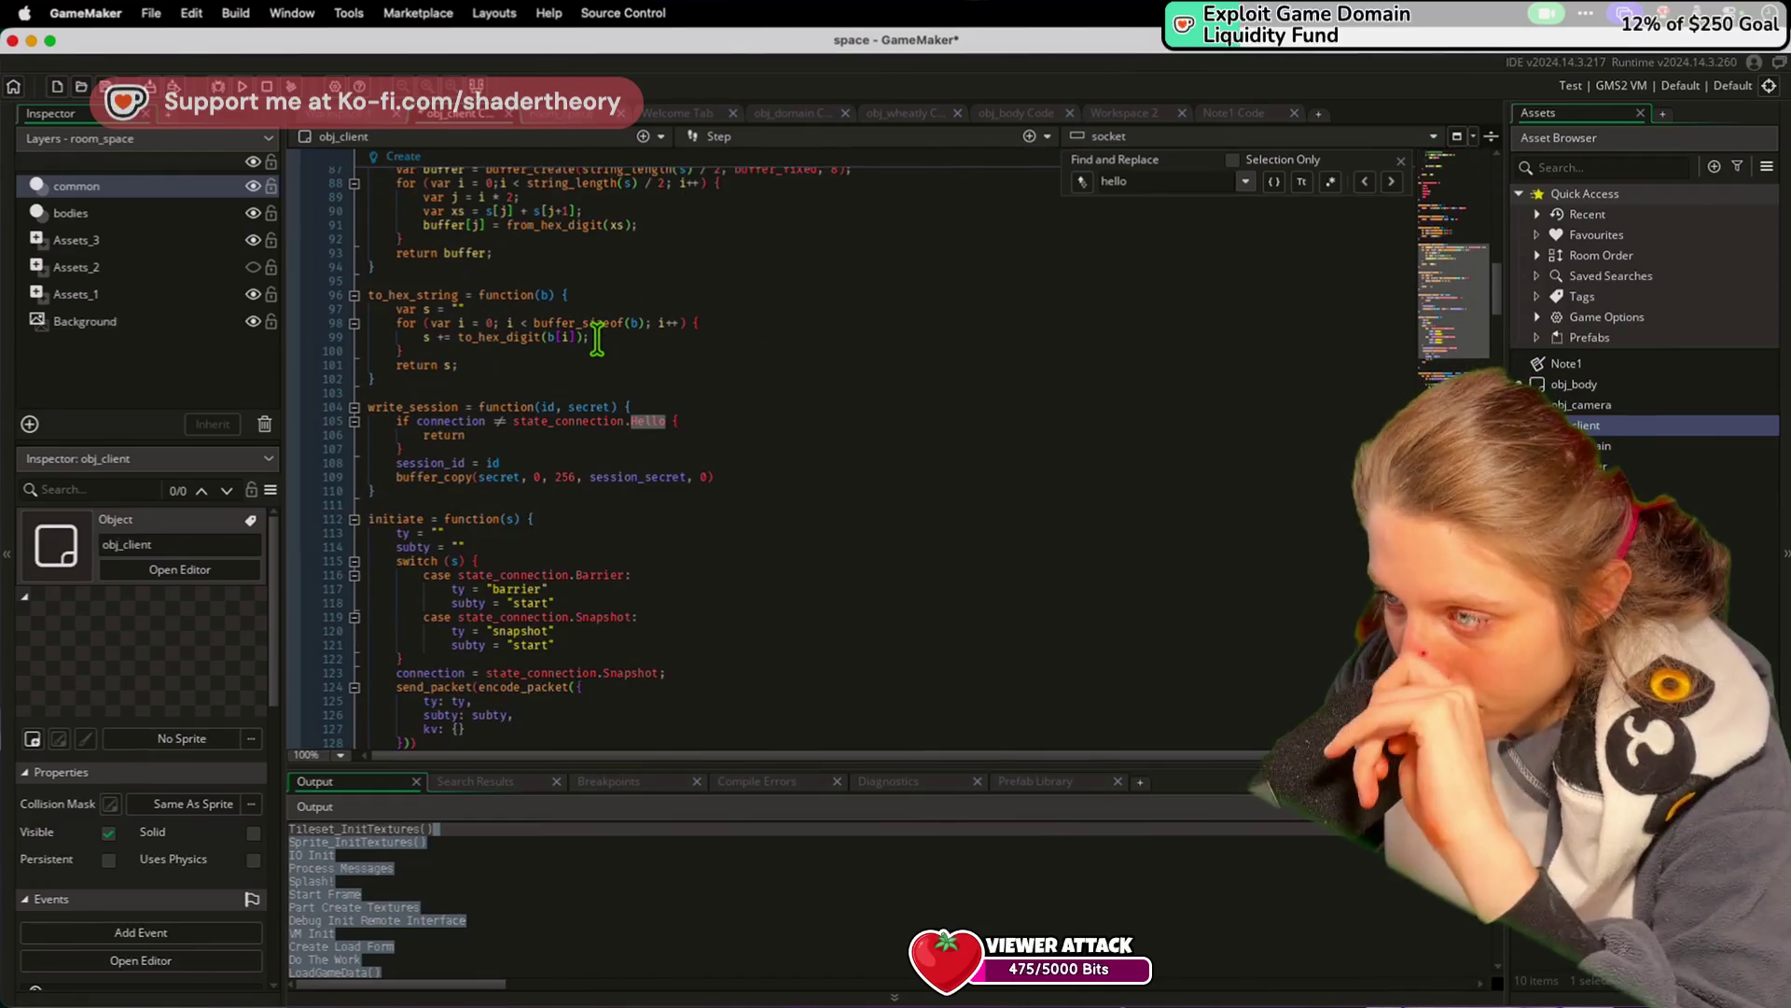
pyautogui.scroll(-20, 597, 338)
pyautogui.scroll(15, 598, 337)
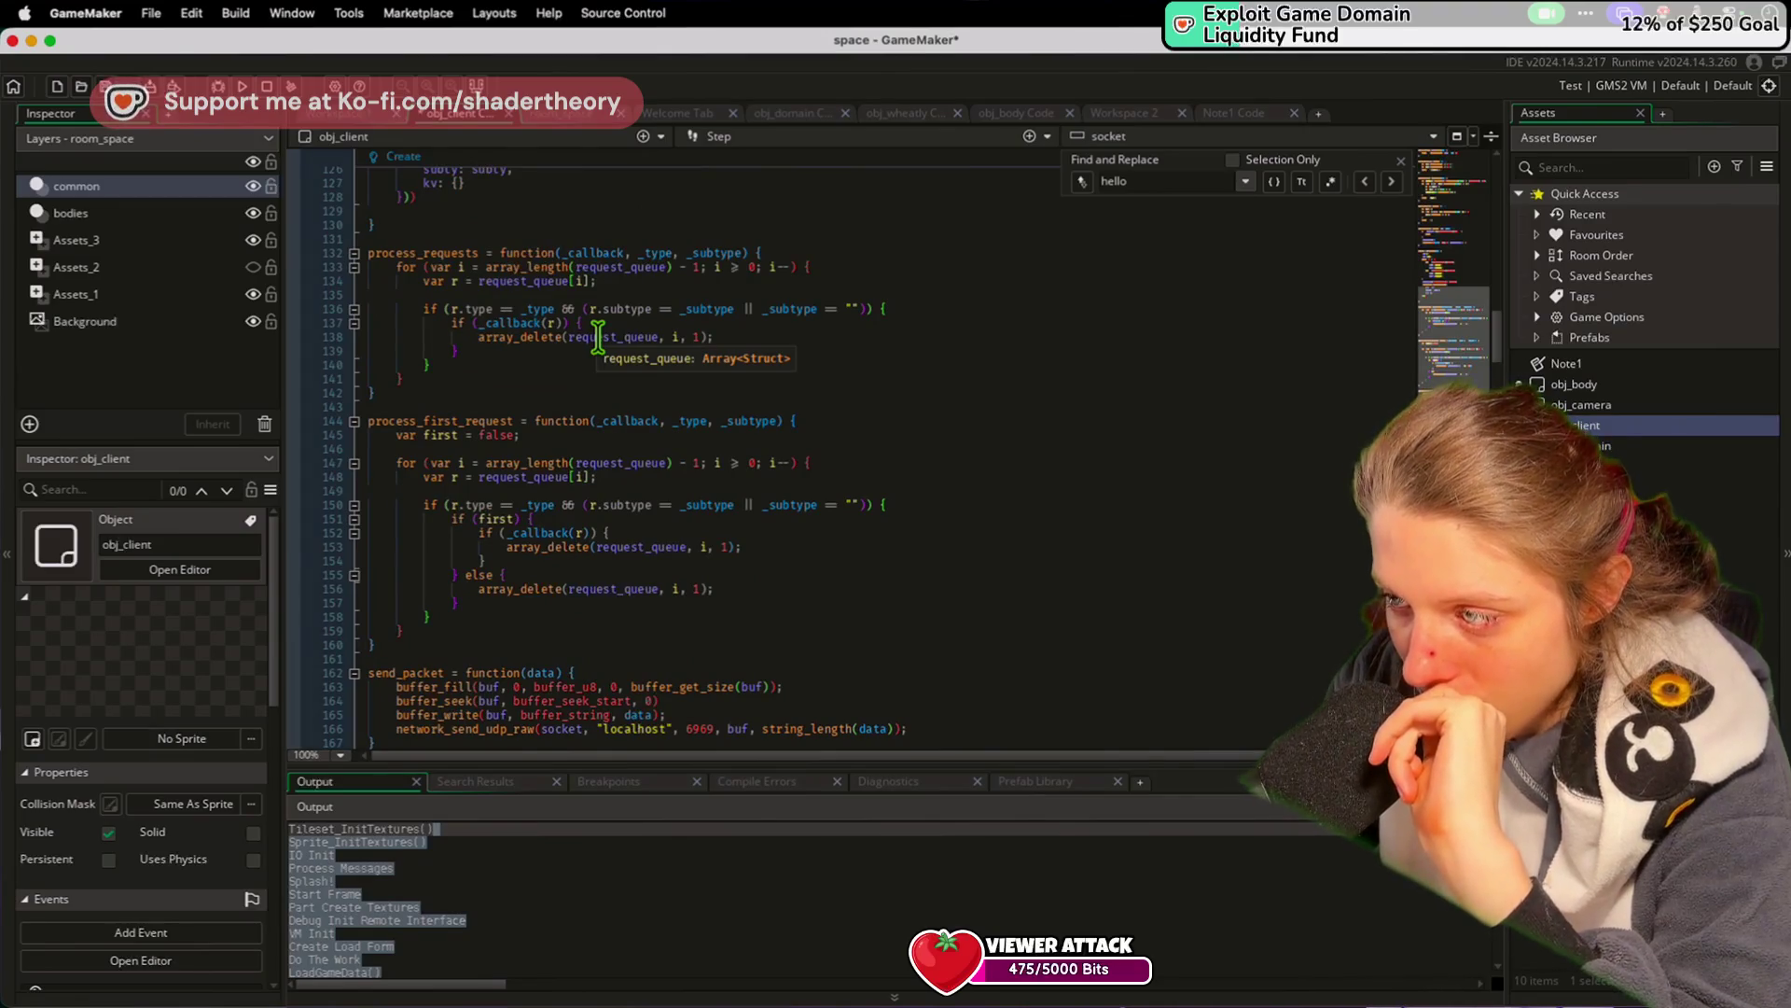
pyautogui.scroll(-20, 597, 338)
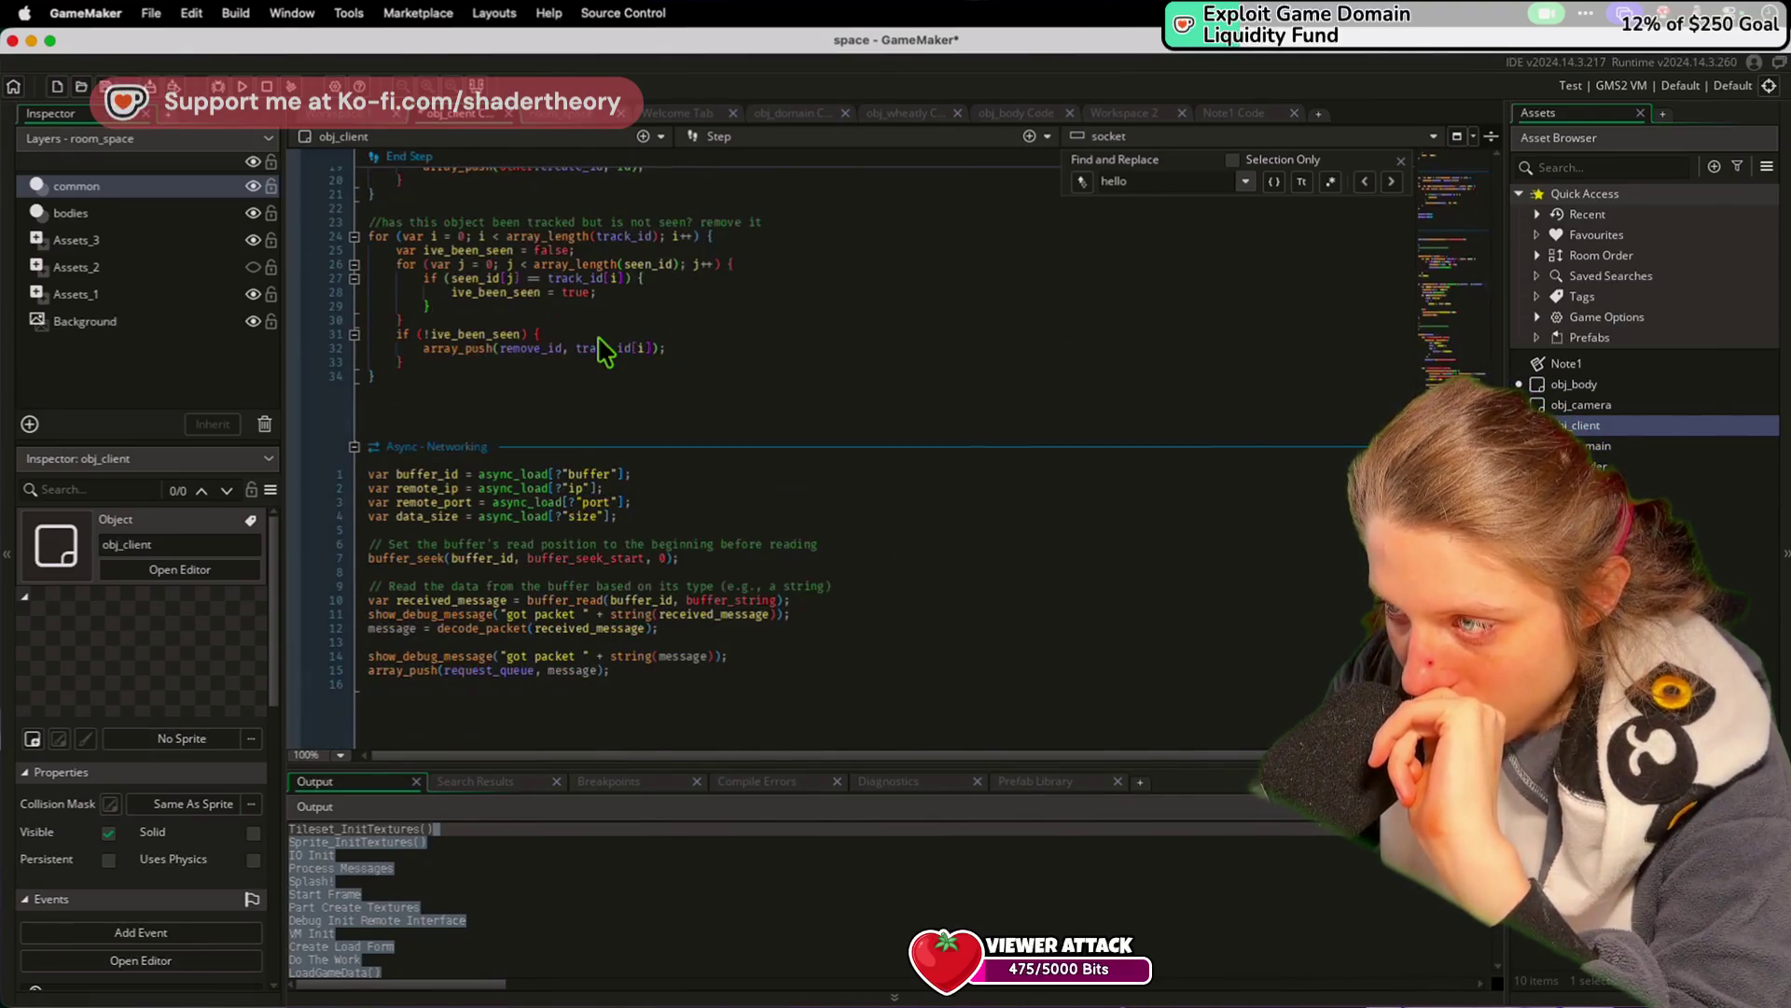
pyautogui.scroll(12, 598, 339)
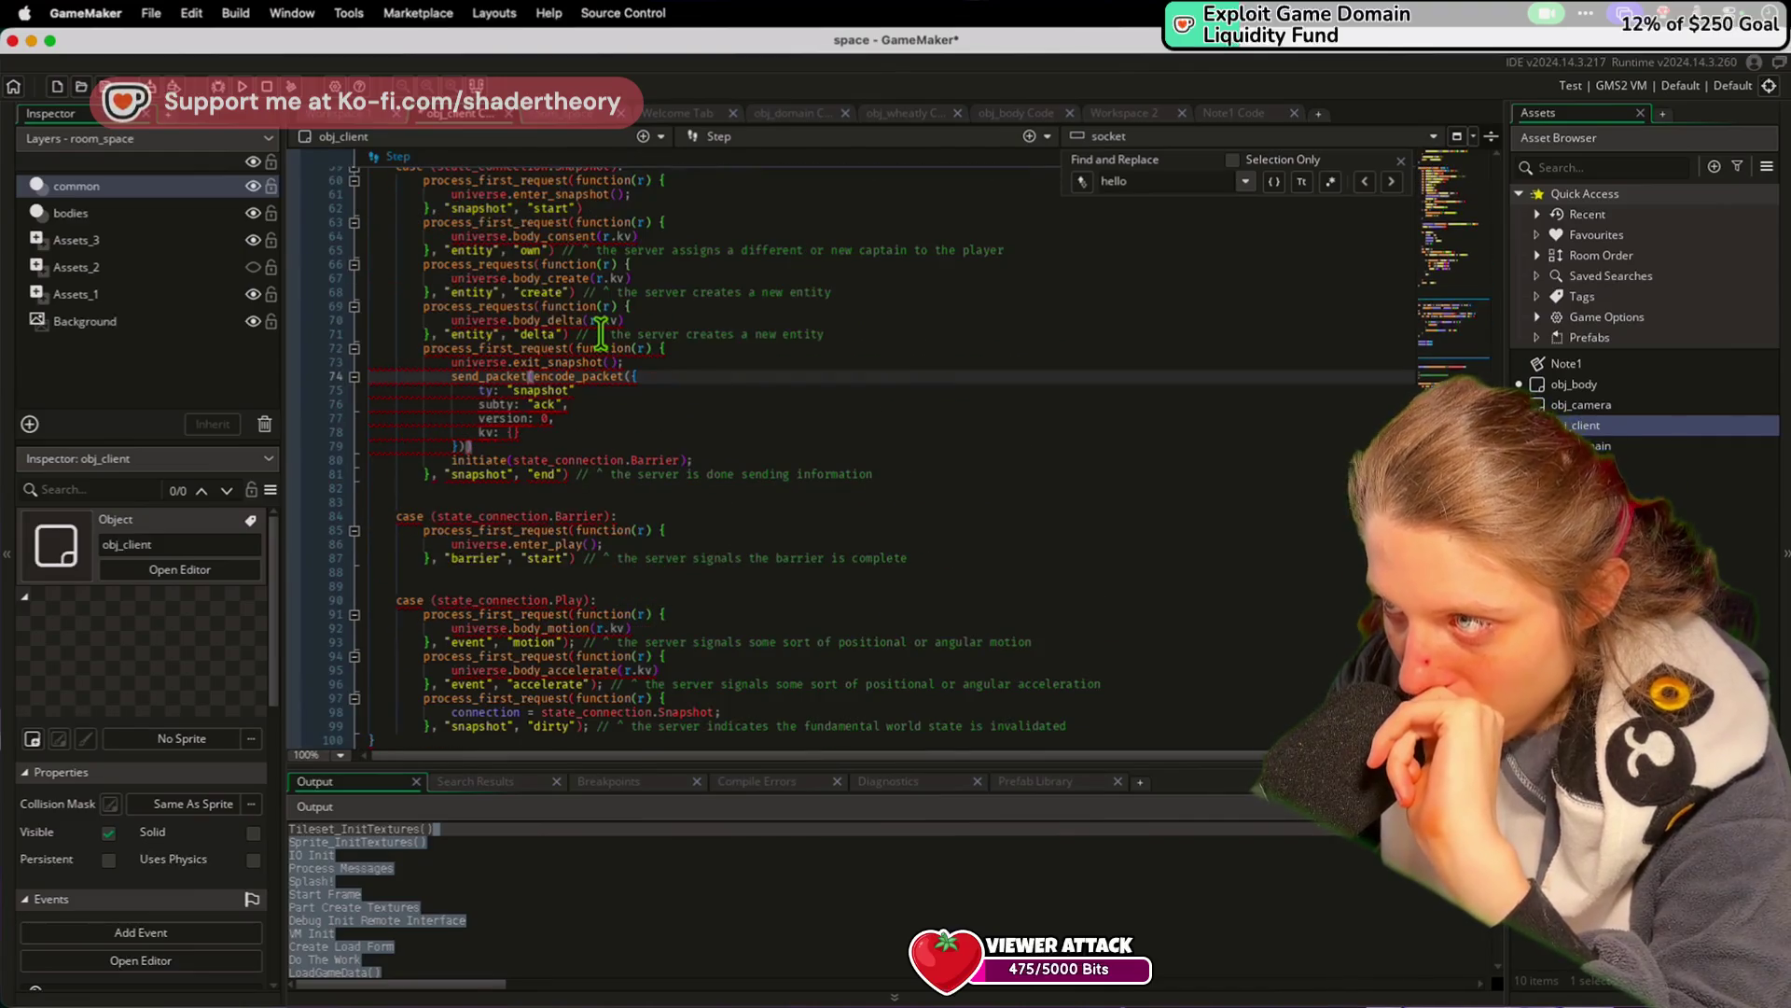
# - Close the send_packet call with ')' after the struct's brace on line 79 and save
pyautogui.click(598, 339)
pyautogui.moveTo(551, 390)
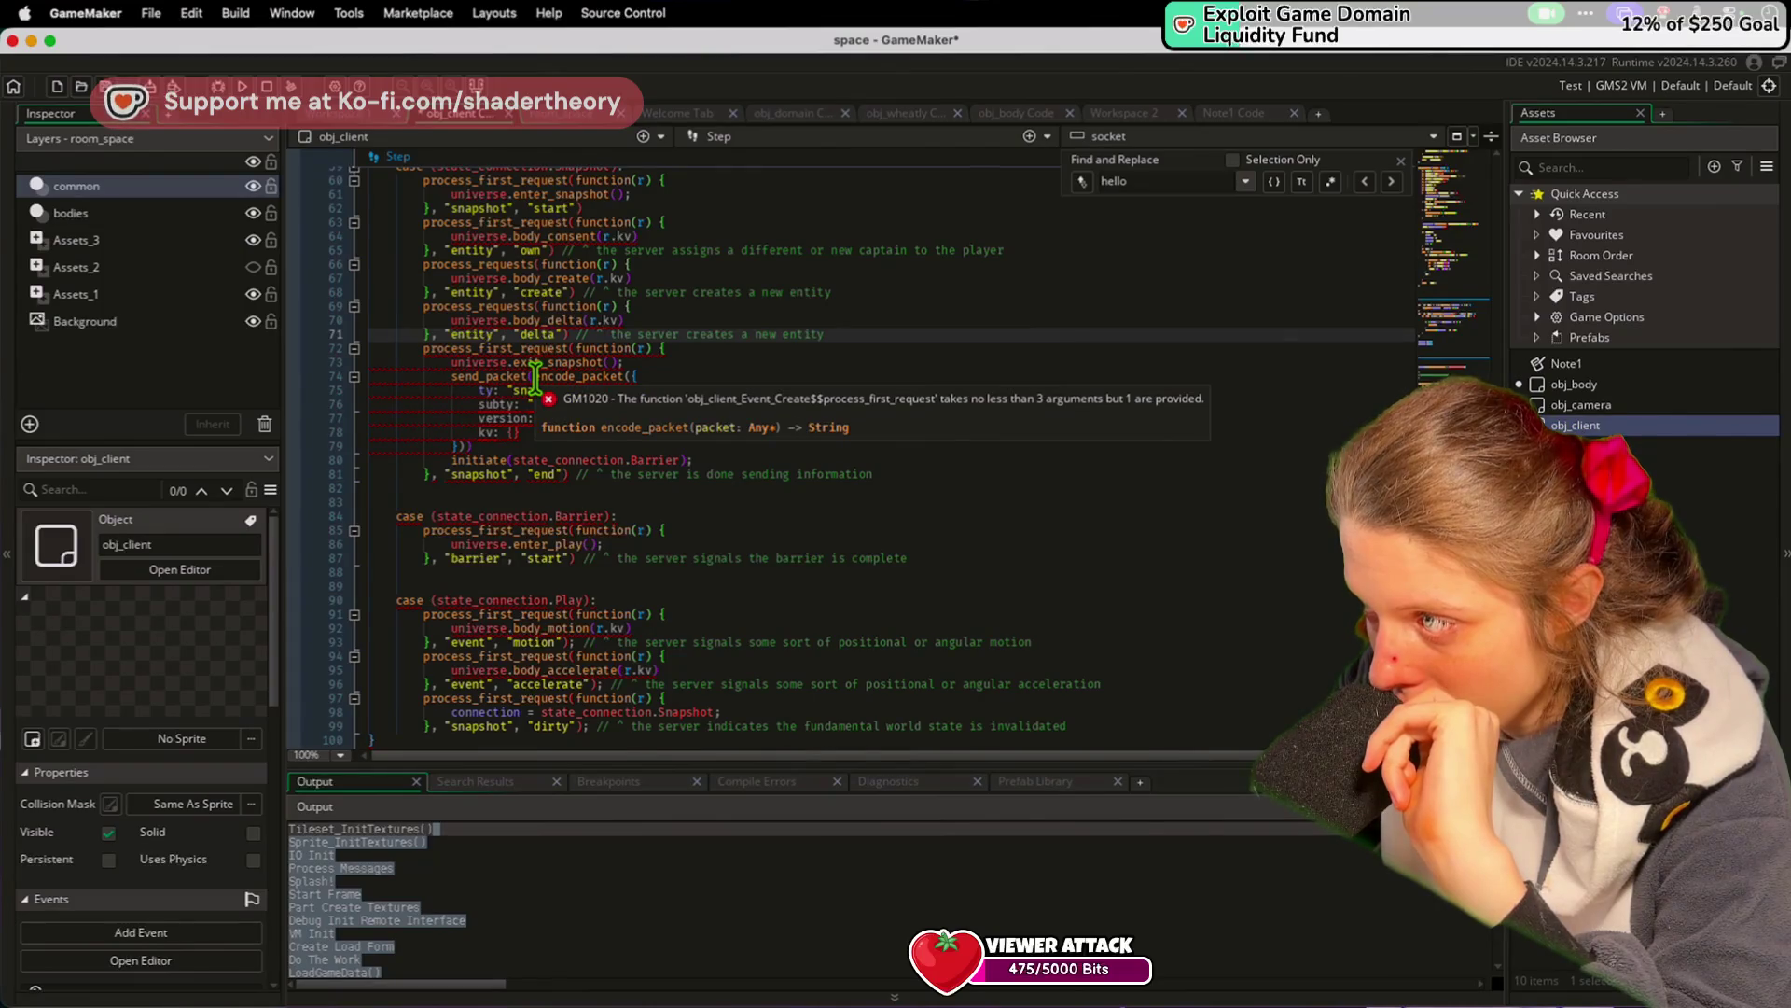
pyautogui.click(430, 475)
pyautogui.click(457, 446)
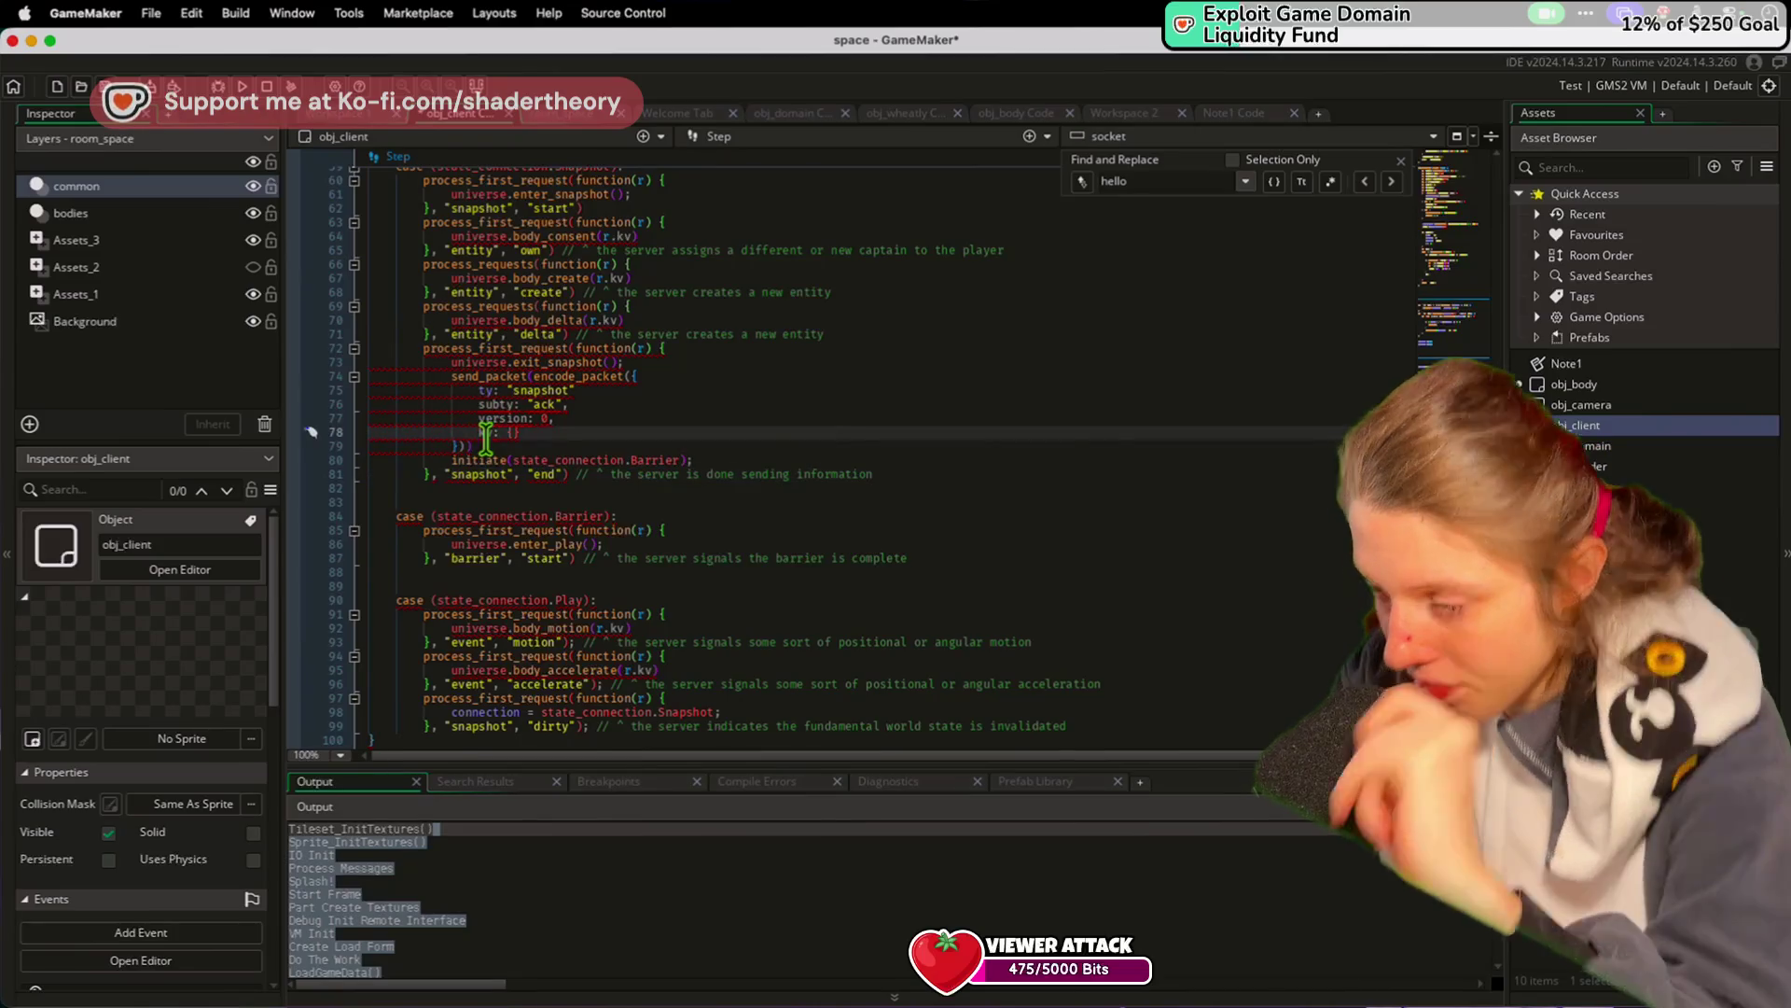
pyautogui.press('super+s')
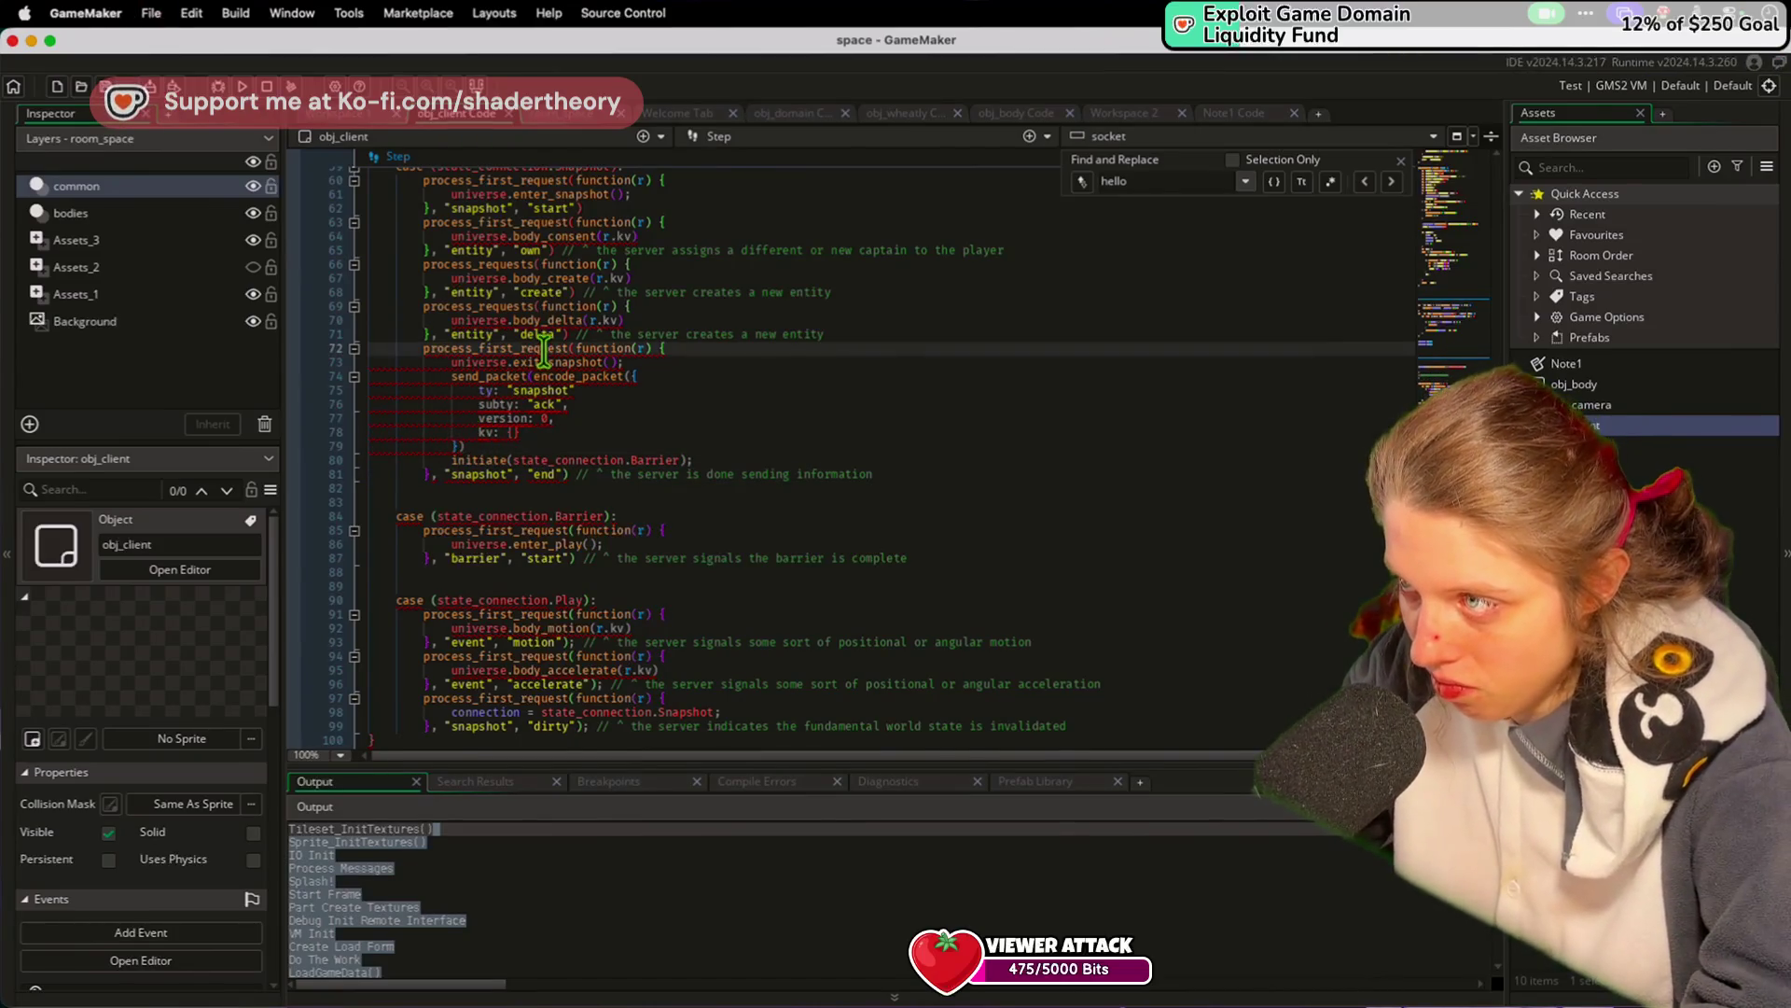
pyautogui.write(')')
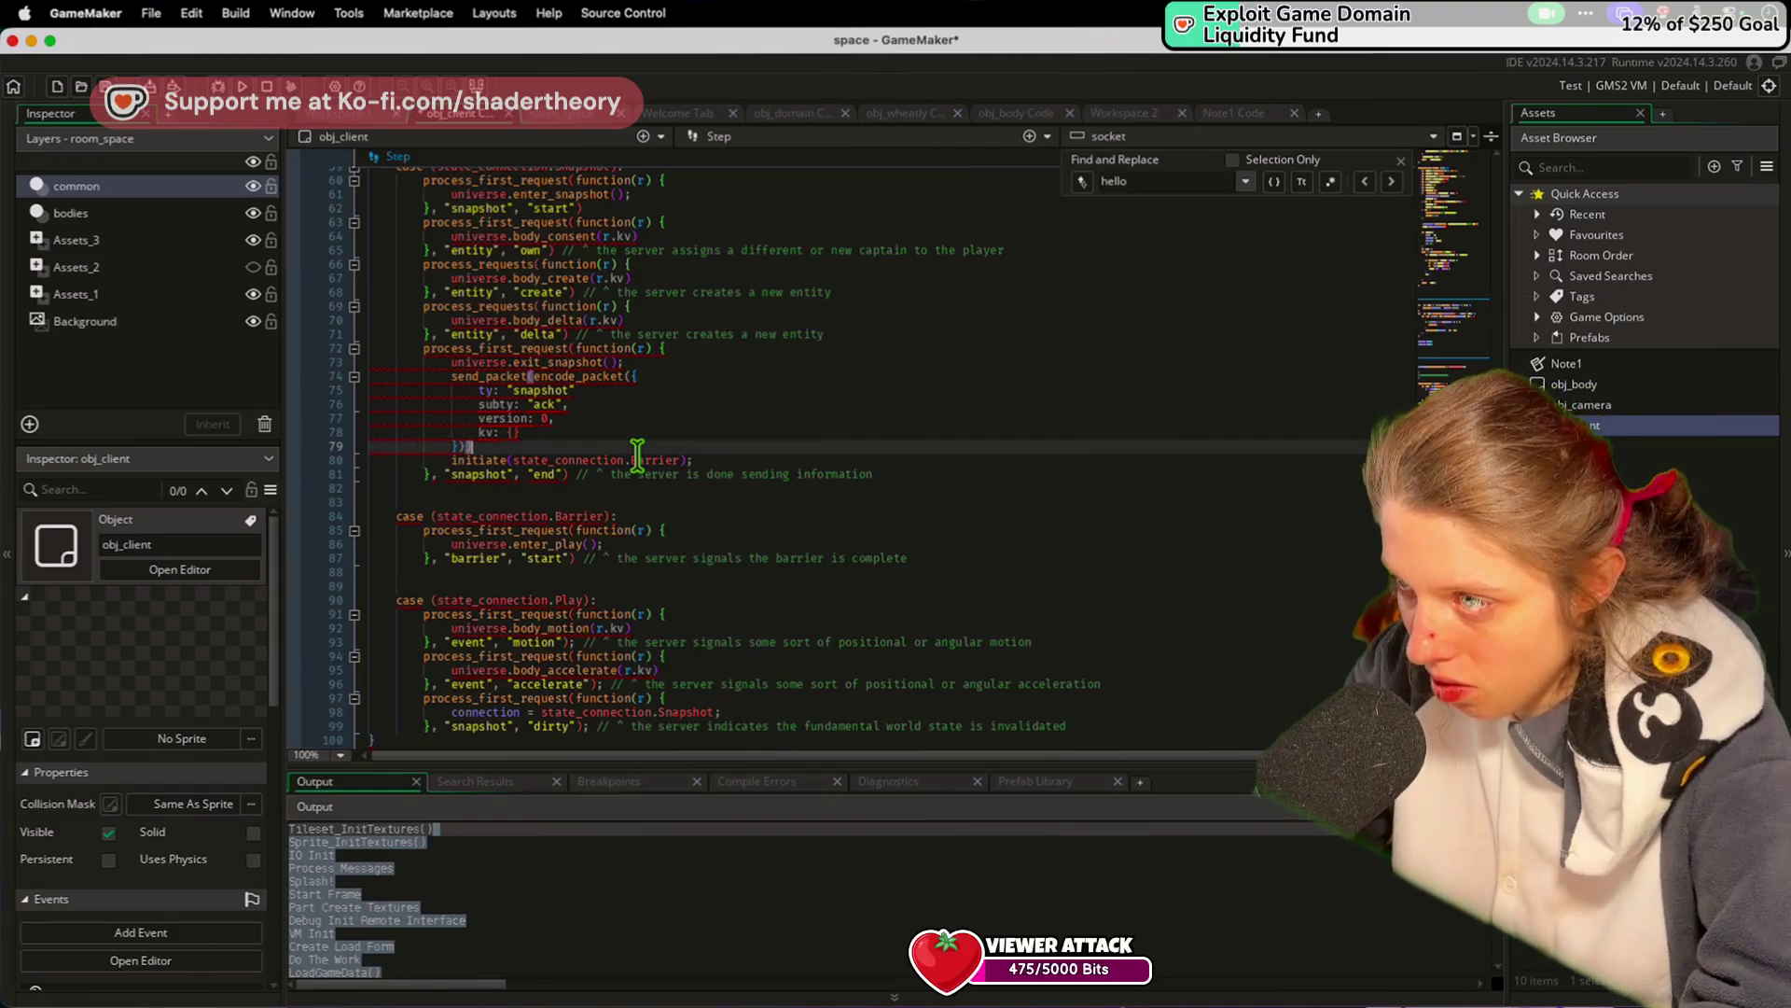
pyautogui.press('Left')
pyautogui.press('super+s')
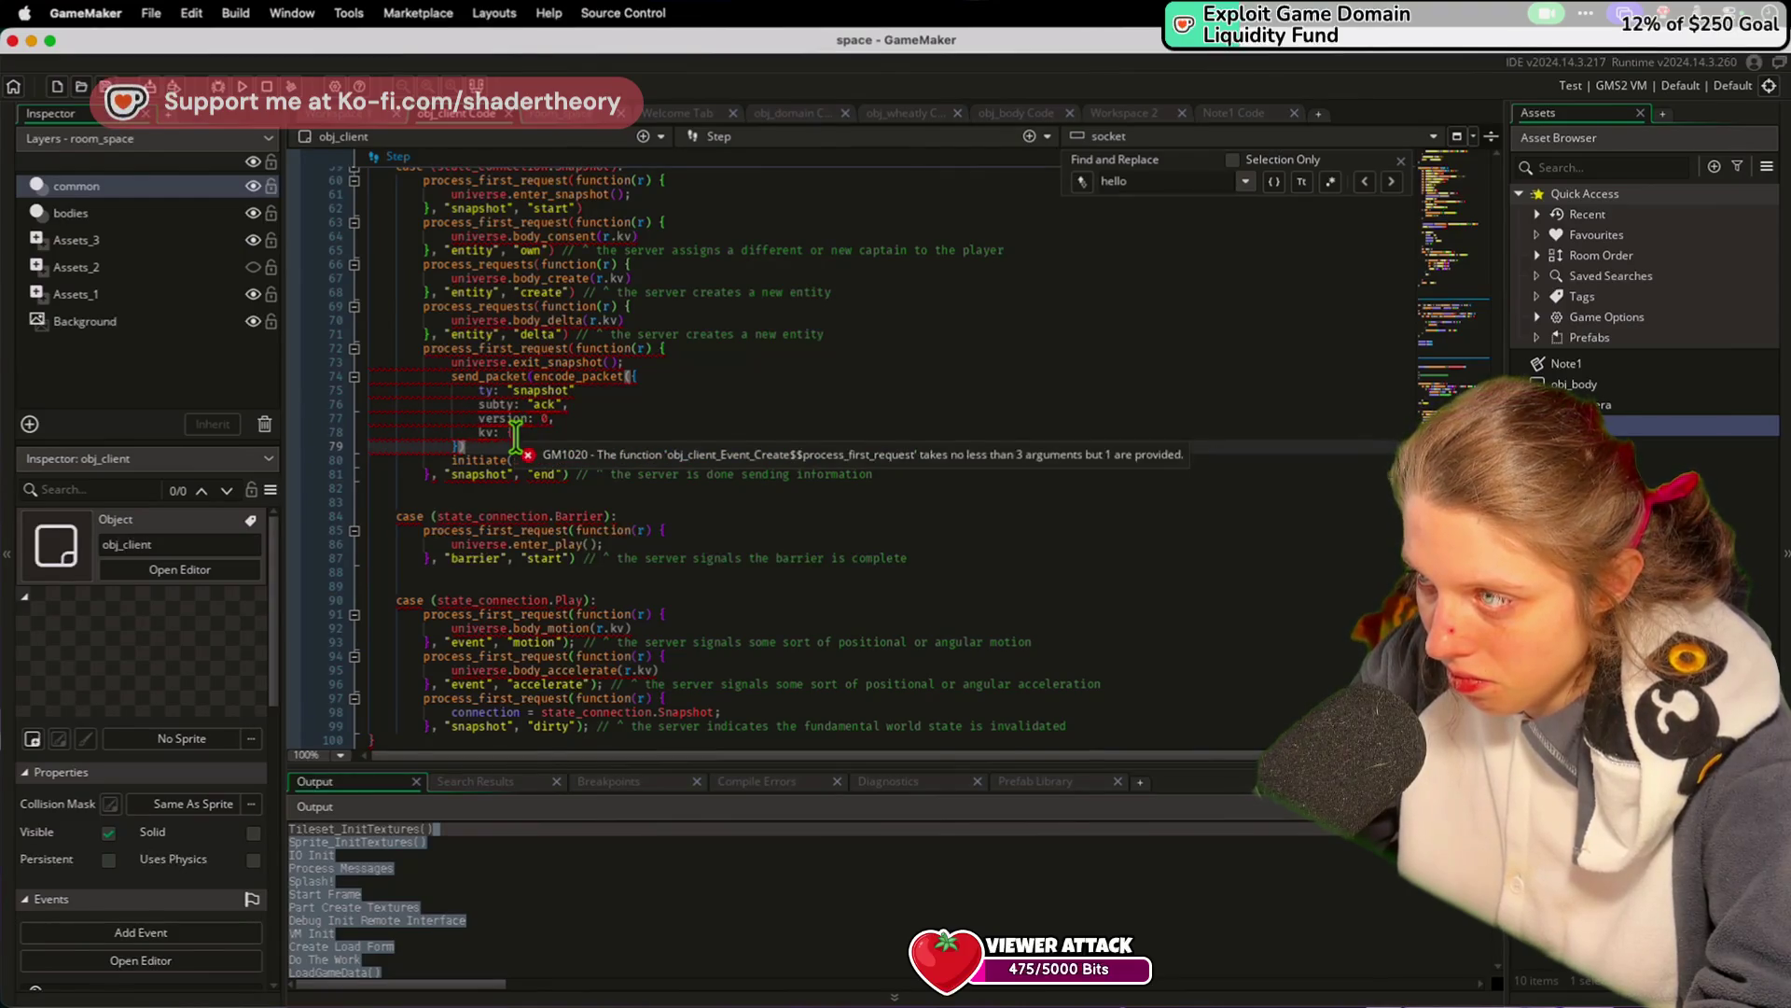
# - Add the missing comma after ty: "snapshot" on line 75 and save
pyautogui.click(516, 434)
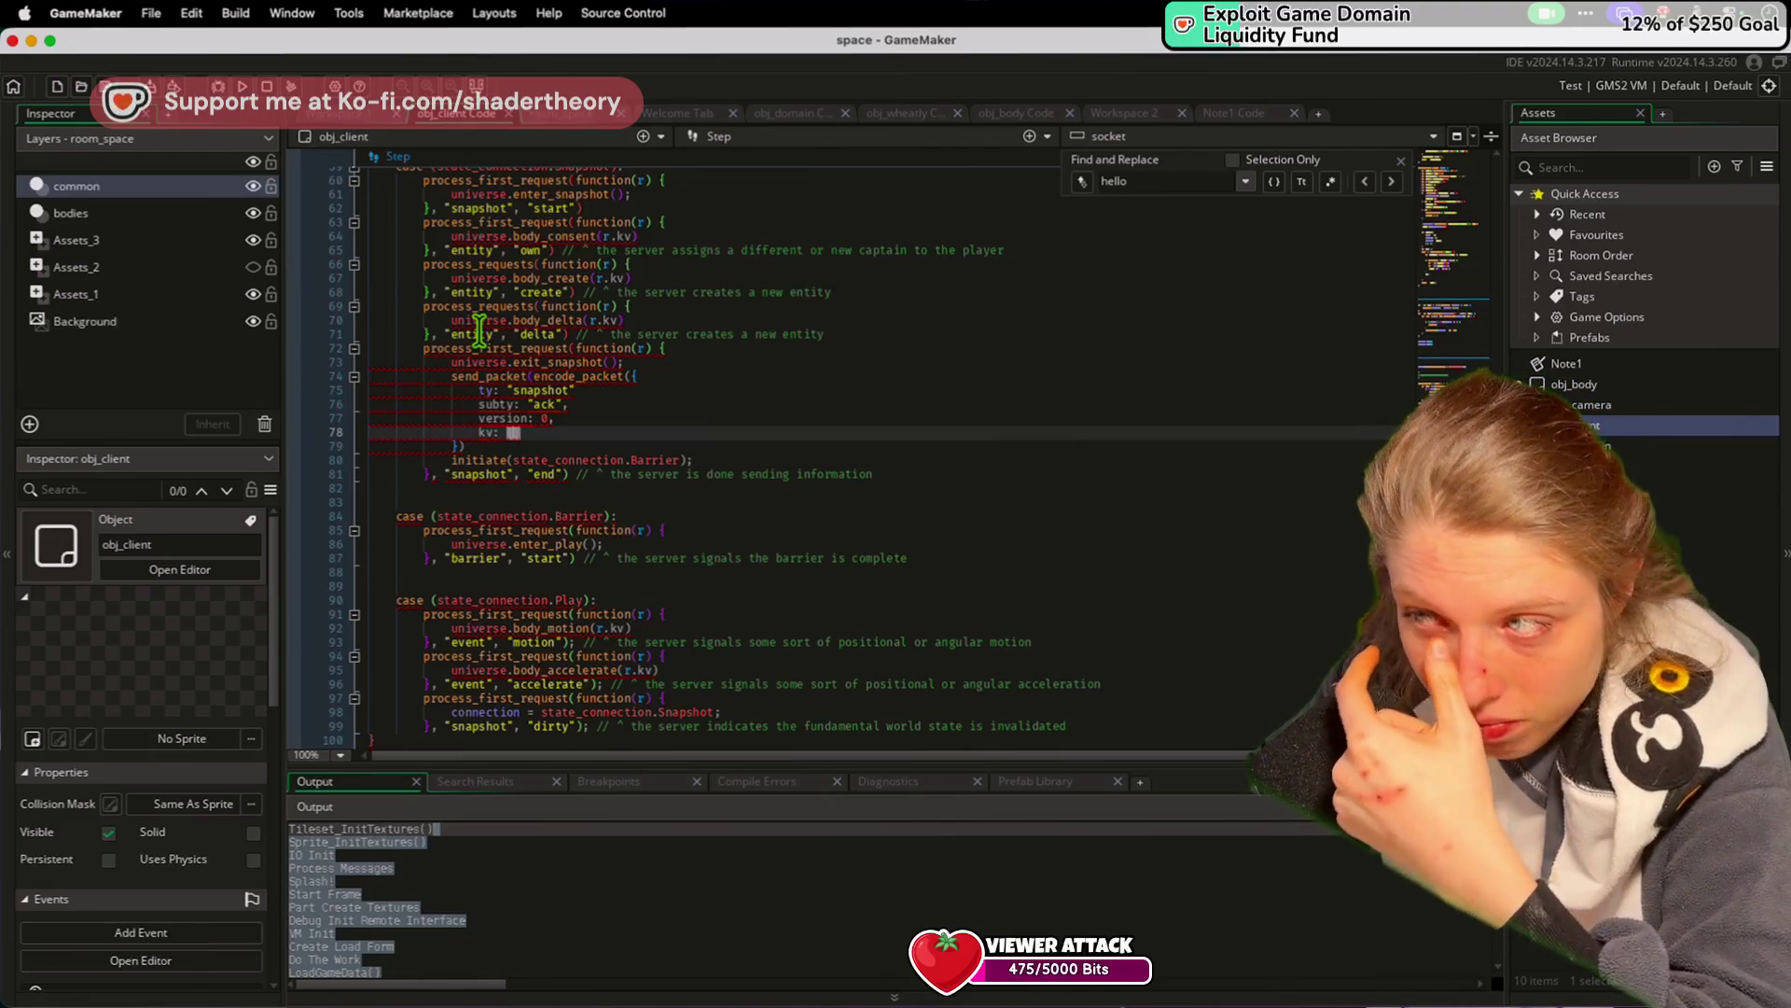
pyautogui.click(602, 390)
pyautogui.write(',')
pyautogui.press('super+s')
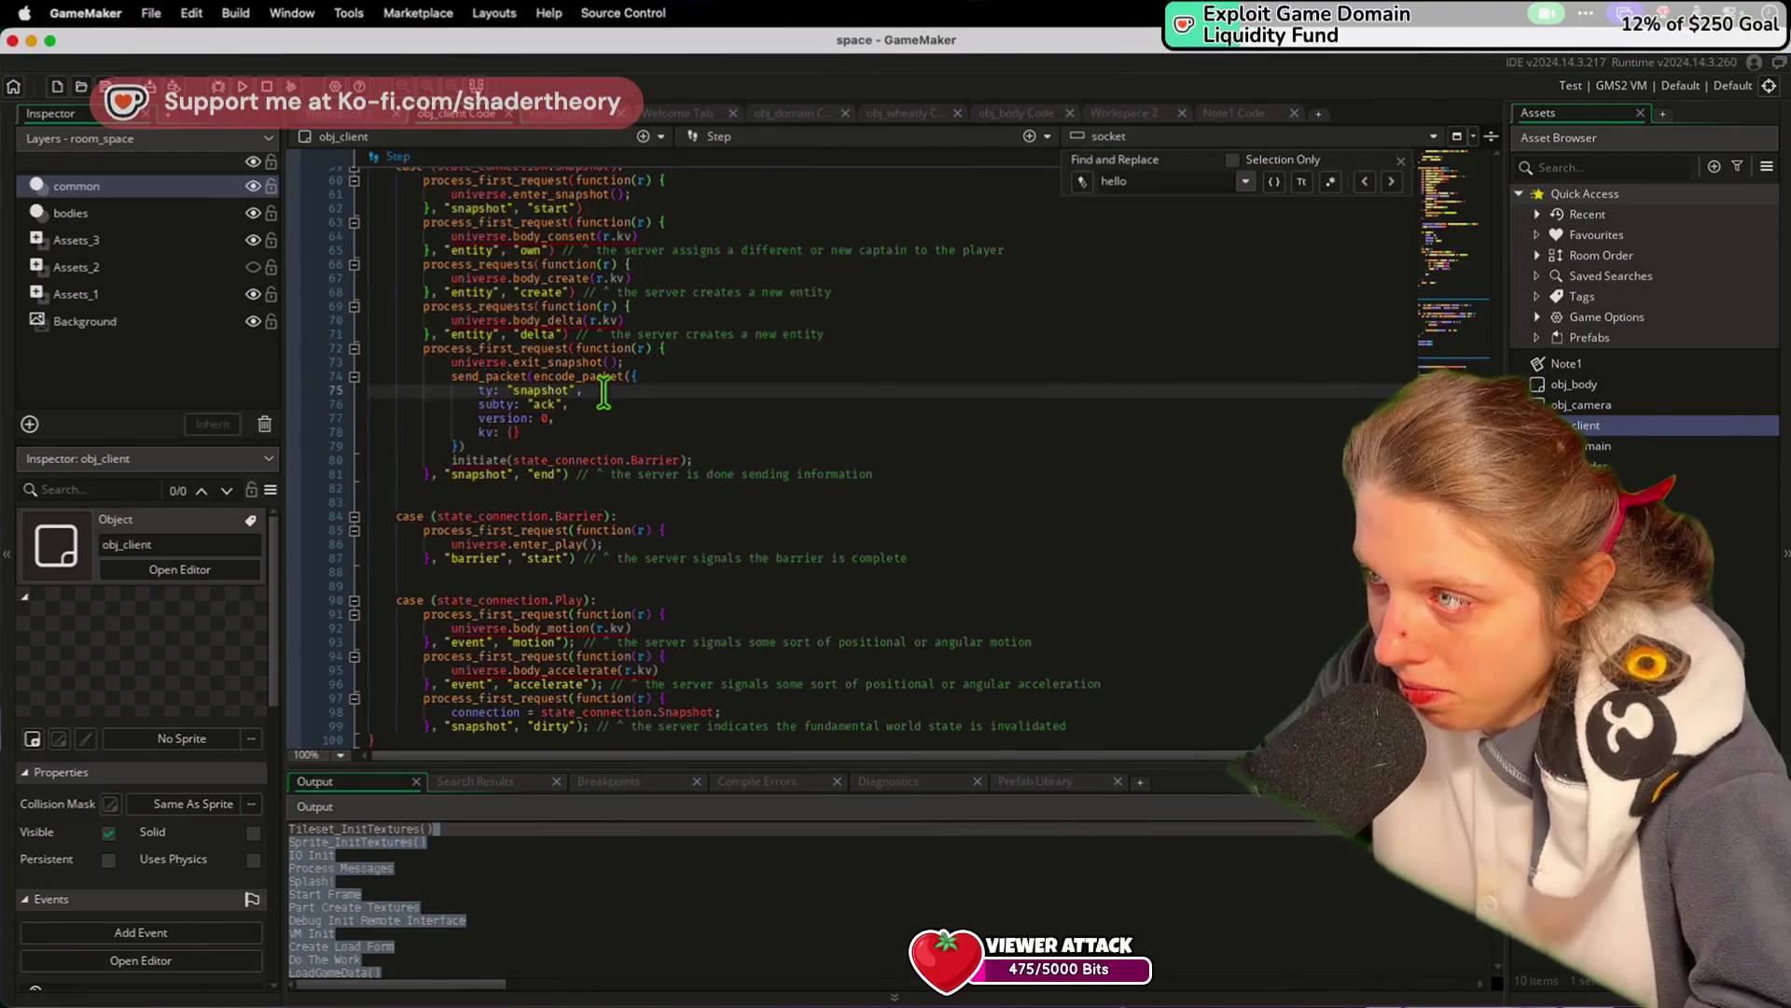
# - Check the packet's kv line, its closing brace and the entity delta handler
pyautogui.click(538, 432)
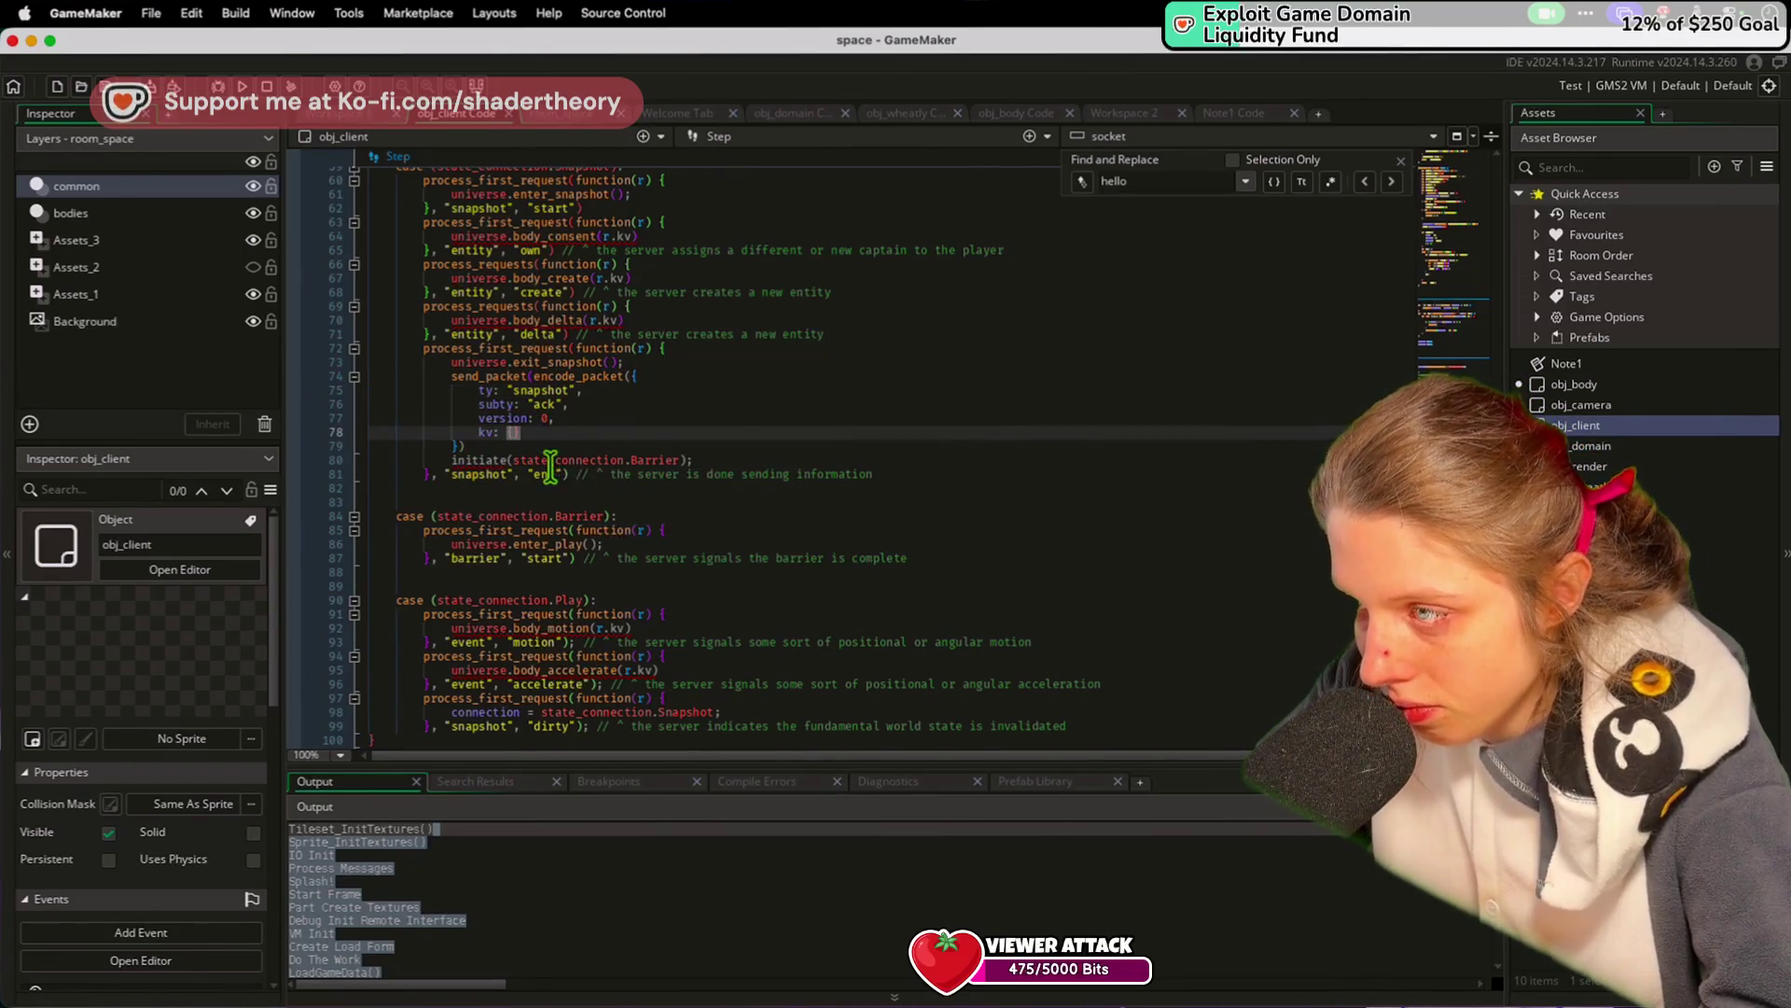
pyautogui.click(505, 445)
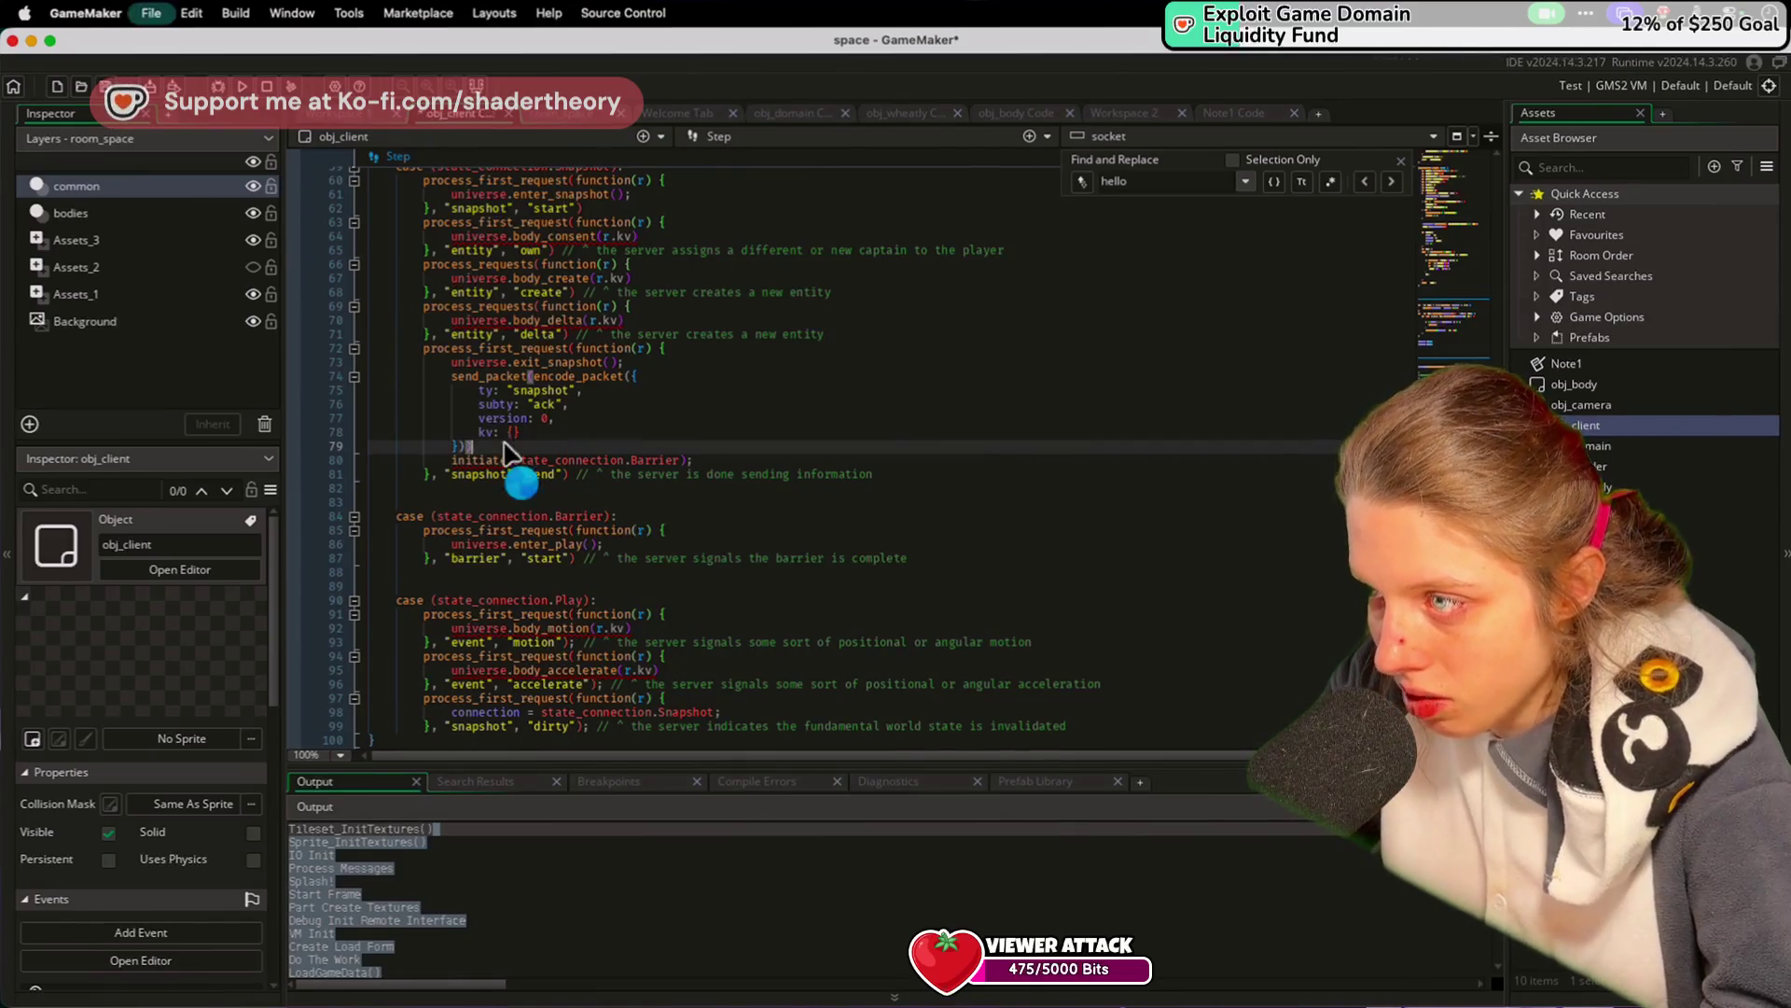
pyautogui.click(538, 306)
pyautogui.scroll(-1, 538, 312)
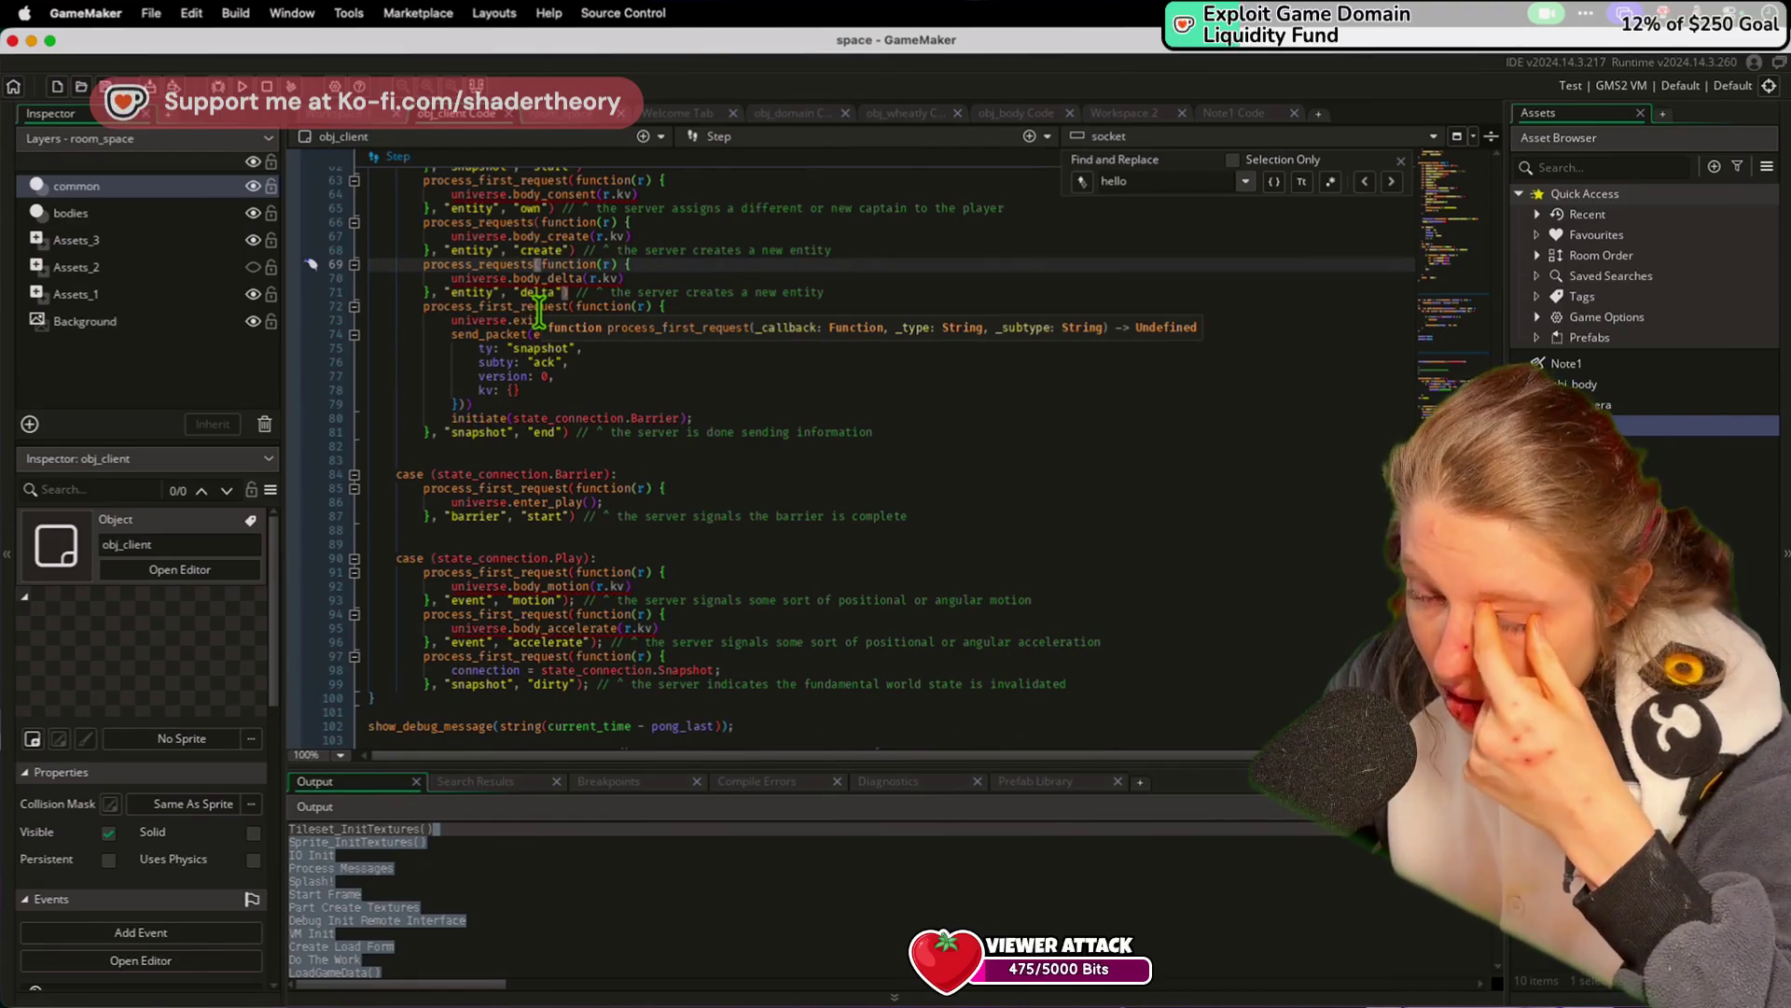
pyautogui.click(580, 569)
pyautogui.click(608, 476)
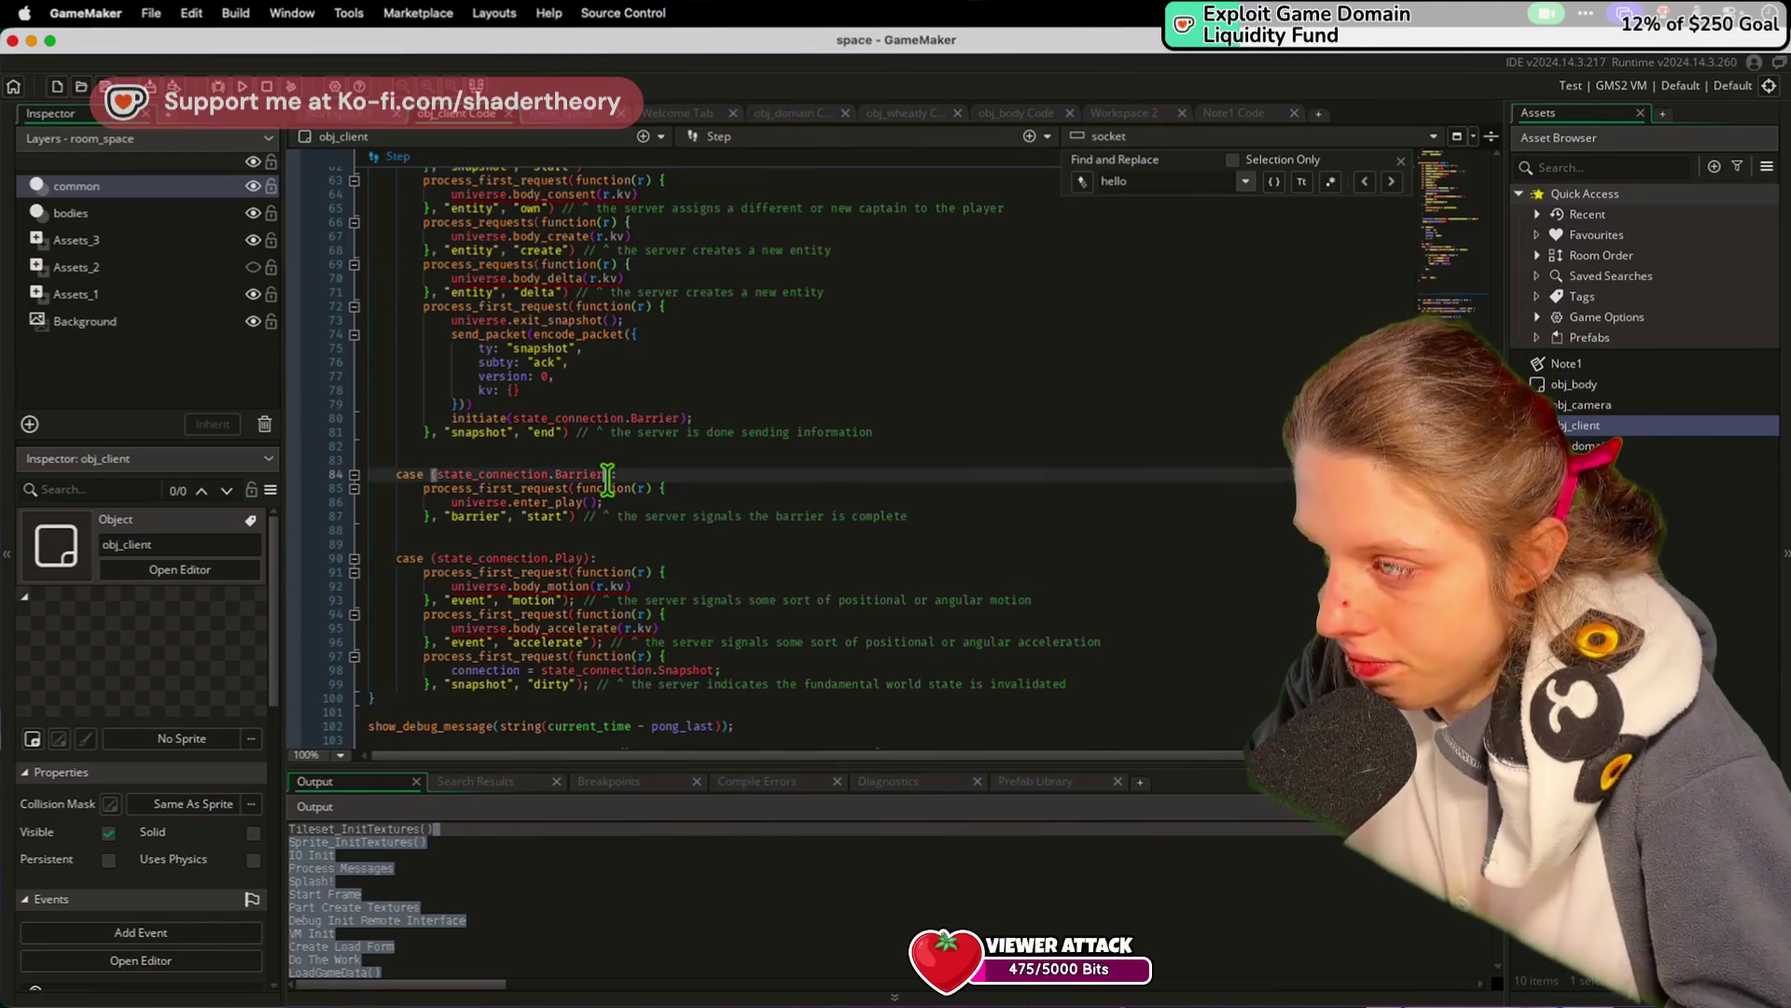
pyautogui.click(583, 545)
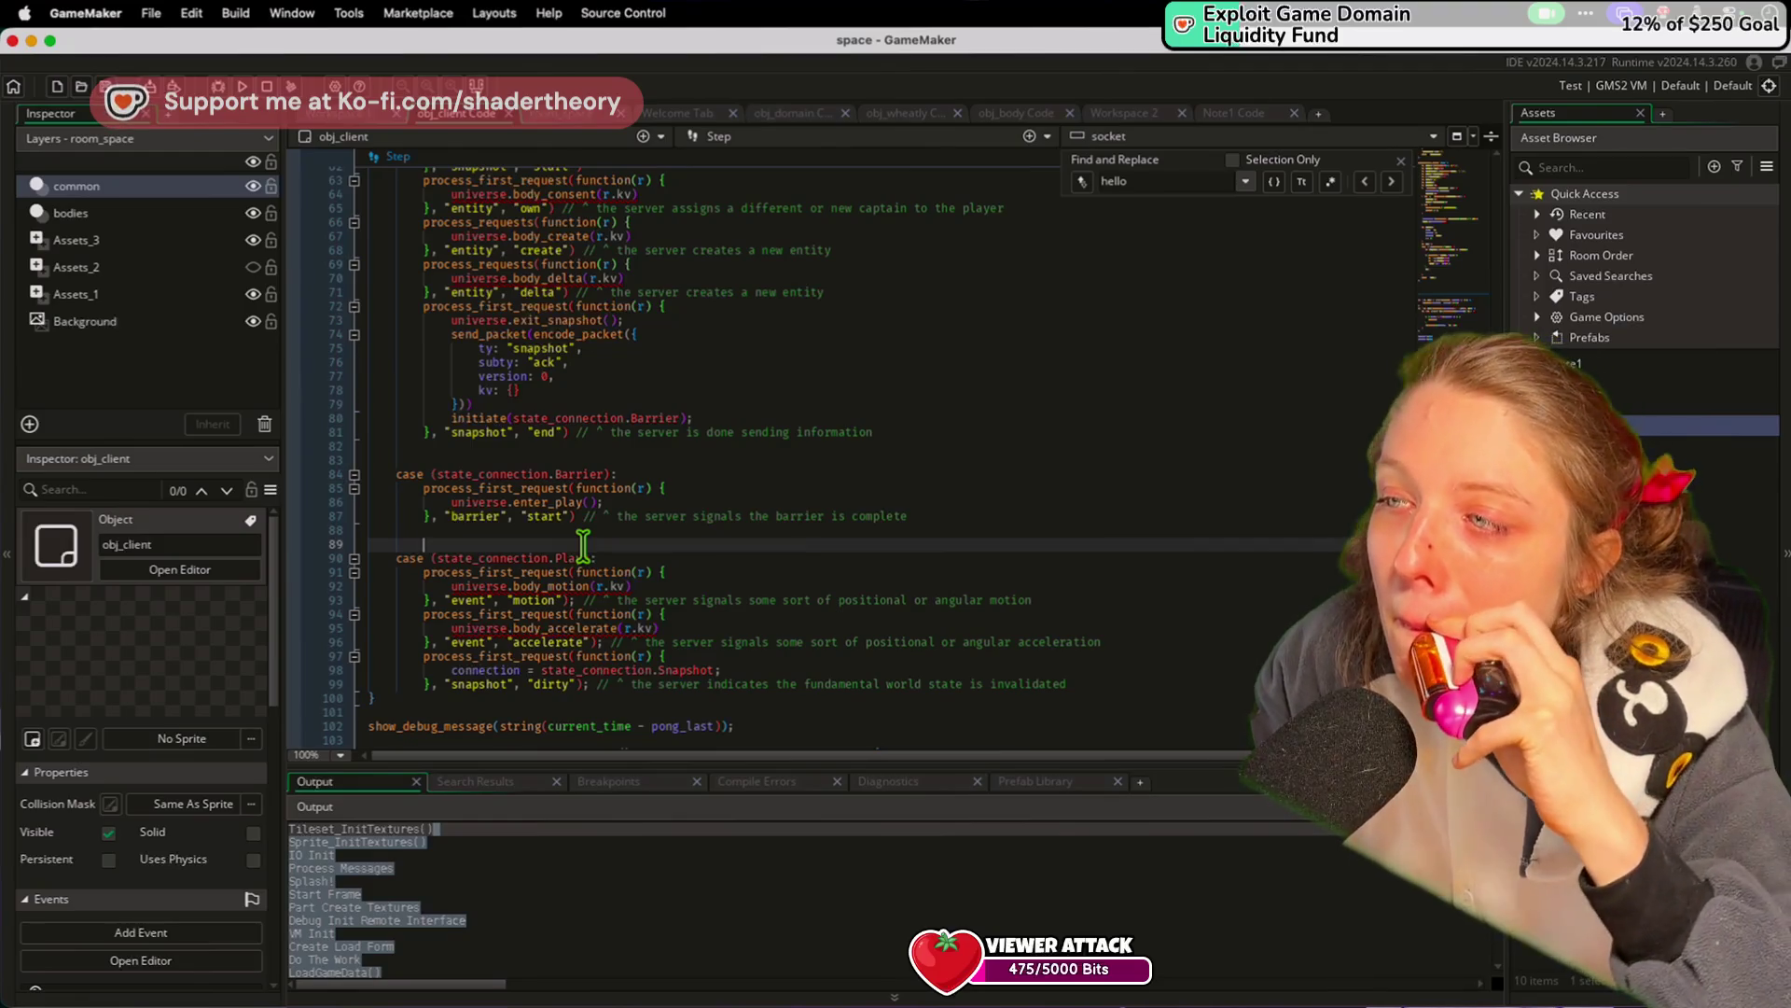
pyautogui.scroll(6, 794, 358)
pyautogui.click(794, 358)
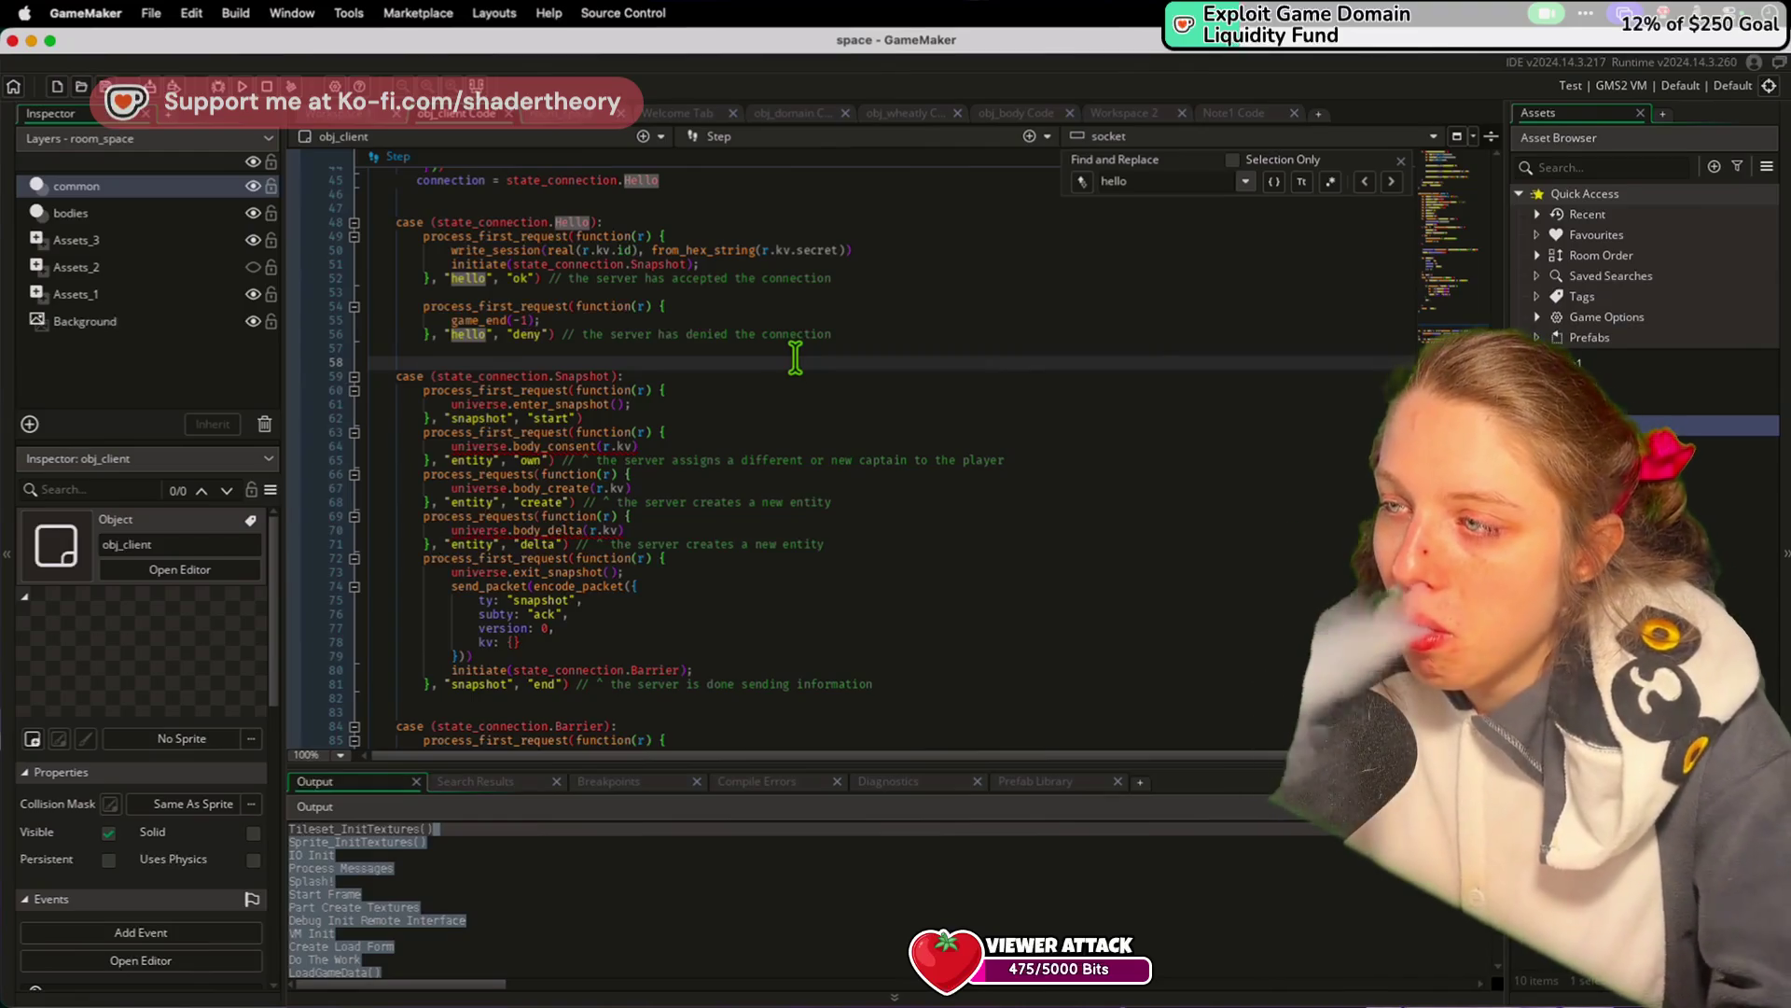
pyautogui.scroll(-3, 798, 354)
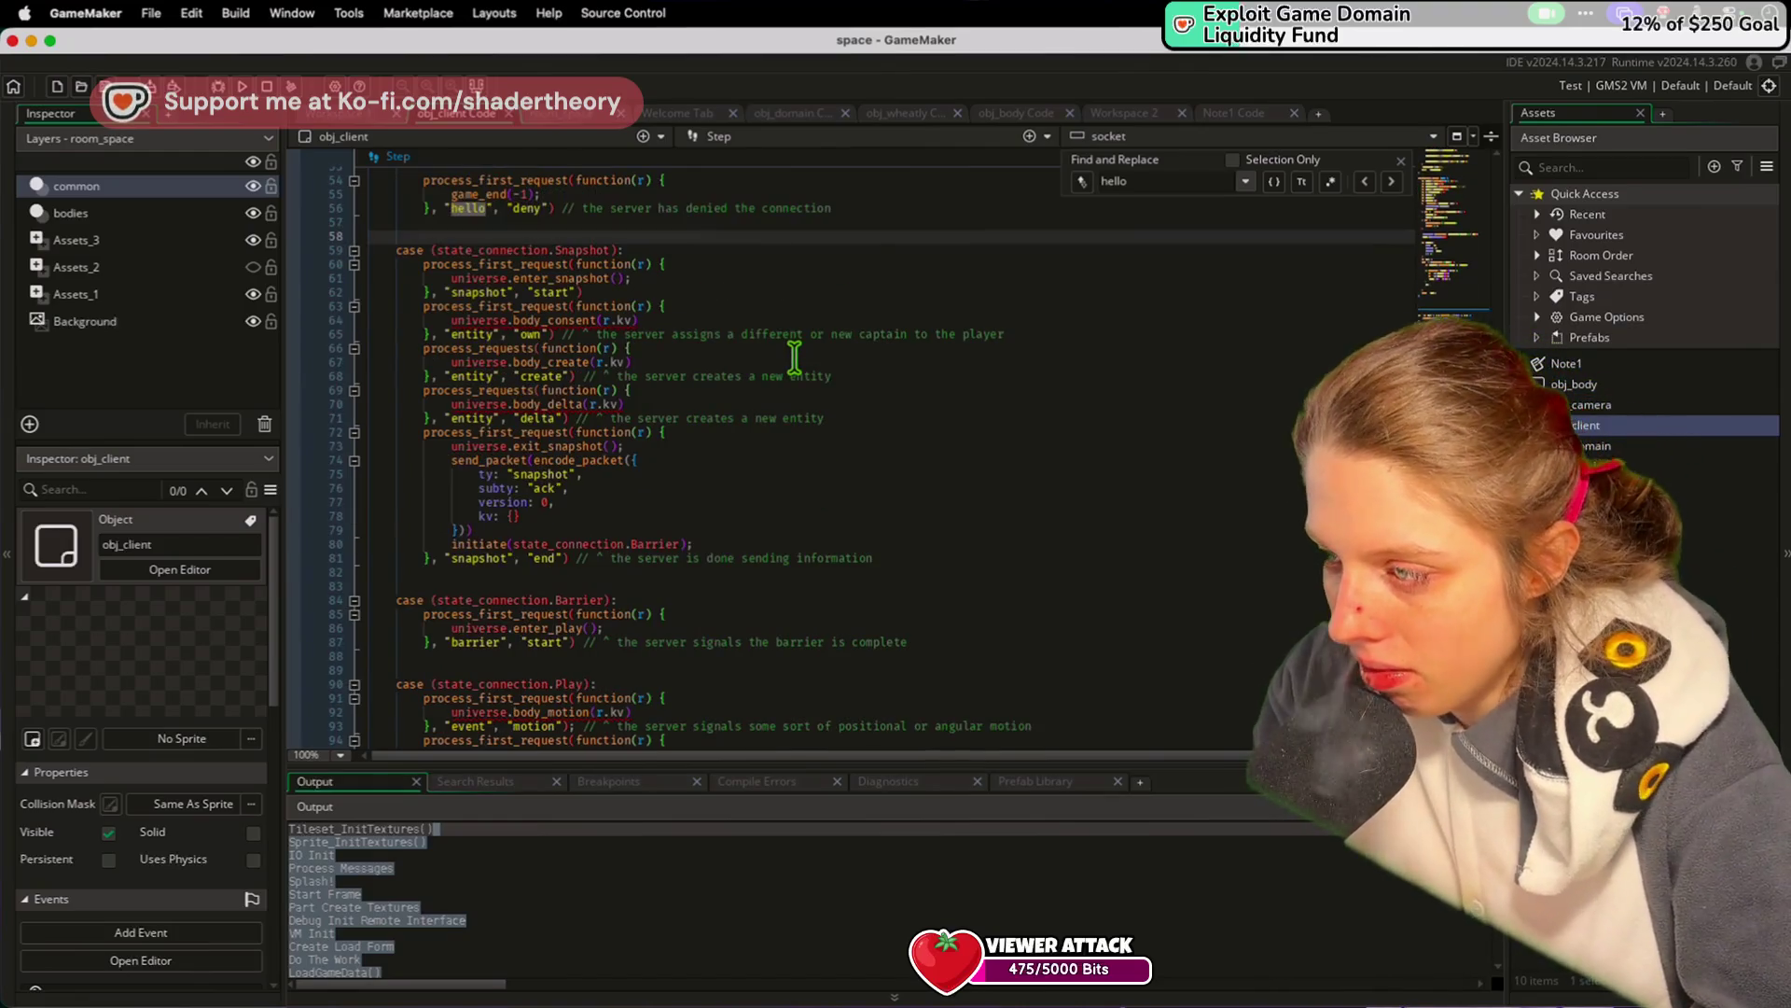
pyautogui.click(689, 436)
pyautogui.click(651, 624)
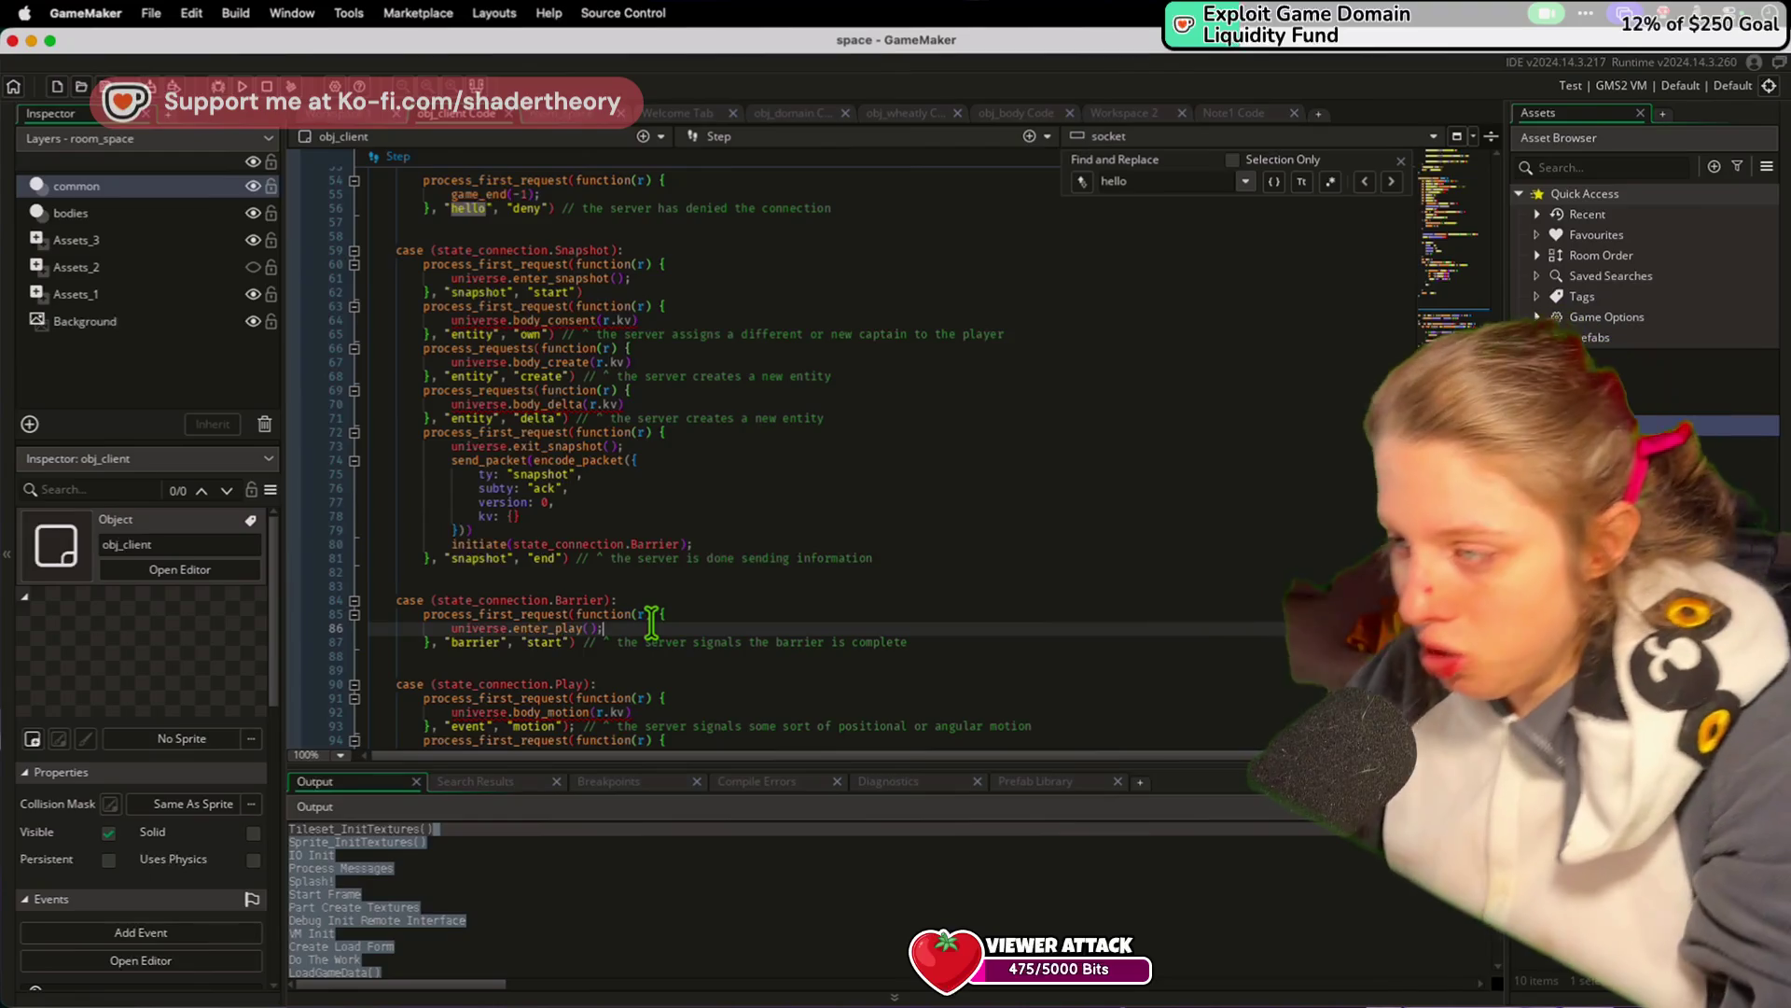
pyautogui.scroll(-3, 652, 623)
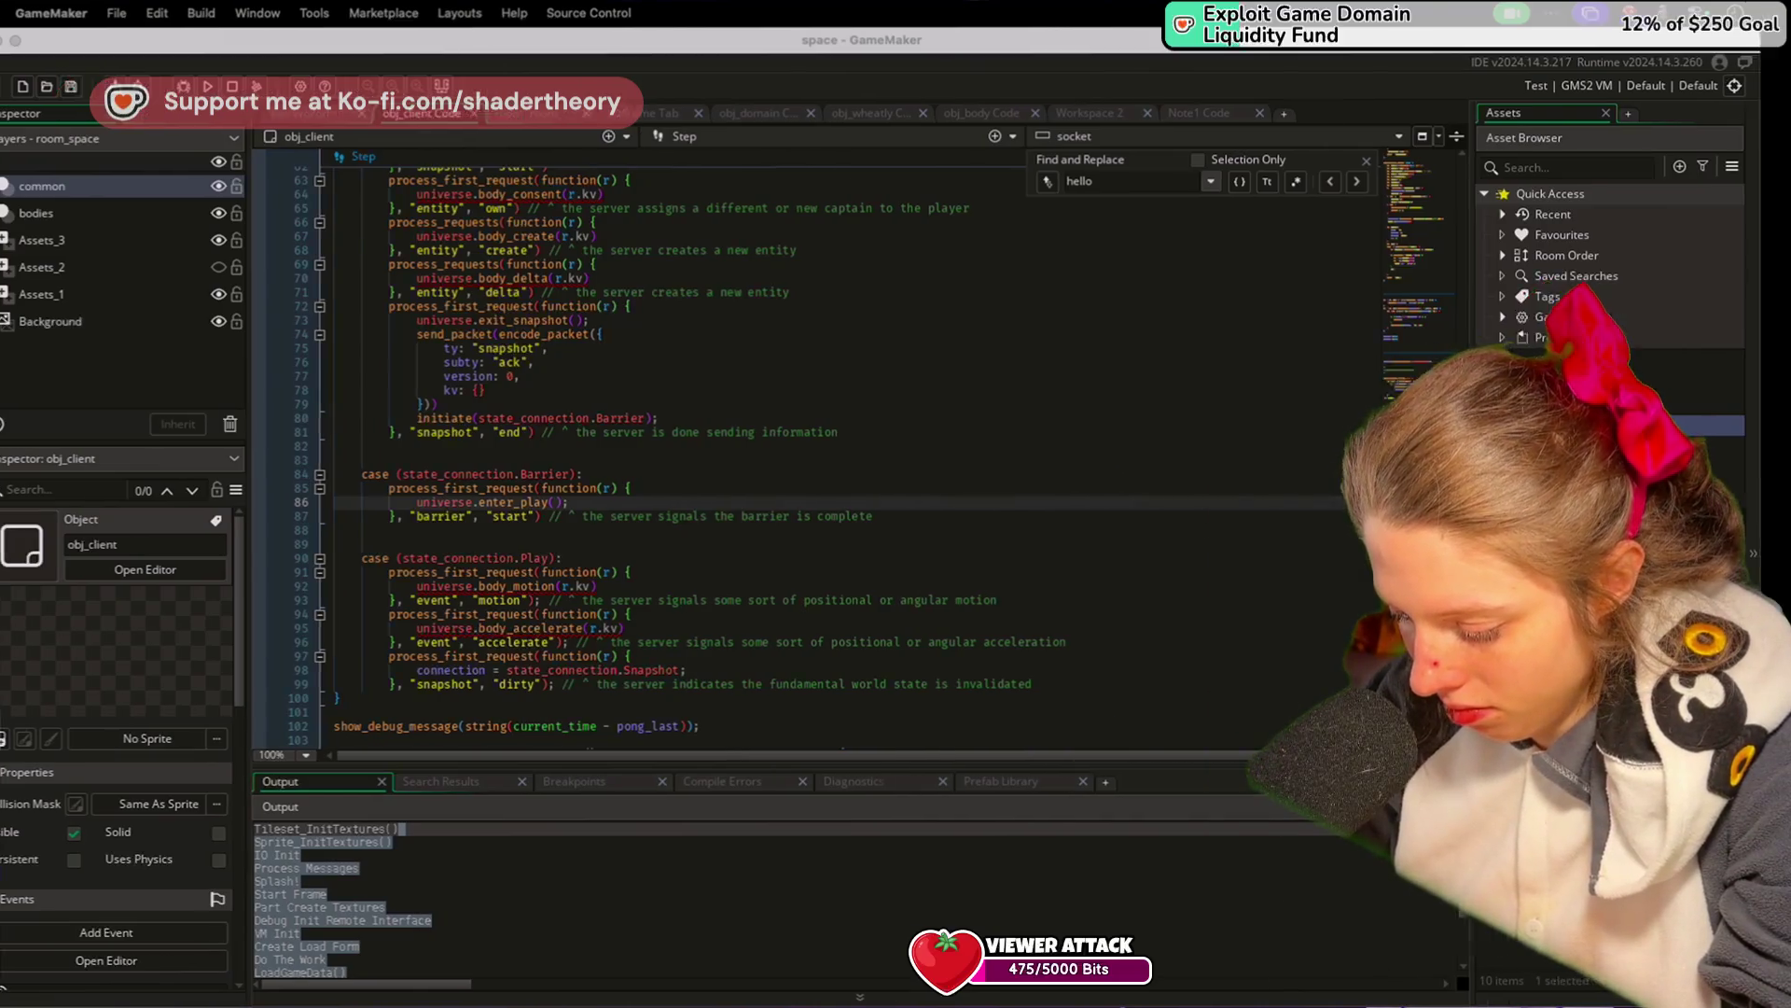
pyautogui.press('super+Tab')
pyautogui.press('Escape')
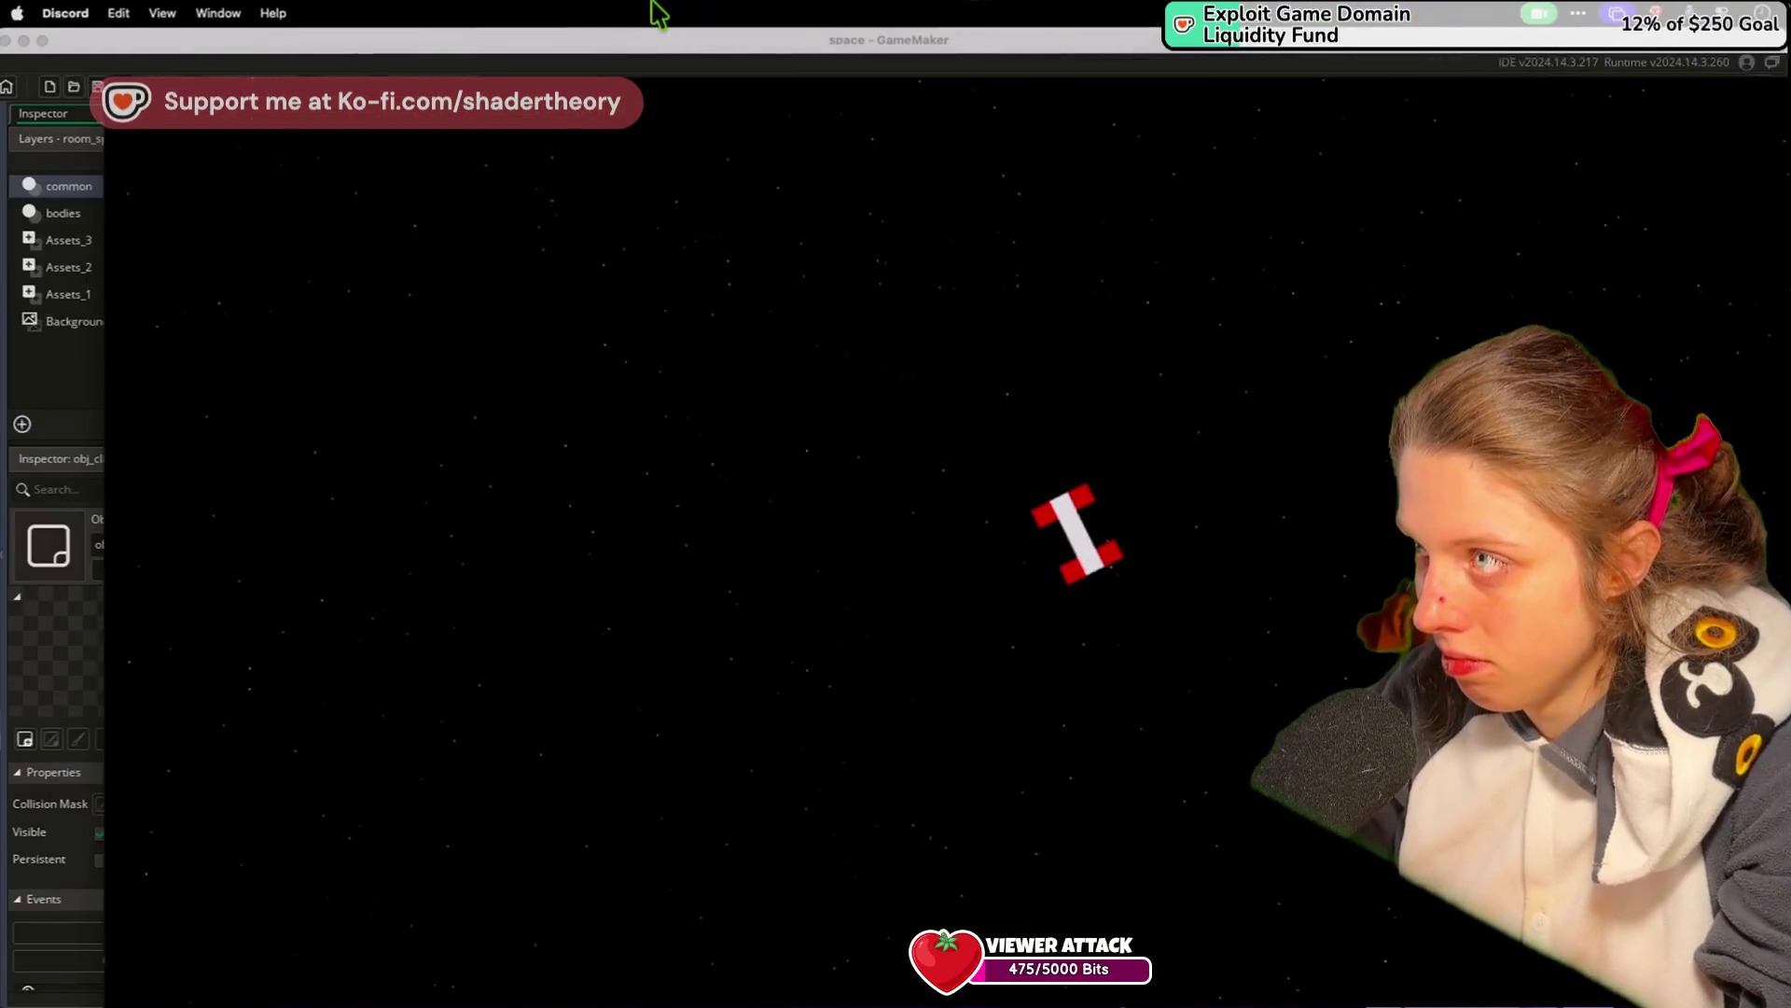
pyautogui.moveTo(698, 37); pyautogui.dragTo(611, 1003)
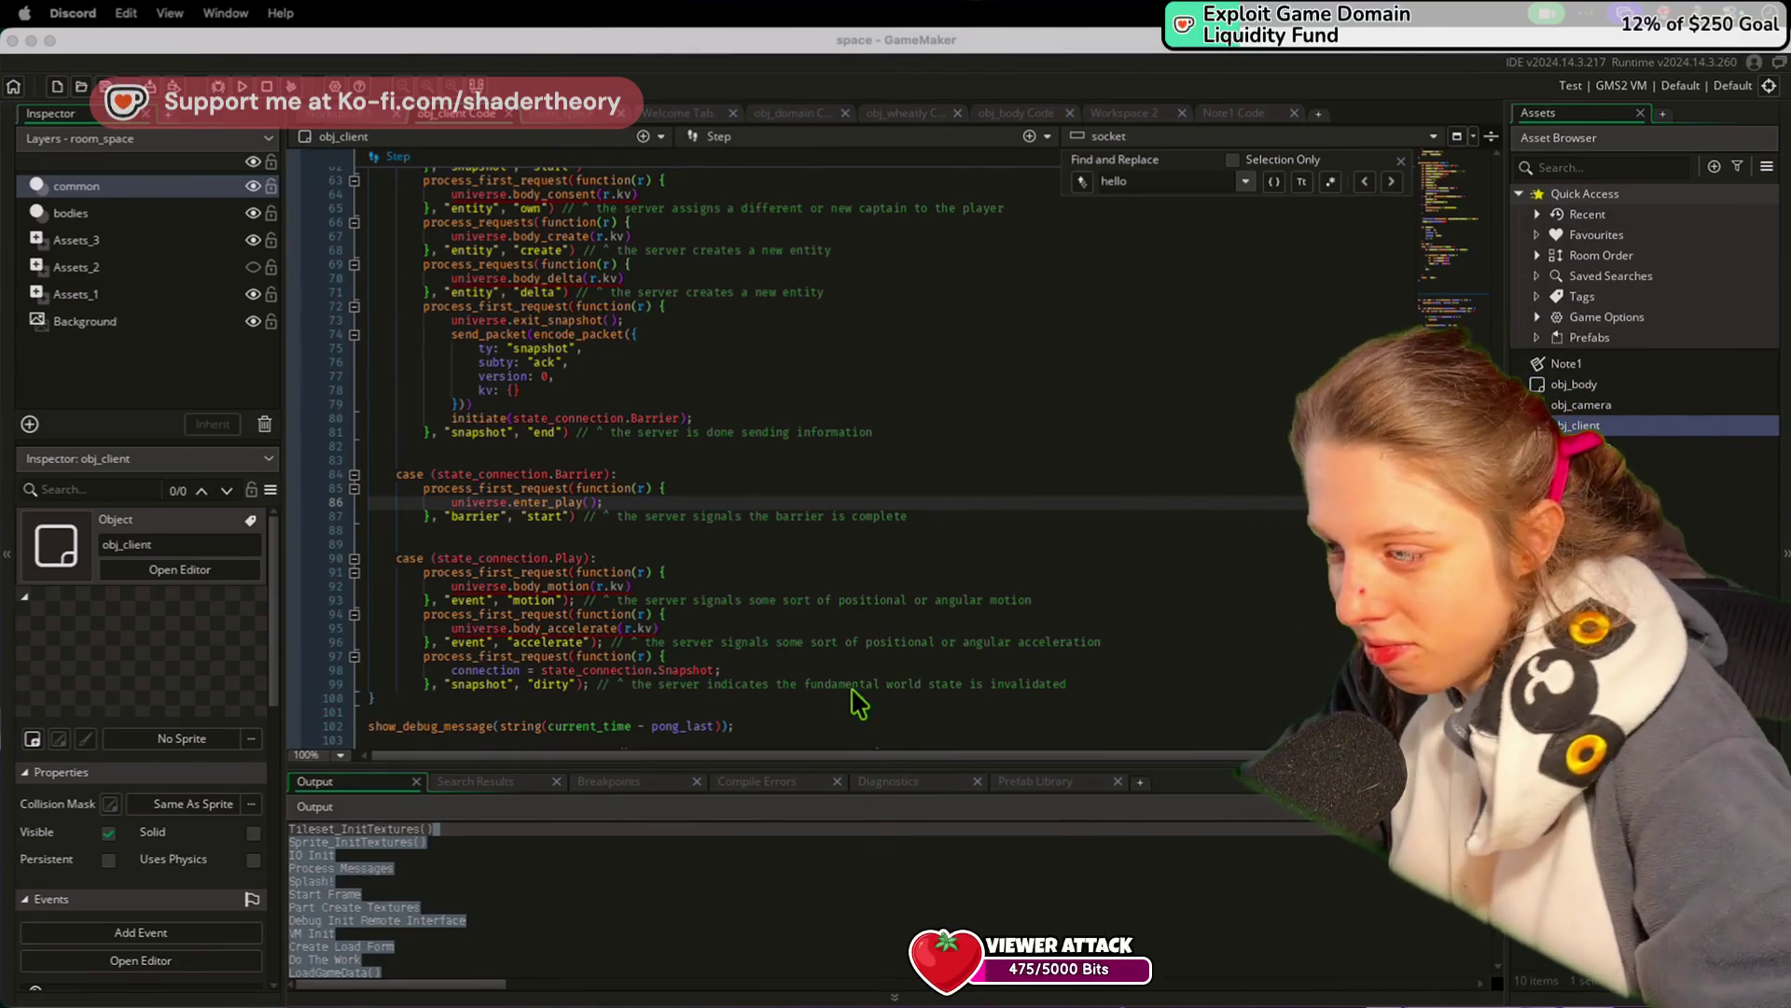
pyautogui.click(850, 656)
pyautogui.scroll(8, 700, 495)
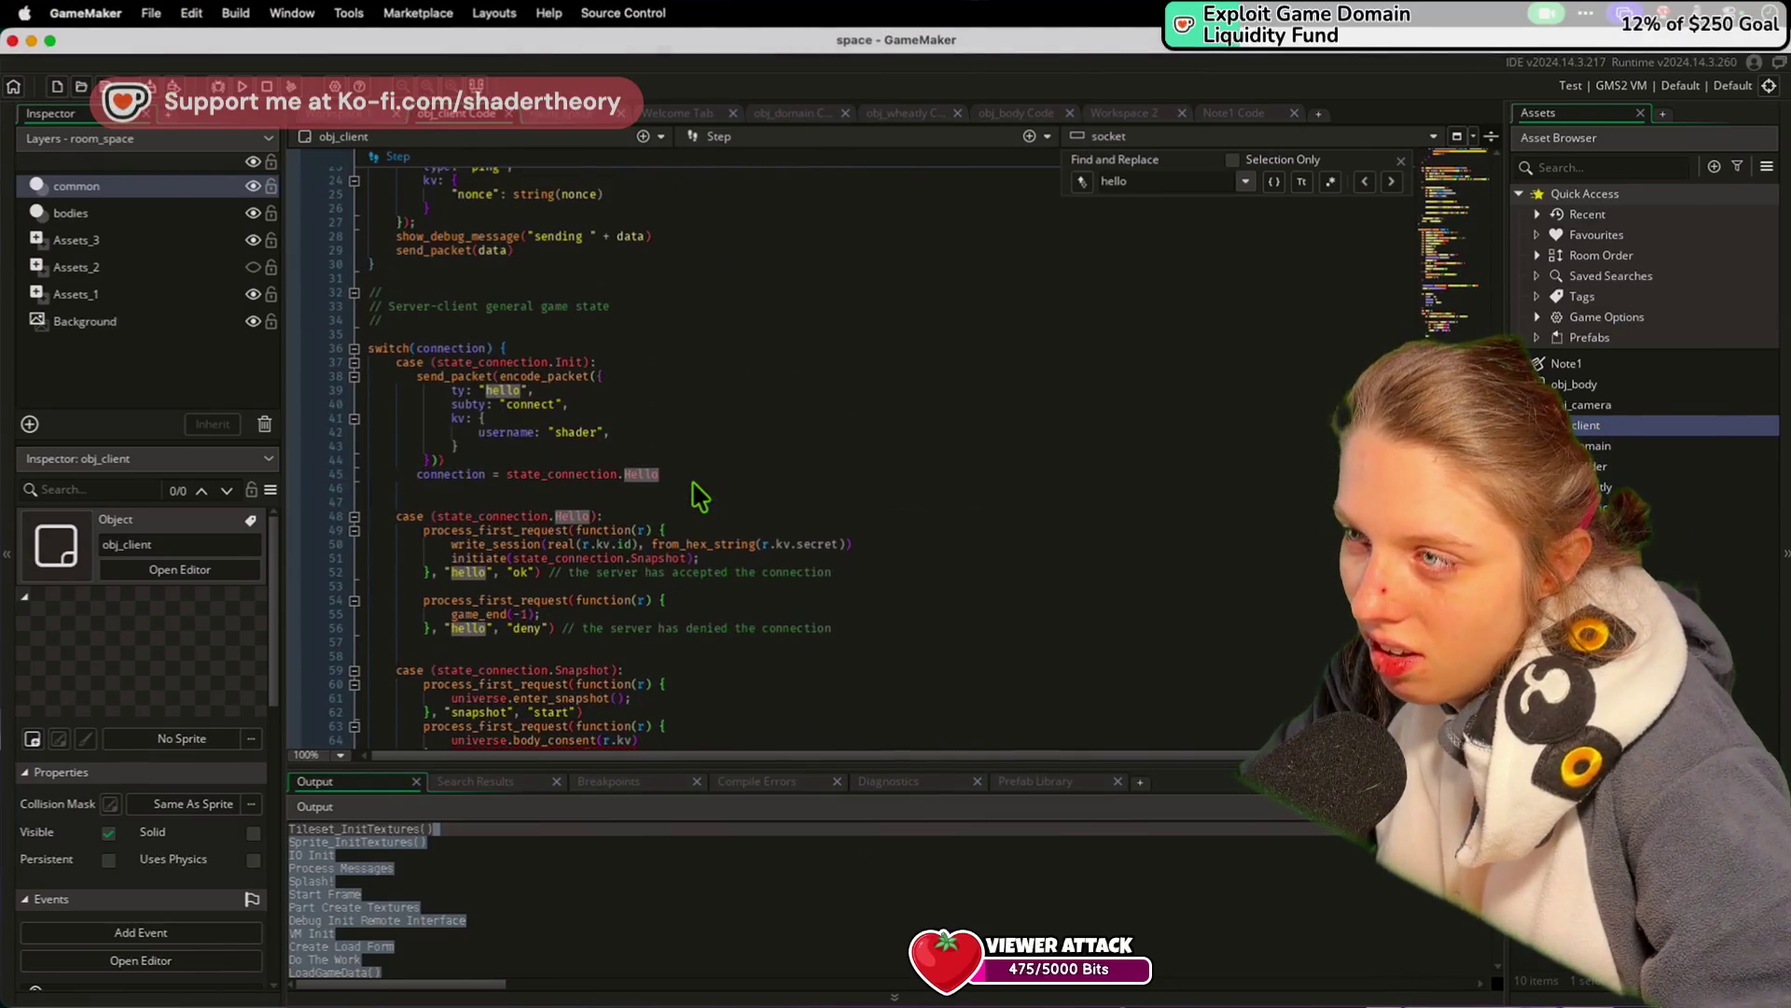
pyautogui.scroll(-5, 700, 495)
pyautogui.click(685, 390)
pyautogui.click(658, 432)
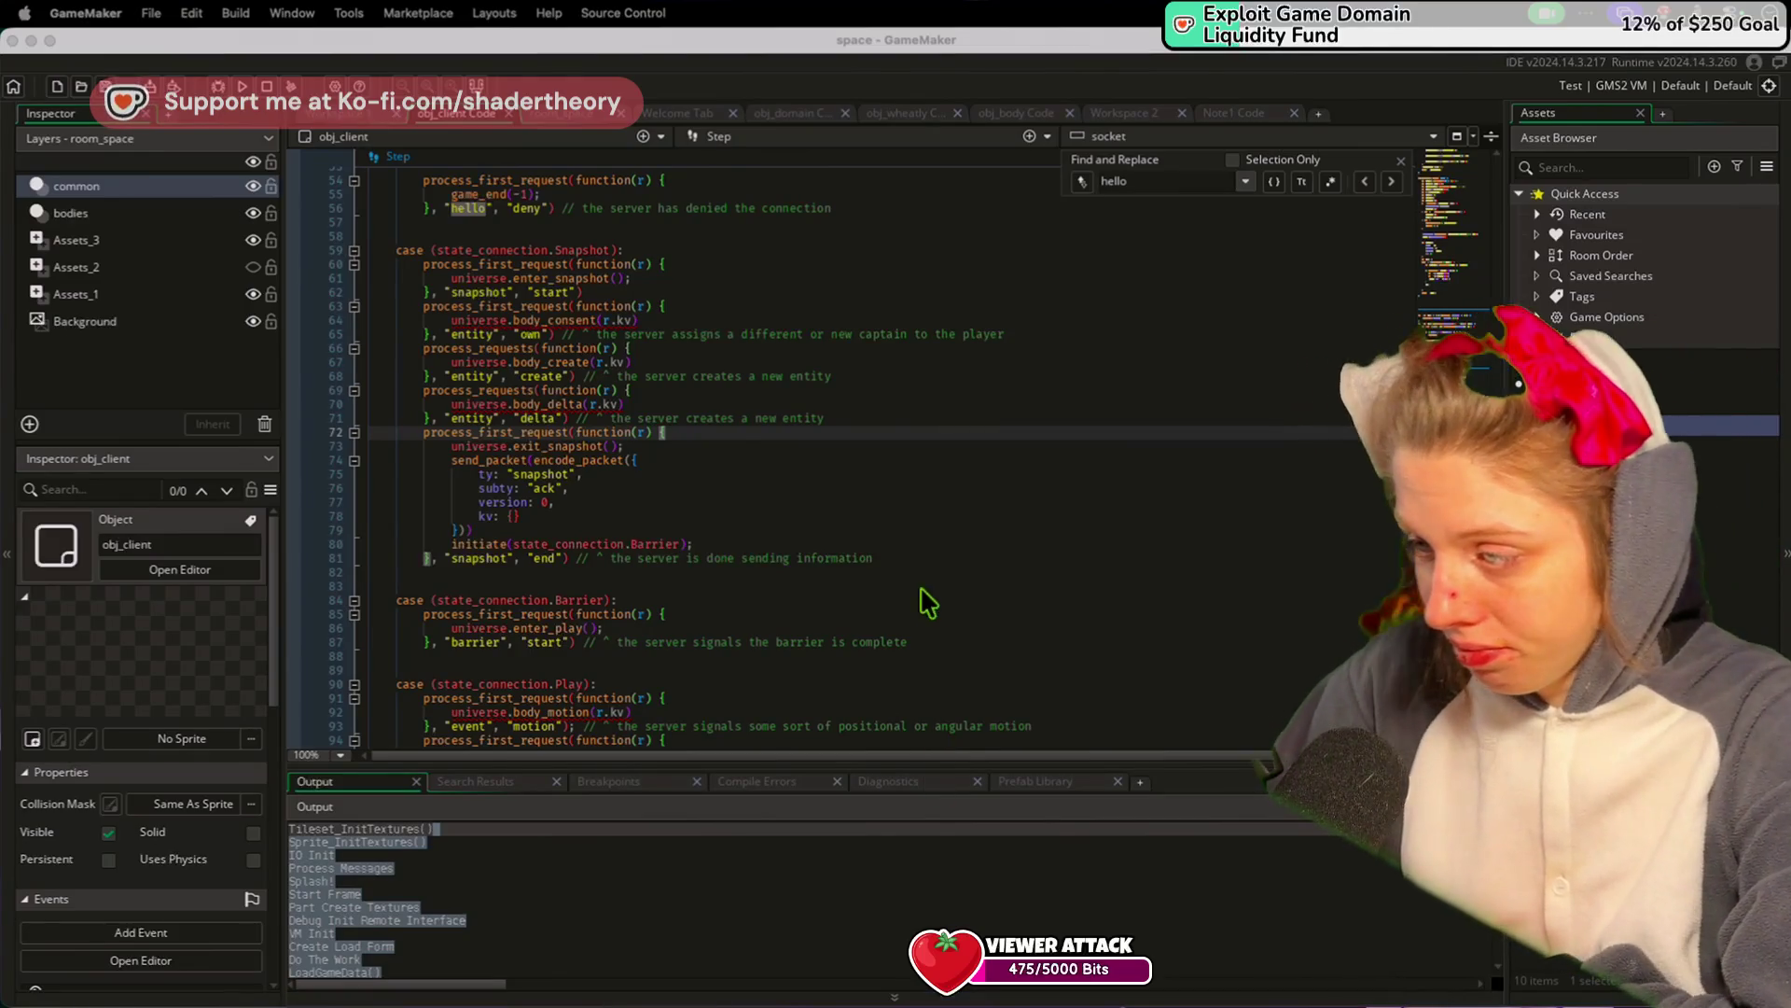
pyautogui.scroll(-15, 923, 593)
pyautogui.scroll(14, 925, 597)
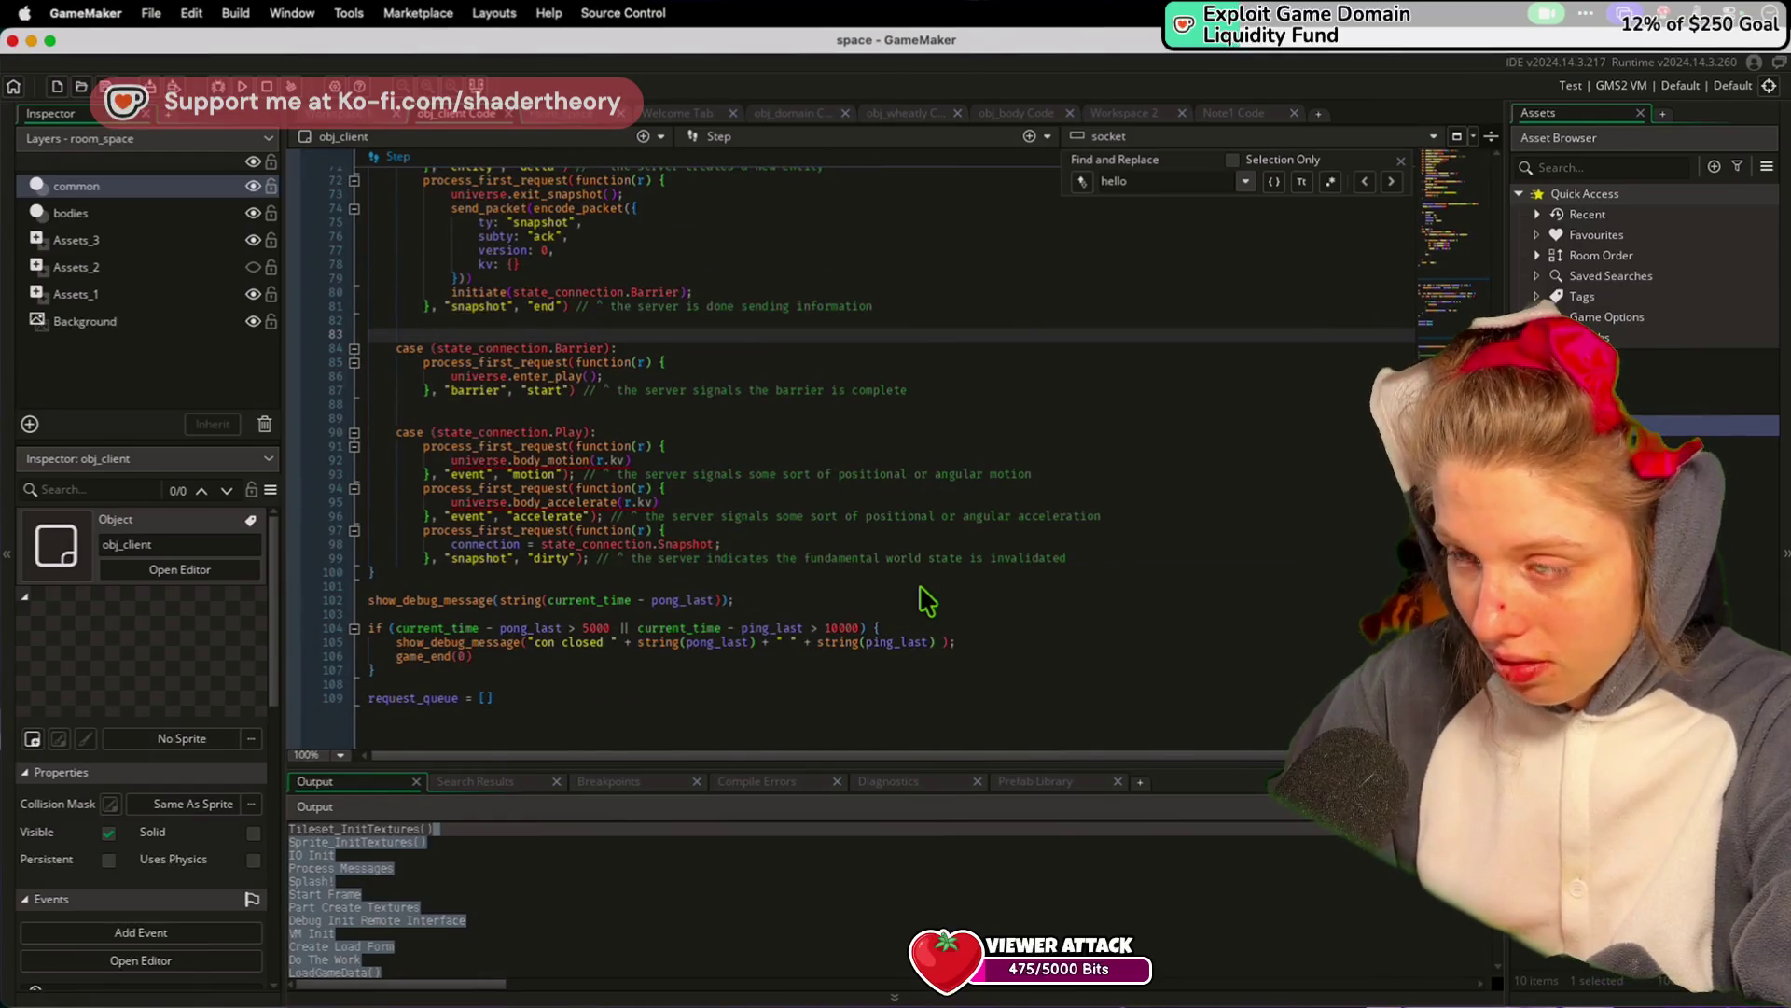
pyautogui.click(726, 463)
pyautogui.scroll(7, 642, 438)
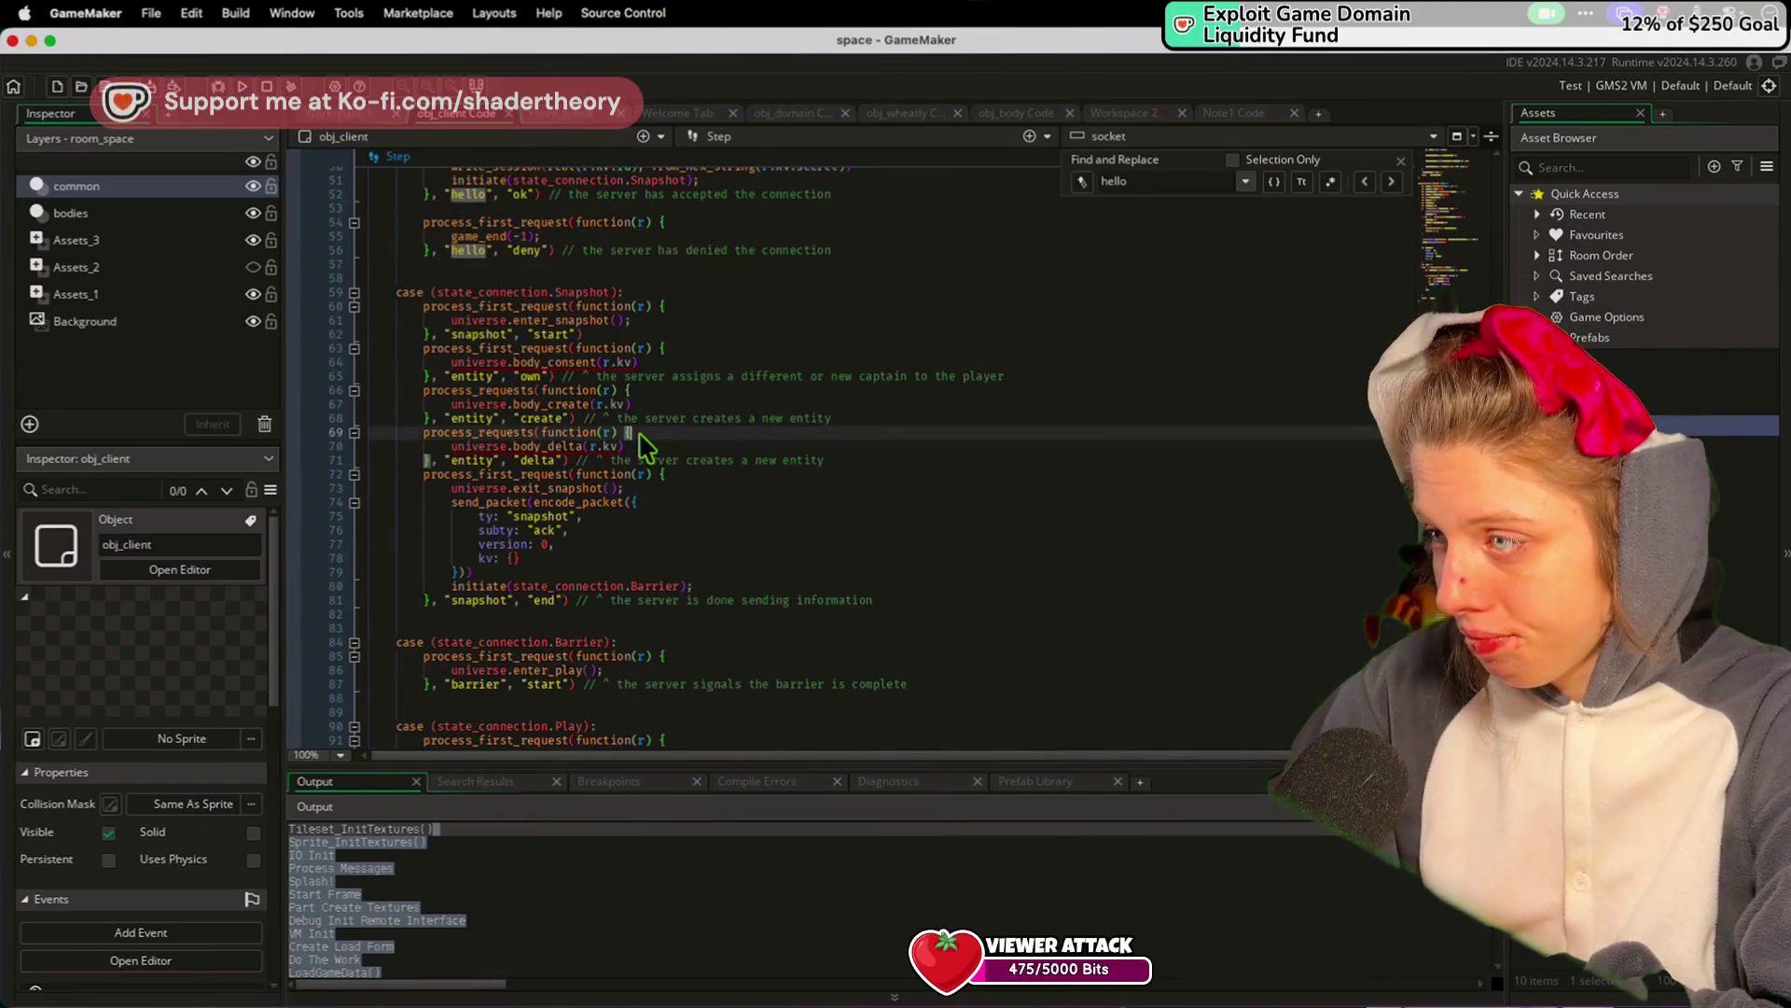
pyautogui.click(548, 448)
pyautogui.scroll(1, 568, 446)
pyautogui.click(560, 656)
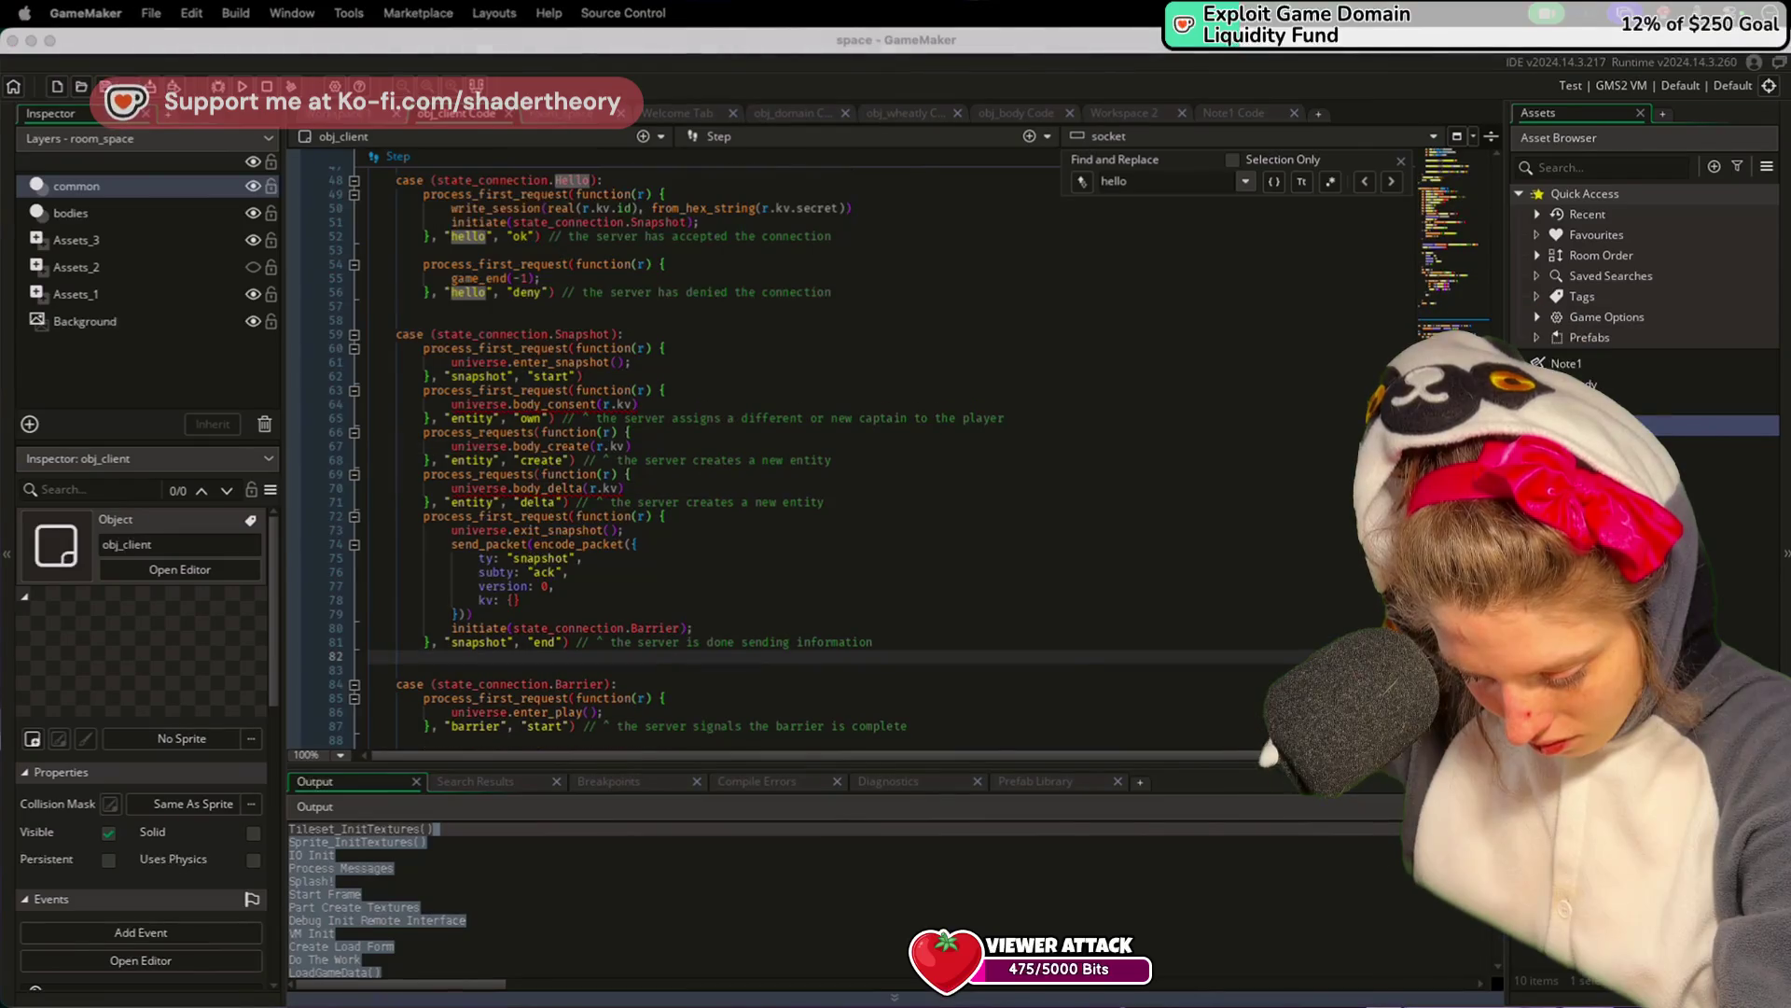